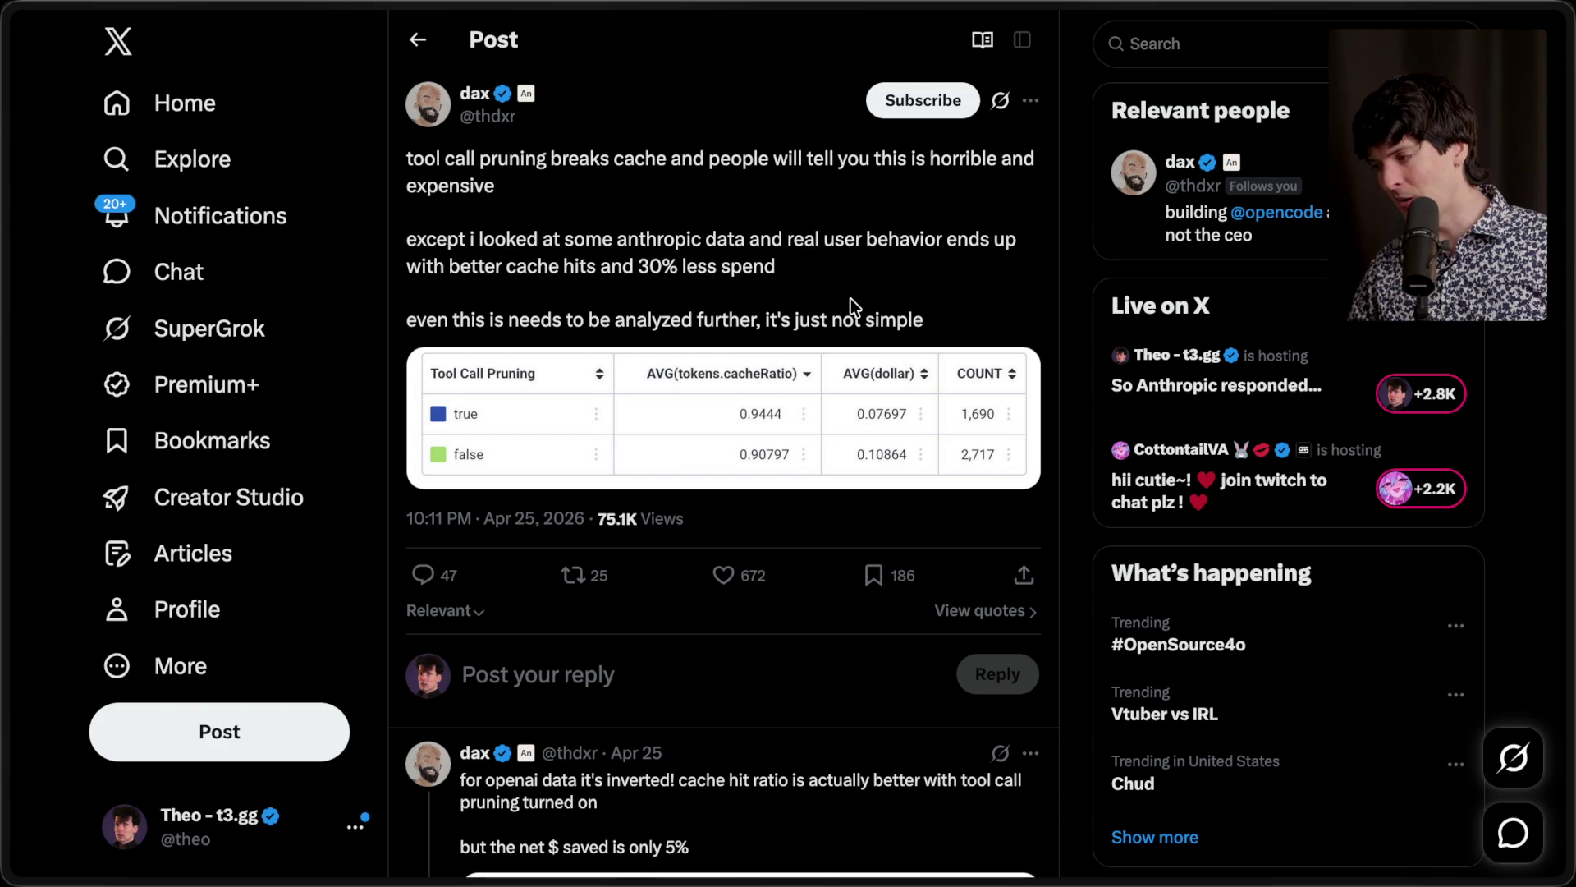
Step: Switch to the 'Claude responded — Excalidraw' tab from the browser's tab sidebar
mouse_move(1571, 459)
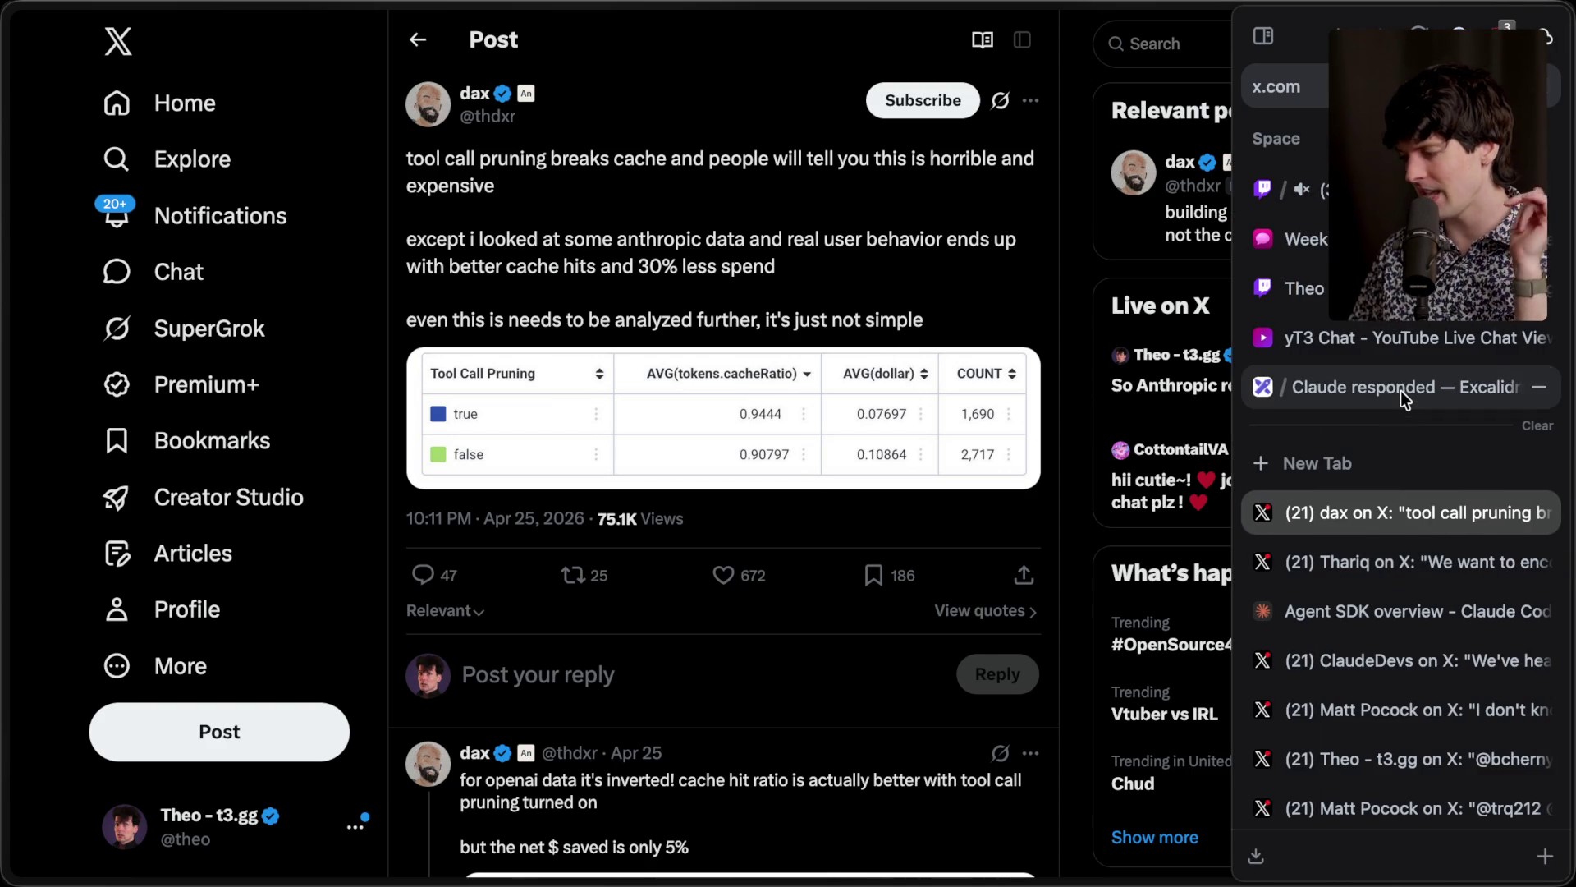
left_click(1400, 391)
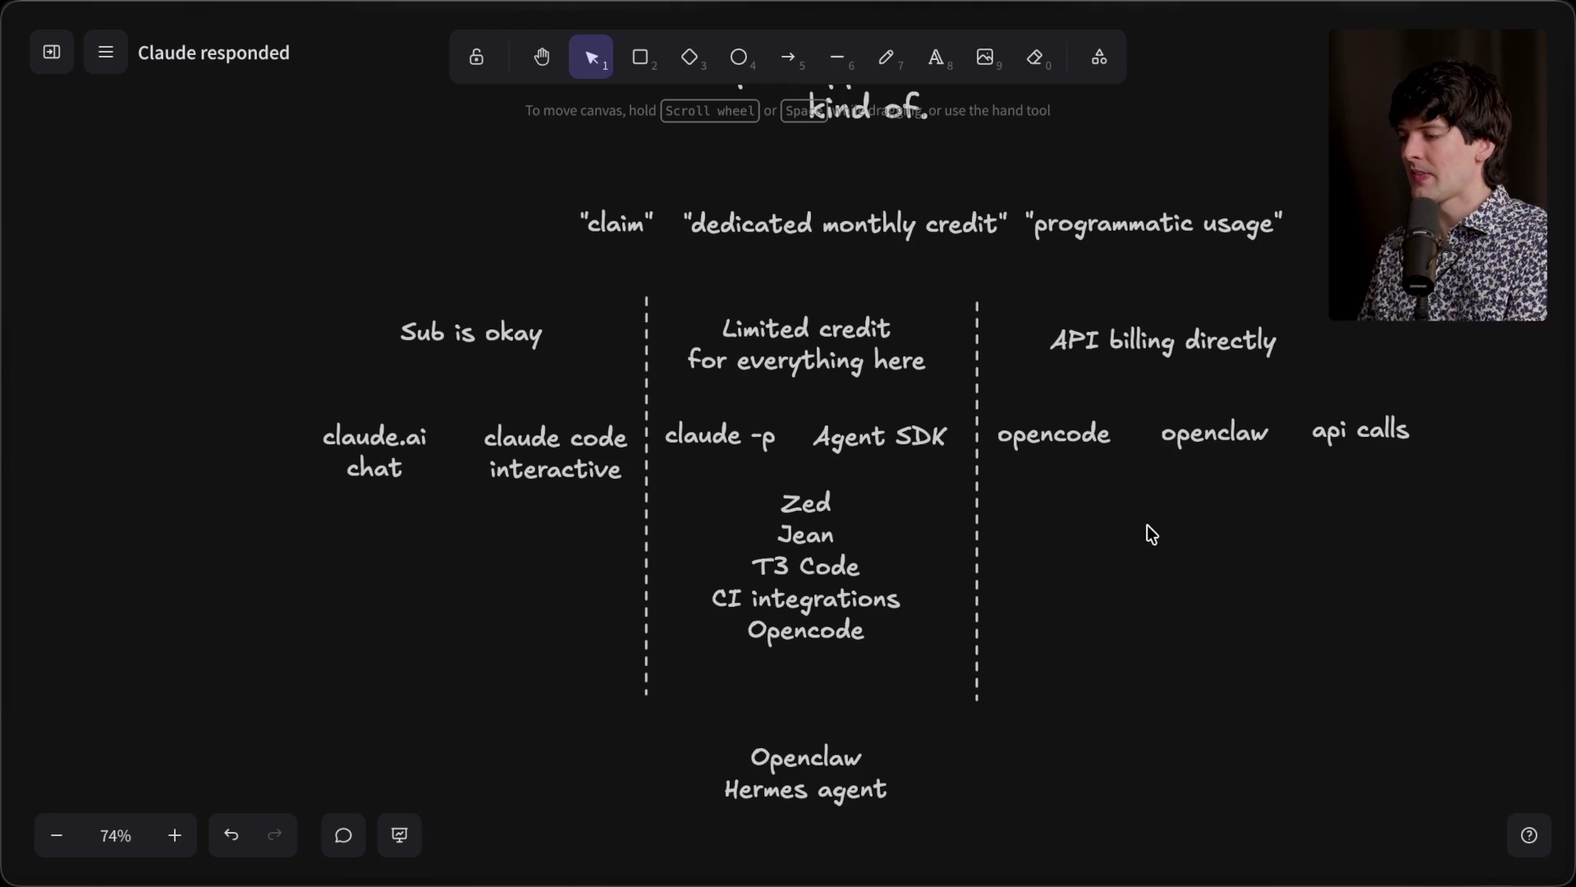
Step: Select the claude.ai chat, claude code interactive and api calls labels and paste them into an empty area
left_click(392, 437)
left_click(529, 443, "shift")
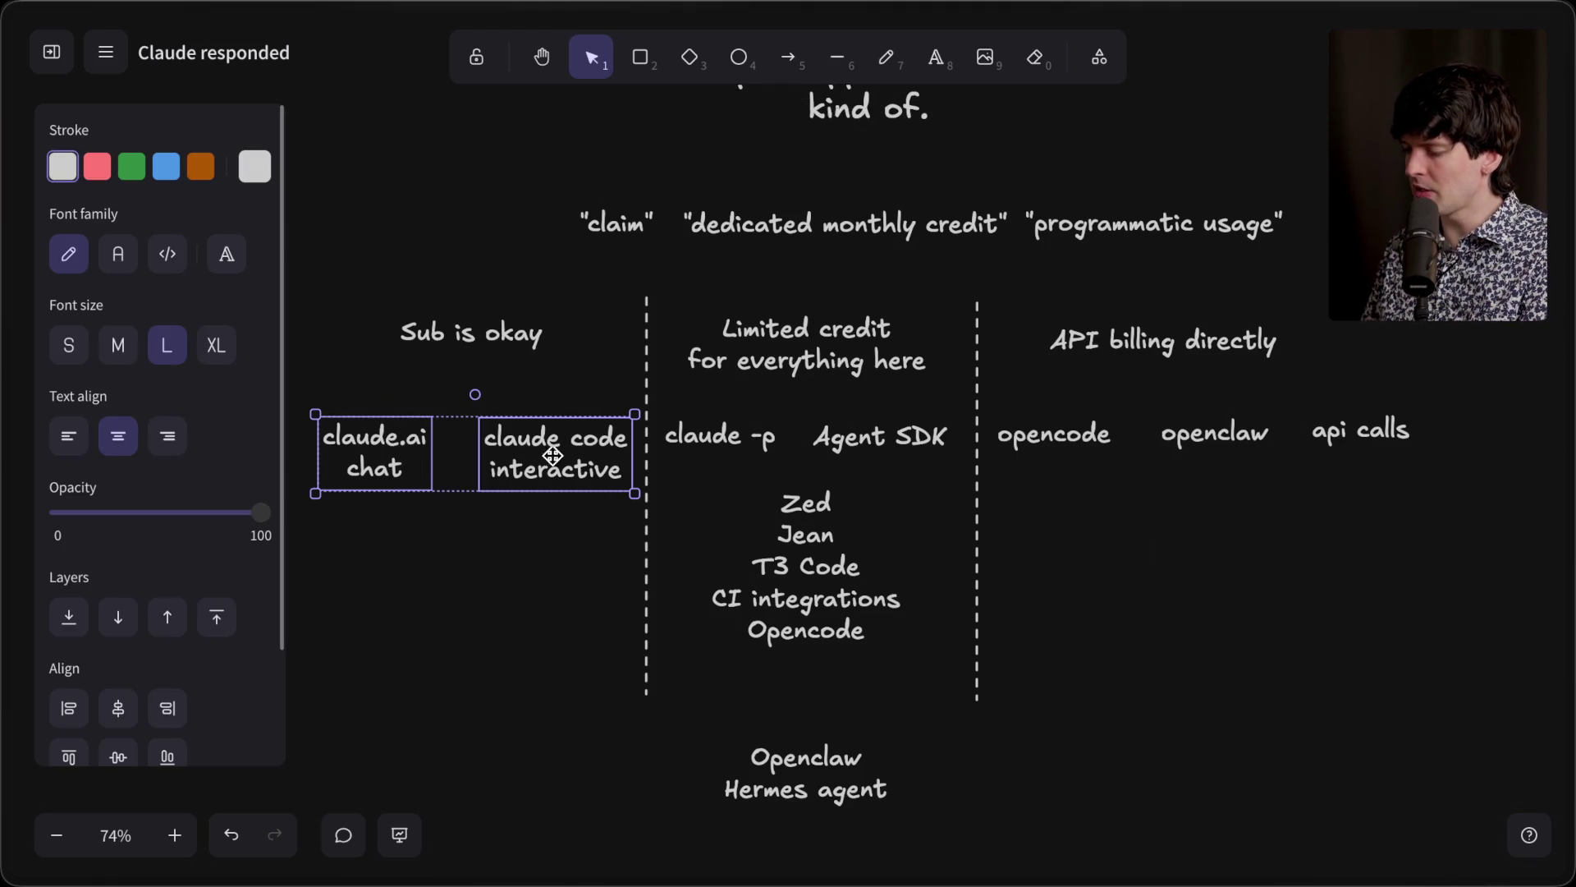
left_click(1371, 452)
left_click(538, 443)
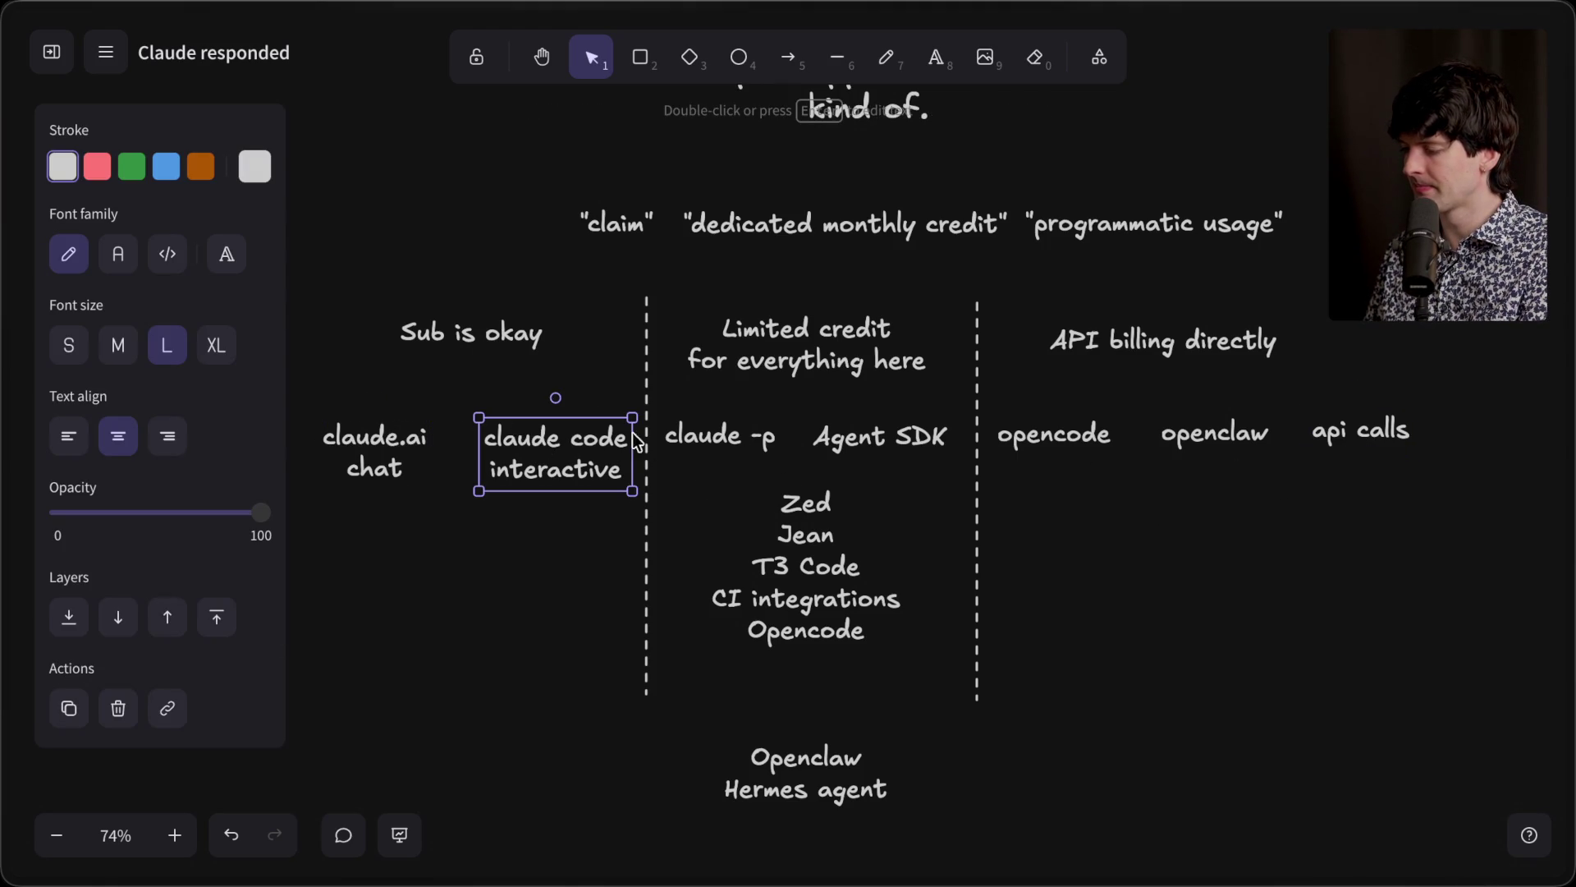
left_click(1346, 431, "shift")
left_click(361, 452, "shift")
scroll(603, 618, "down", 10)
left_click(634, 498)
key("ctrl+z")
key("ctrl+z")
key("ctrl+z")
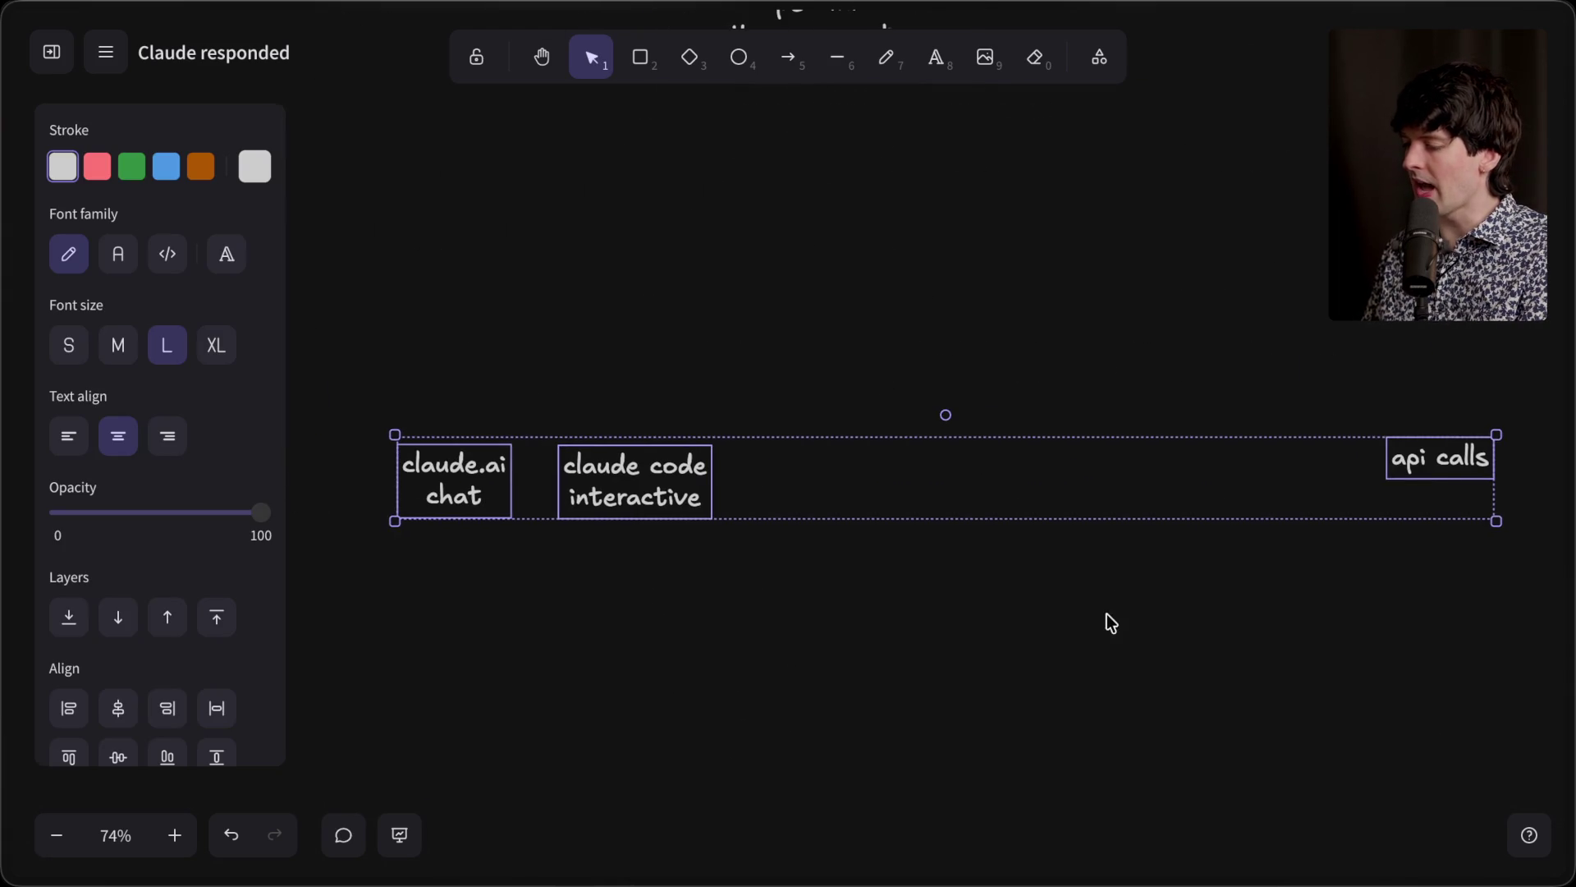
Step: Line api calls up beside the others and remove 'interactive' from the claude code label
left_click_drag(1434, 480, 852, 499)
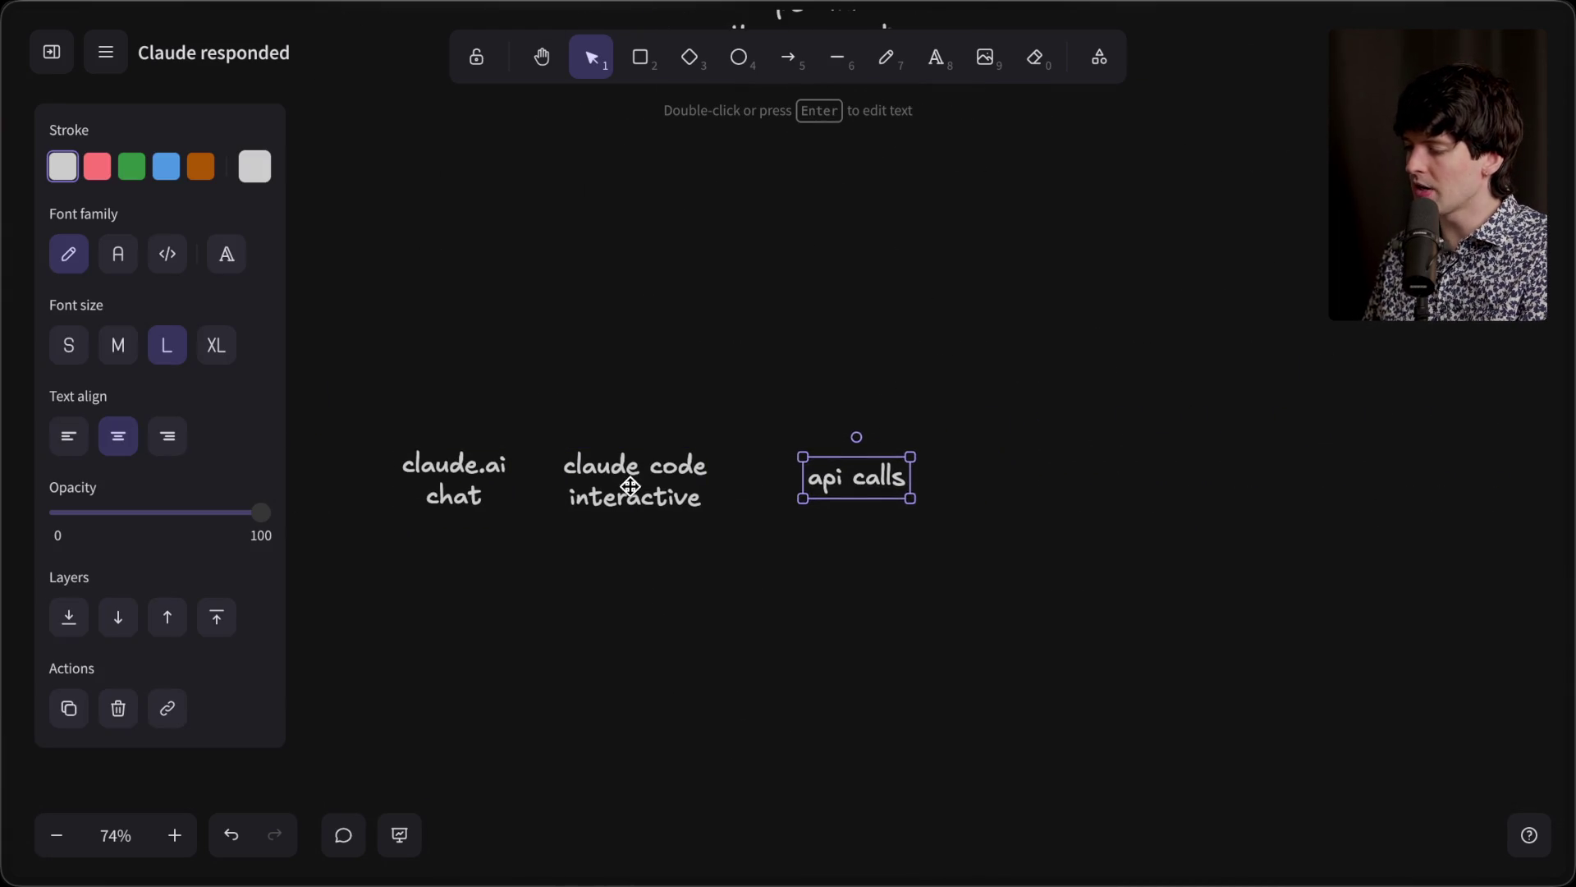
double_click(630, 505)
double_click(629, 505)
key("BackSpace")
key("BackSpace")
left_click(629, 548)
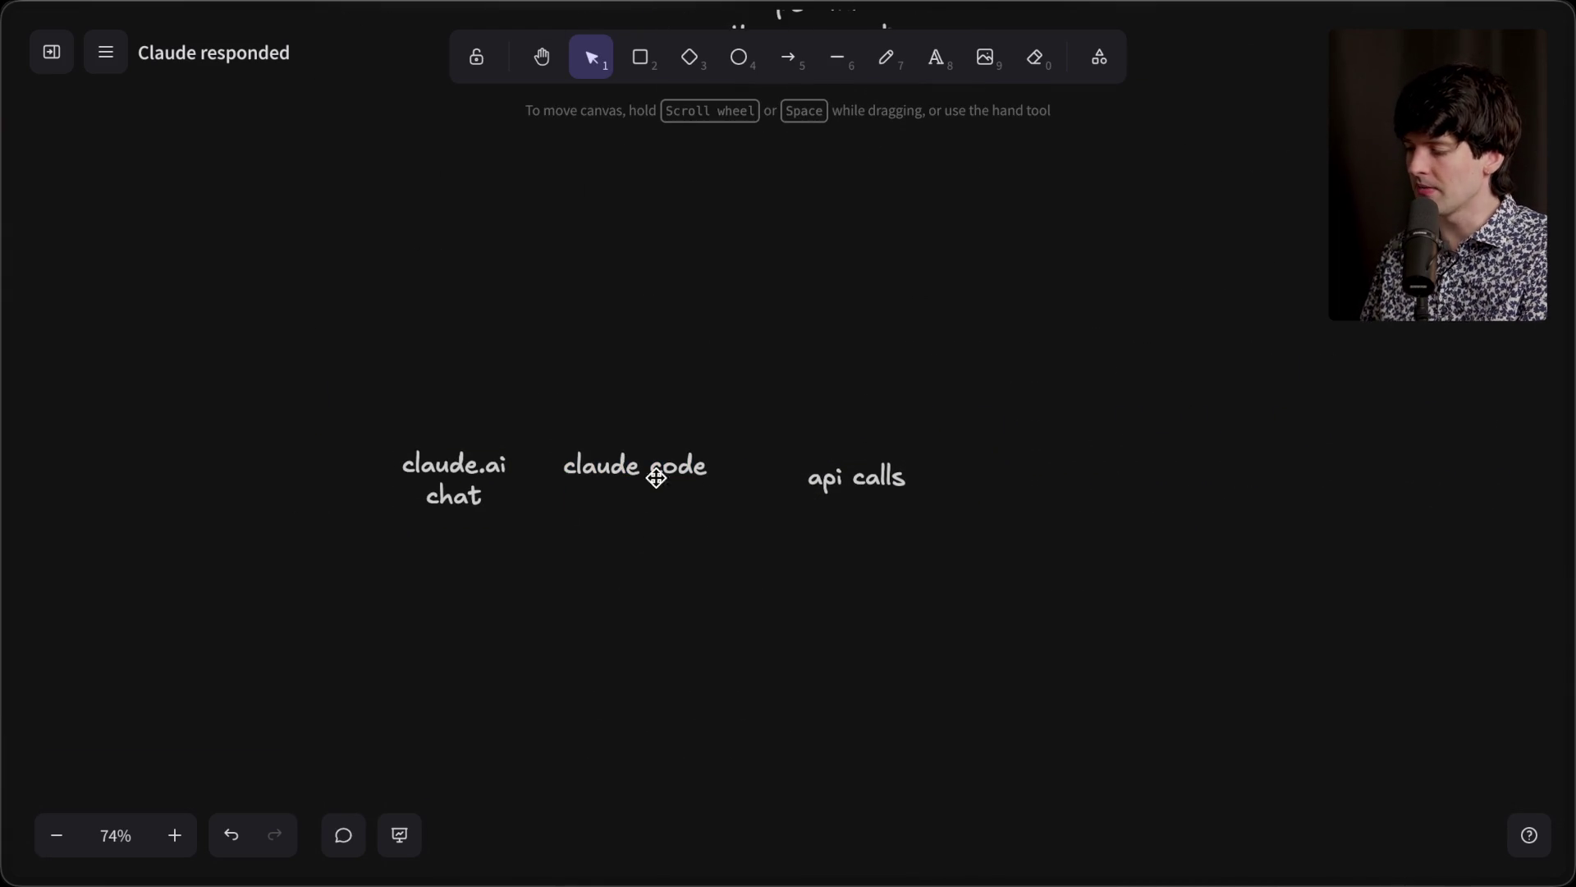
left_click(868, 499)
left_click_drag(868, 498, 832, 485)
Step: Enlarge the three labels together as a group
mouse_move(999, 355)
left_mouse_down()
mouse_move(535, 479)
mouse_move(403, 534)
mouse_move(648, 426)
mouse_move(905, 367)
mouse_move(751, 393)
mouse_move(822, 332)
left_mouse_up()
key("ctrl+z")
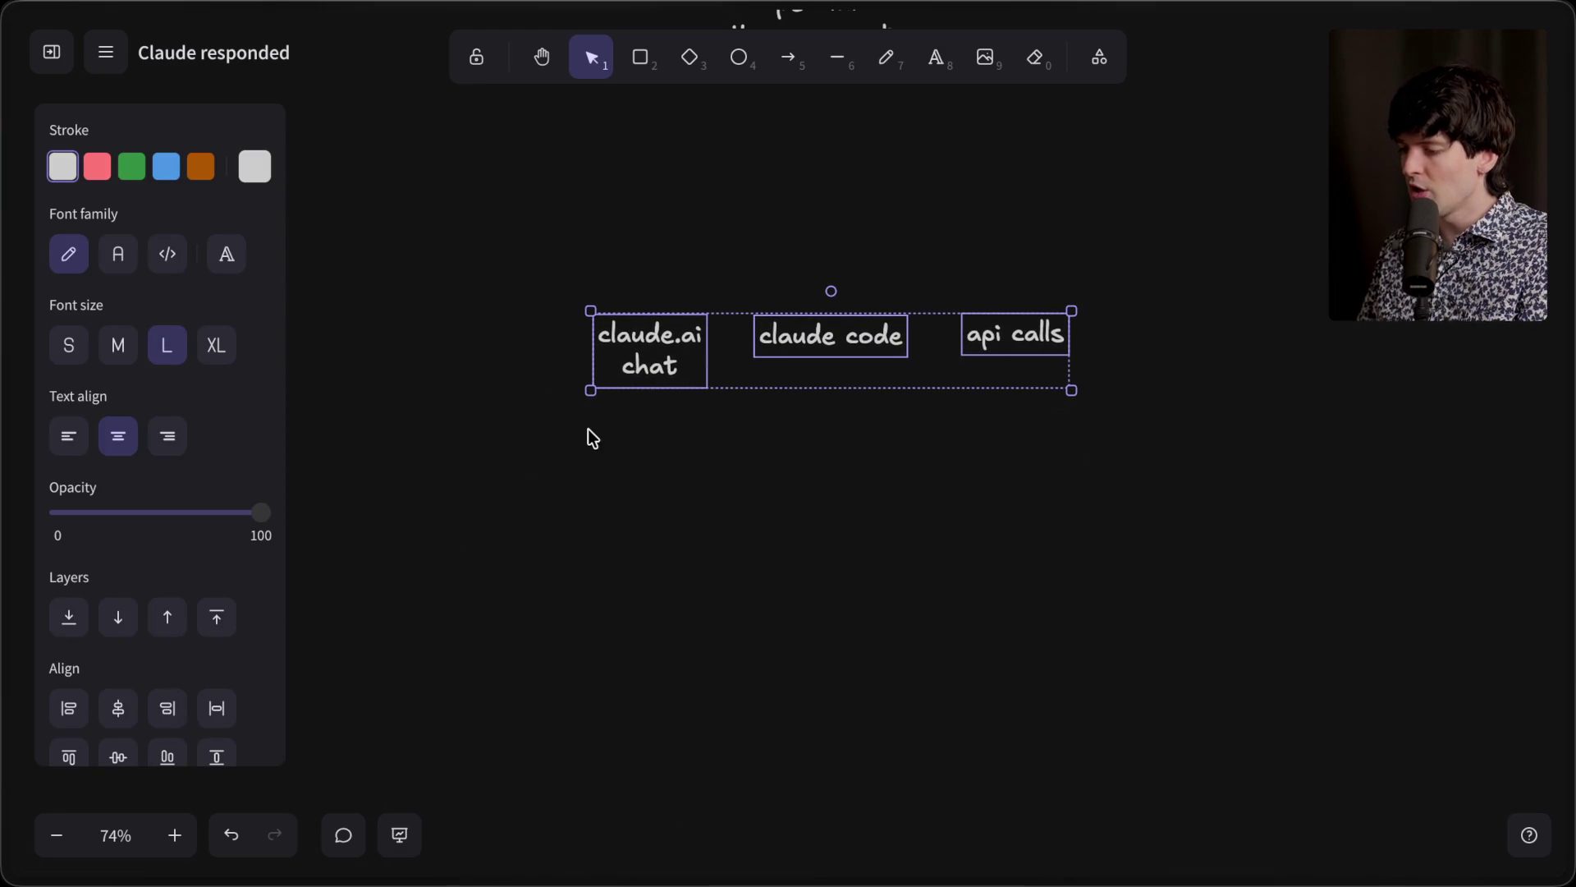
mouse_move(592, 392)
left_mouse_down()
mouse_move(365, 424)
mouse_move(700, 367)
left_mouse_up()
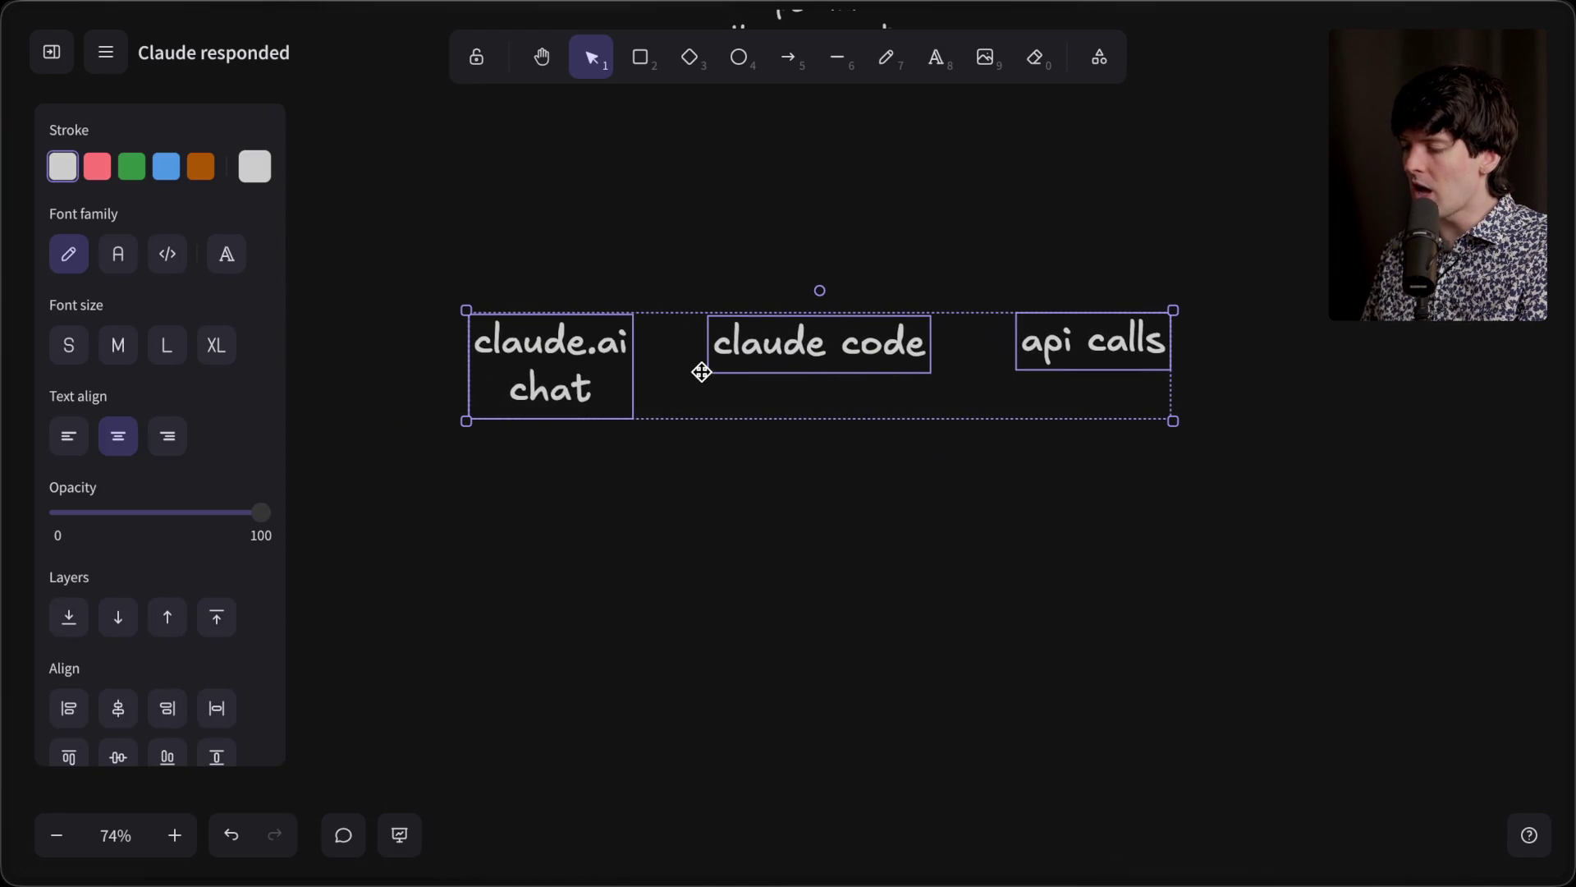
left_click(596, 455)
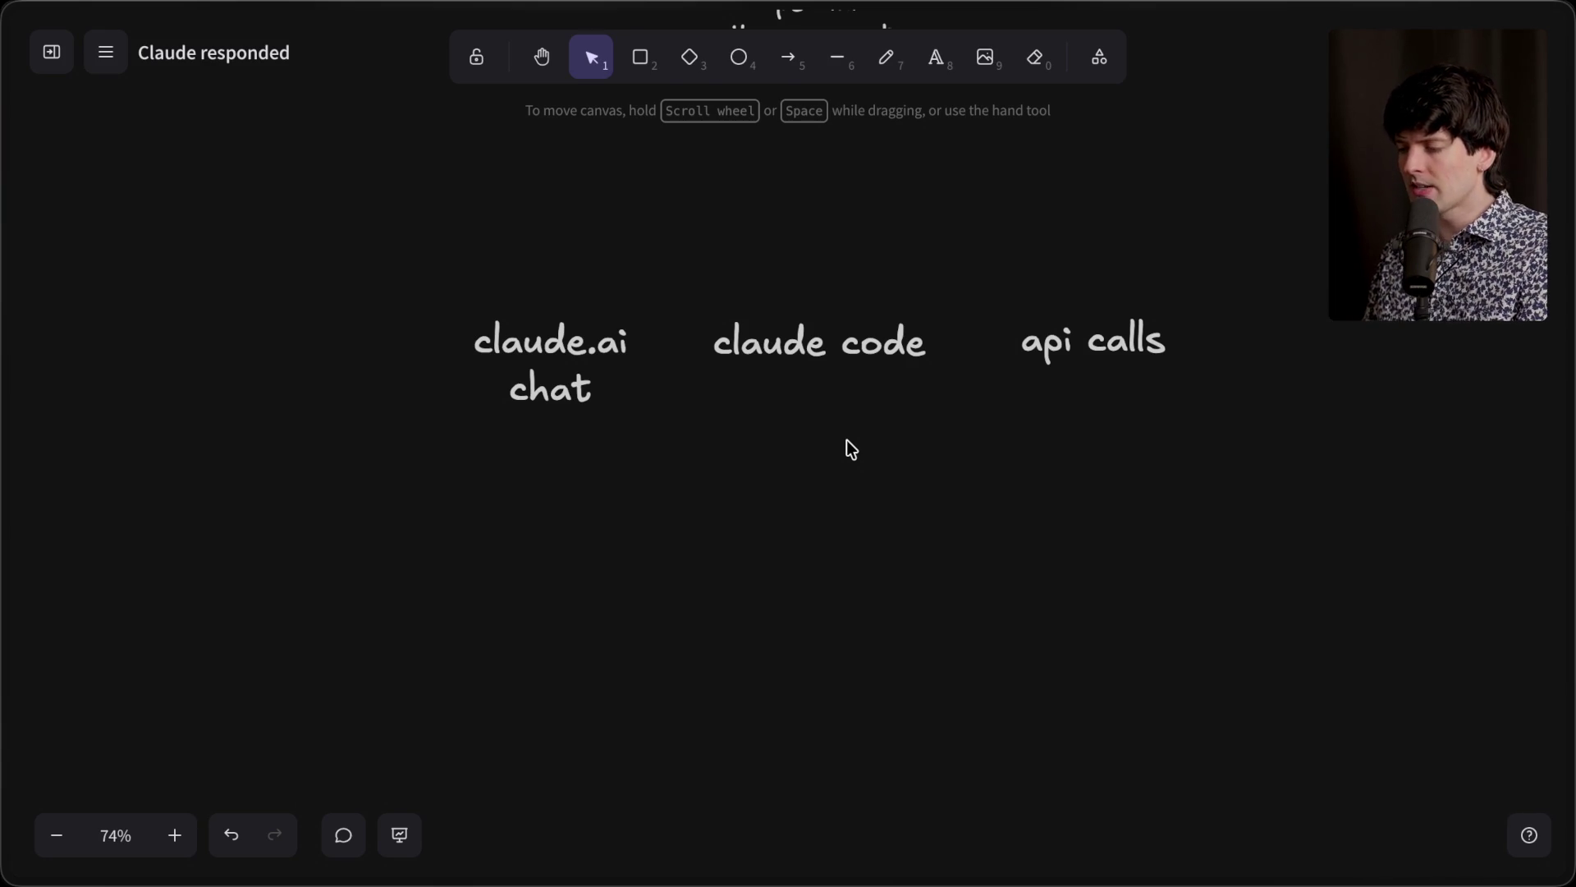
left_click(1092, 341)
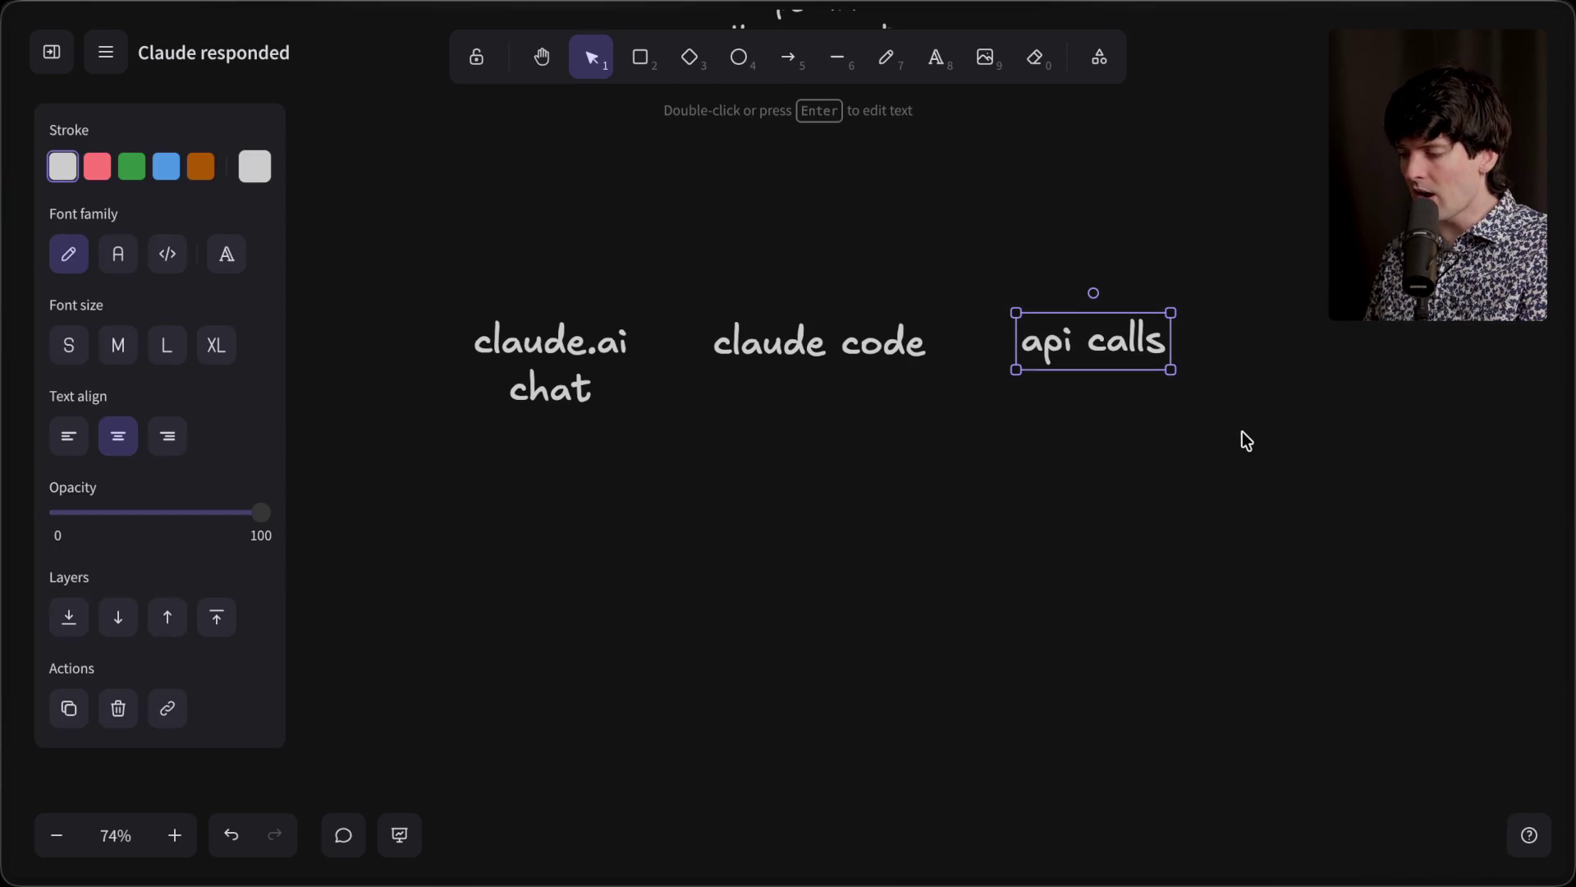
left_click_drag(967, 268, 353, 467)
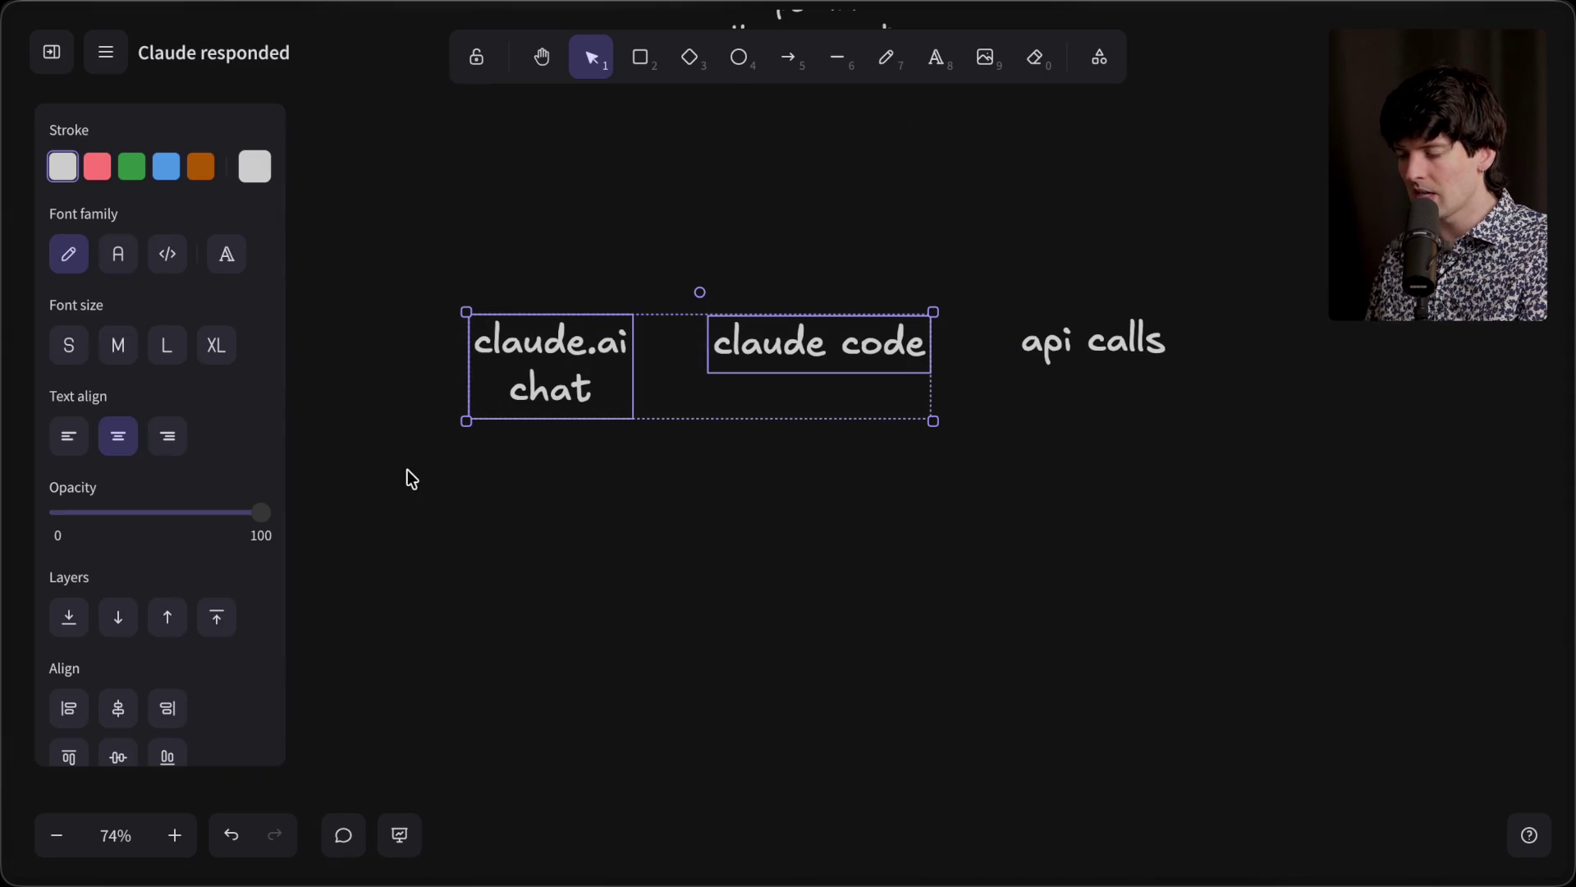
left_click(1031, 330)
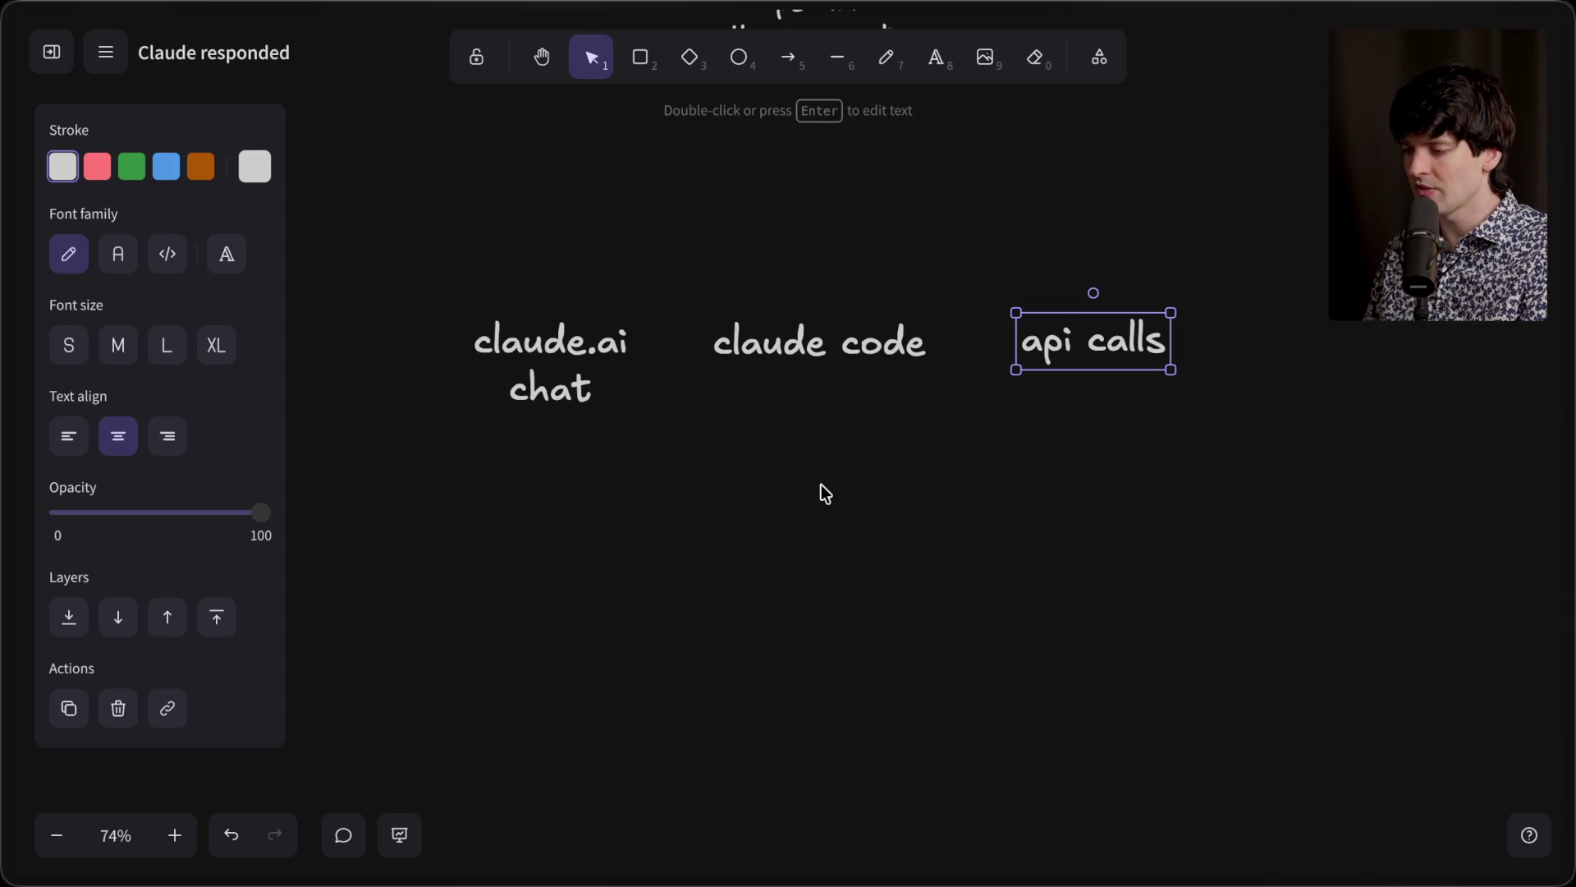
left_click(852, 456)
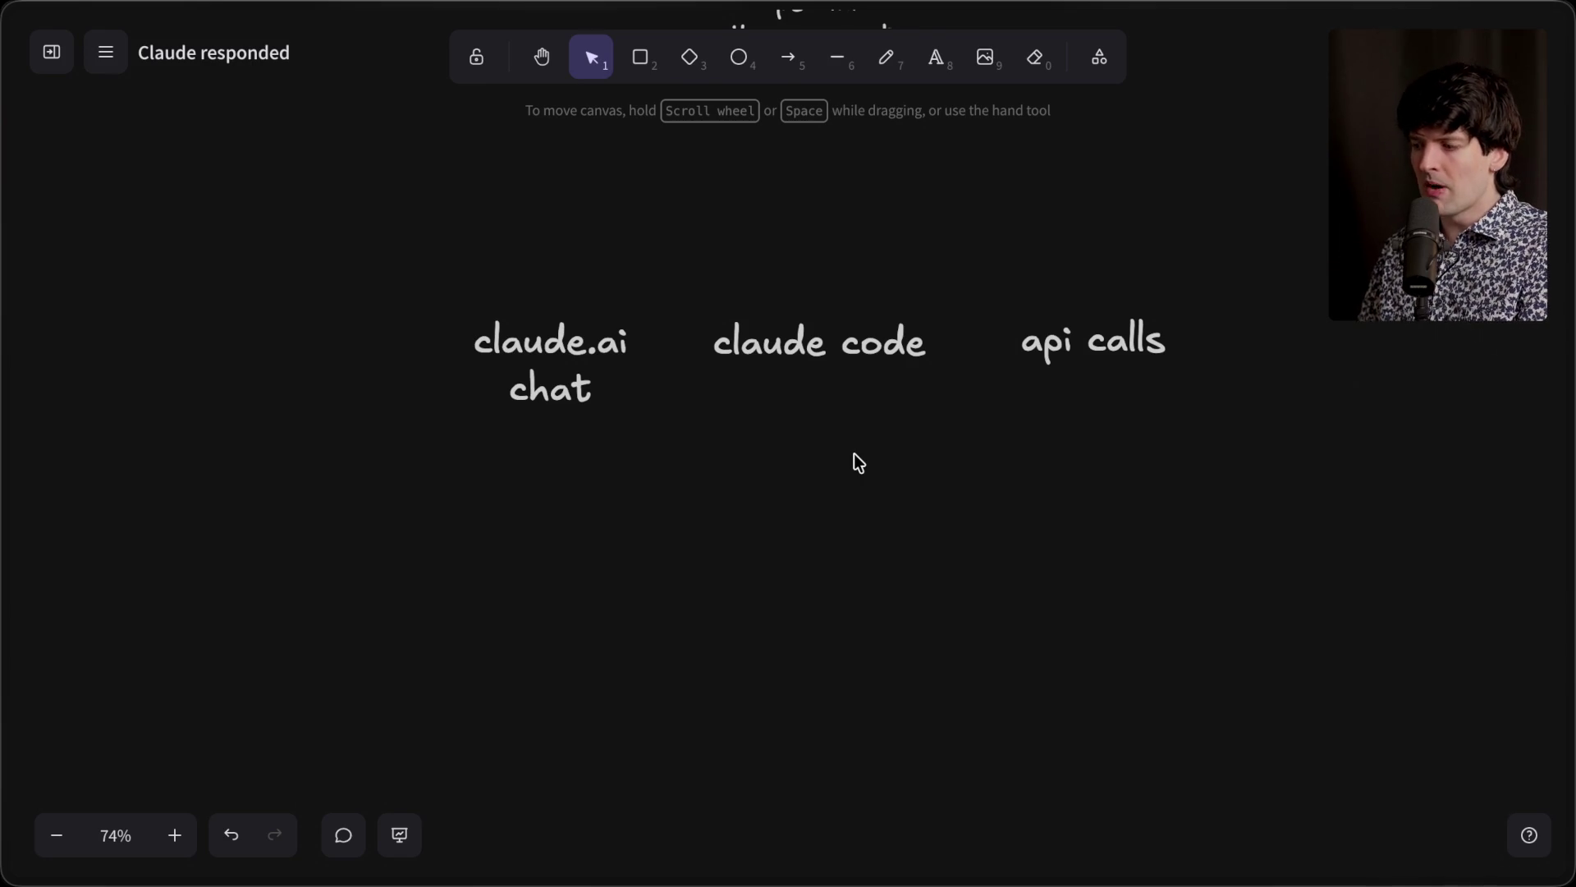
left_click_drag(980, 244, 348, 431)
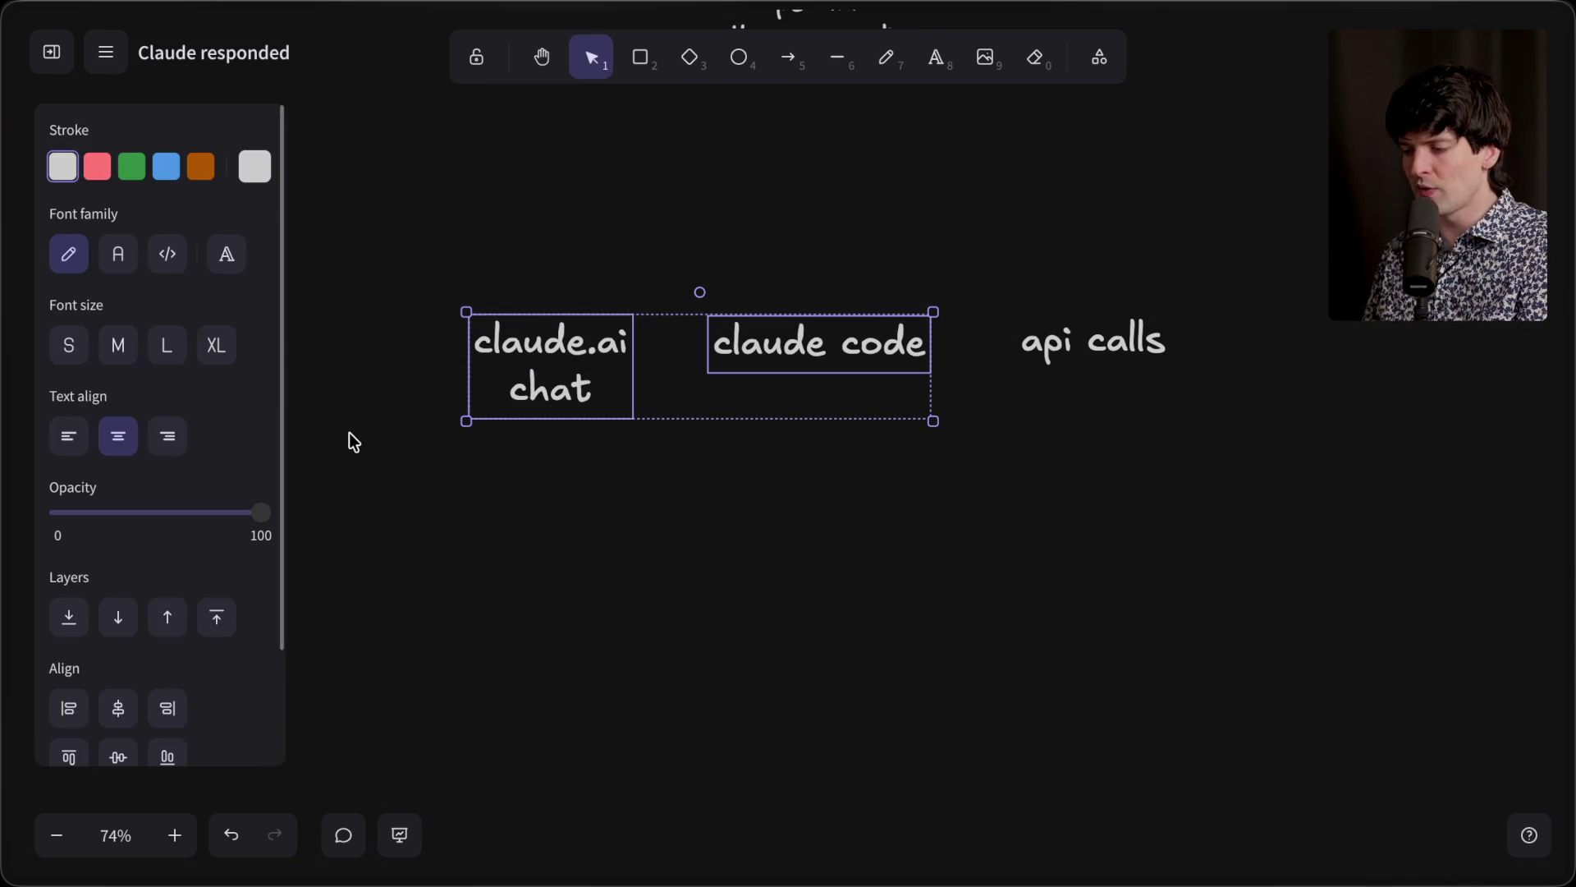
left_click(386, 461)
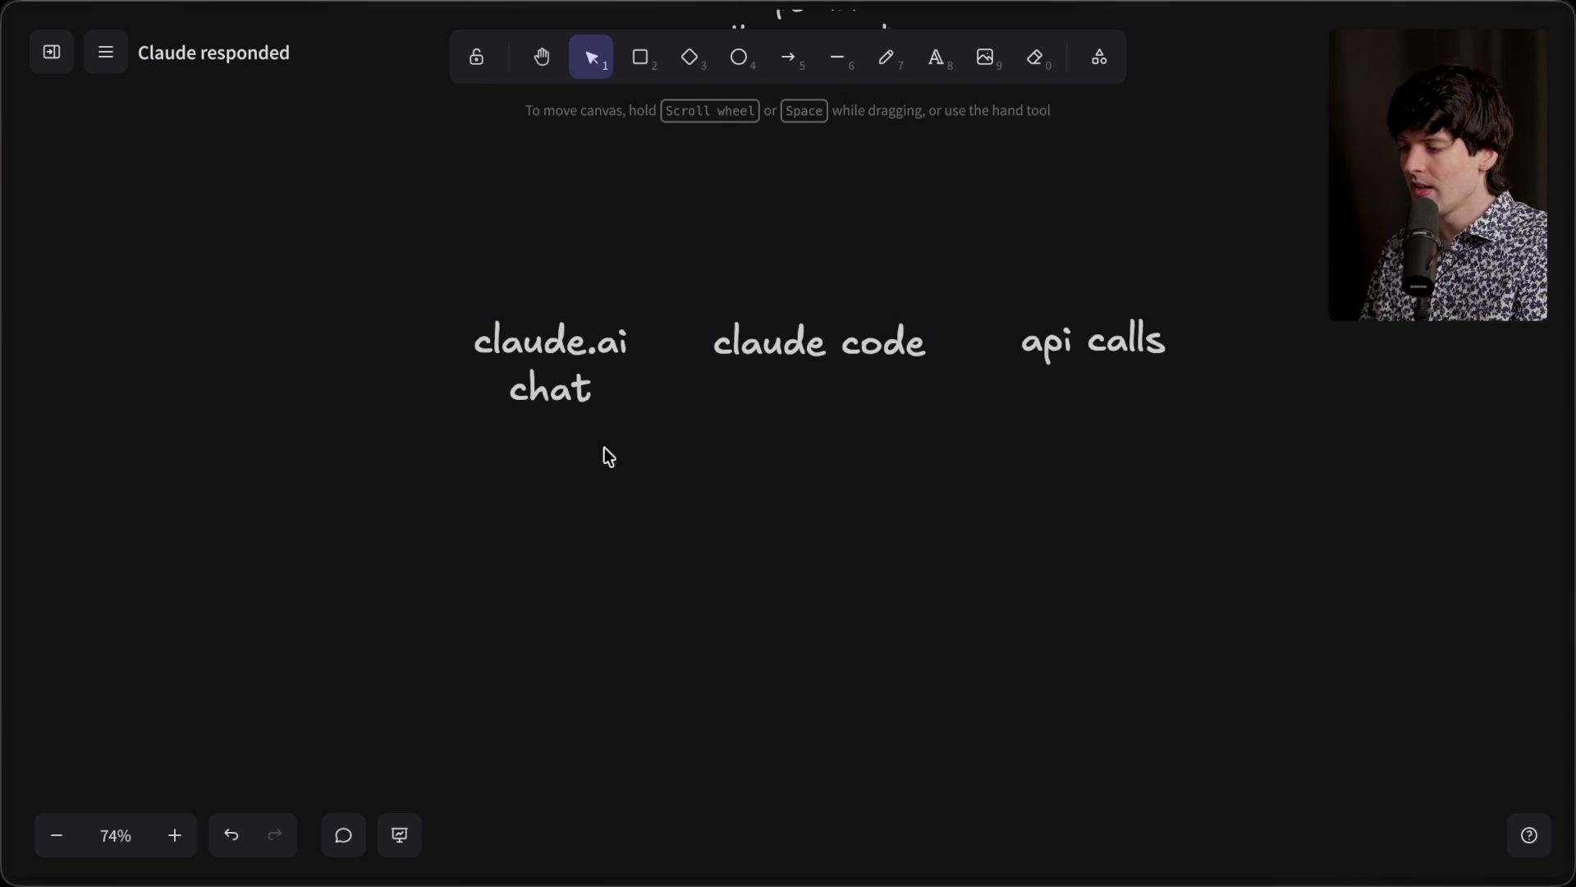
Step: Box-select claude.ai chat, claude code and api calls and shift the row left
left_click(1018, 352)
left_click_drag(1225, 248, 959, 450)
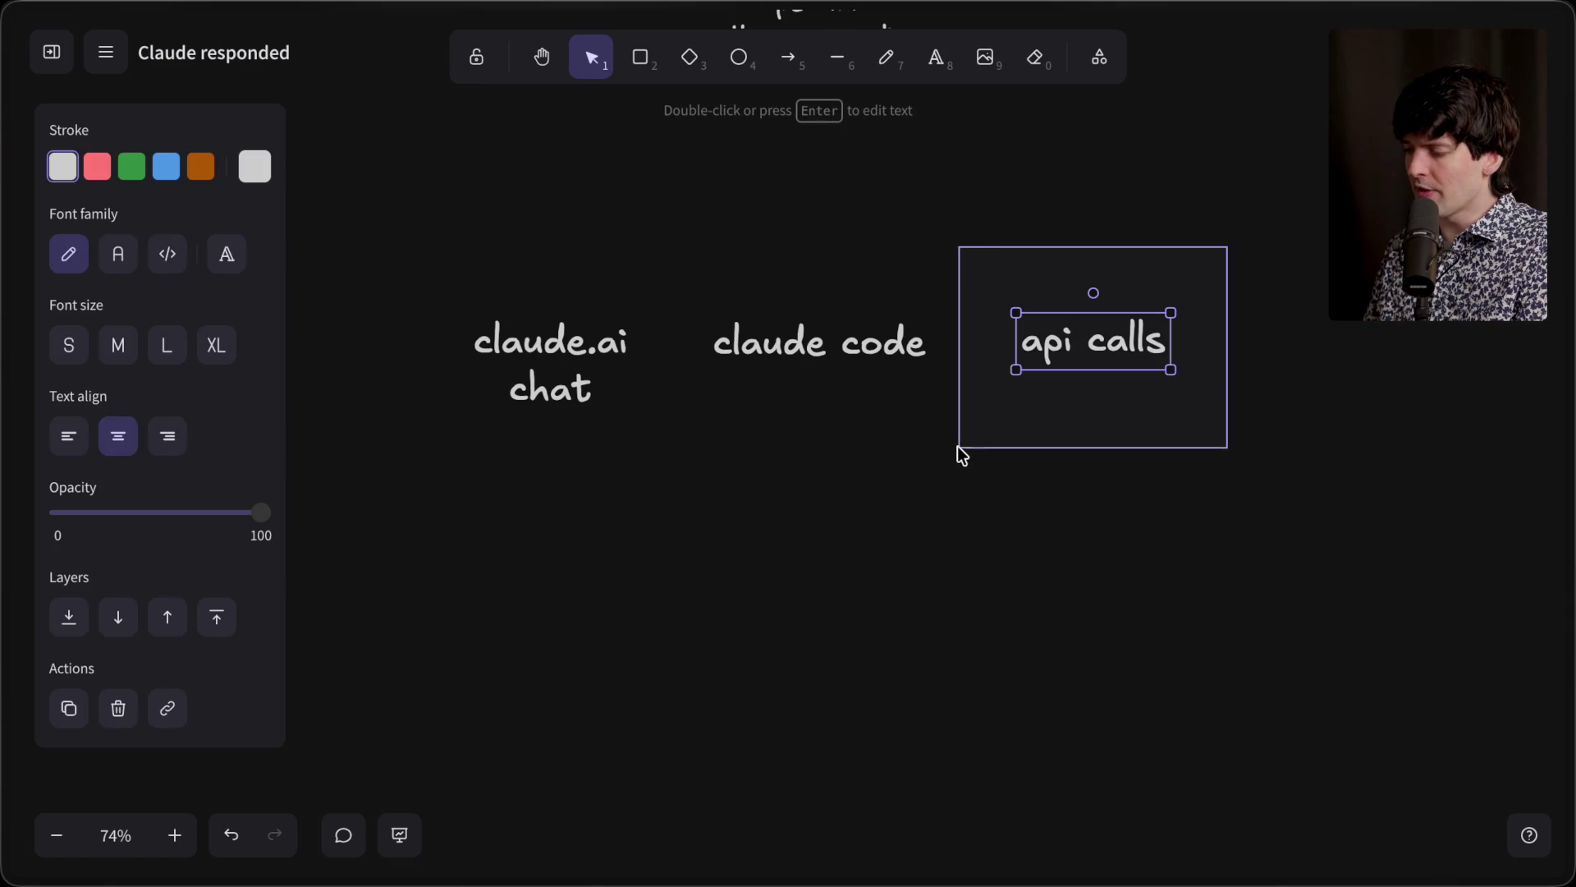
mouse_move(969, 276)
left_mouse_down()
mouse_move(498, 509)
mouse_move(445, 504)
left_mouse_up()
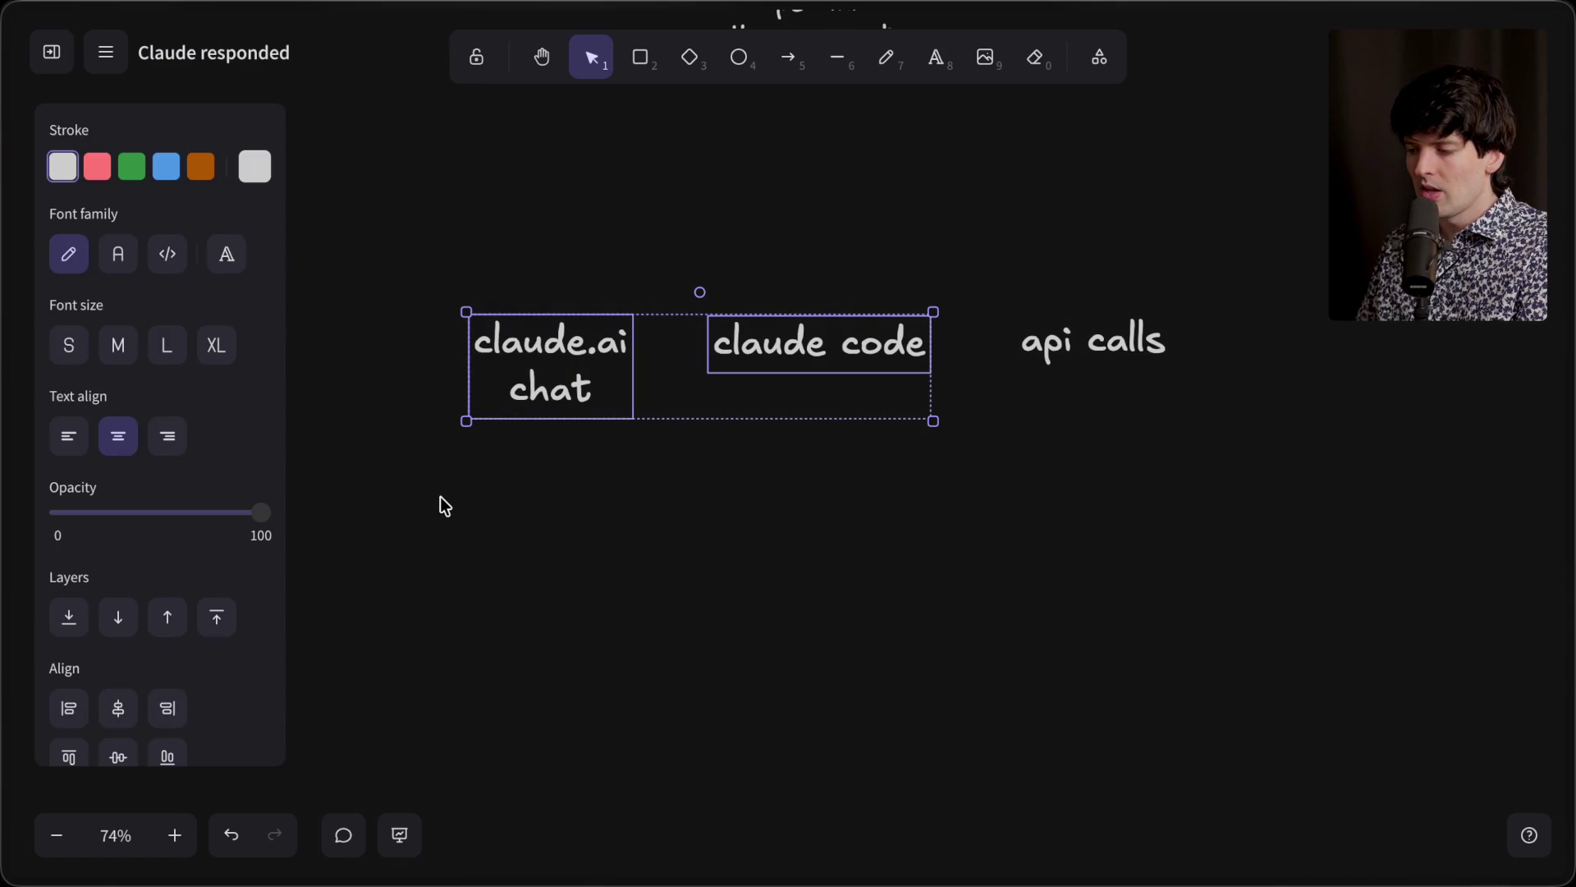
left_click(440, 496)
left_click_drag(434, 291, 1243, 510)
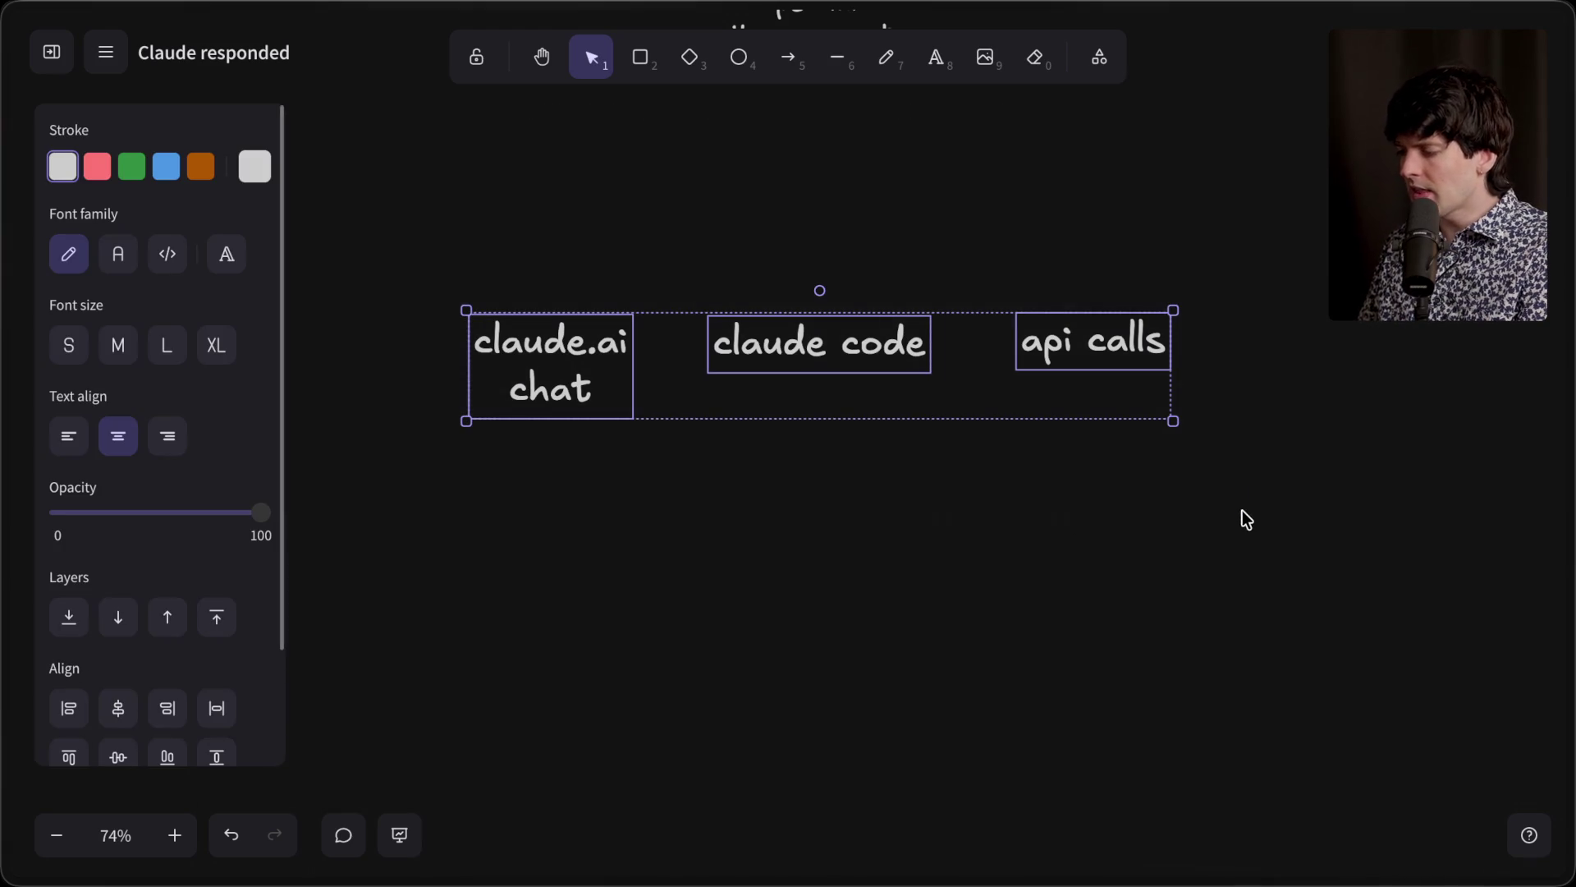
mouse_move(1086, 341)
left_mouse_down()
mouse_move(999, 343)
mouse_move(1011, 351)
left_mouse_up()
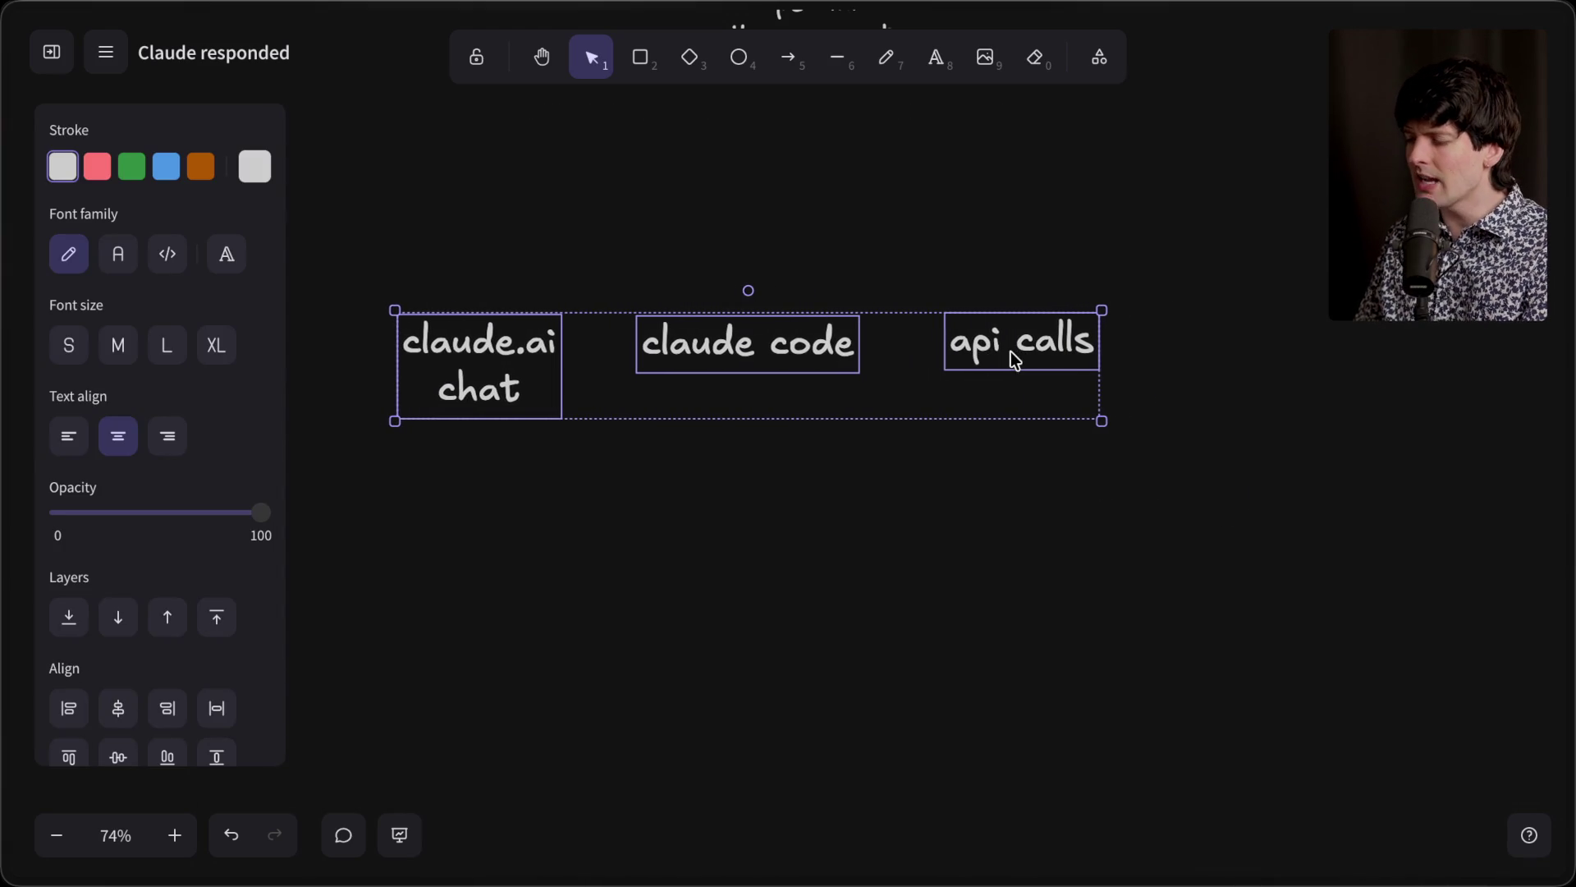
left_click(823, 568)
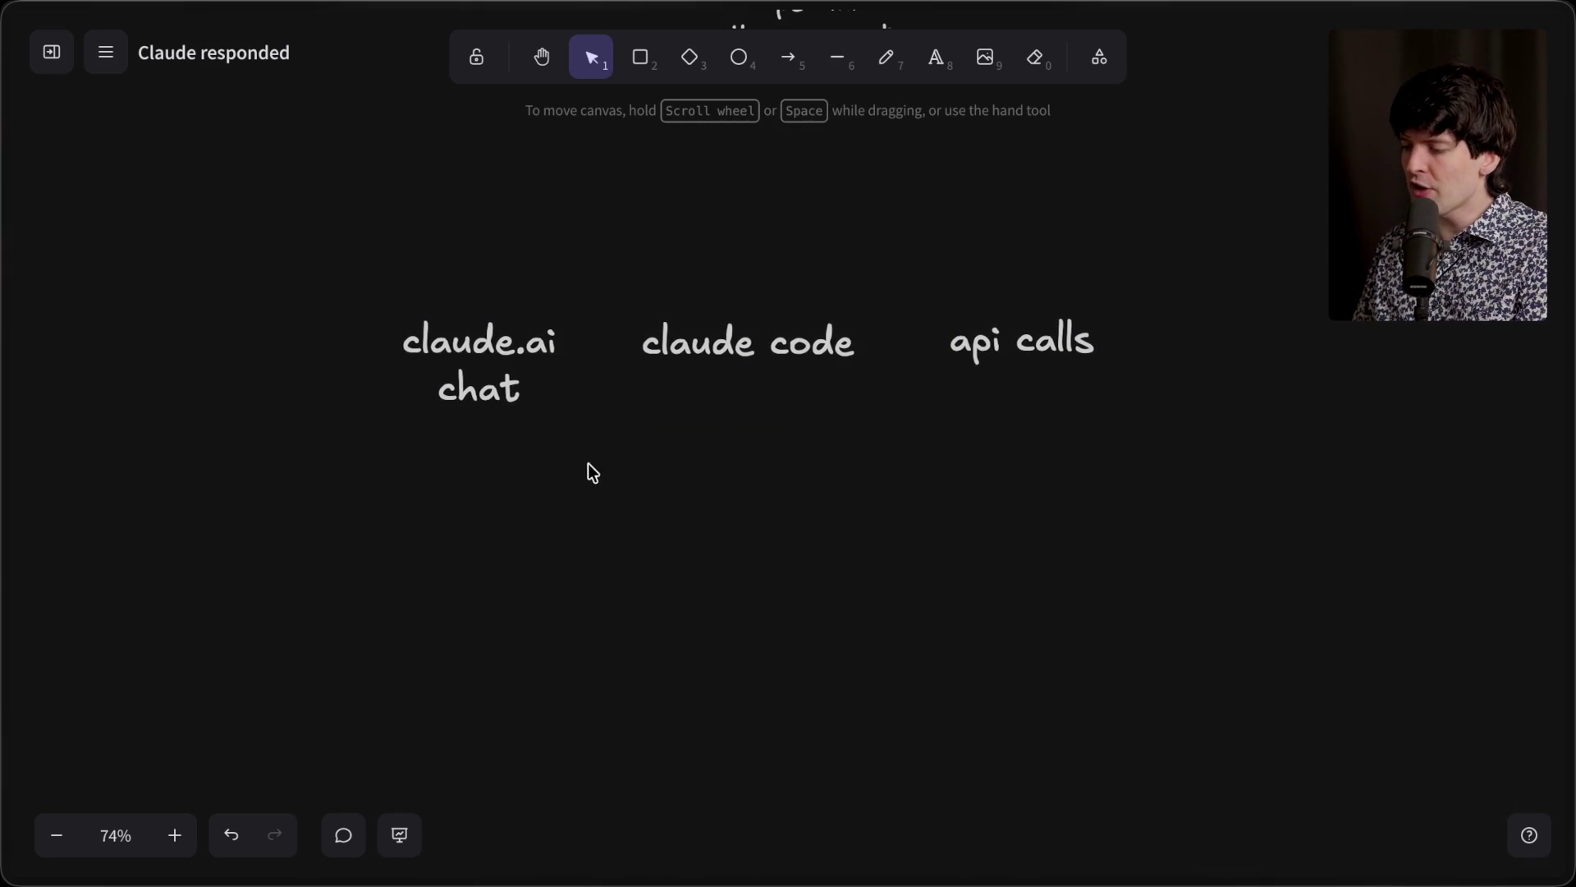
left_click_drag(948, 227, 1170, 466)
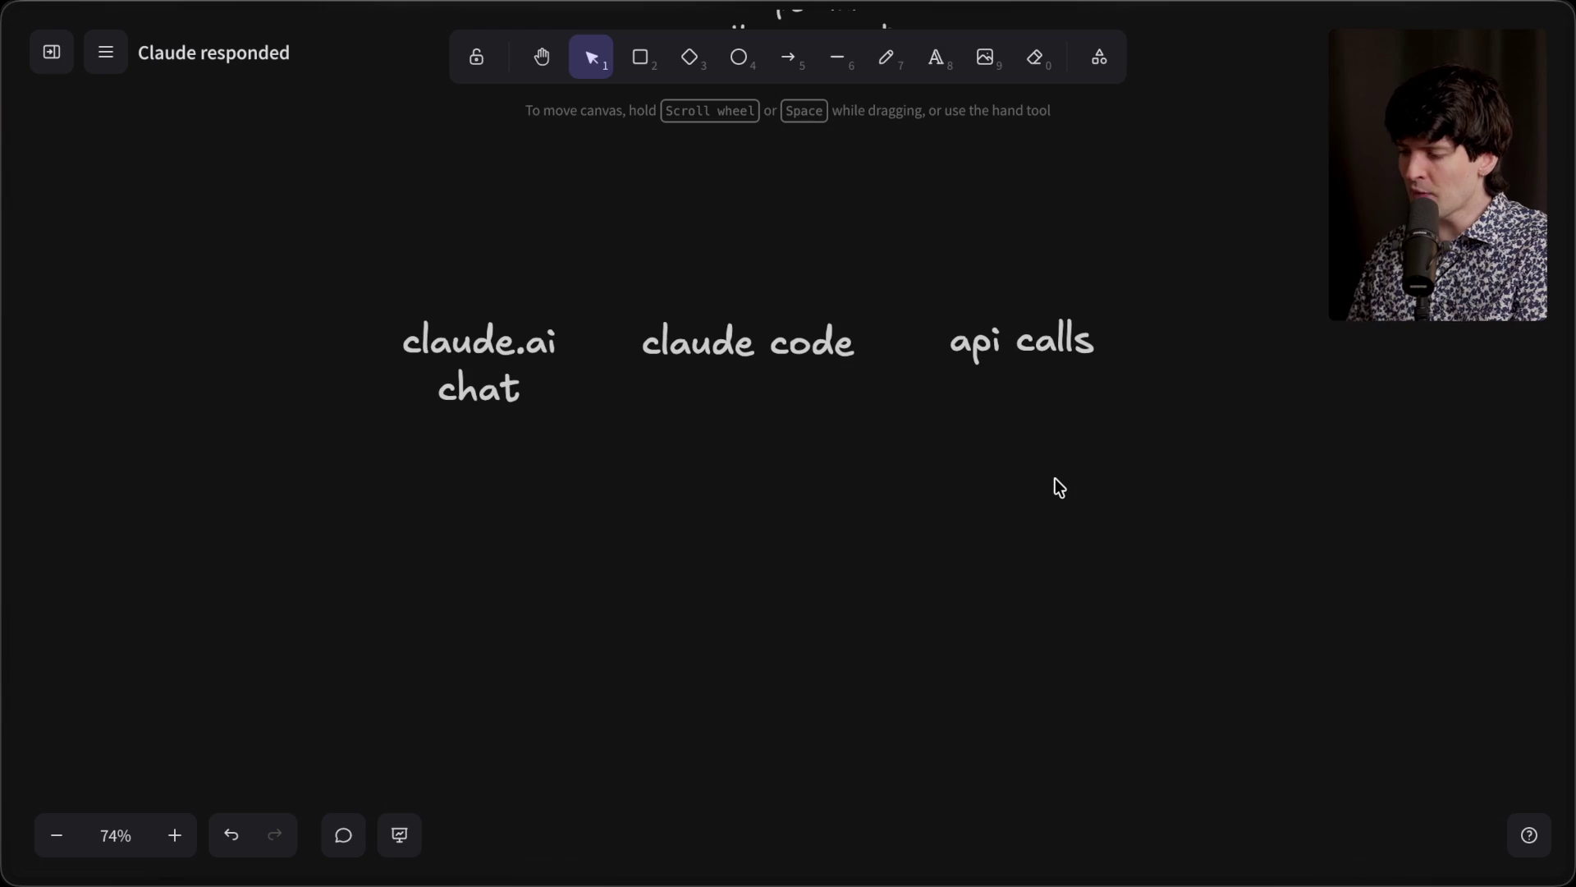
Step: Draw a dashed arrow and bend it into a curve arcing from claude code to api calls
left_click(789, 57)
mouse_move(476, 207)
left_mouse_down()
mouse_move(480, 315)
mouse_move(755, 277)
left_mouse_up()
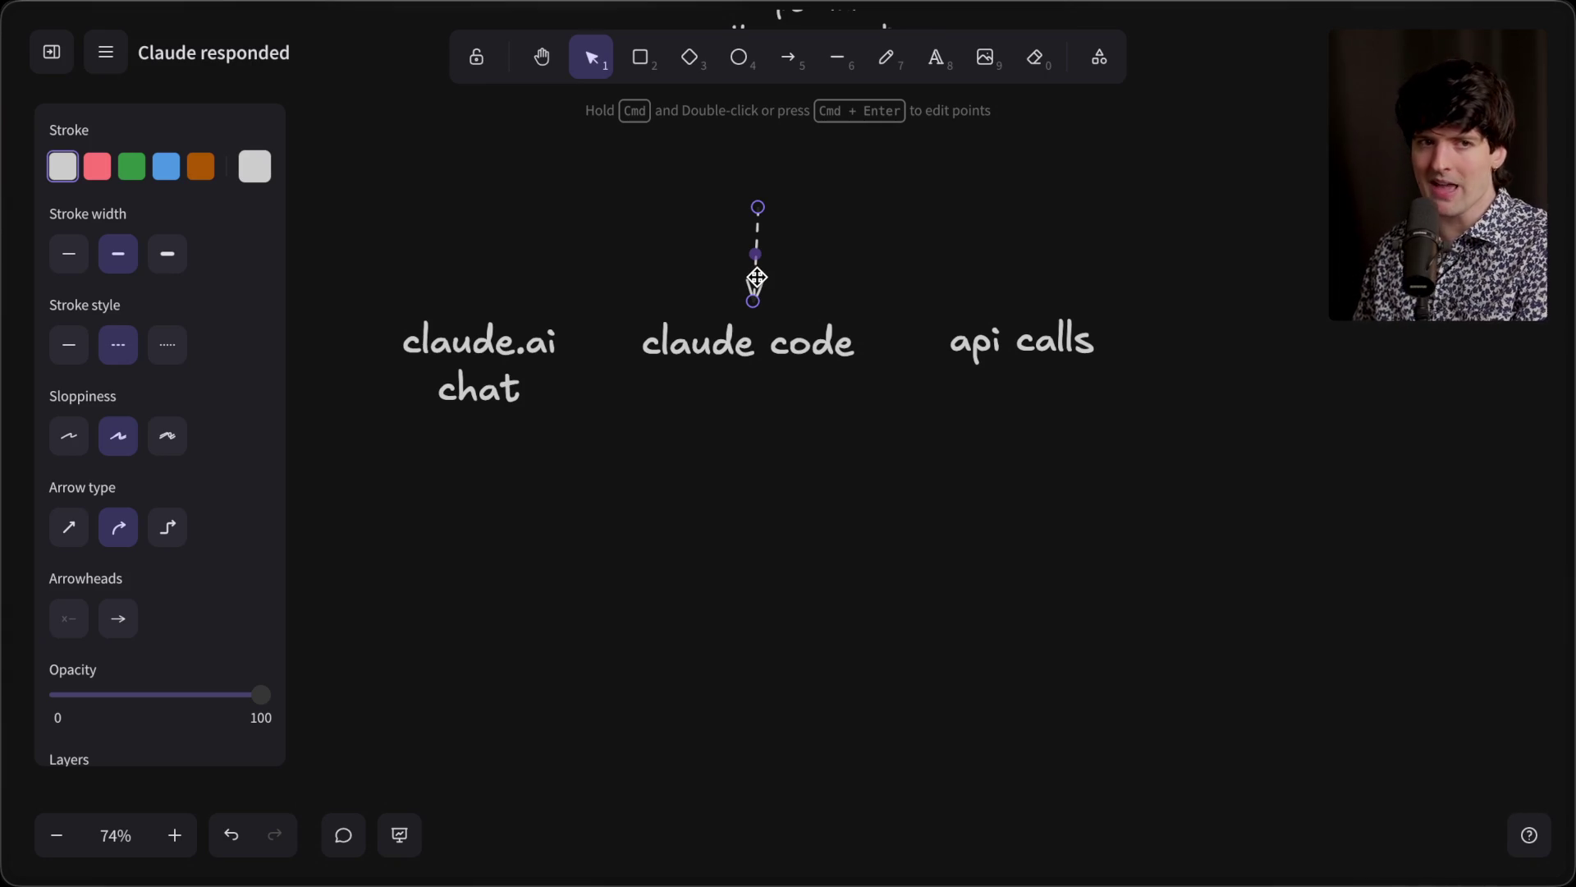
left_click_drag(755, 277, 999, 277)
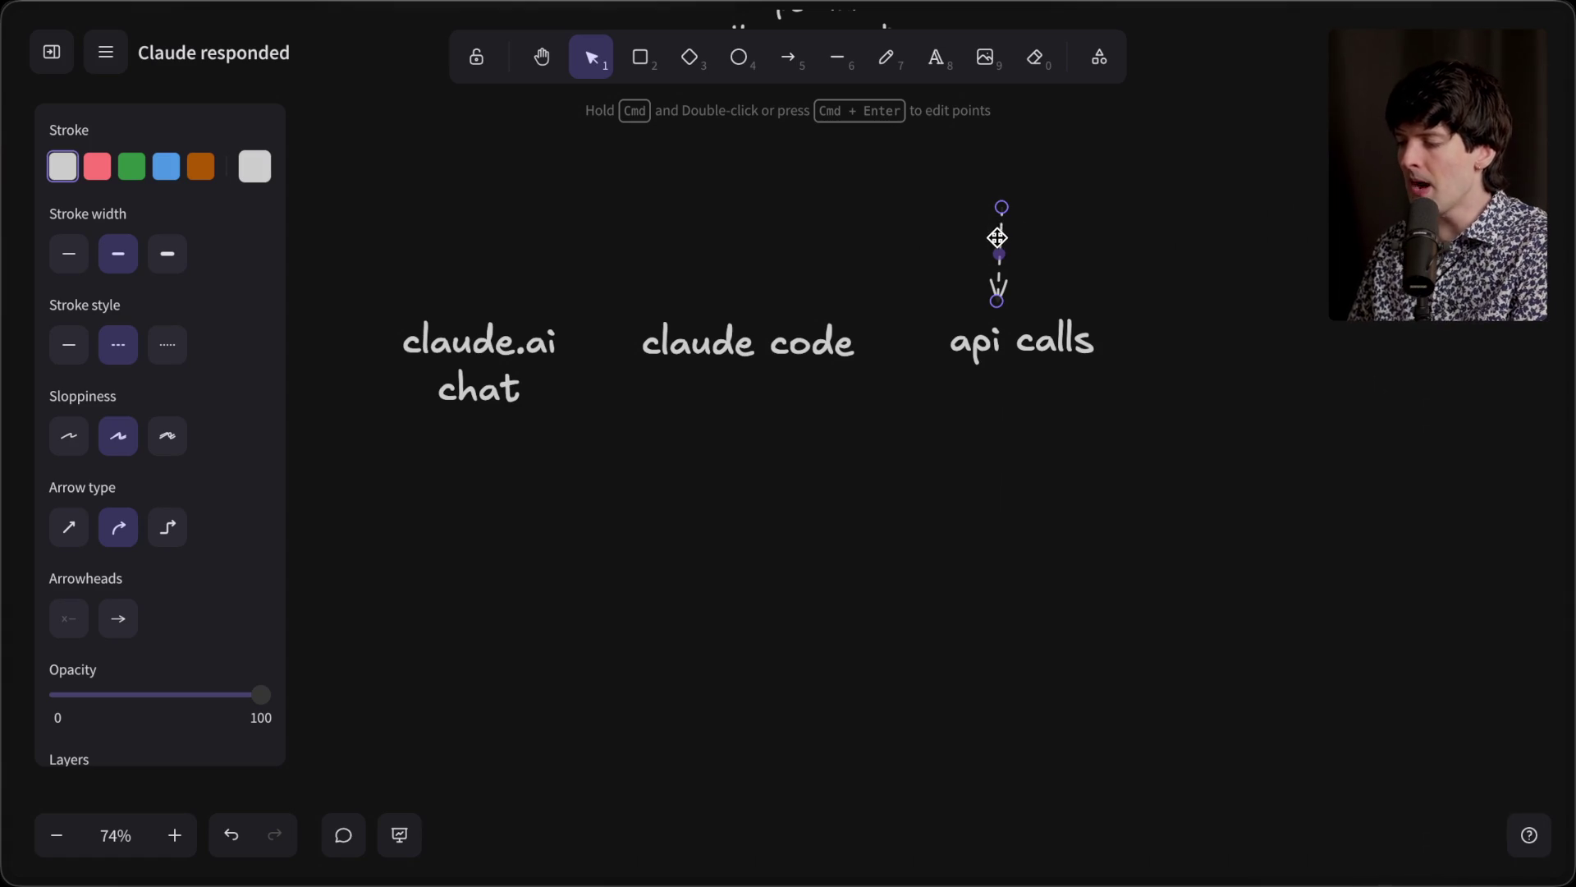
mouse_move(1001, 214)
left_mouse_down()
mouse_move(823, 257)
mouse_move(789, 289)
mouse_move(912, 224)
mouse_move(902, 186)
left_mouse_up()
left_click_drag(934, 245, 931, 248)
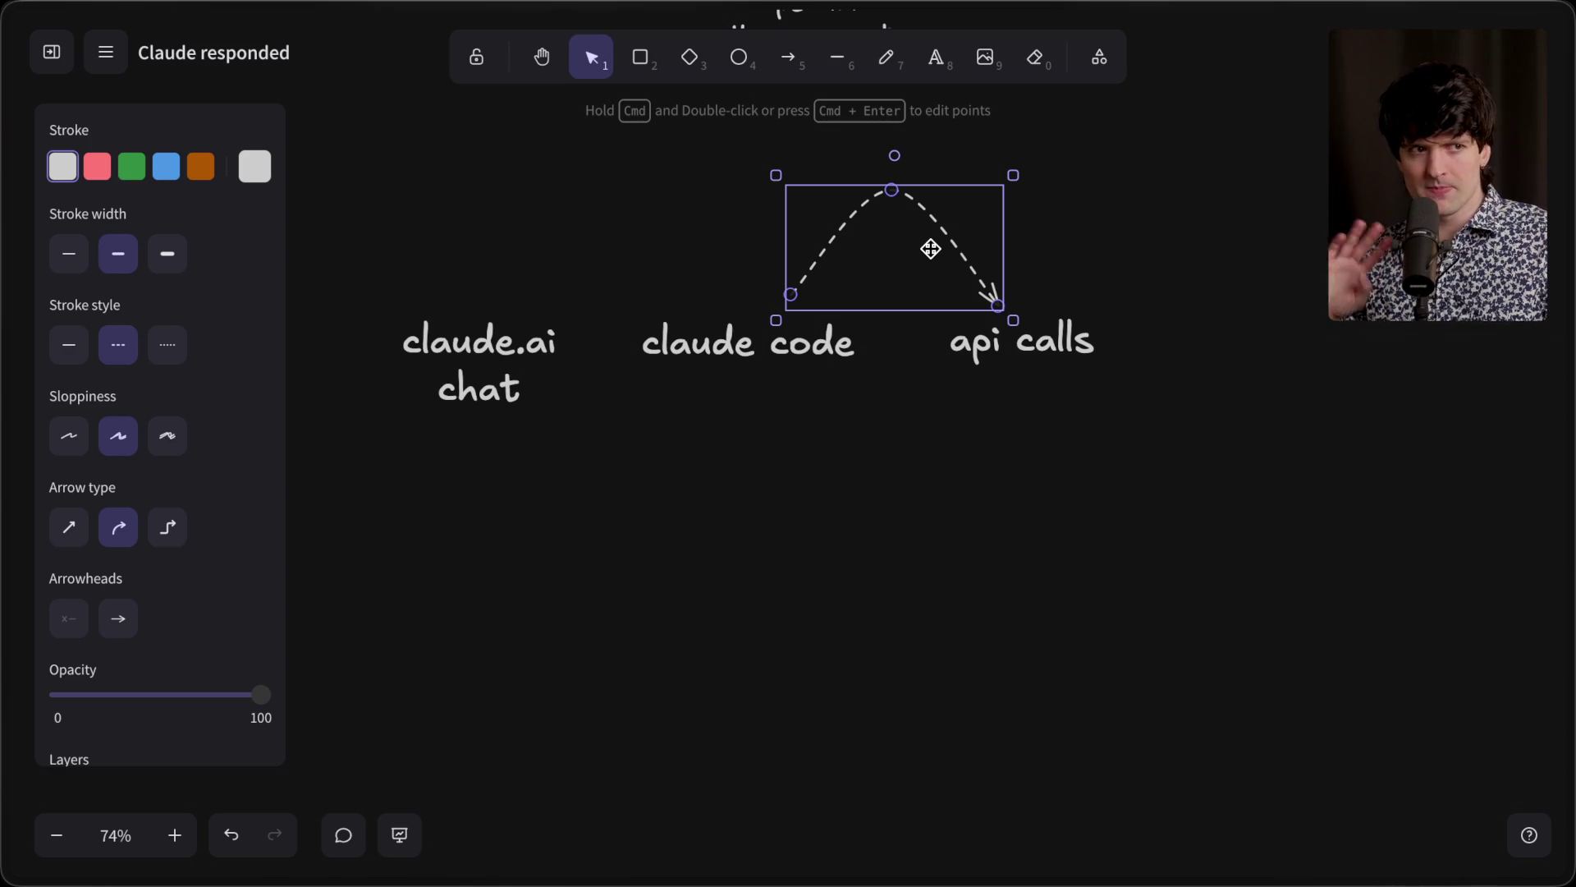
left_click(894, 444)
left_click(938, 234)
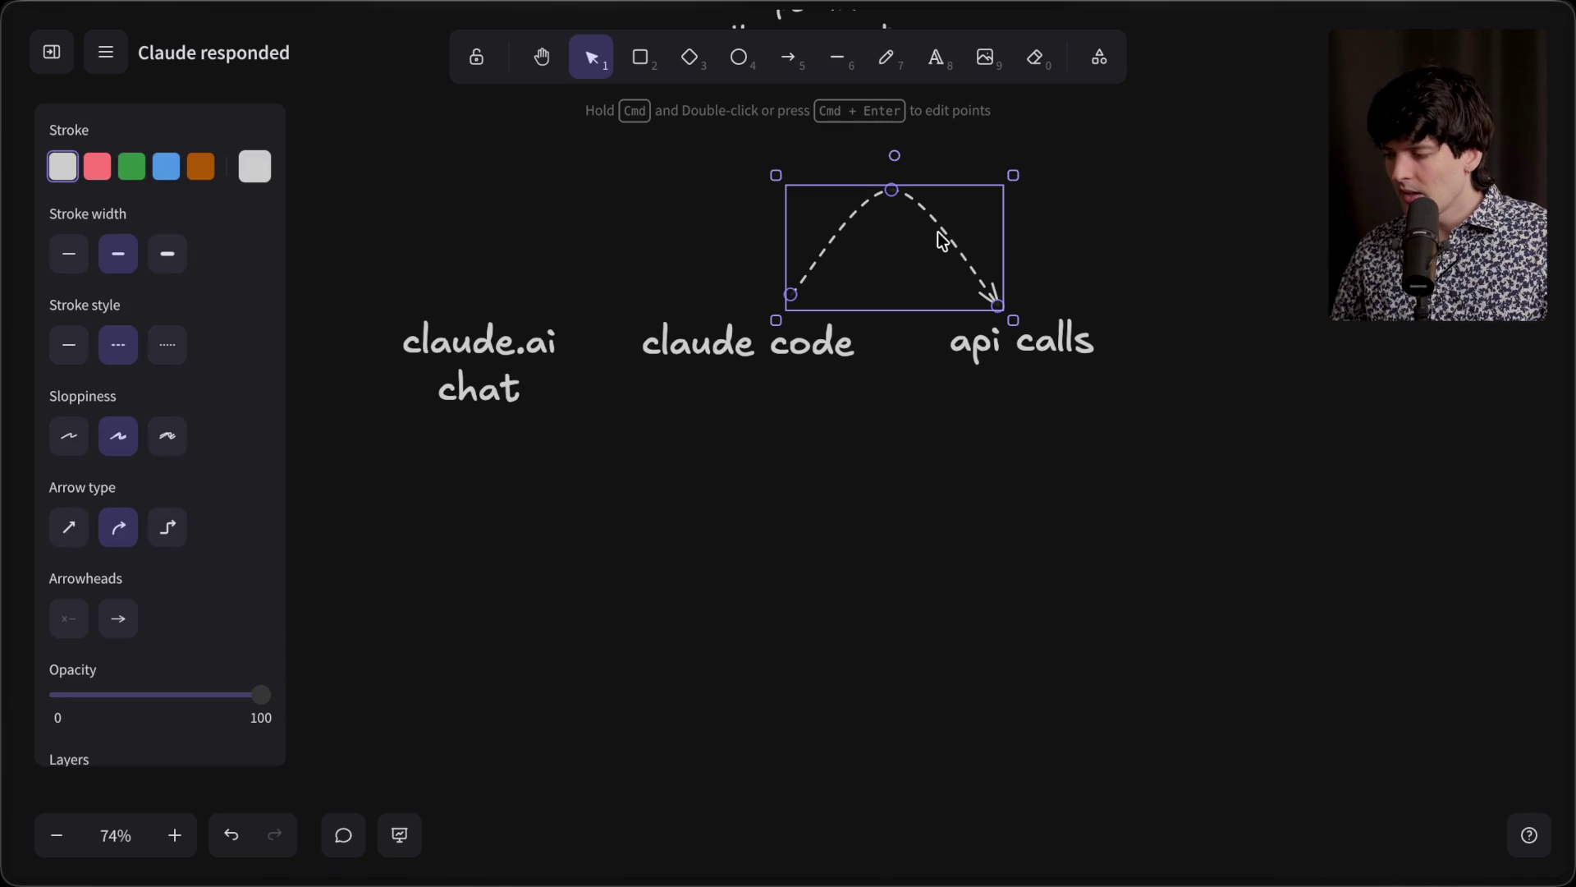
left_click(1242, 440)
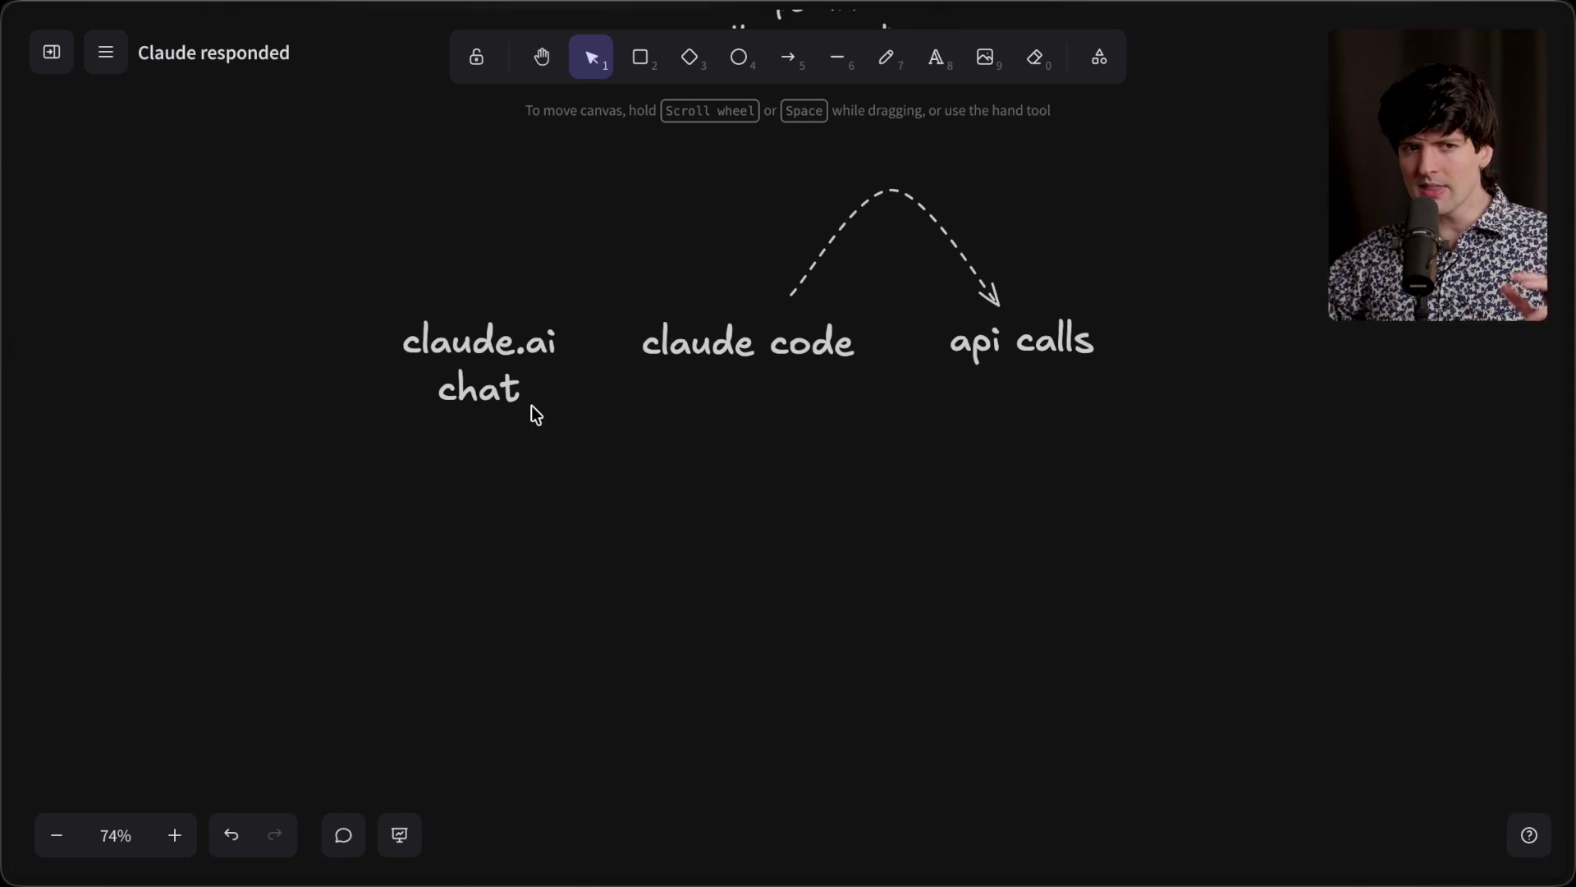
Step: Go back to the dax post and open x.com in a new tab
mouse_move(1476, 377)
left_click(1406, 509)
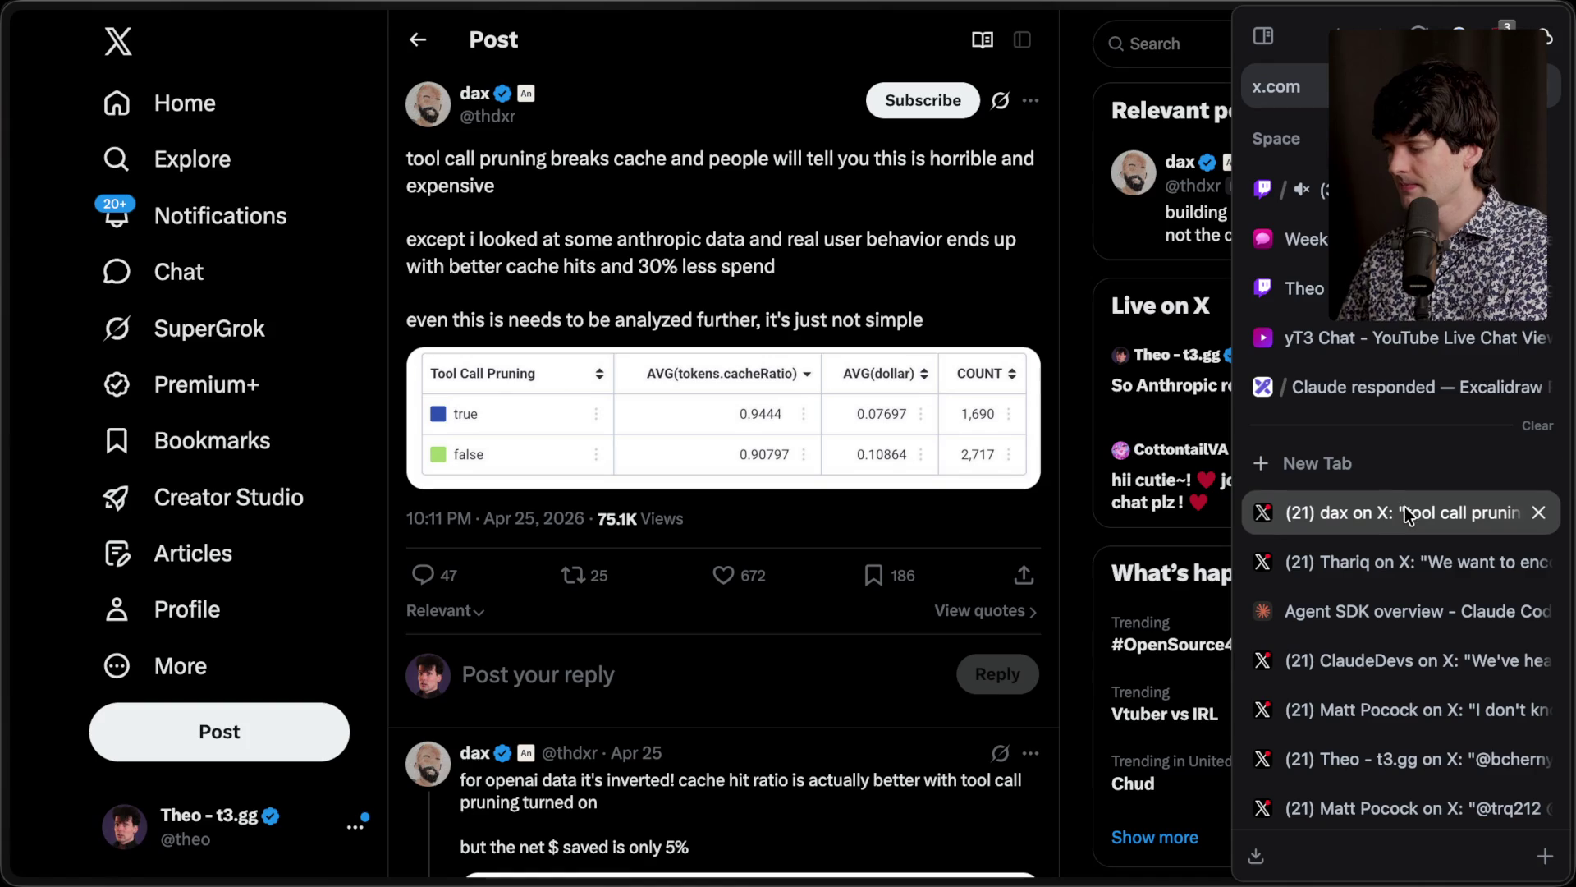
key("ctrl+t")
type("x.com/")
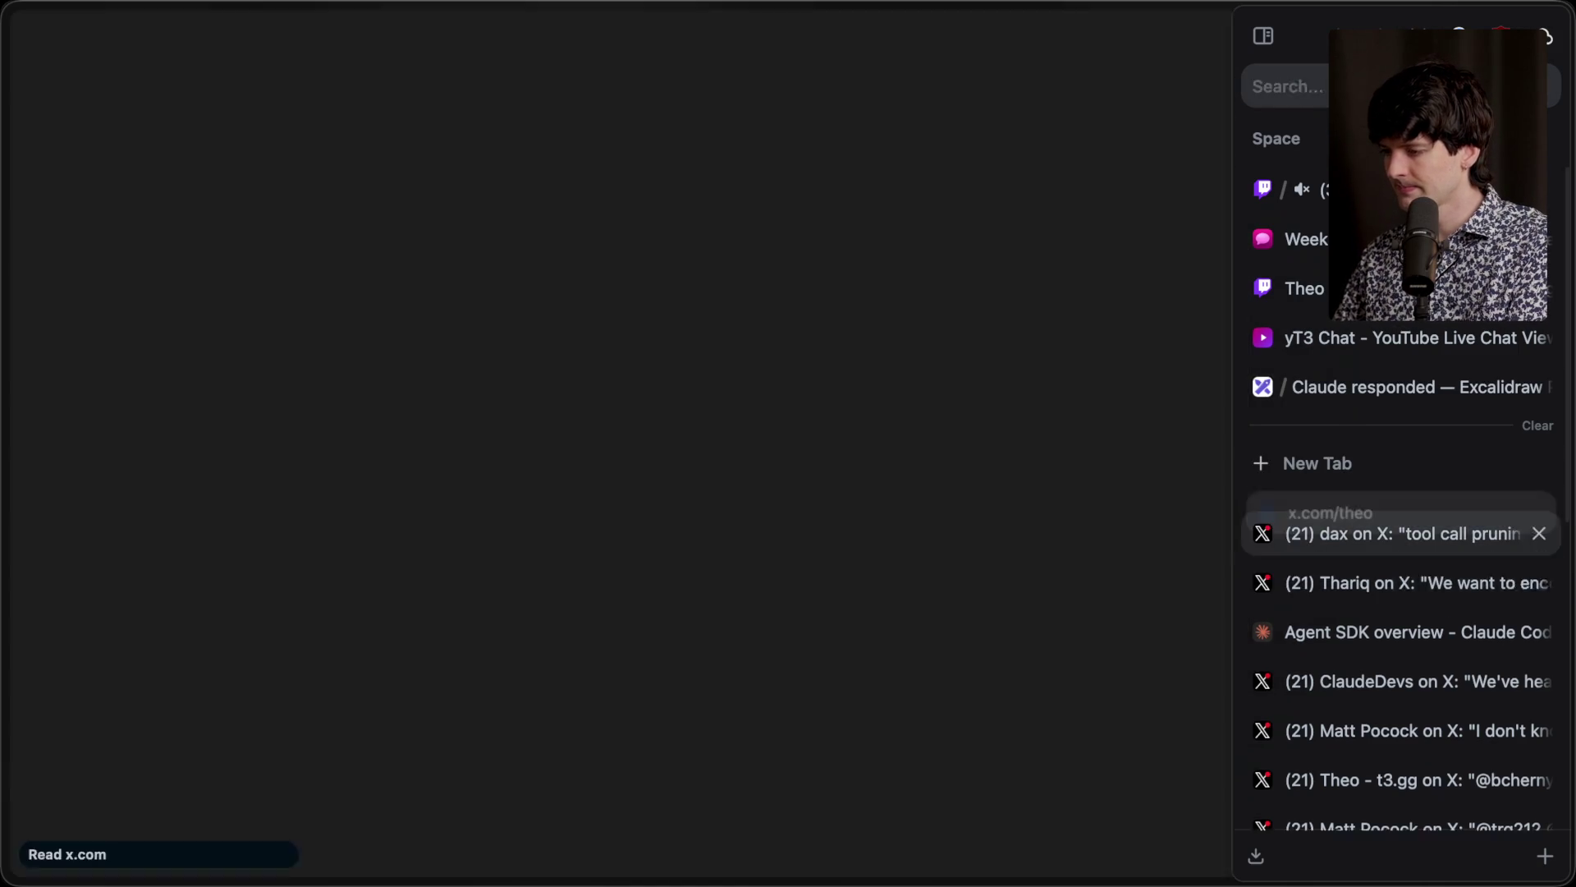
left_click(533, 547)
Step: Browse the account's replies and open the post about liking the credit framing
left_click(525, 616)
scroll(525, 621, "down", 10)
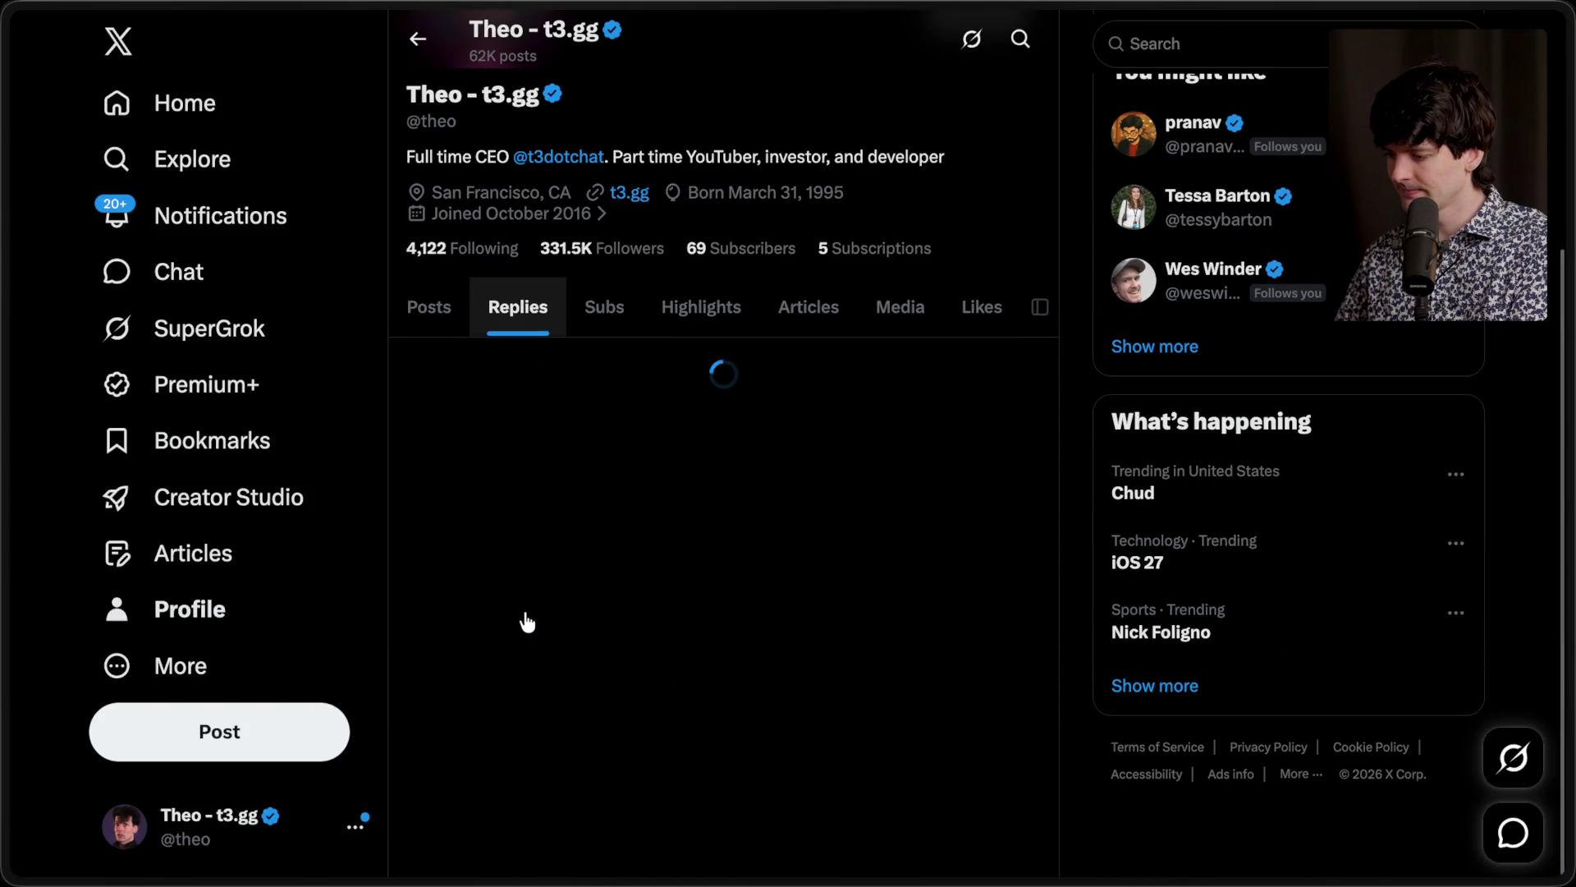
scroll(525, 622, "down", 5)
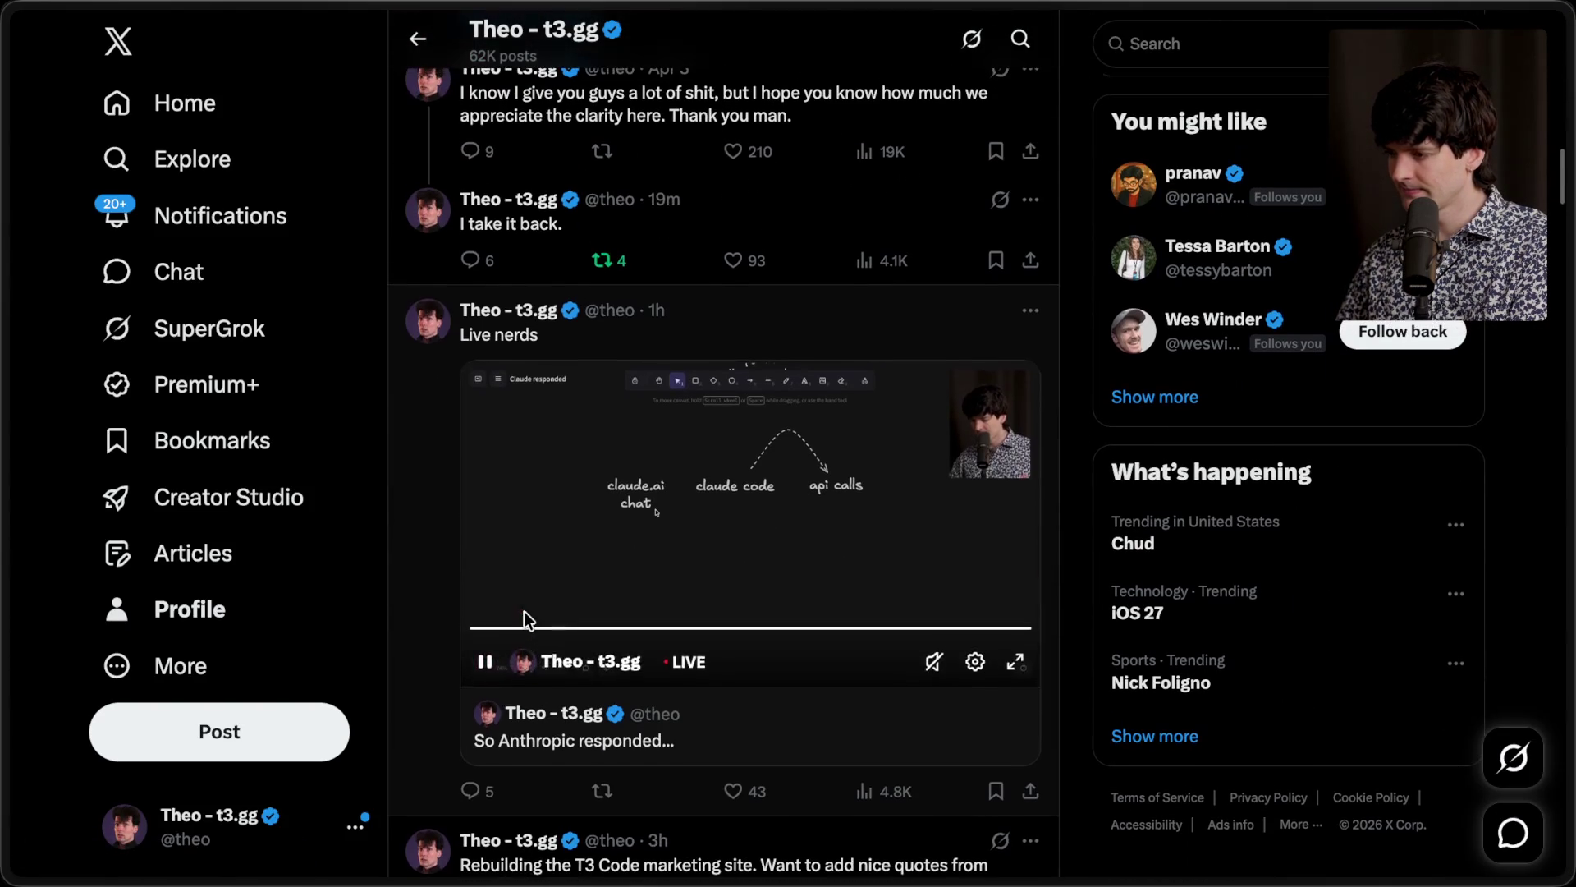
left_click(681, 200)
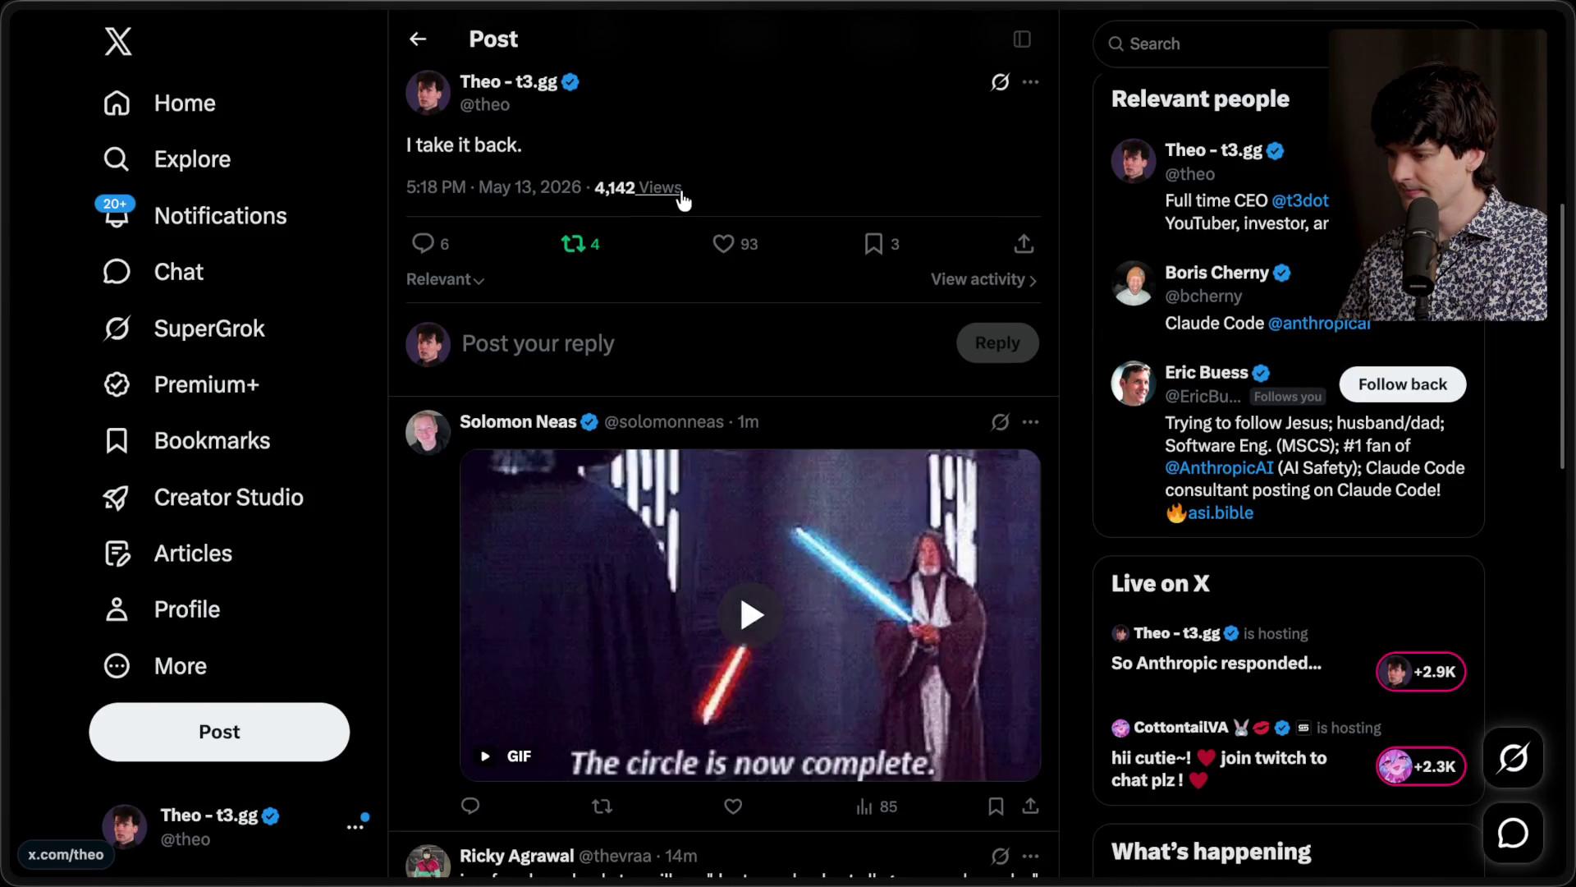
scroll(681, 200, "down", 6)
scroll(682, 199, "down", 3)
scroll(681, 200, "left", 5)
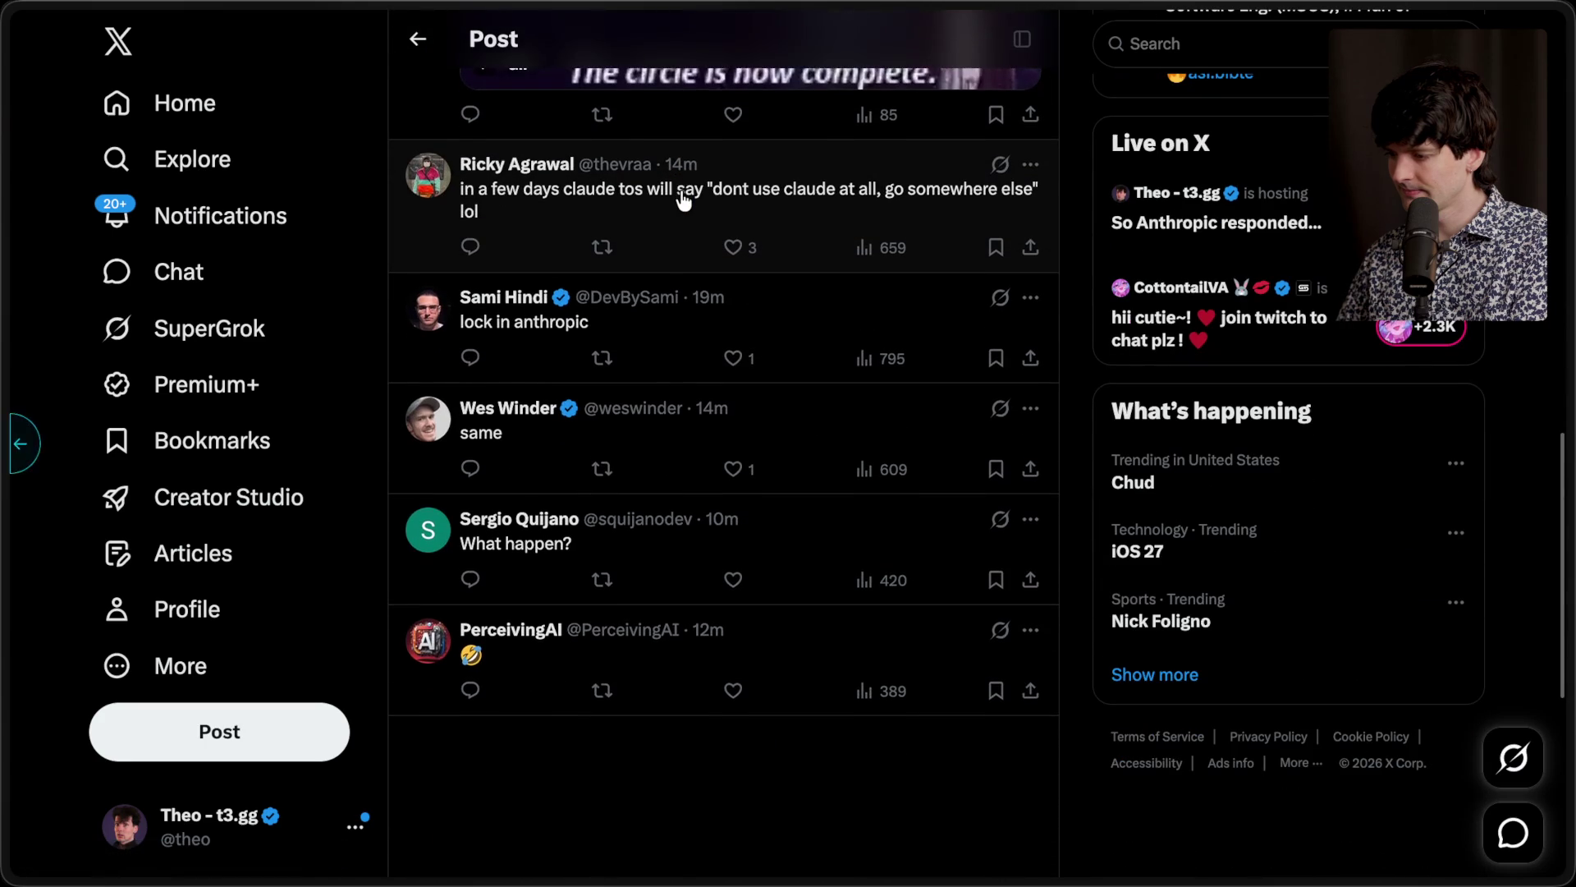
scroll(681, 197, "down", 15)
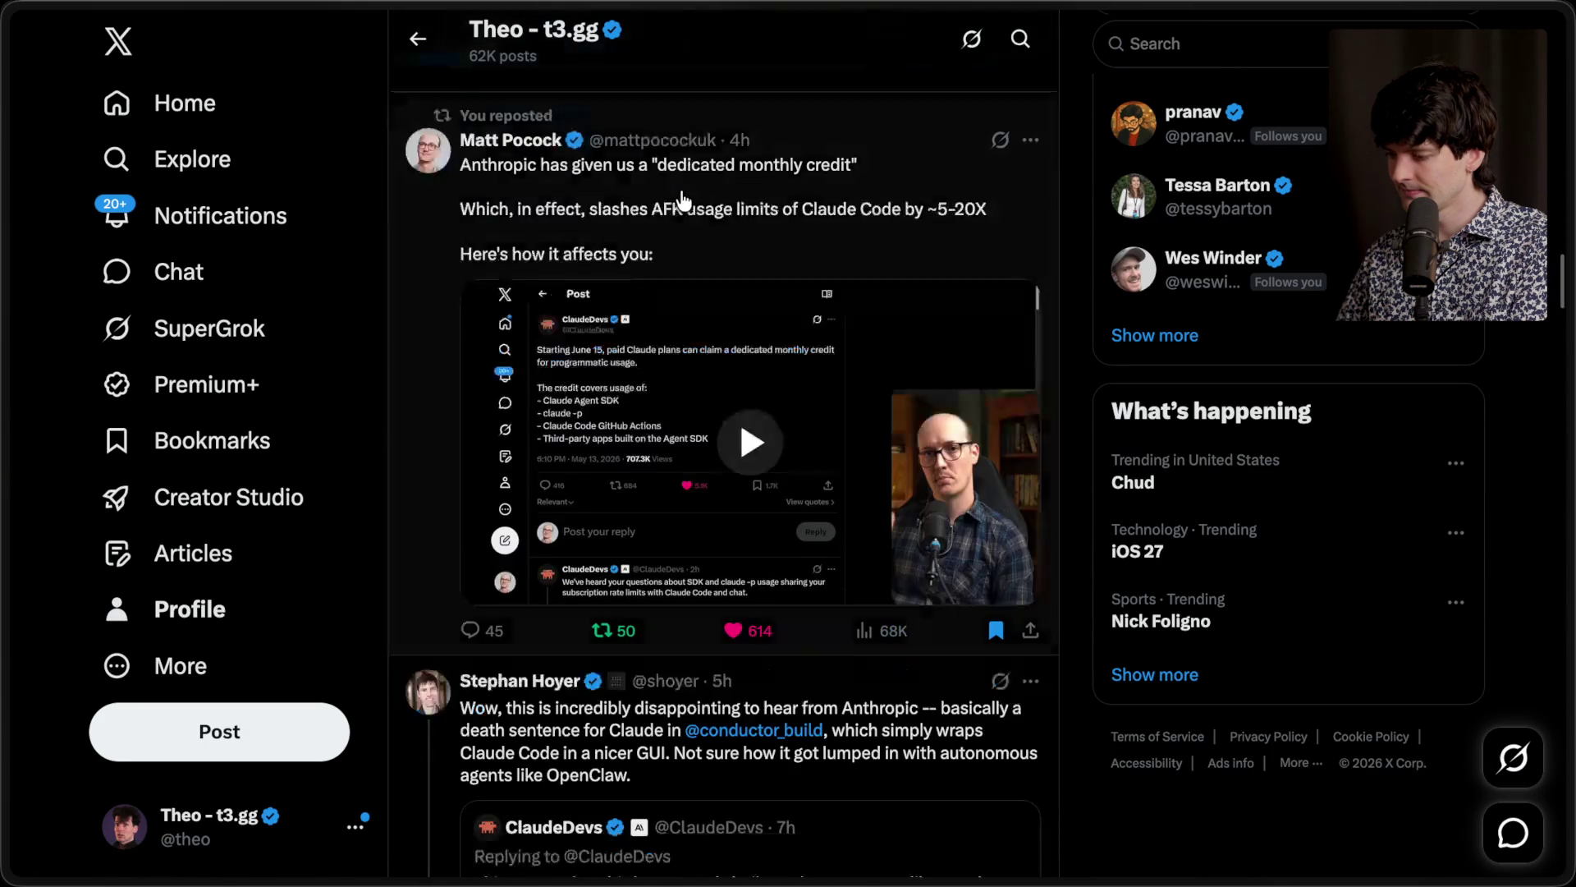
scroll(681, 199, "down", 9)
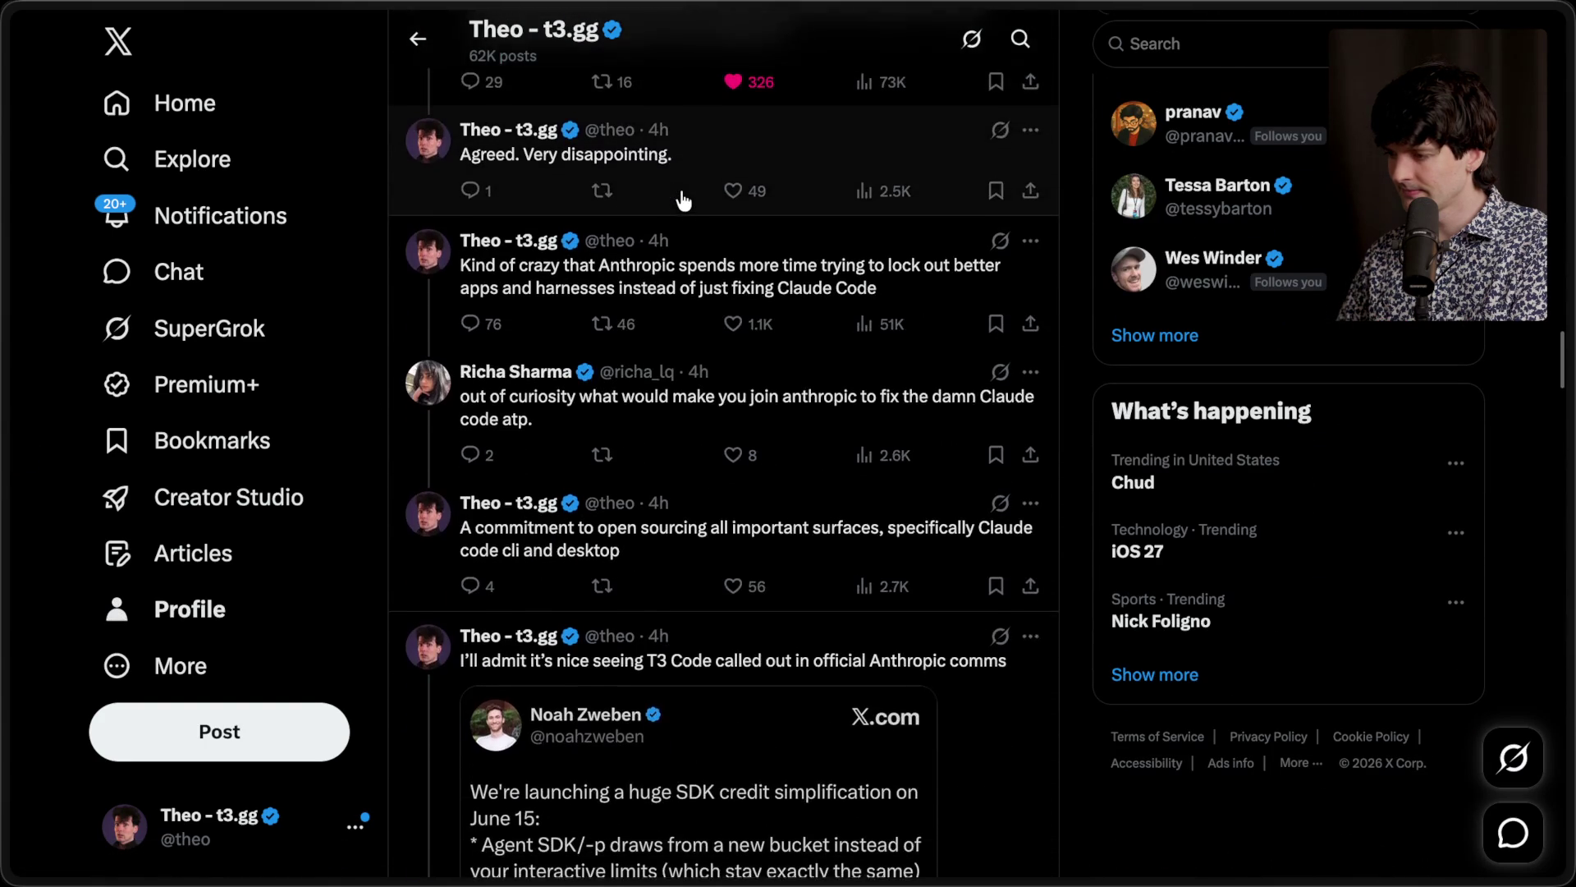
scroll(681, 199, "down", 15)
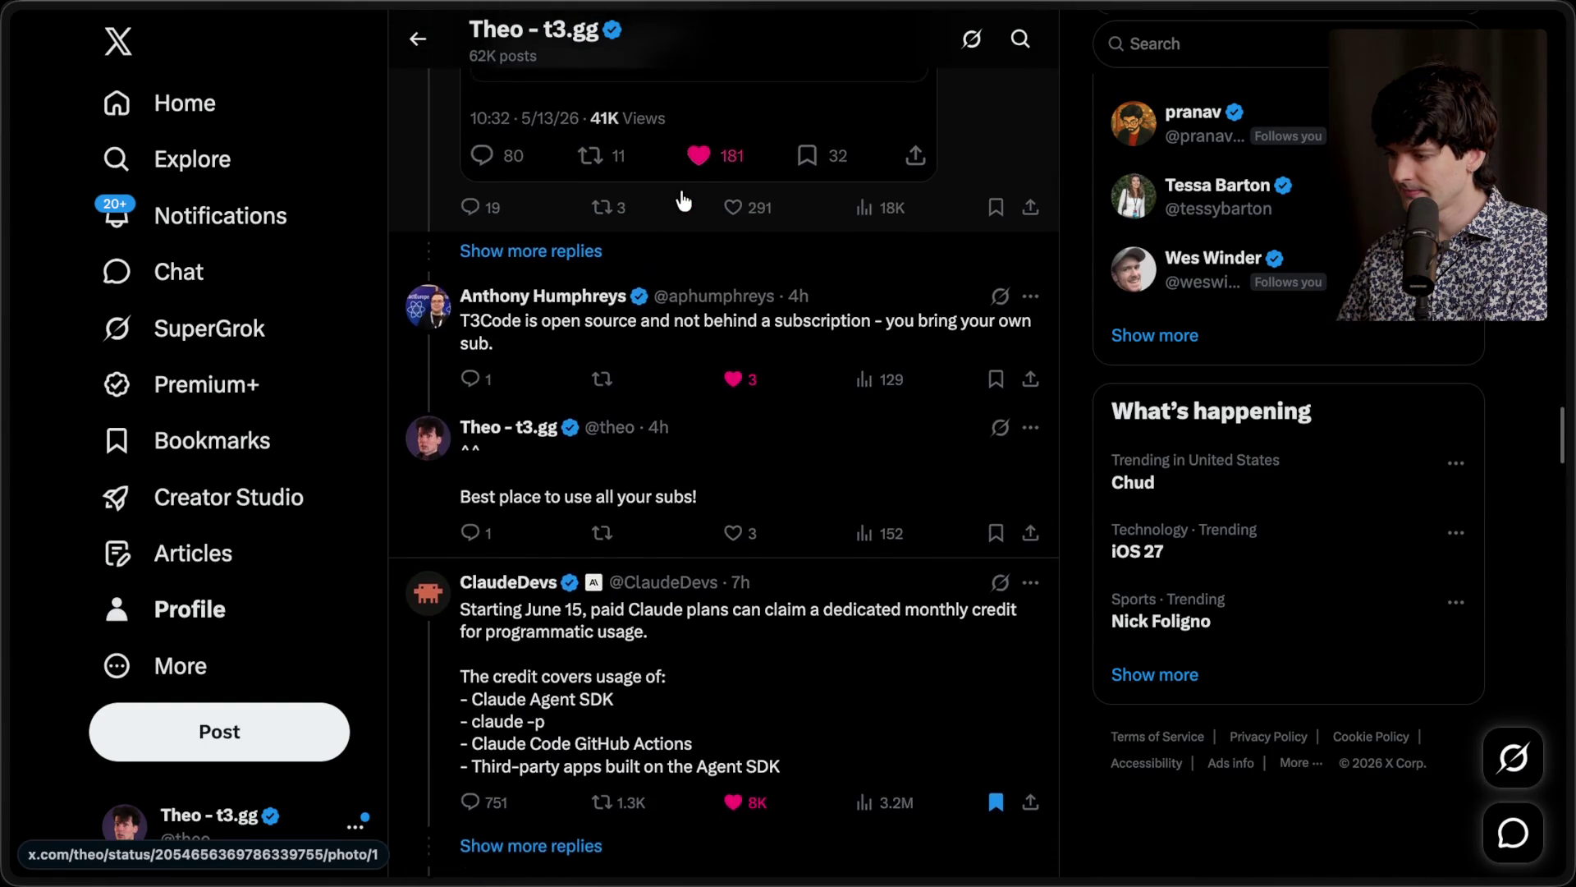
scroll(682, 202, "down", 3)
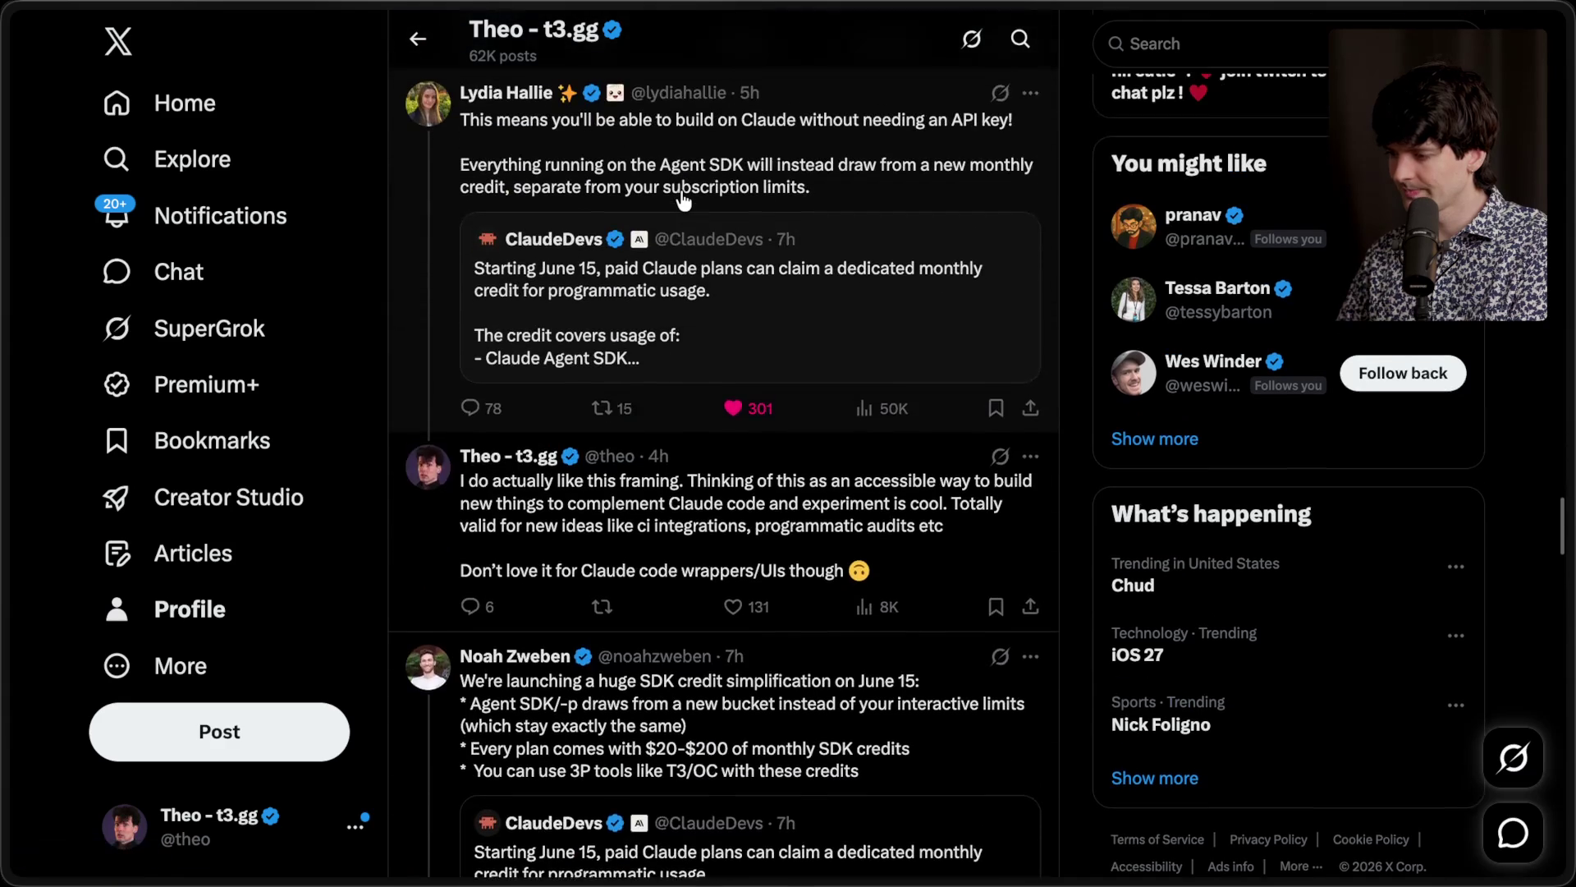
left_click(661, 538)
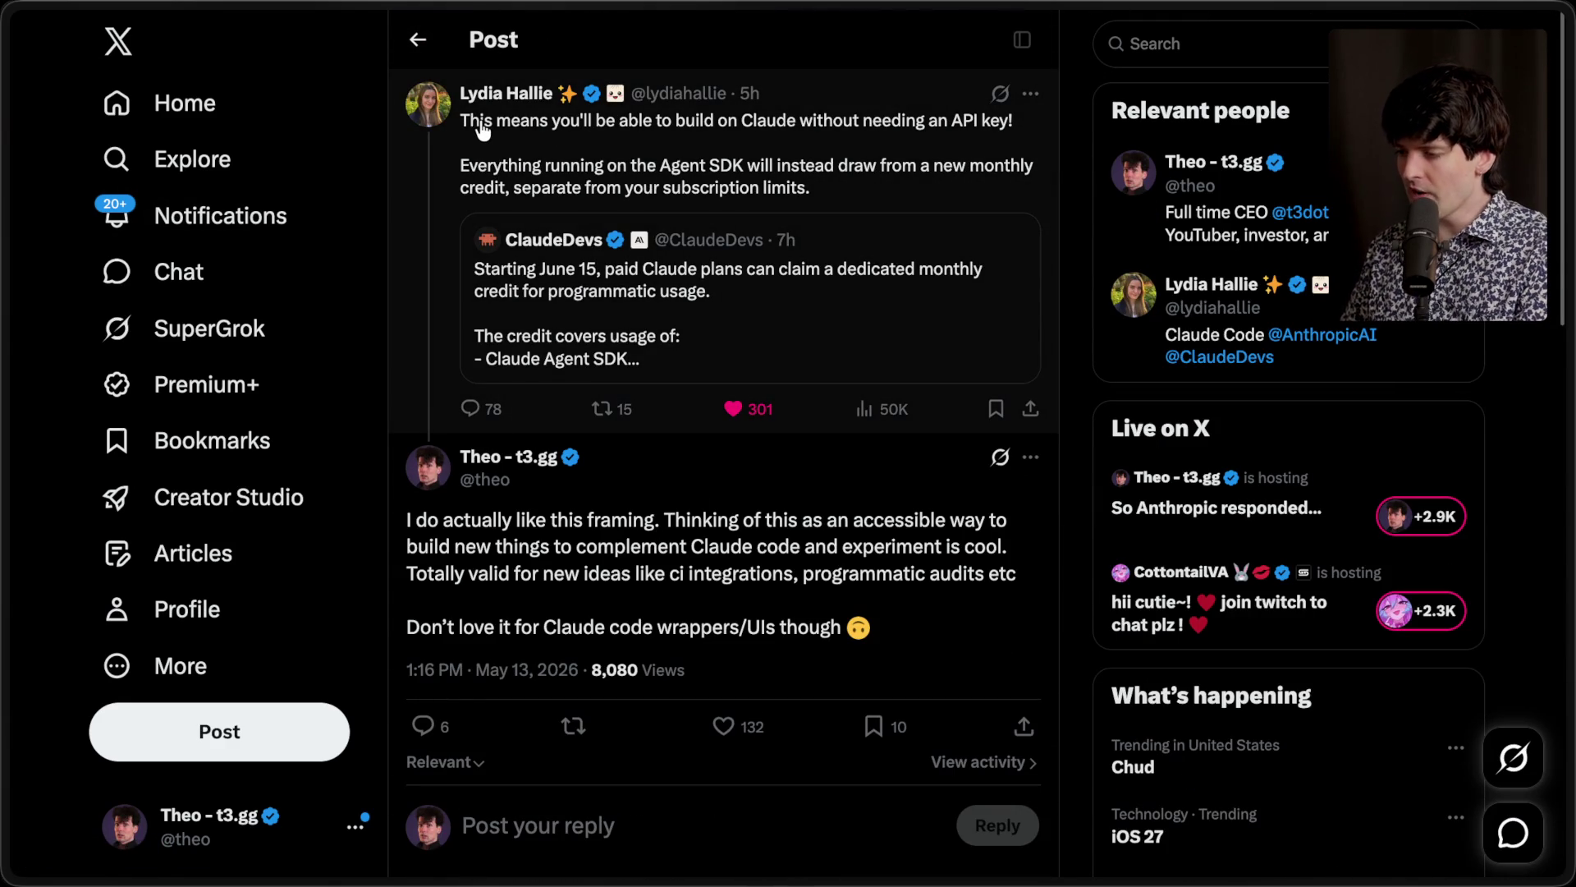
Step: Highlight the API-key, credit-framing and Claude Code wrapper passages, then return to the whiteboard
left_click_drag(467, 122, 1000, 148)
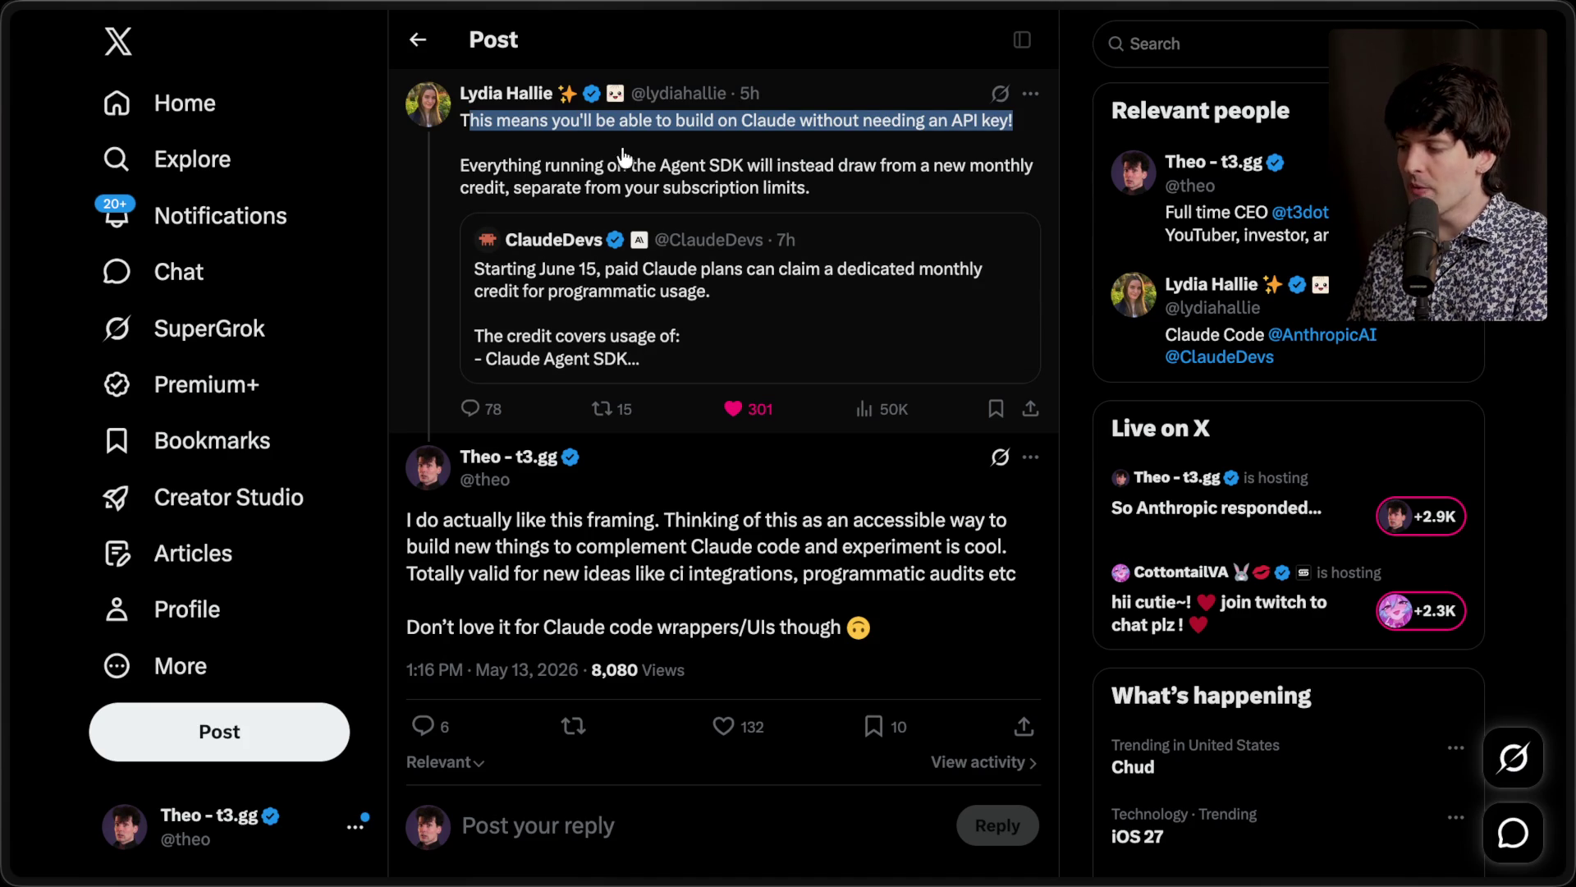
left_click_drag(456, 170, 826, 197)
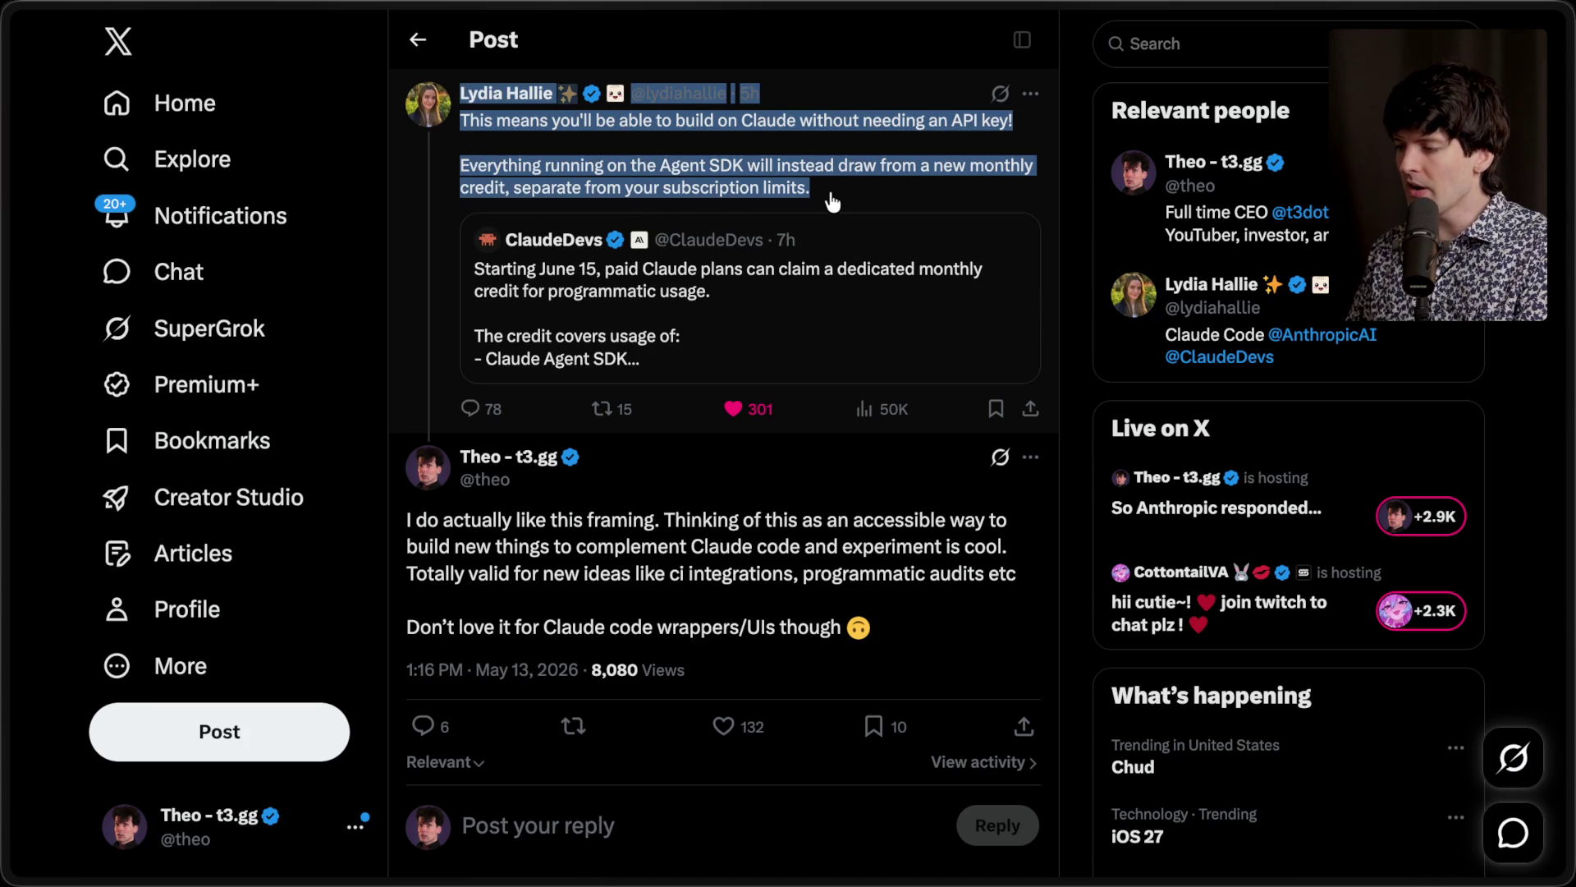
left_click(1067, 202)
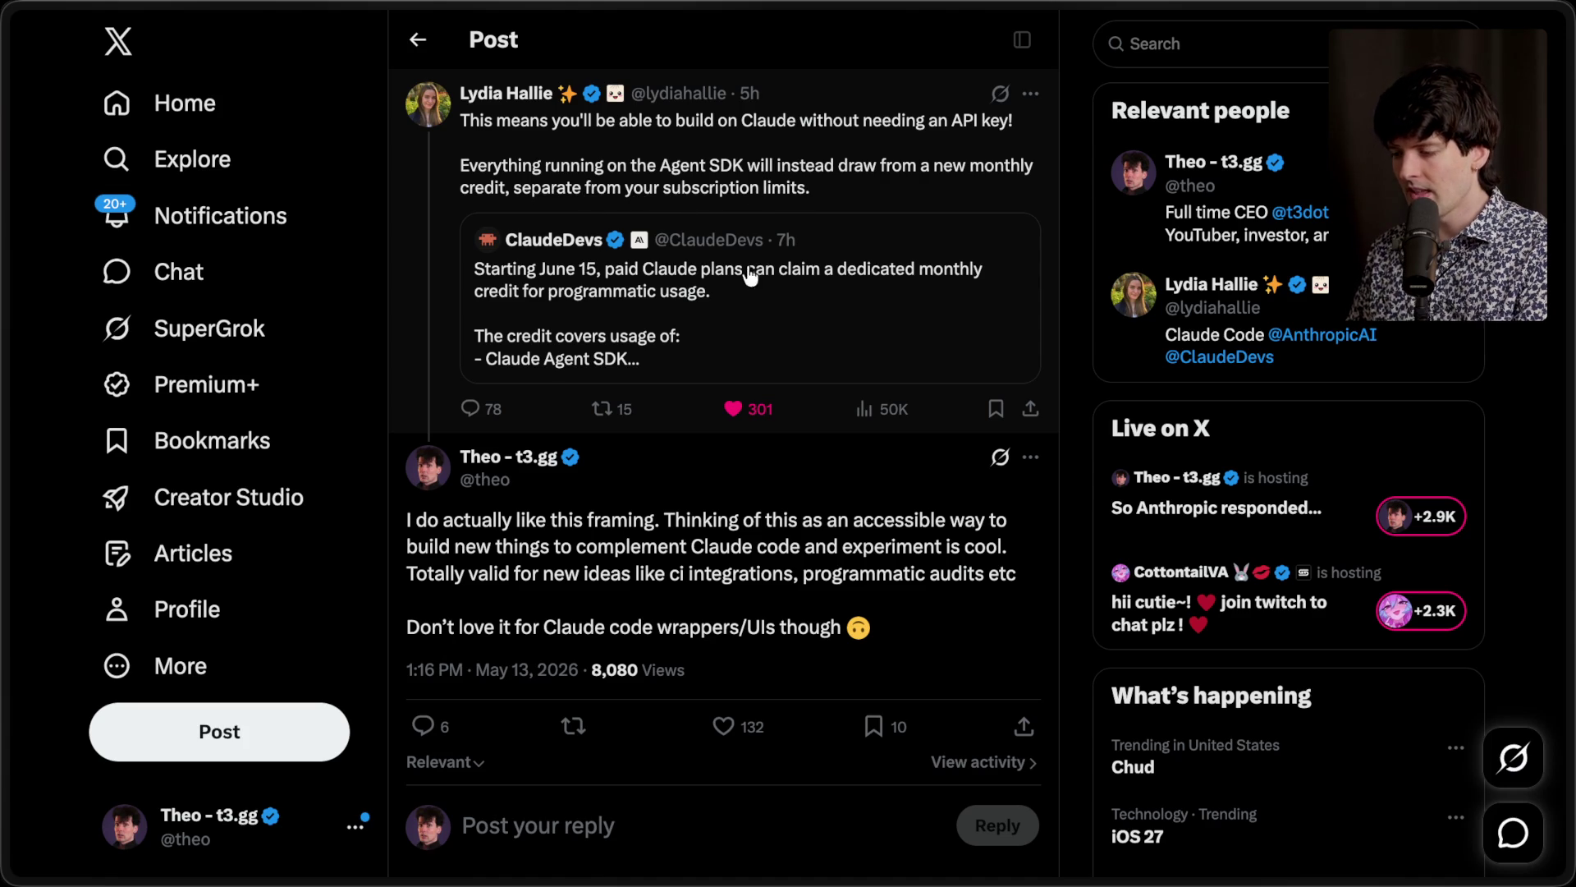
mouse_move(408, 519)
left_mouse_down()
mouse_move(830, 586)
mouse_move(854, 565)
left_mouse_up()
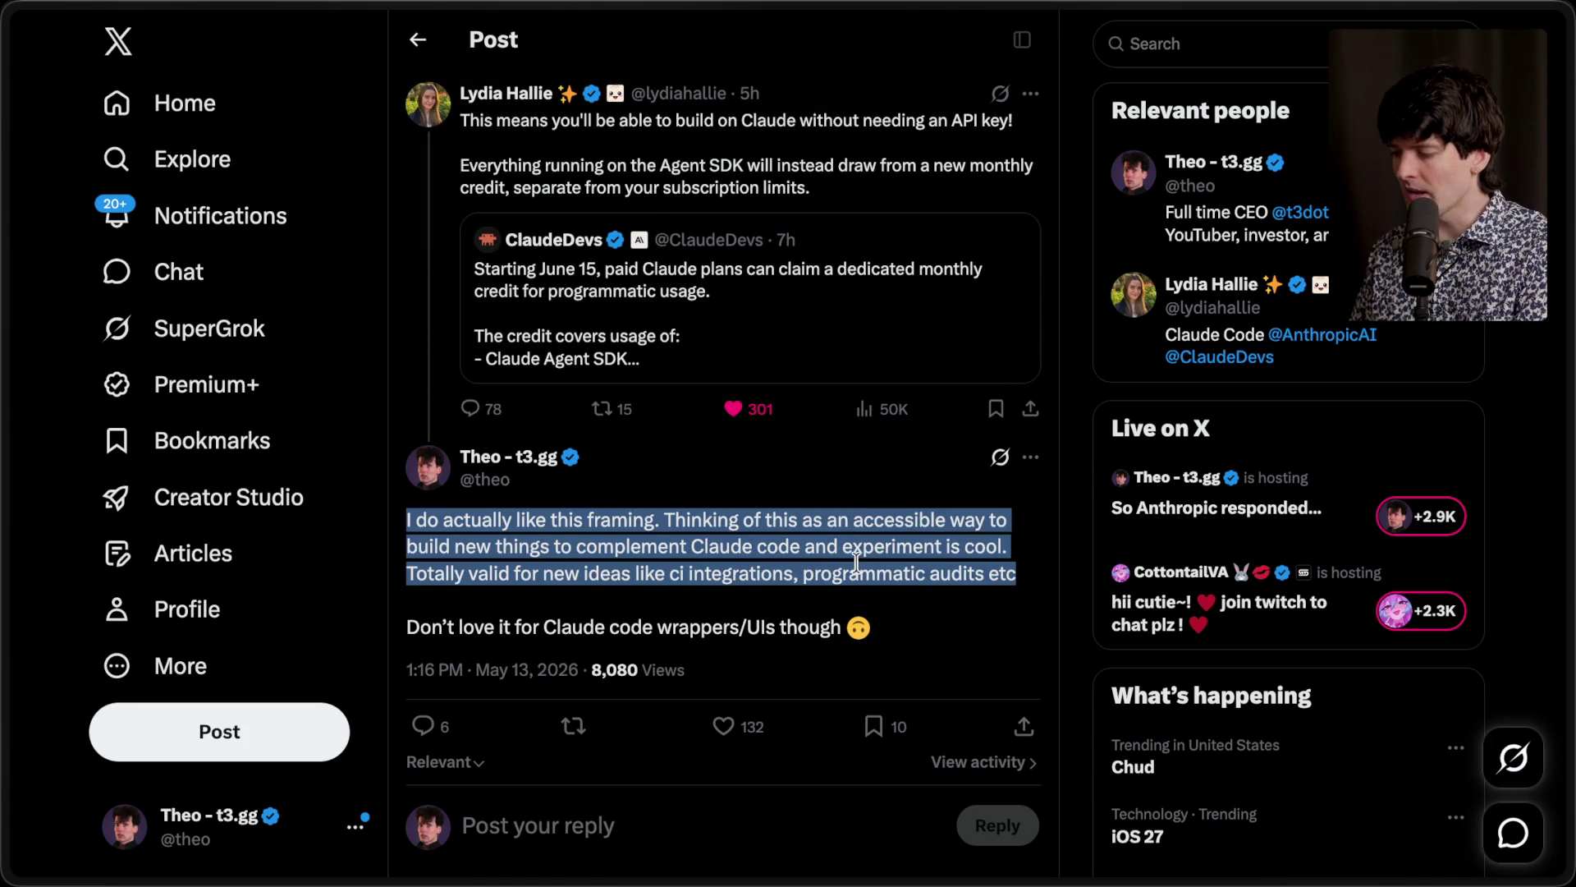
left_click(855, 565)
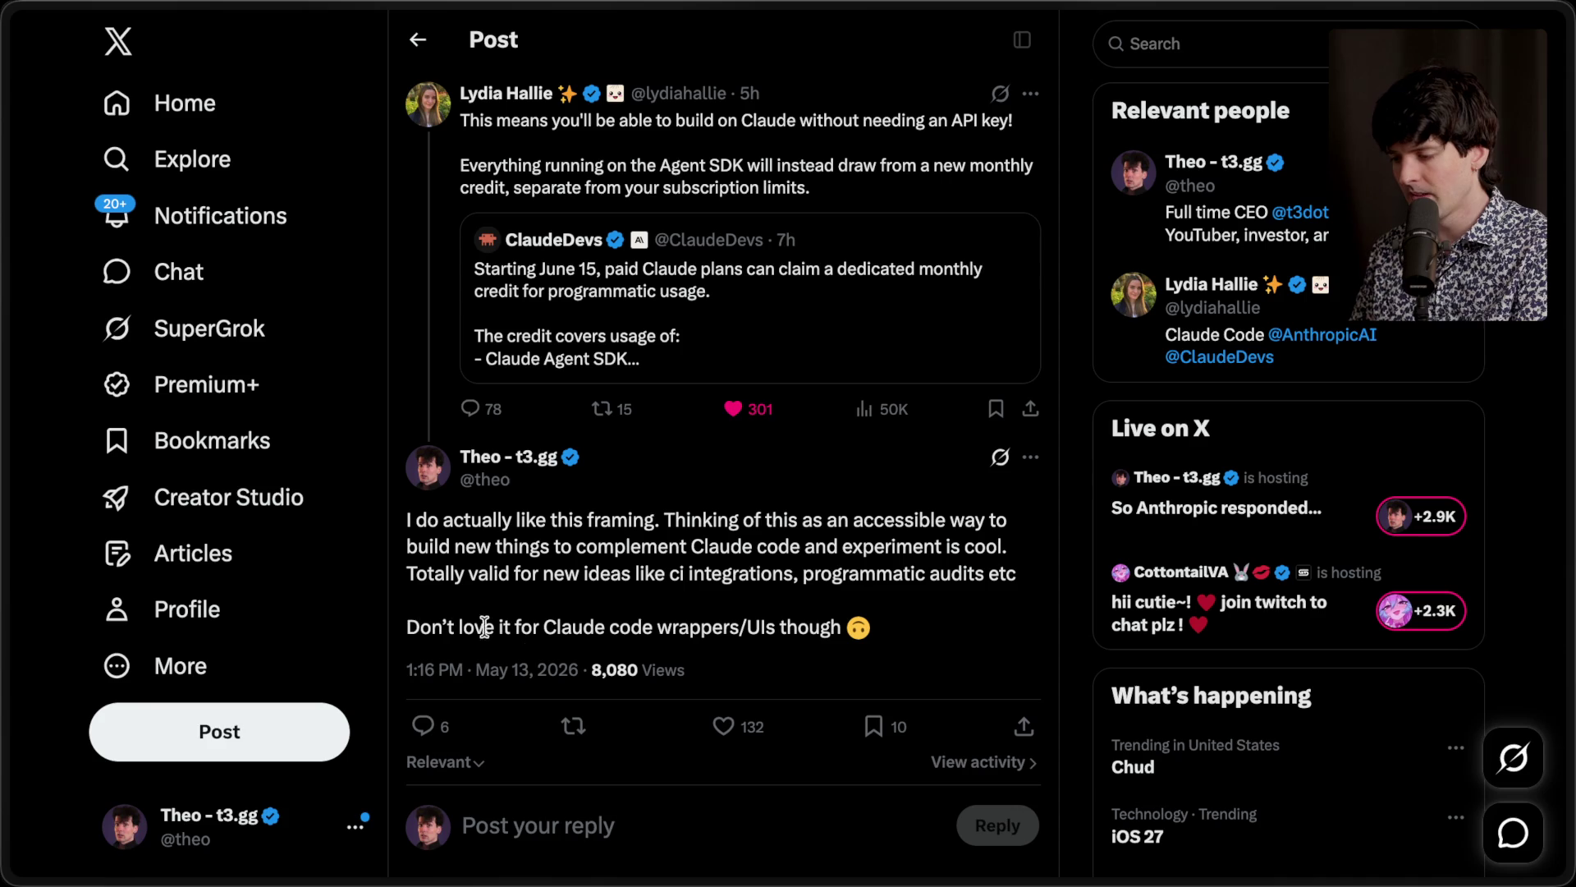
left_click_drag(408, 629, 975, 633)
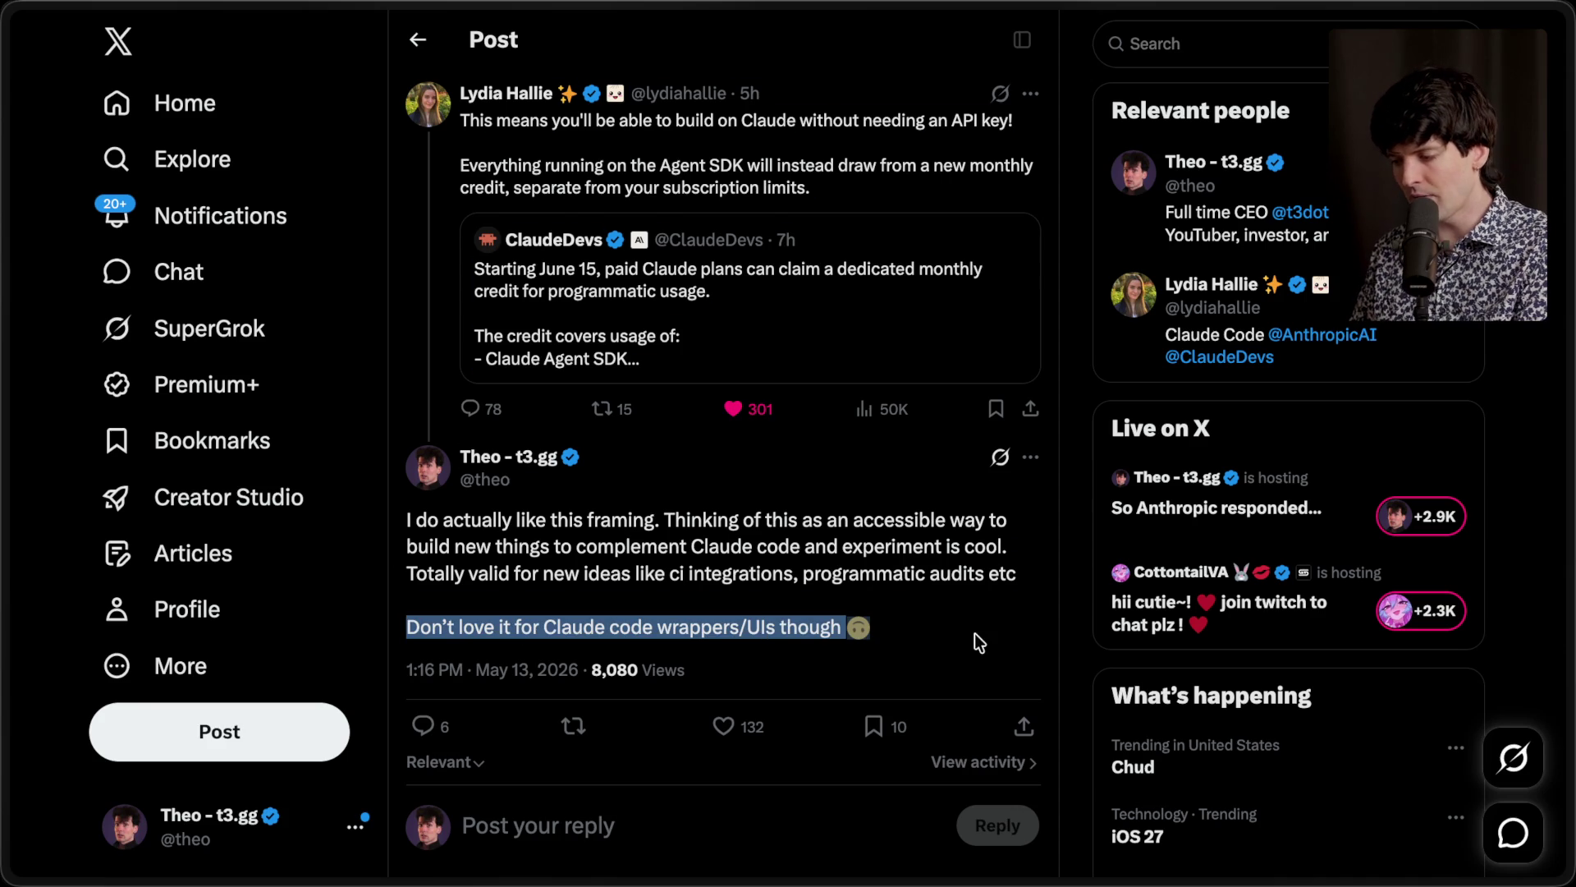
left_click(903, 621)
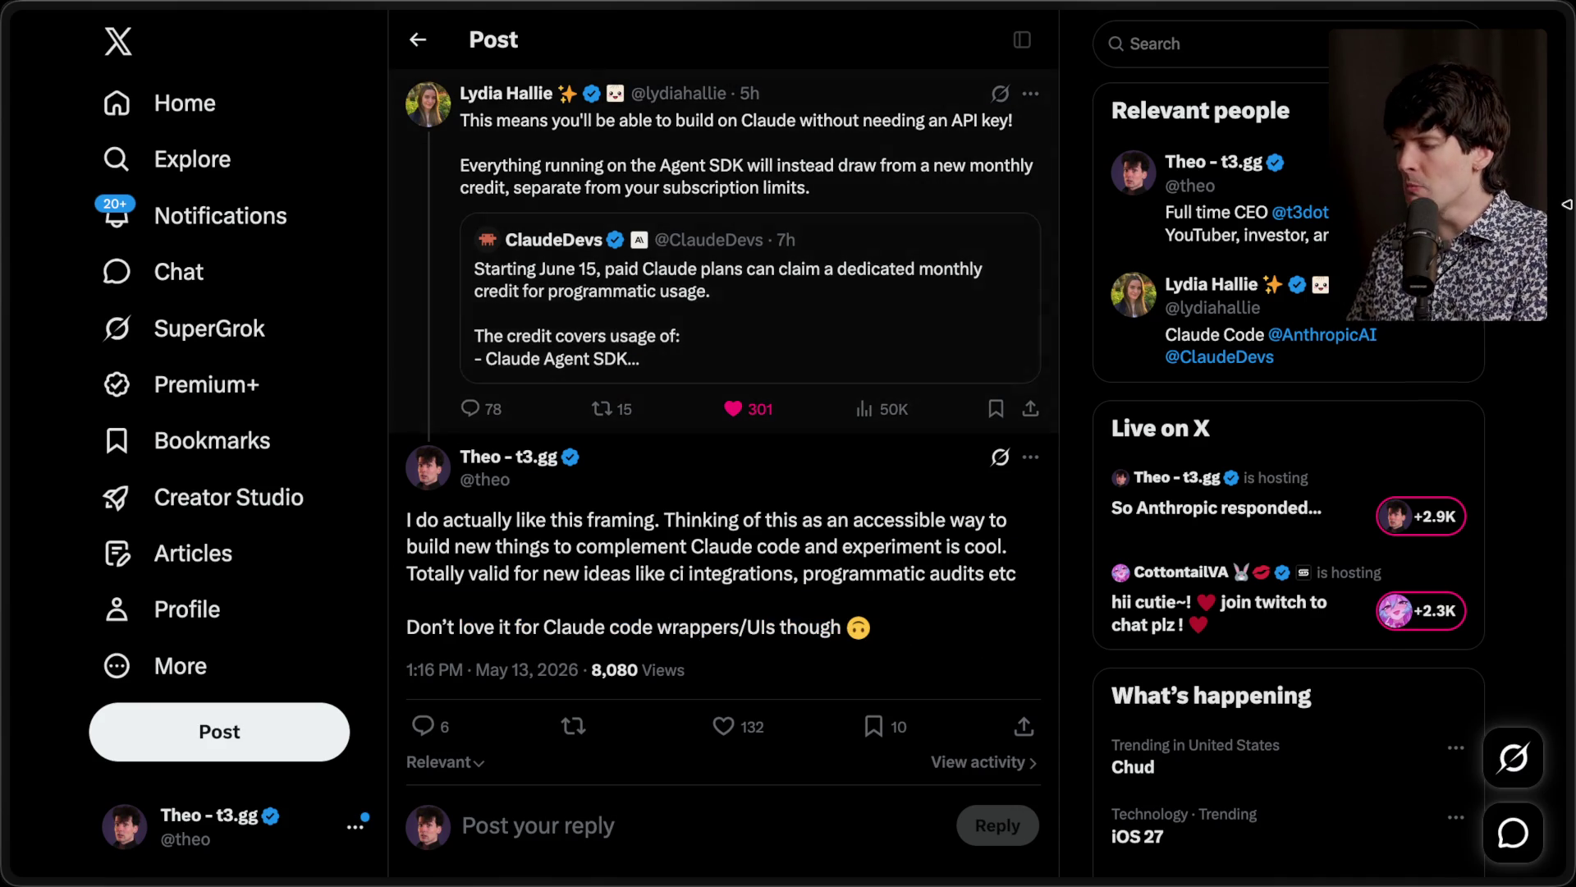
mouse_move(1570, 394)
left_click(1385, 388)
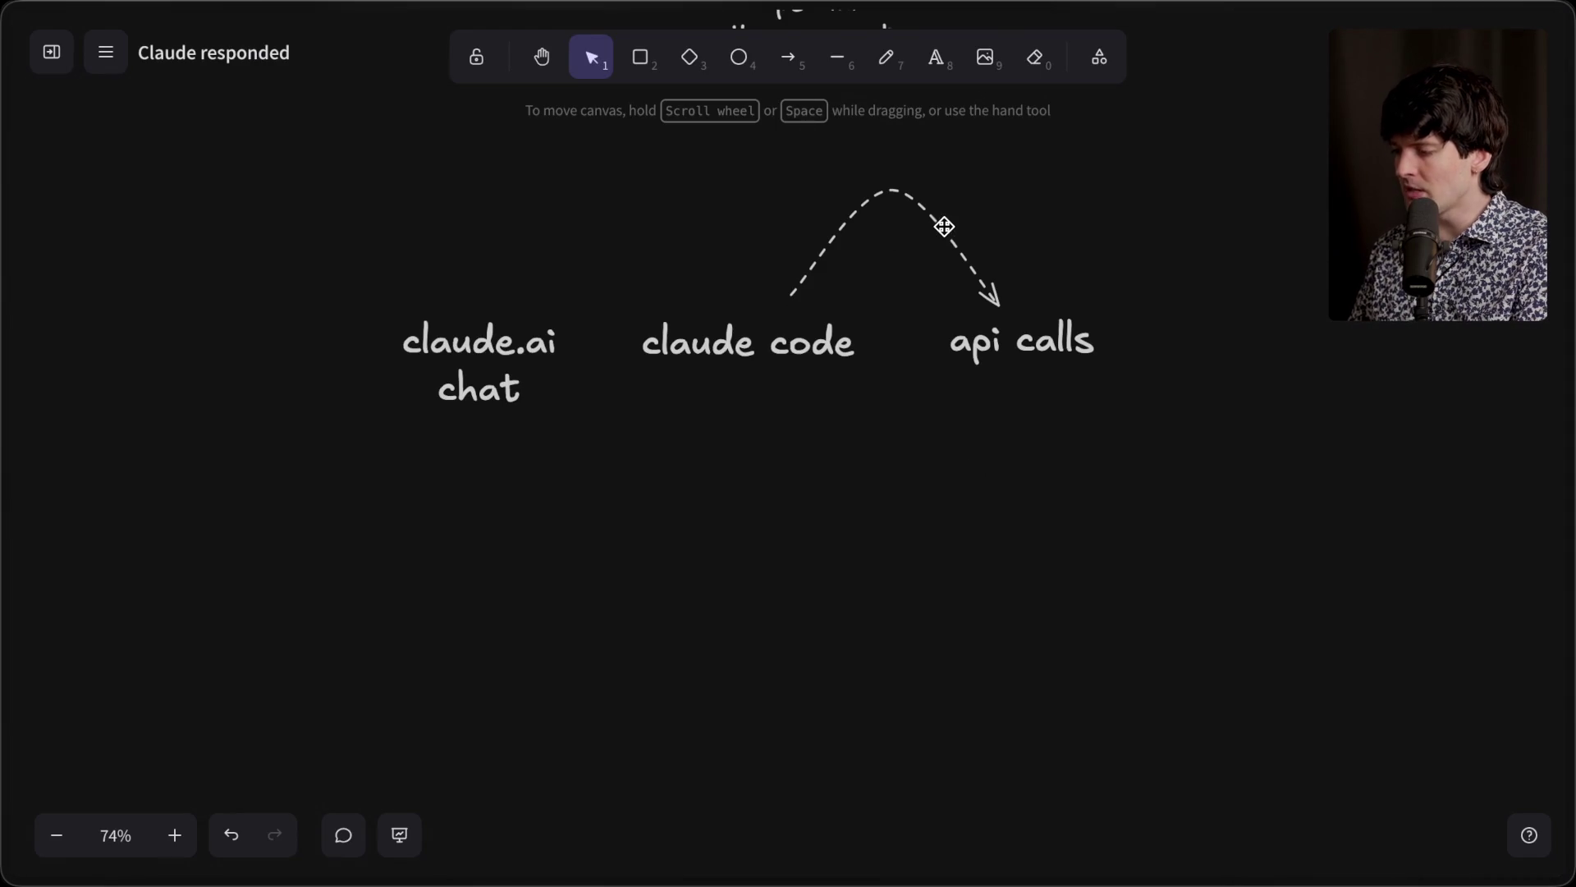
Step: Delete the dashed curved arrow, then marquee-select claude -p and Agent SDK
left_click(934, 223)
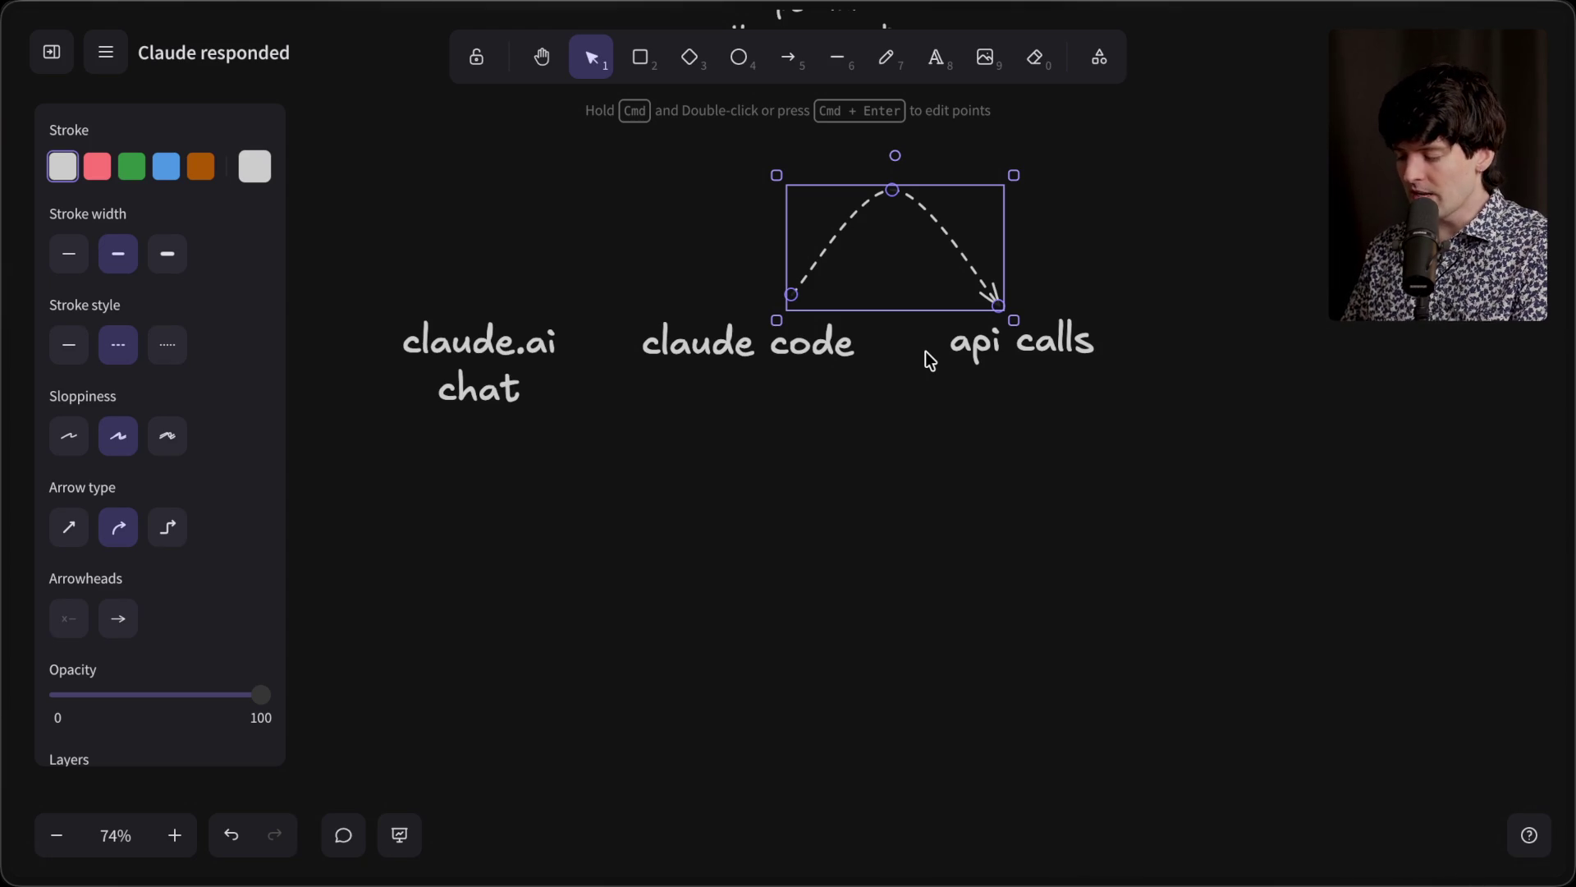
key("Delete")
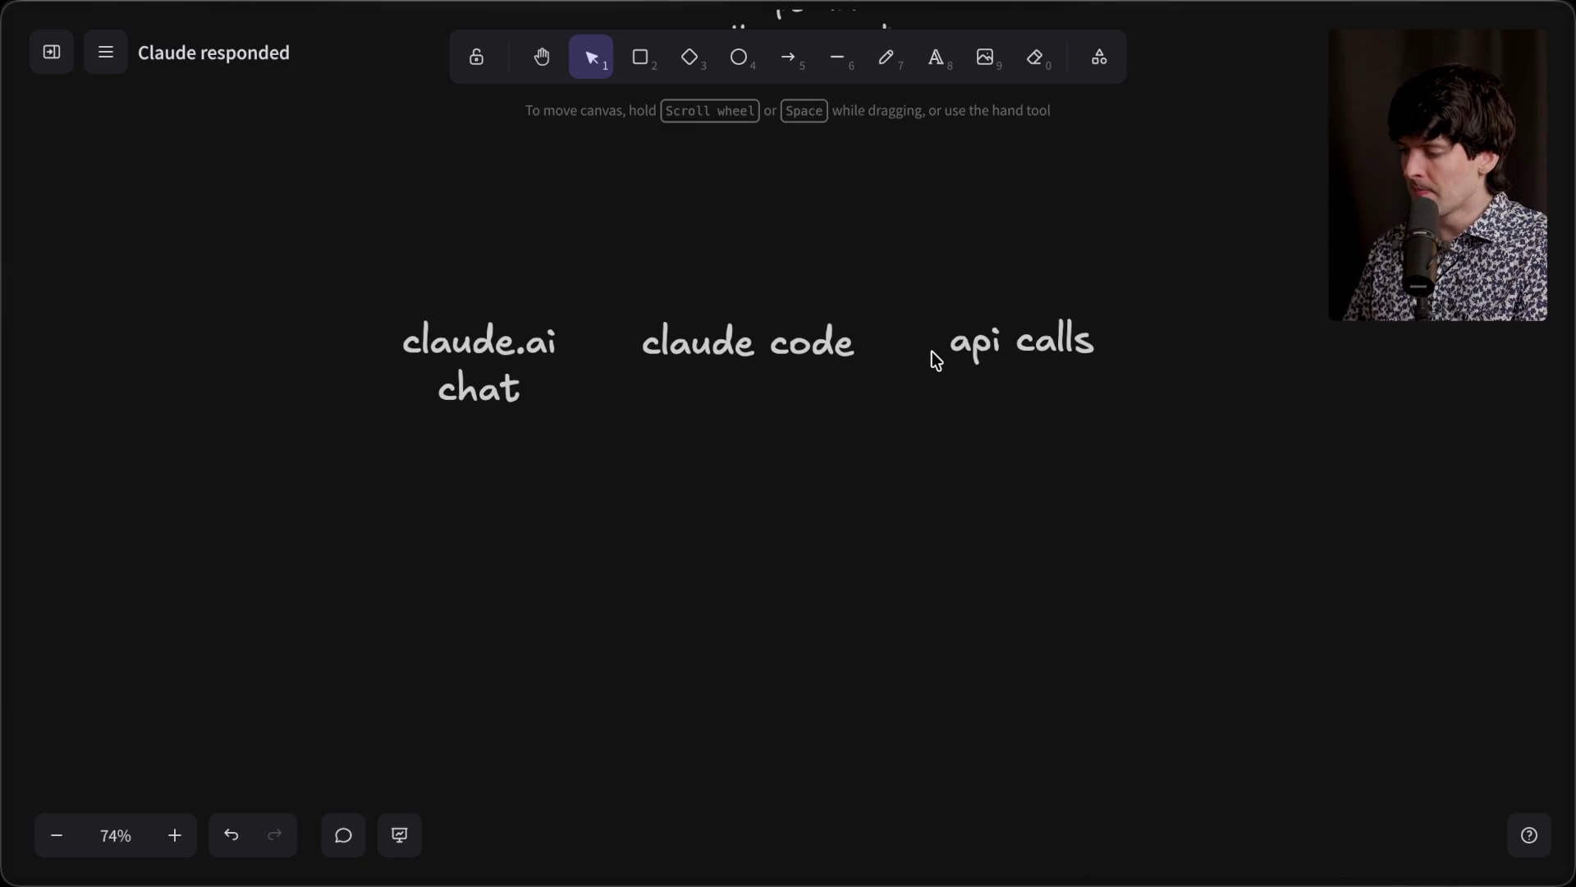
left_click_drag(876, 218, 1208, 533)
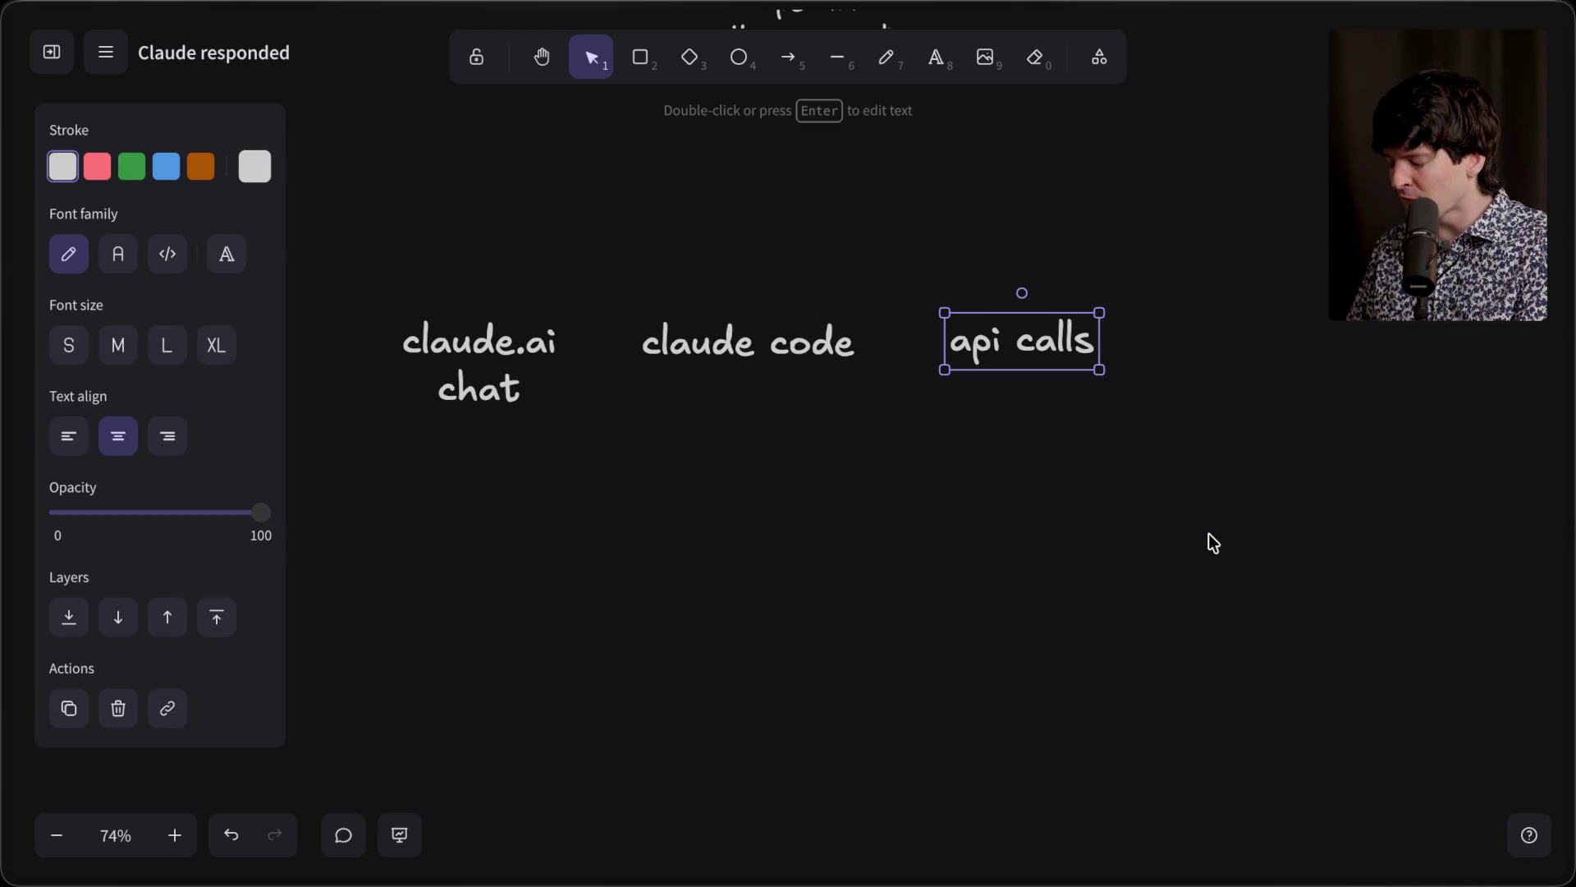
scroll(939, 499, "up", 10)
scroll(972, 574, "down", 1)
mouse_move(975, 583)
left_mouse_down()
mouse_move(745, 550)
mouse_move(669, 513)
left_mouse_up()
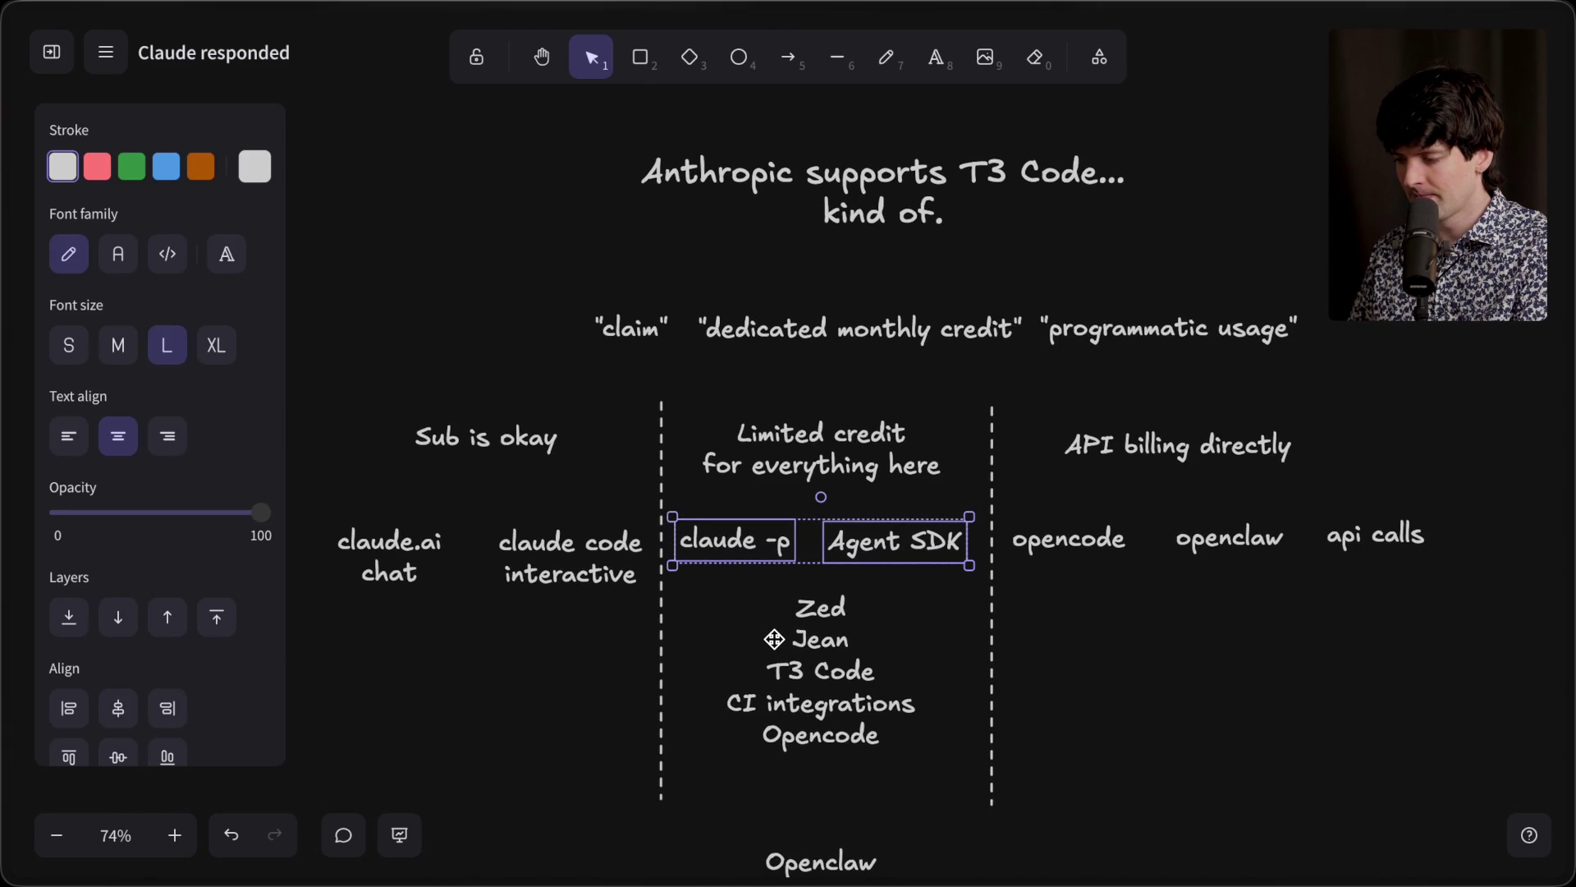
left_click(720, 638)
left_click(581, 661)
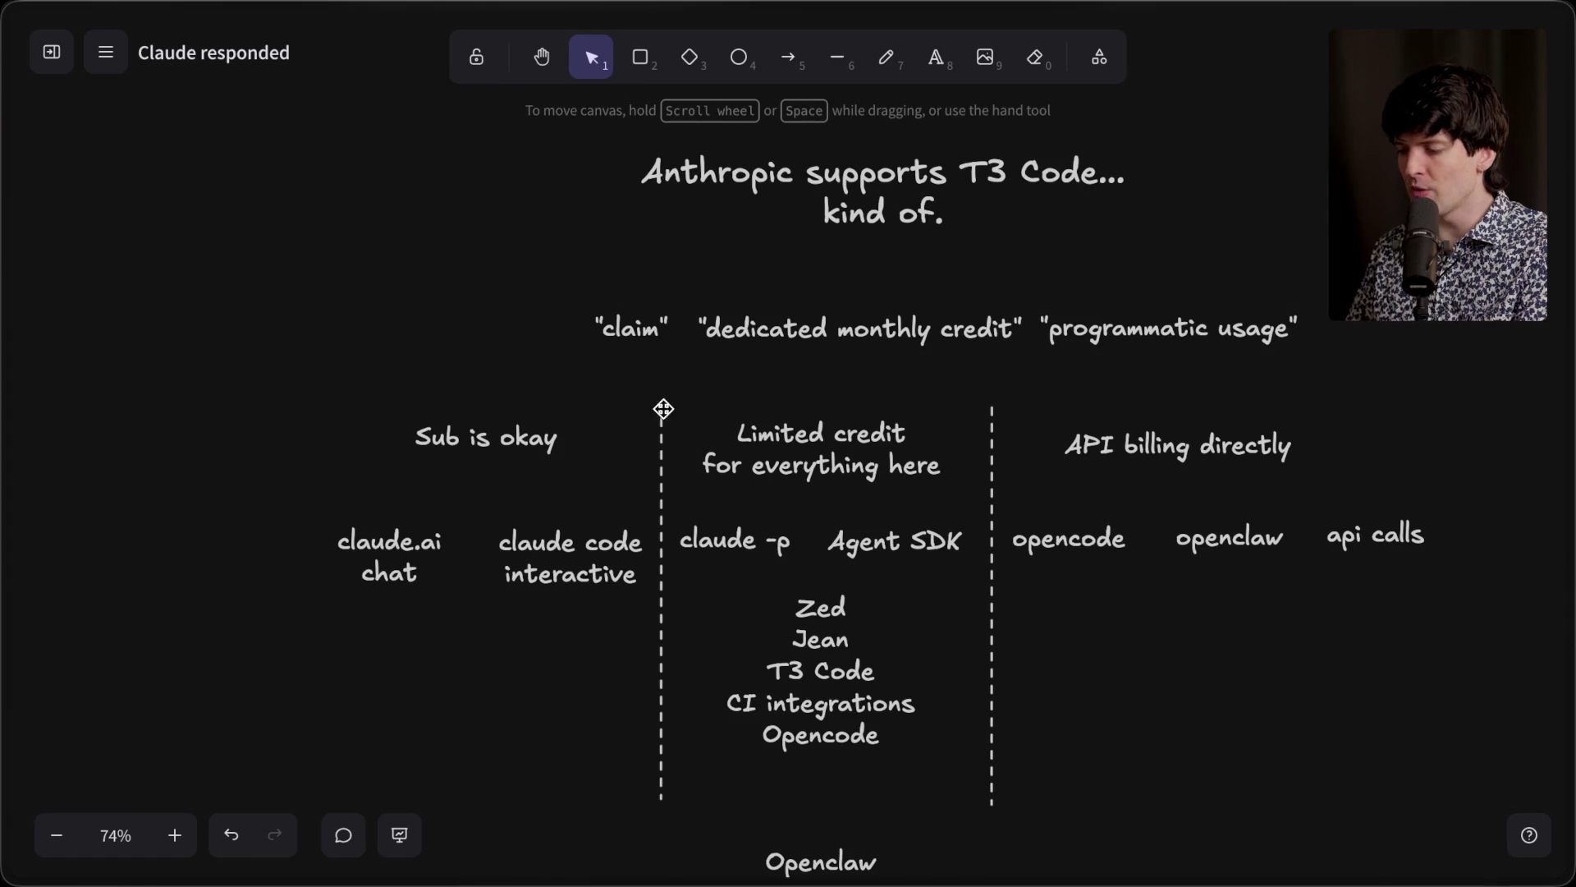
left_click_drag(972, 592, 654, 486)
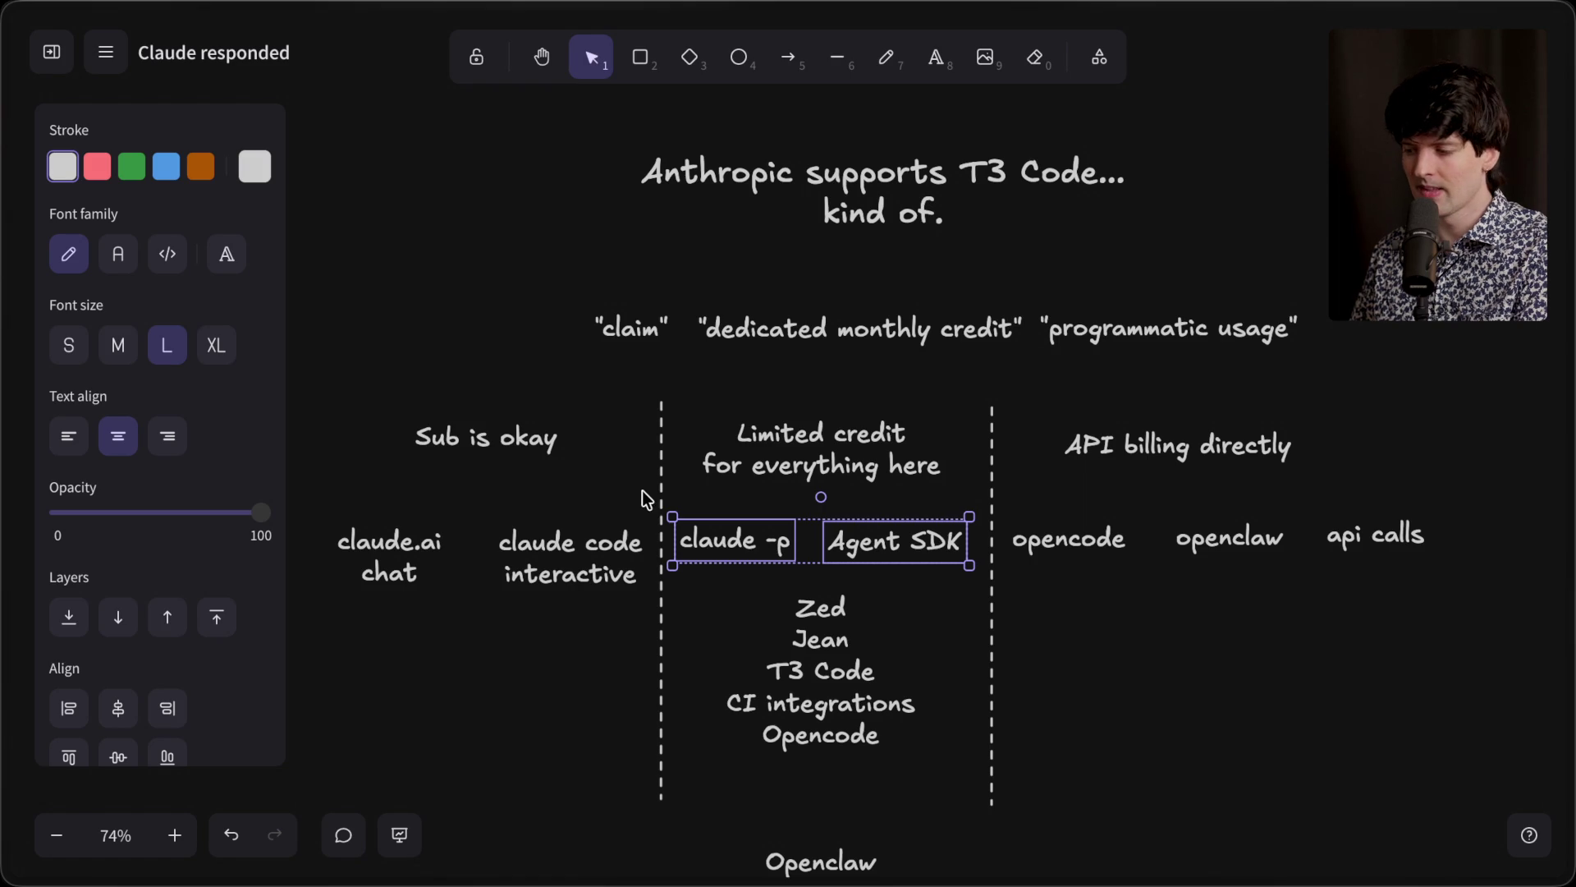
Step: Draw a trial dashed arrow toward the claim quote, then delete it
left_click(638, 487)
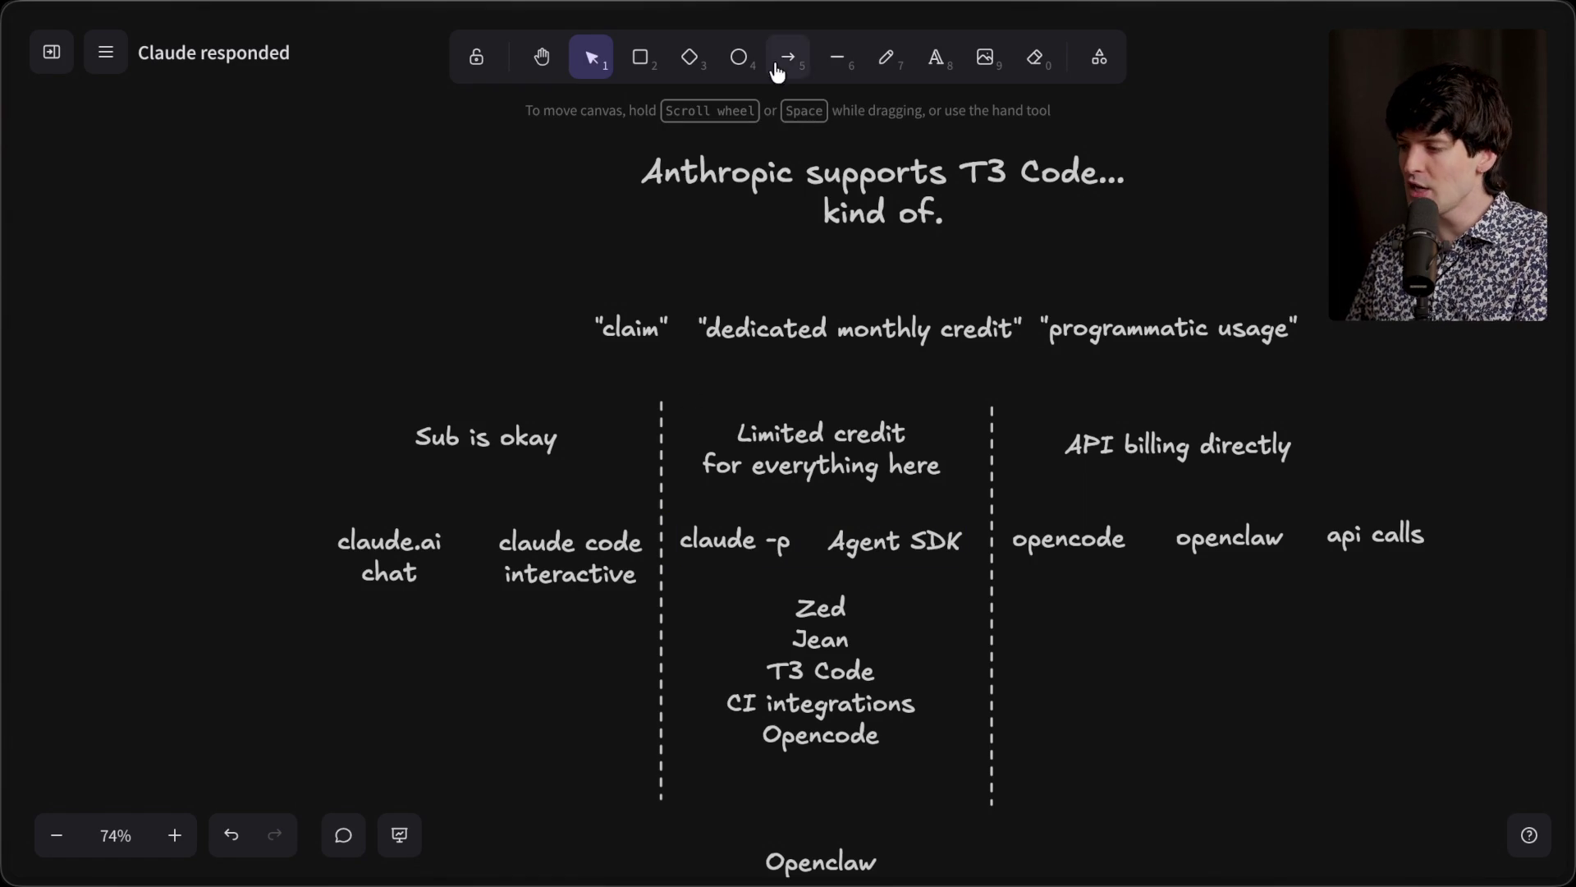
left_click(788, 58)
mouse_move(509, 239)
left_mouse_down()
mouse_move(583, 319)
mouse_move(559, 294)
left_mouse_up()
left_click(561, 382)
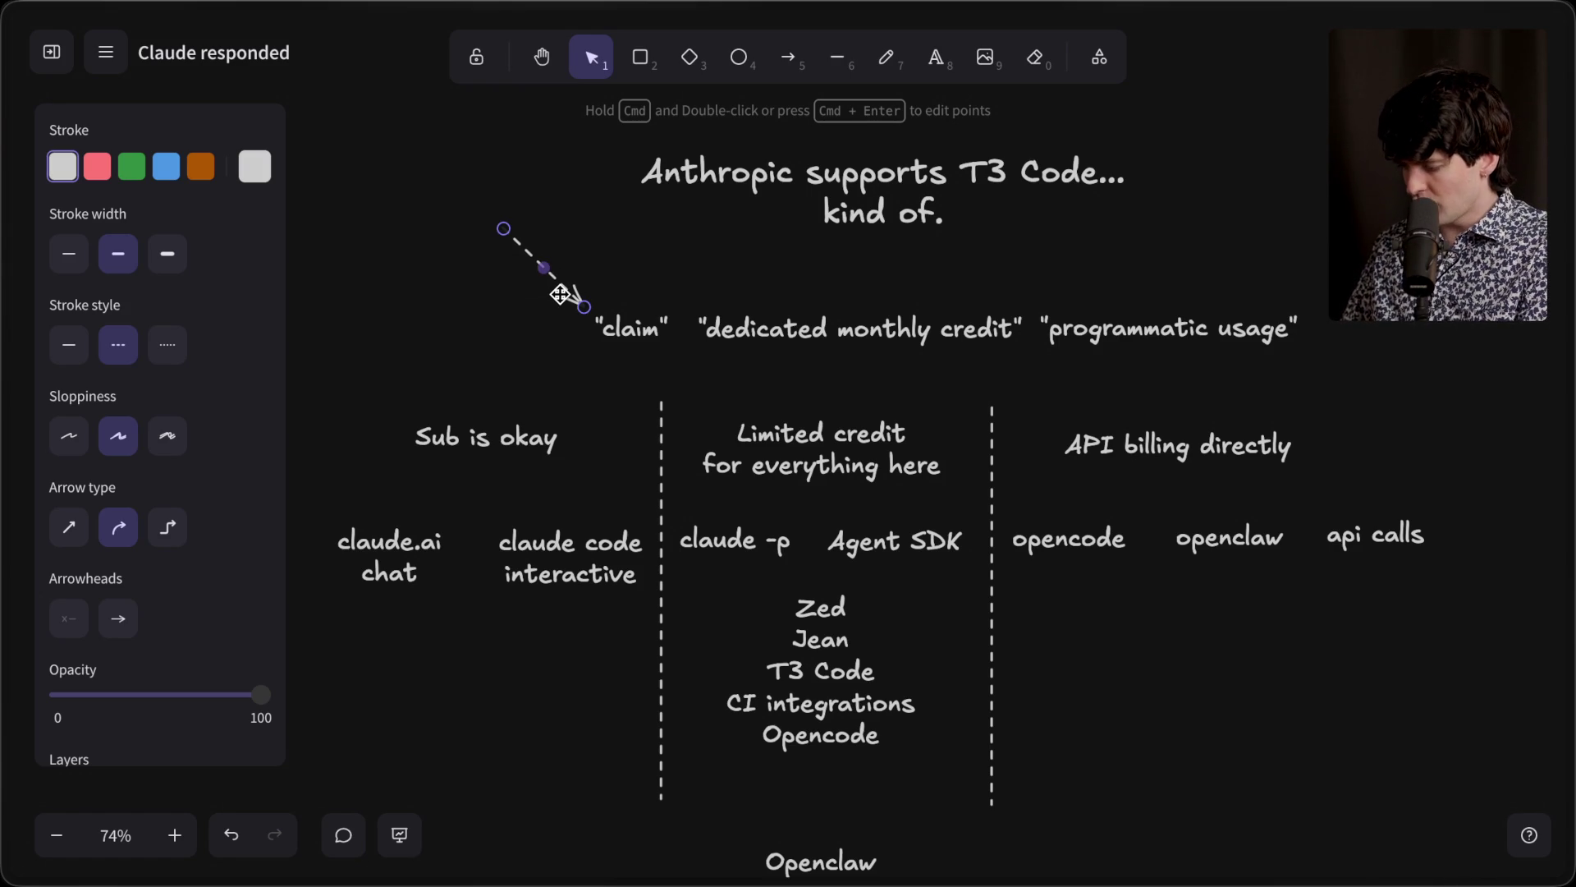
key("Delete")
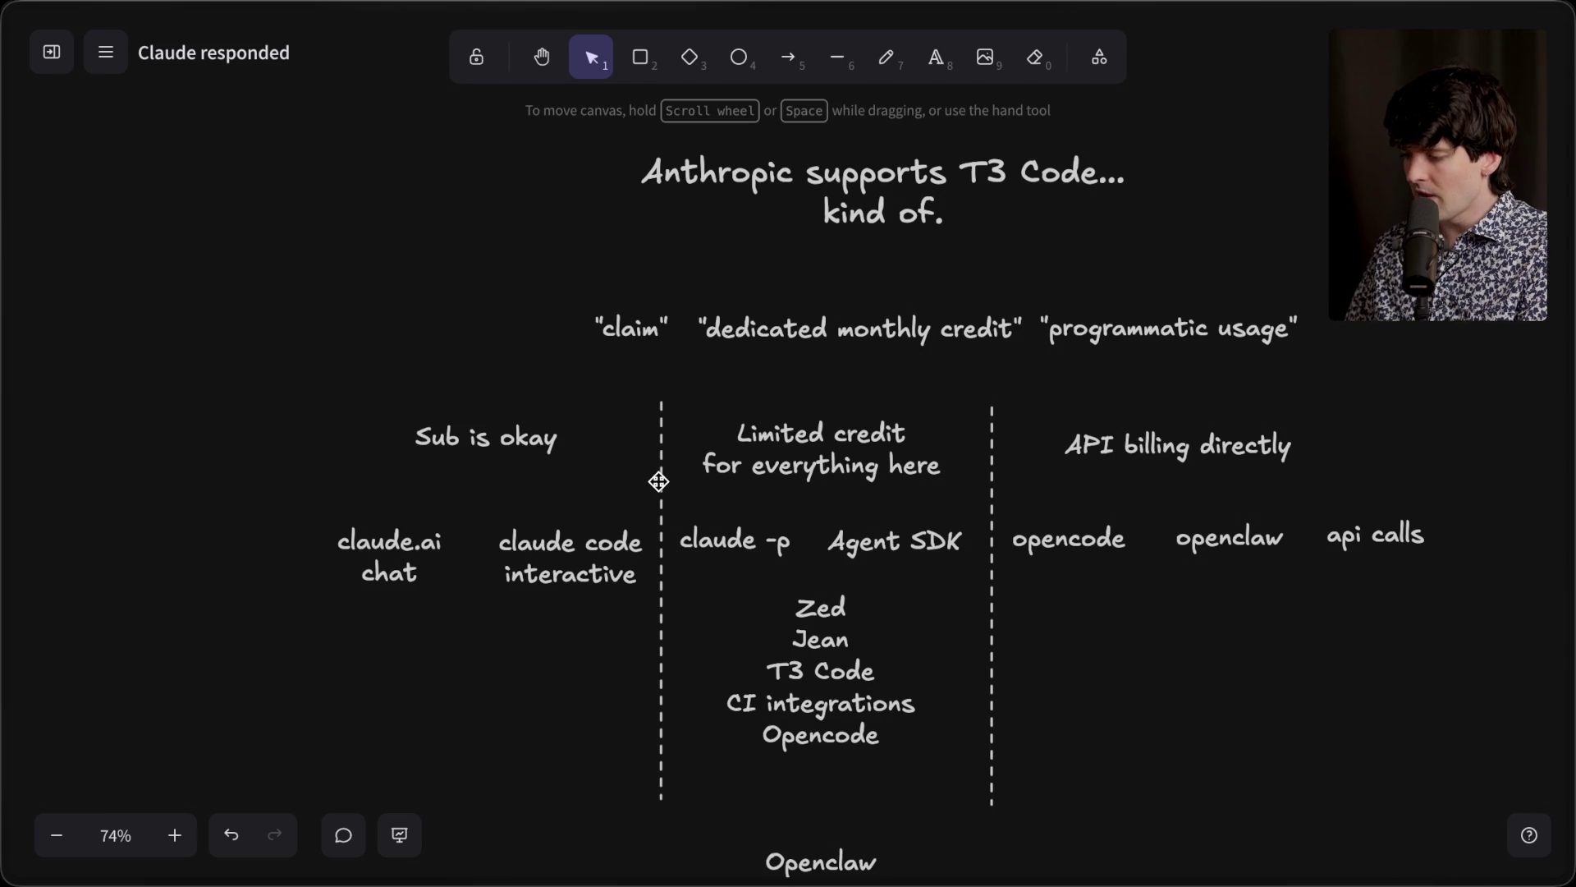
Step: Reposition the Limited credit heading, review the column labels, then switch to the Twitch chat
left_click_drag(798, 456, 1111, 456)
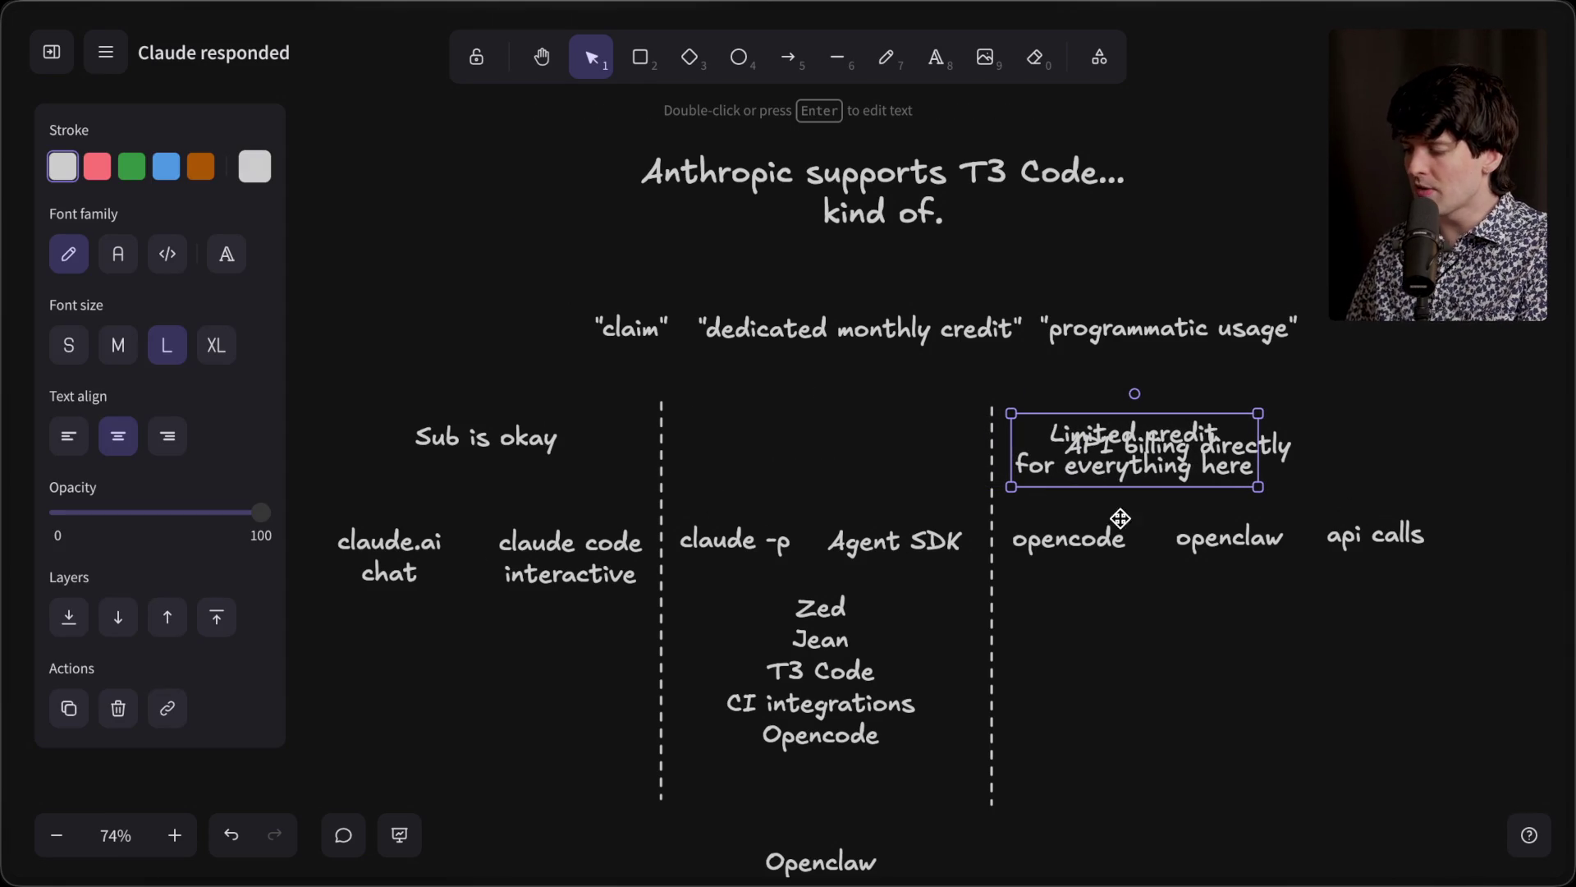
mouse_move(1095, 462)
left_mouse_down()
mouse_move(738, 461)
mouse_move(821, 460)
left_mouse_up()
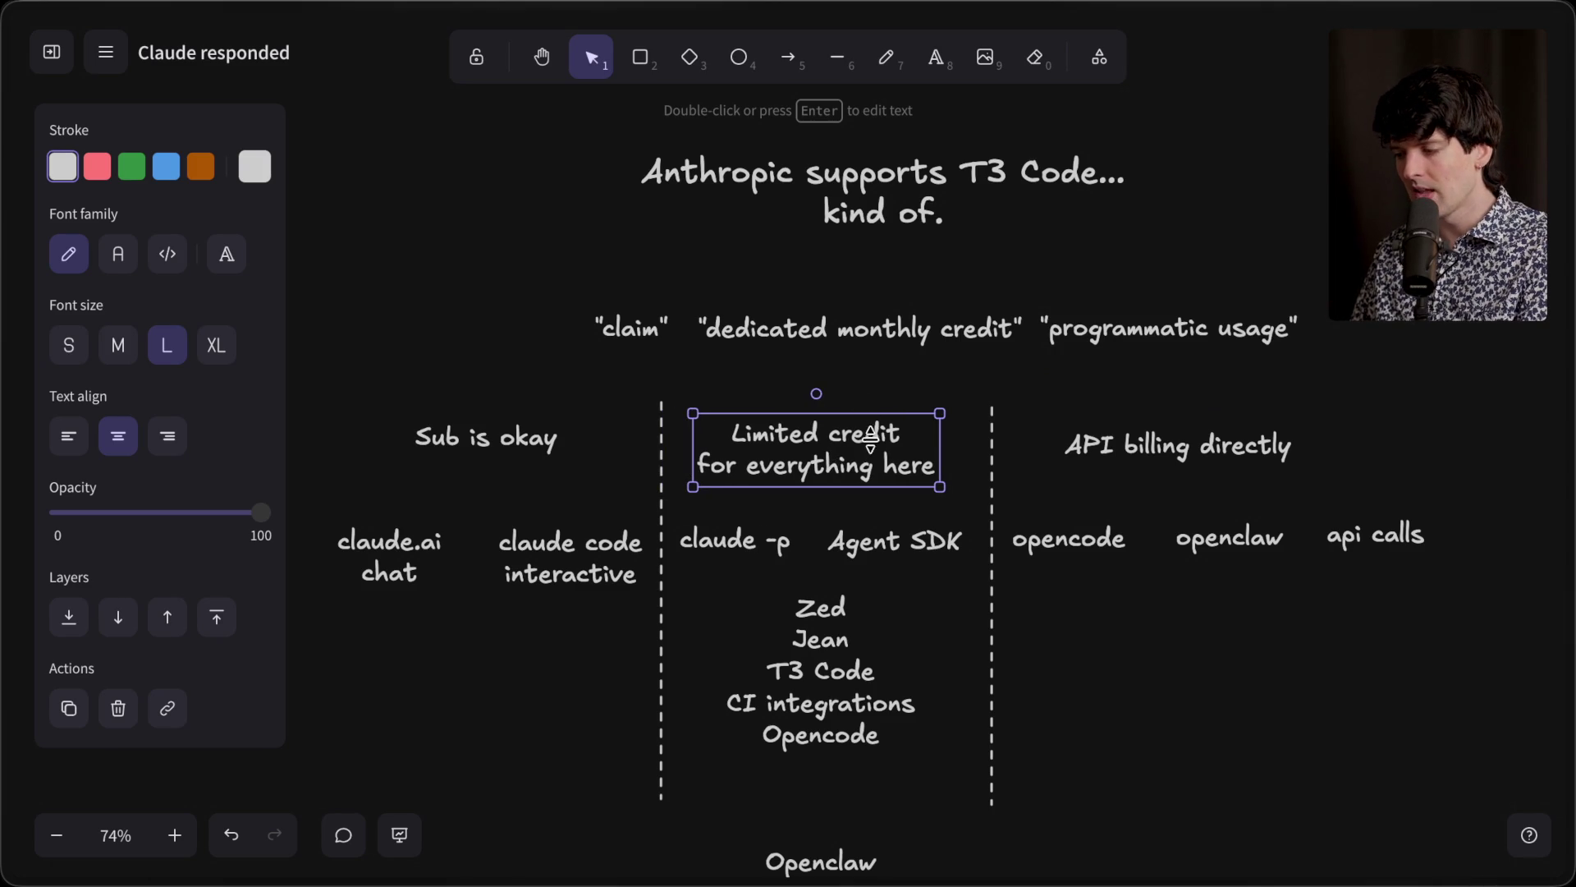
left_click_drag(981, 519, 668, 614)
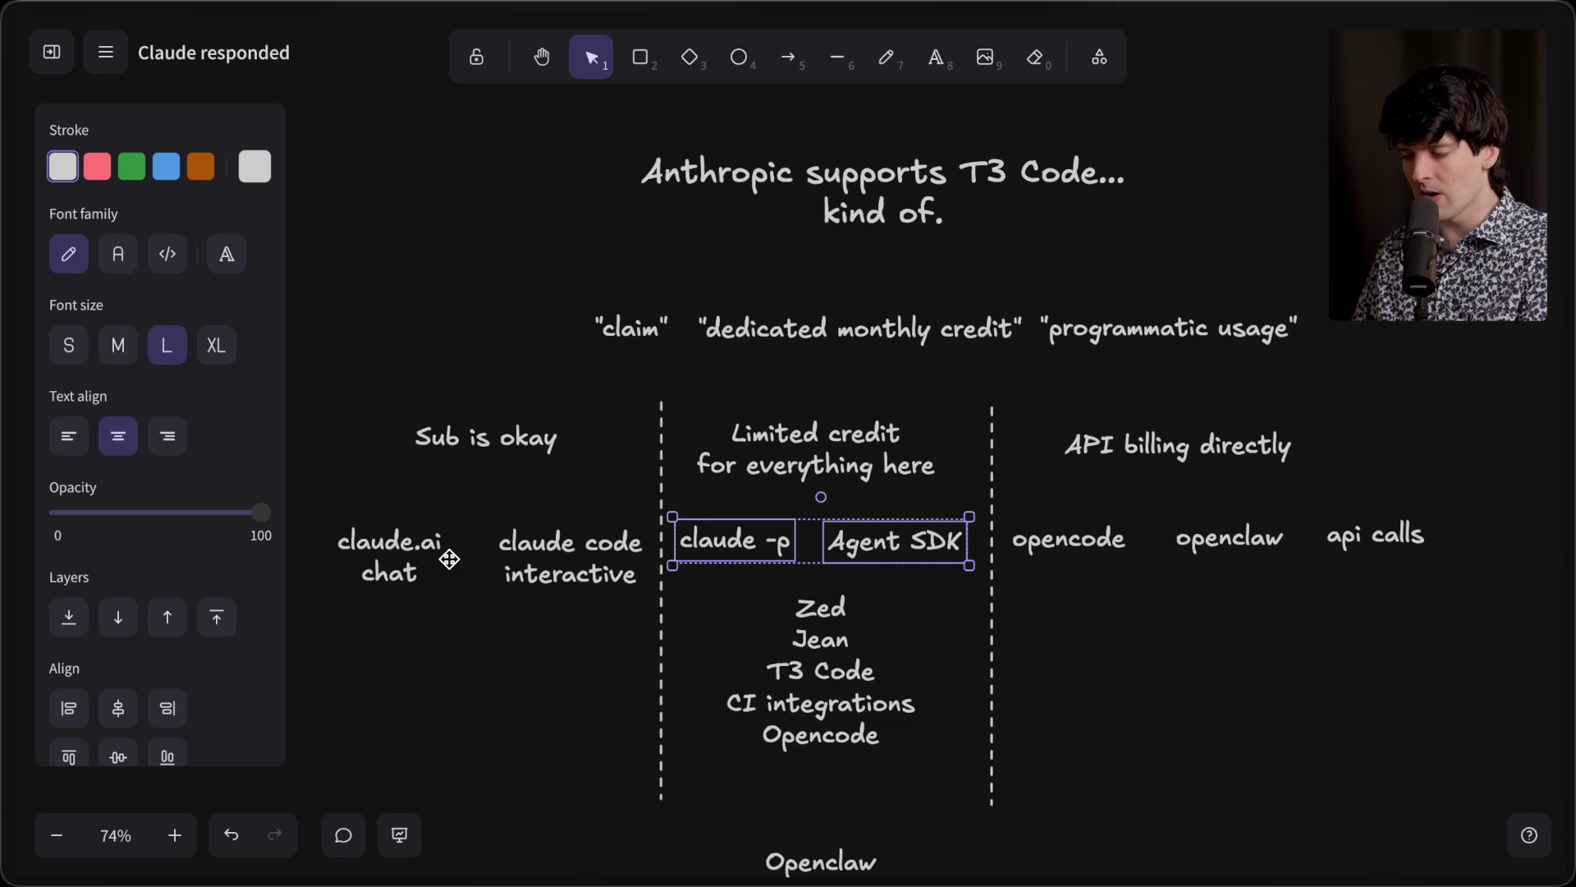
scroll(446, 556, "down", 5)
left_click_drag(940, 759, 672, 627)
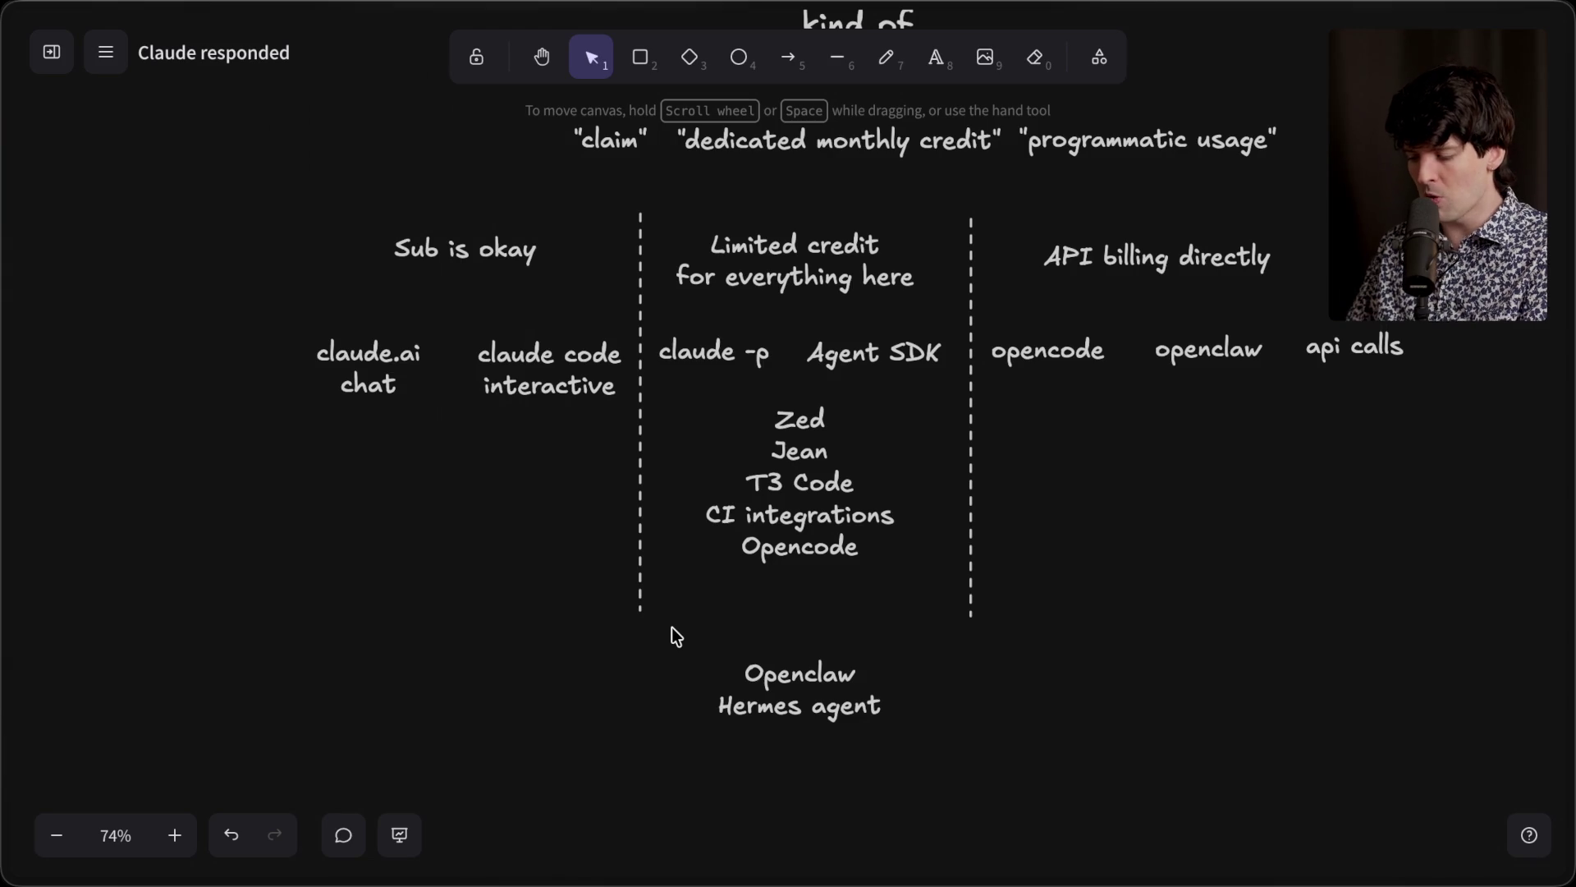
left_click_drag(672, 627, 937, 746)
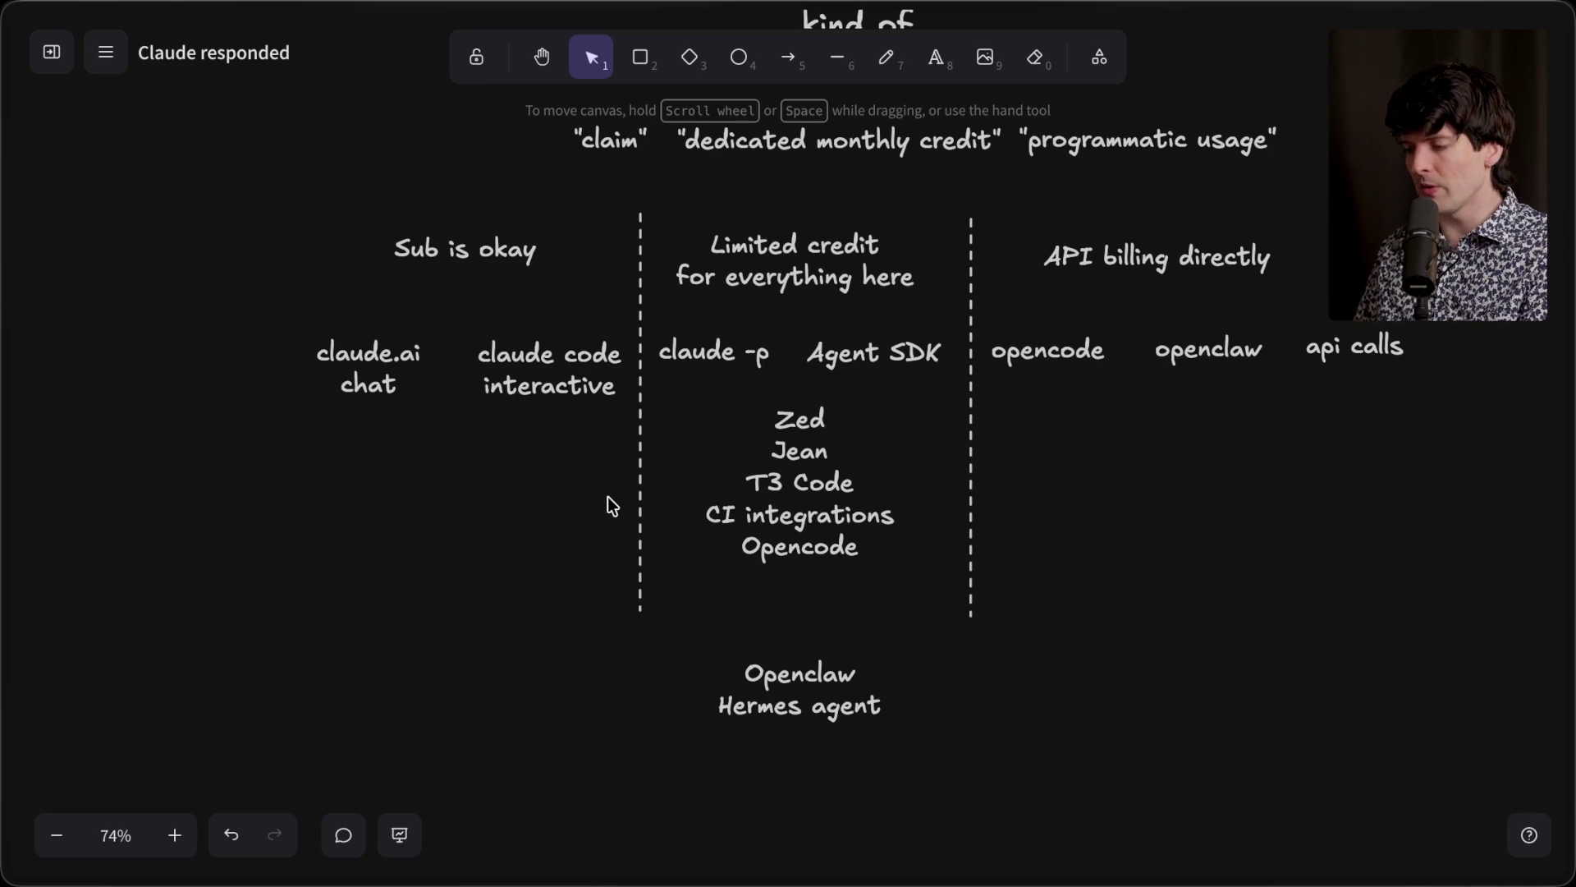
scroll(608, 496, "up", 2)
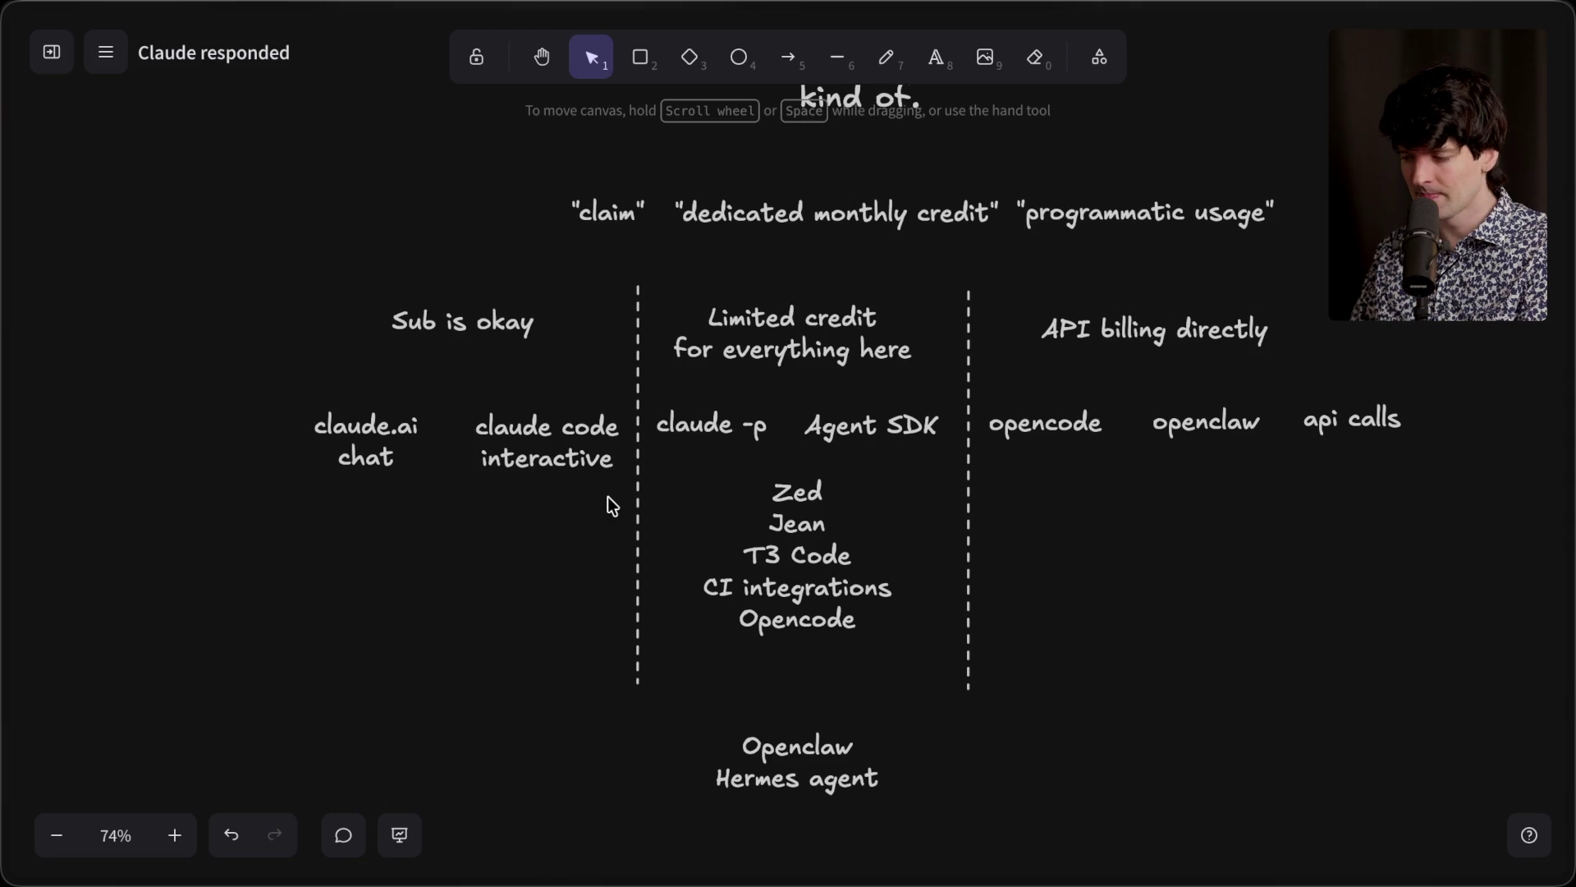
left_click(1256, 182)
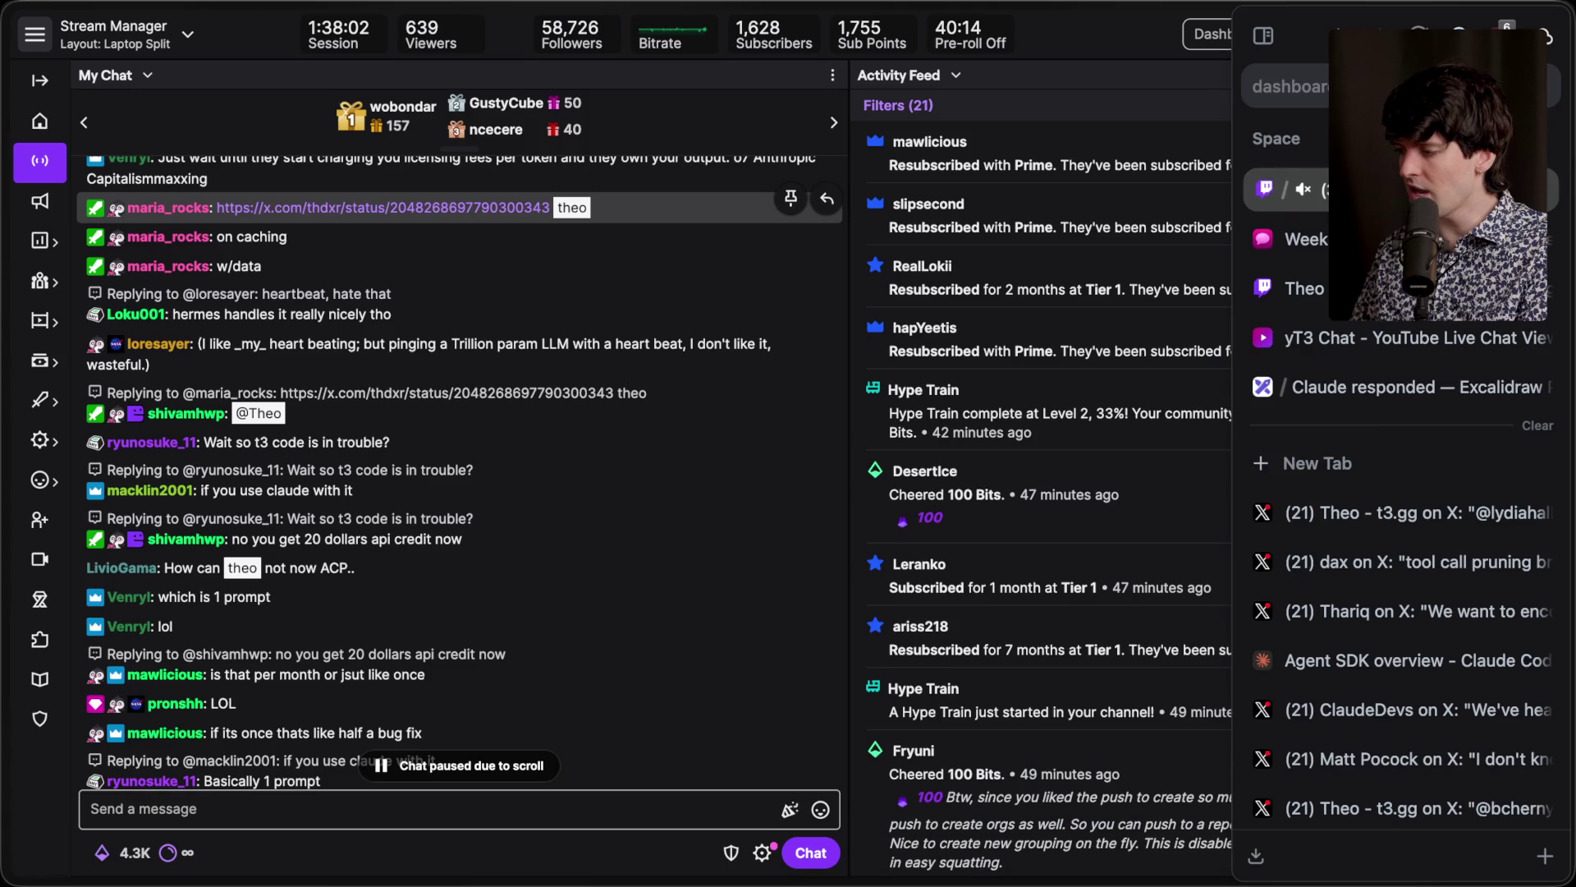
Step: Scroll the Twitch chat to the newest messages, then return to the Excalidraw whiteboard
scroll(612, 605, "down", 10)
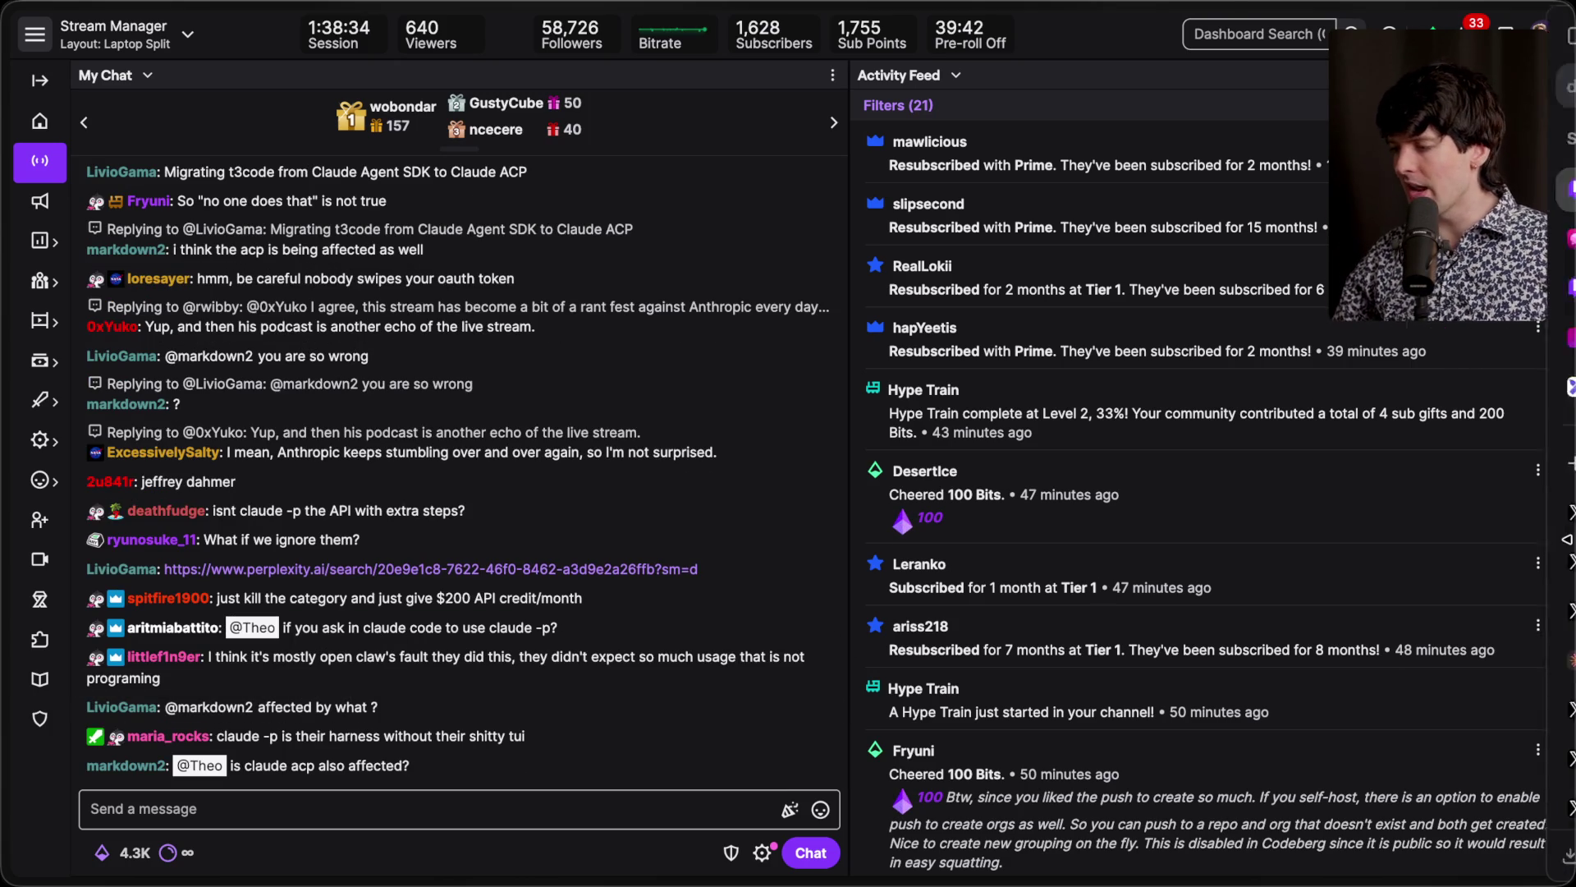
mouse_move(1392, 532)
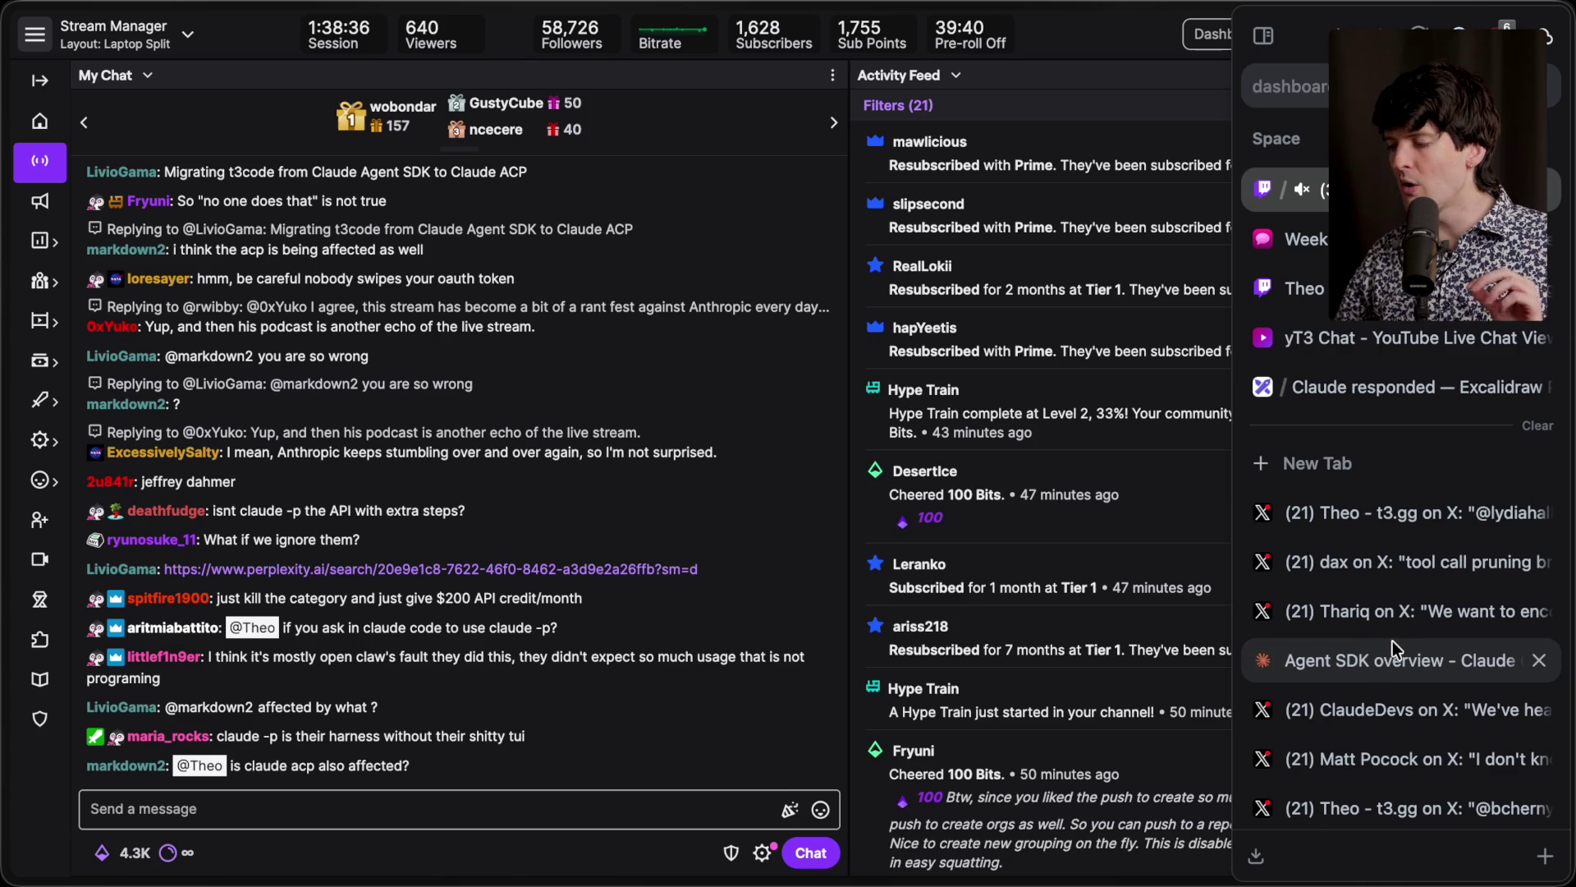
left_click(1387, 386)
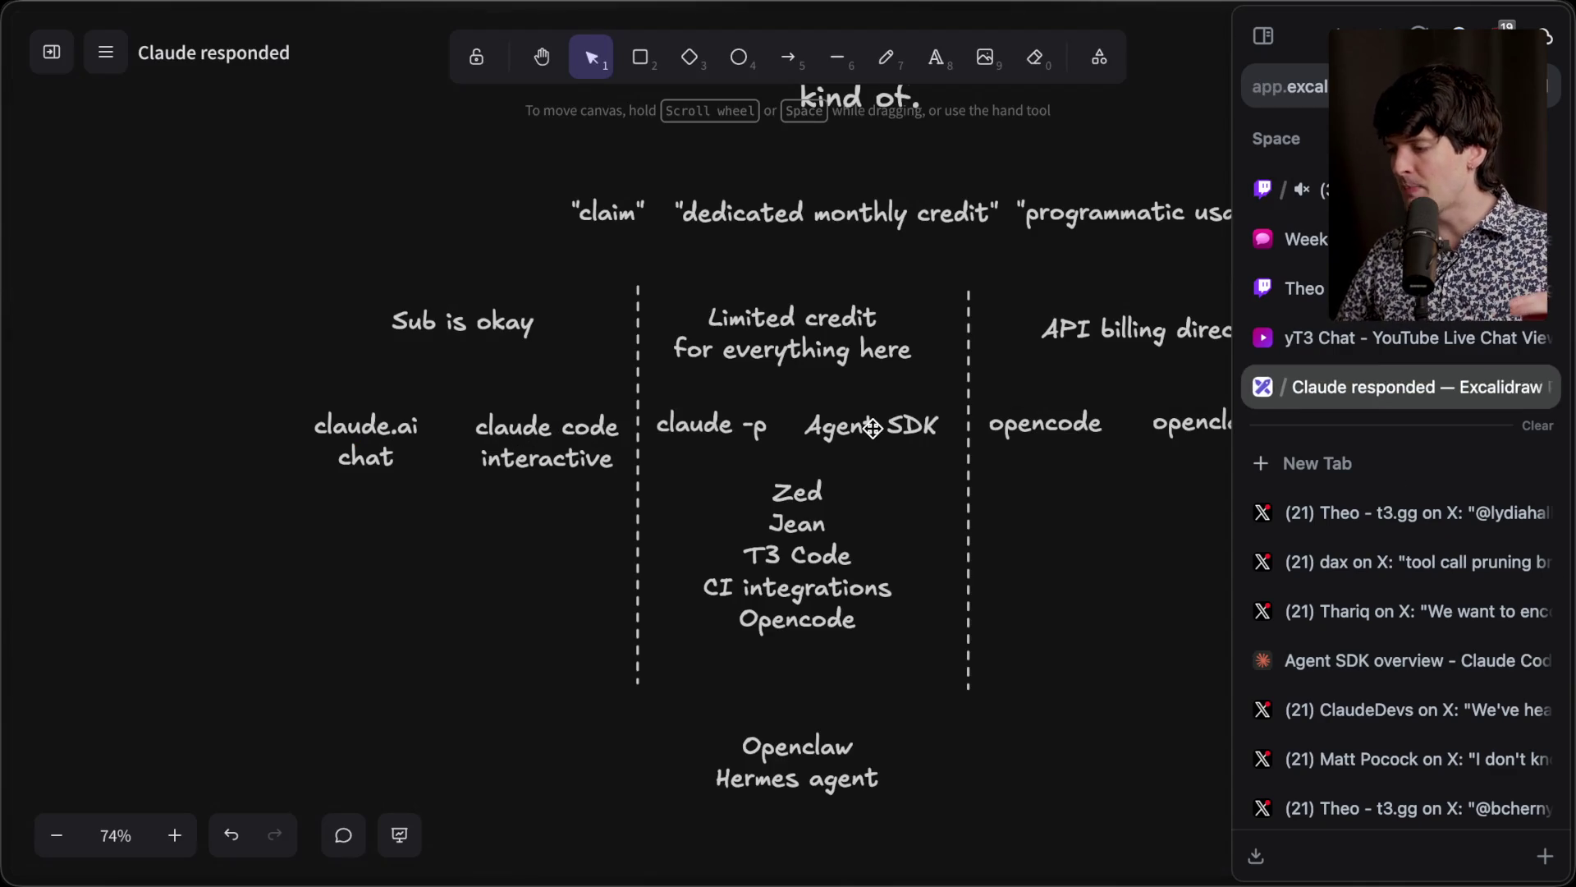
left_click(875, 437)
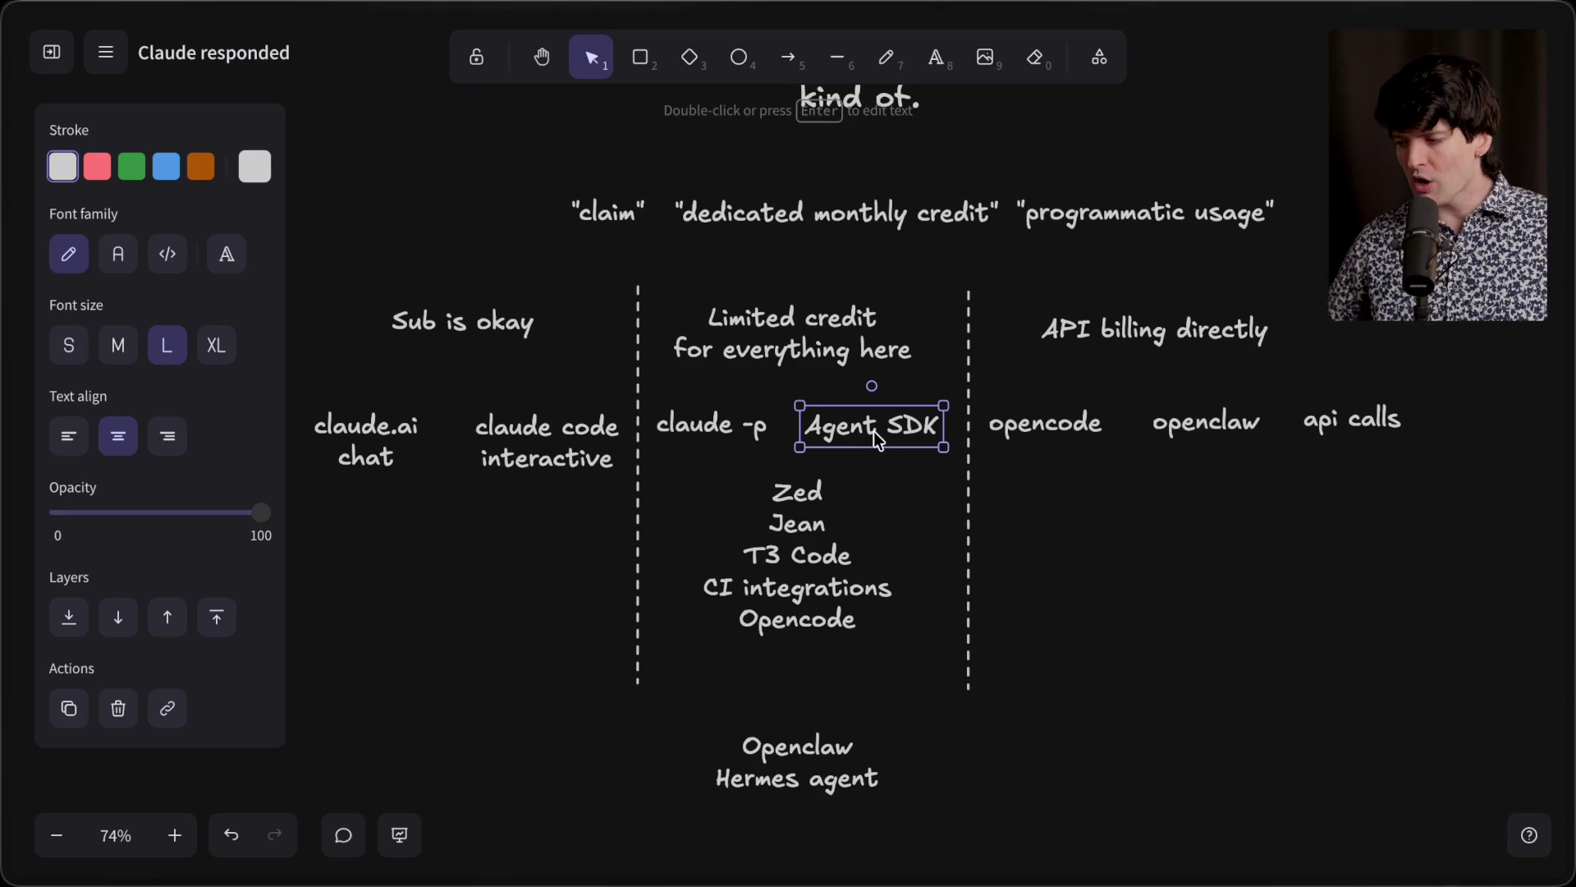
mouse_move(1569, 460)
scroll(1412, 657, "down", 5)
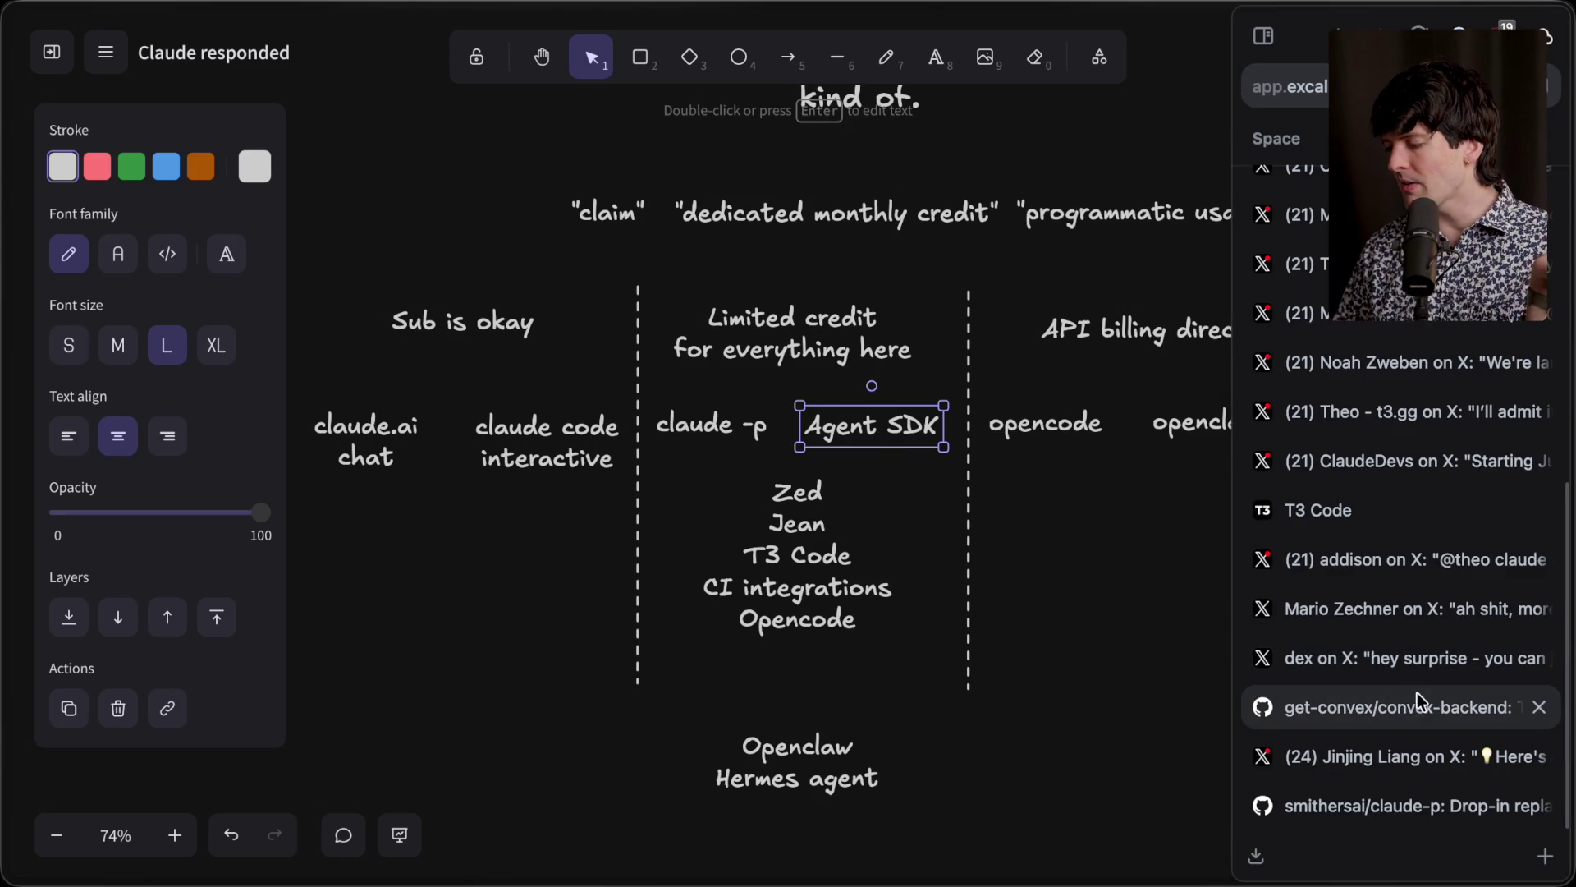
left_click(1412, 805)
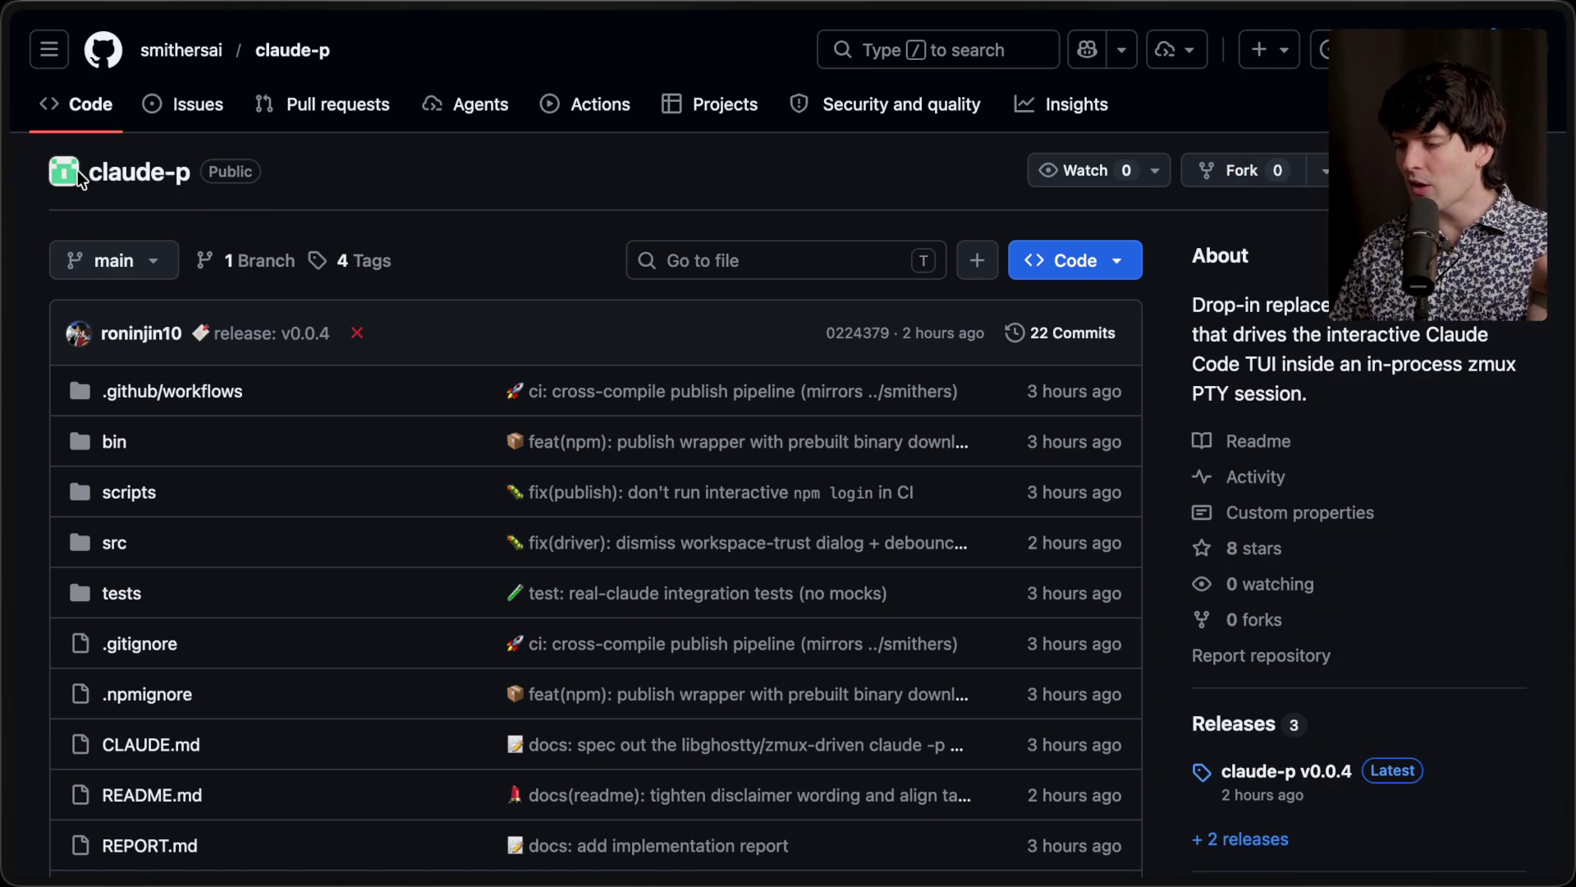
Step: Read the claude-p README usage example, highlighting its prompt argument, then switch to the ClaudeDevs post
scroll(410, 222, "down", 15)
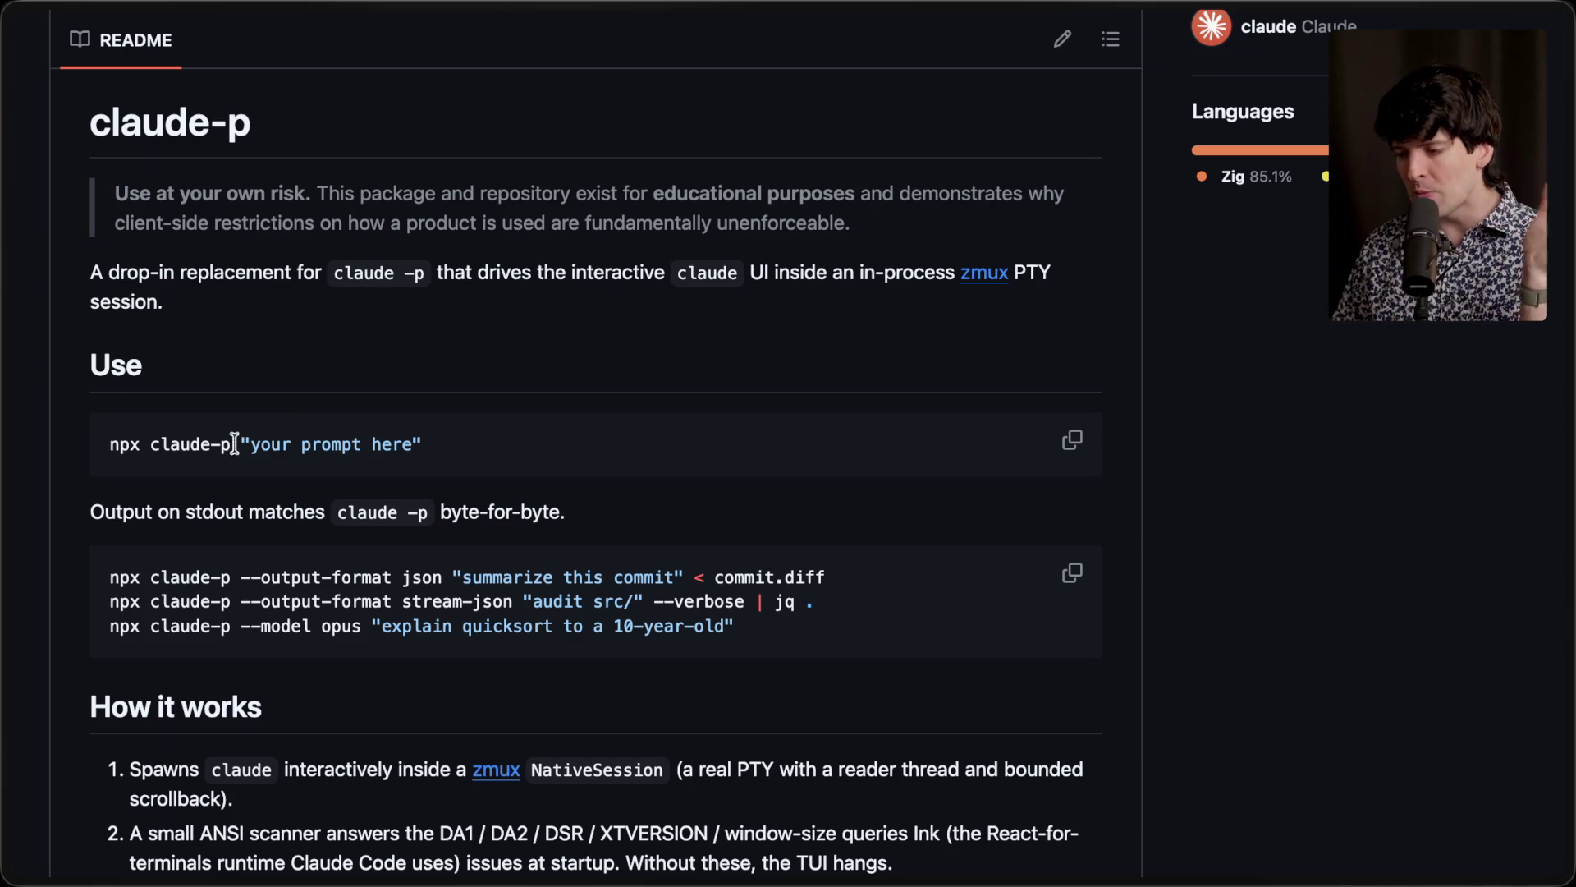
left_click_drag(231, 443, 436, 444)
left_click(437, 443)
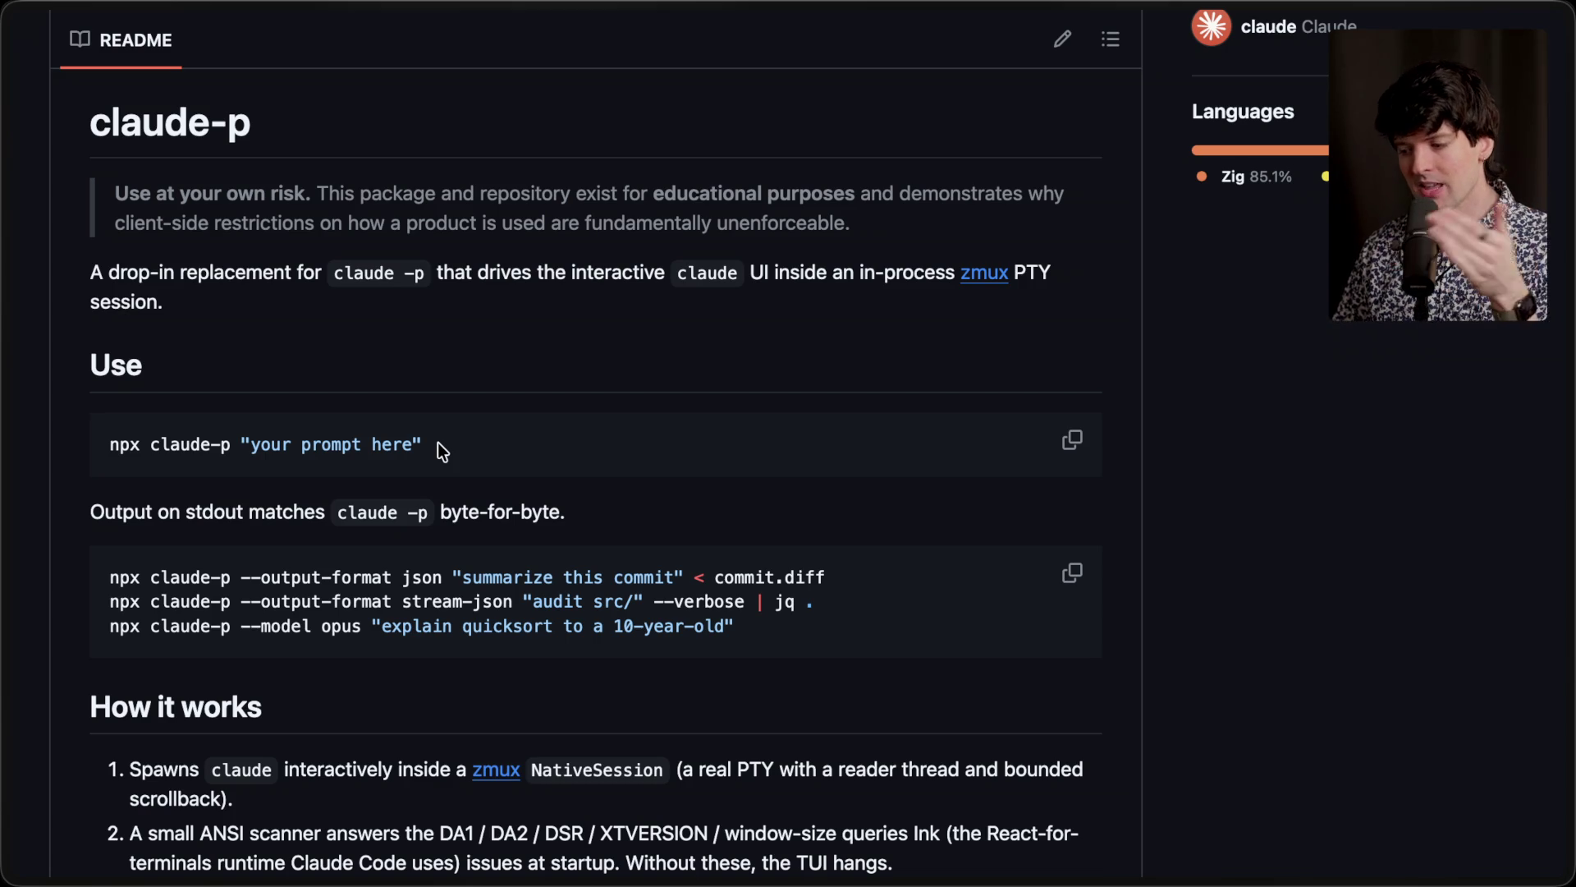
scroll(440, 442, "up", 10)
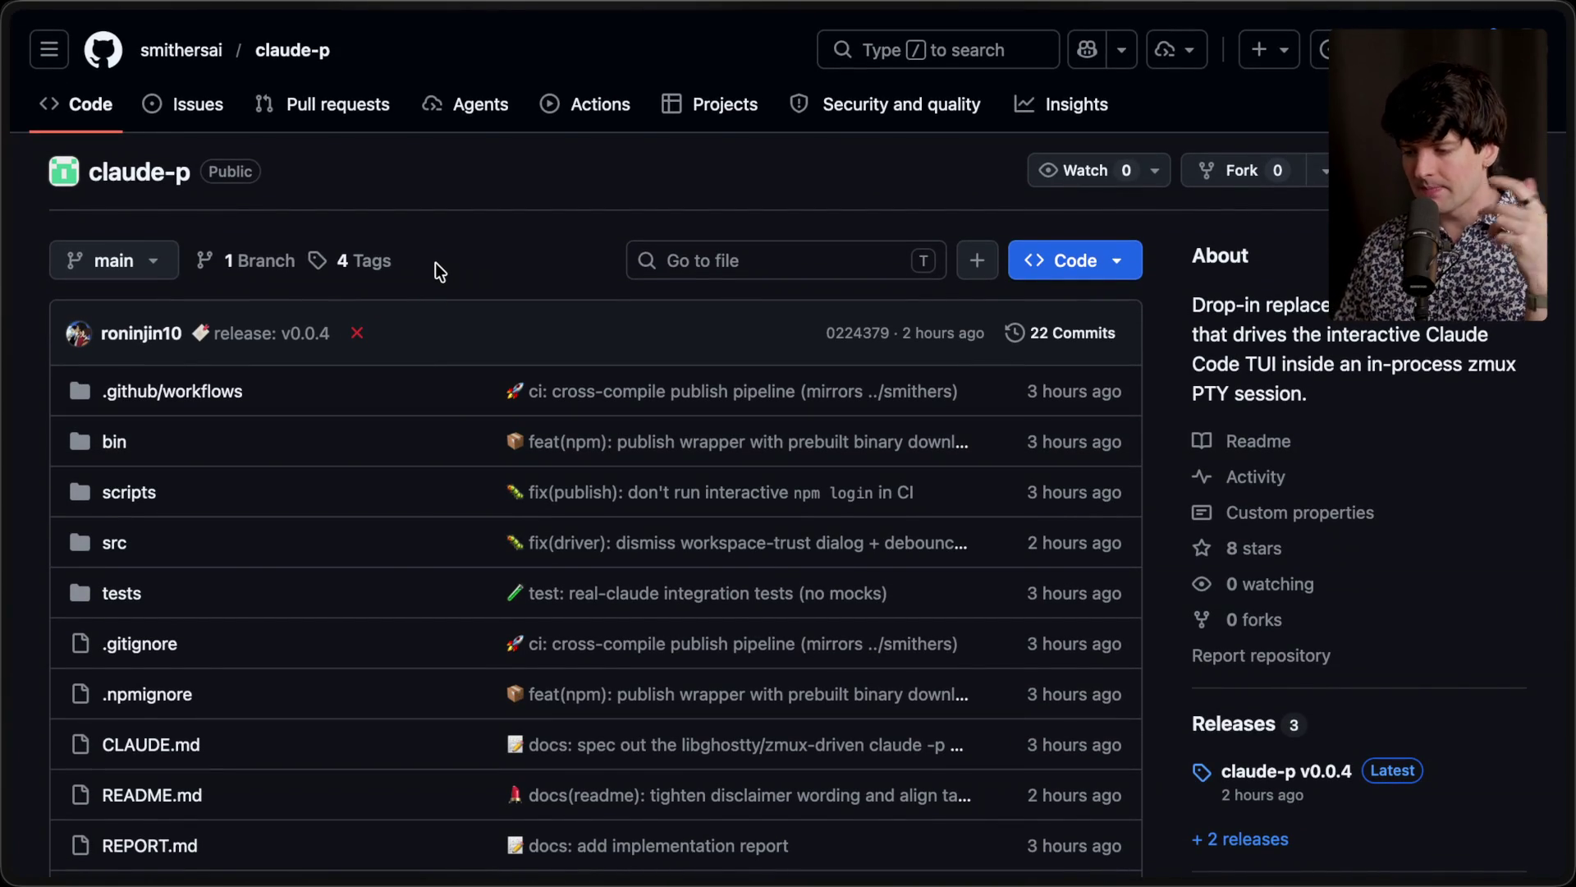
mouse_move(1564, 460)
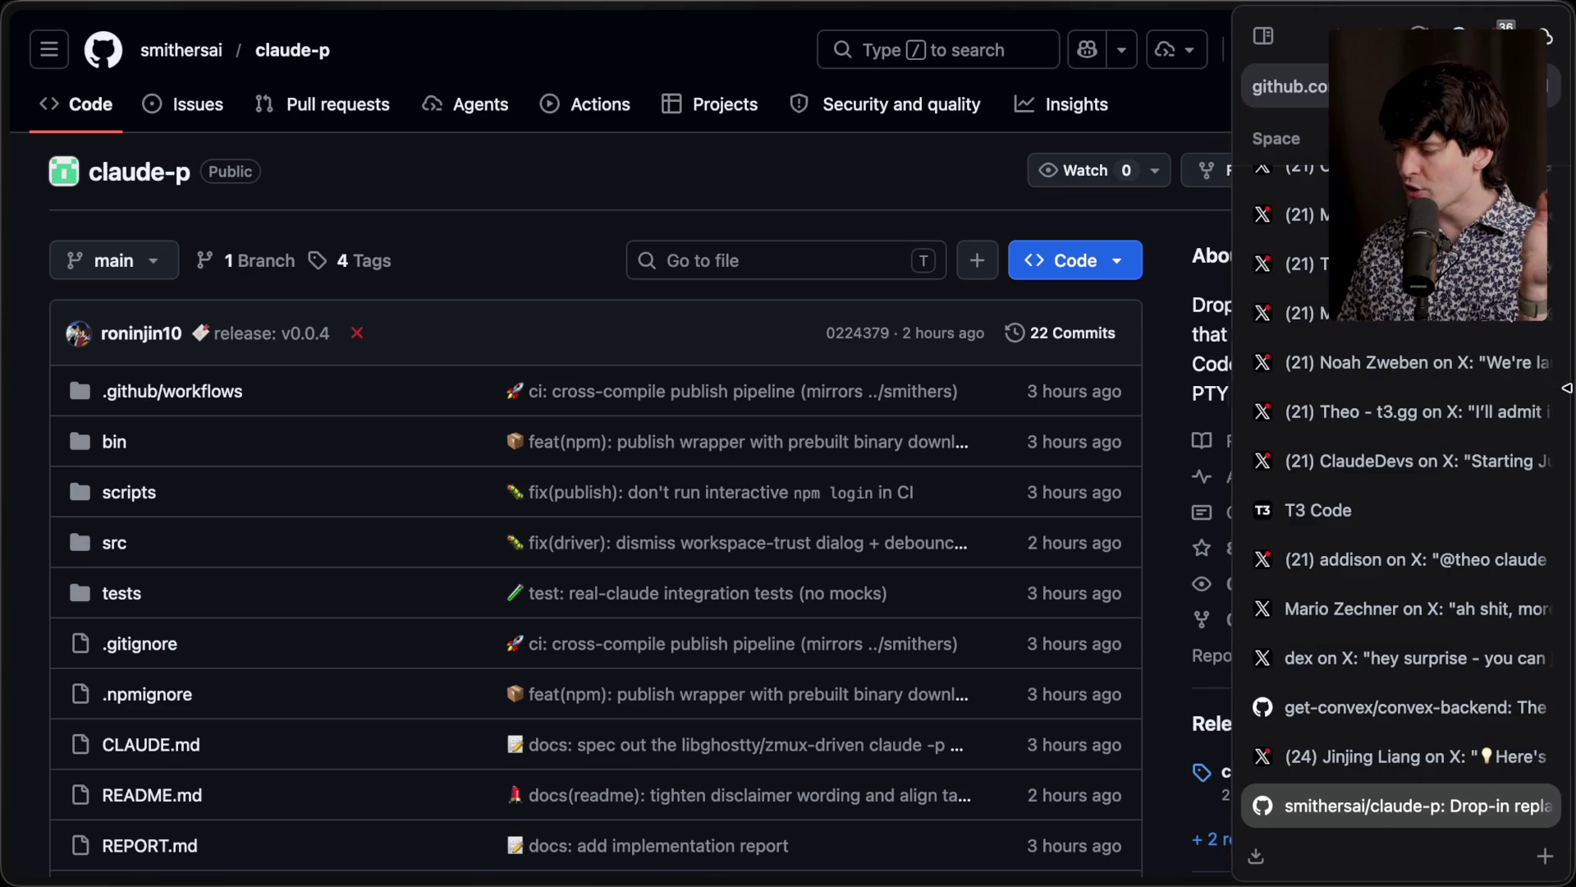
left_click(1427, 460)
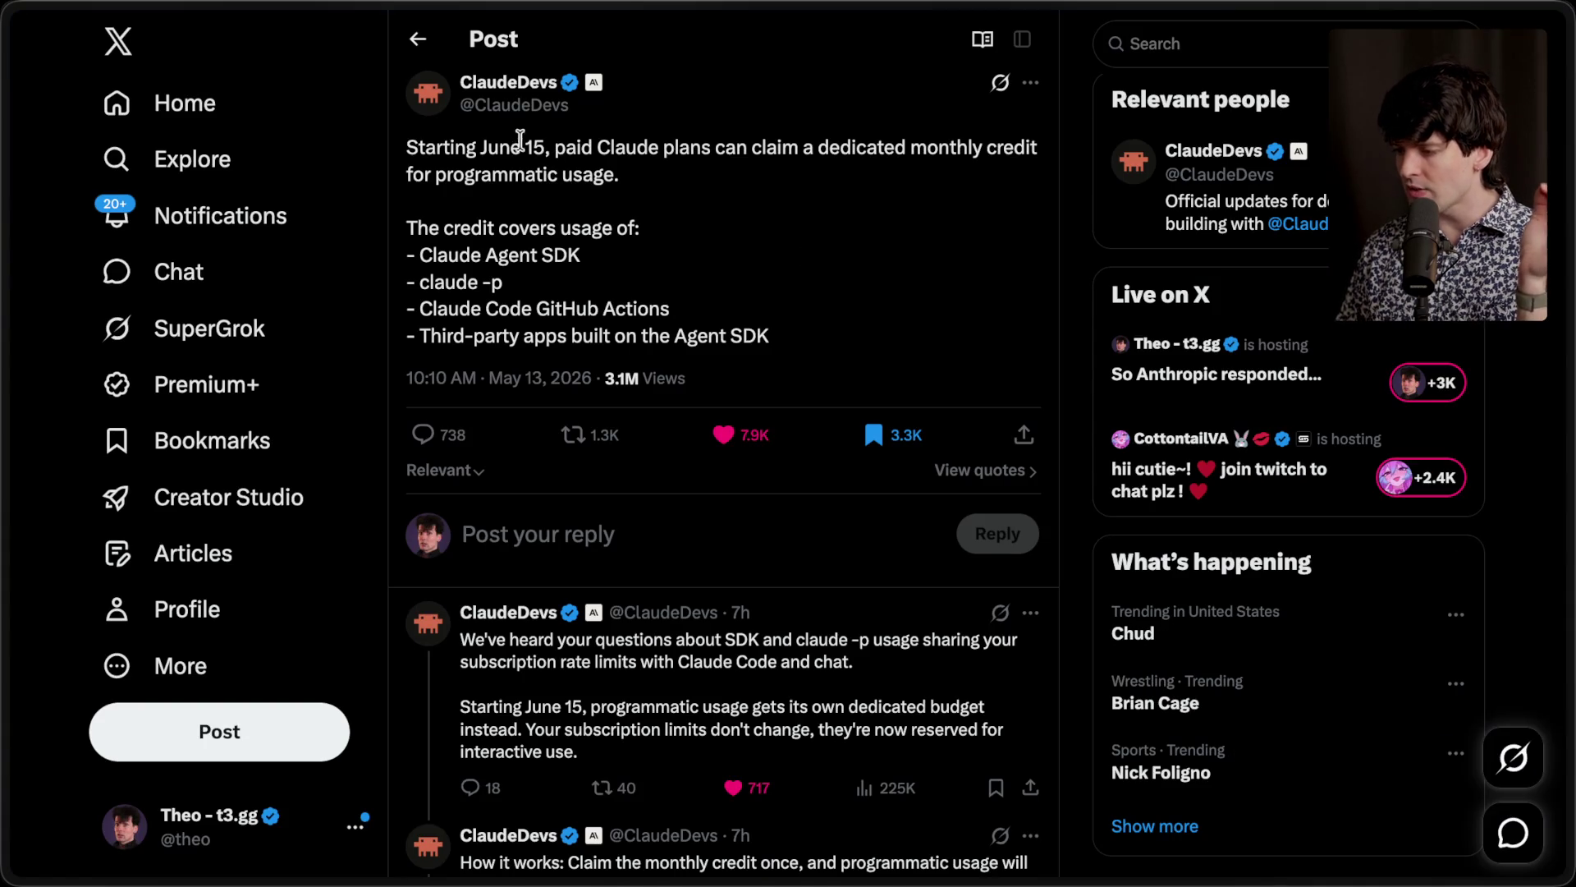
Step: Highlight the June 15 date in the monthly credit announcement
left_click_drag(550, 148, 480, 151)
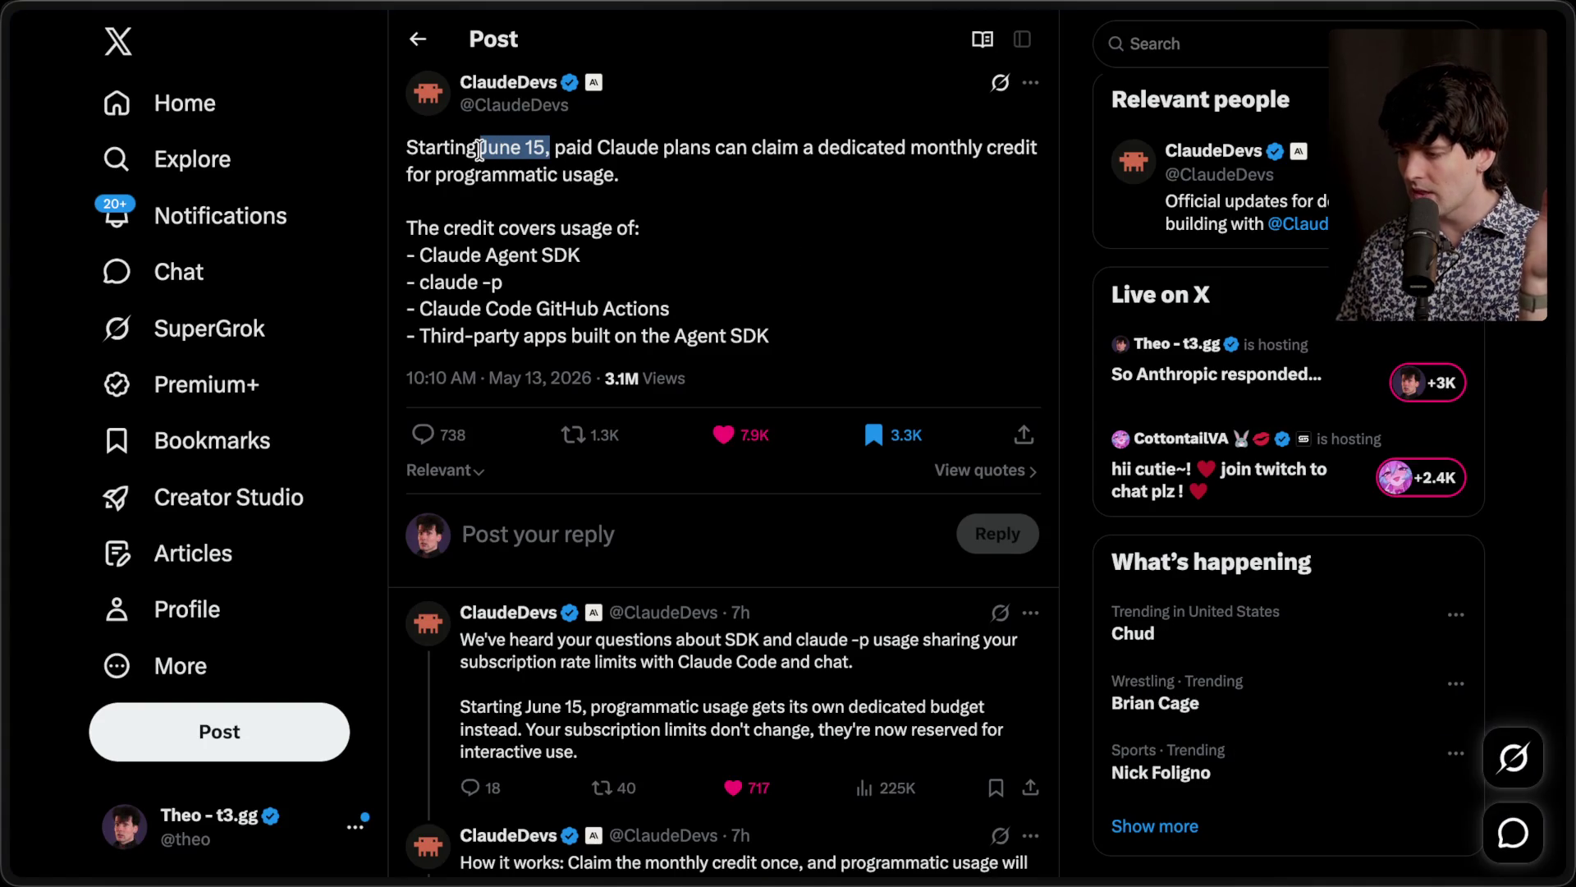
left_click(637, 205)
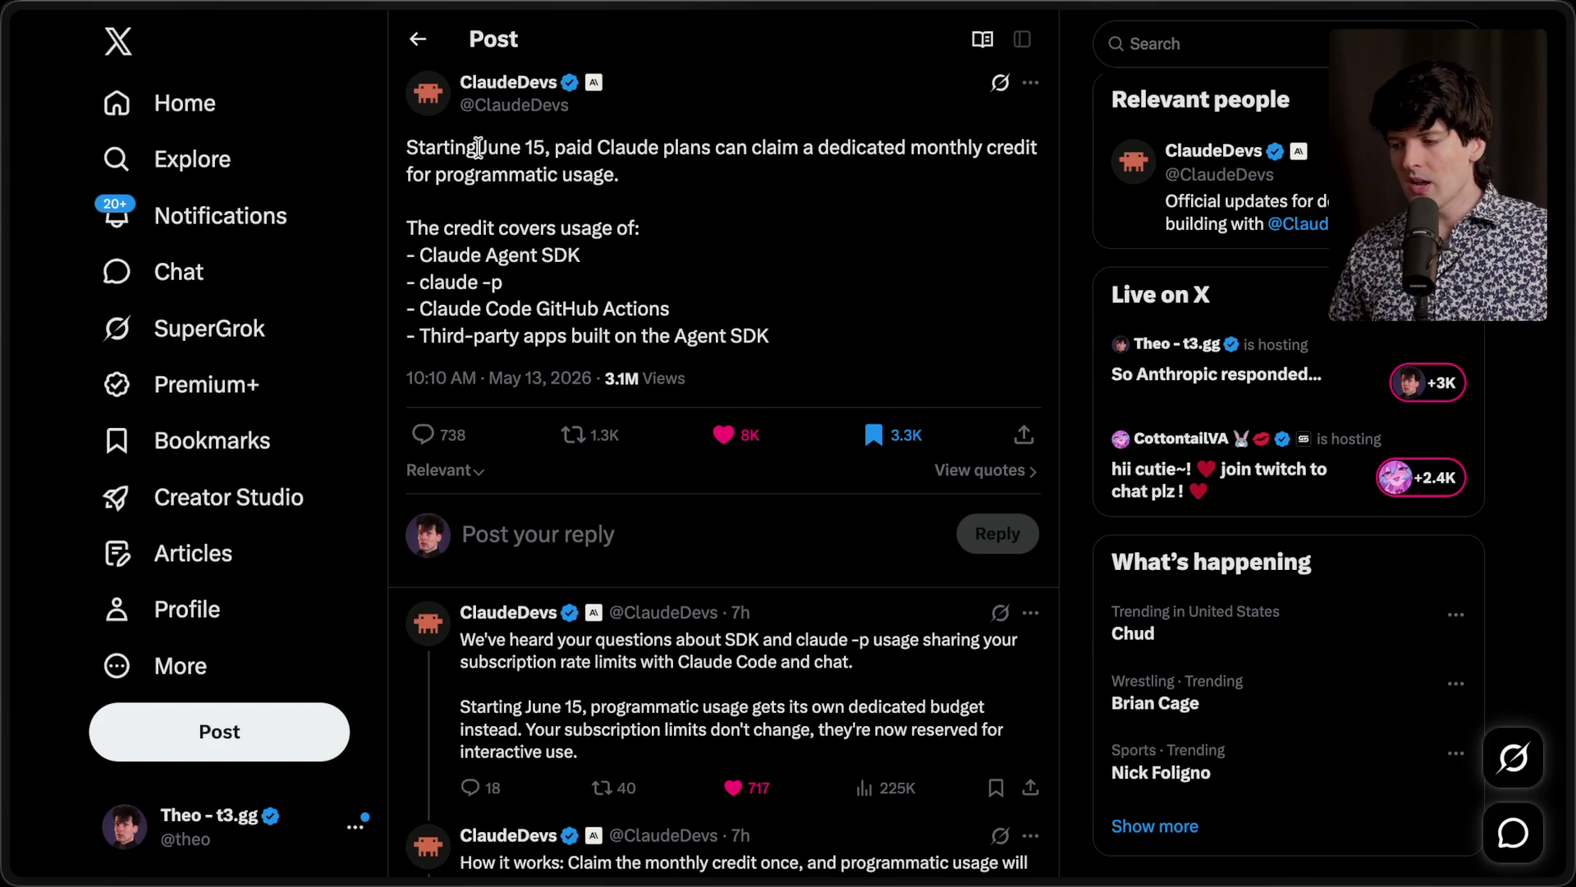
mouse_move(482, 148)
left_mouse_down()
mouse_move(591, 151)
mouse_move(546, 153)
left_mouse_up()
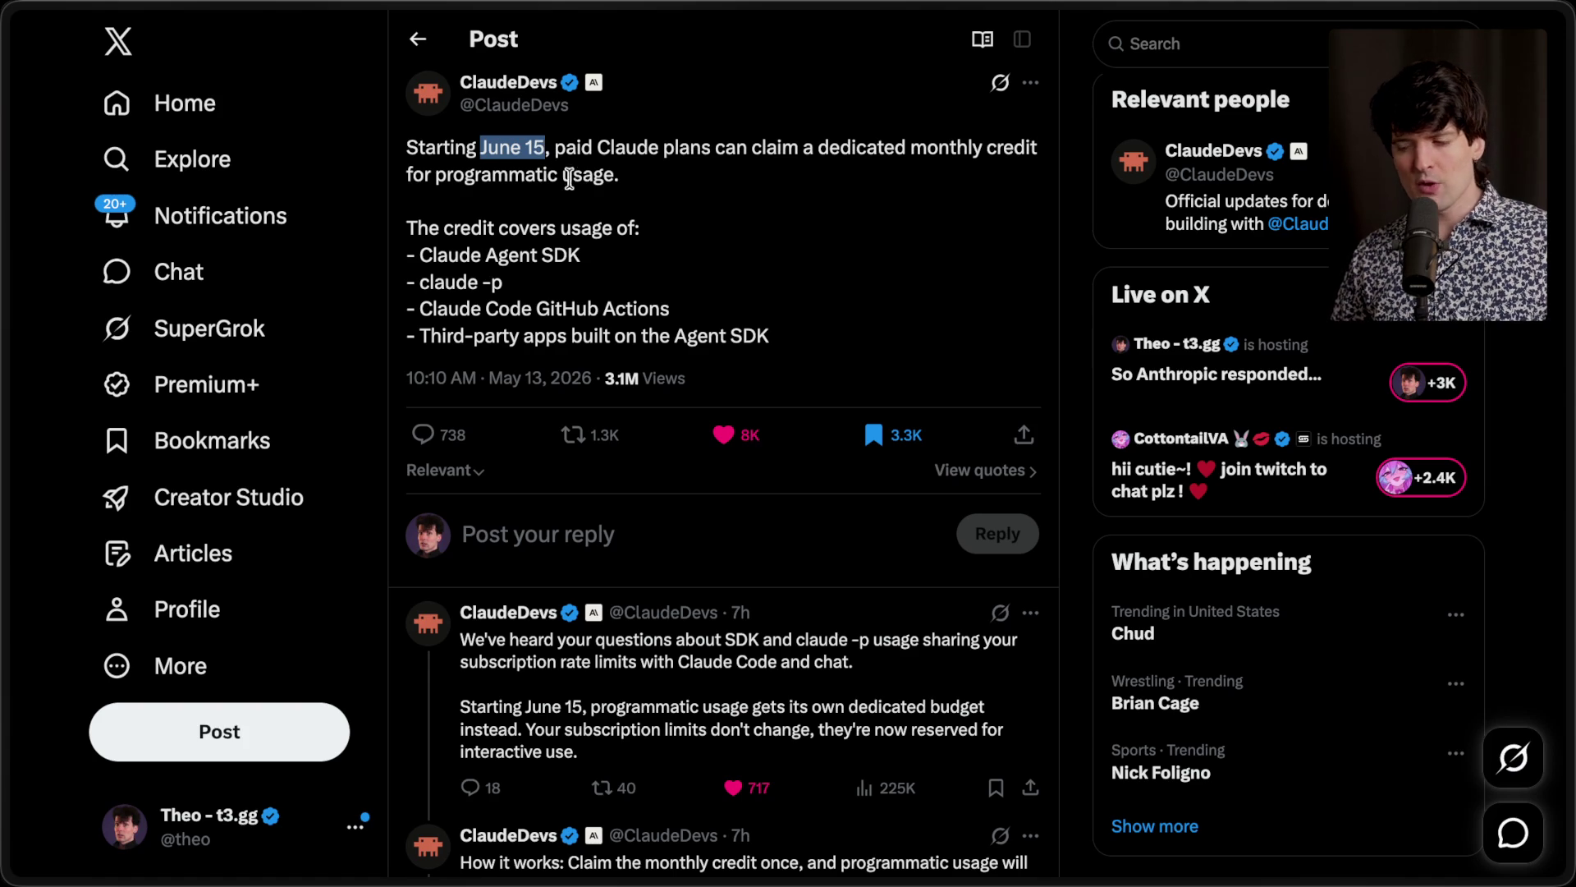
left_click(676, 205)
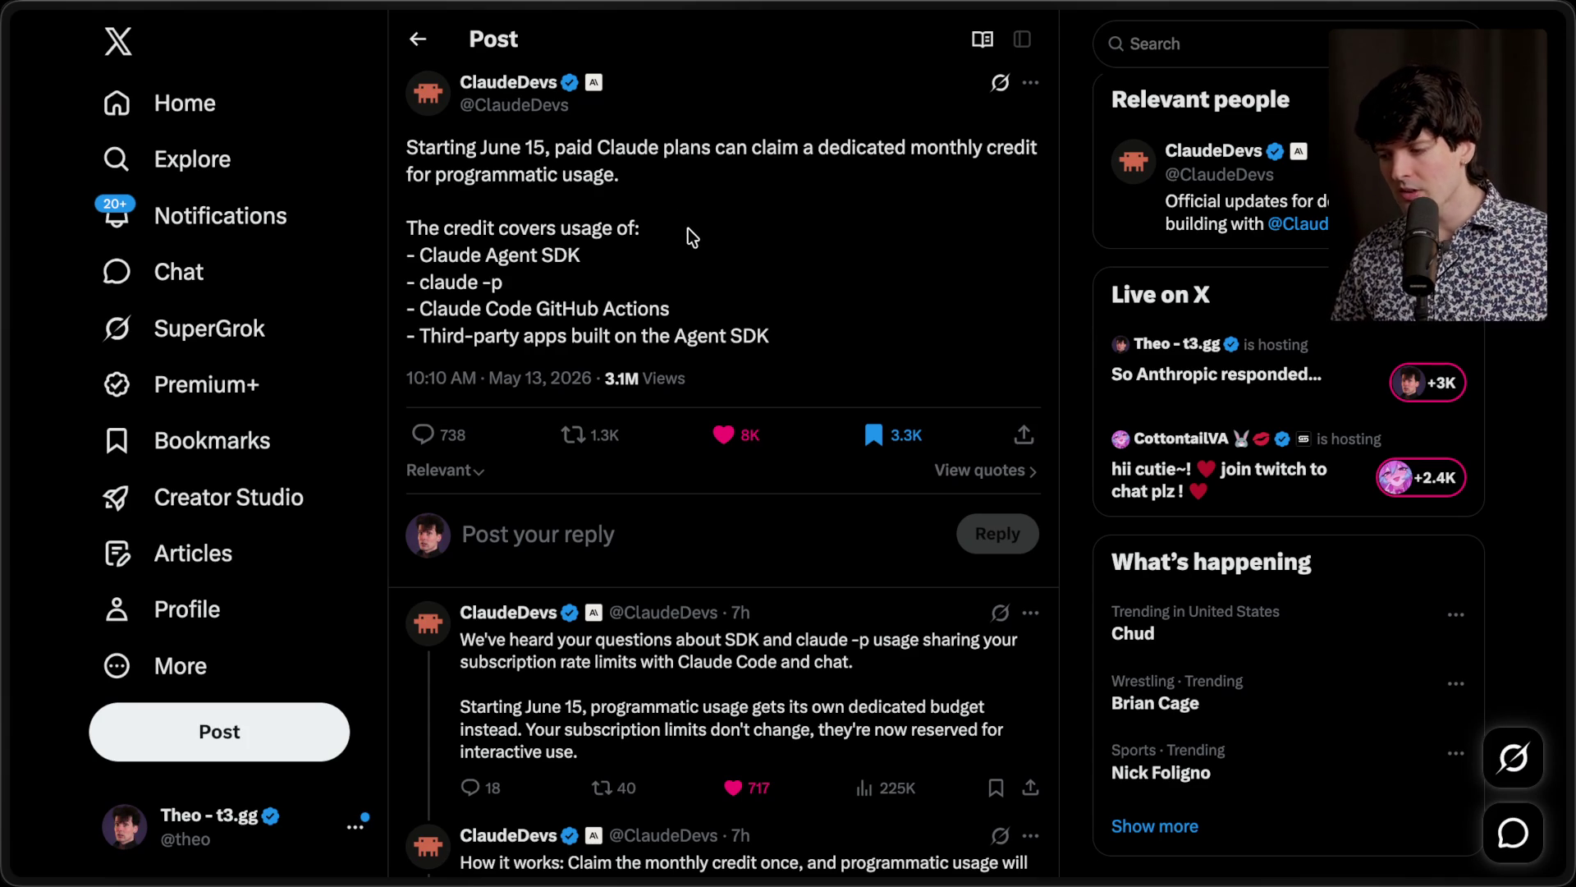
Step: Check the Claude Code terminal session, then return to the browser's pull request page
left_click(580, 831)
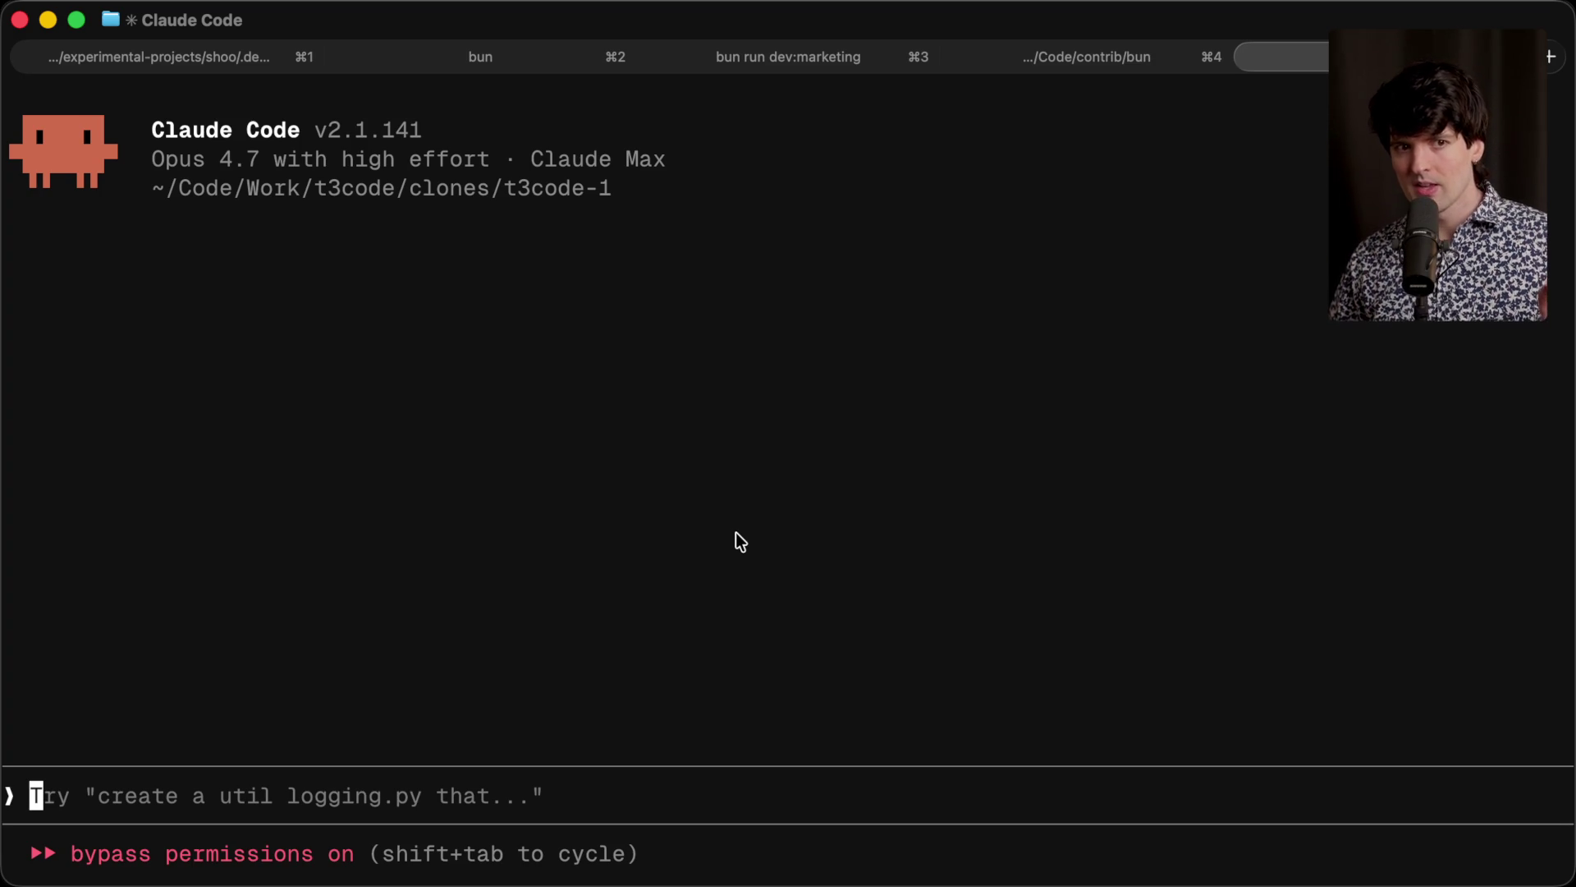
mouse_move(828, 879)
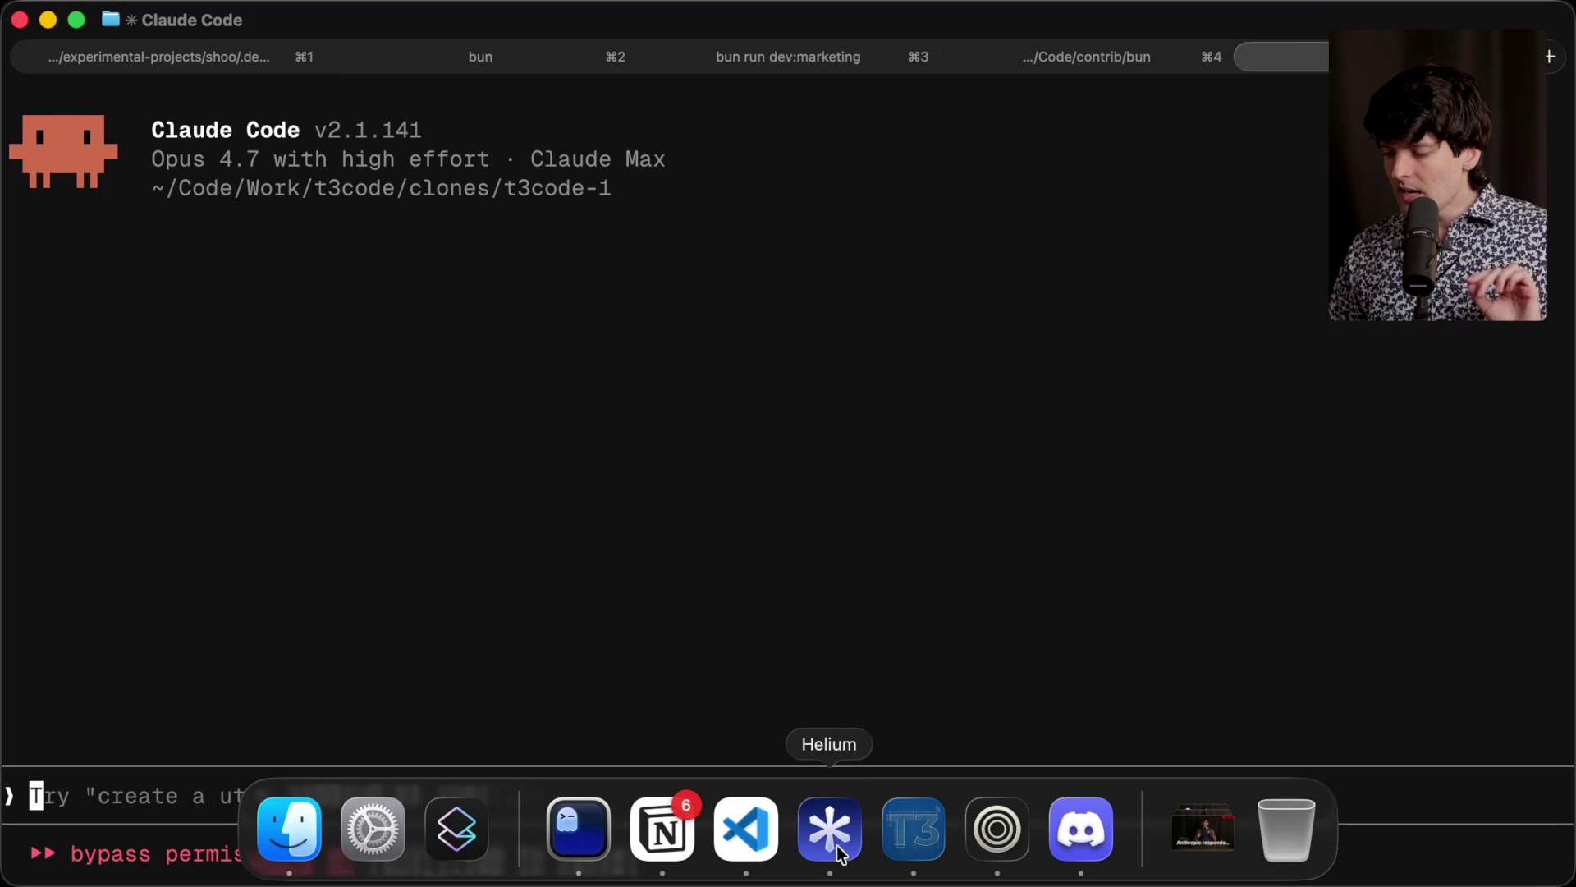
left_click(829, 849)
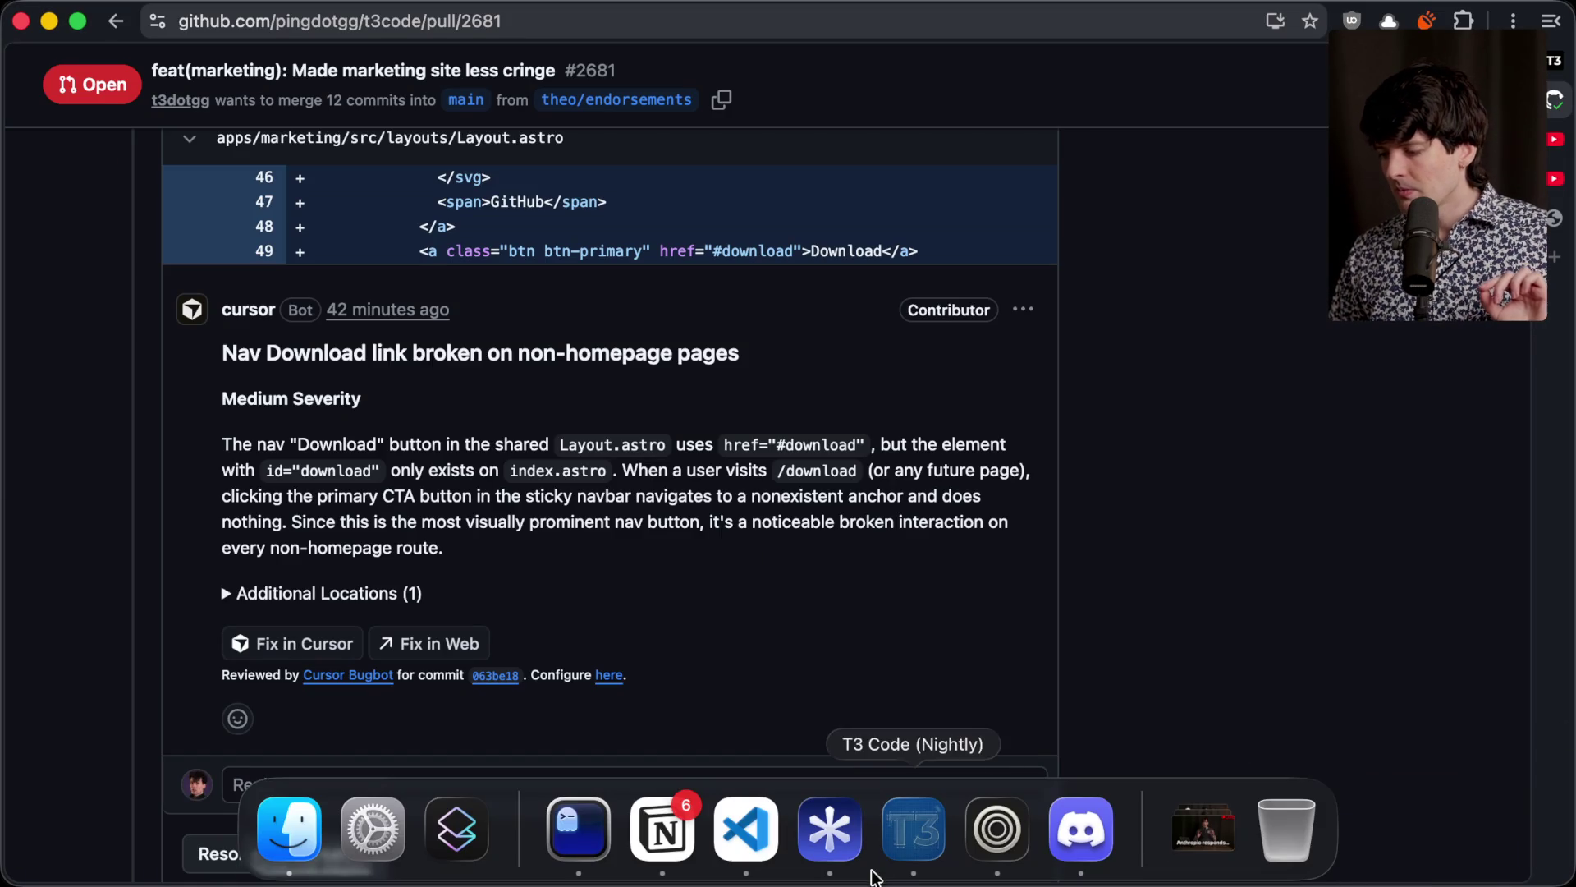
Step: Return to the ClaudeDevs post on X and highlight 'Claude Agent SDK' in its credit list
left_click(997, 829)
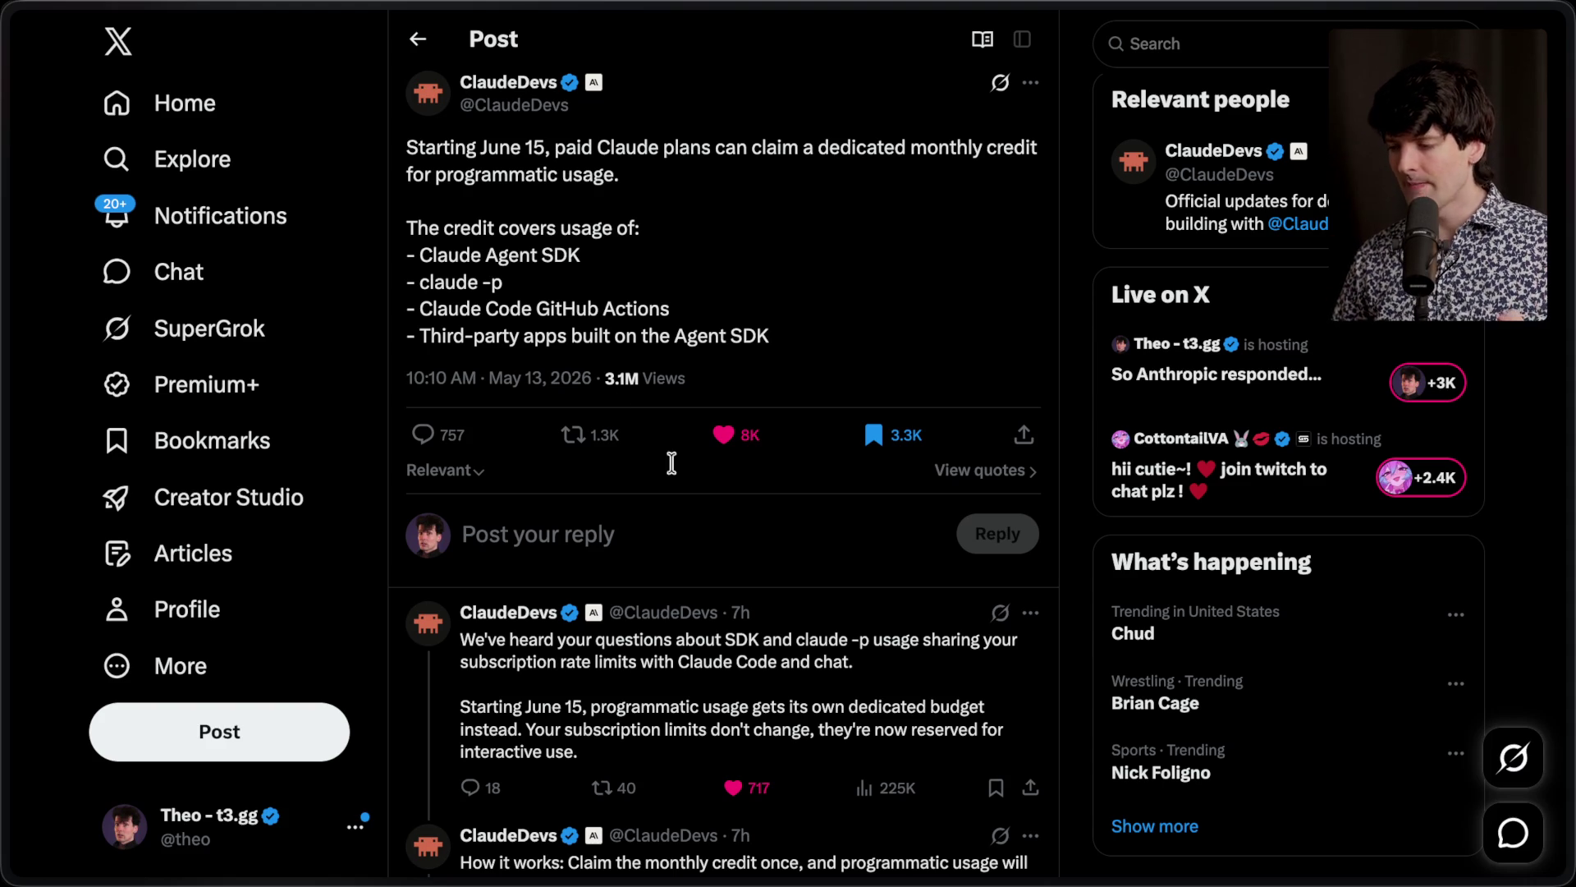
left_click_drag(583, 256, 424, 252)
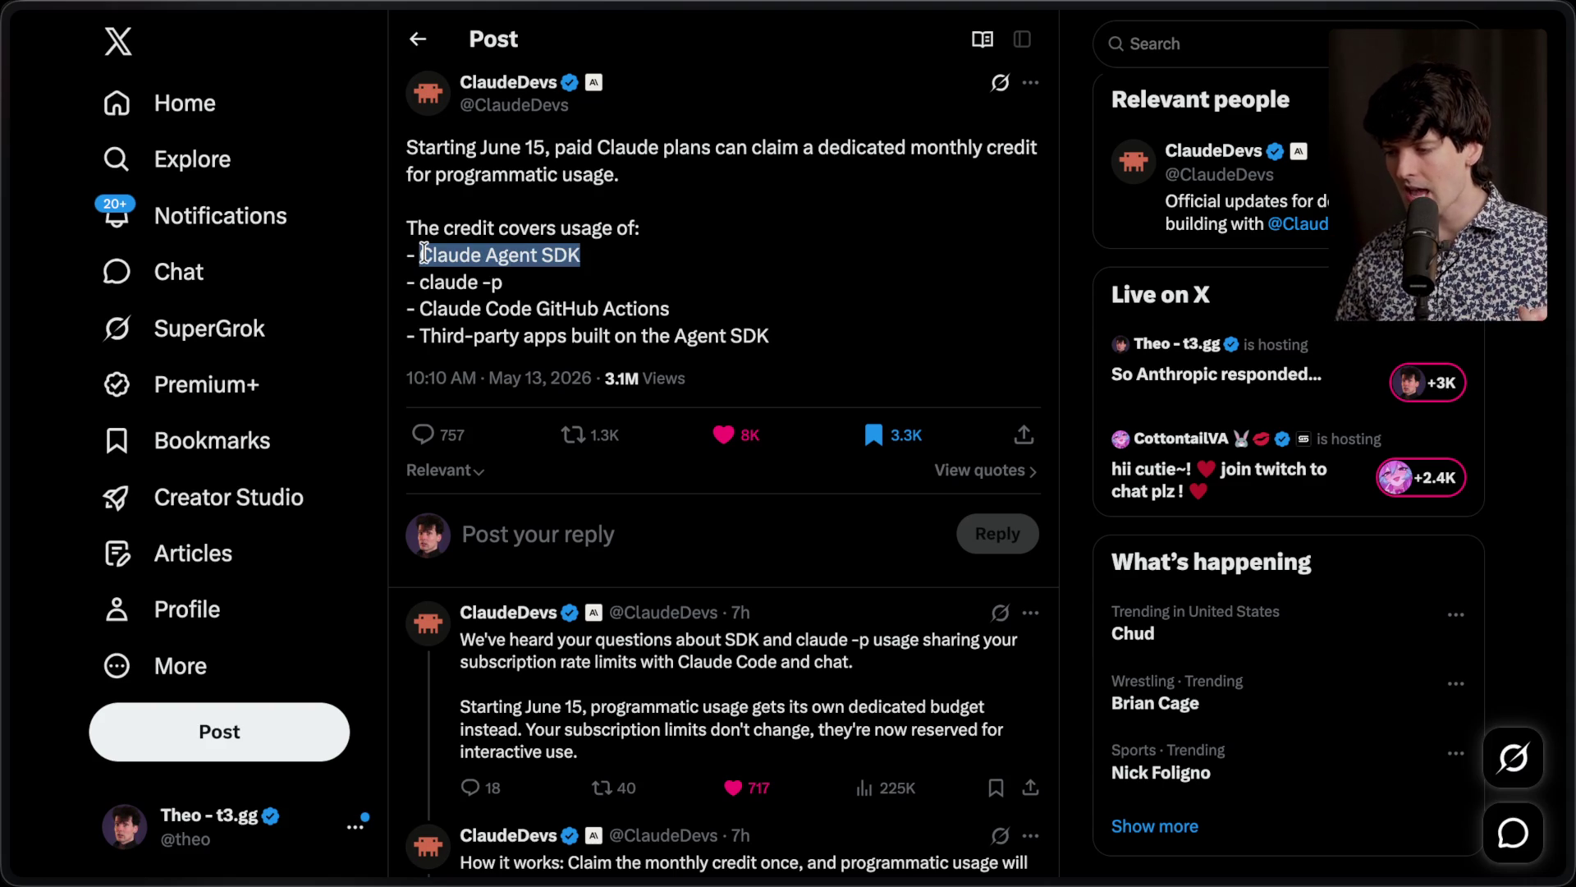
left_click(544, 278)
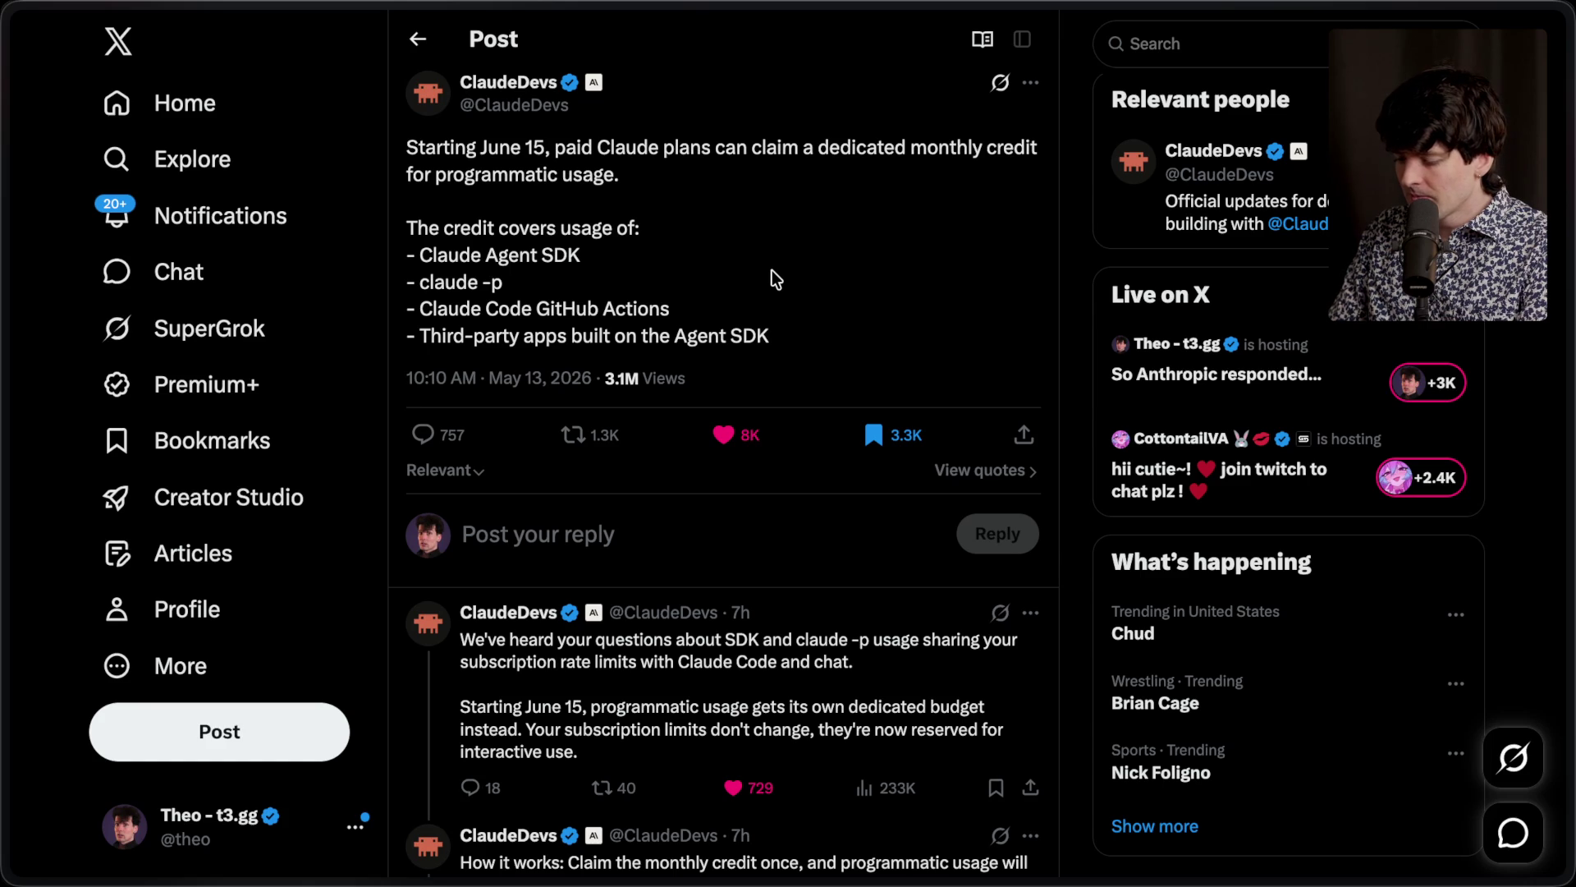
Step: In the Ghostty Claude Code session, quit Claude Code and clear the screen
key("super+Tab")
key("super+Tab")
key("super+4")
key("super+5")
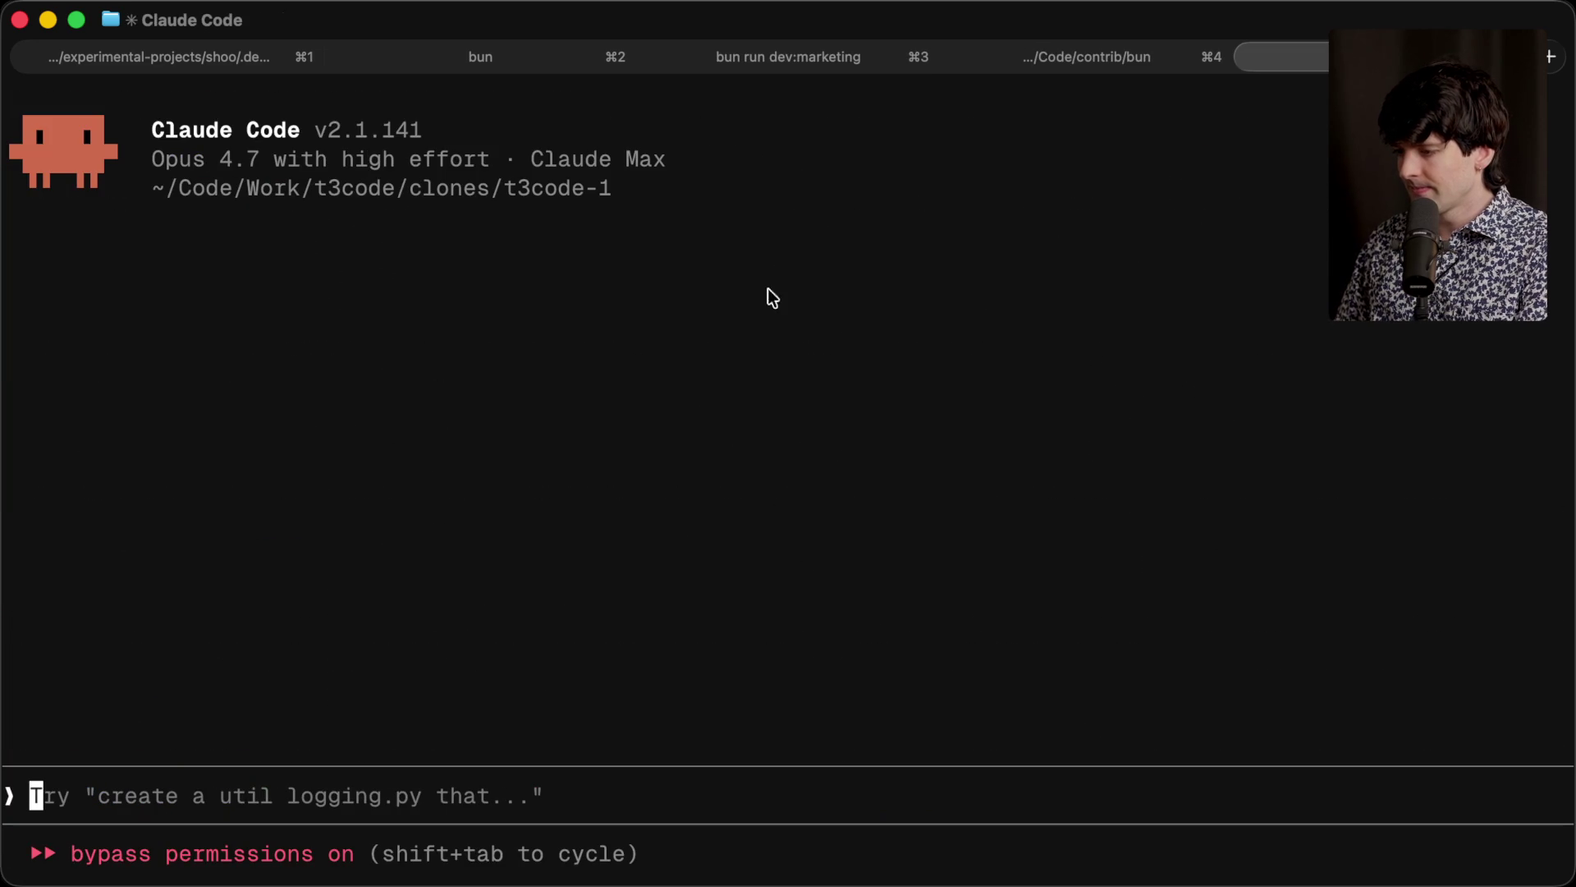
key("ctrl+c")
key("ctrl+c")
type("clear")
key("Return")
Step: Move into ../t3code-2 and start the T3 Code desktop dev build with 'bun run dev:desktop'
type("cd ../t3c")
key("Tab")
key("Tab")
type("2")
key("Return")
type("bun run dev:desktop")
key("Return")
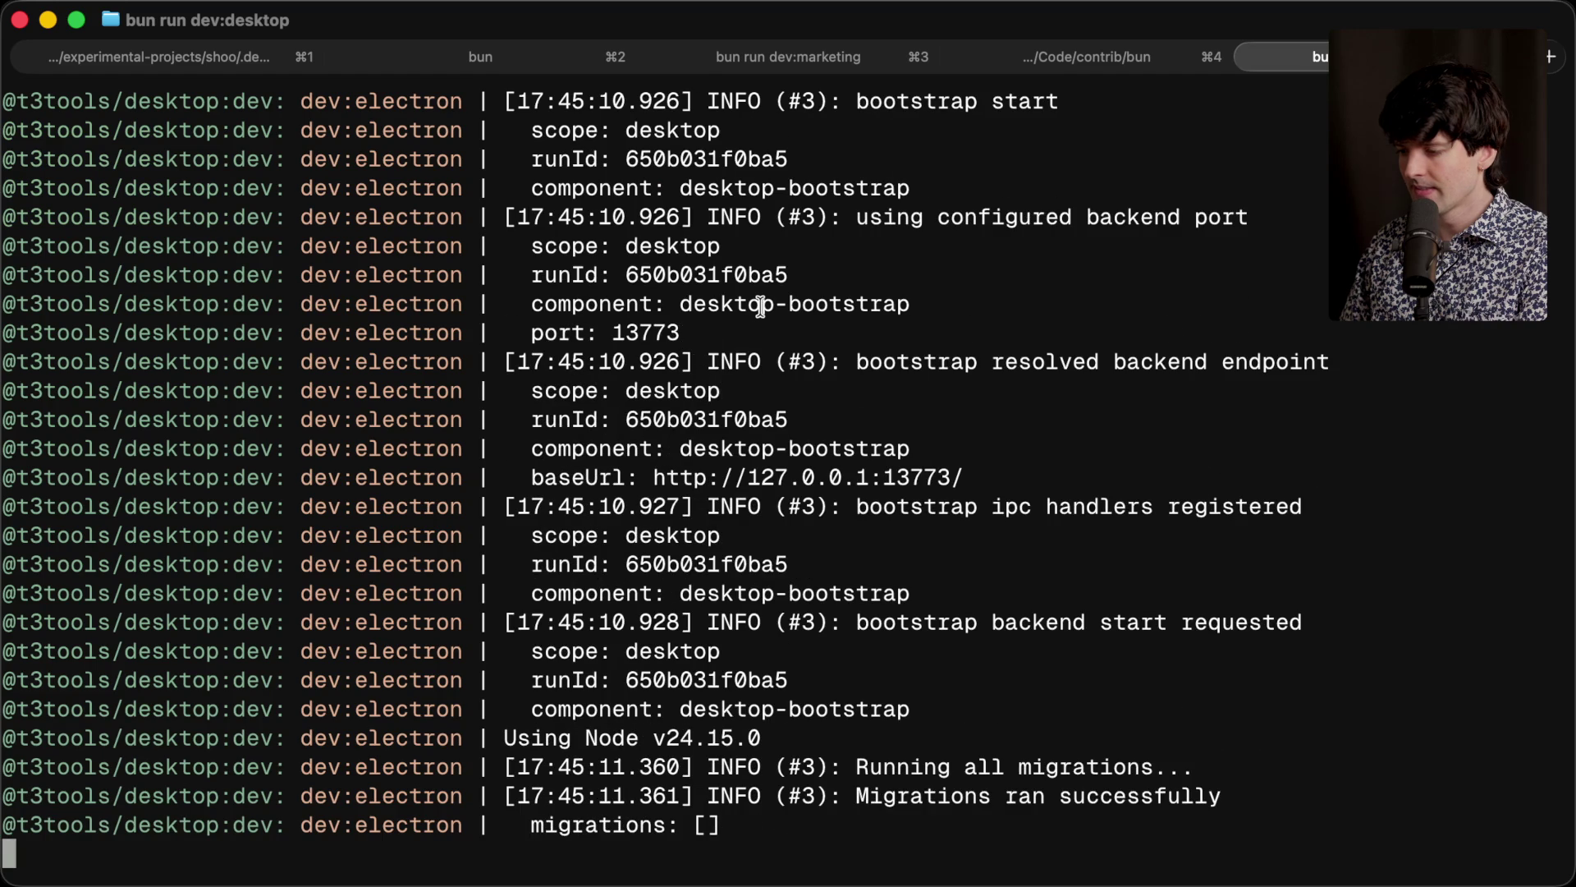
key("super+Tab")
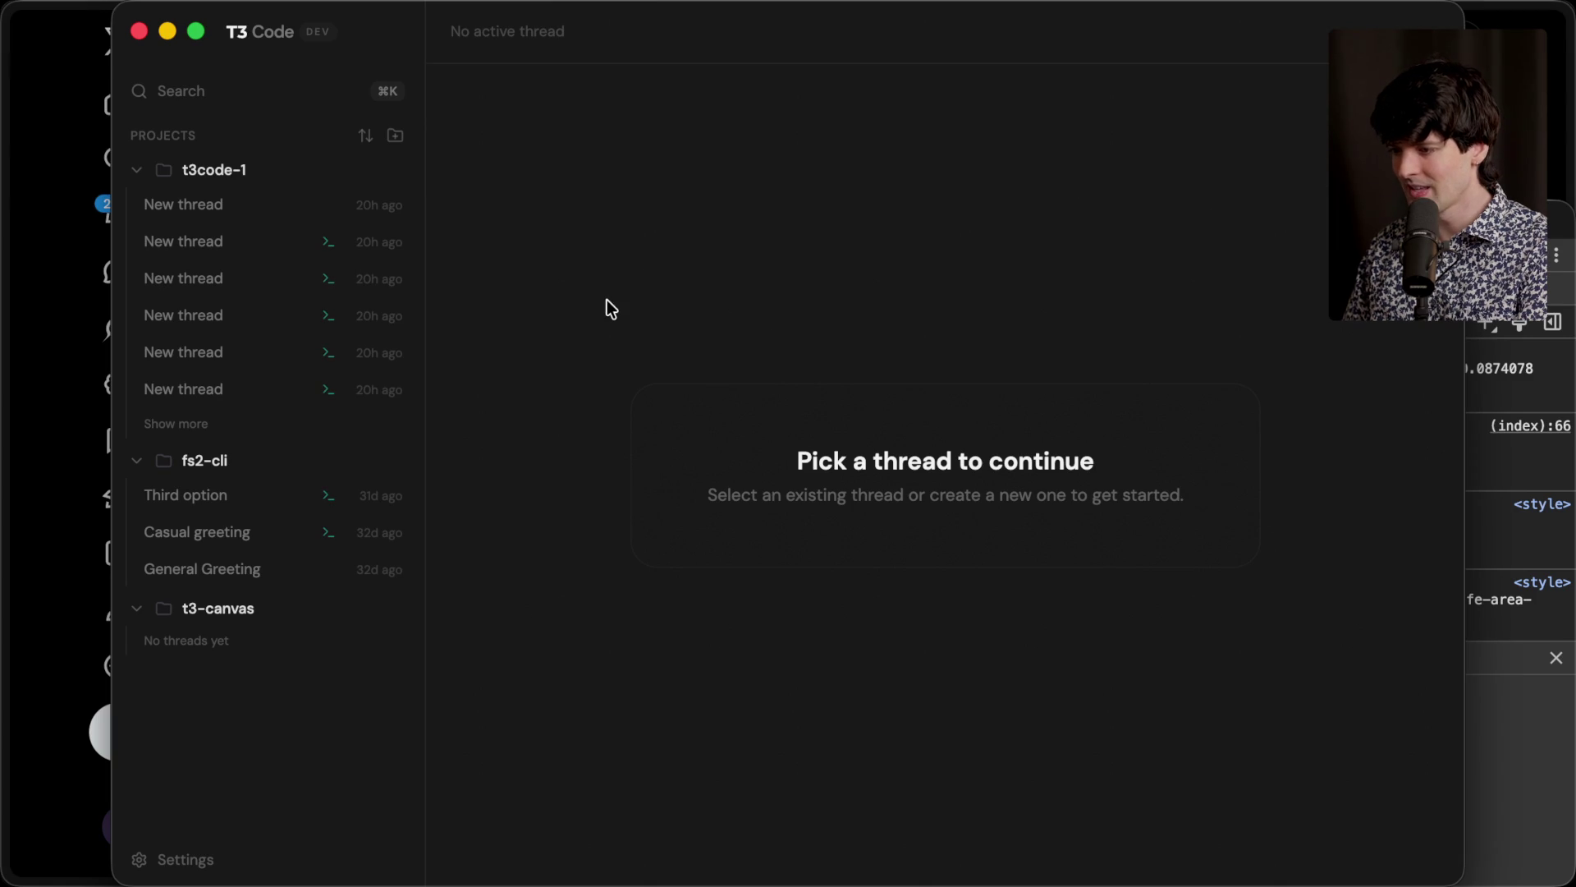
Step: Start a new t3code-1 thread, maximise the T3 Code window, and launch Claude Code in it
left_click(395, 171)
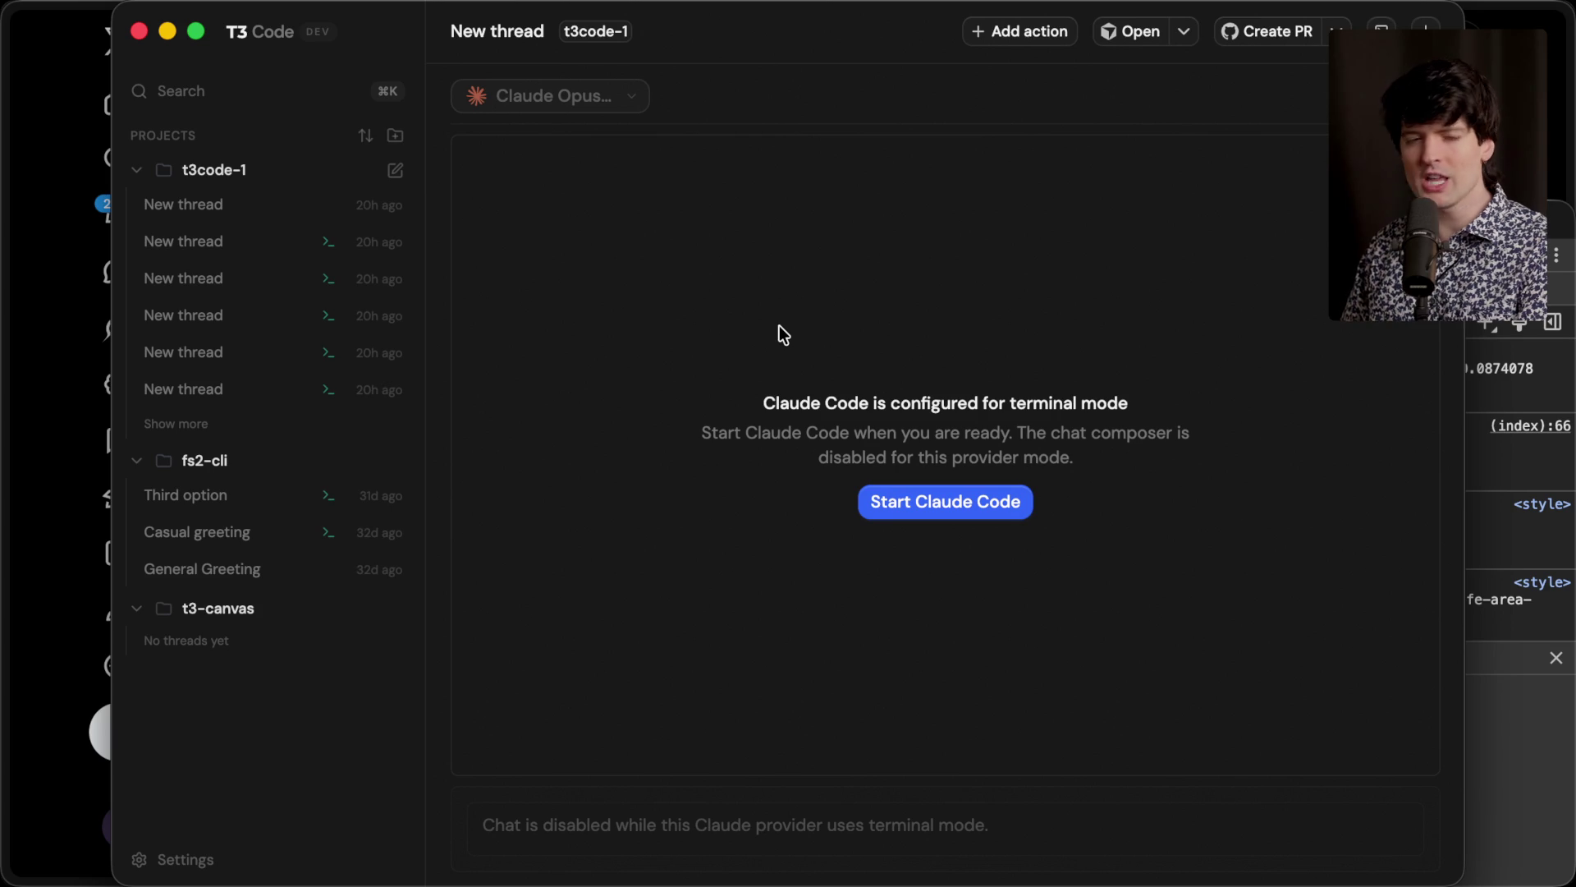
key("ctrl+alt+Return")
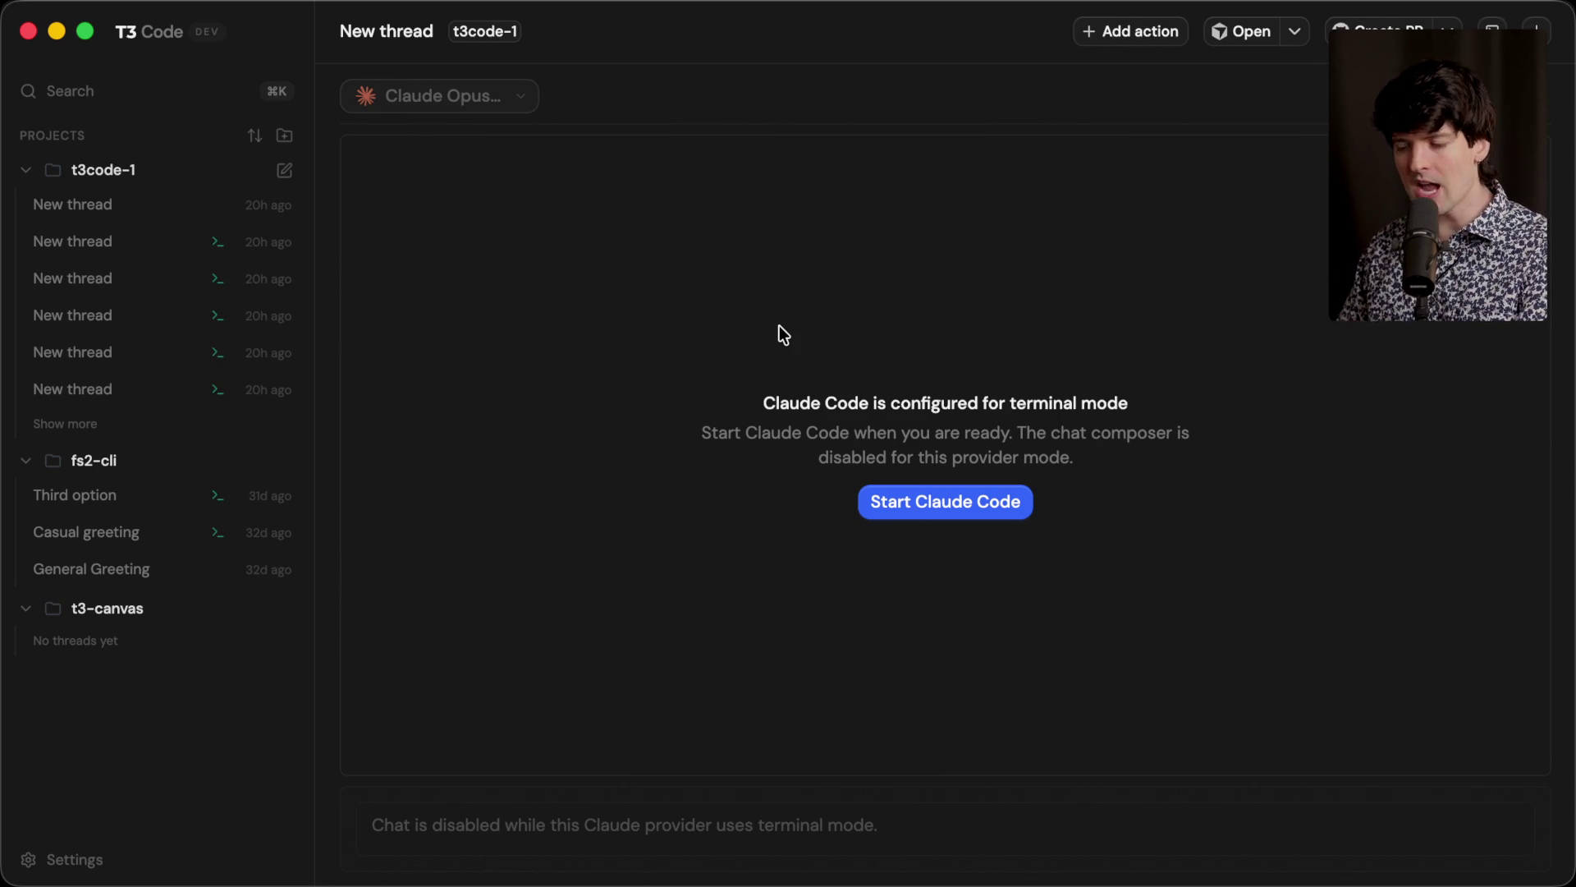
left_click(894, 511)
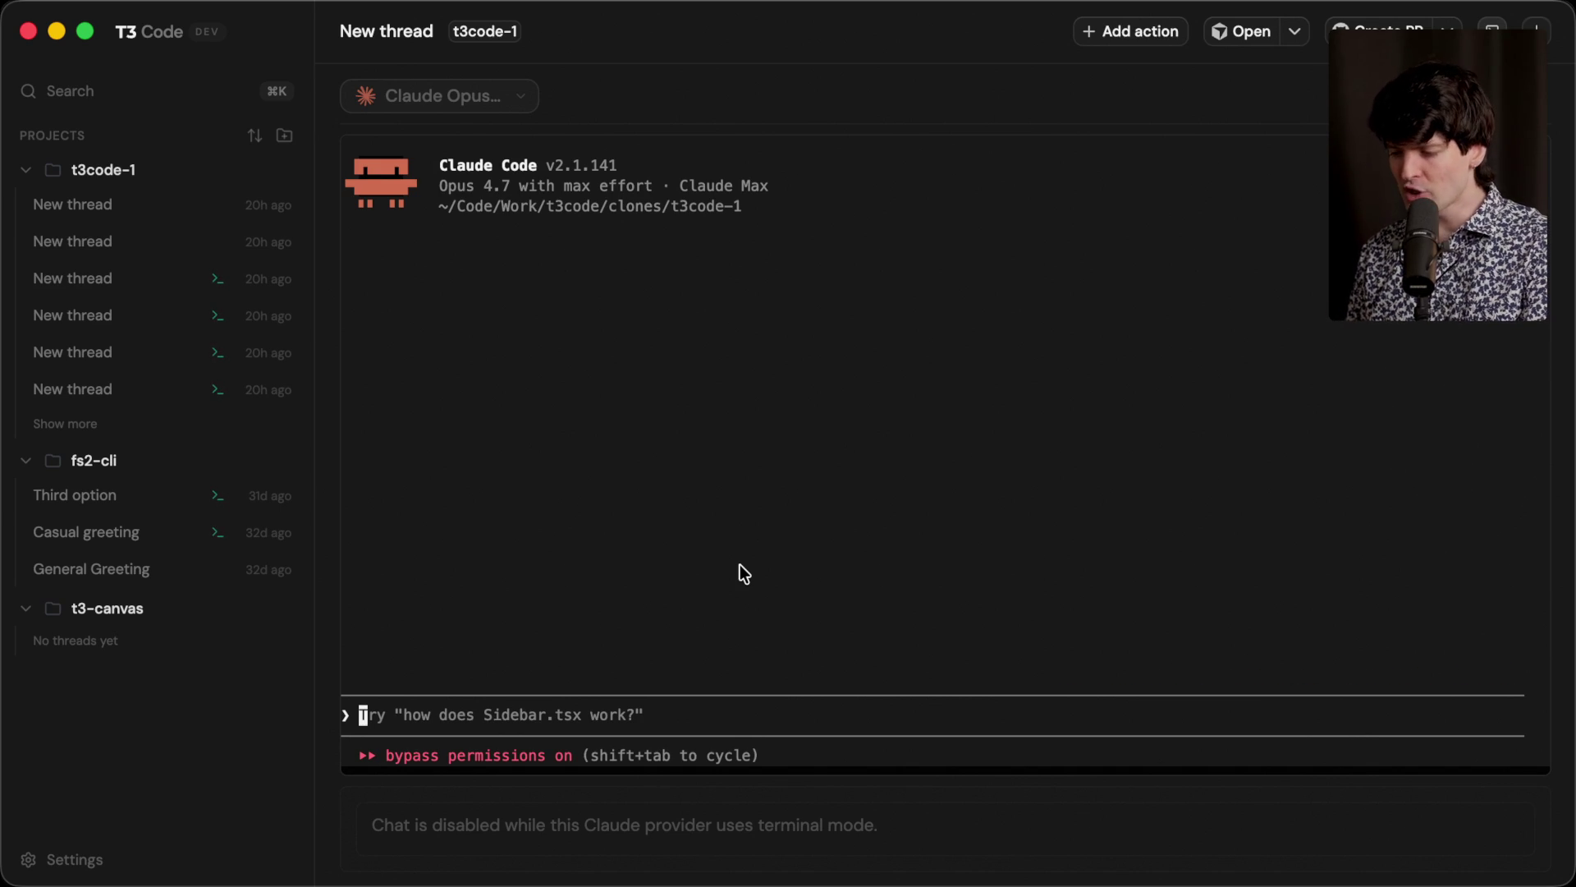
key("super+Tab")
key("super+Tab")
key("super+Tab")
key("super+Tab")
key("super+Tab")
key("Tab")
key("Tab")
key("super+Tab")
key("Tab")
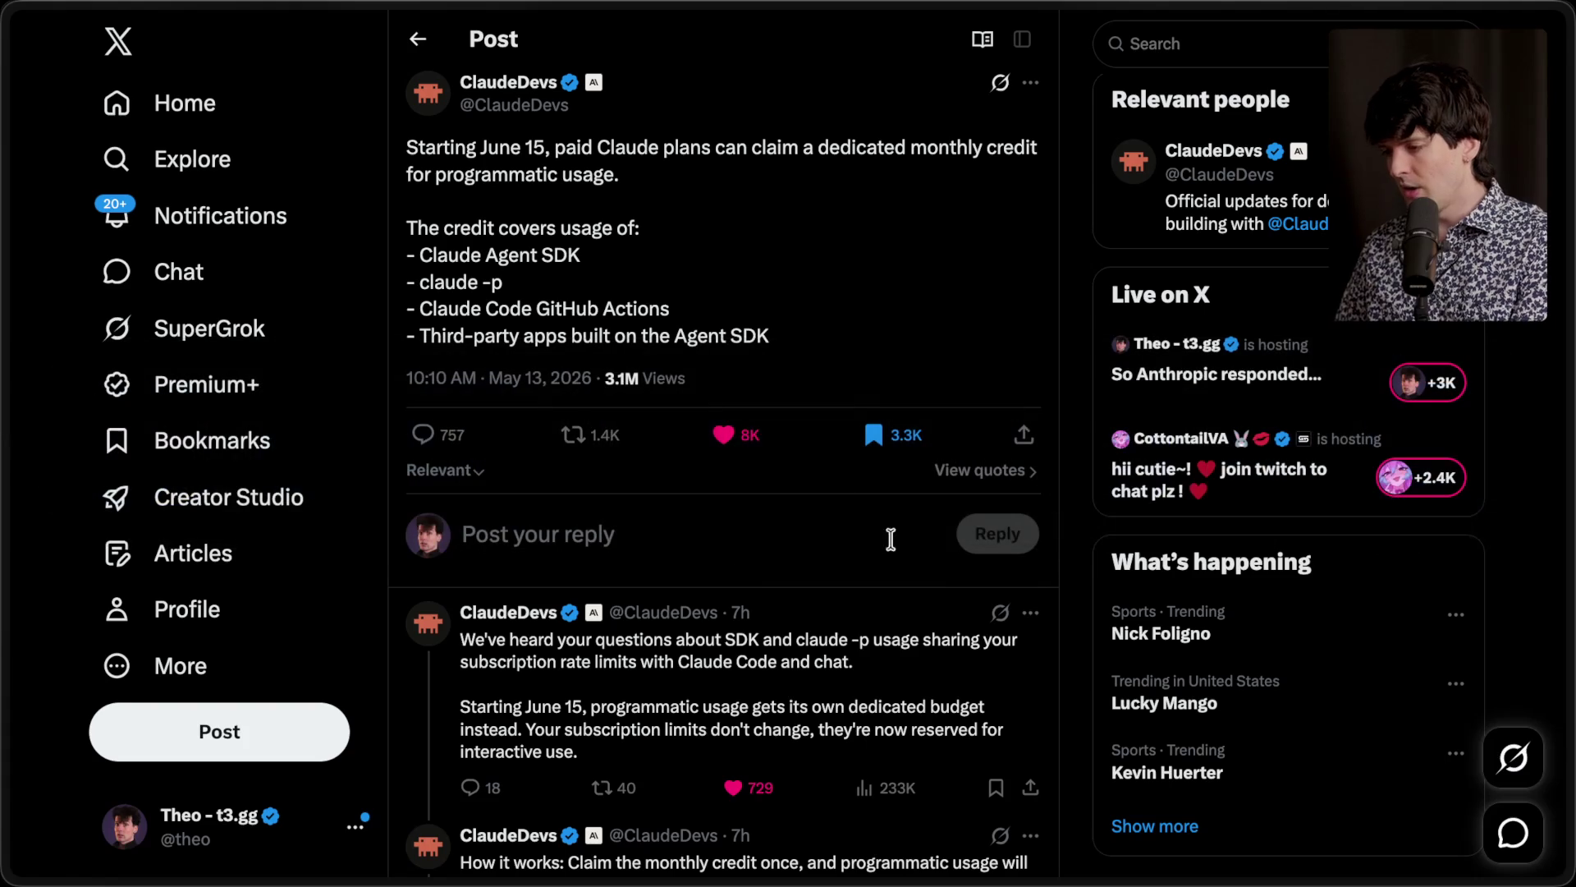
Step: Highlight the ClaudeDevs post's list of covered usage, then glance at T3 Code and come back
left_click_drag(408, 153, 782, 319)
left_click(827, 343)
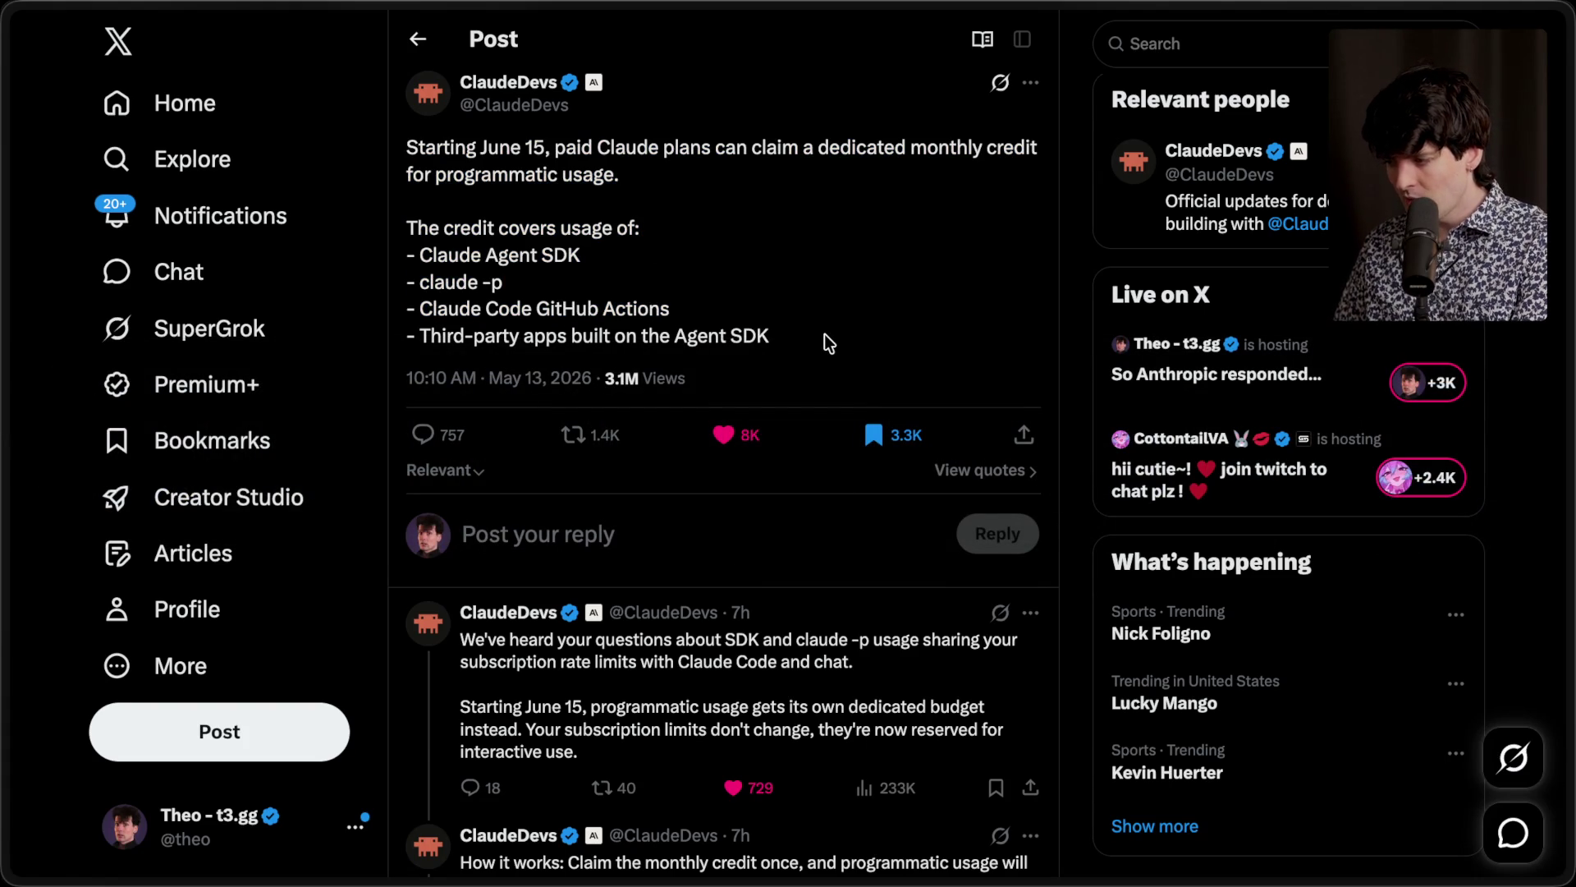
key("super+Tab")
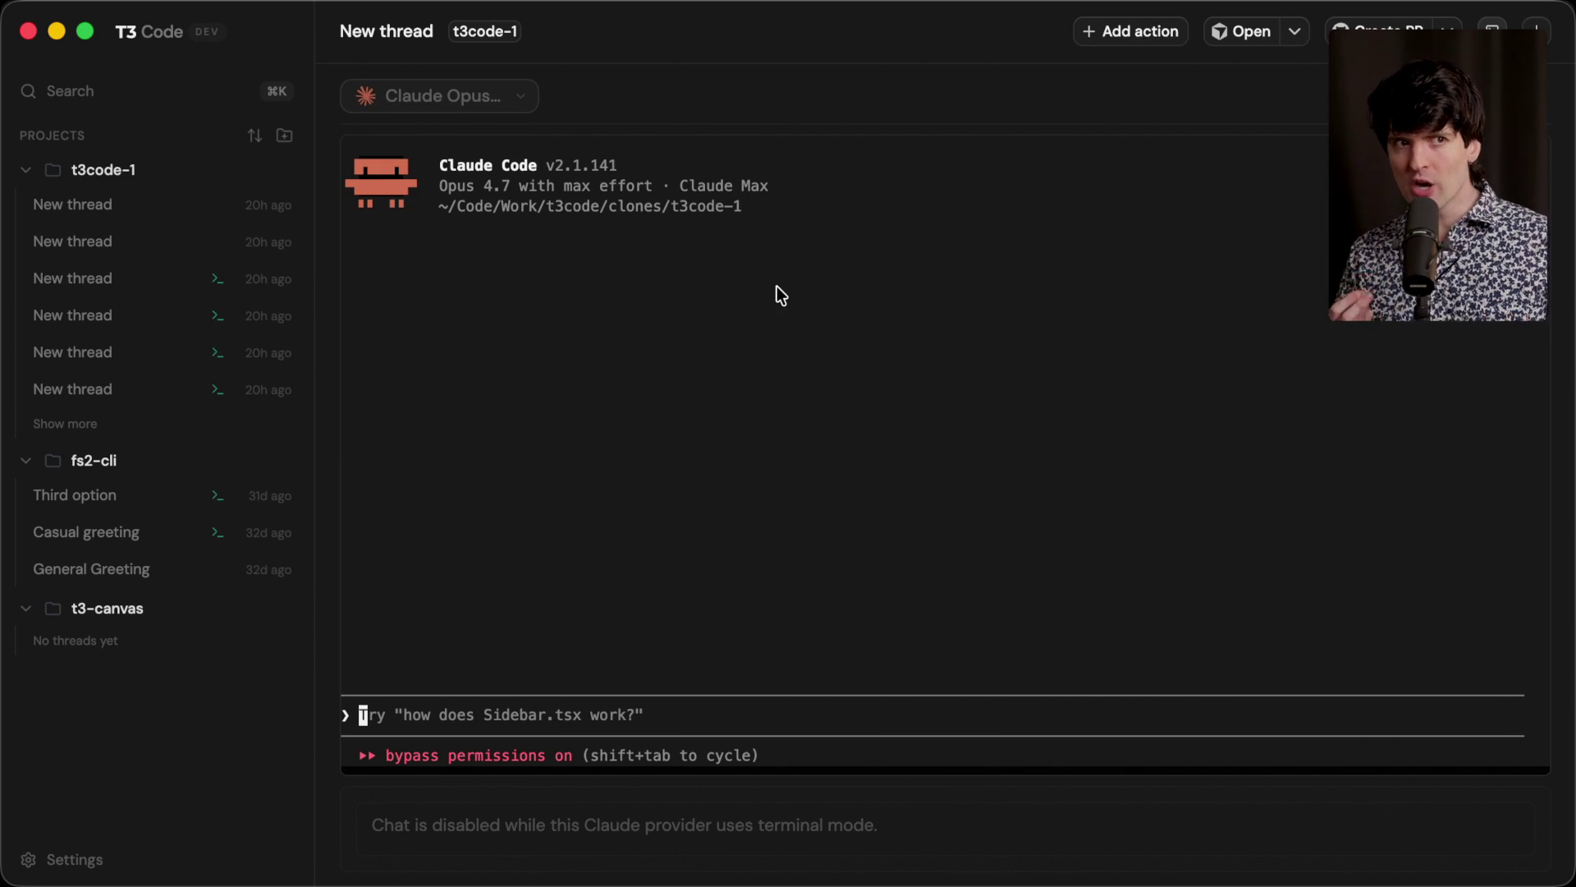
key("super+Tab")
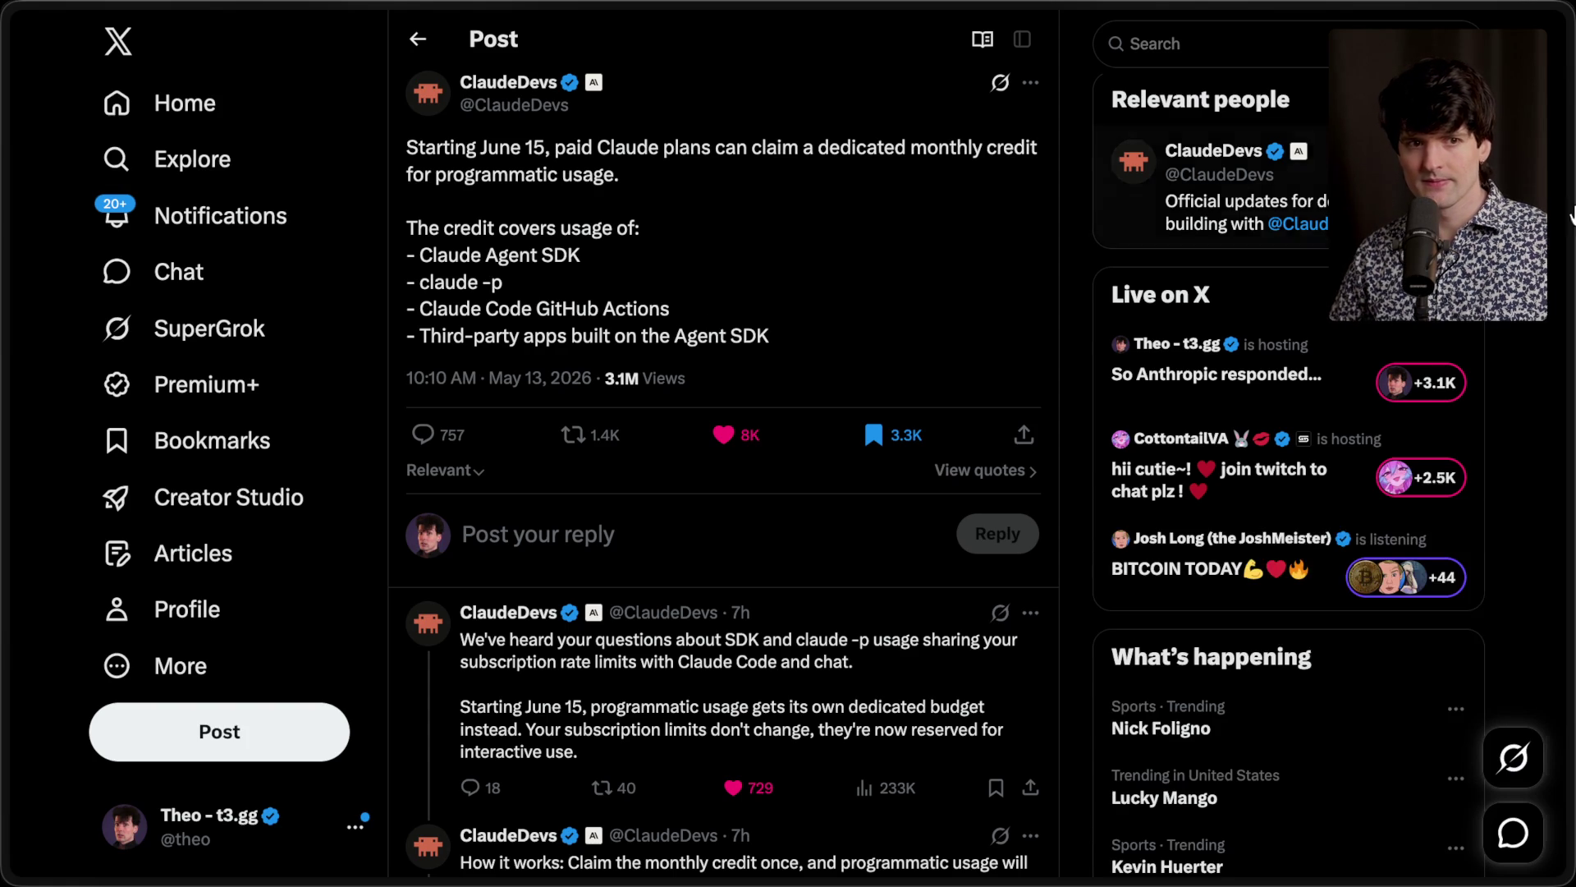
Step: Switch from the X post to the pinned Twitch Stream Manager tab in the tab sidebar
mouse_move(1566, 249)
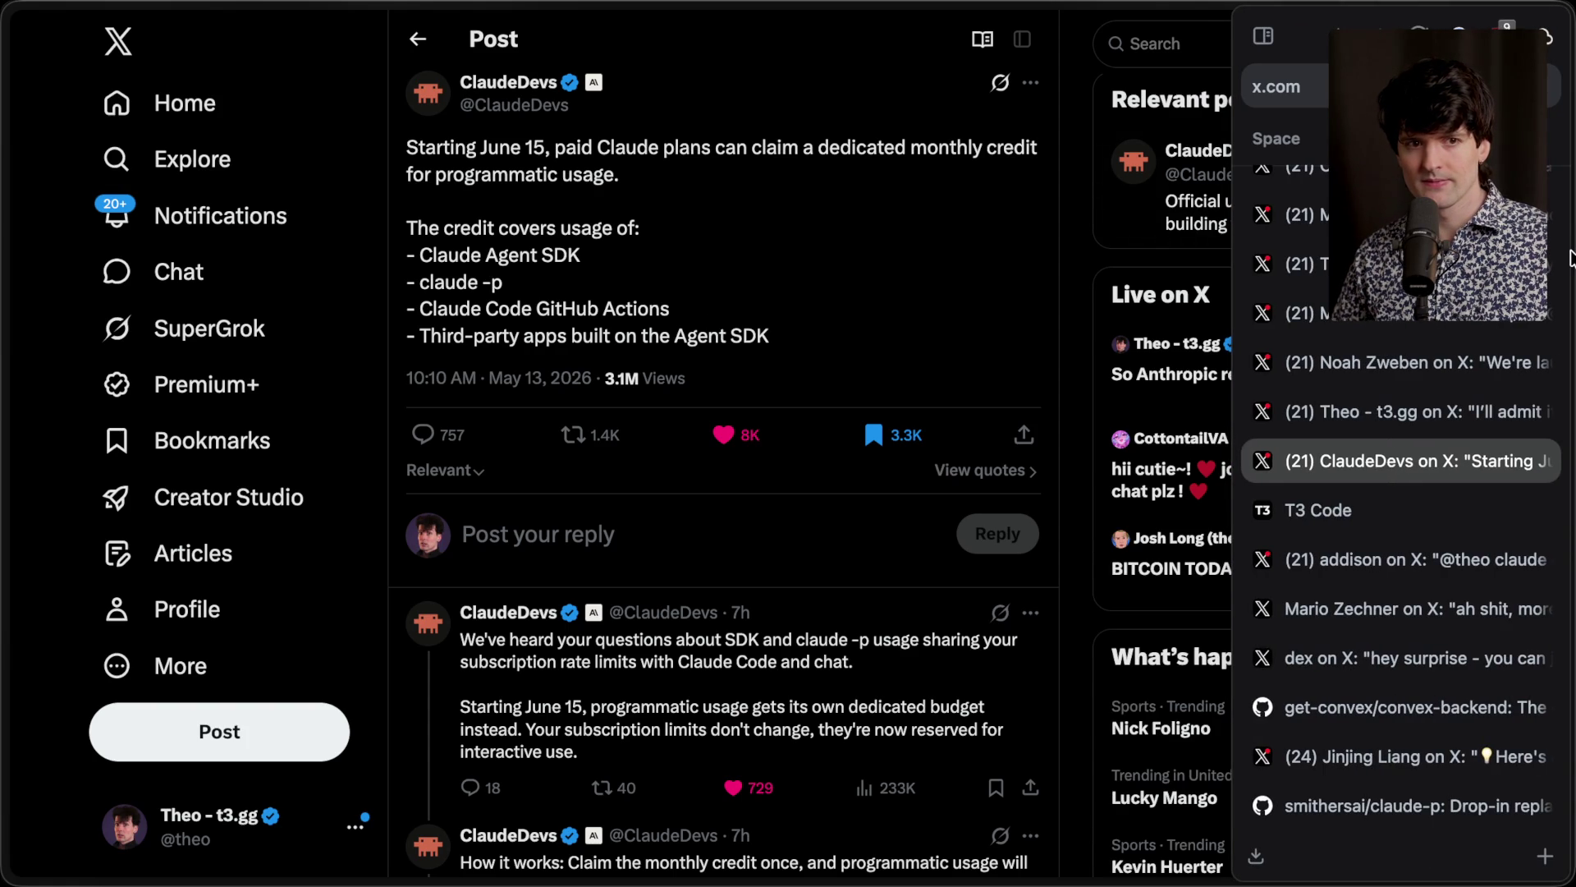
scroll(1281, 262, "up", 5)
left_click(1268, 189)
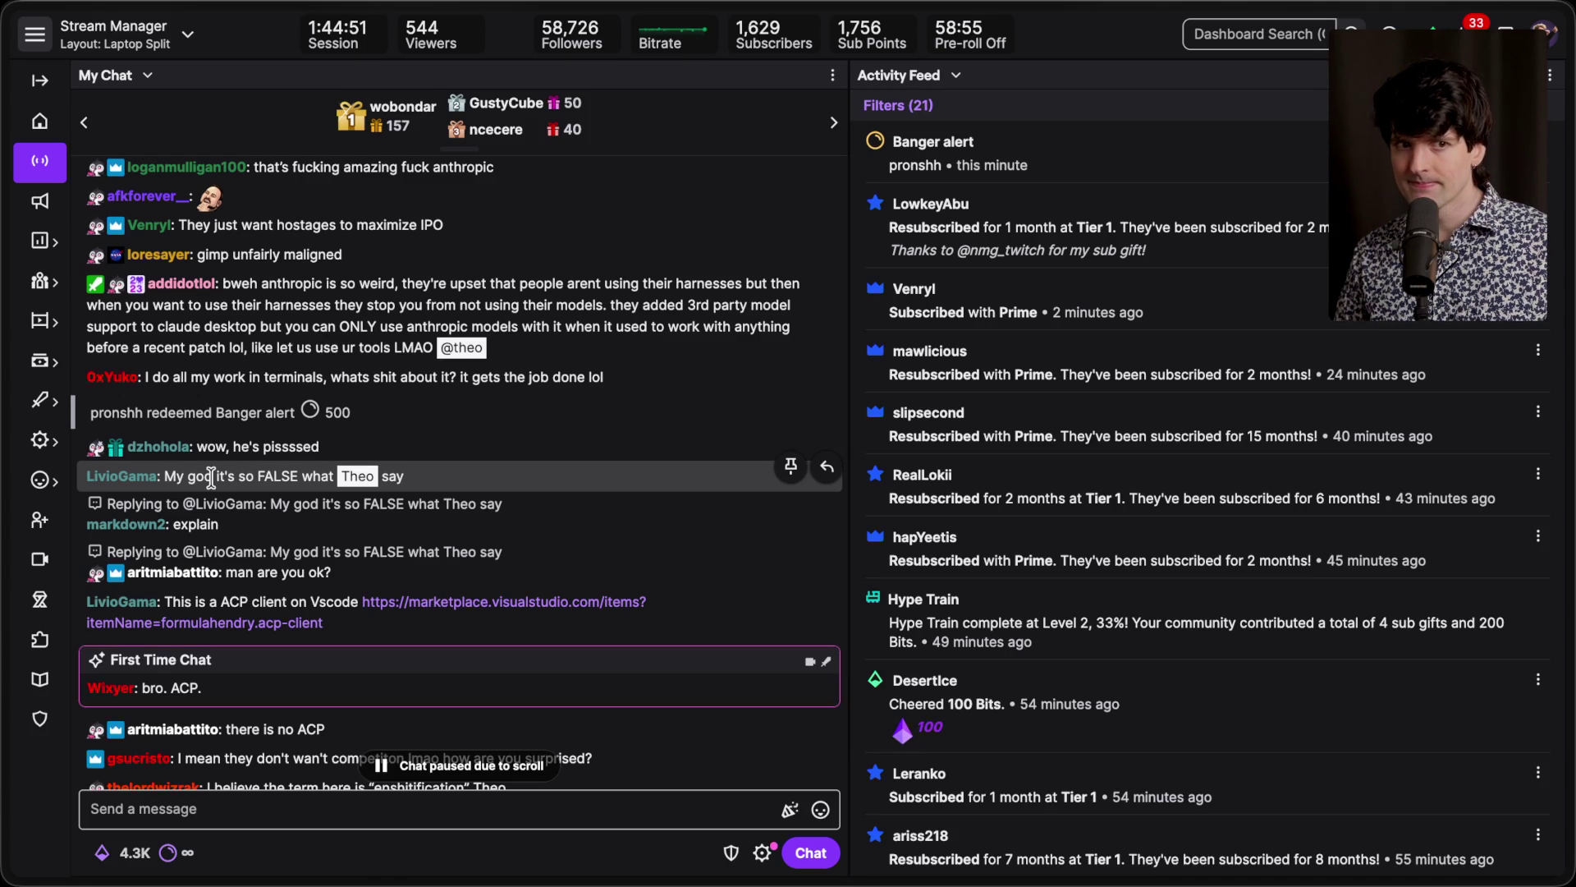
Step: Scroll through the stream chat and open the claude-agent-acp GitHub link shared there
scroll(211, 477, "down", 5)
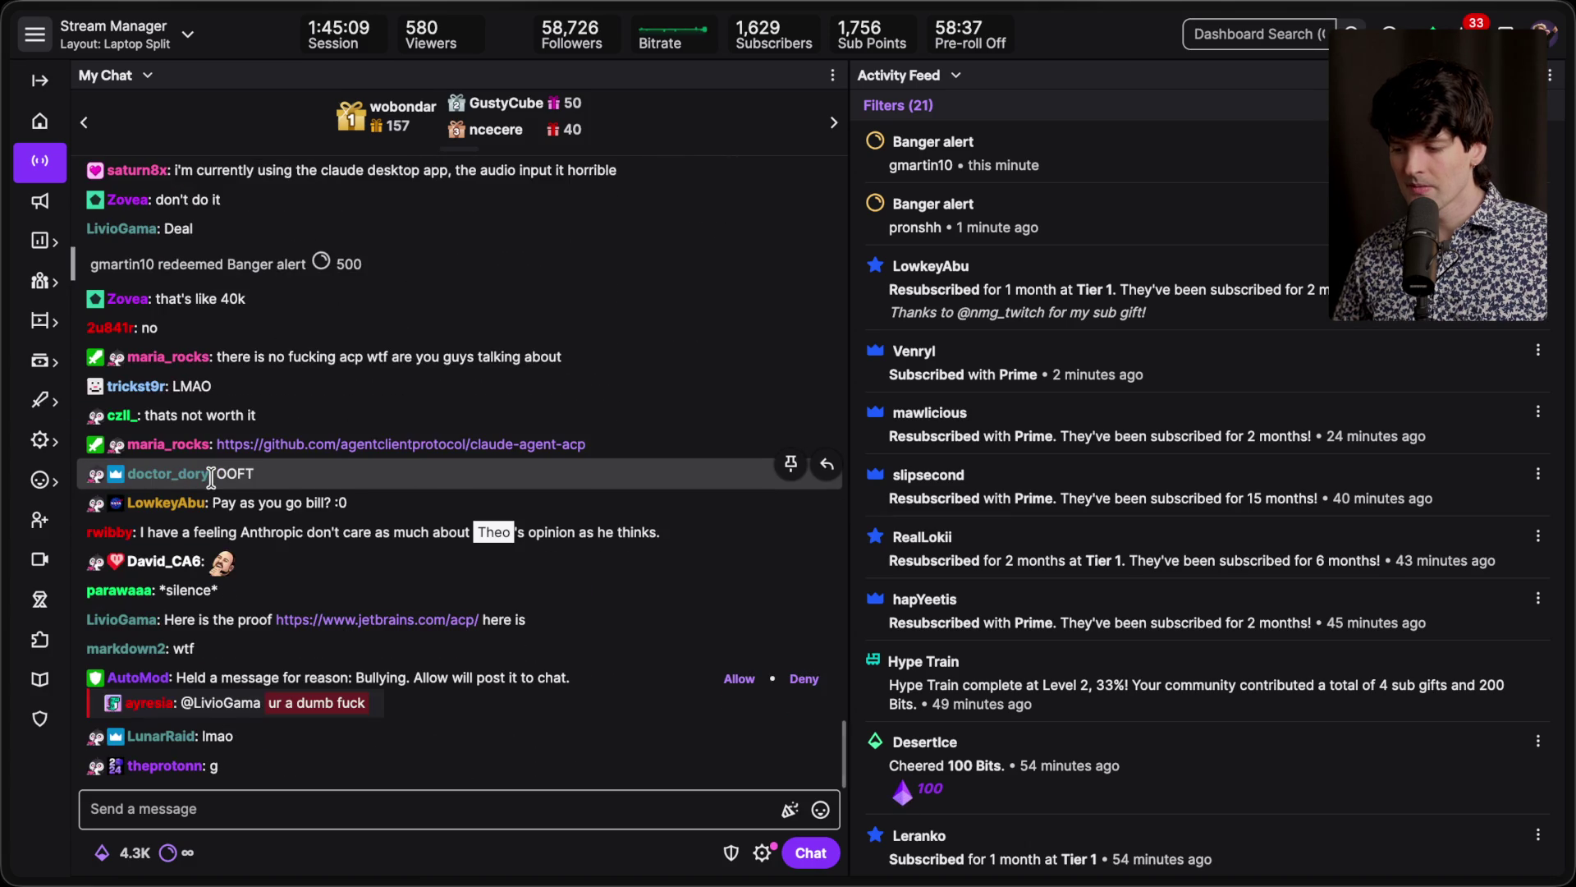
scroll(573, 663, "up", 2)
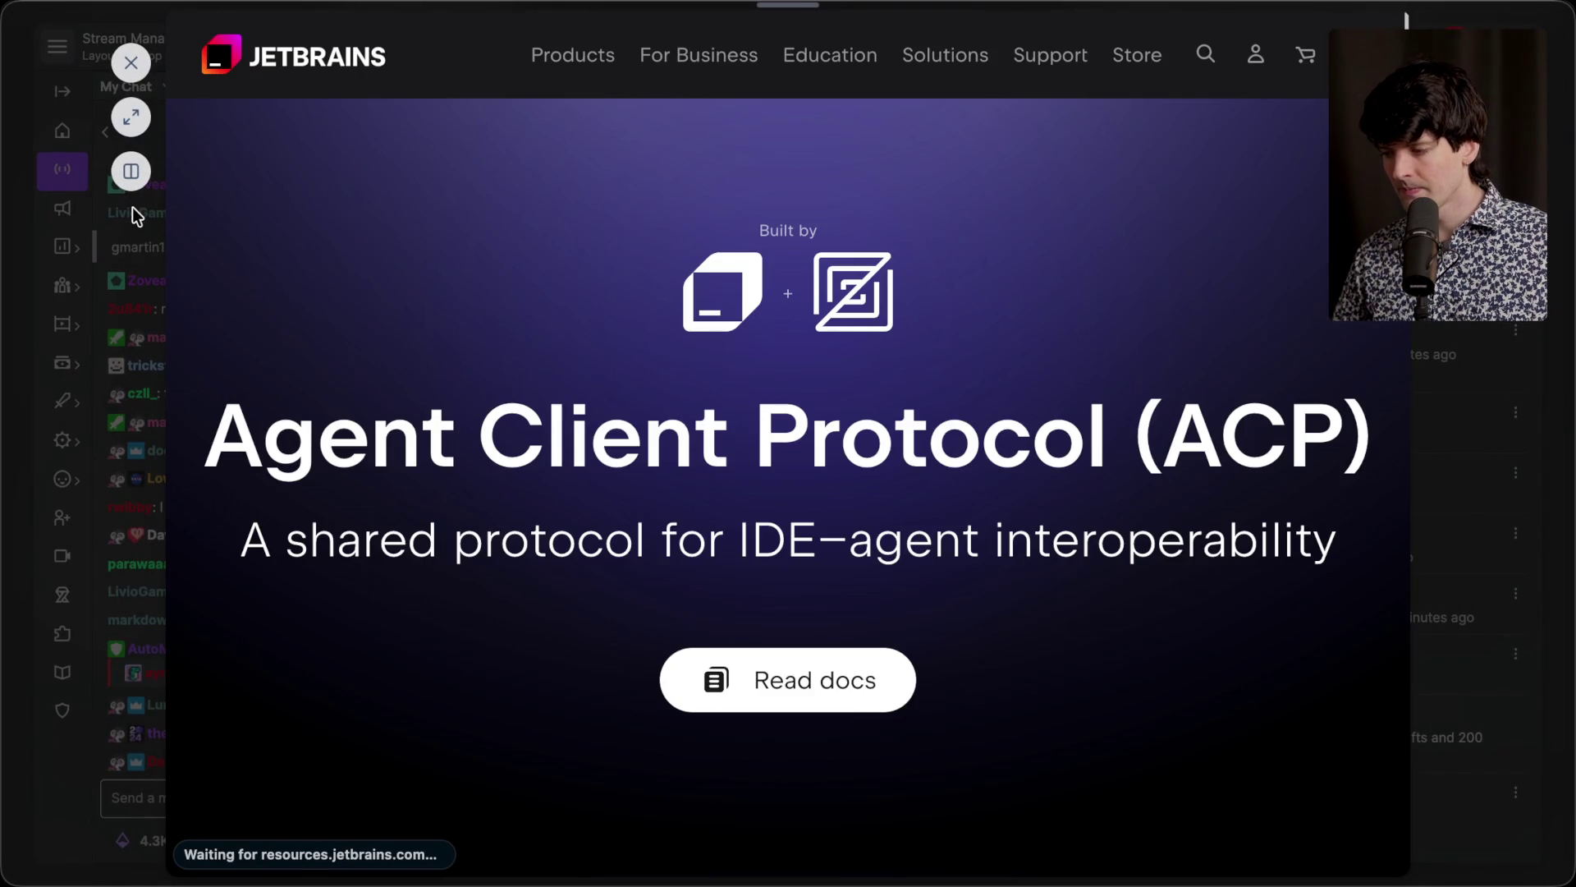
scroll(427, 431, "down", 15)
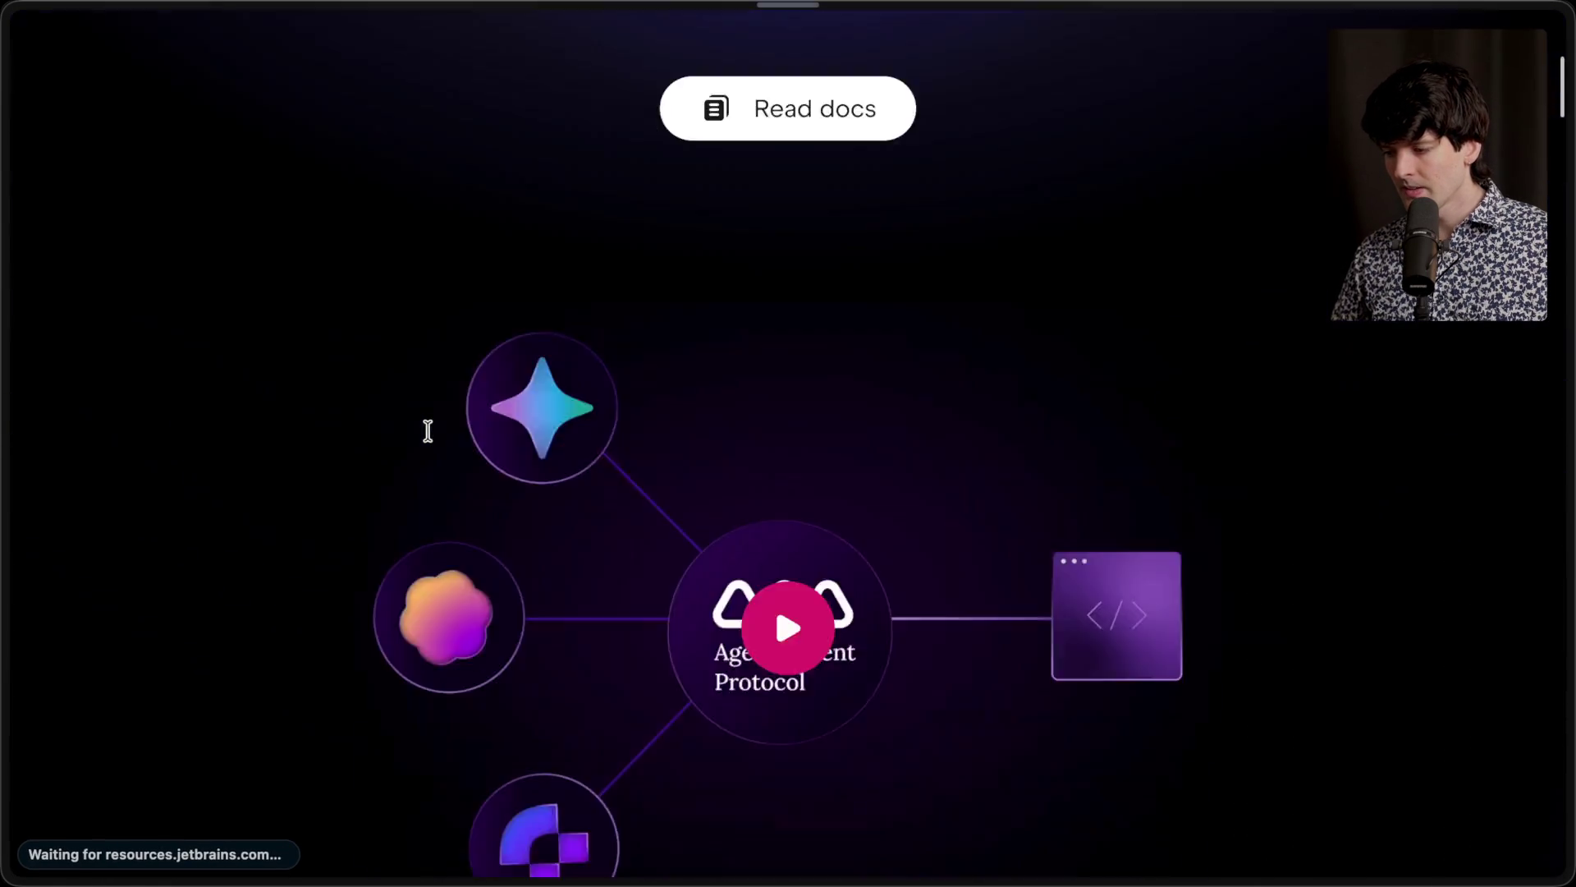
scroll(433, 439, "down", 5)
scroll(433, 439, "up", 15)
mouse_move(1569, 460)
left_click(1289, 189)
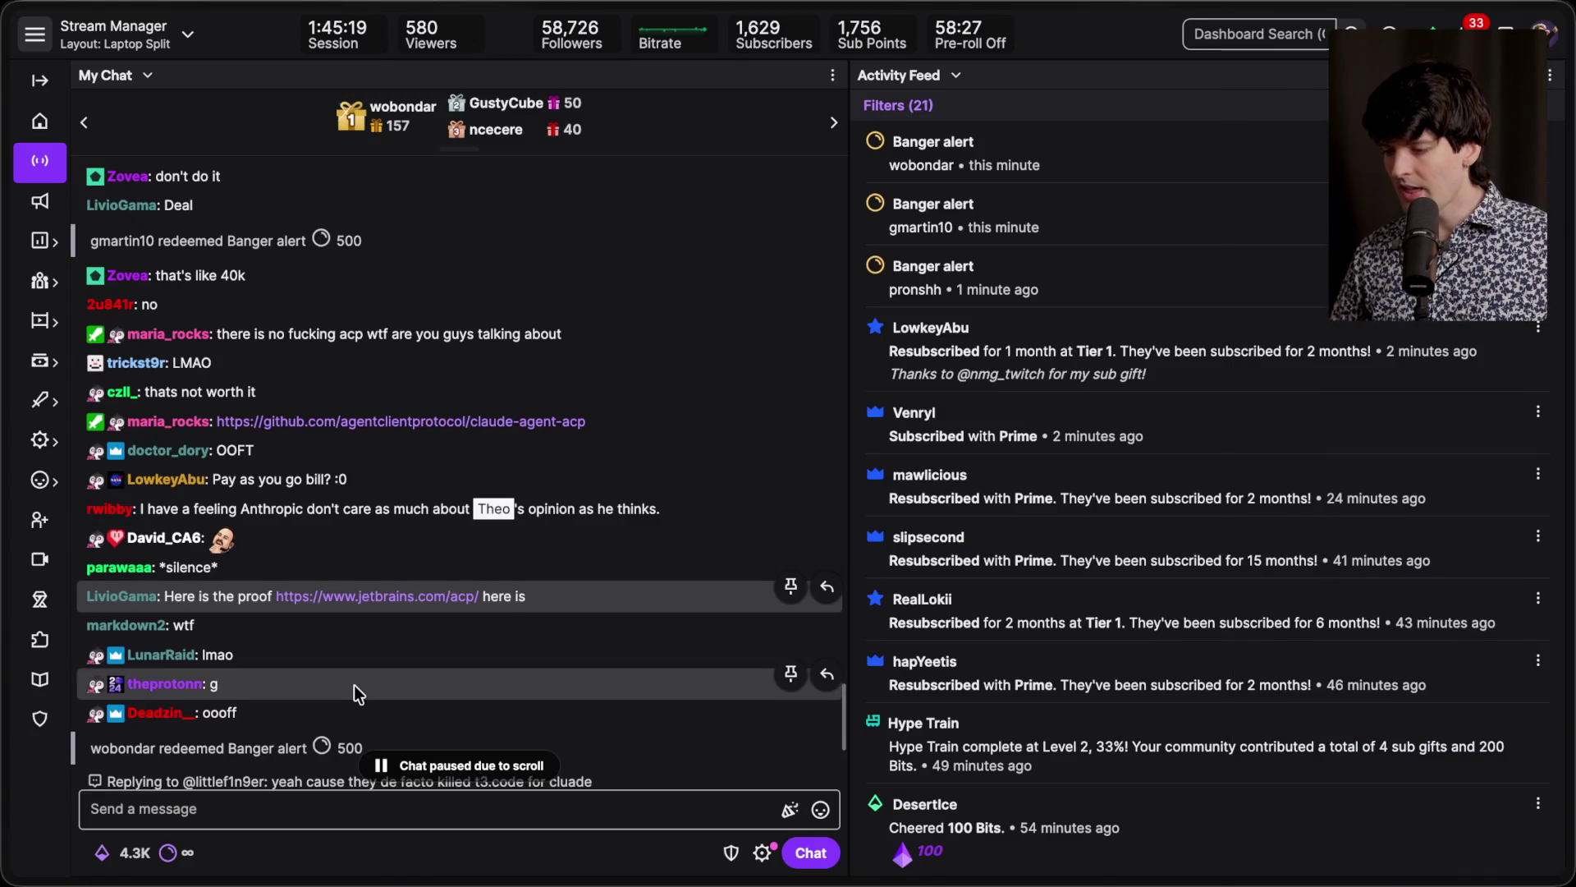
scroll(353, 684, "down", 5)
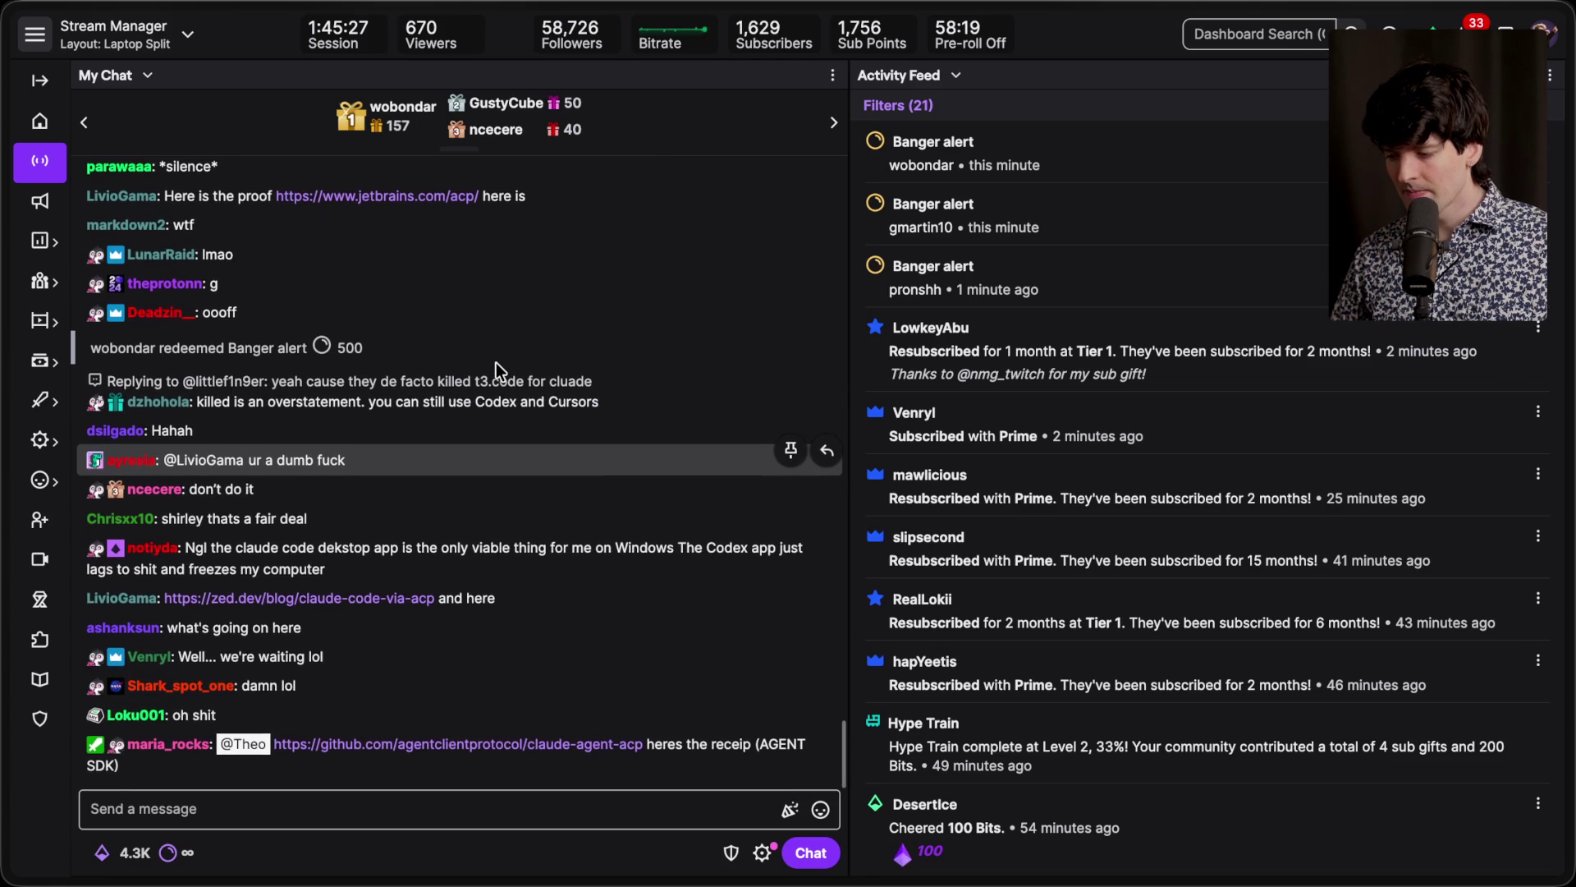
left_click(538, 746)
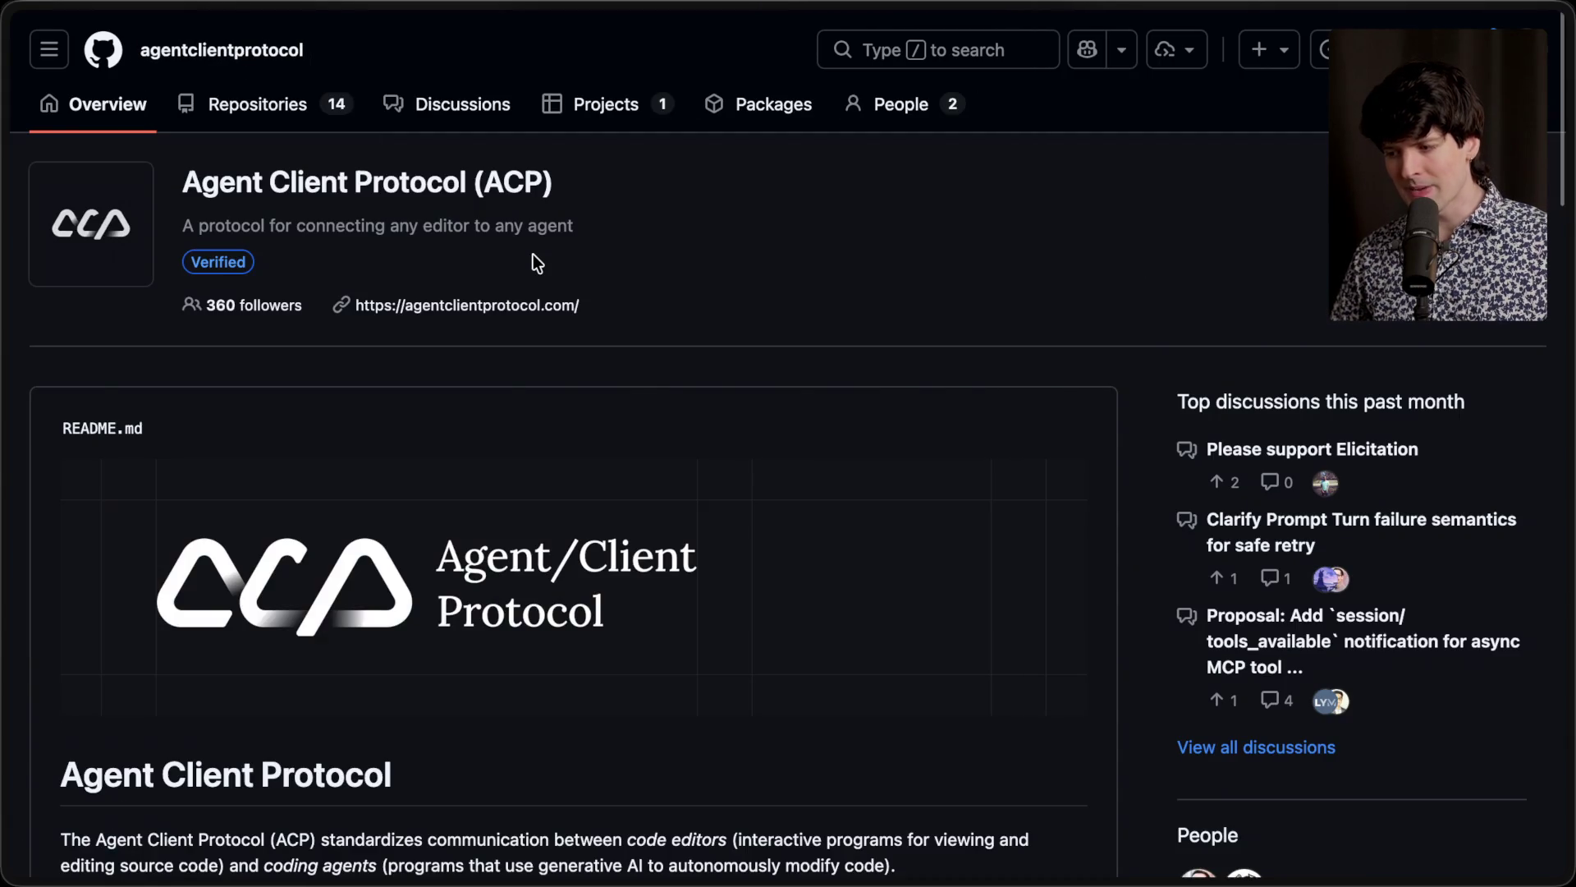
Step: Read the claude-agent-acp README line about ACP-compatible clients, then return to the Twitch tab
key("super+bracketleft")
scroll(534, 254, "down", 10)
left_click(154, 115)
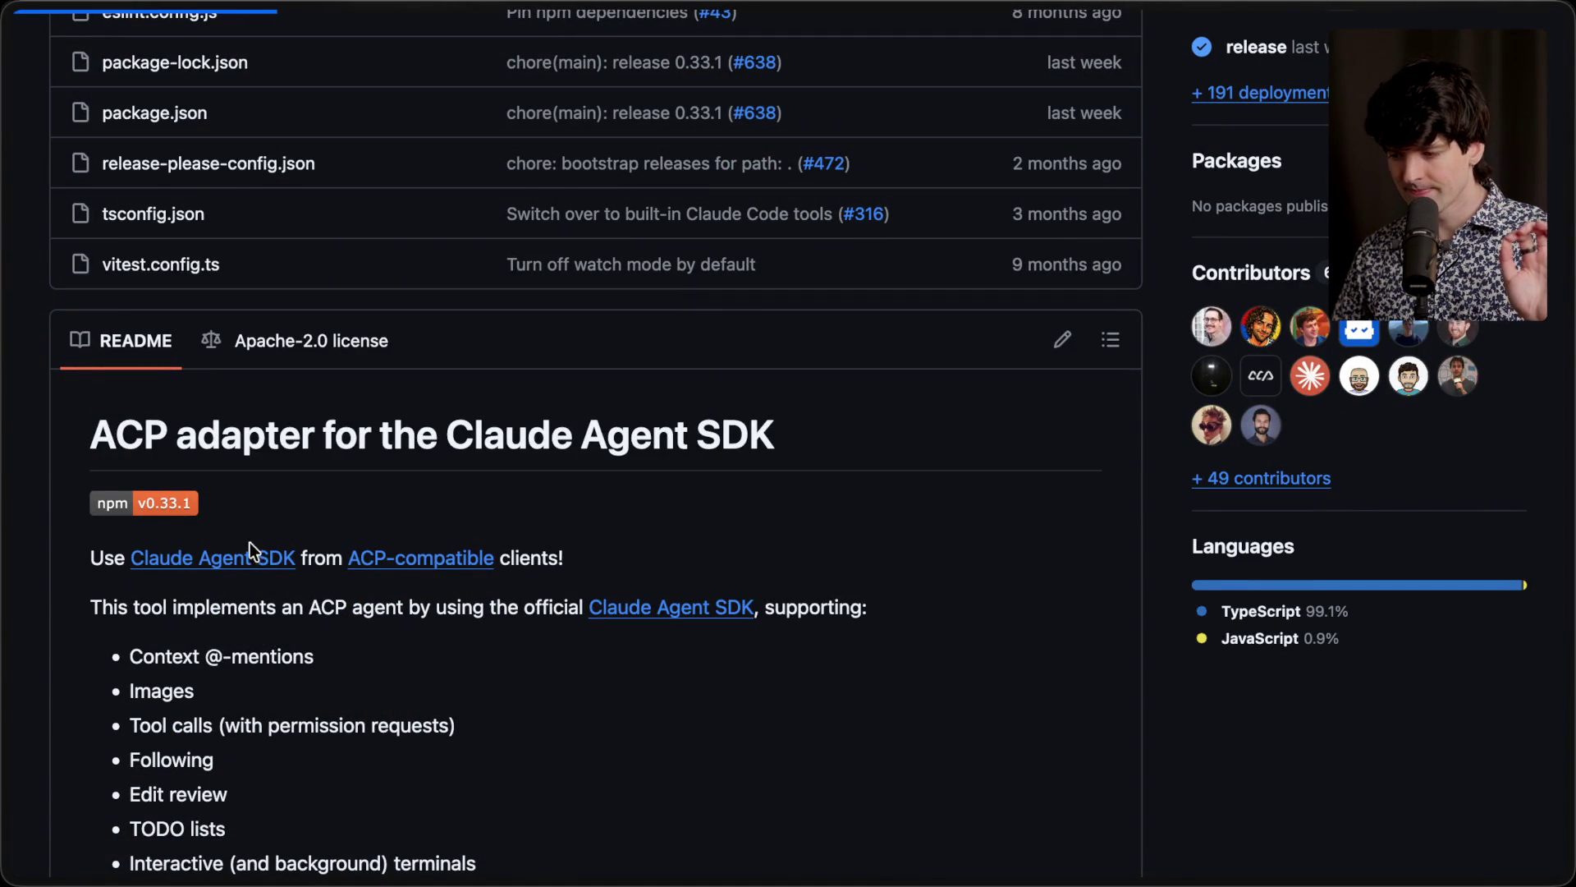
left_click_drag(83, 548, 594, 567)
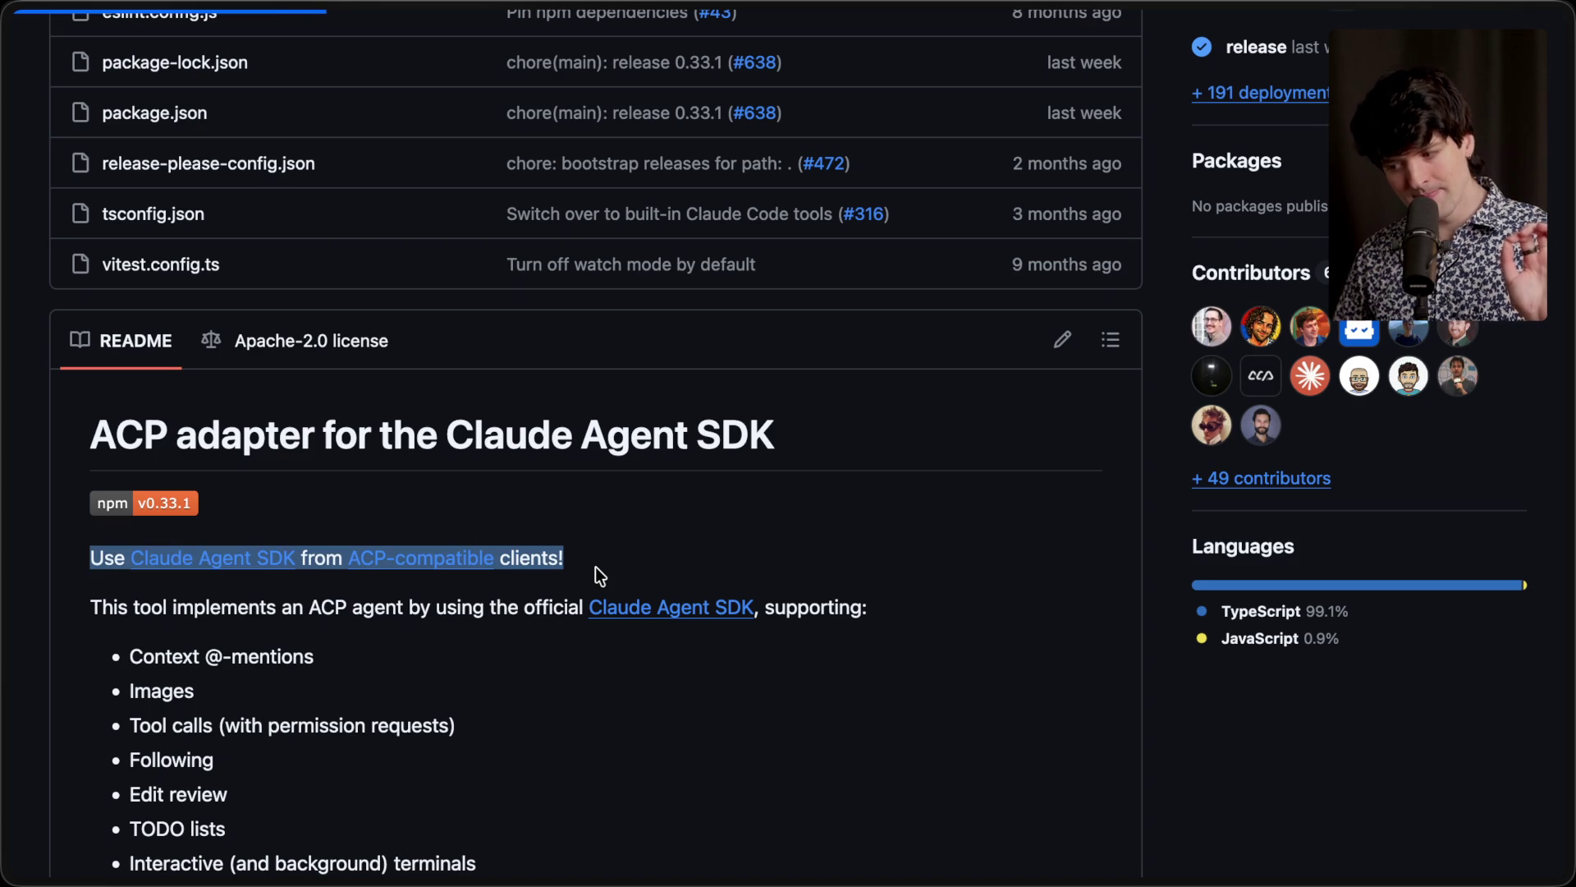
left_click(604, 561)
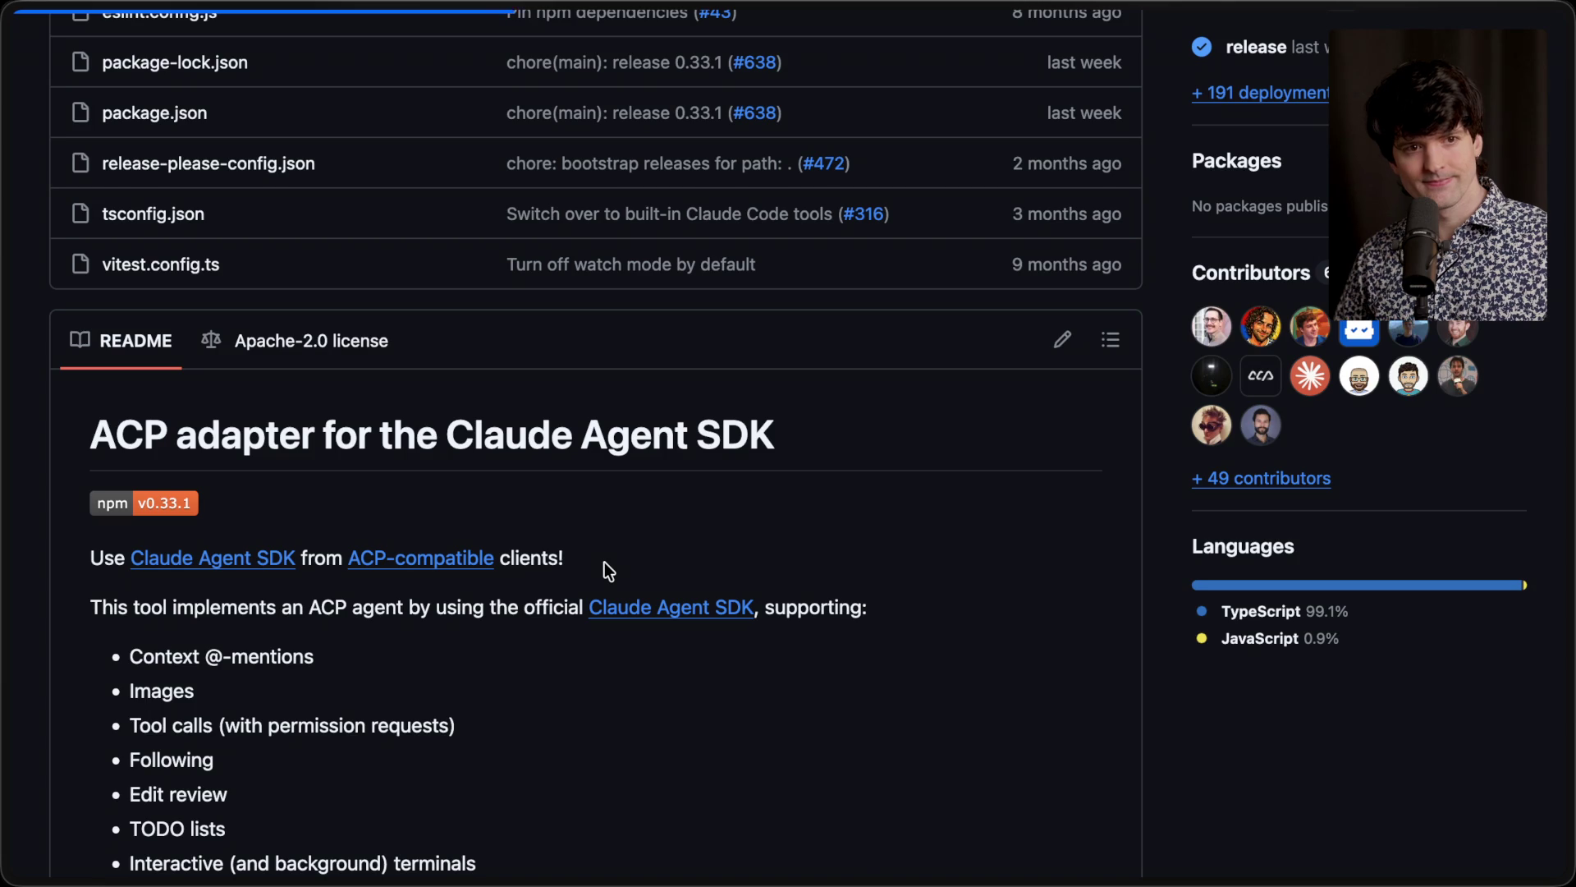
mouse_move(1570, 460)
left_click(1280, 189)
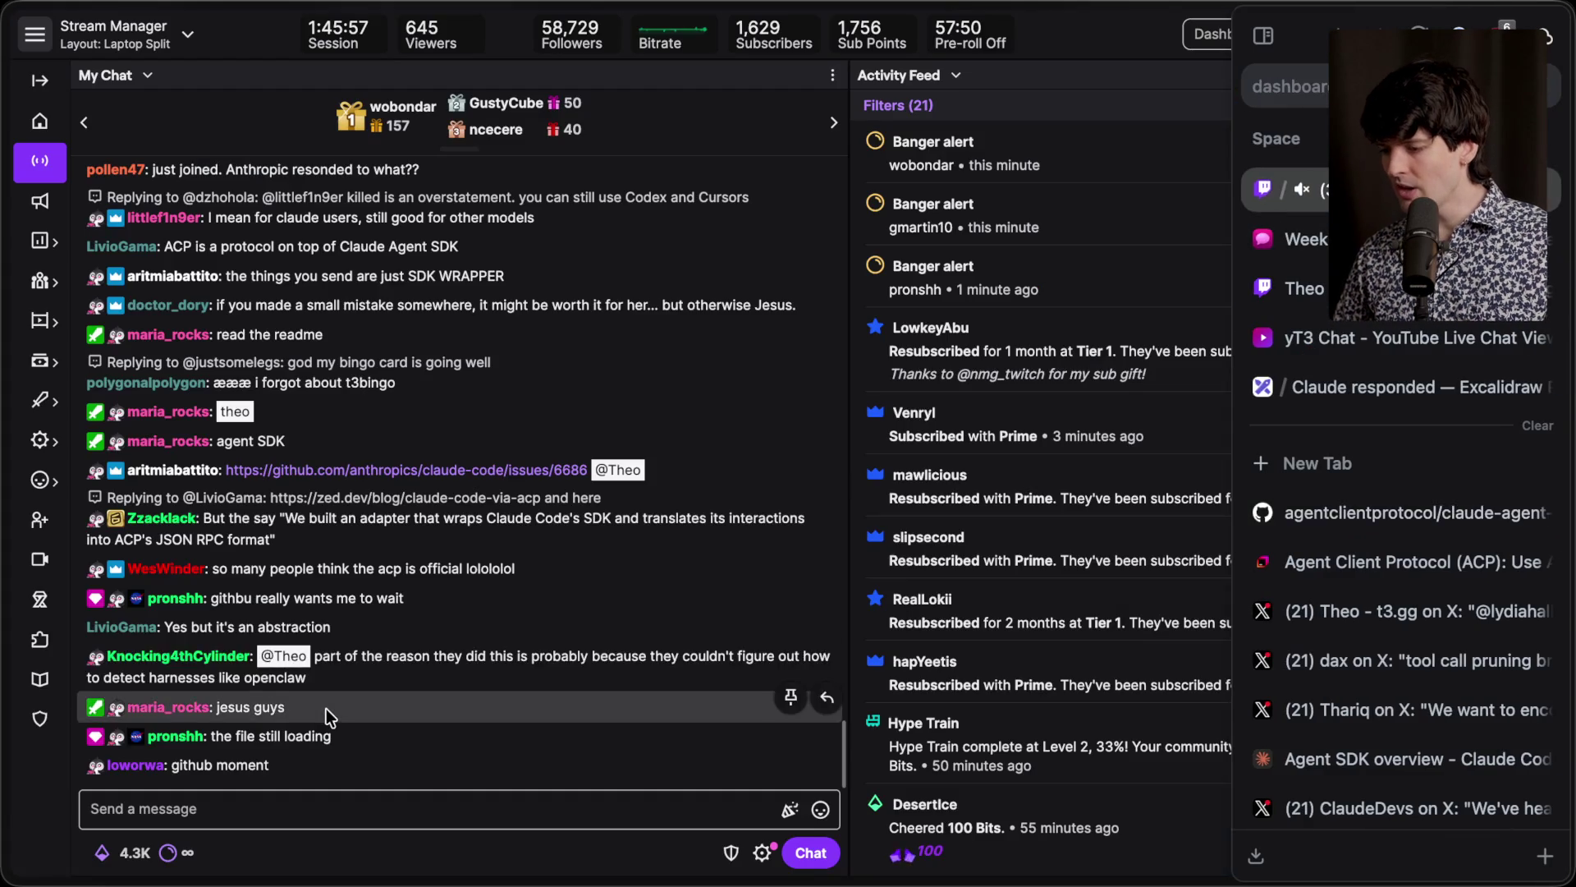
Step: Switch to the 'Claude responded — Excalidraw' tab from the tab sidebar
scroll(352, 627, "up", 2)
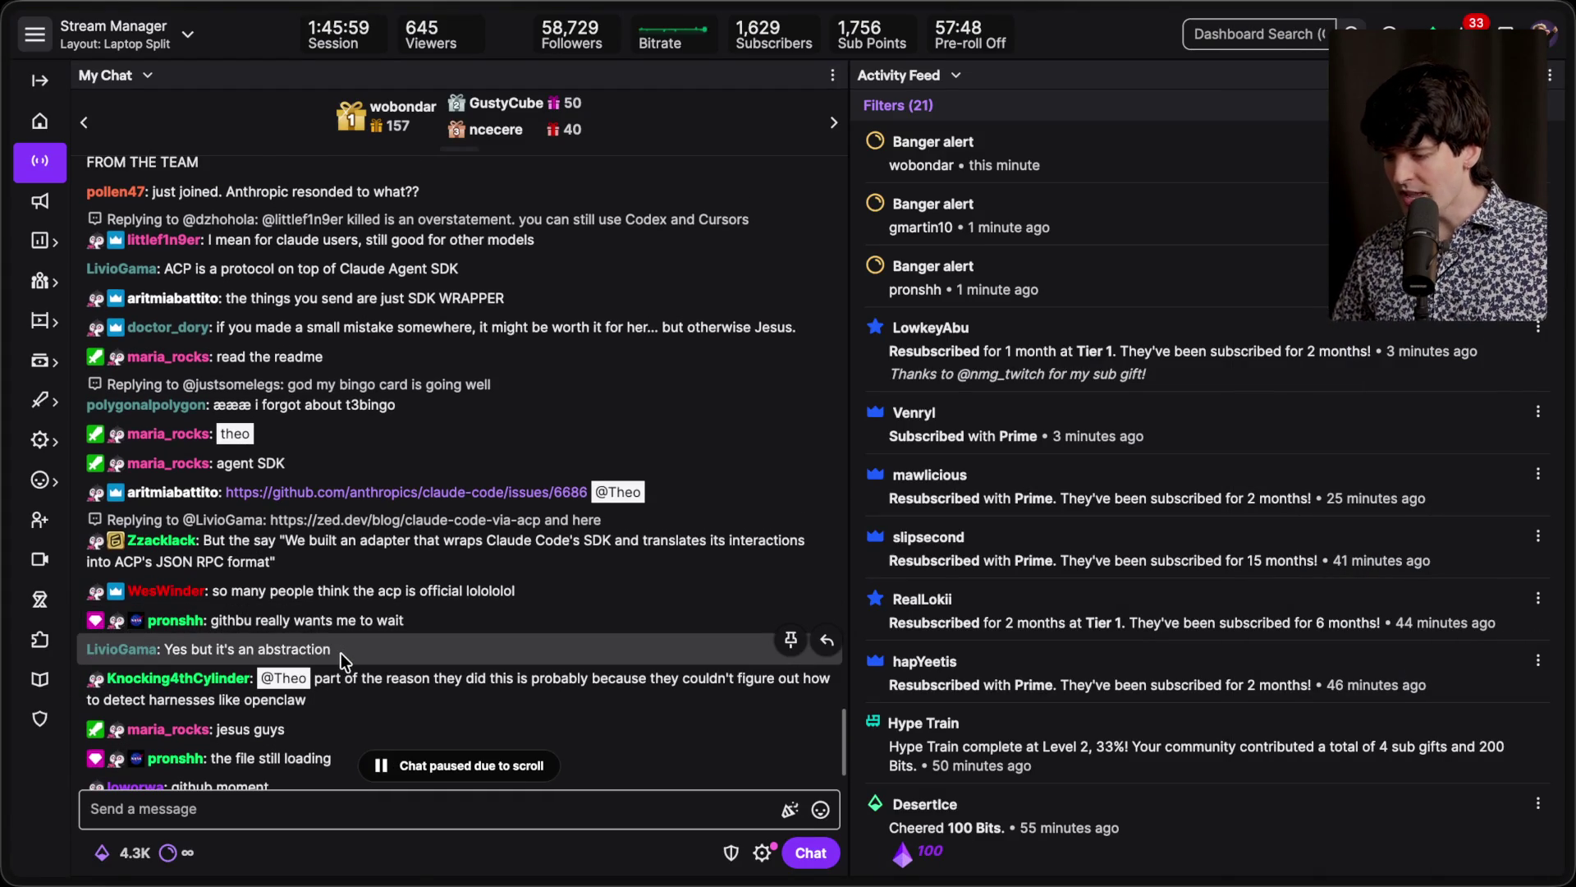
mouse_move(1569, 460)
left_click(1416, 391)
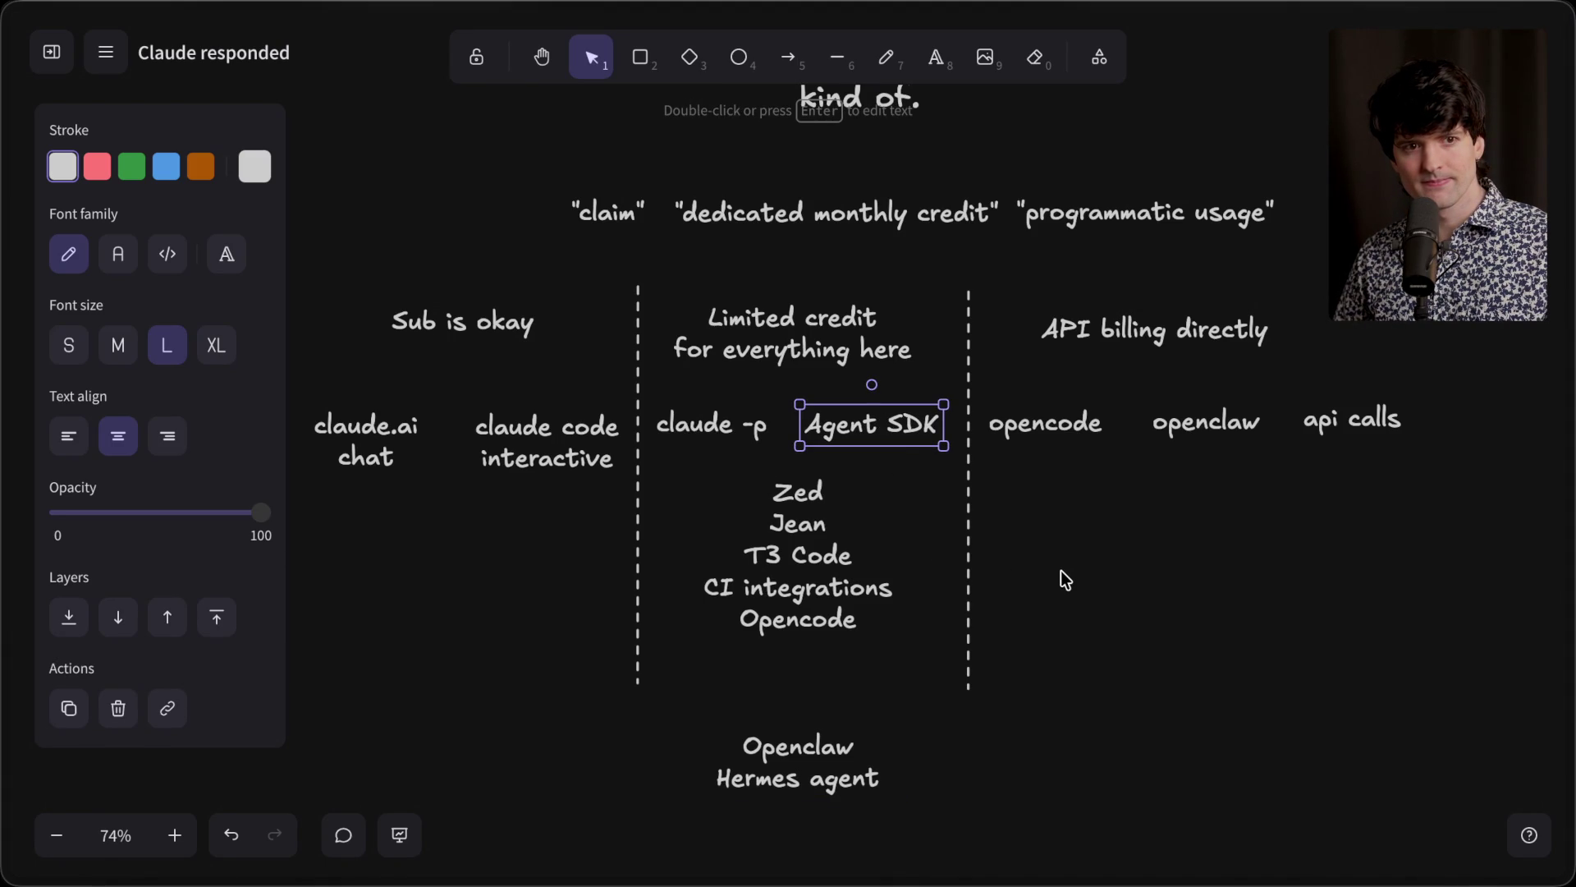
Step: Deselect the Agent SDK label in Excalidraw and go back to the Twitch tab
key("Escape")
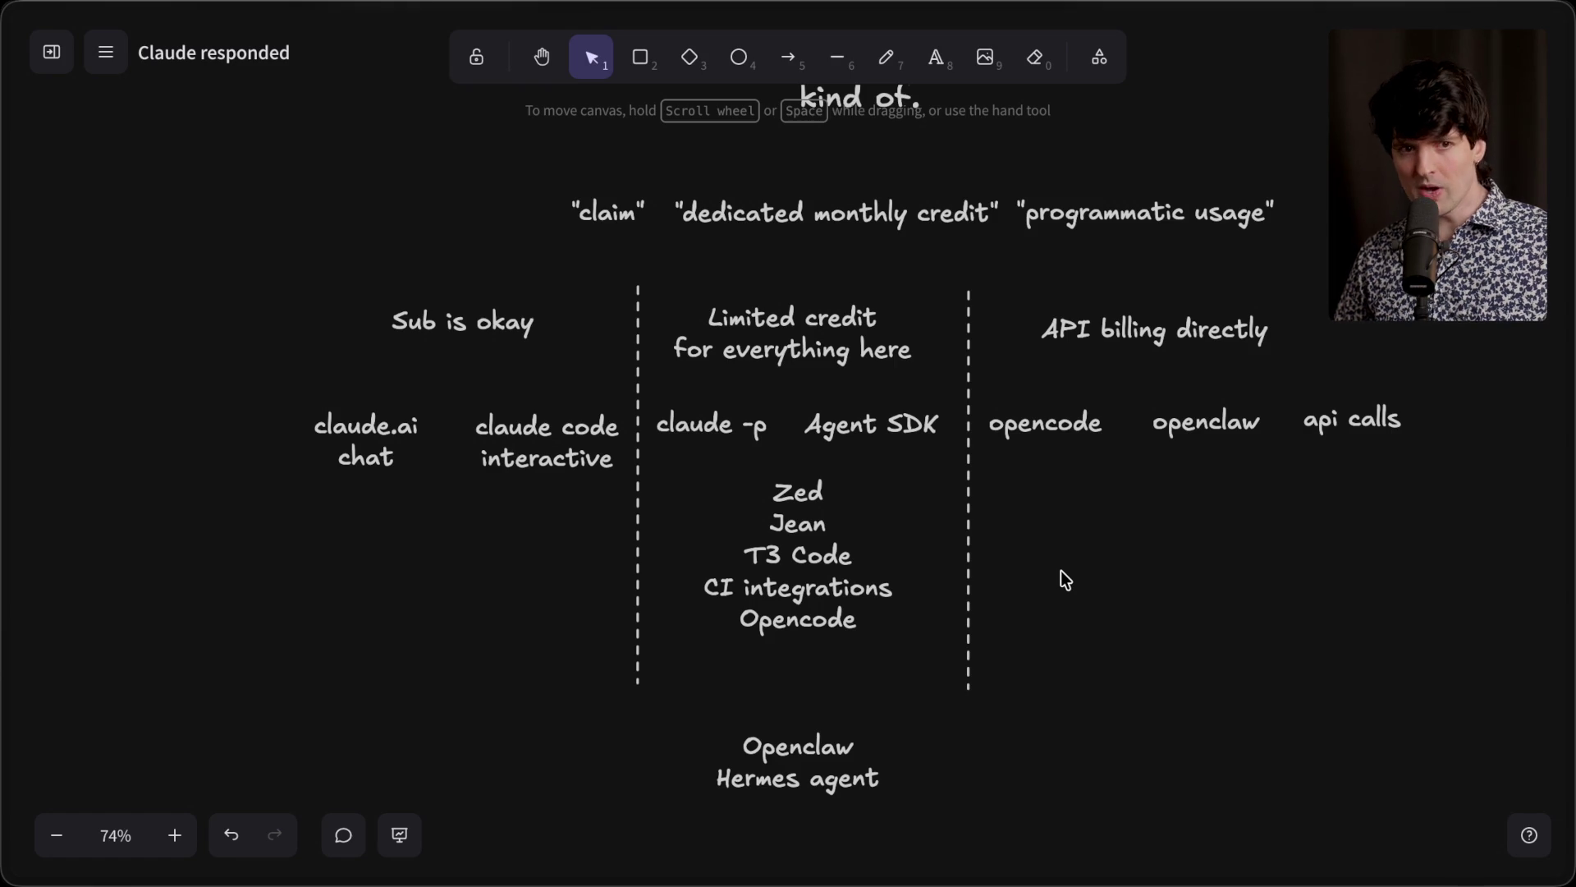
left_click(1308, 279)
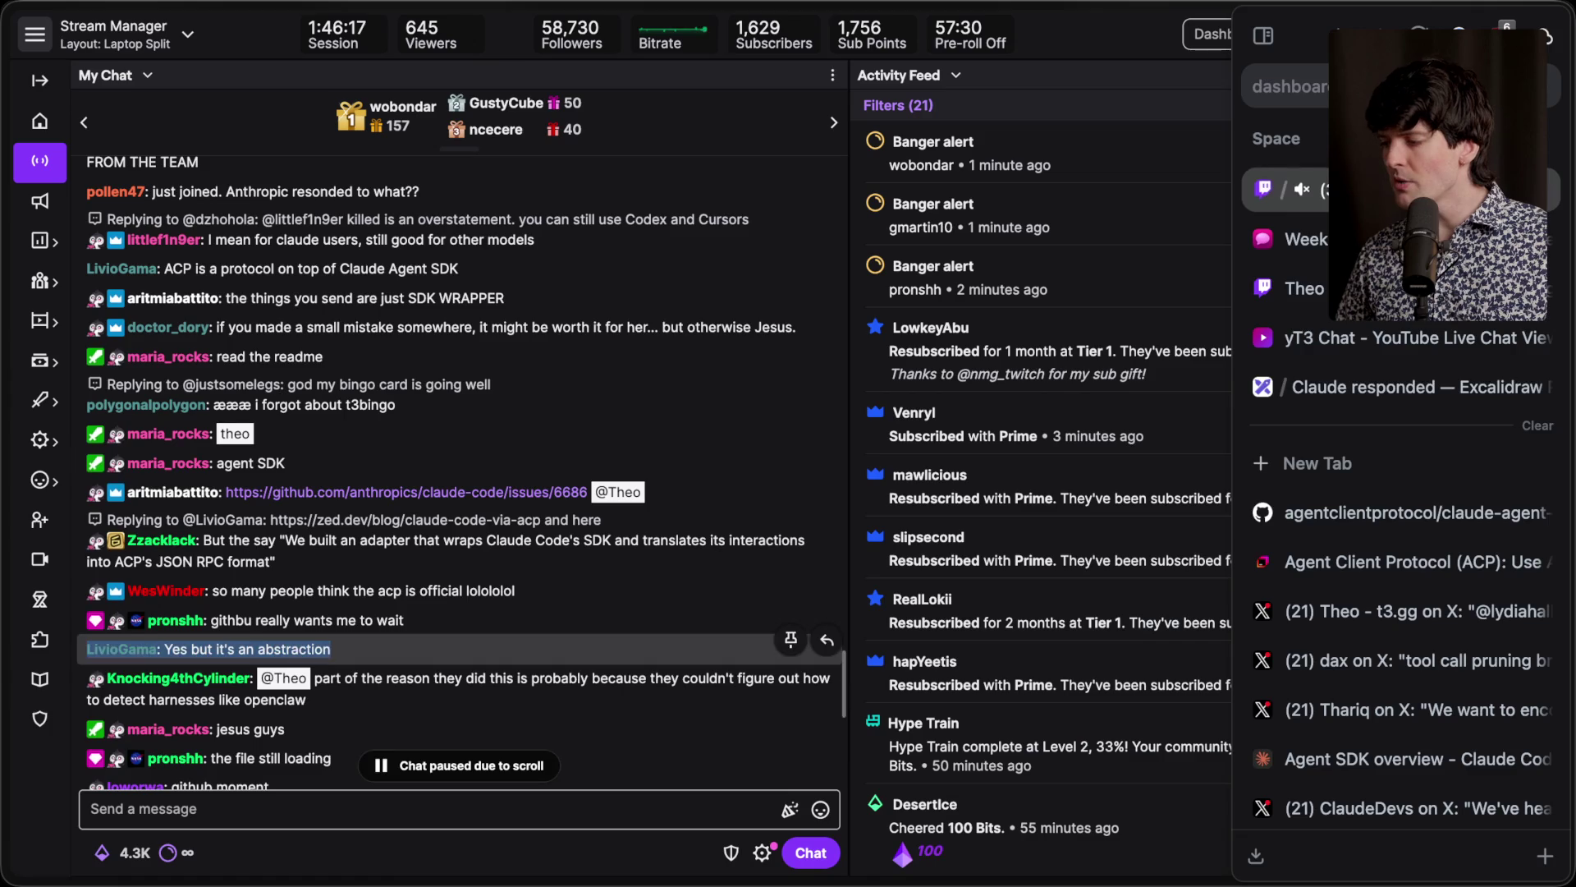
Step: Scroll the Twitch chat and open the voice-swarm-acp GitHub repository link
scroll(440, 677, "down", 10)
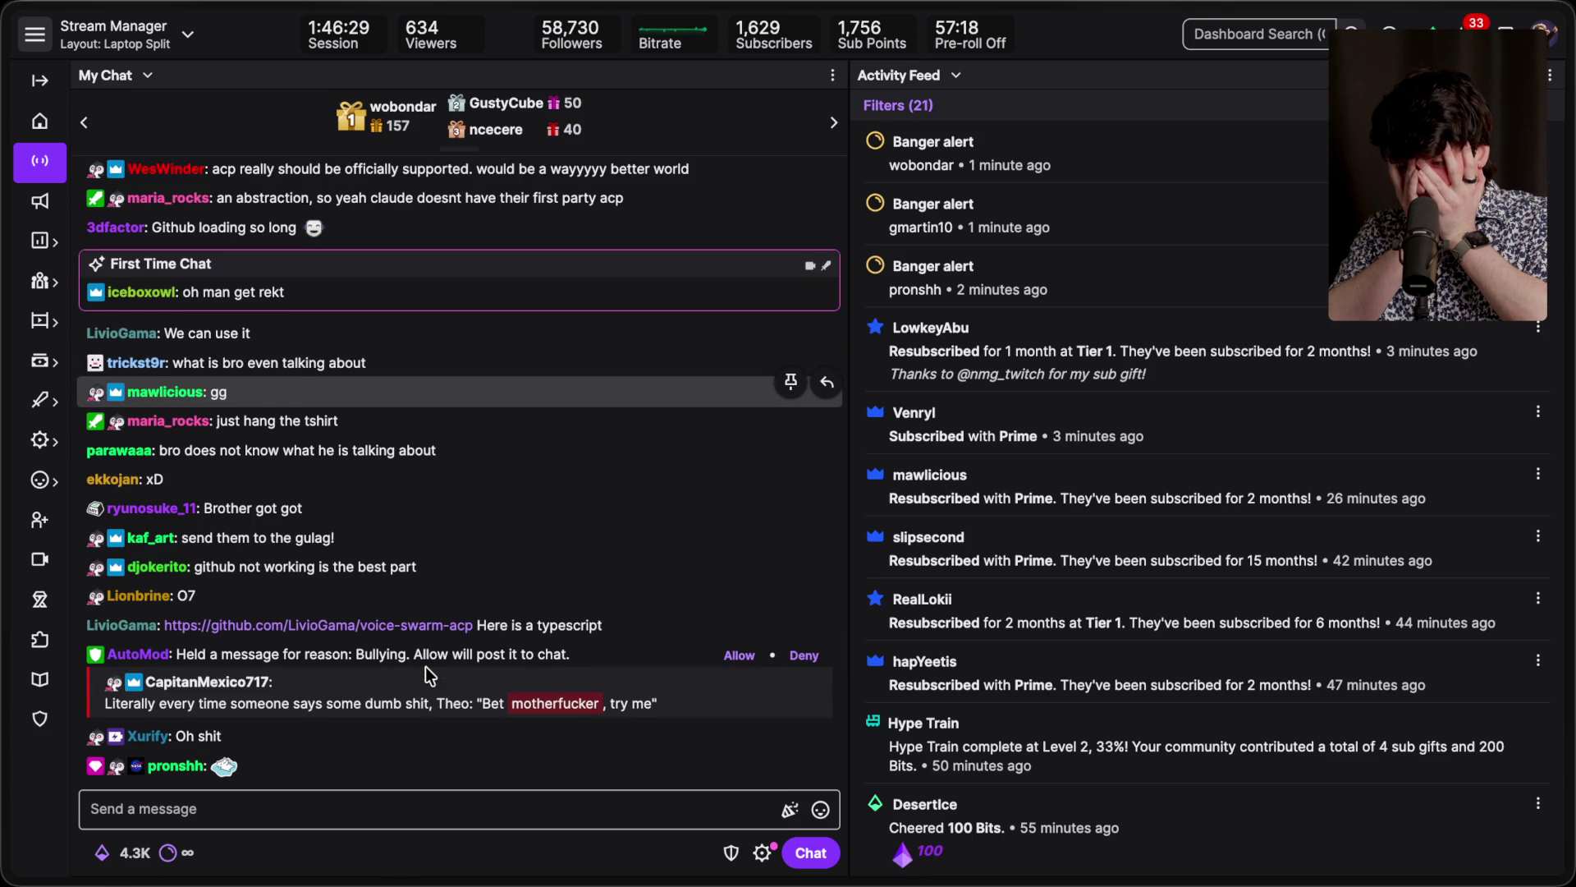
scroll(425, 666, "up", 2)
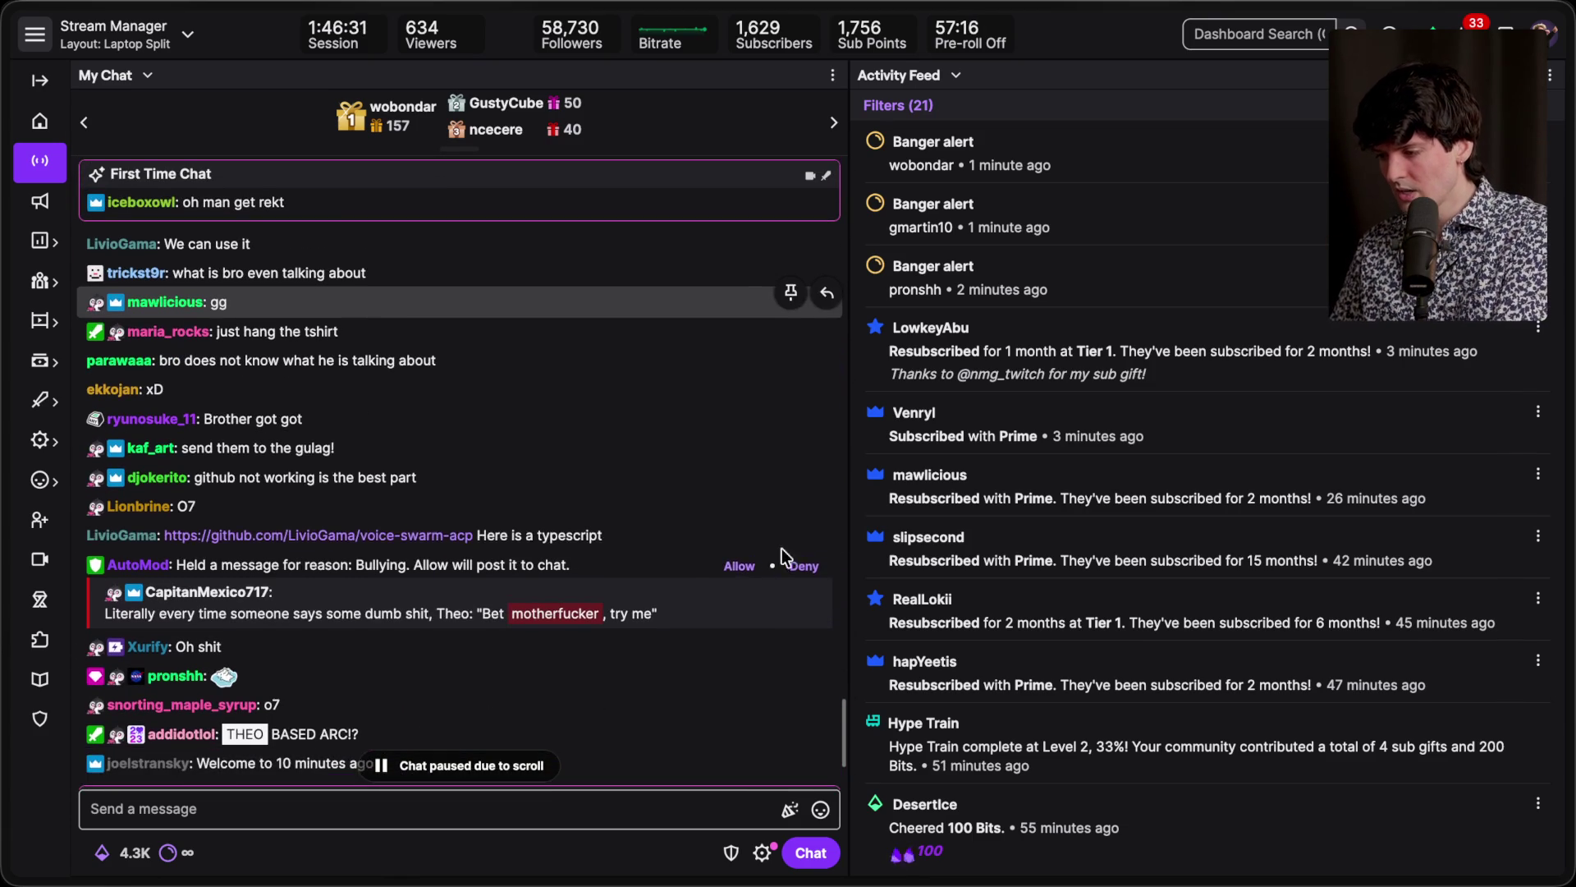
left_click(324, 536)
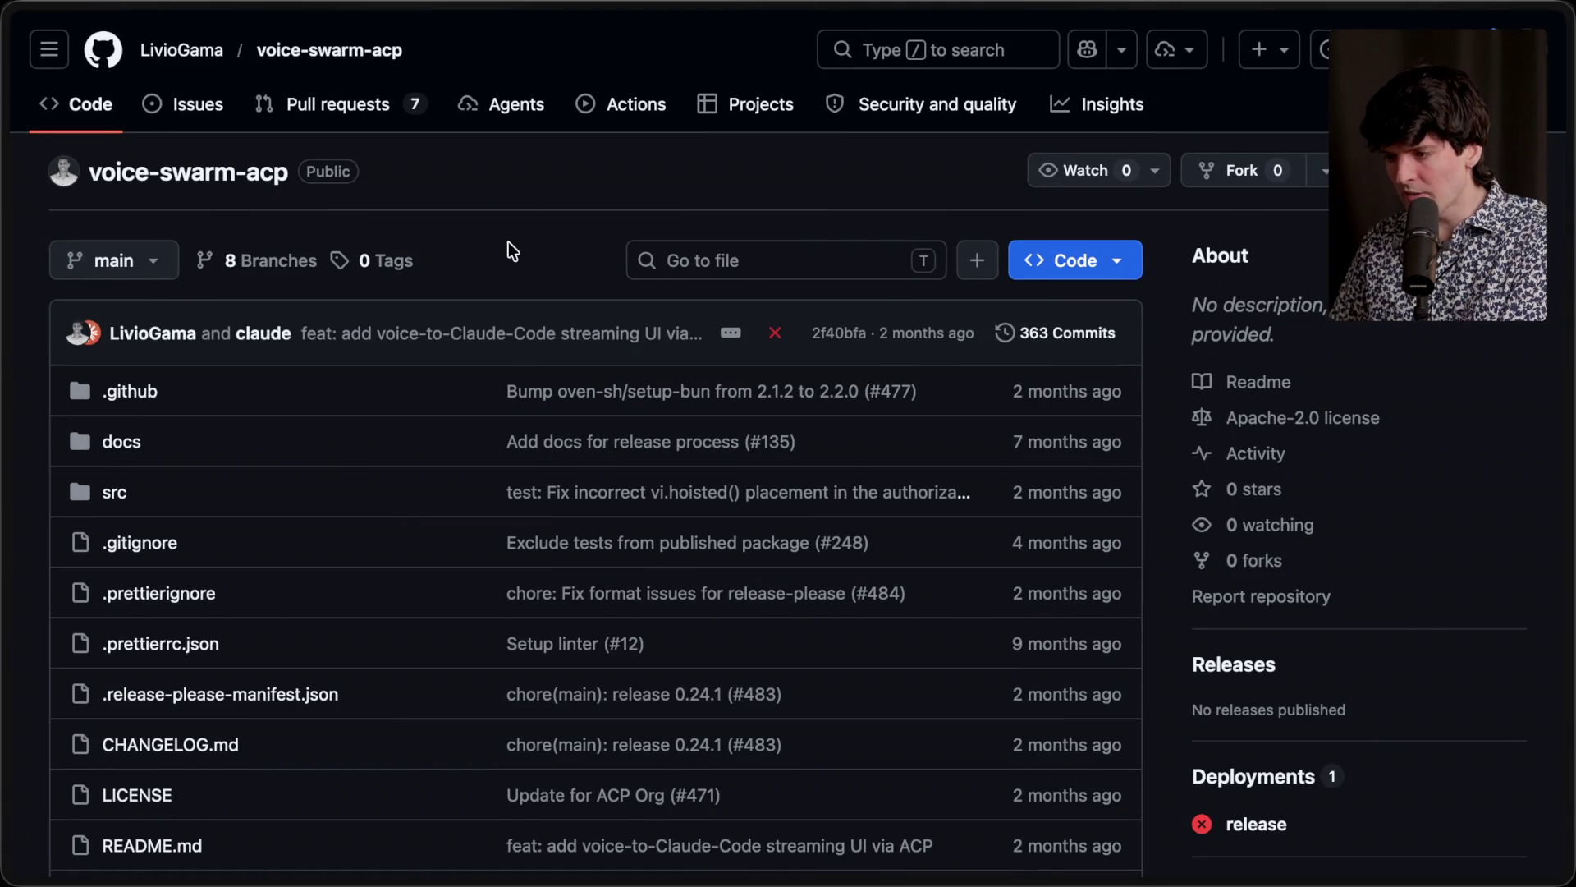
Step: Glance at the repository owner's profile, then return to voice-swarm-acp and scroll to its README
left_click(169, 51, "super")
mouse_move(1568, 373)
scroll(476, 701, "down", 5)
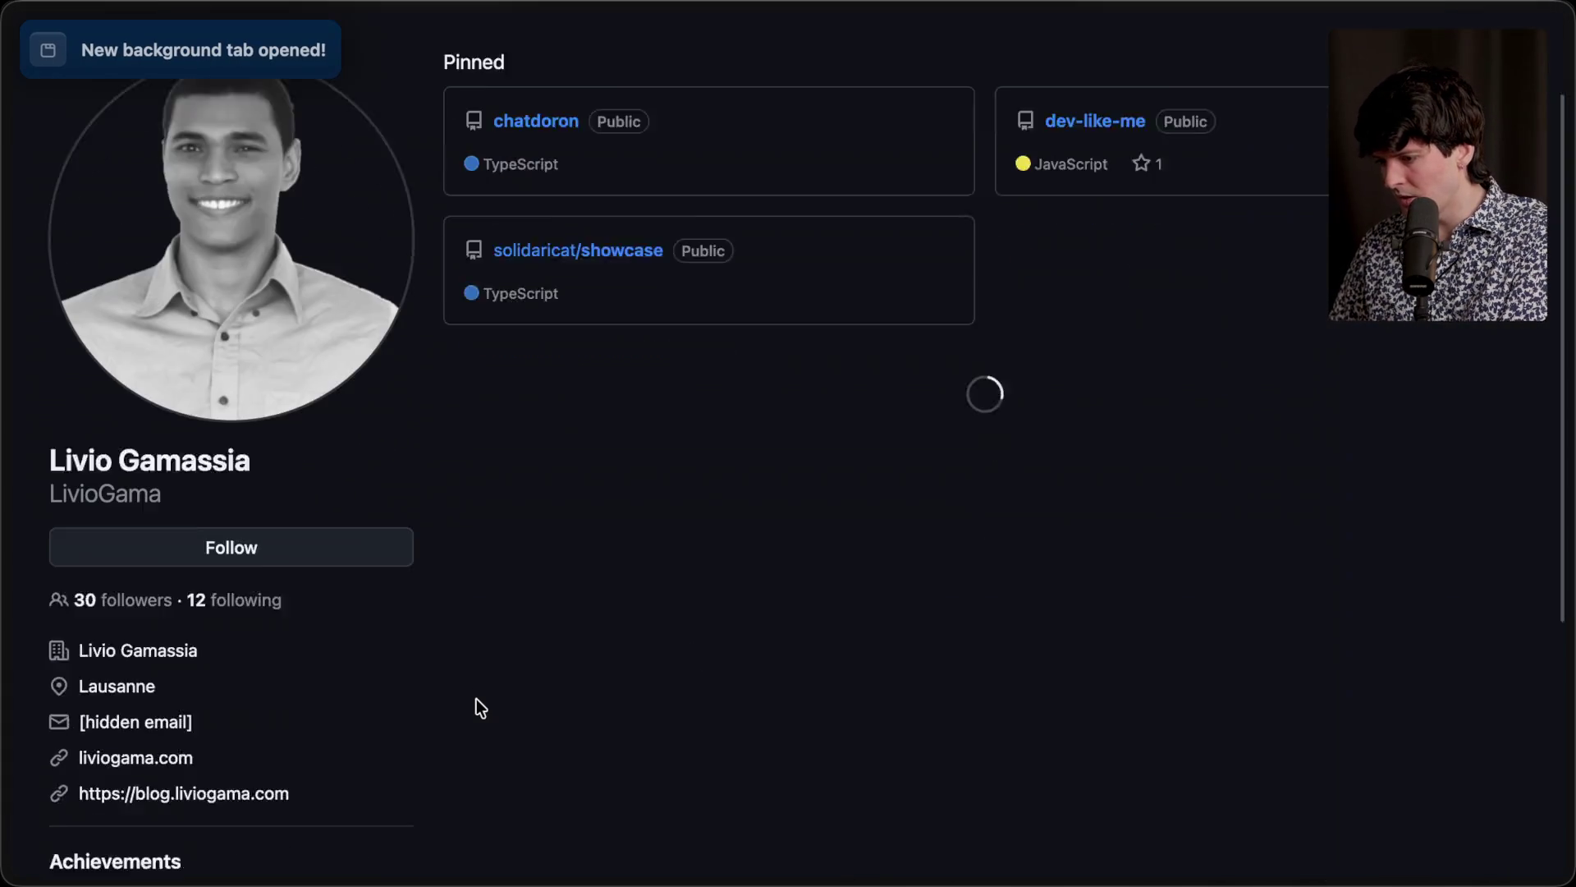
key("super+w")
scroll(348, 592, "down", 10)
scroll(348, 593, "up", 10)
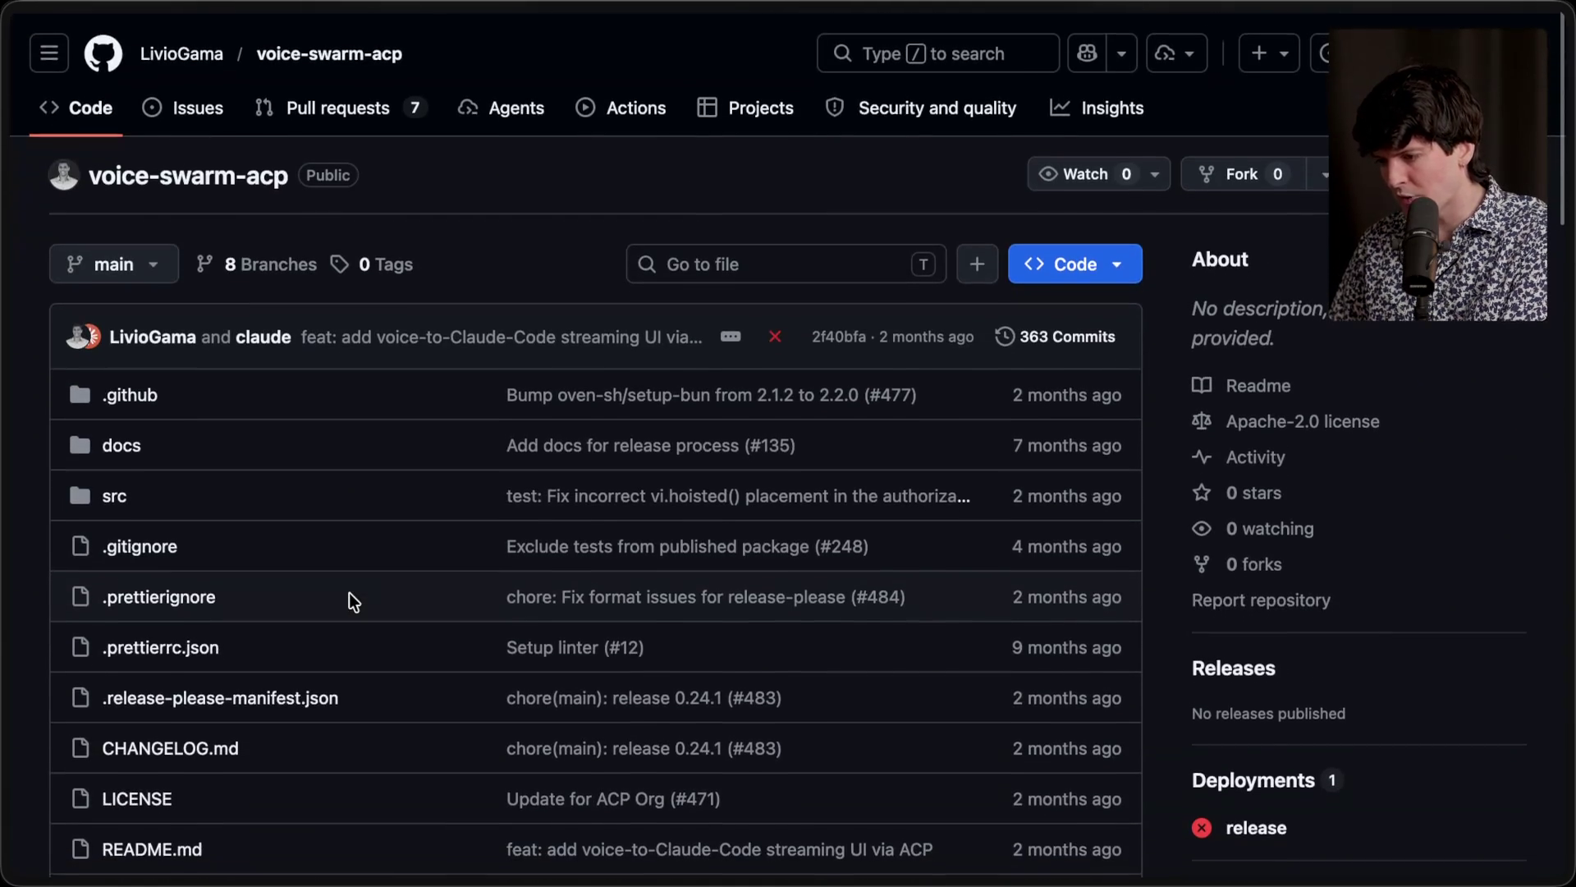
scroll(348, 592, "down", 10)
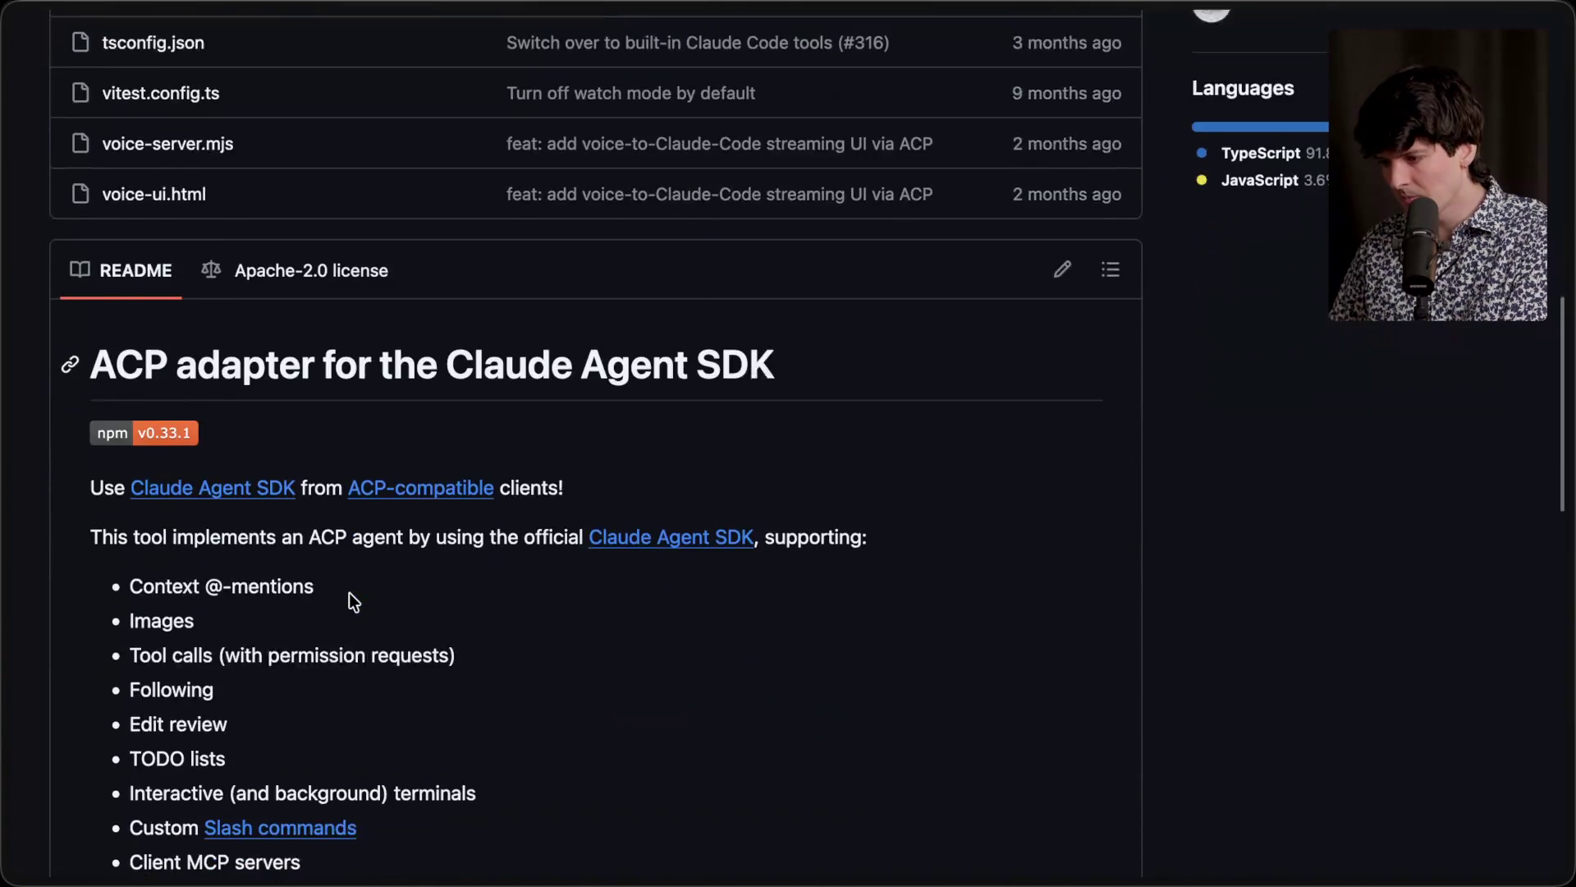
left_click(70, 291)
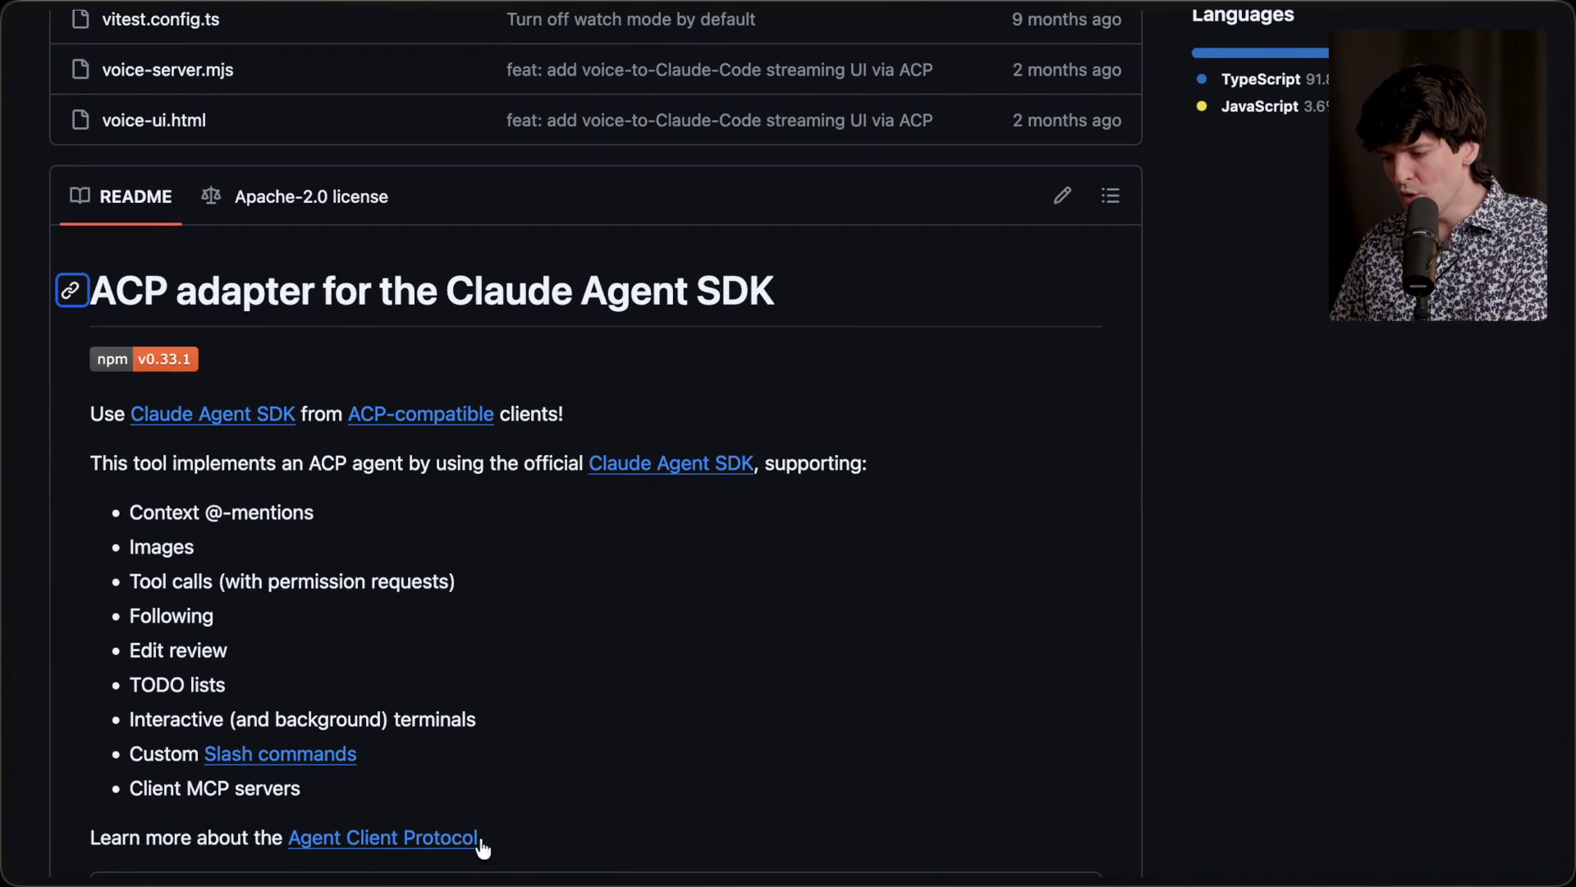
mouse_move(514, 841)
left_mouse_down()
mouse_move(71, 337)
mouse_move(73, 243)
left_mouse_up()
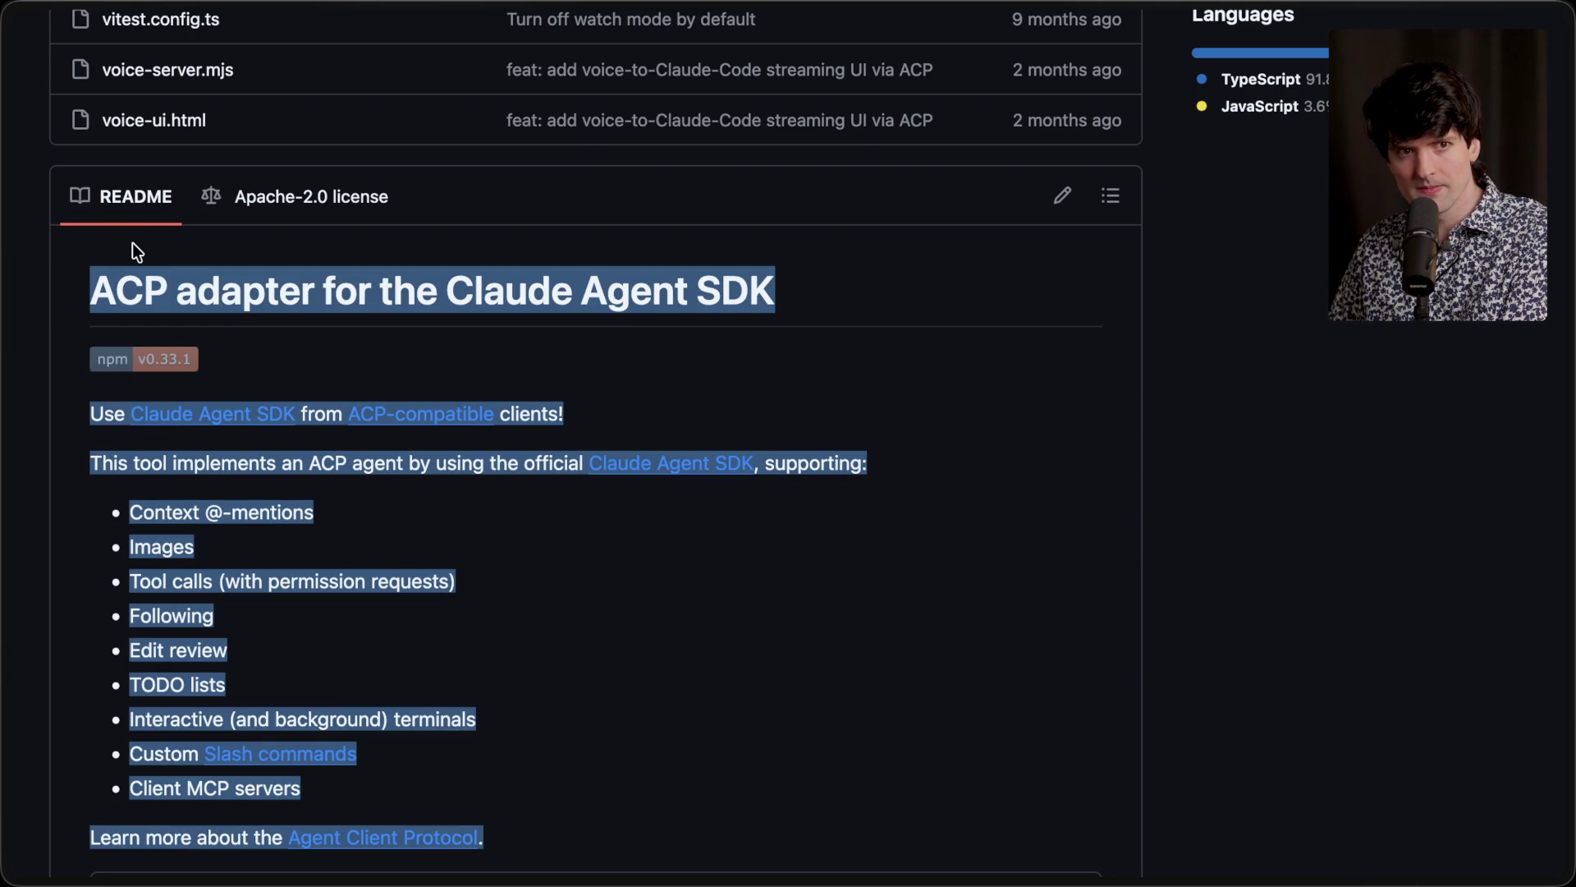
left_click(132, 244)
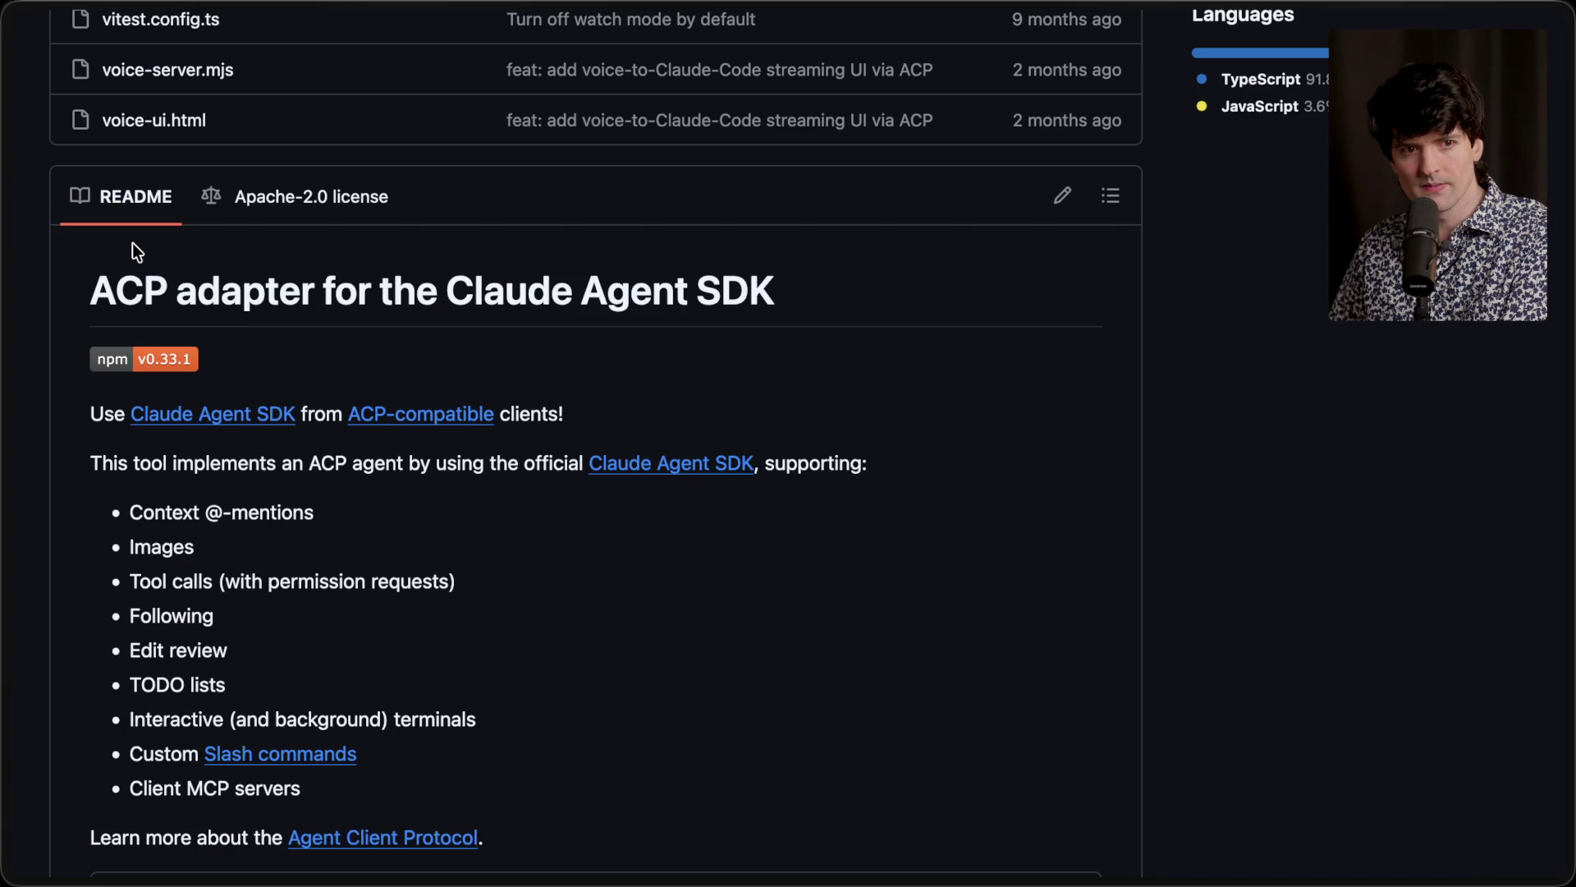
mouse_move(132, 243)
left_mouse_down()
mouse_move(494, 699)
mouse_move(548, 737)
left_mouse_up()
left_click(525, 776)
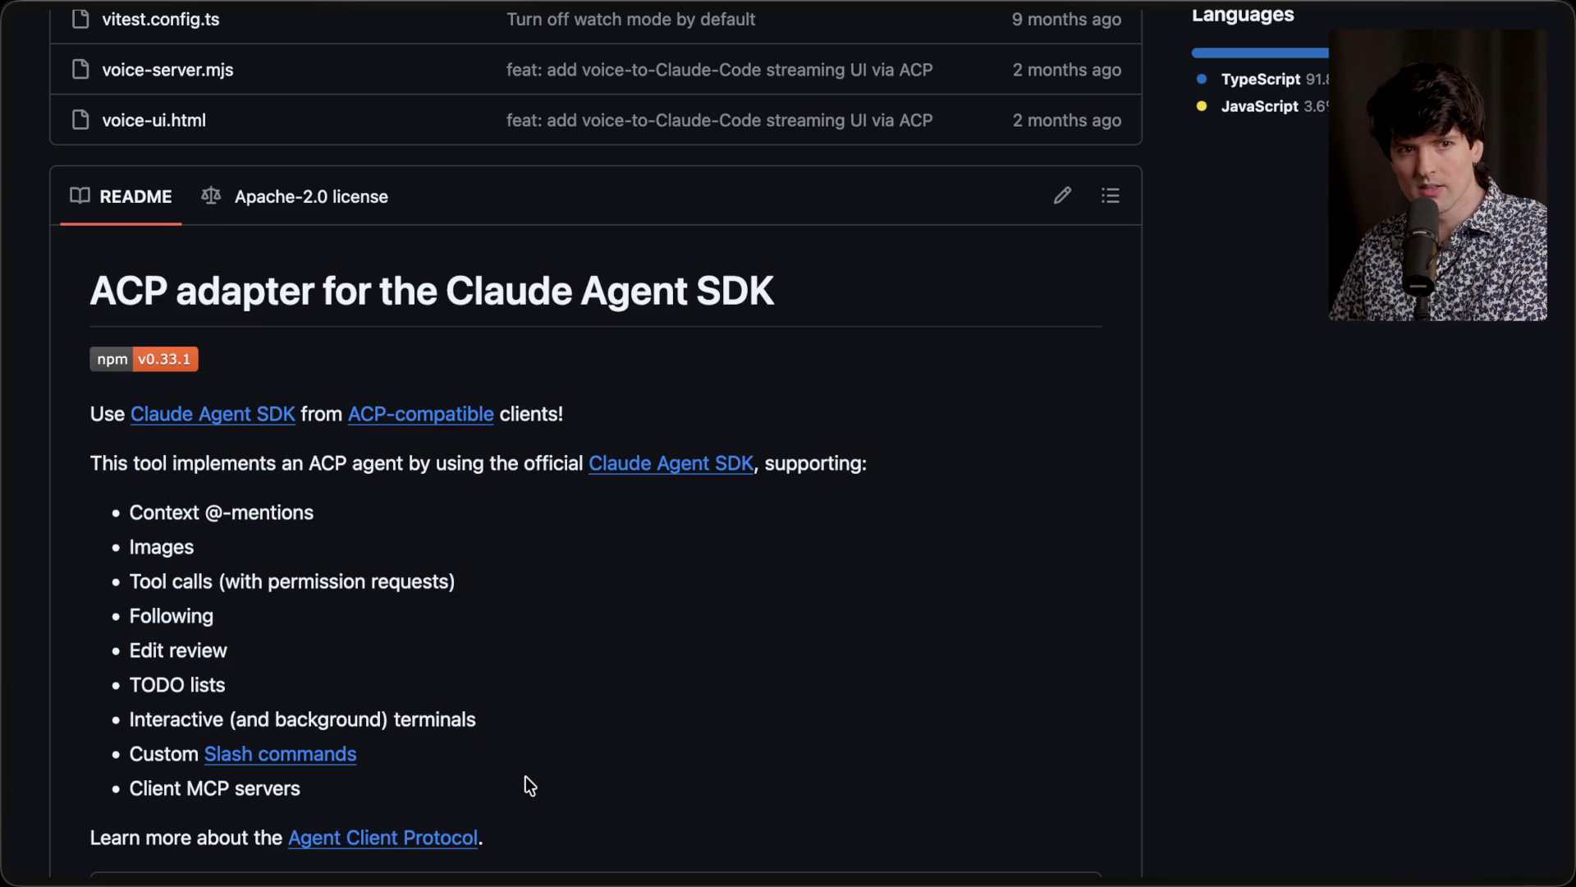
mouse_move(1566, 500)
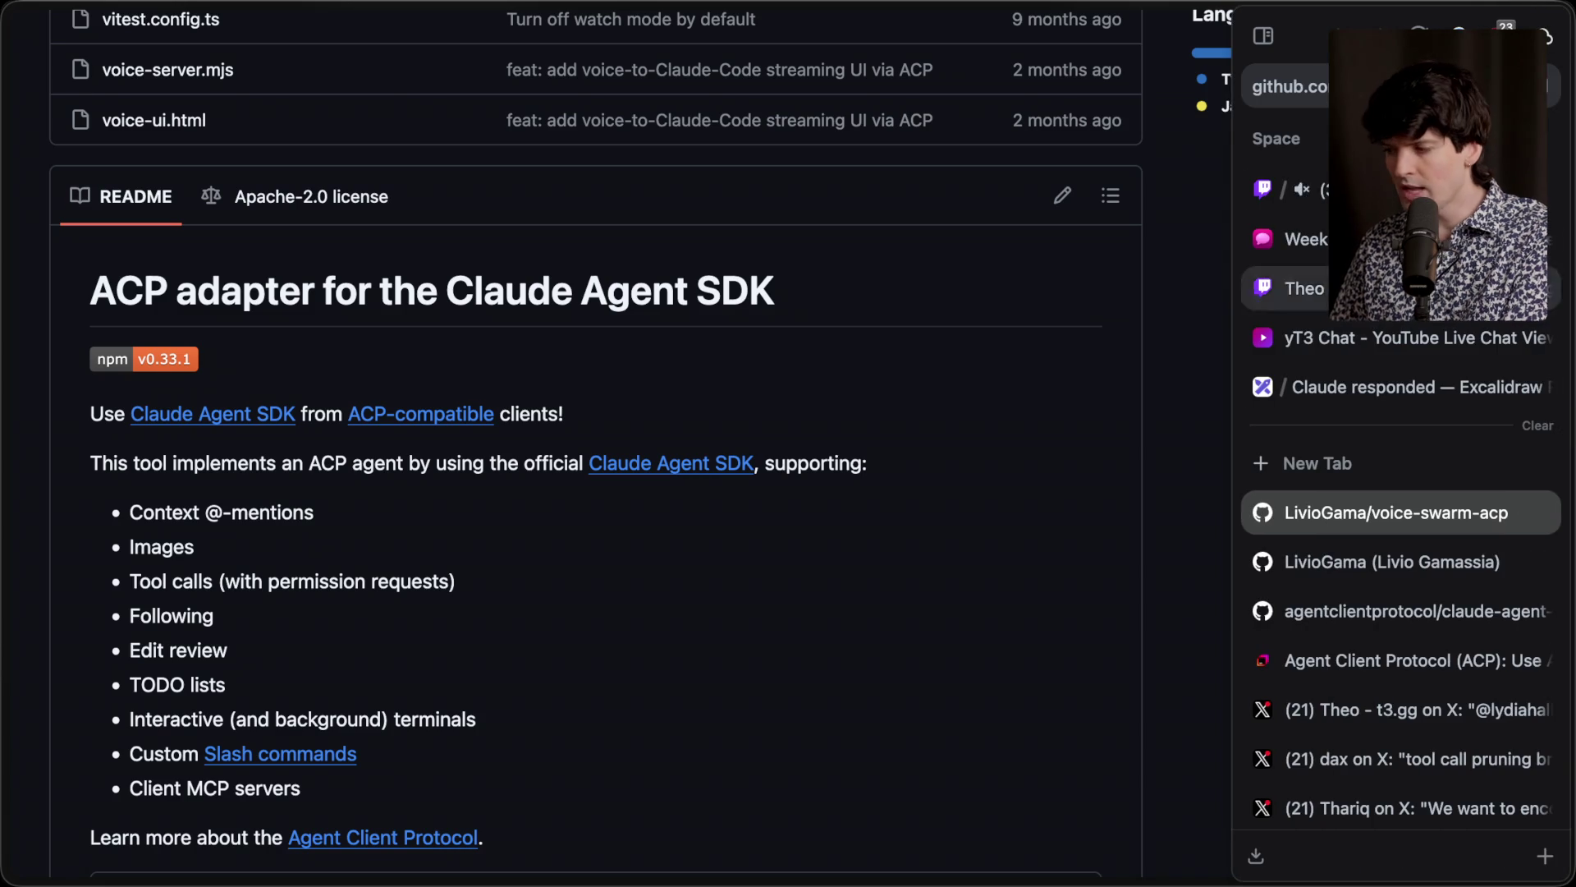
Step: Allow the AutoMod-held message into Twitch chat and open its linked Zed post on X
left_click(1277, 190)
scroll(430, 579, "down", 10)
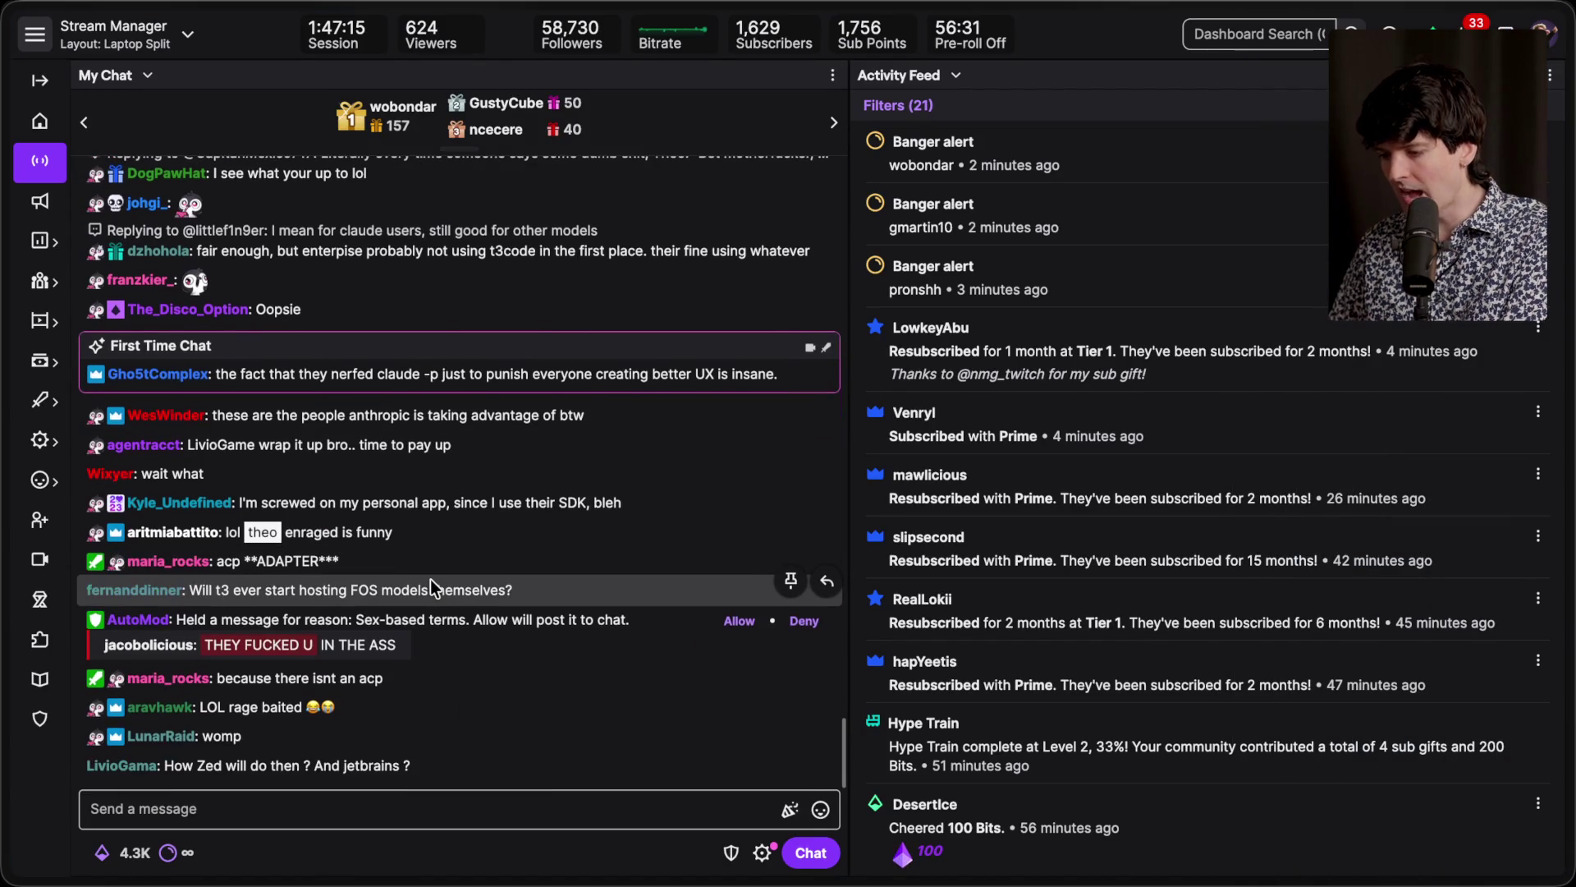
left_click(739, 620)
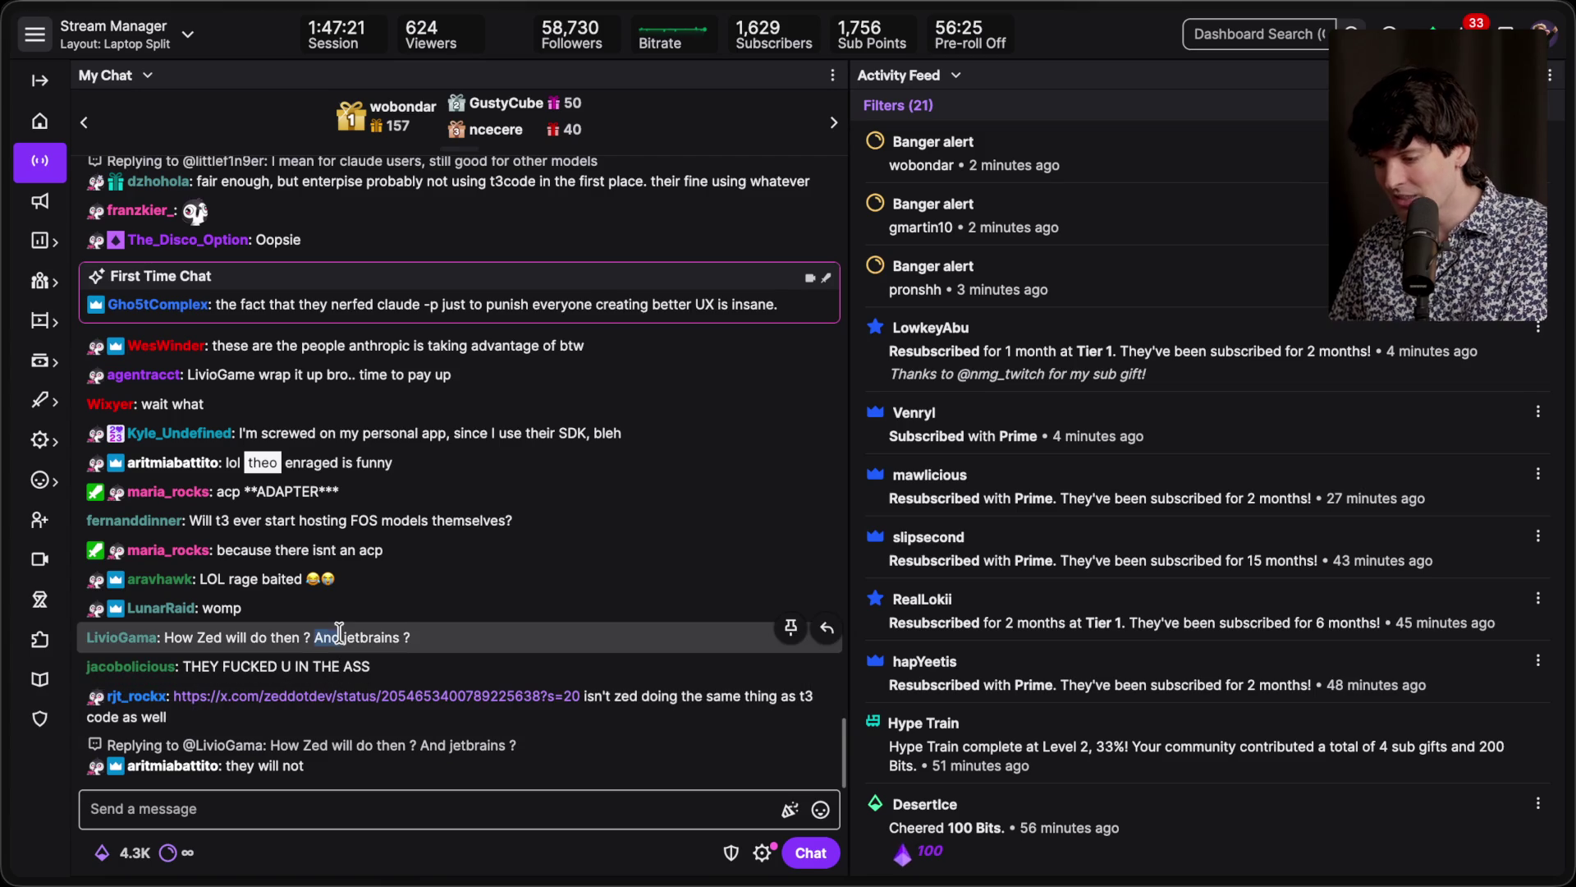
left_click(441, 692)
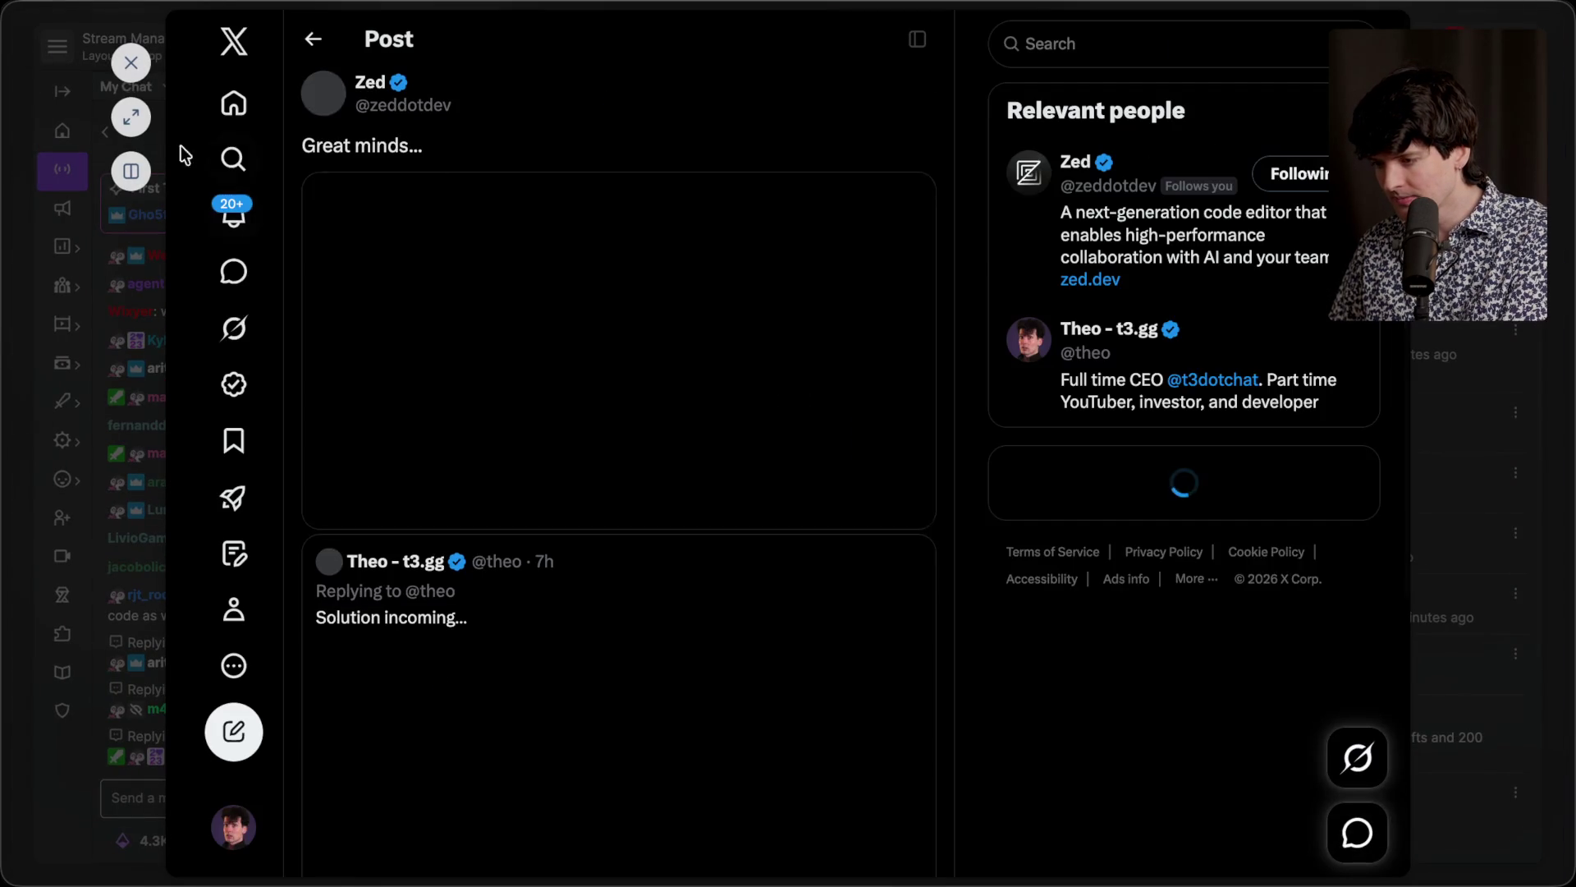
Step: Expand Zed's post, view its screenshot zoomed in and out, then return to Stream Manager
left_click(131, 116)
left_click(587, 381)
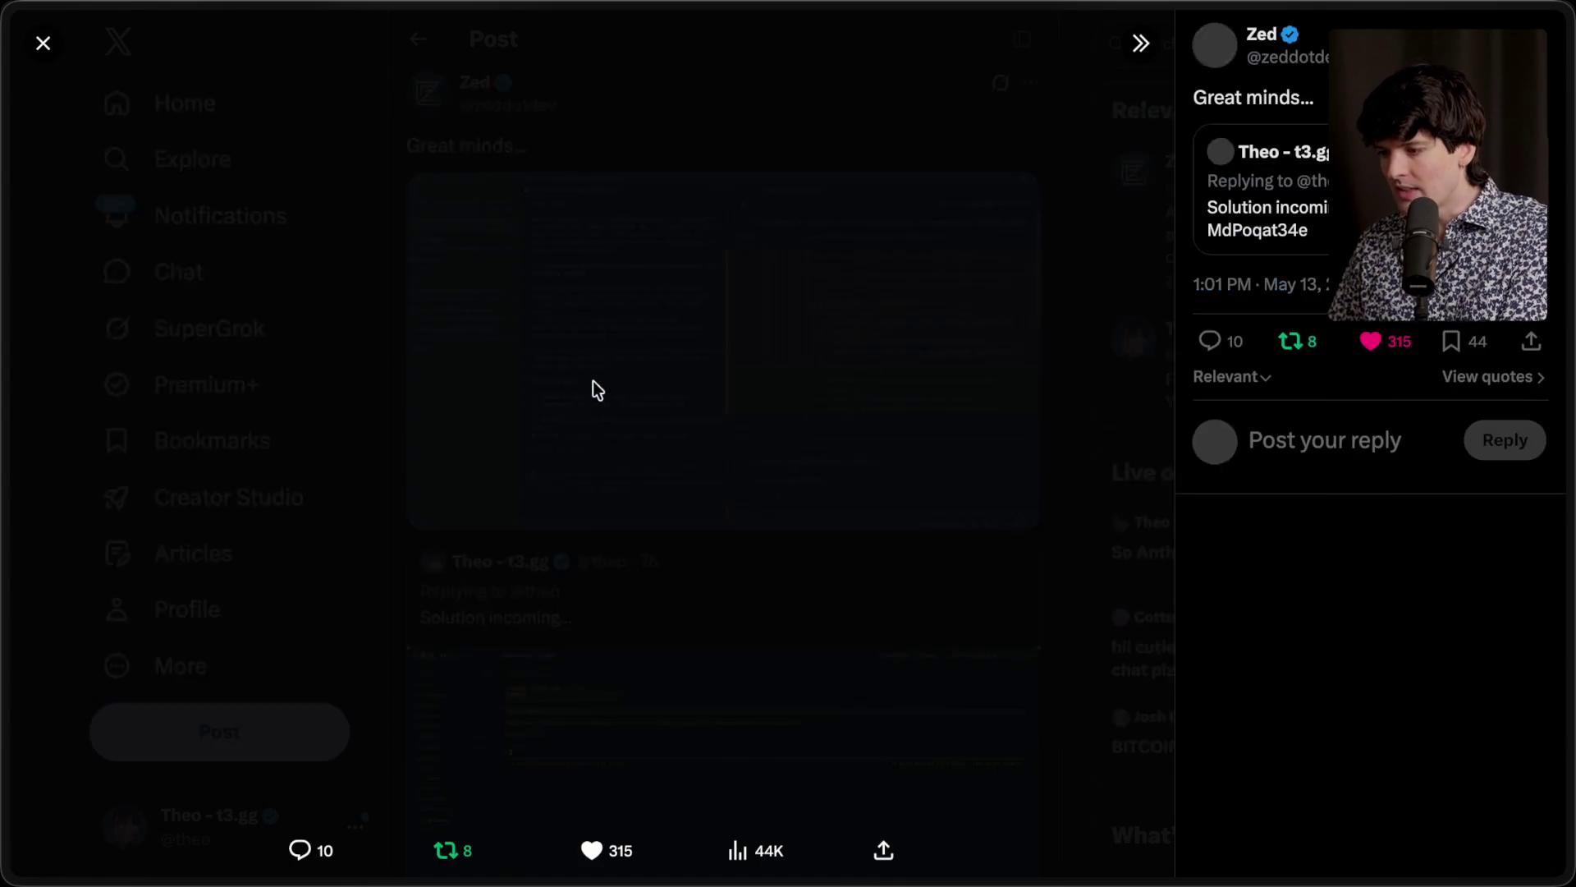
left_click(356, 272)
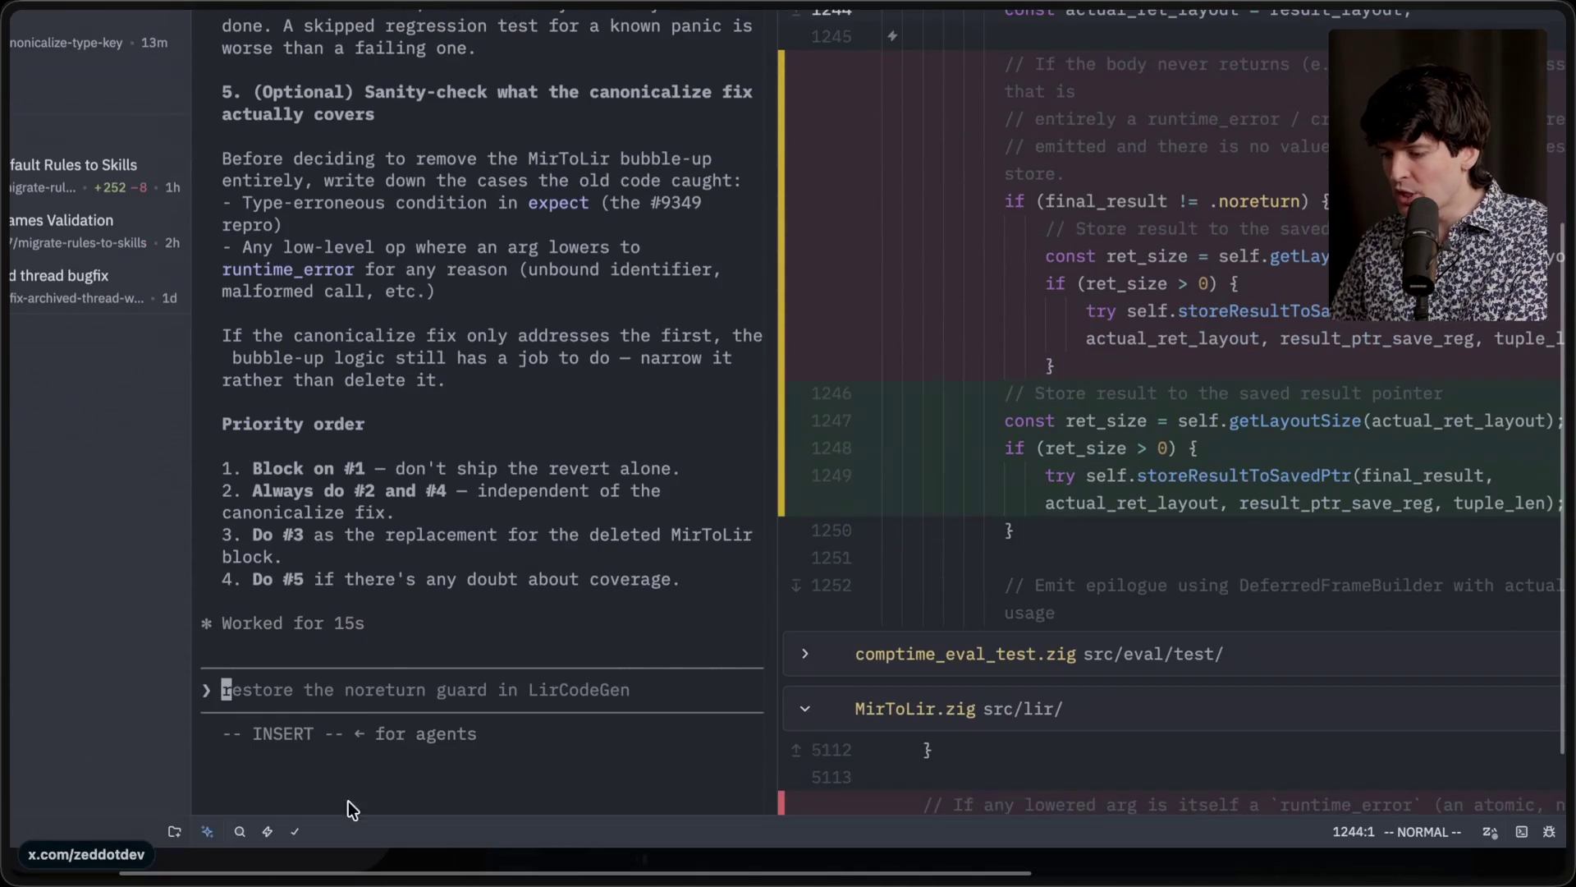
left_click(494, 368)
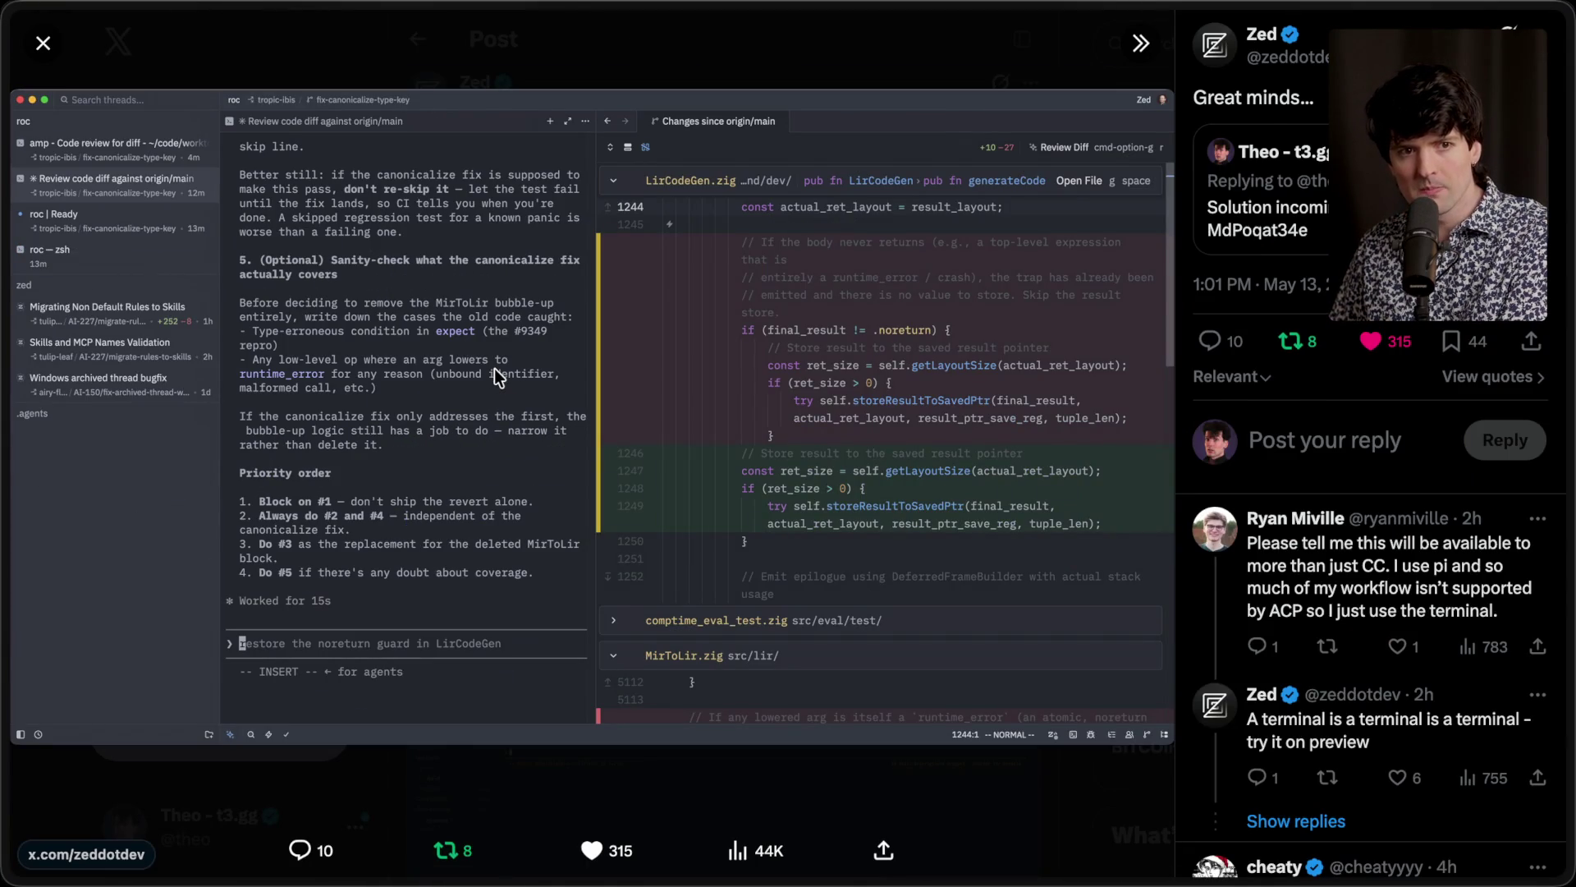
key("Escape")
mouse_move(1568, 236)
left_click(1299, 189)
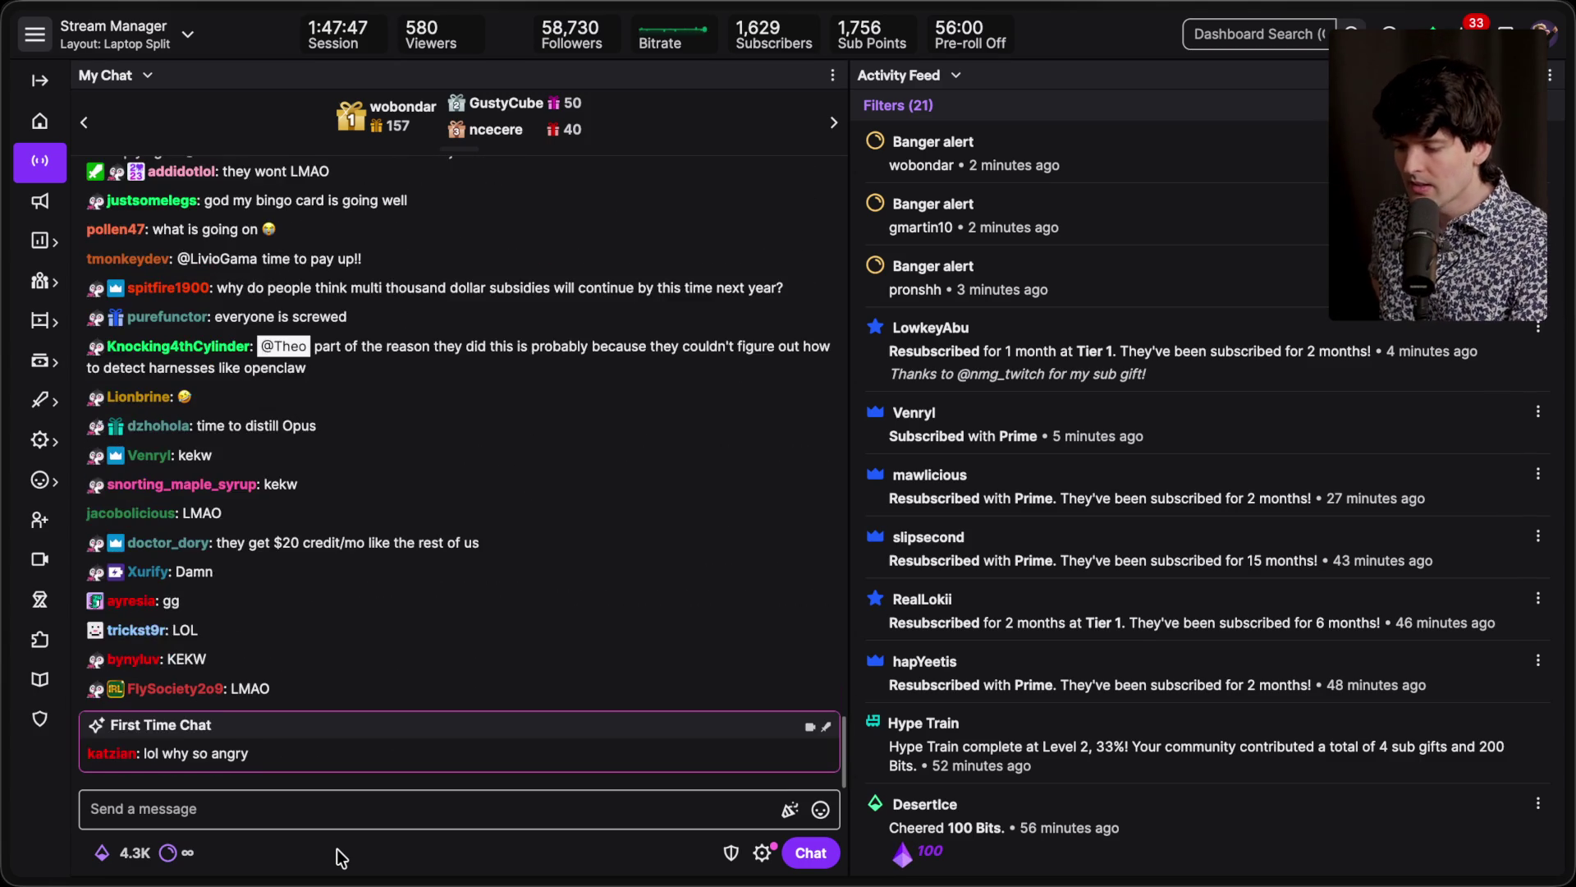
Step: Check the voice-swarm-acp repo page, then open the repo-sharing chatter's viewer card from chat
key("super+Tab")
key("super+Tab")
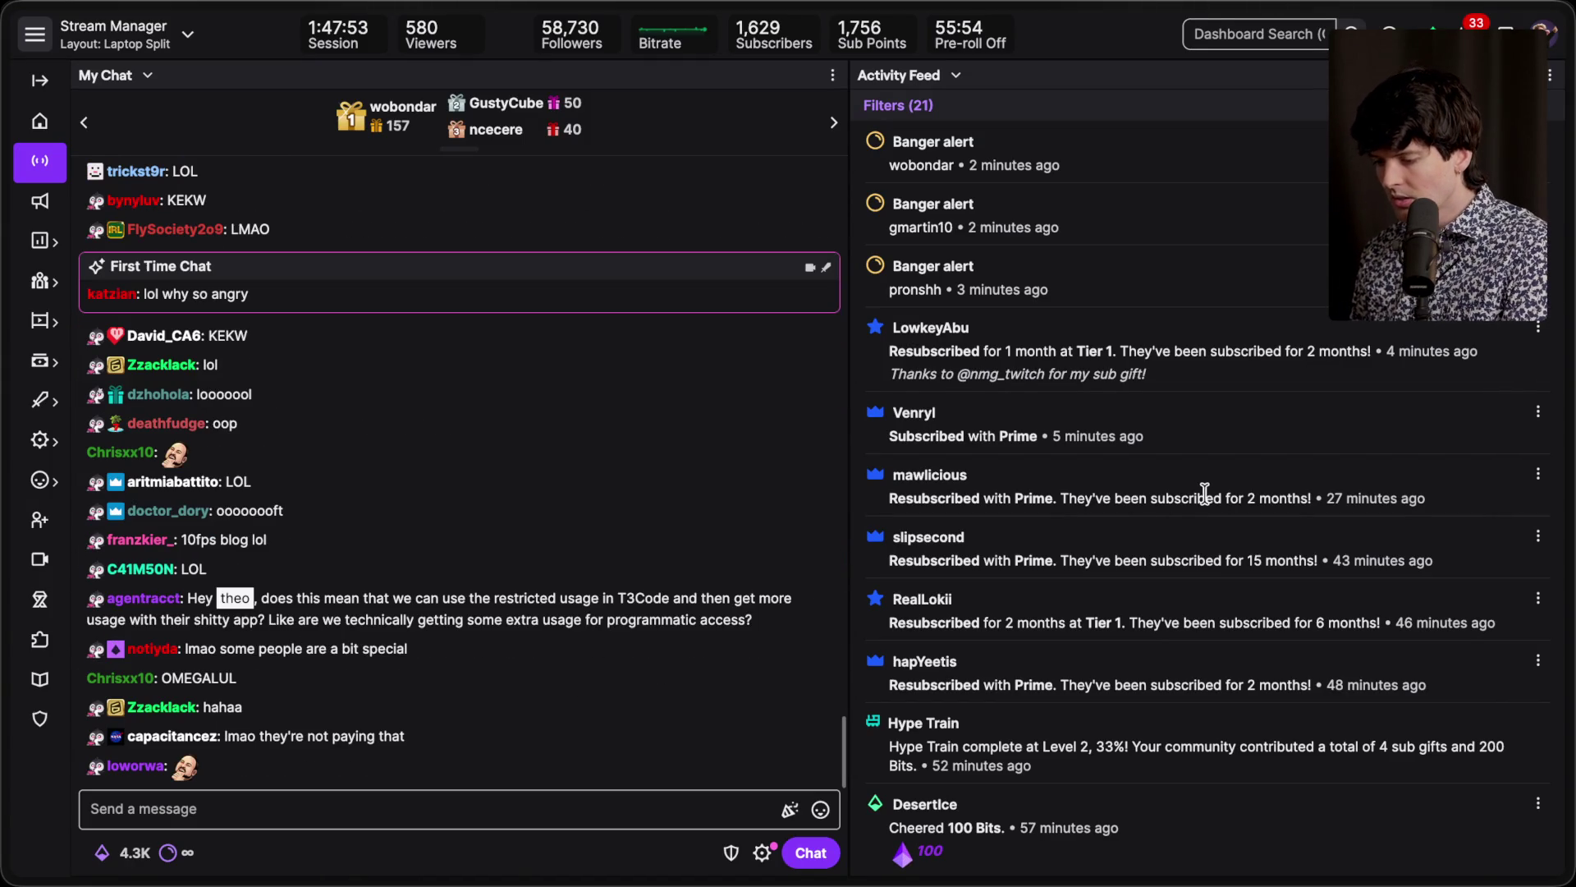
mouse_move(1572, 574)
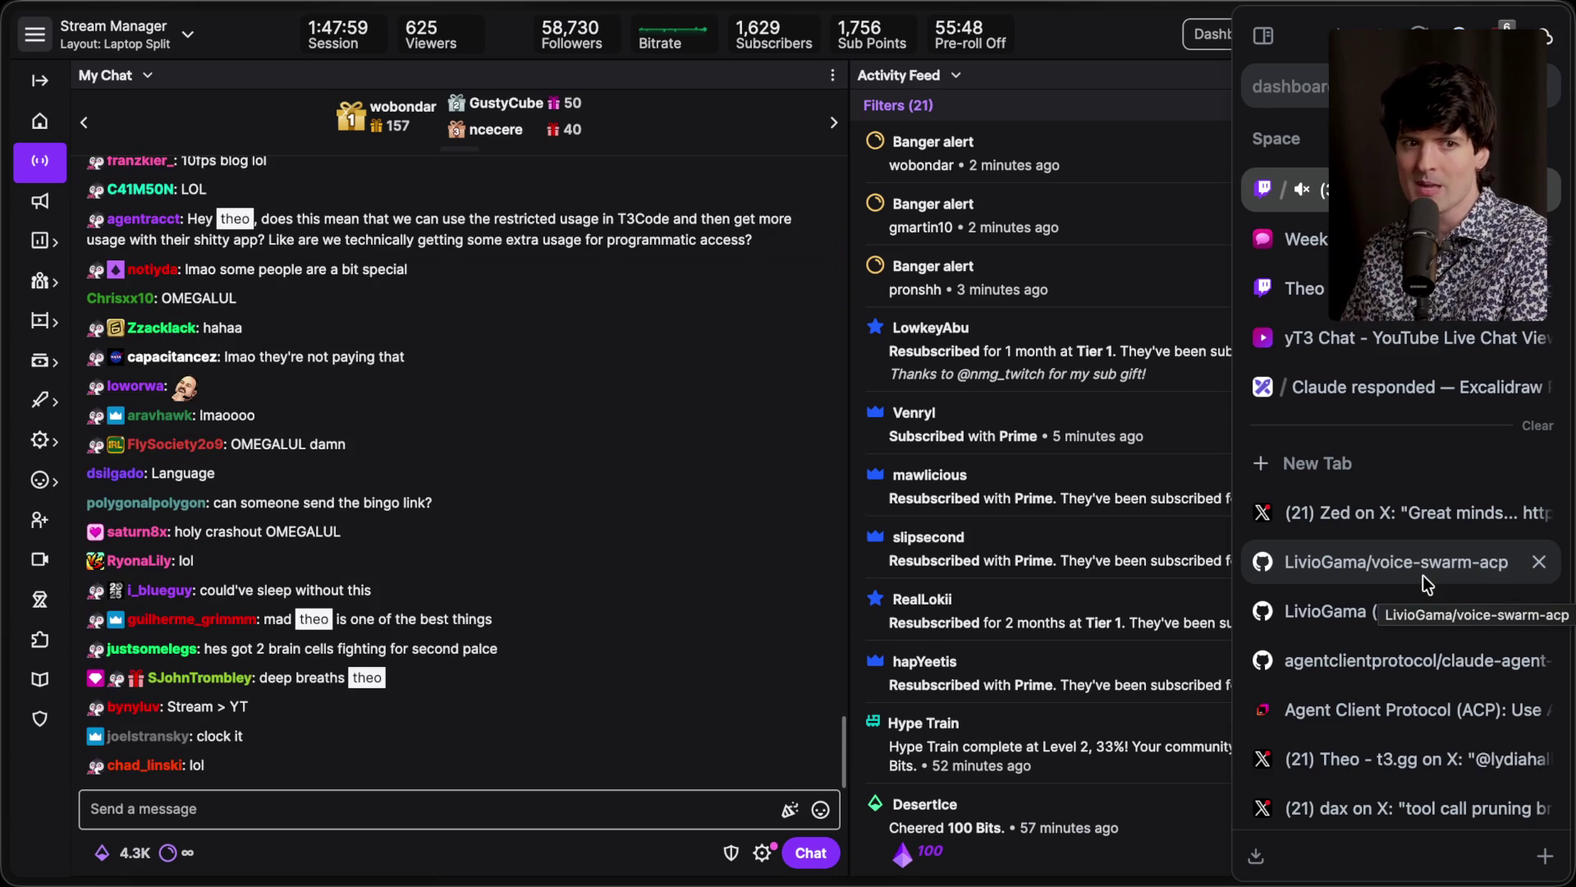
left_click(1422, 575)
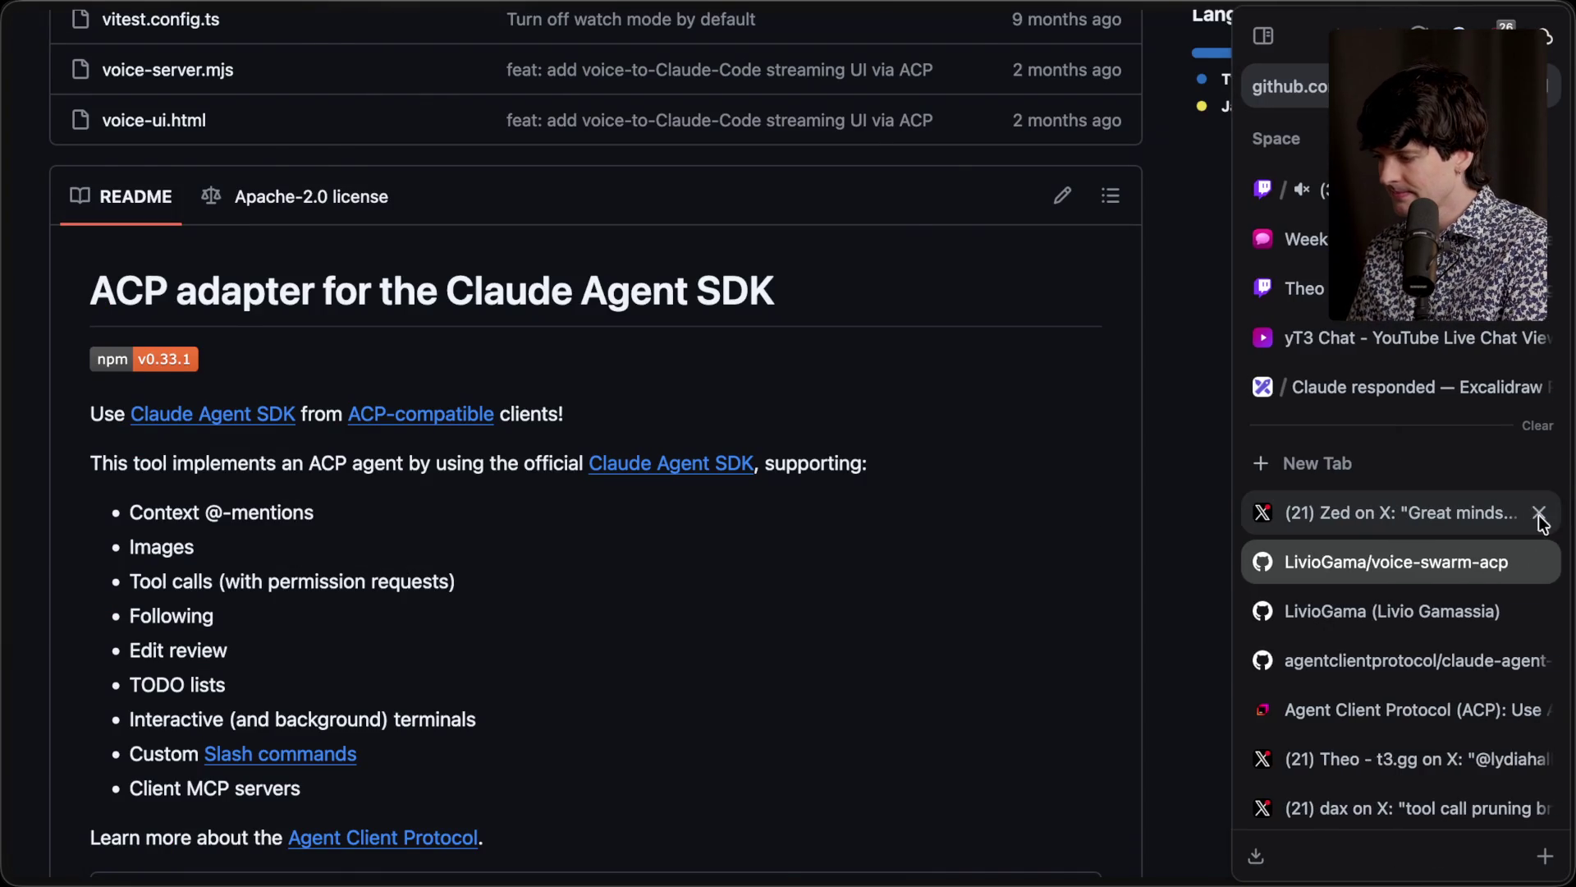
key("ctrl+Tab")
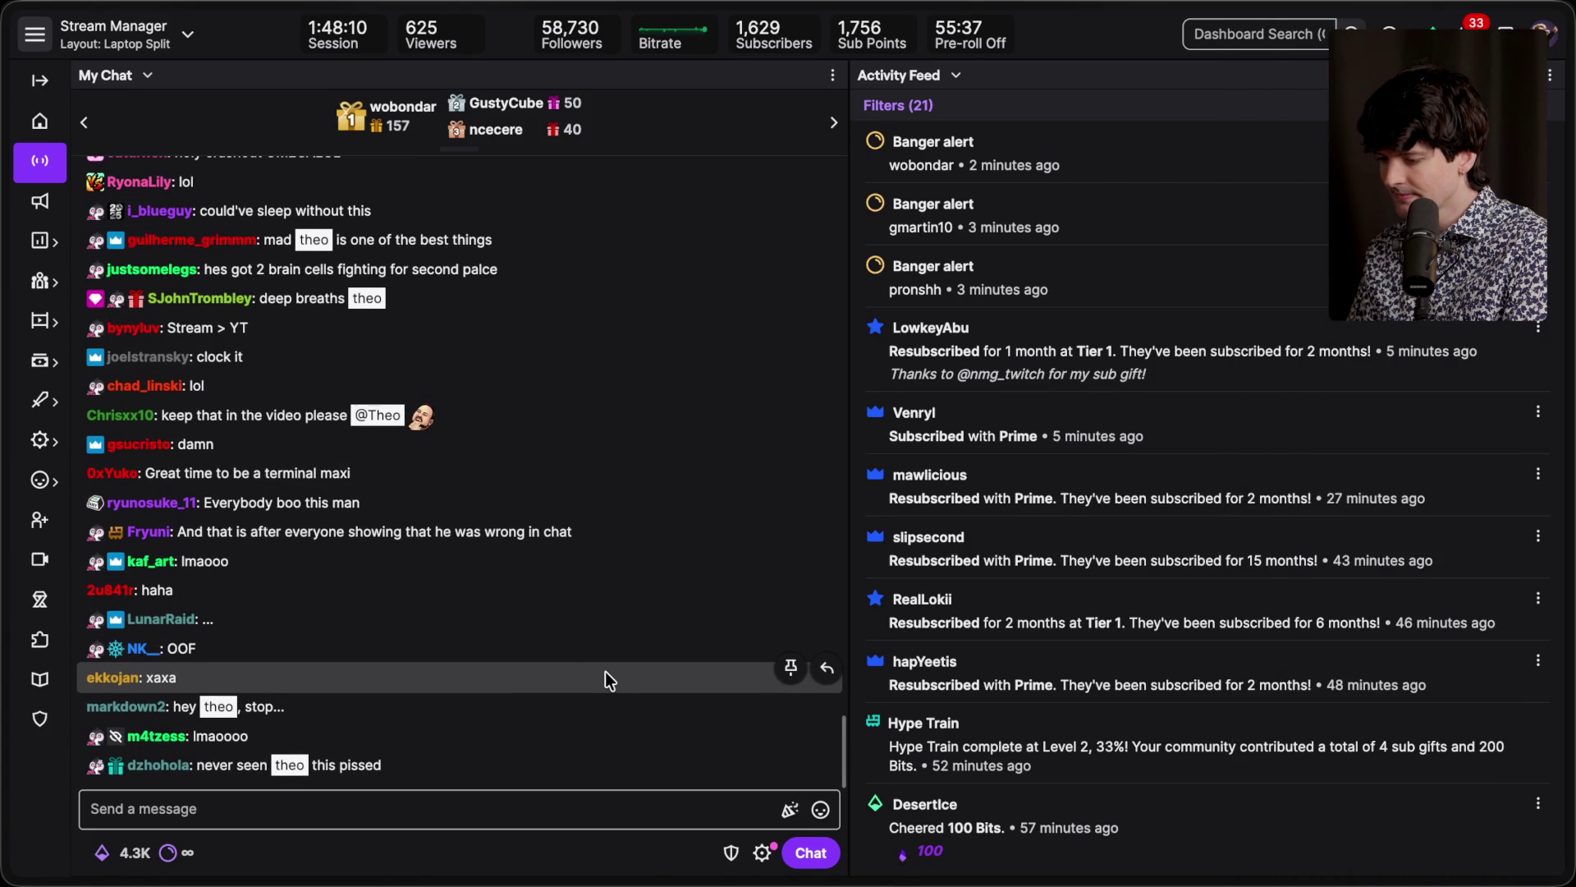
mouse_move(1570, 542)
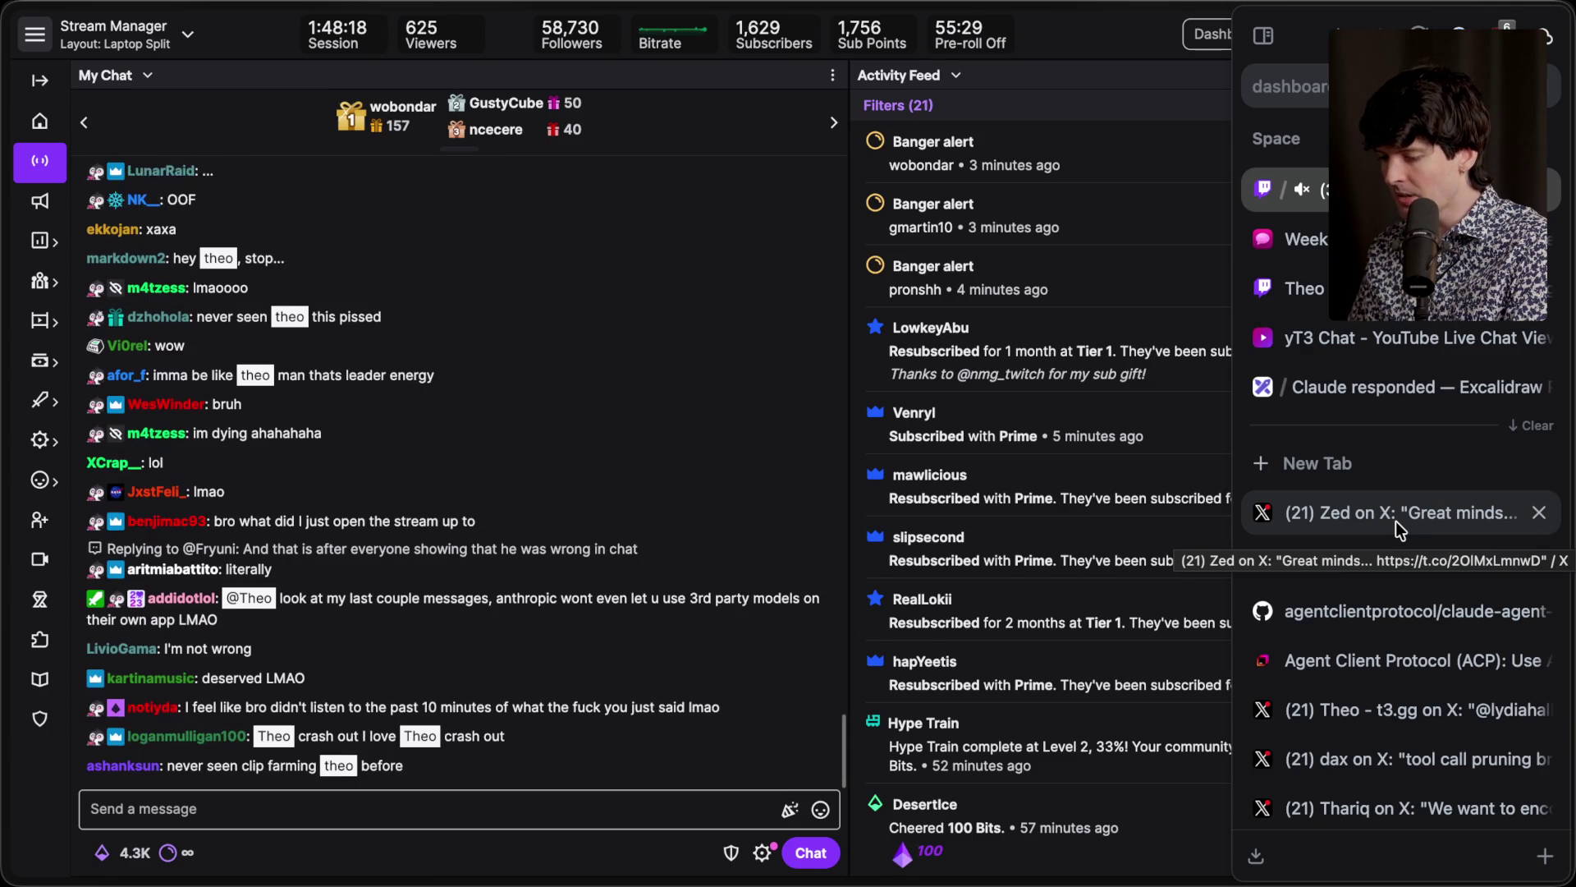
scroll(124, 645, "up", 1)
left_click(125, 645)
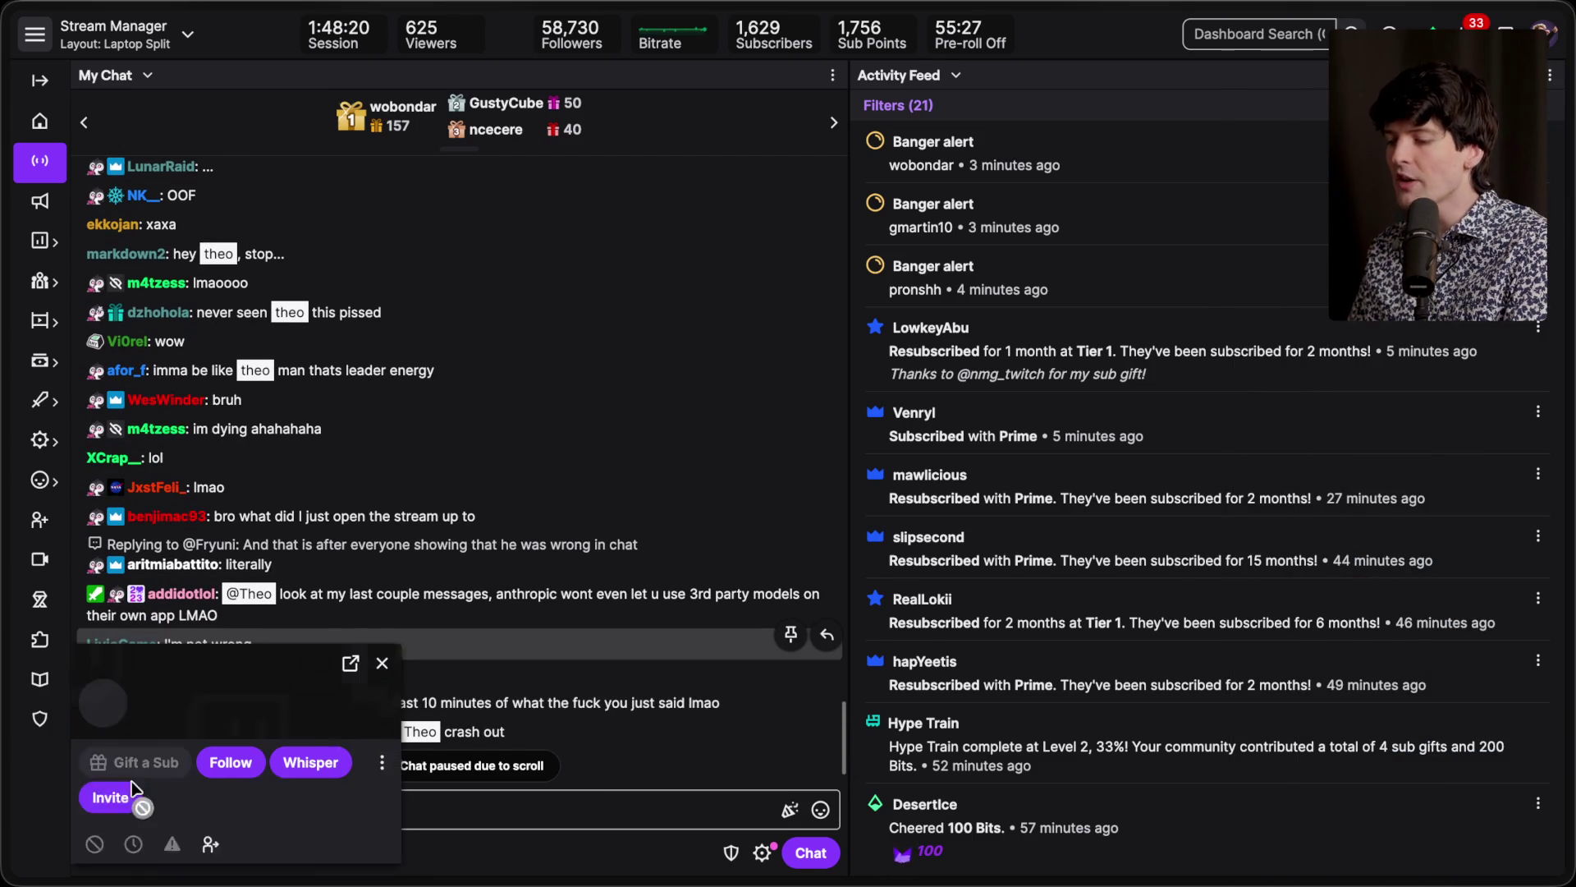
Step: Close the chatter's viewer card and send a /unban command for them in chat
left_click_drag(262, 395, 498, 205)
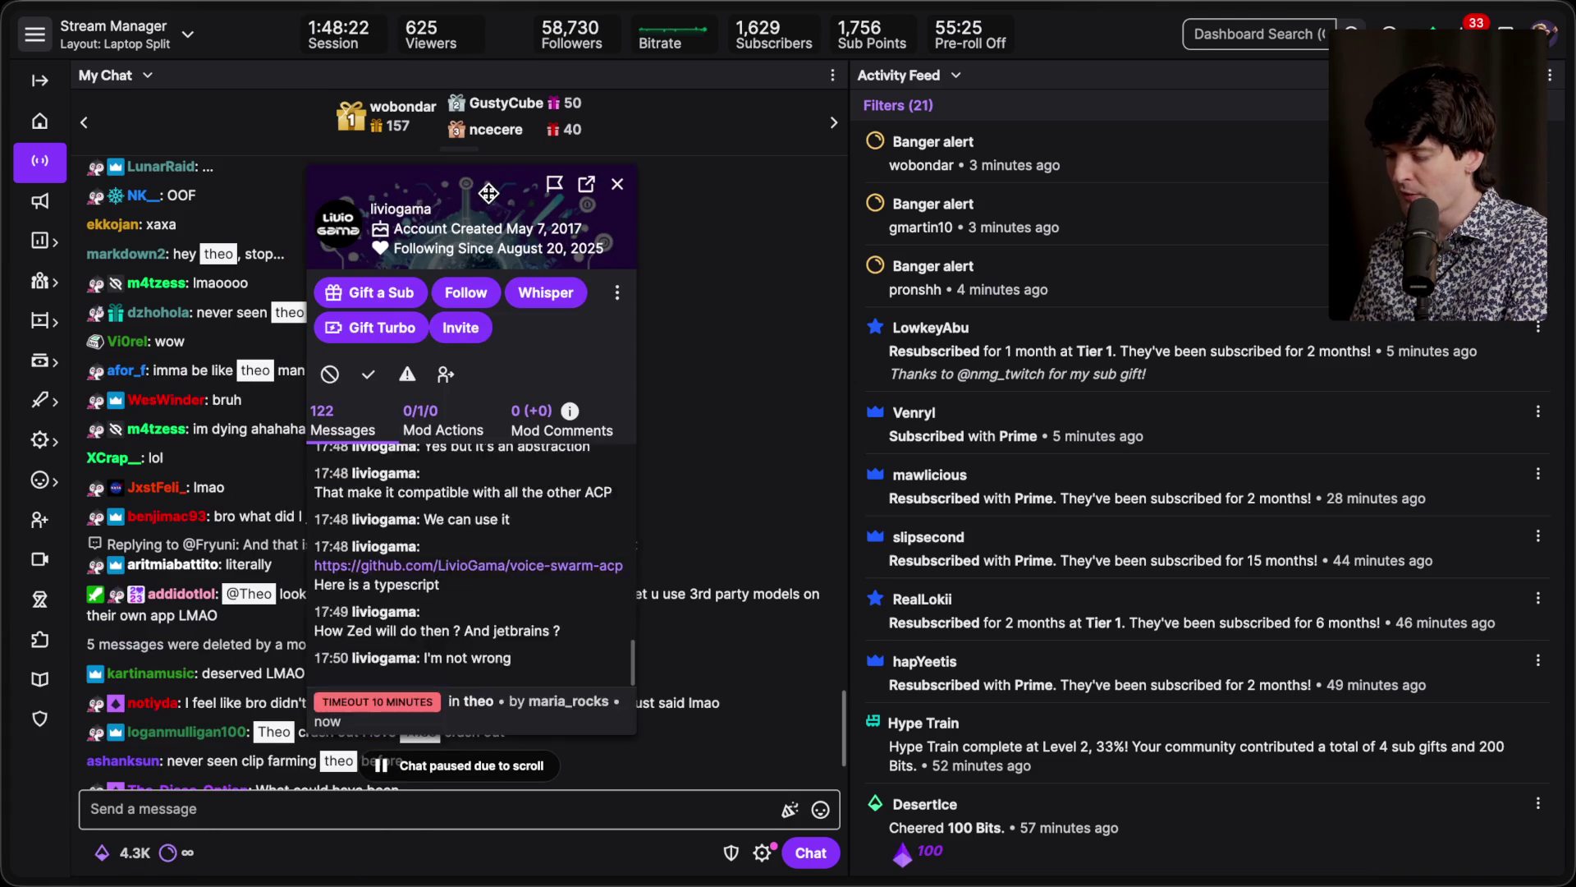
left_click(617, 183)
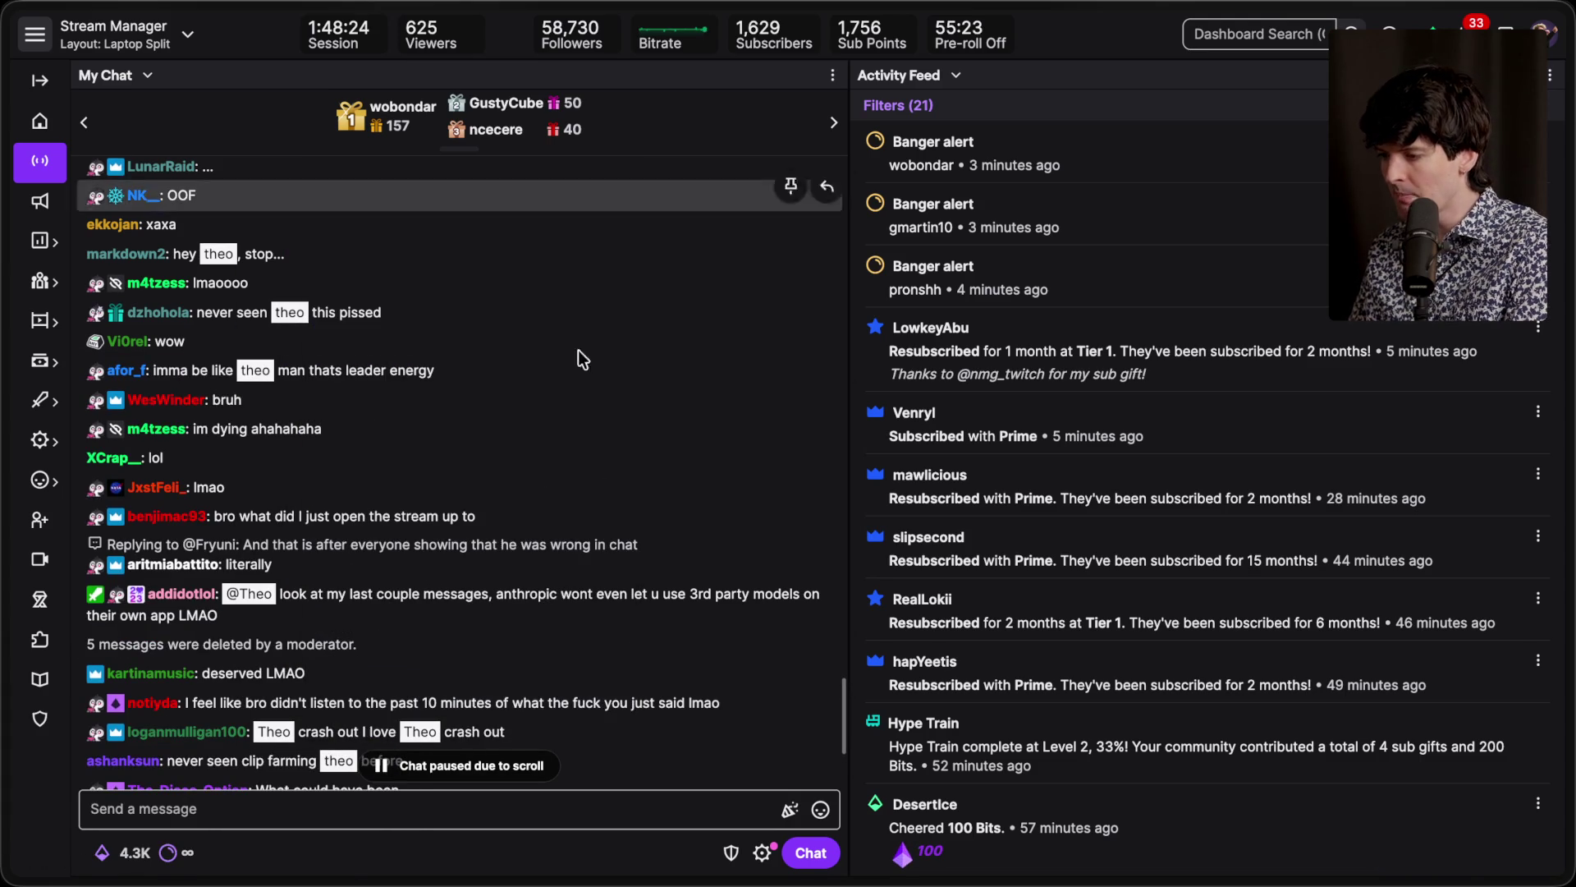
left_click(346, 807)
type("/unban liviogame")
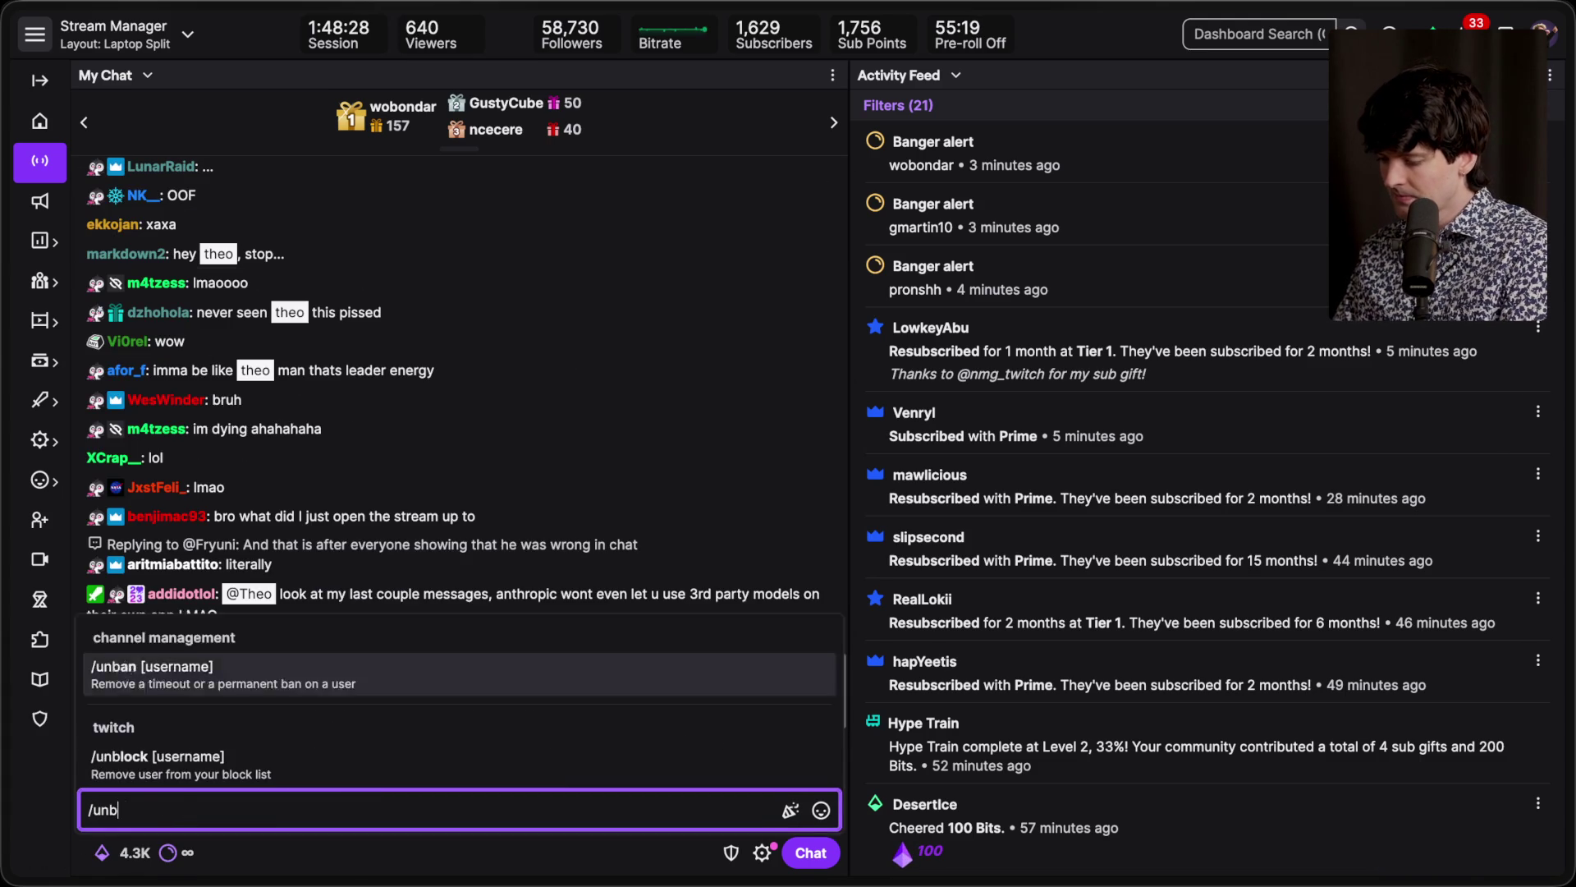
type("s")
key("Return")
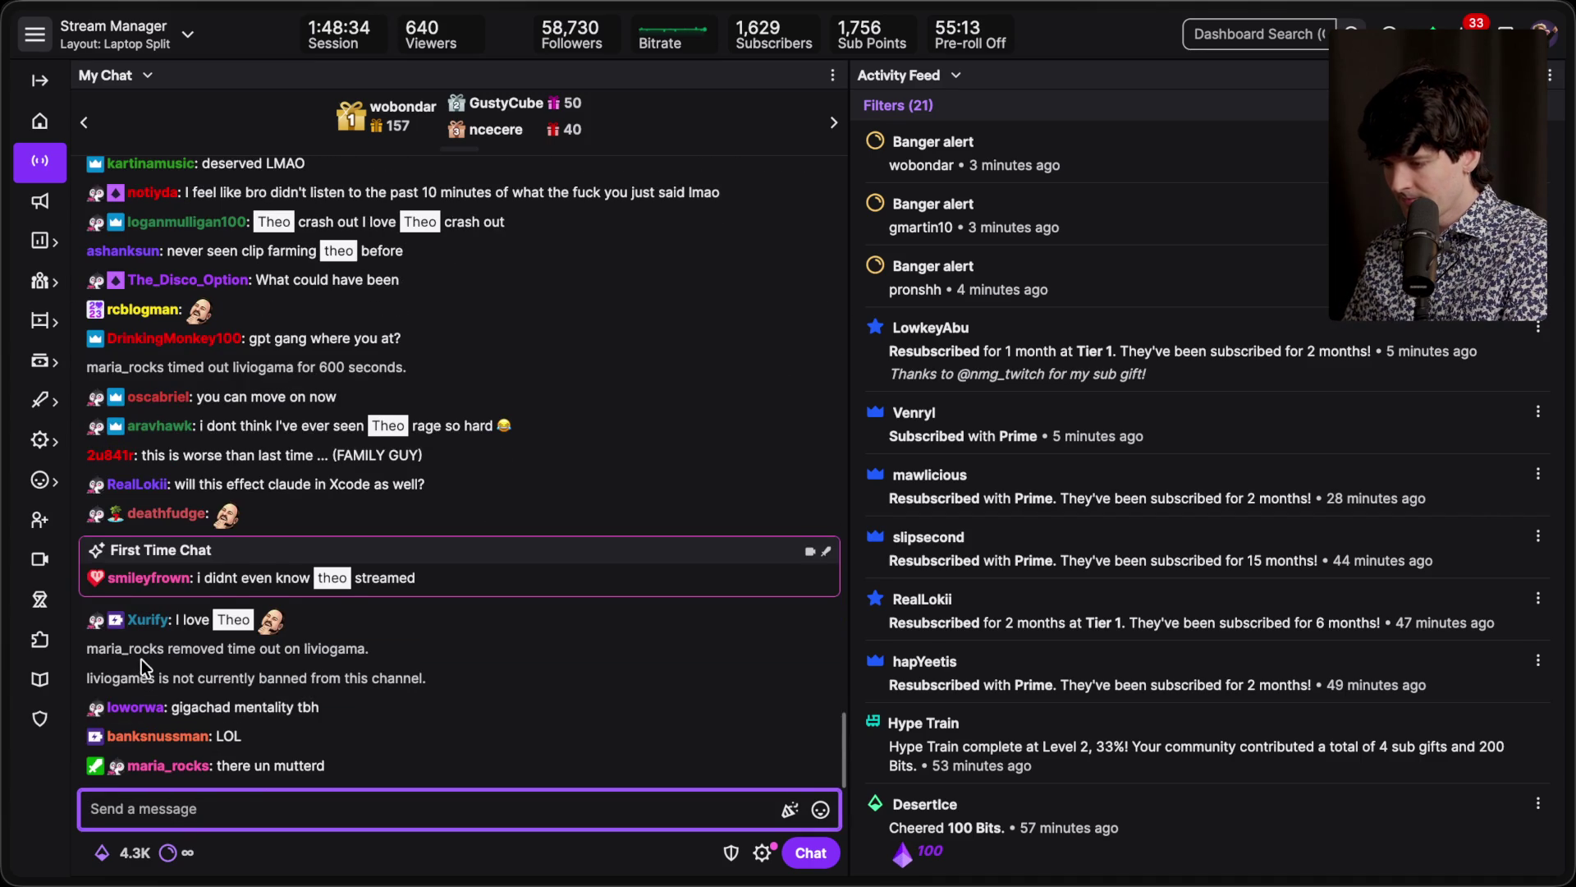
scroll(141, 667, "up", 1)
scroll(141, 667, "down", 3)
scroll(141, 664, "down", 2)
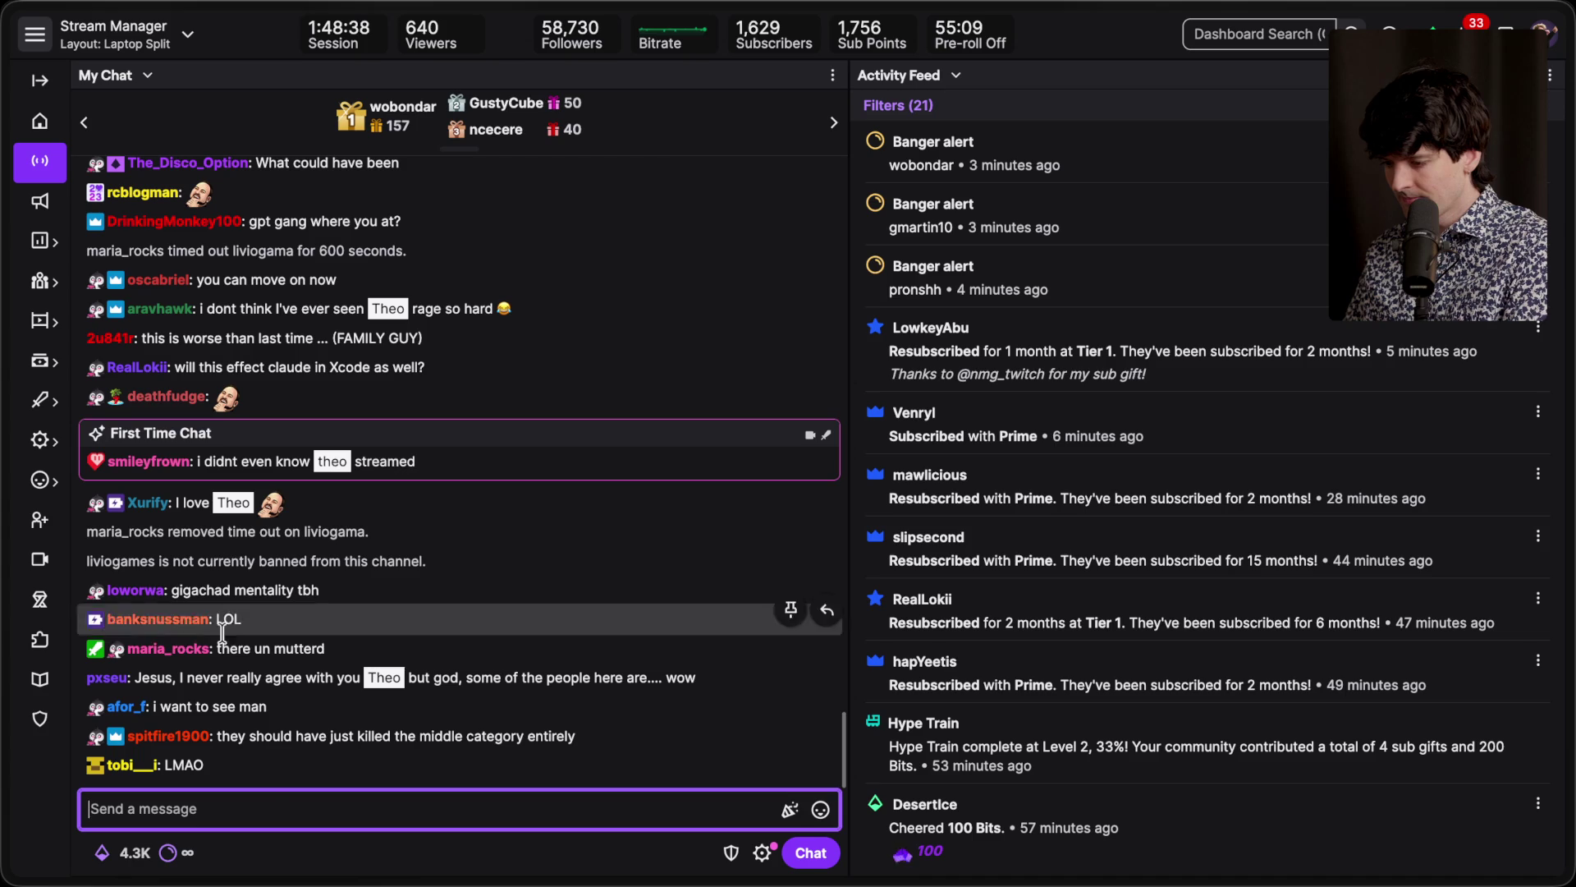
Step: Look up the chatter with a /user command, then close the wrong user's card
left_click(256, 811)
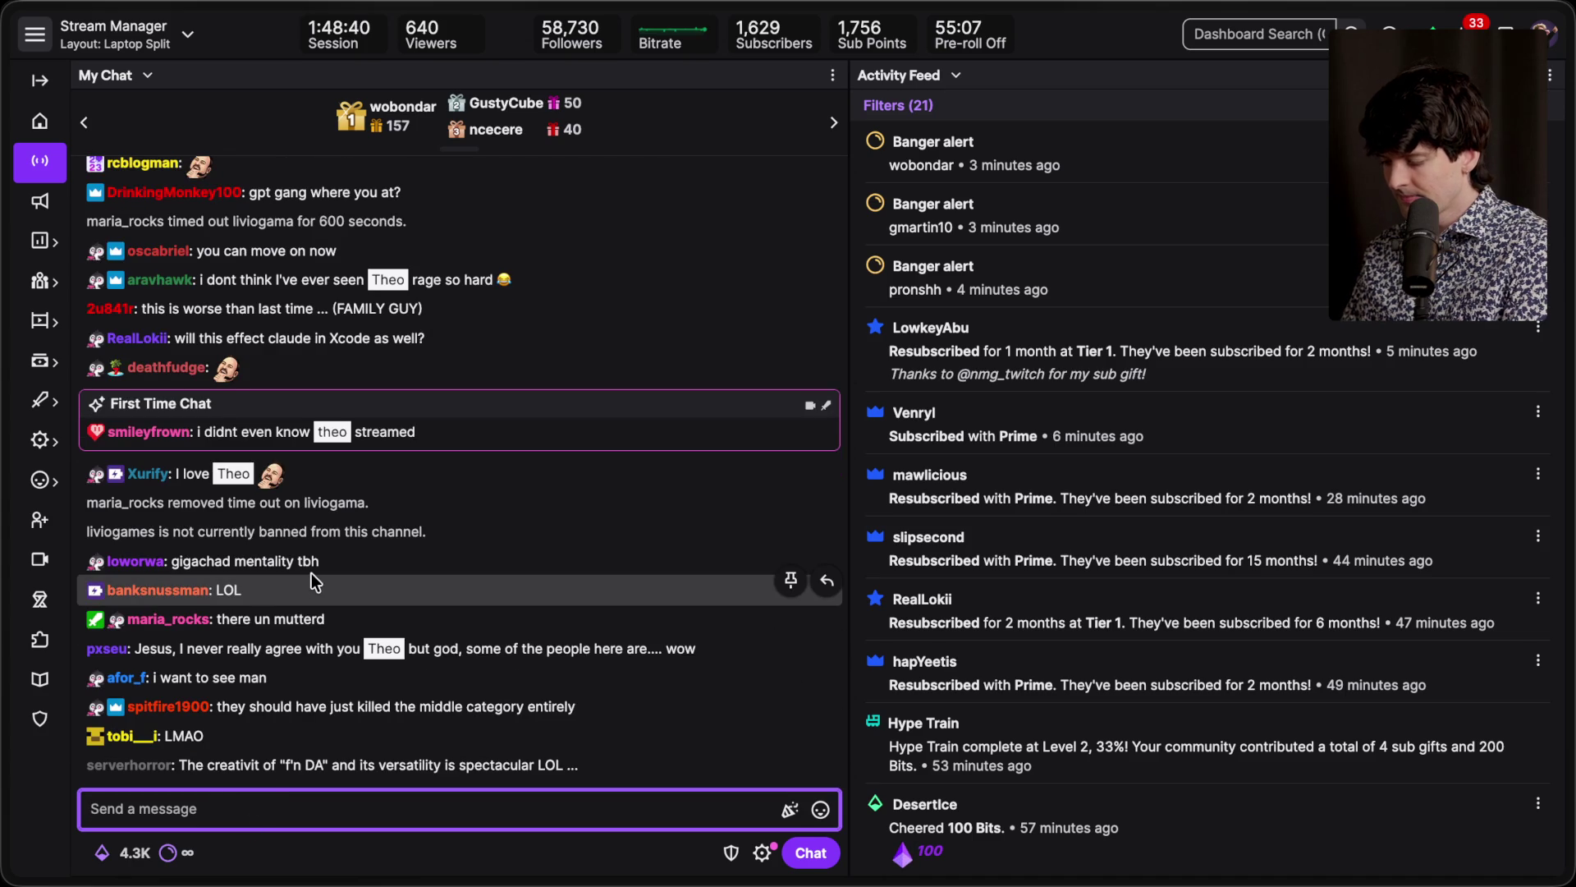
type("/user liviog")
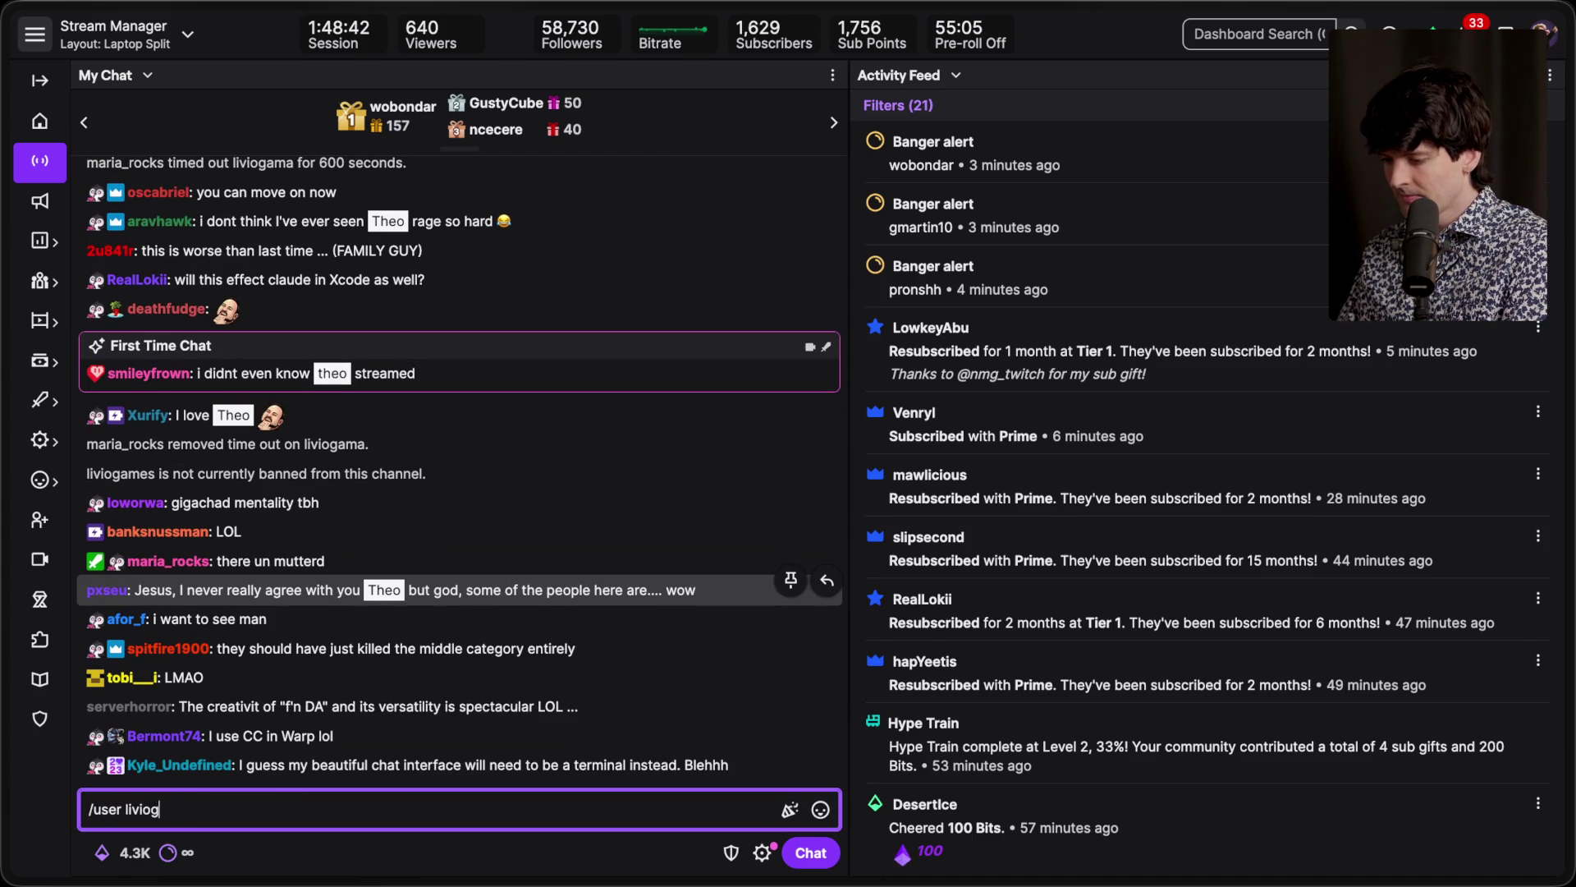
type("ame")
key("Return")
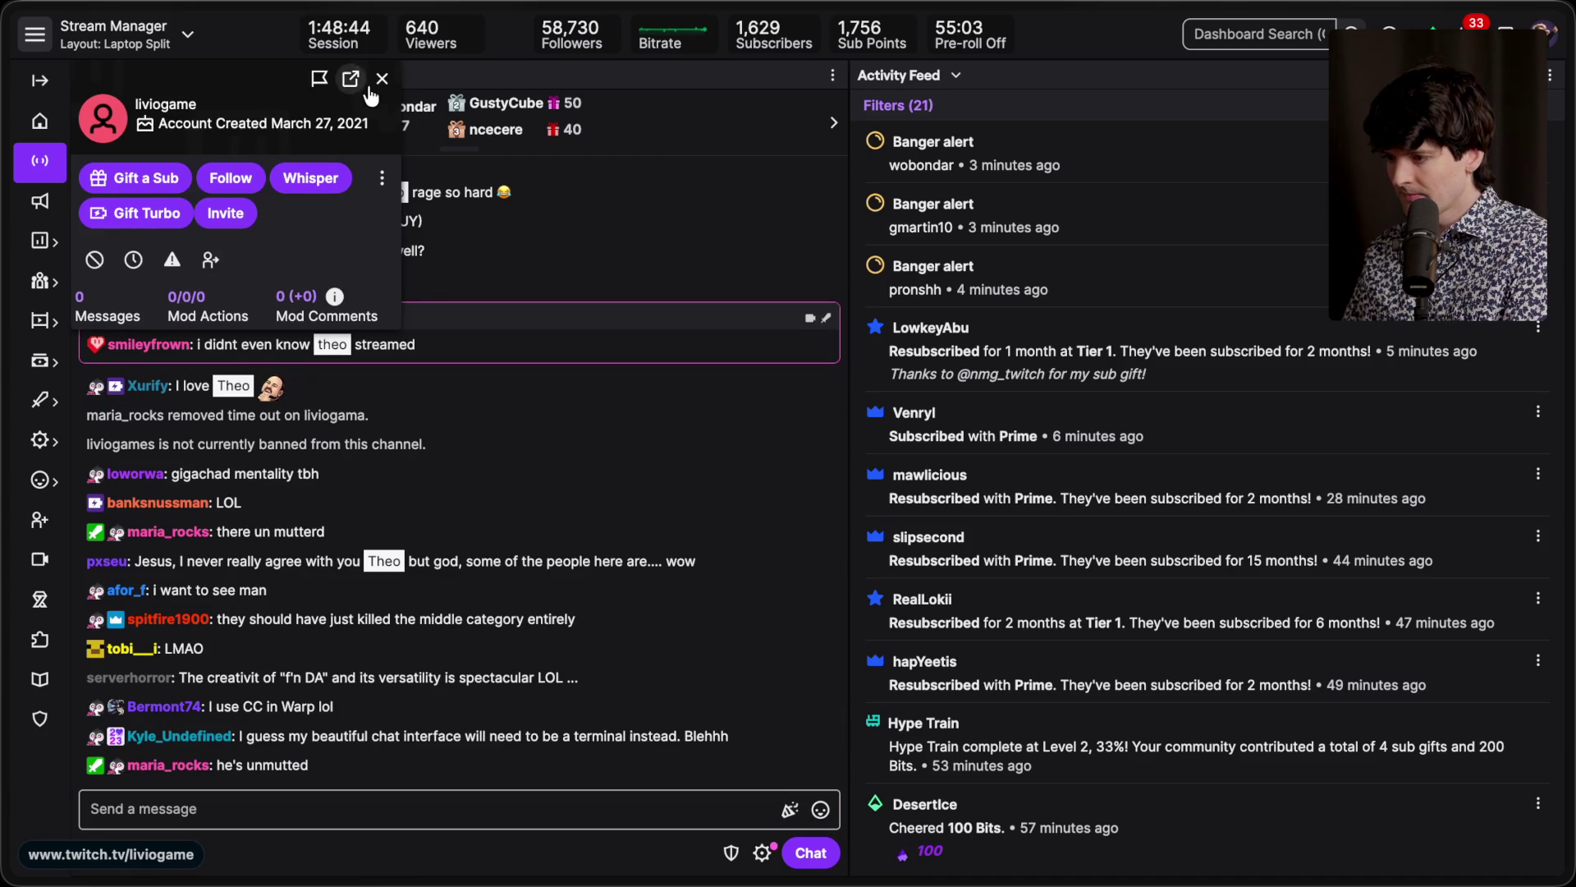
left_click(382, 78)
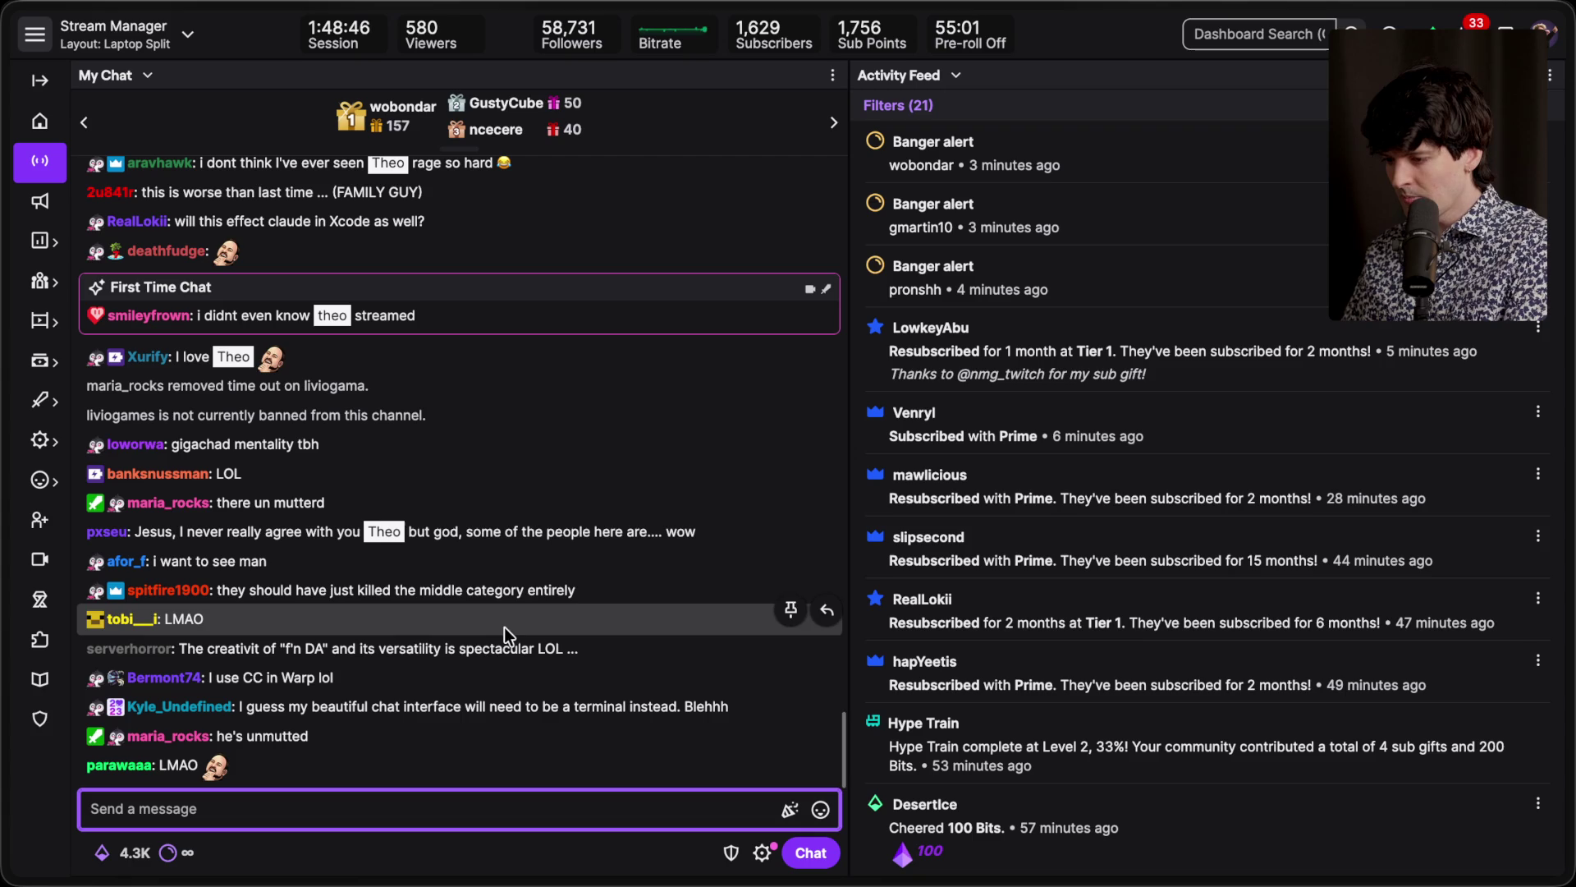
mouse_move(1568, 583)
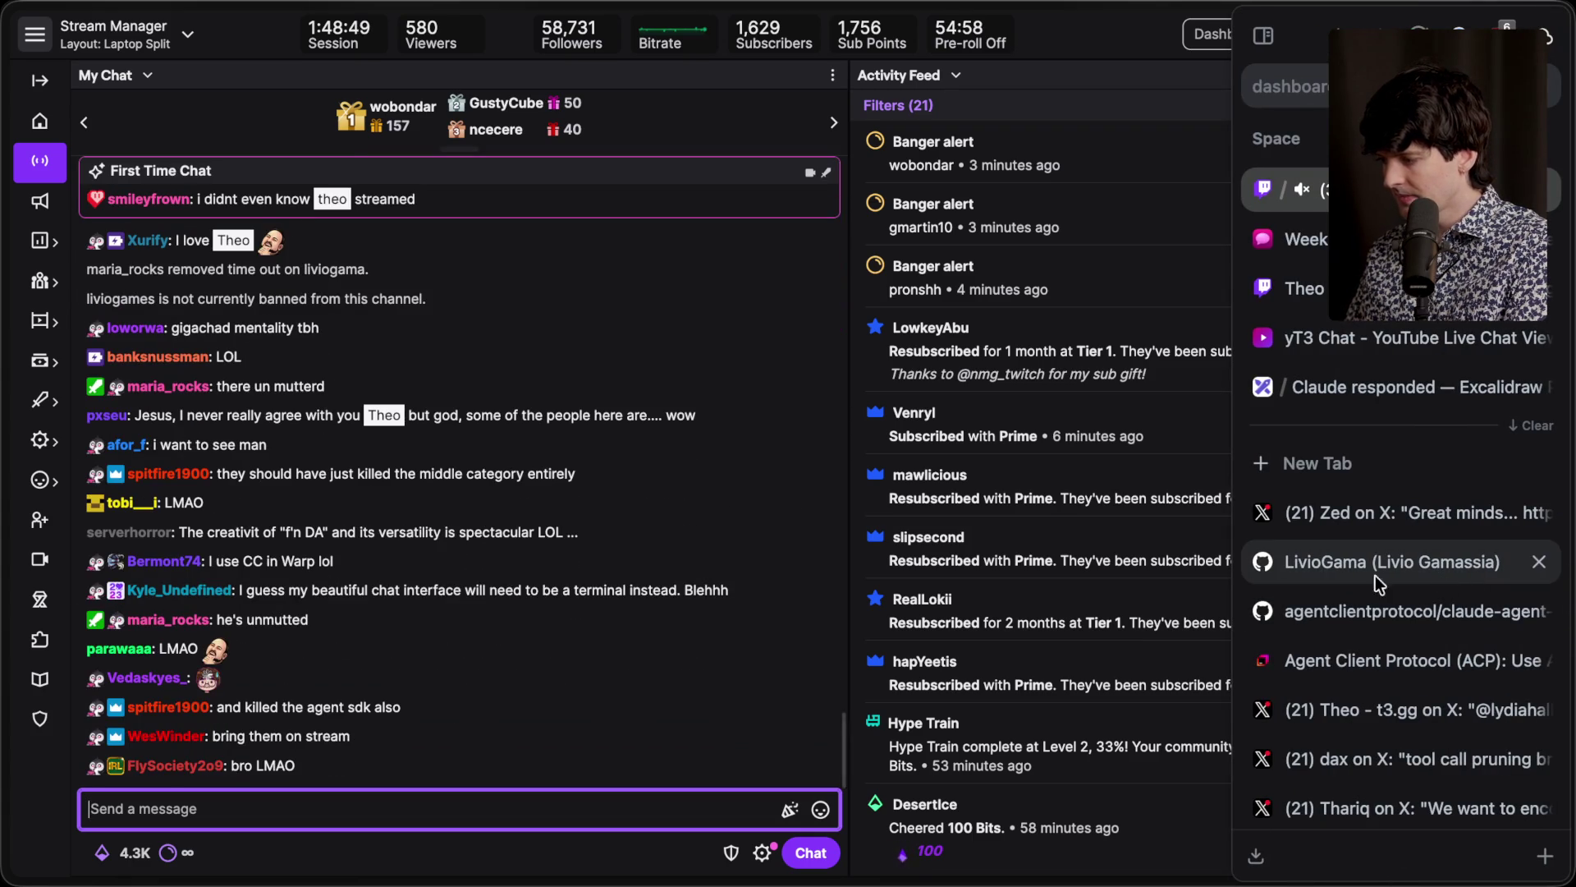
Step: Send /unban and /user commands for the correctly spelled chatter name to open their card
type("/unban liviogama")
key("Return")
type("/user liviogama")
key("Return")
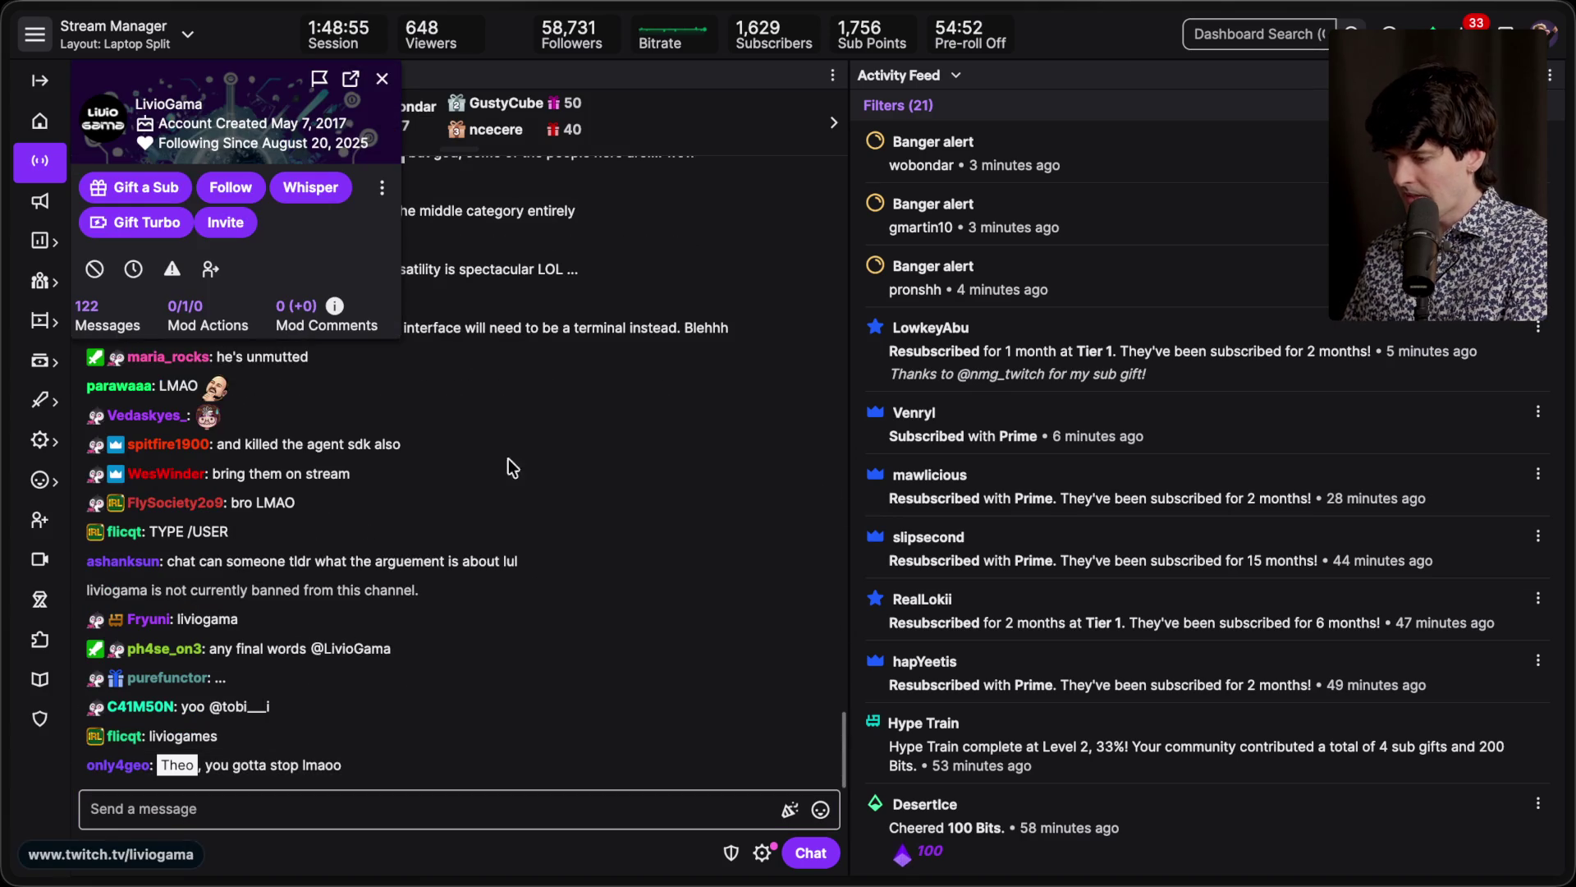
Step: Review the chatter's deleted messages and timeout history, jump to the newest, then close the card
left_click(103, 316)
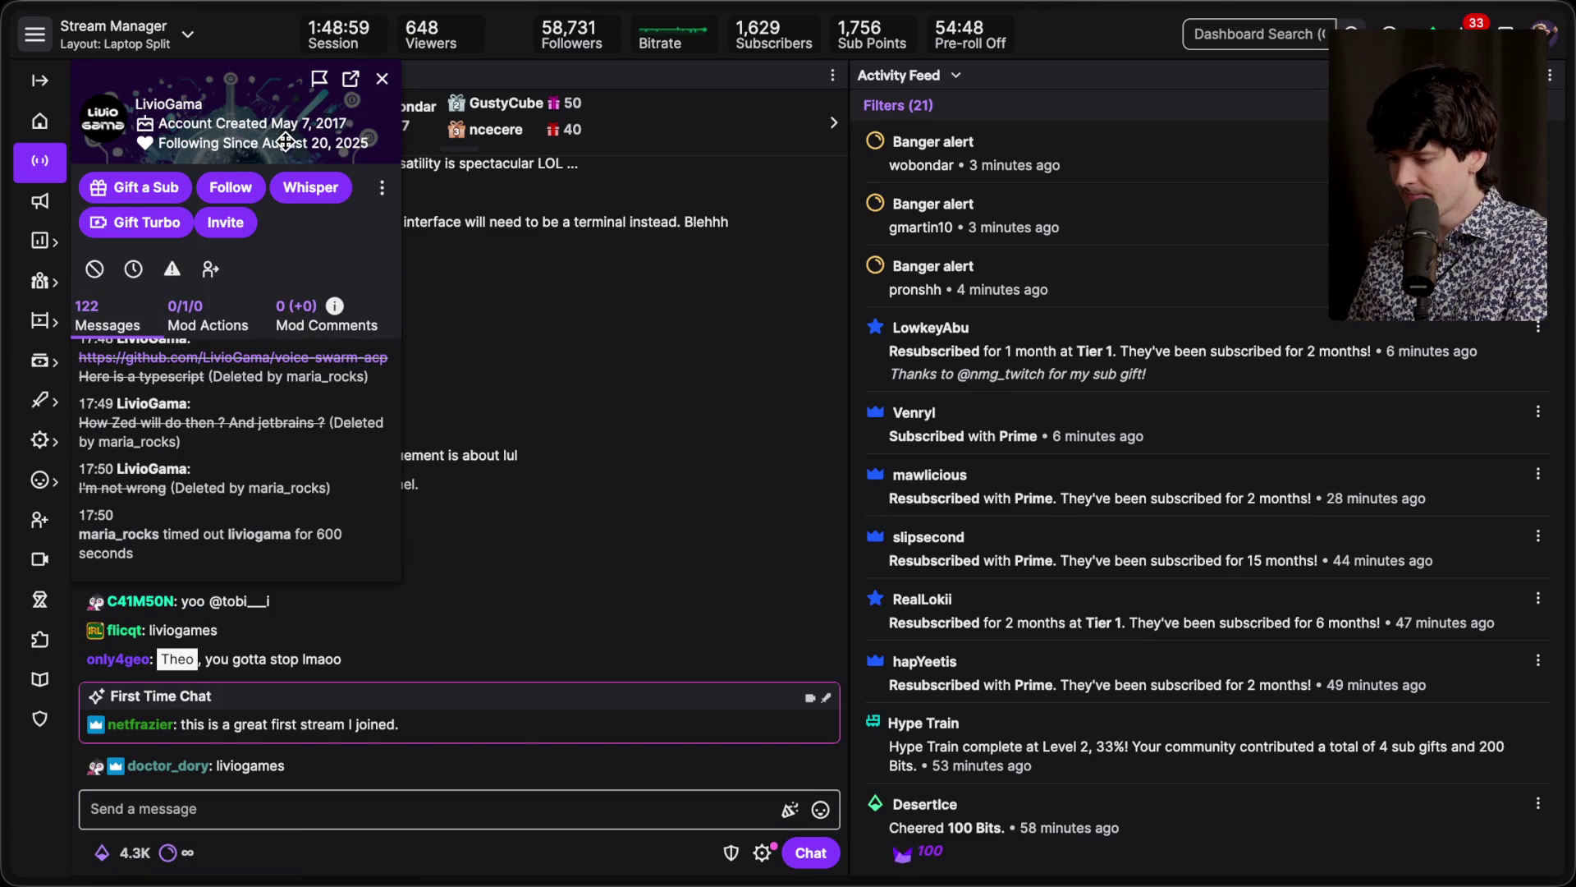
left_click_drag(246, 86, 498, 134)
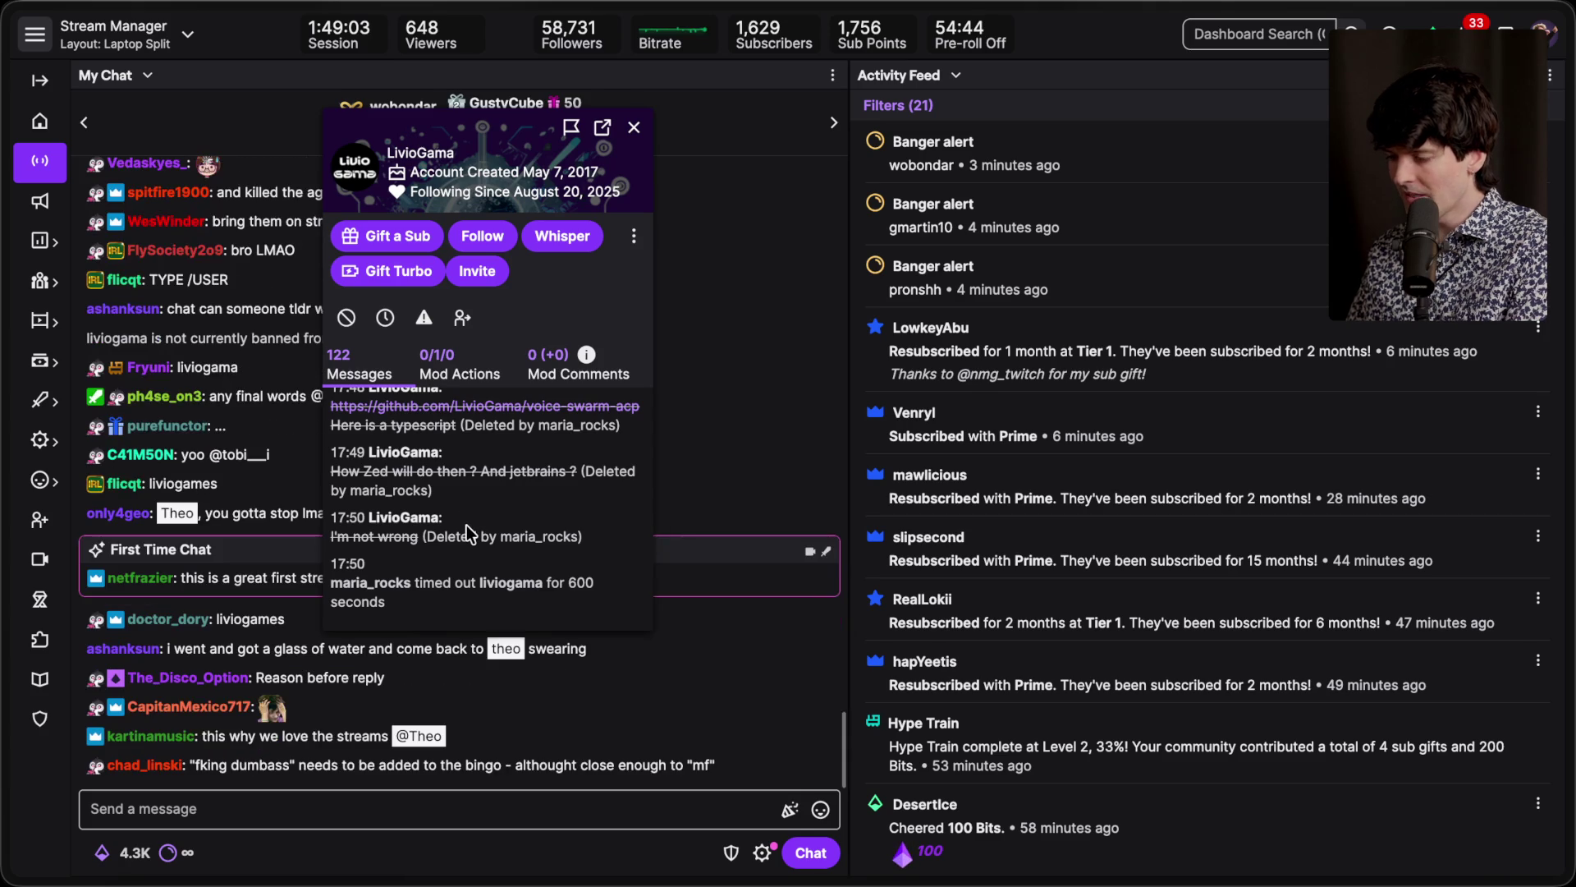
scroll(467, 525, "up", 6)
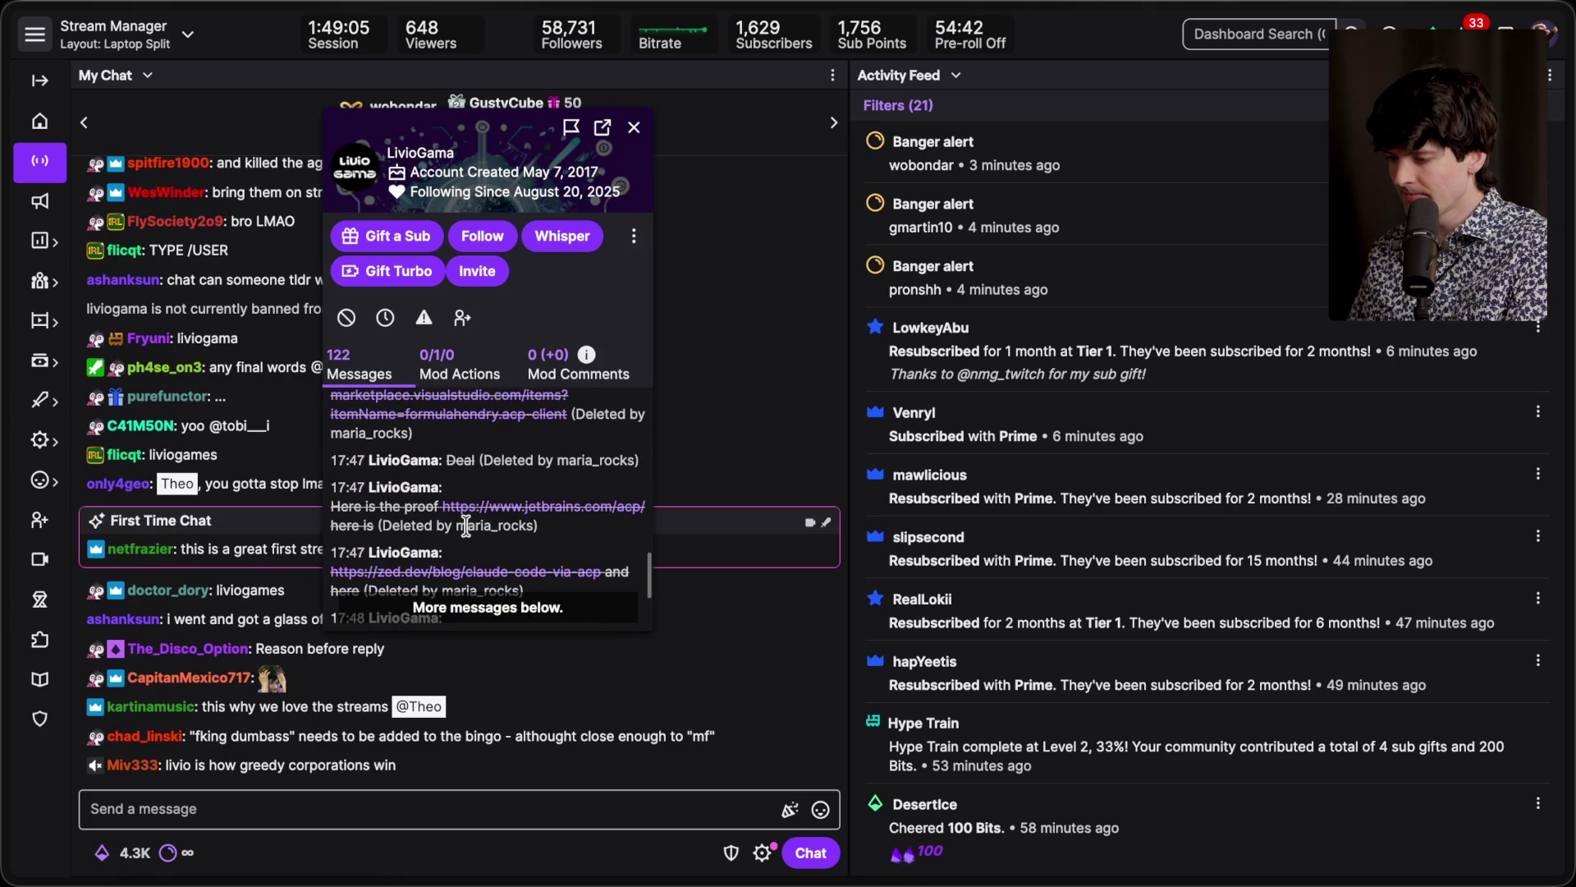
scroll(466, 524, "up", 5)
scroll(466, 524, "up", 4)
scroll(466, 524, "up", 4)
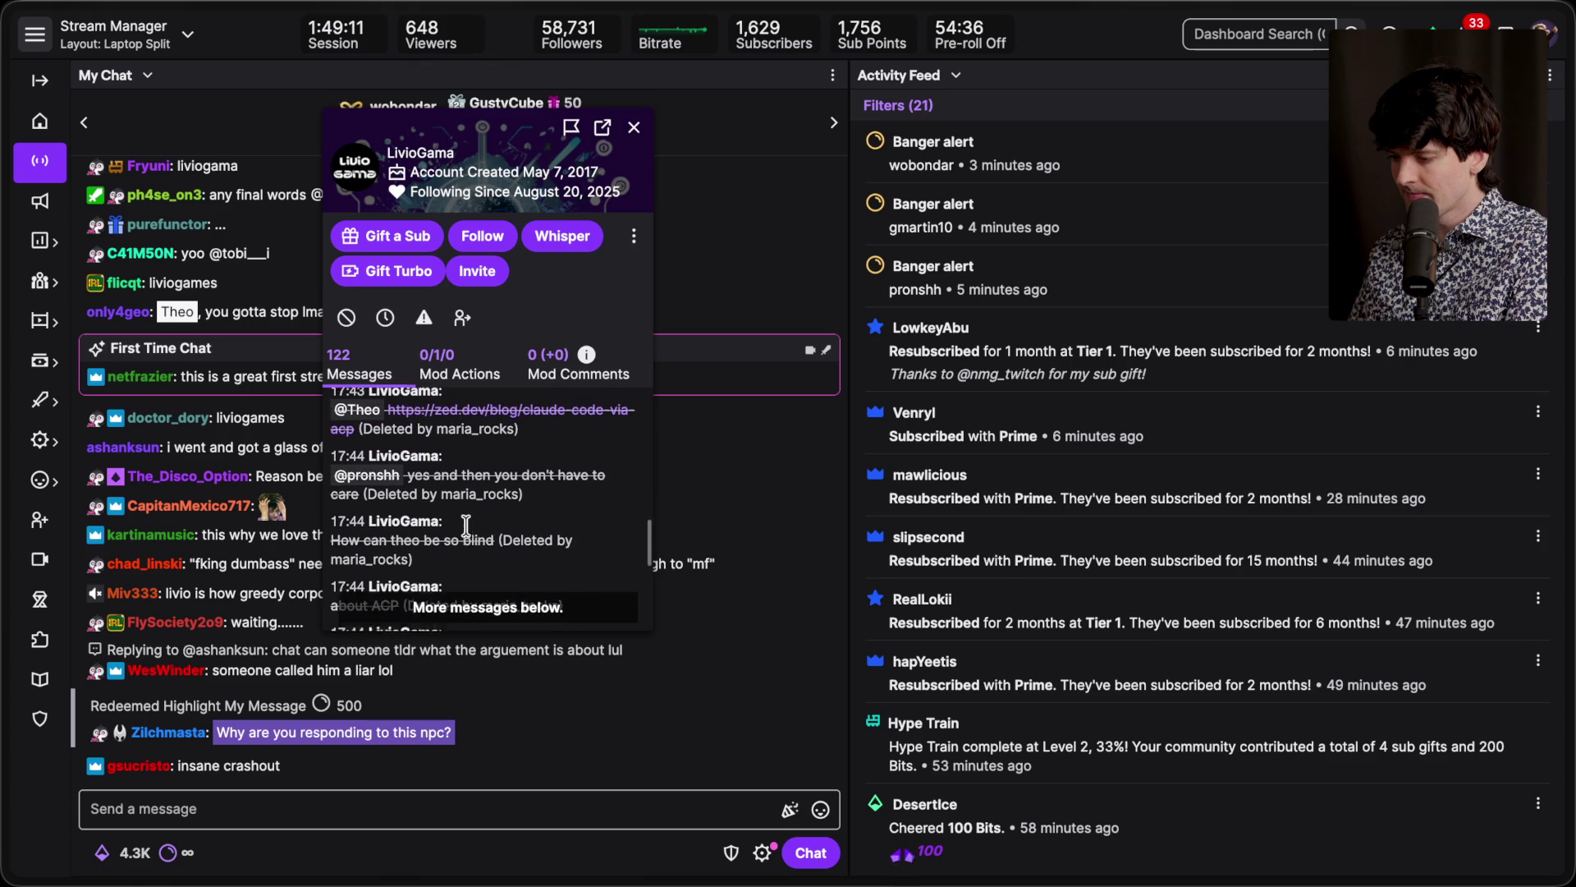
scroll(467, 524, "up", 1)
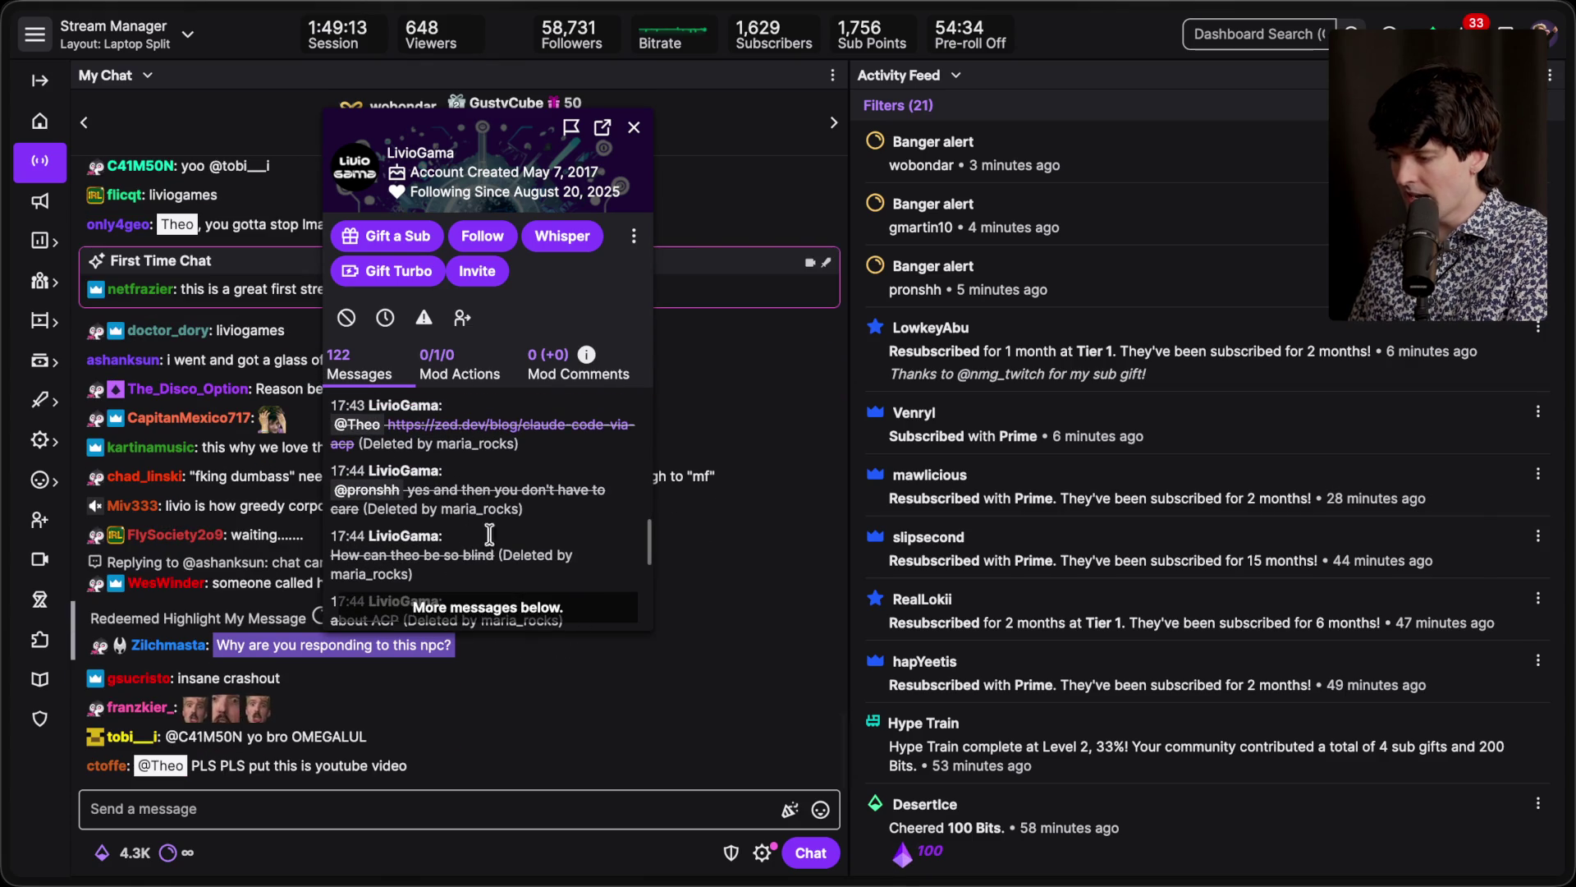
scroll(484, 542, "up", 3)
scroll(491, 530, "up", 3)
scroll(491, 530, "up", 3)
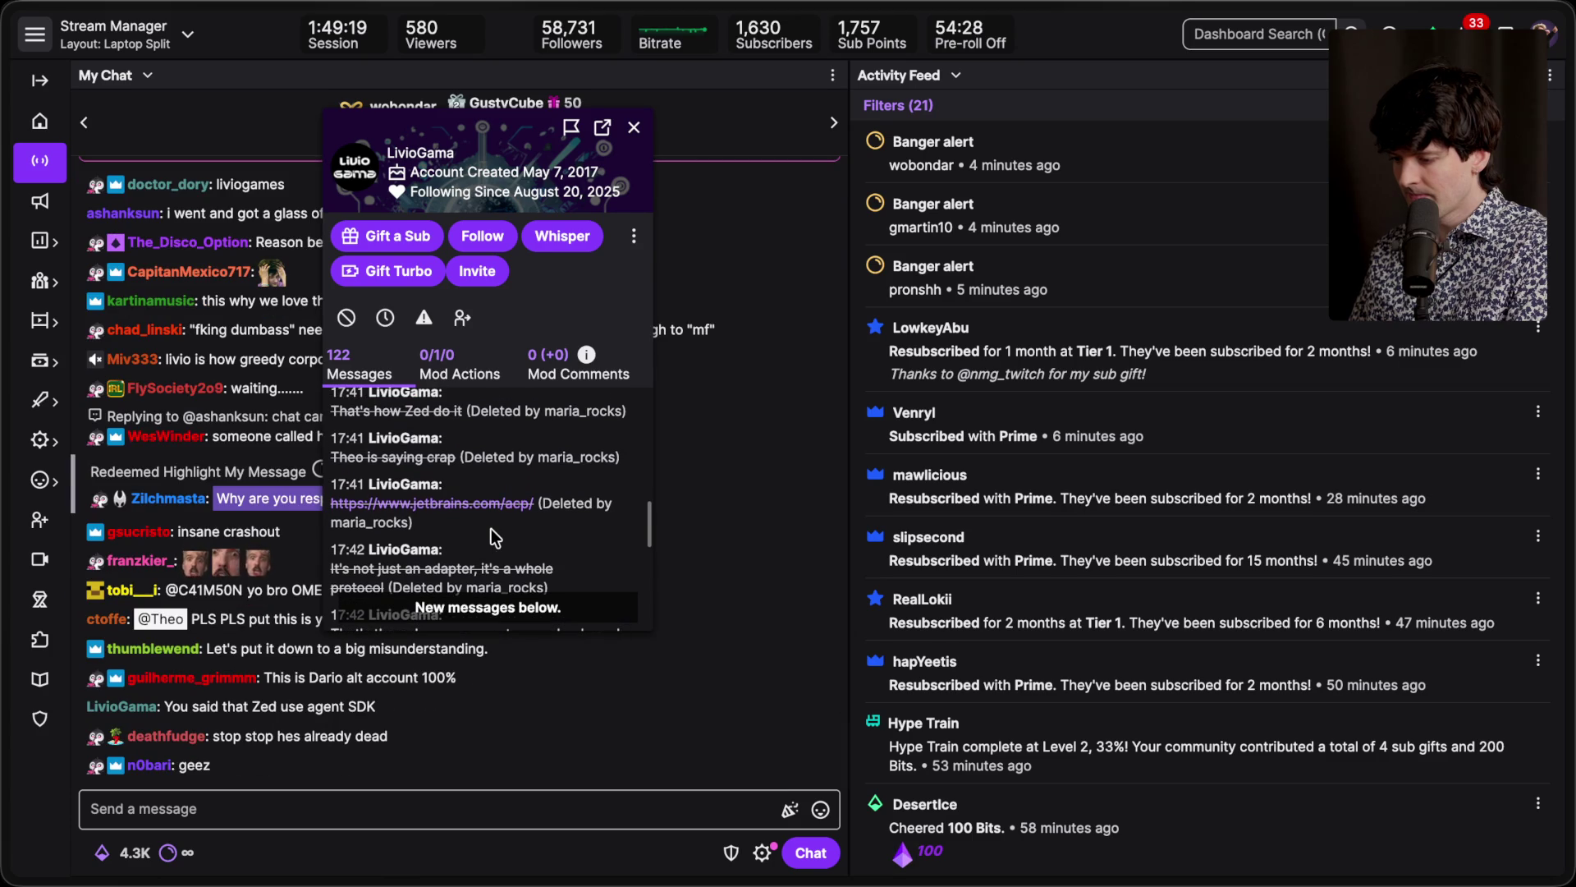
left_click(488, 607)
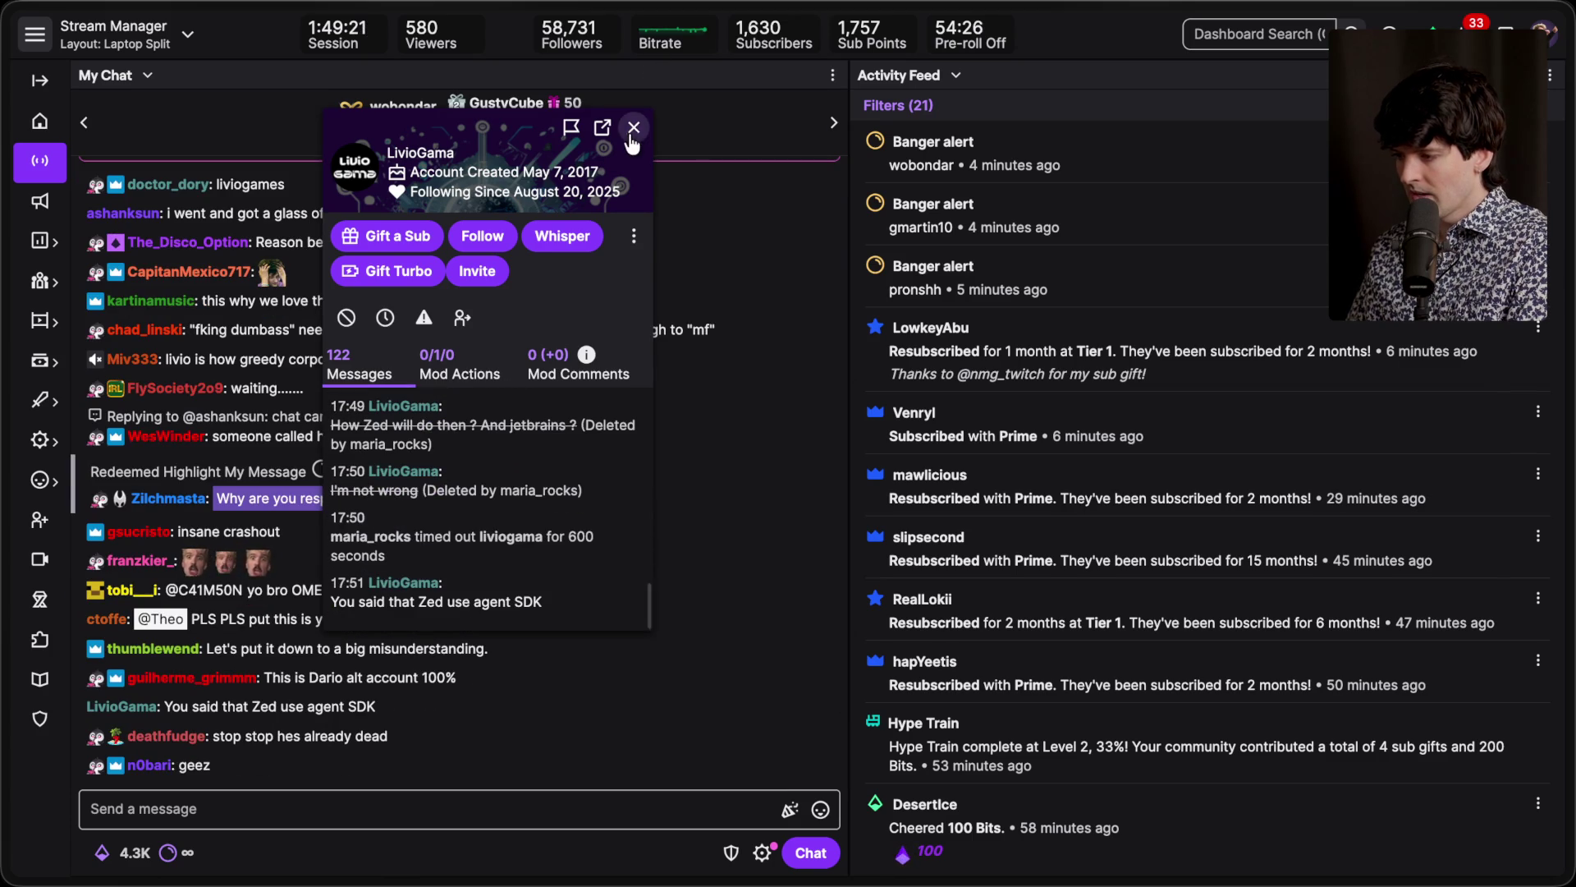
left_click(633, 130)
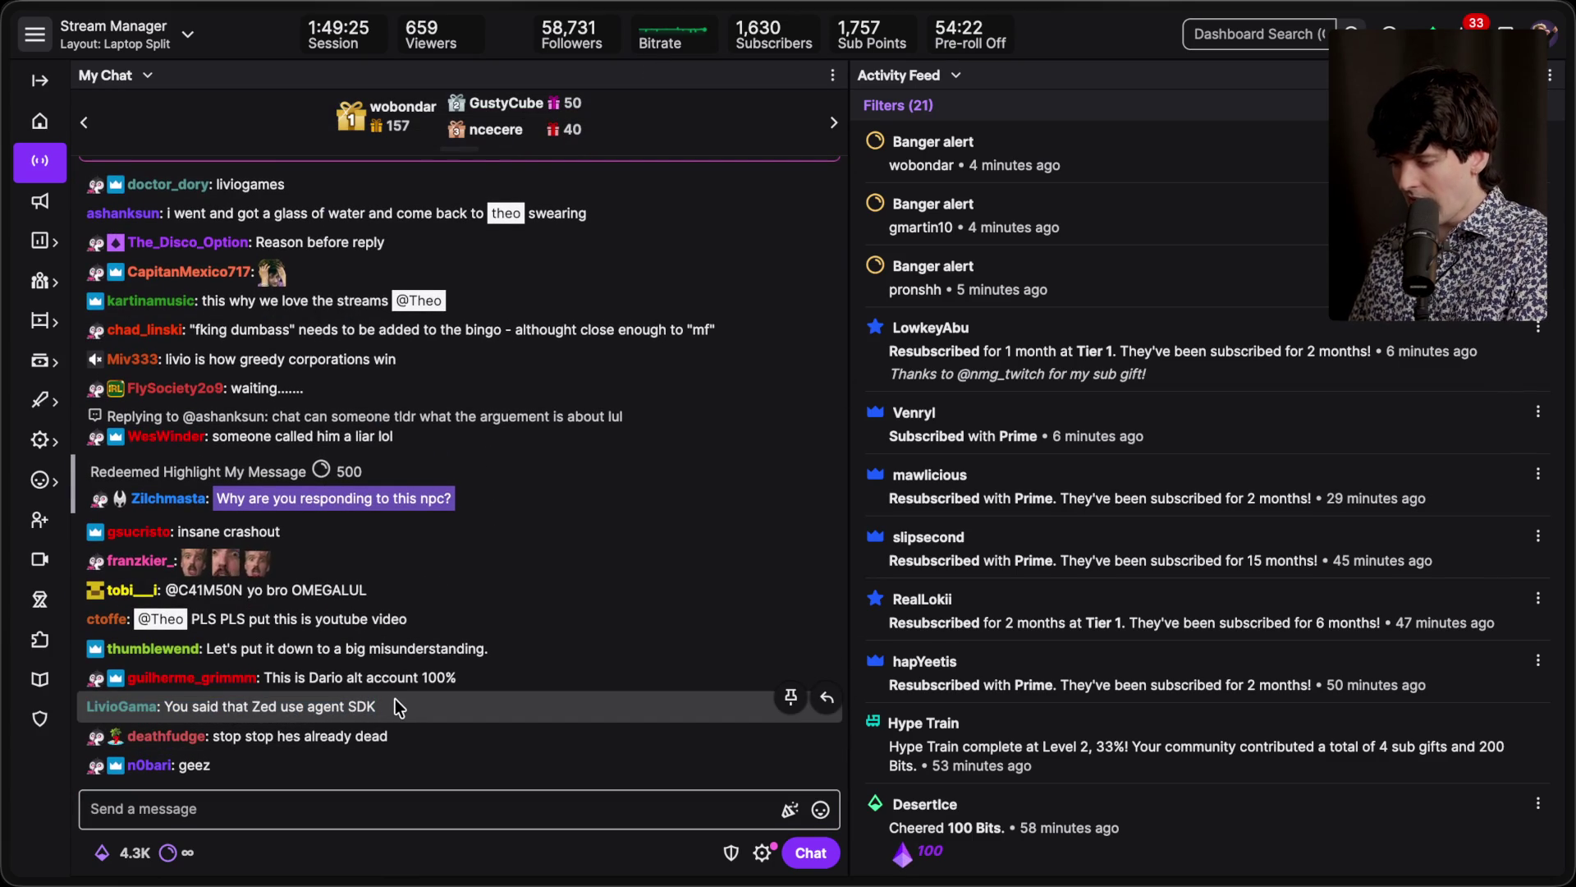
mouse_move(1494, 495)
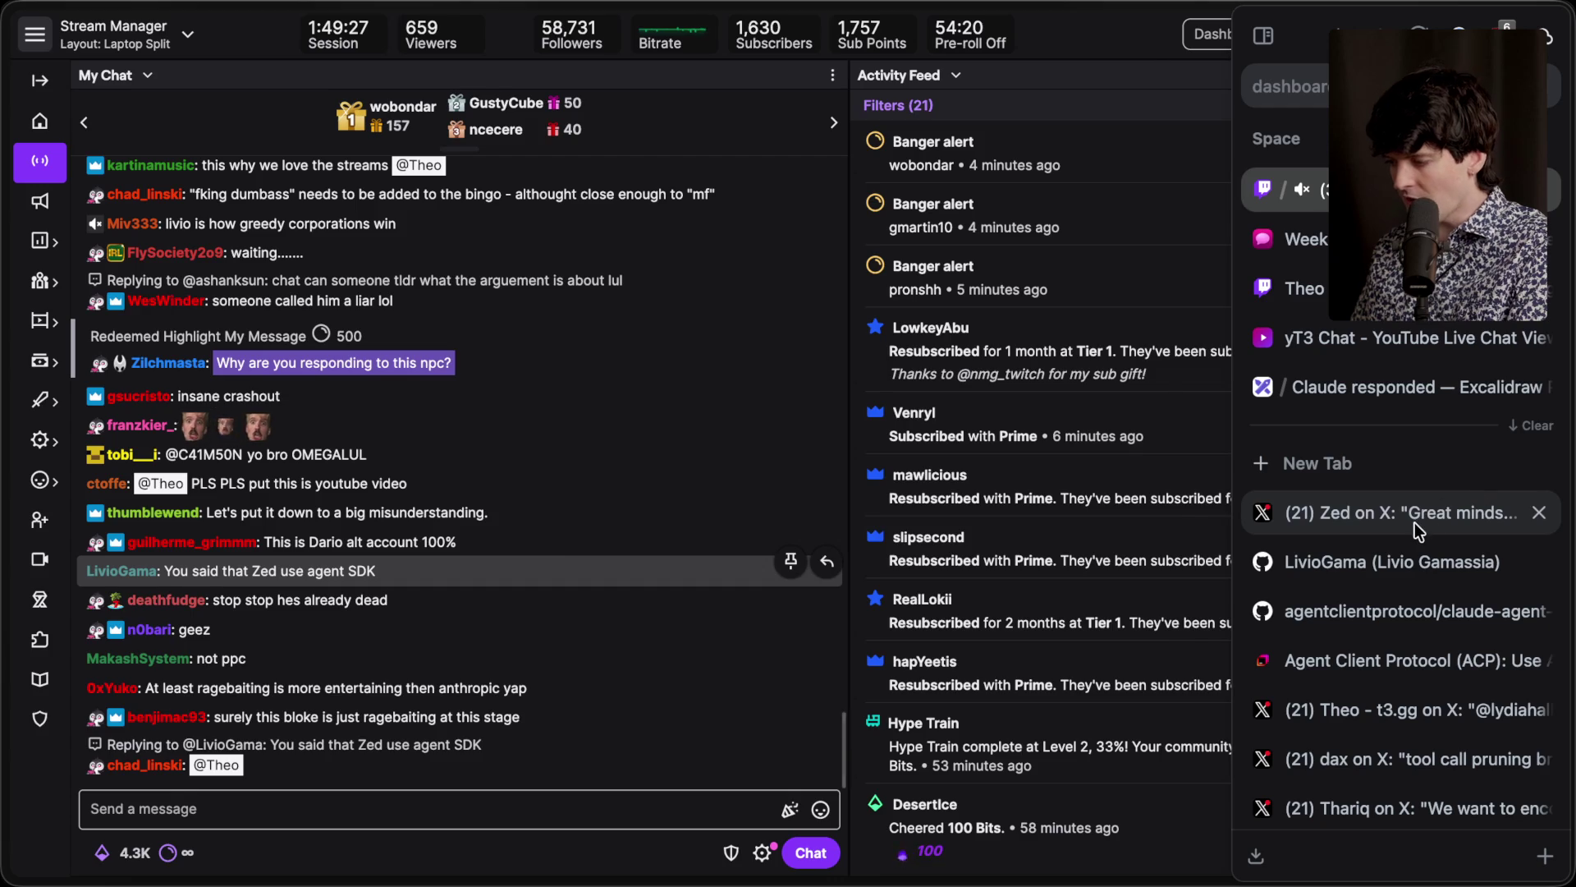
left_click(1415, 526)
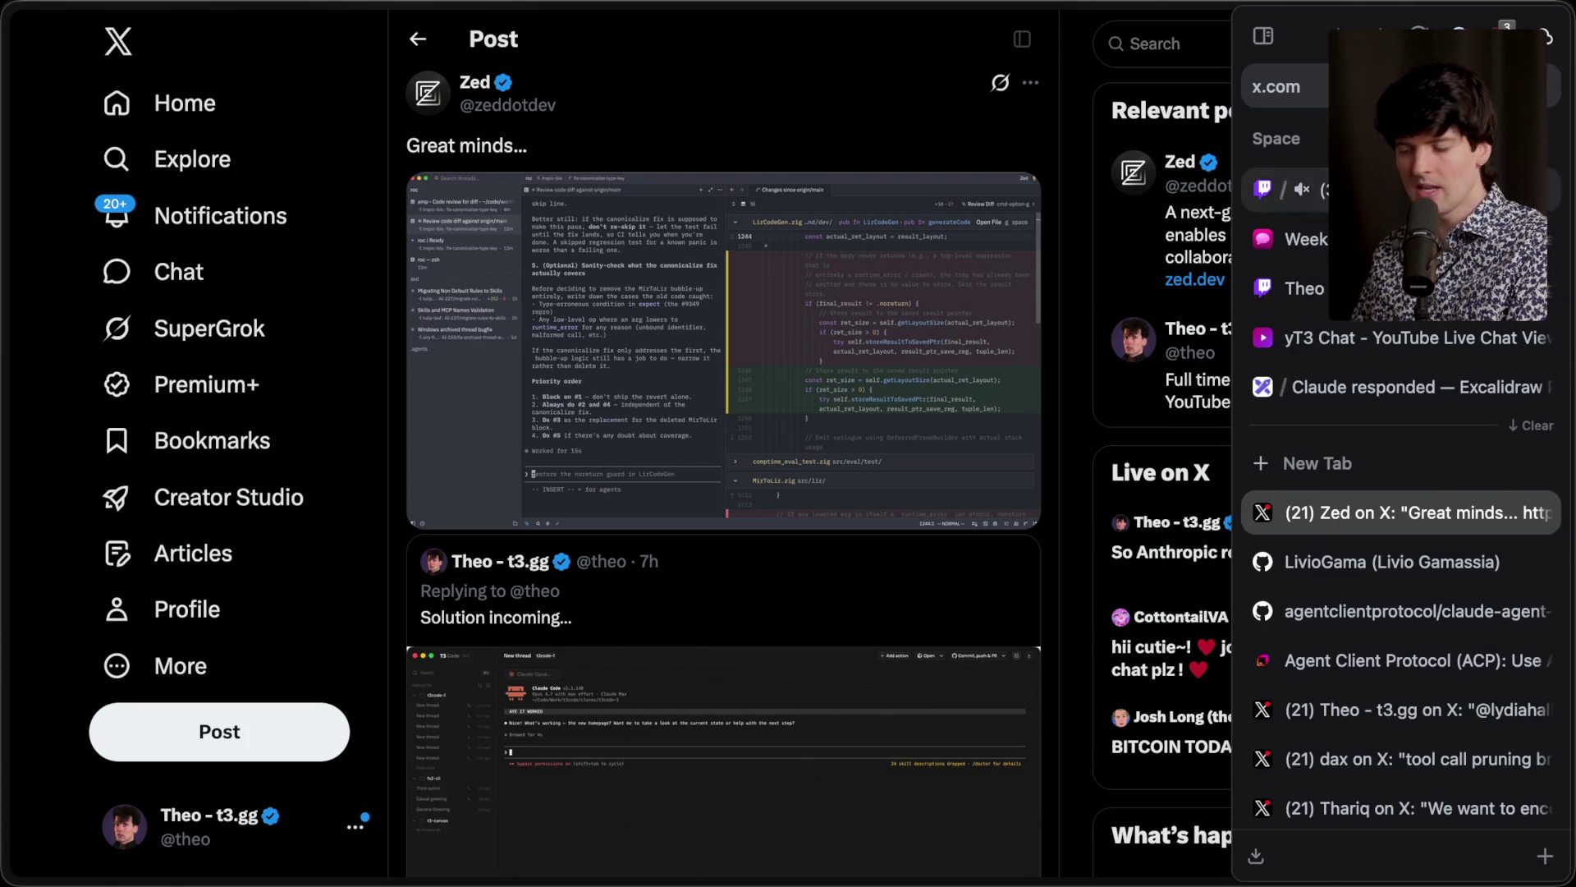
key("super+Tab")
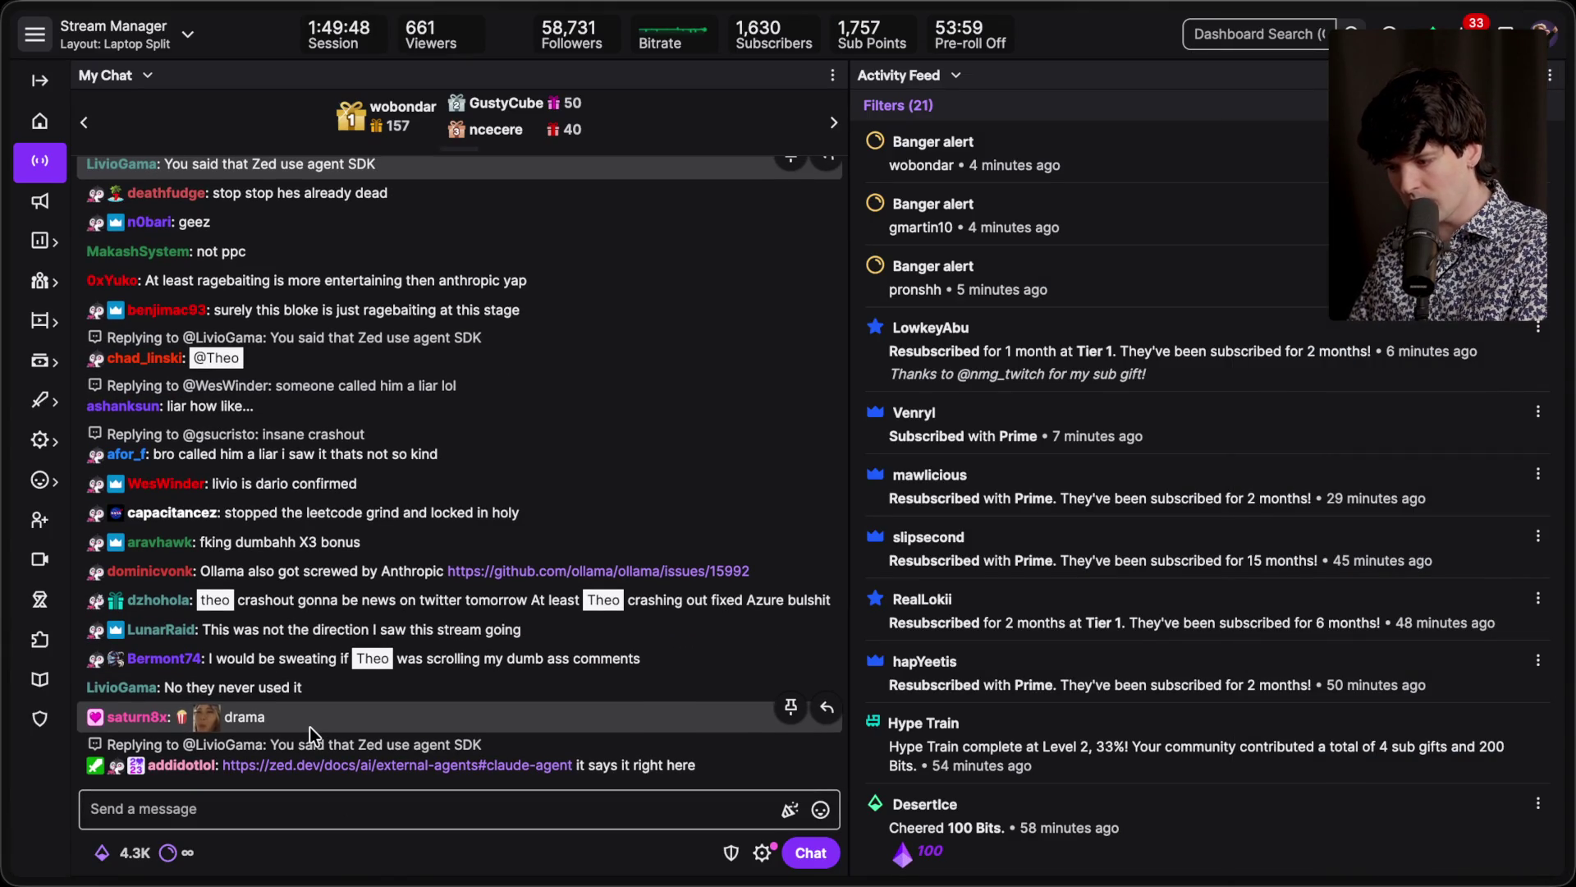
key("super+Tab")
key("super+Tab")
key("super+Tab")
key("super+Tab")
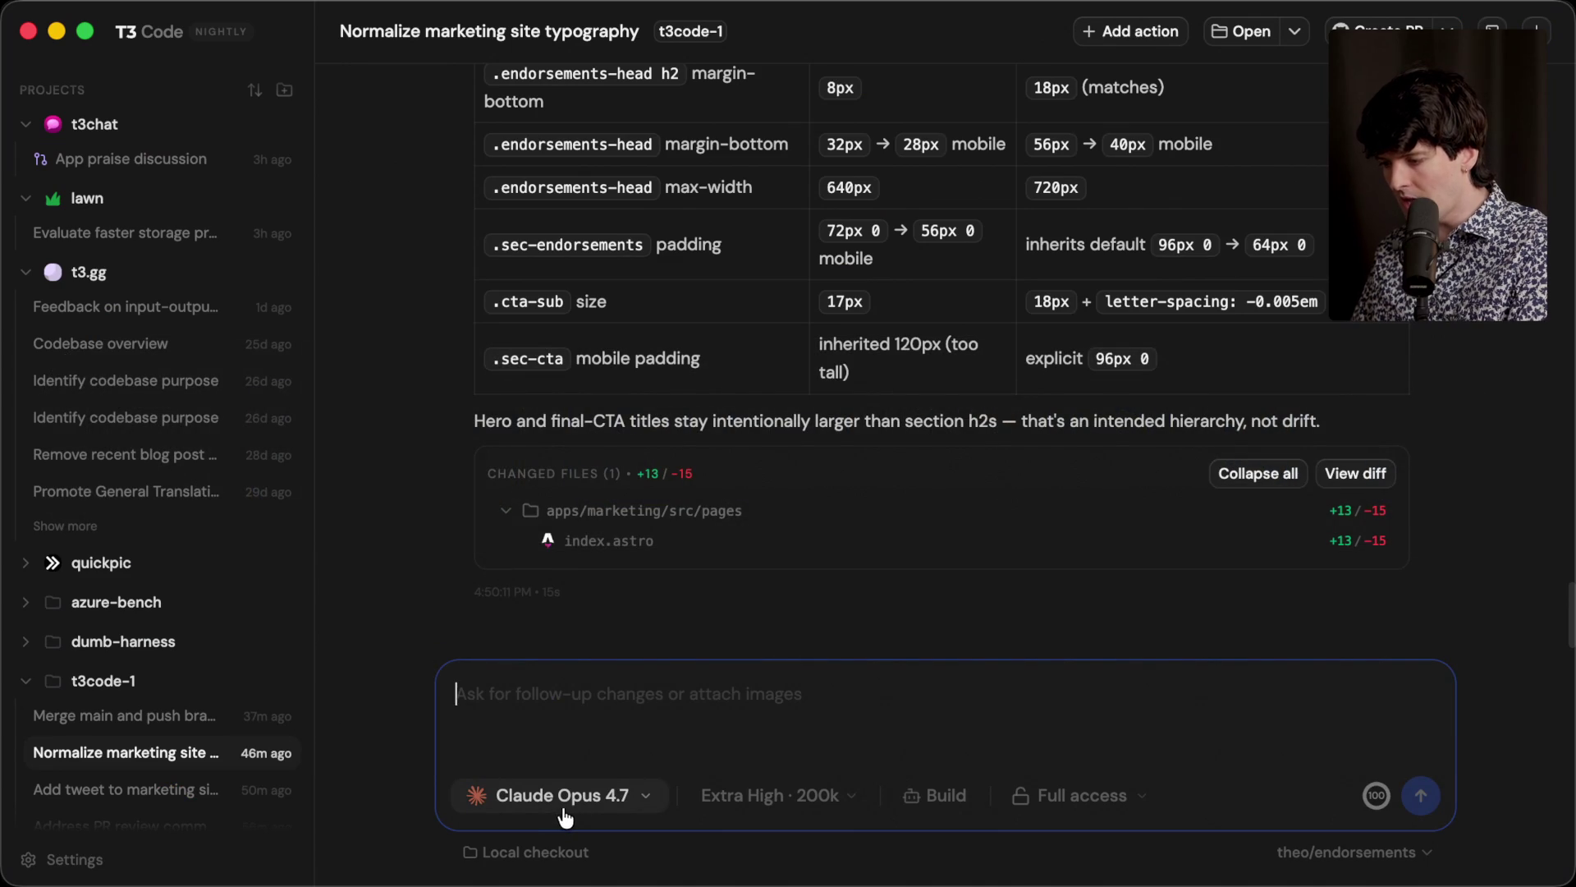
key("super")
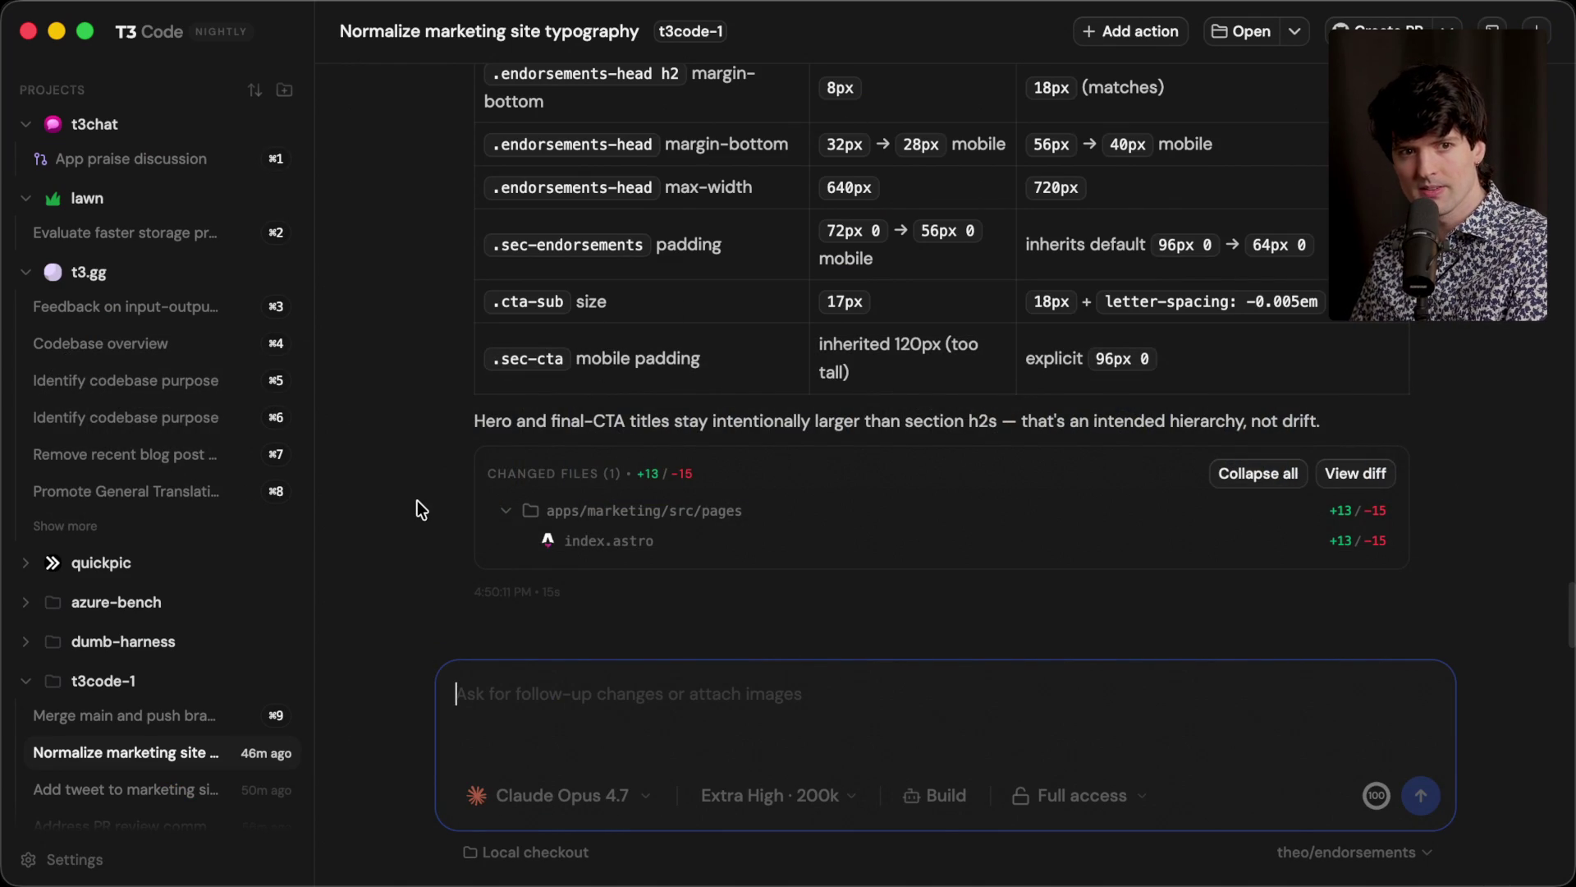
key("super+Tab")
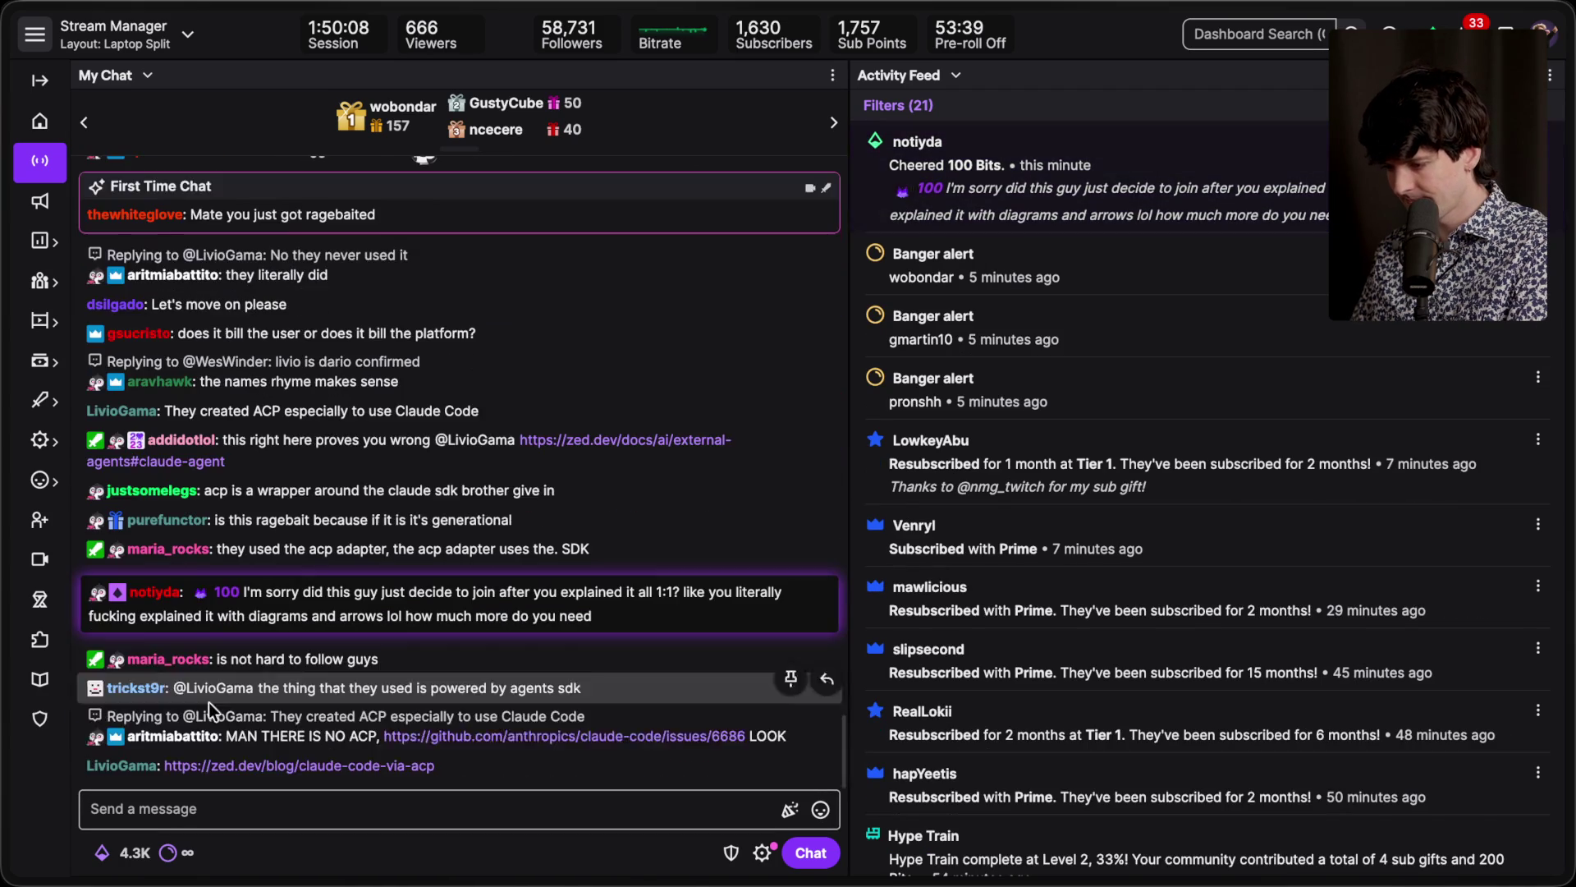
Step: Open the zed.dev blog link posted in chat and skim it
left_click(230, 662)
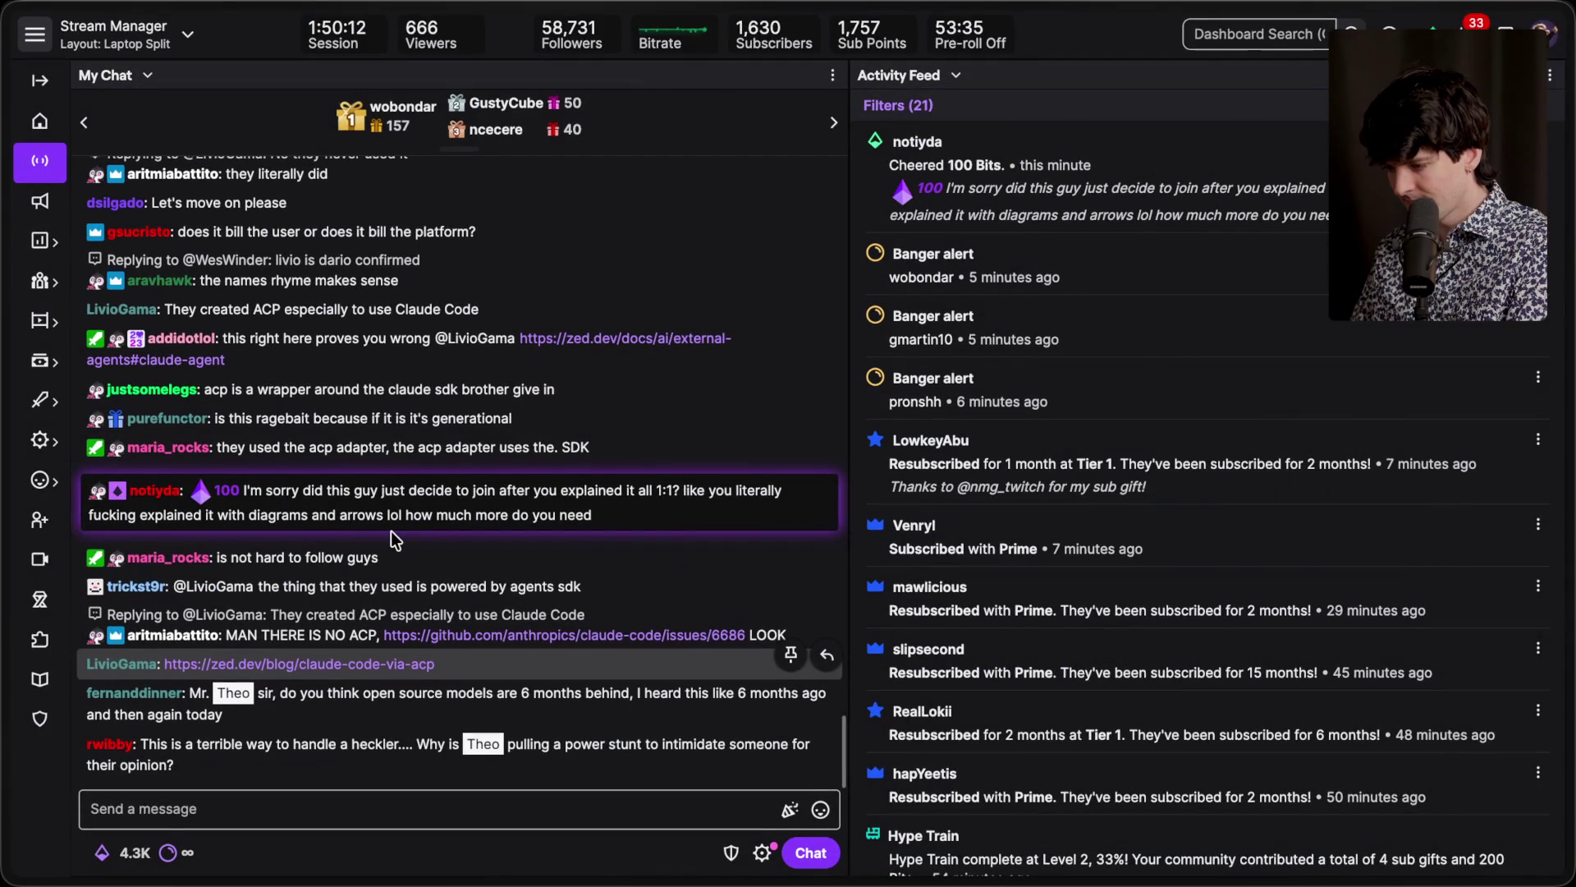
scroll(174, 656, "up", 1)
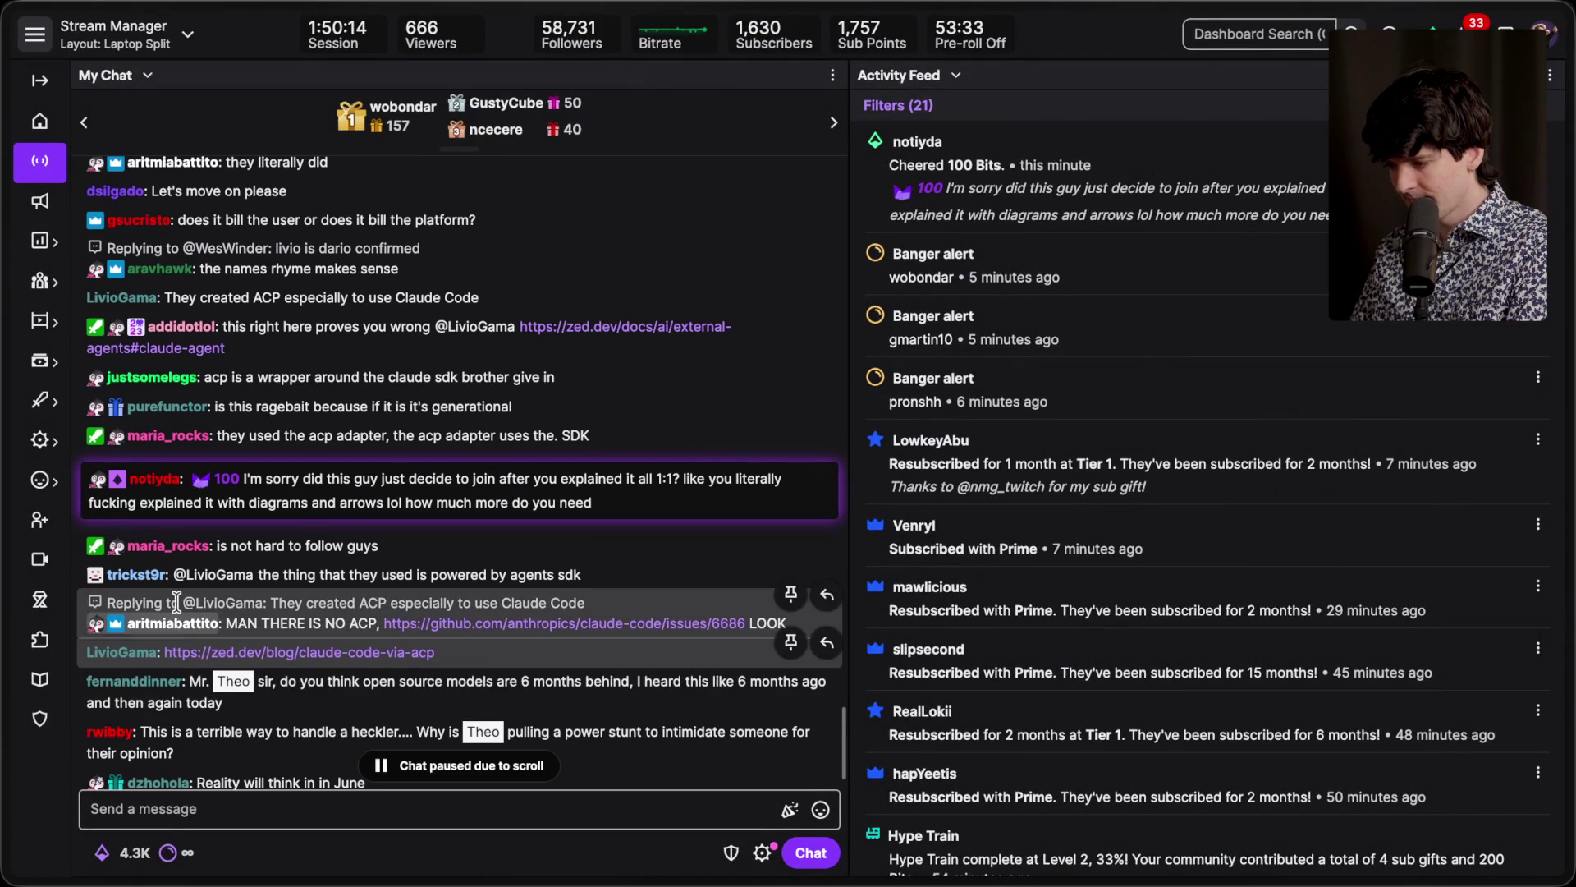
scroll(261, 713, "down", 2)
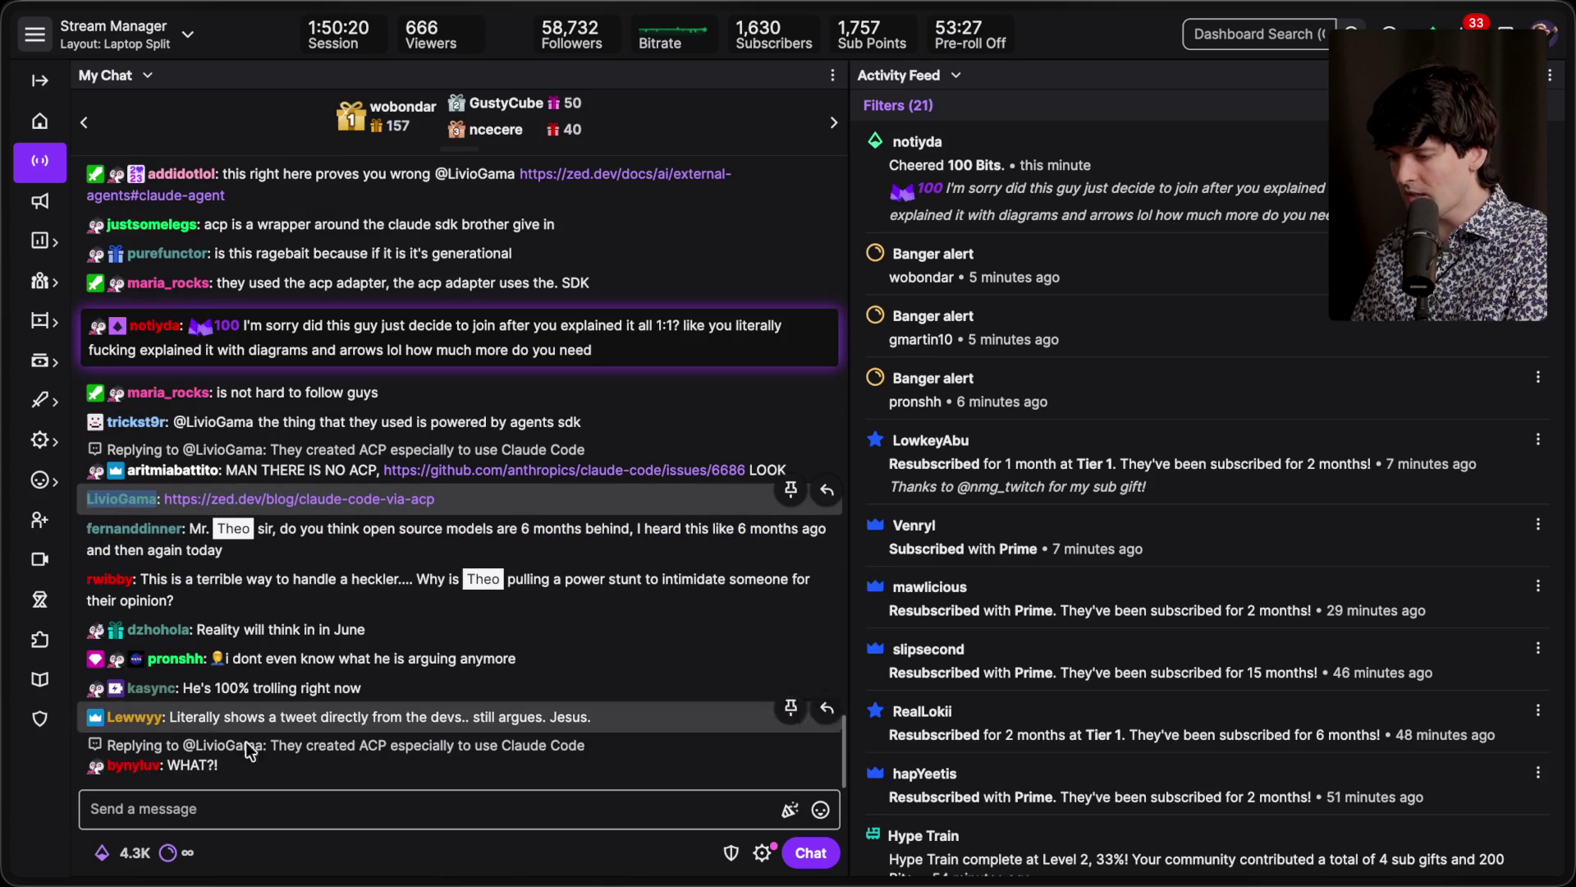
Step: Ban the heckling chatter with a /ban command in chat
left_click(263, 806)
type("/ban LivioGama")
key("Return")
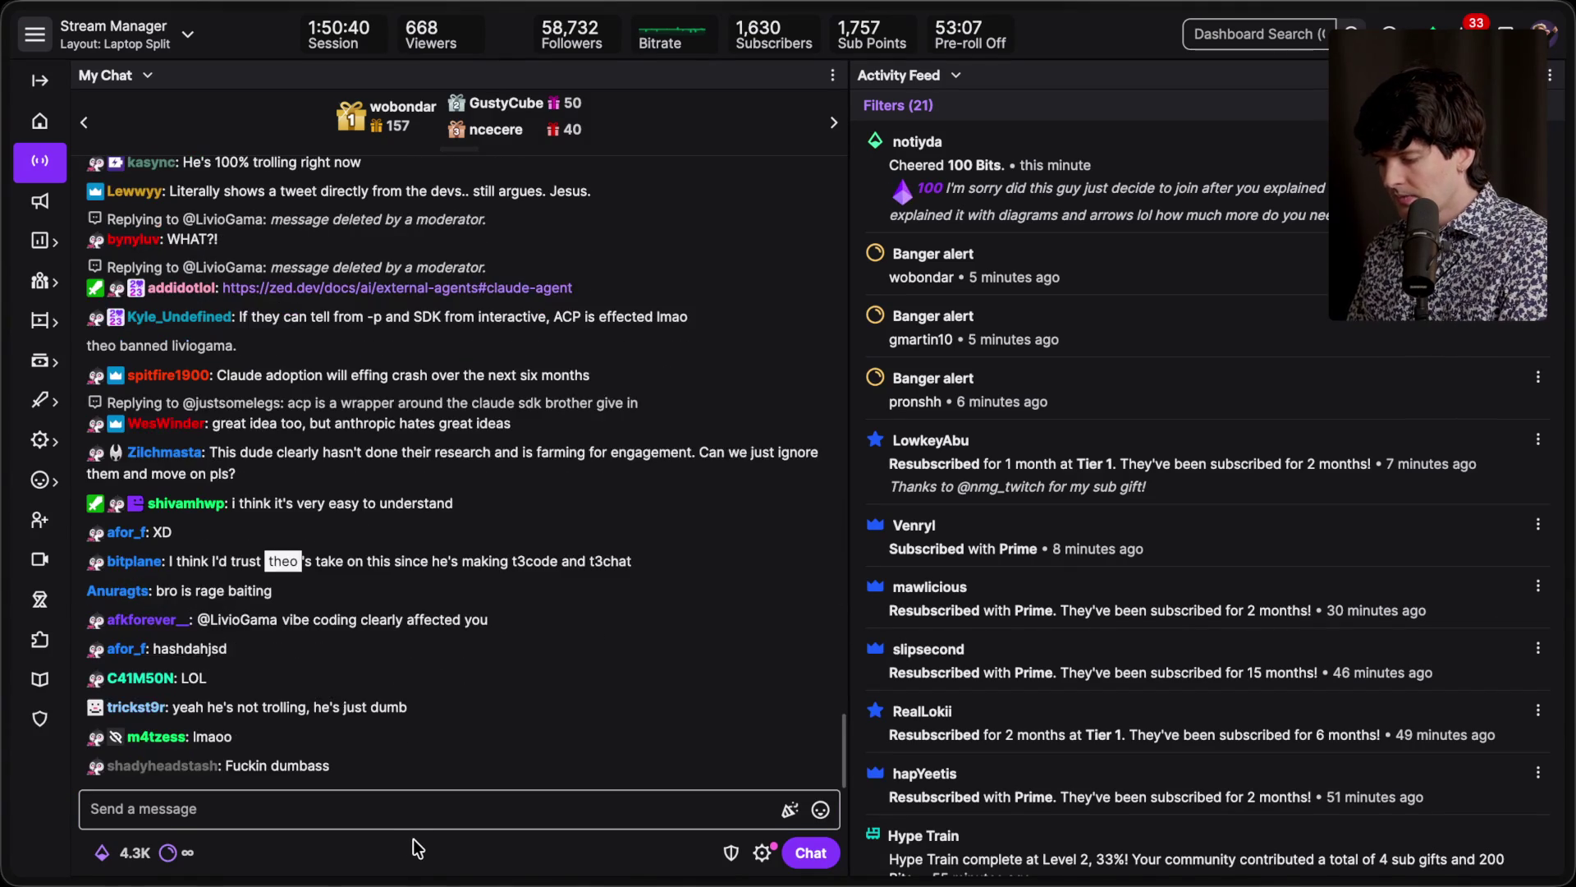
mouse_move(1569, 525)
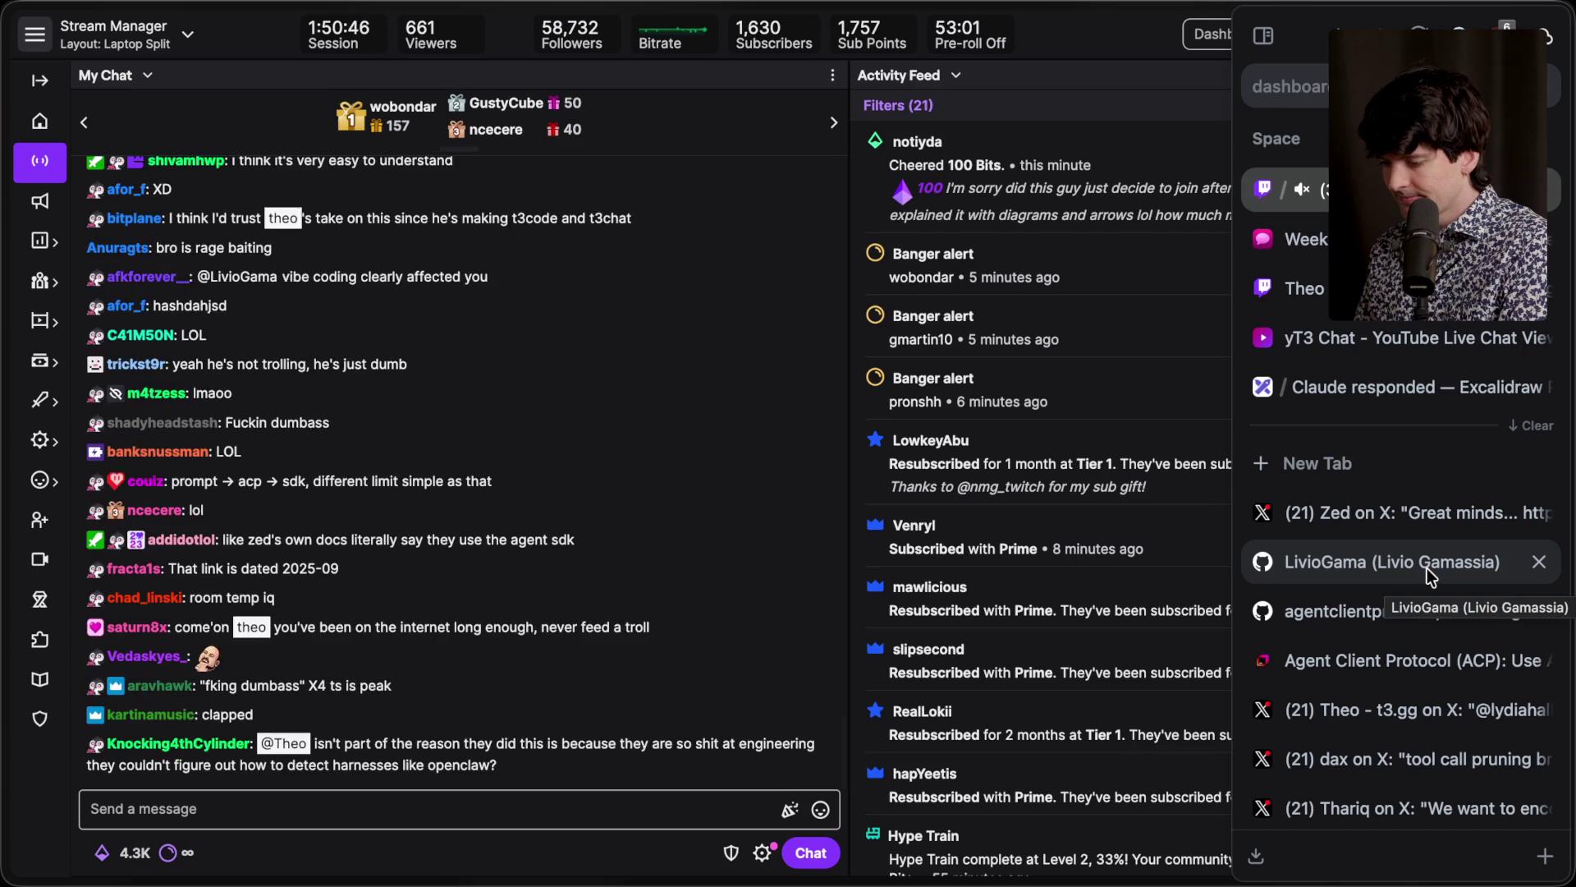
Step: Revisit Zed's post on X, then switch to the agentclientprotocol/claude-agent README tab
left_click(1411, 514)
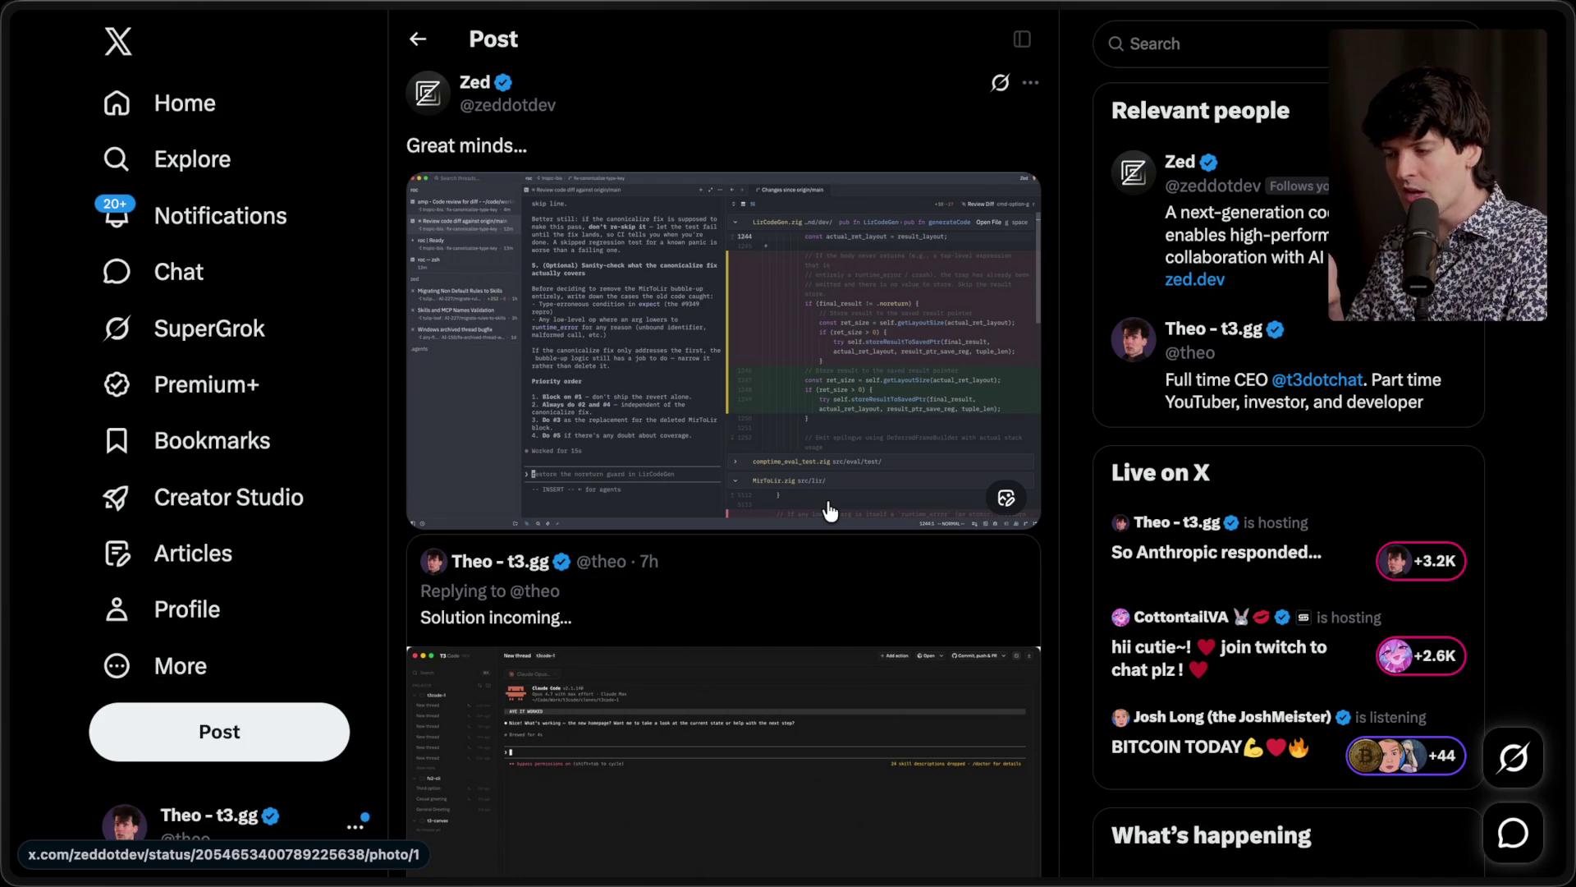
mouse_move(1552, 521)
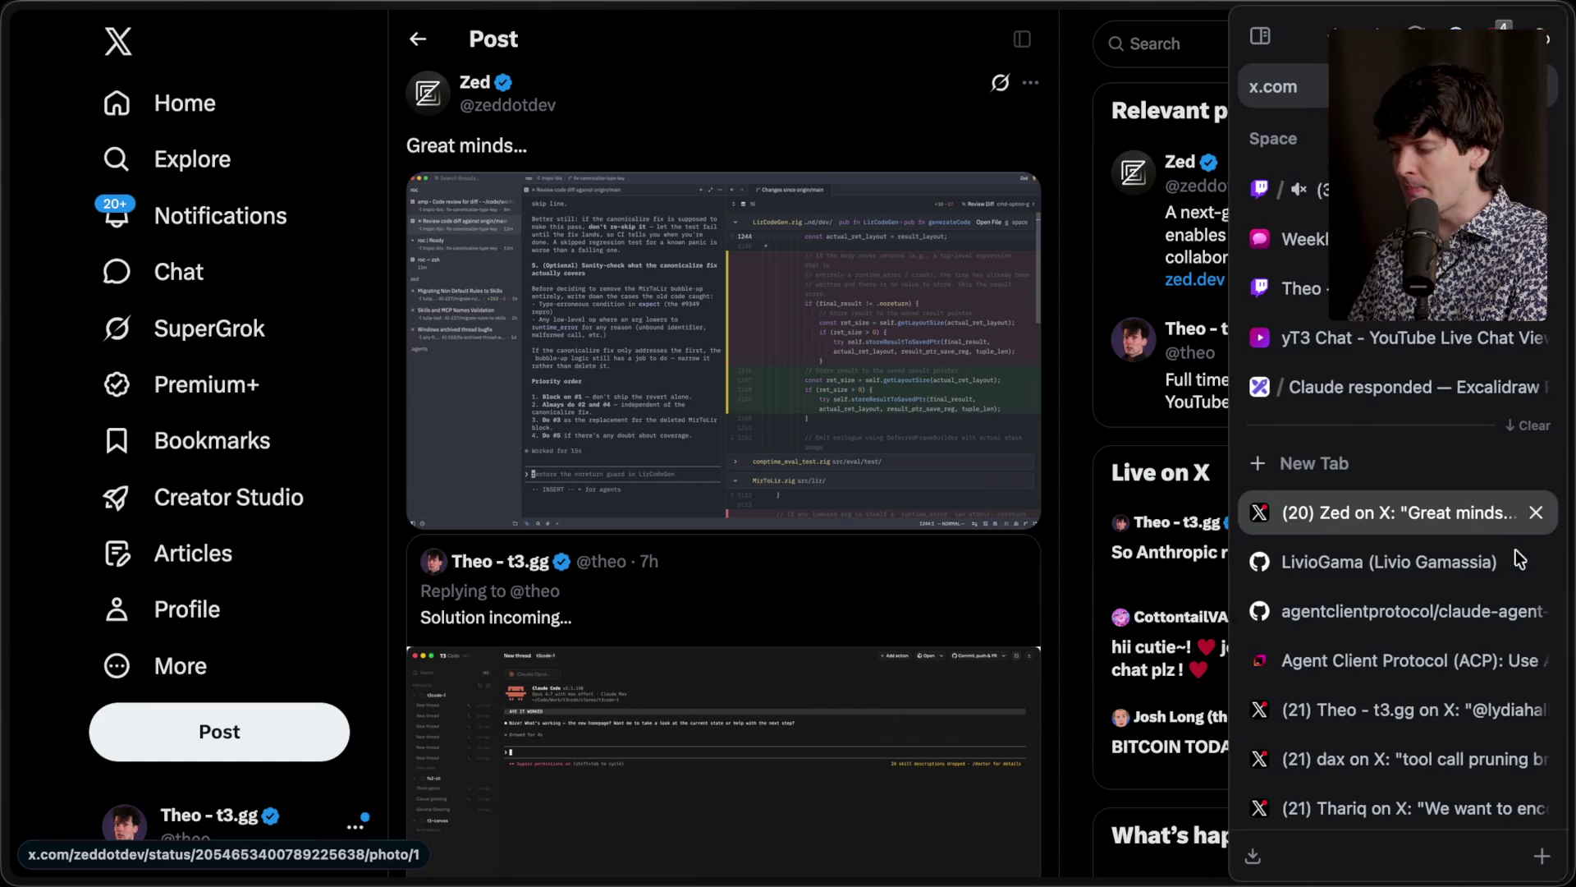
left_click(1414, 605)
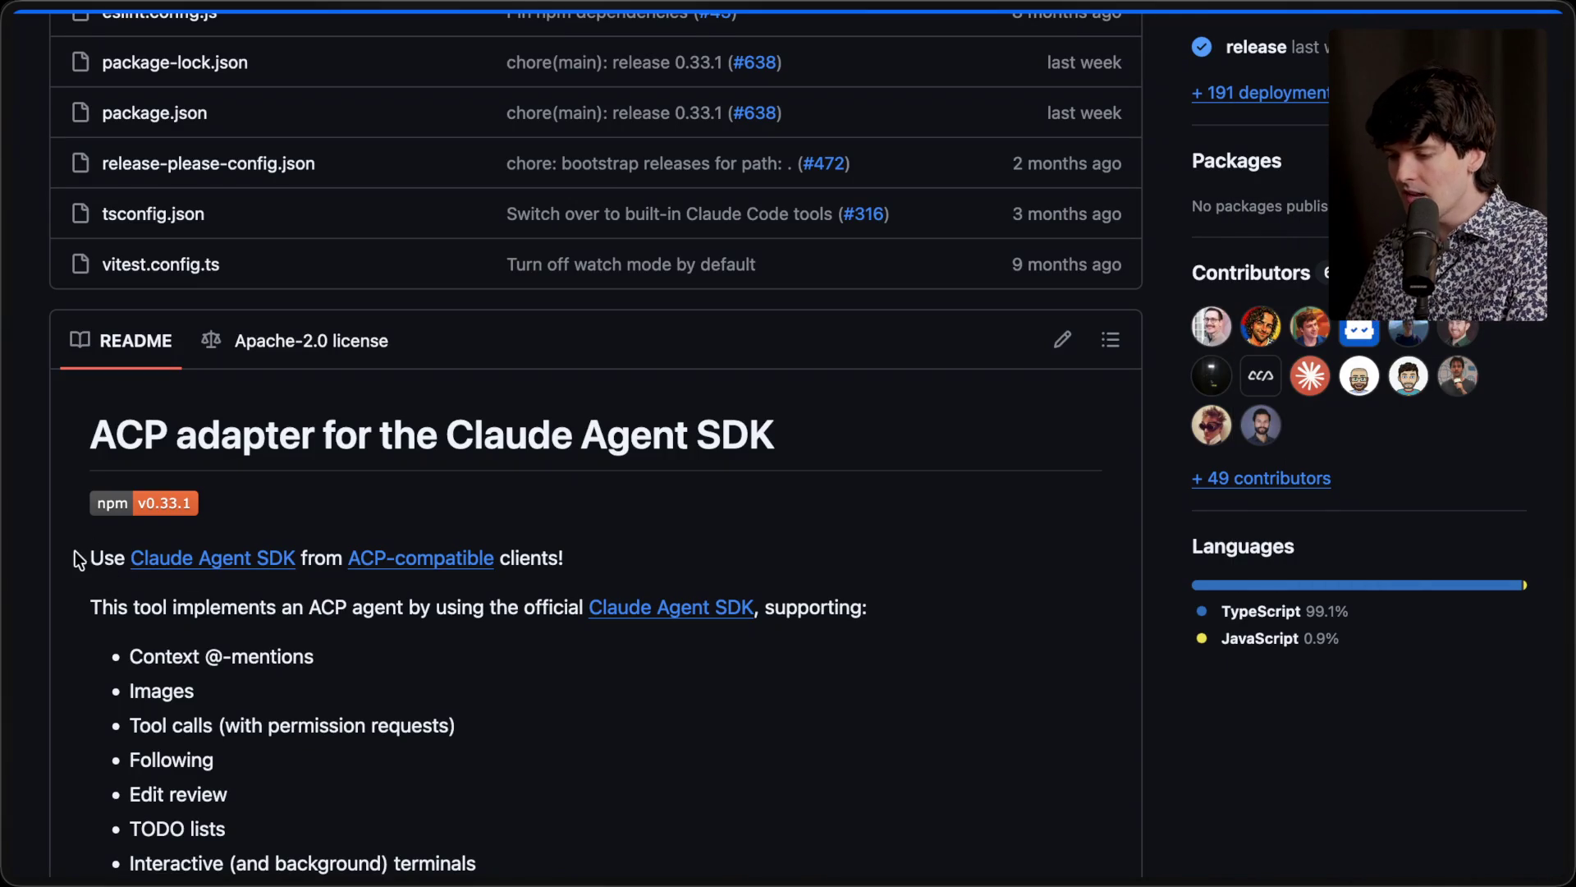
Step: Highlight 'Use Claude Agent SDK from ACP-compatible clients!' in the README, then return to Zed's post
left_click_drag(79, 554, 693, 558)
left_click(686, 553)
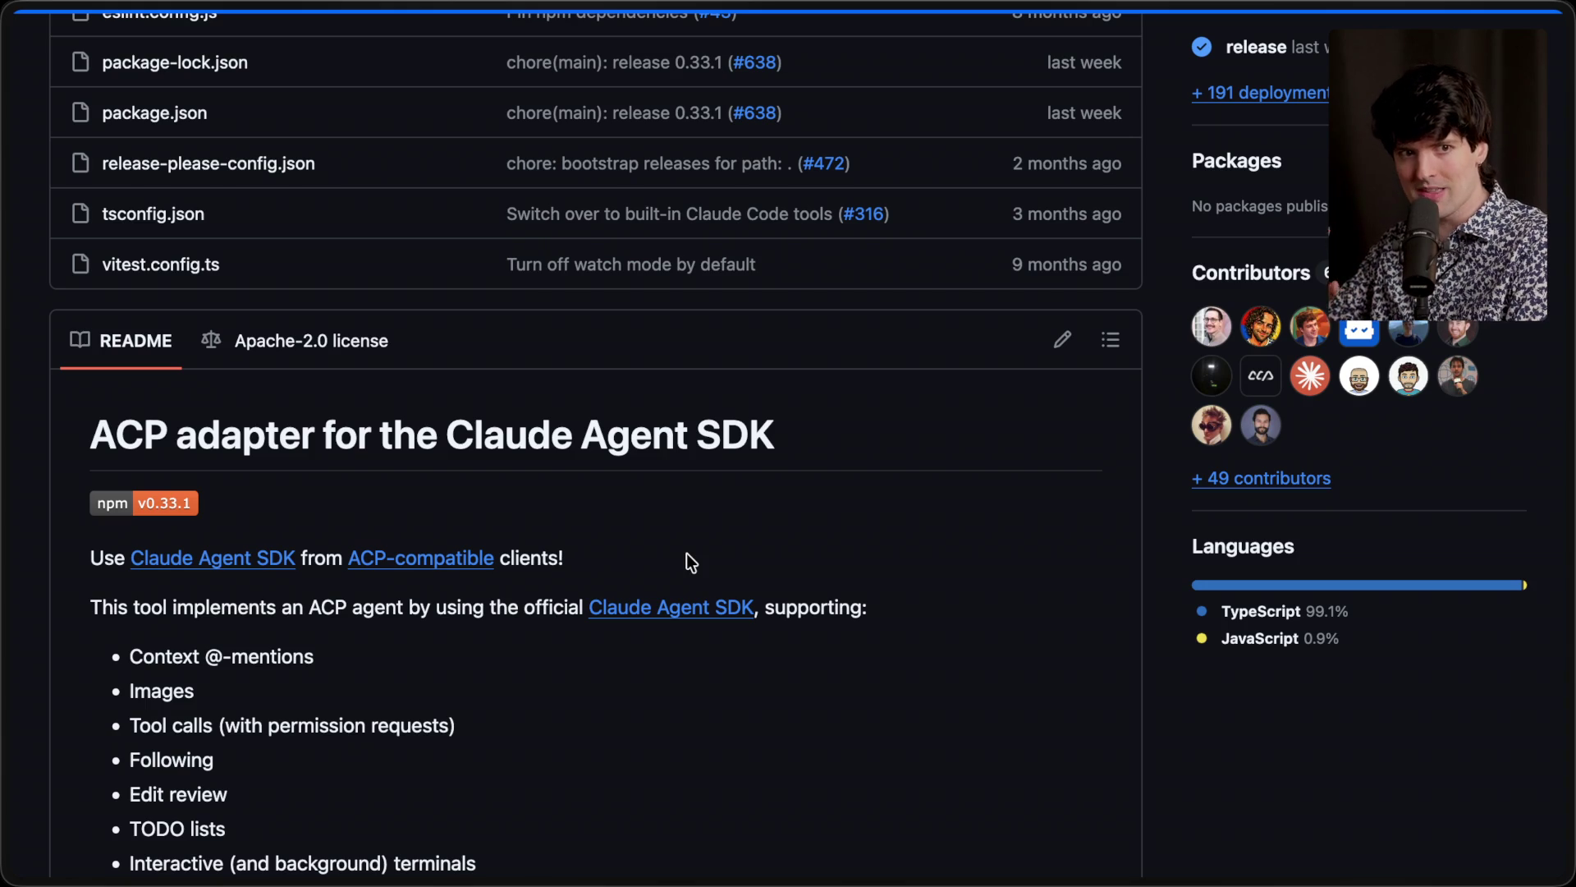
left_click(1431, 521)
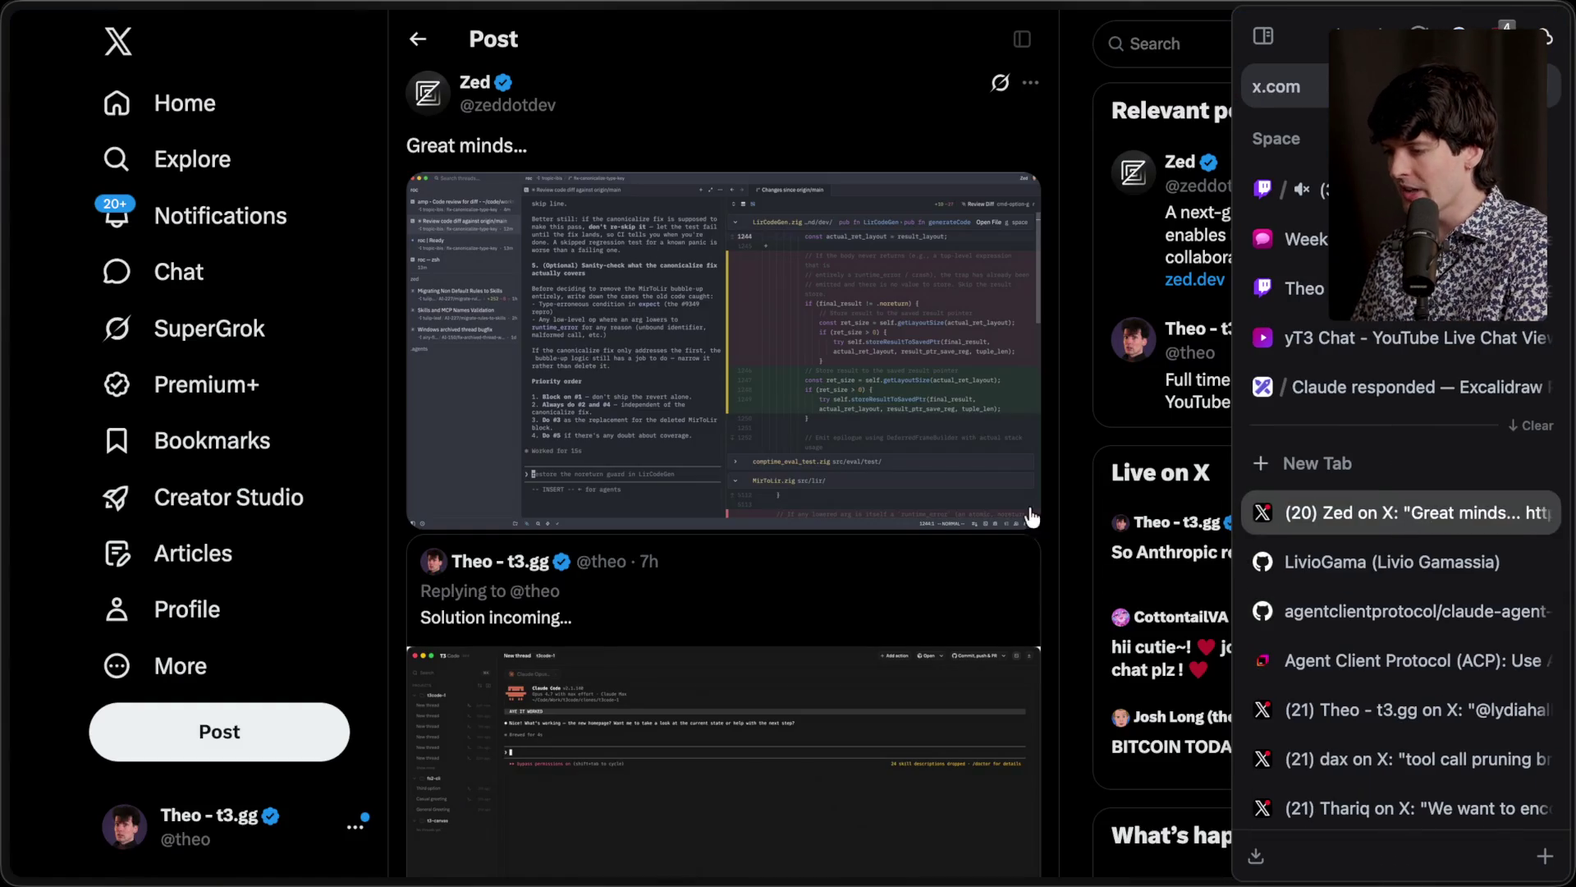
Step: Enlarge the T3 Code reply screenshot and Zed's screenshot, then switch to Ghostty's bun tab
scroll(591, 681, "down", 1)
scroll(591, 681, "down", 3)
left_click(701, 482)
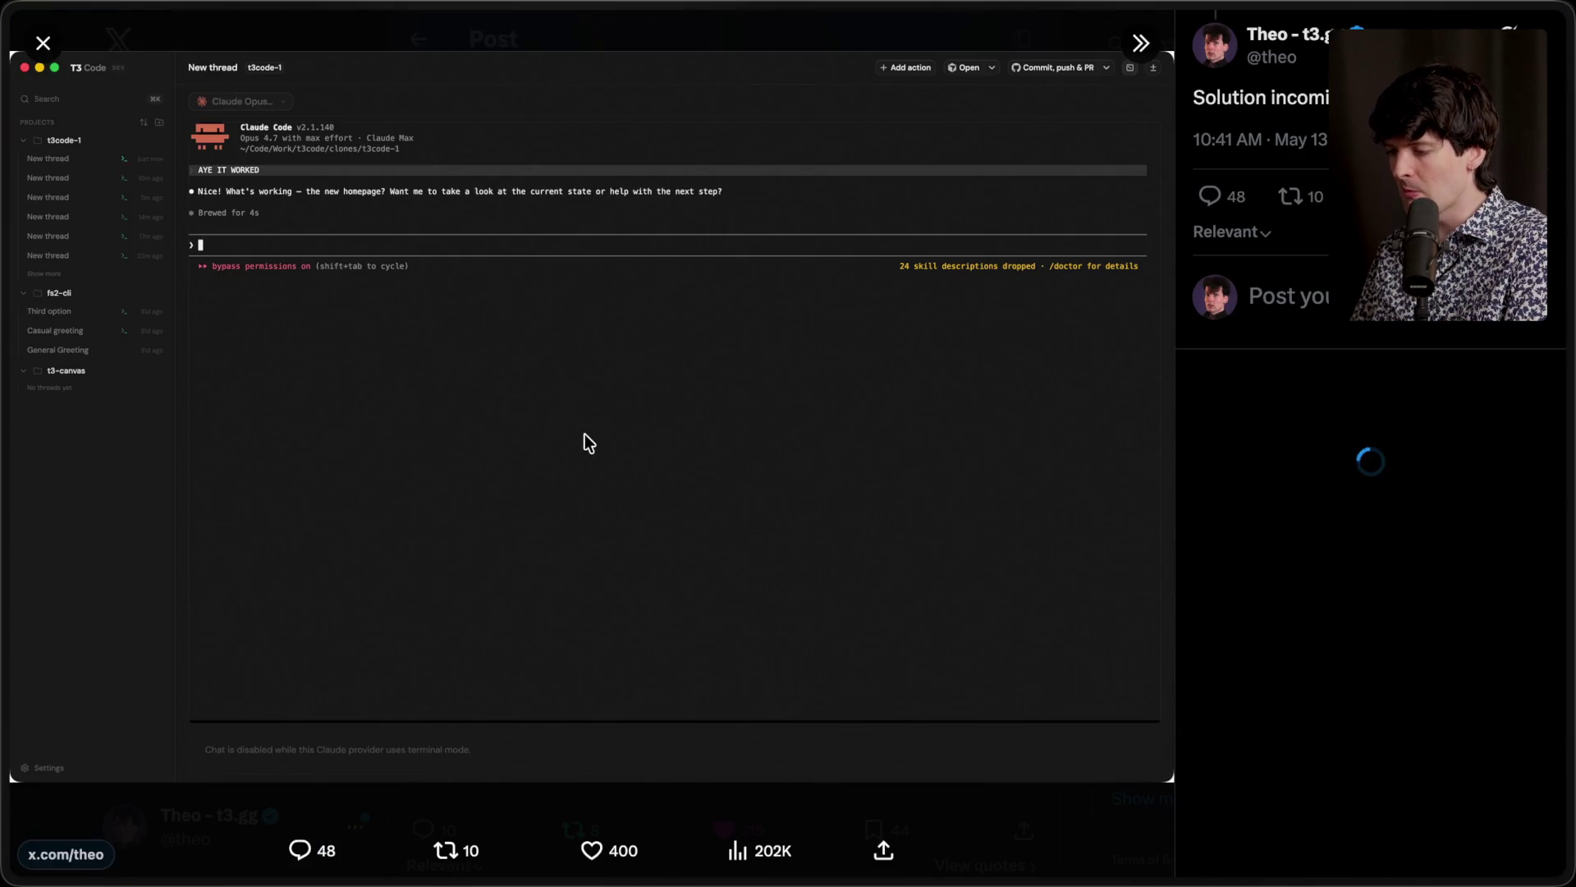
key("Escape")
scroll(580, 310, "up", 4)
left_click(584, 396)
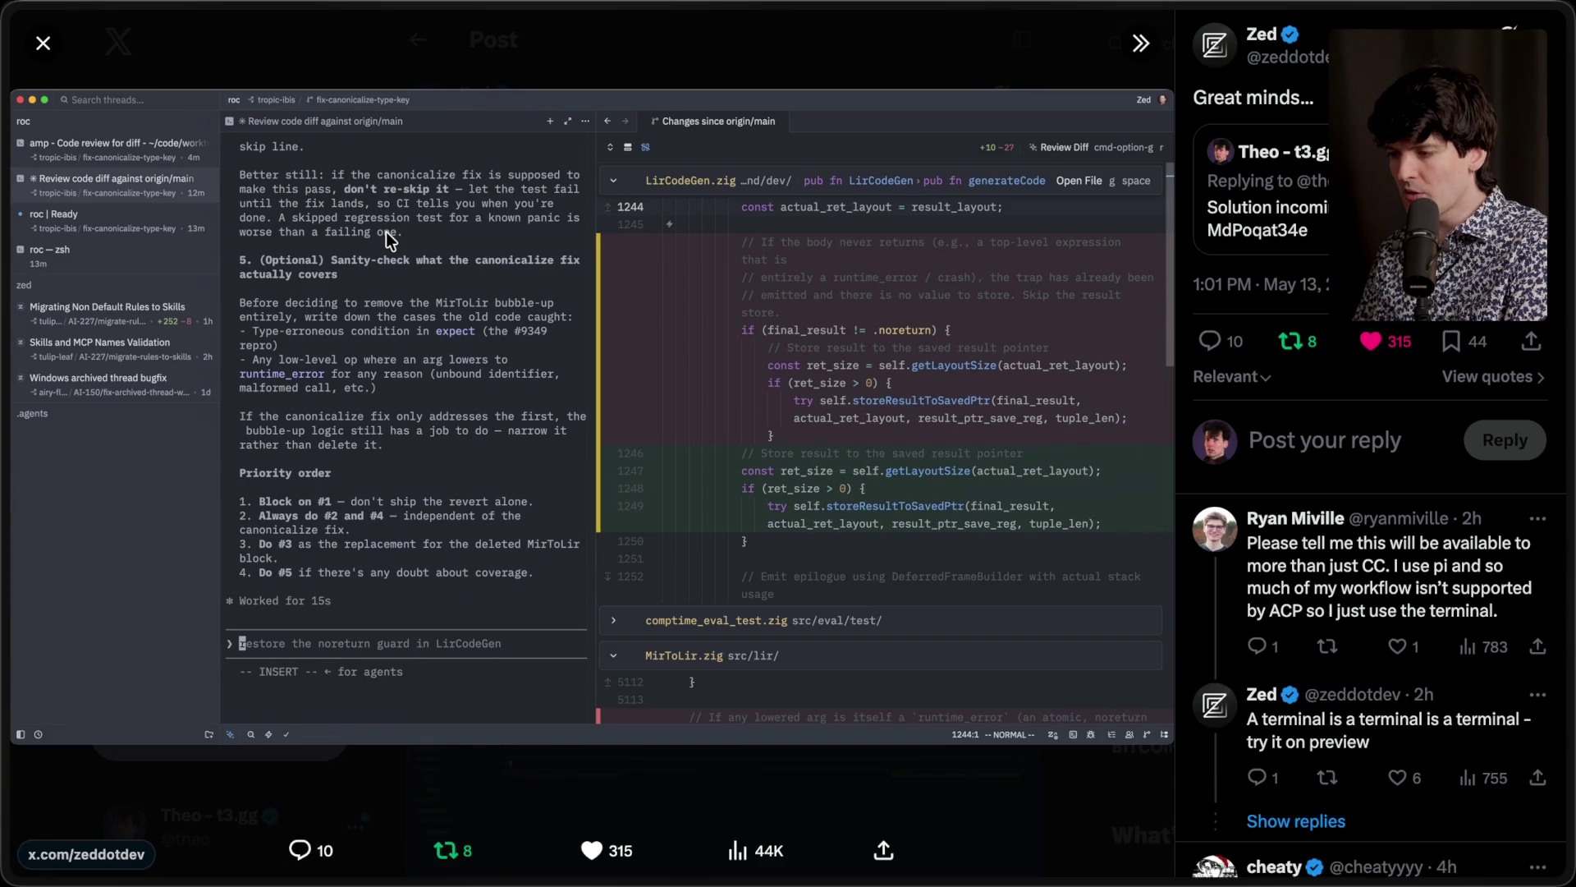
key("Escape")
key("super+Tab")
key("super+Tab")
key("super+Tab")
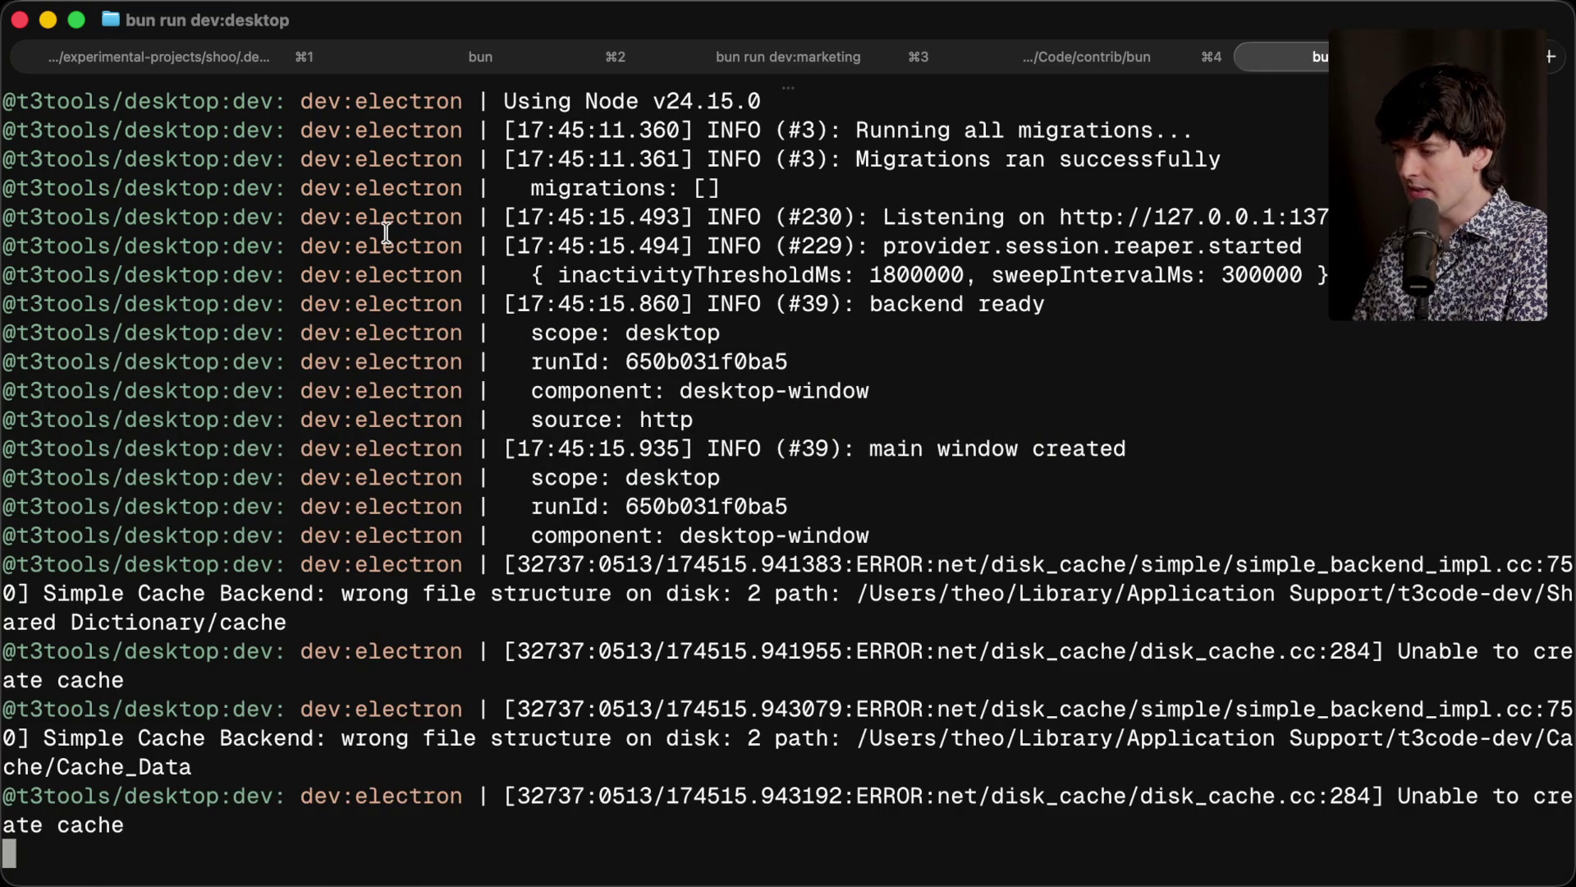
left_click(1184, 59)
Step: Launch Claude Code in the ~/Code/contrib/bun terminal tab, then bring the browser back to the front
type("claude")
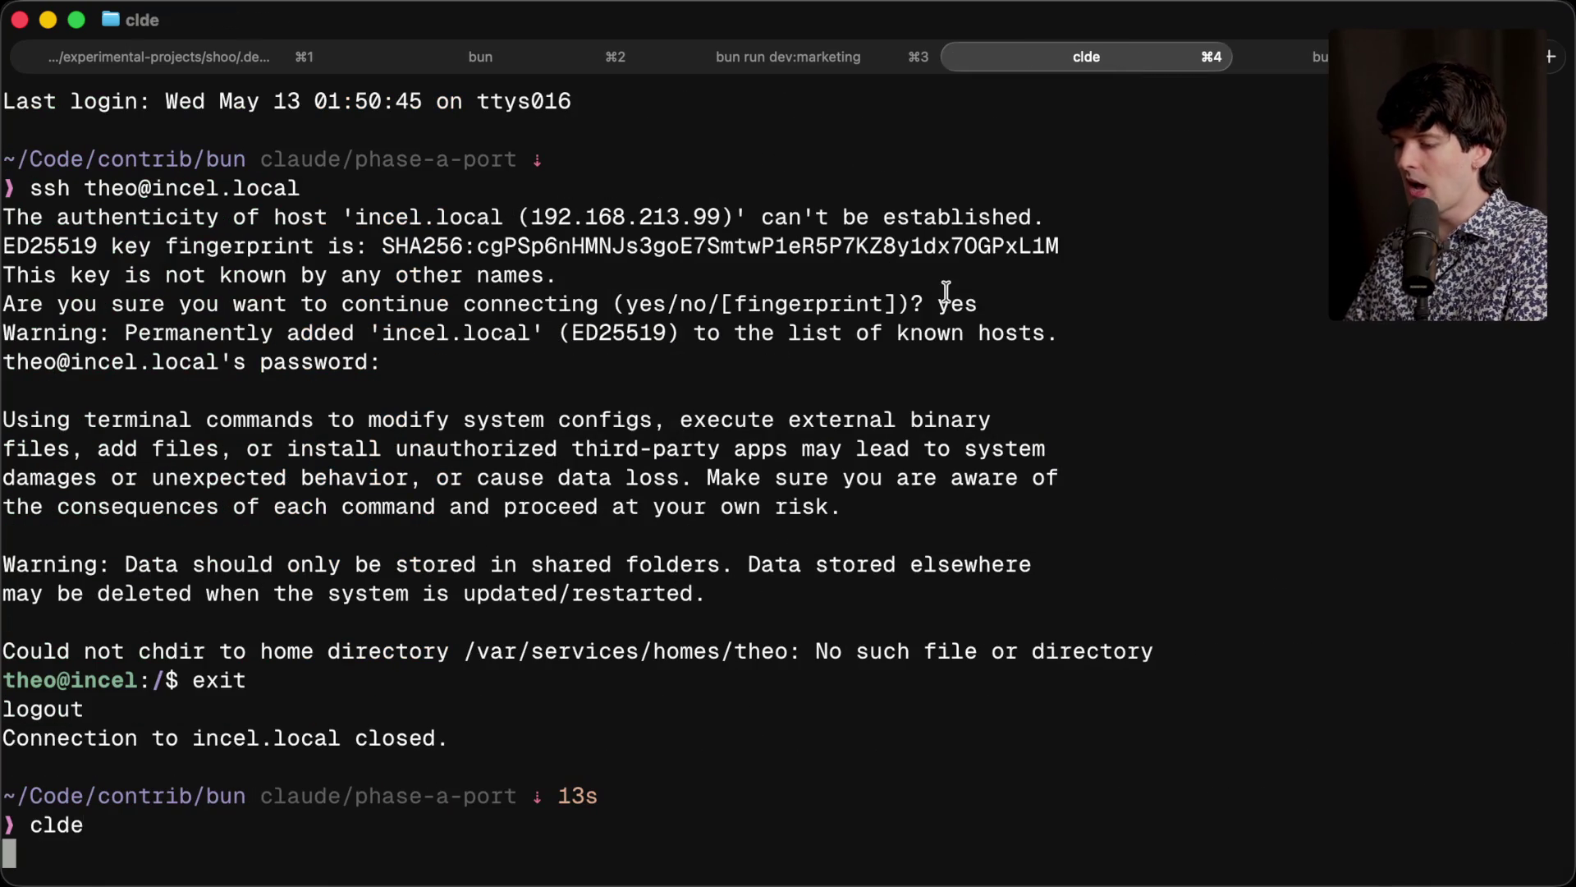
key("Return")
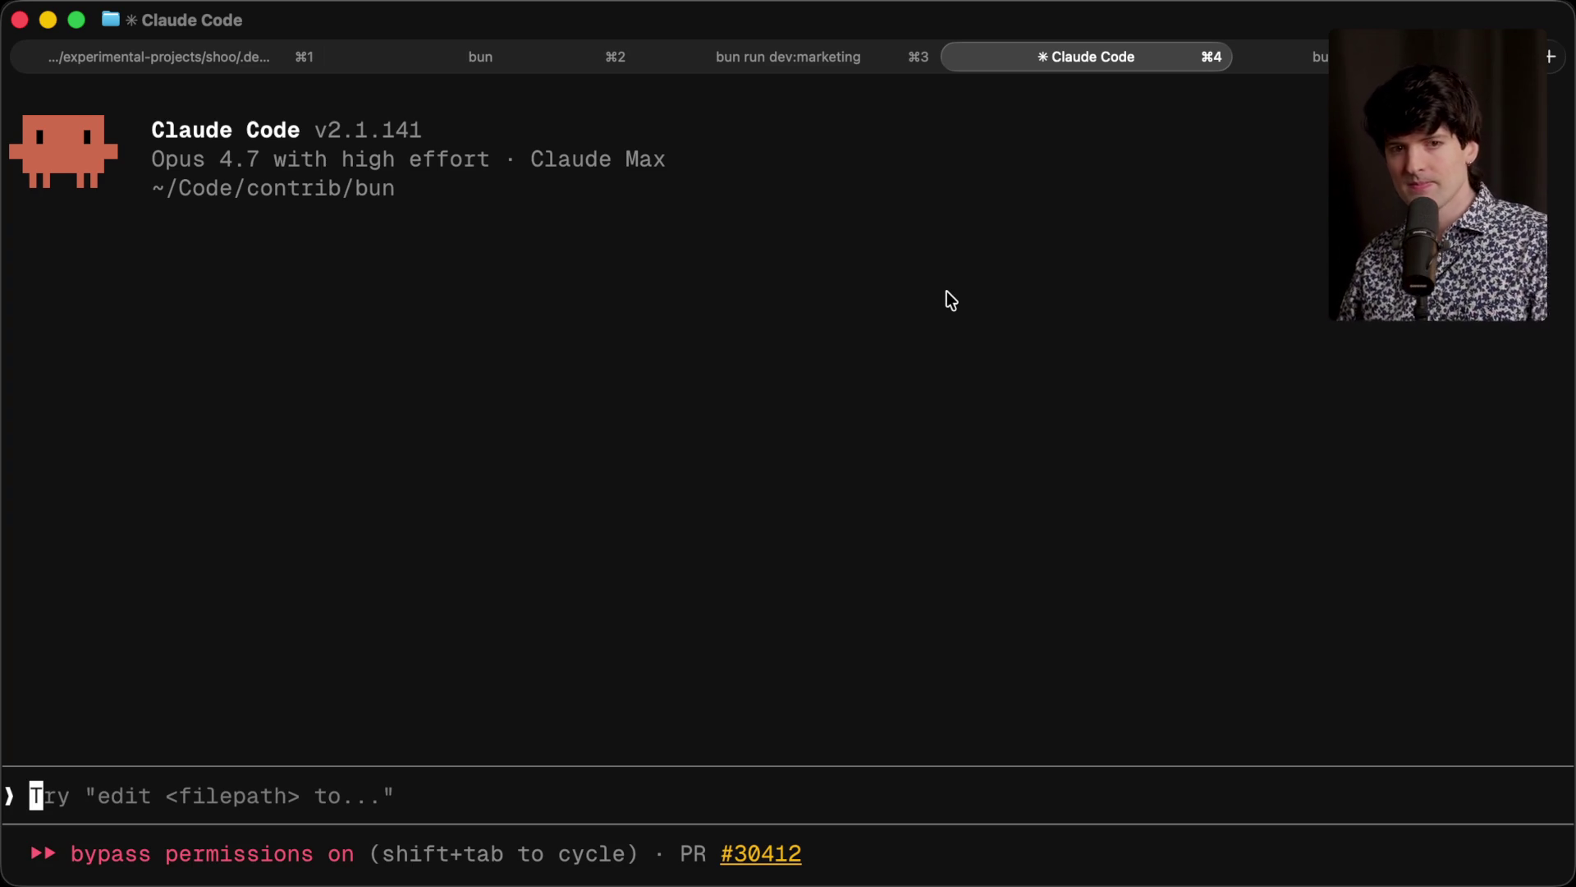
key("super+Tab")
key("super+Tab")
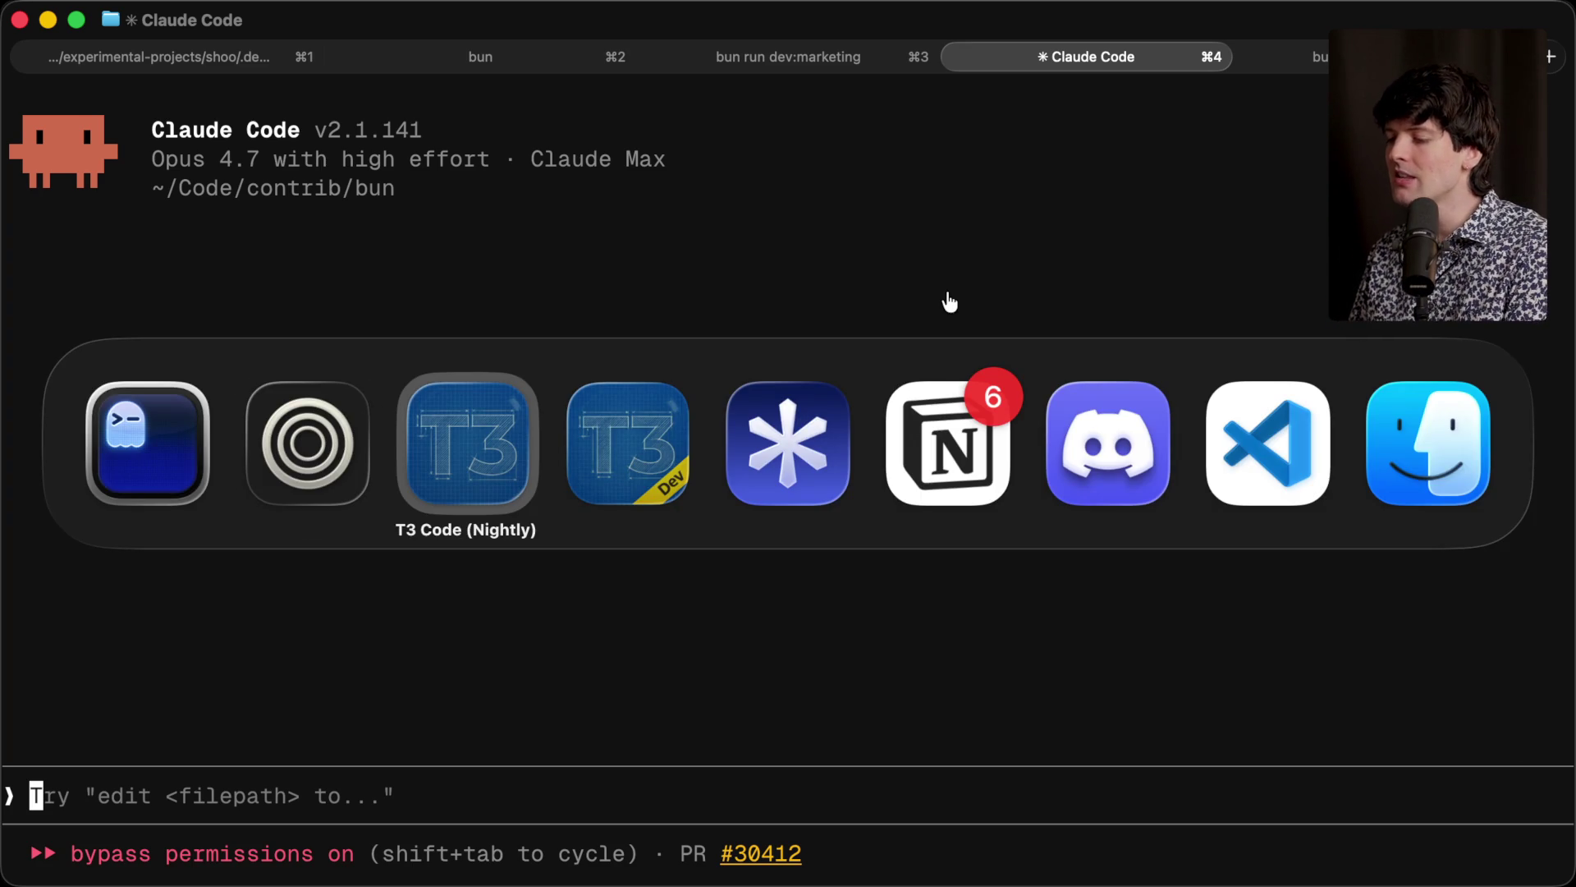
key("super+shift+Tab")
Step: Browse the saved X posts, past the tool-call pruning post, to the ClaudeDevs credit announcement
mouse_move(1513, 566)
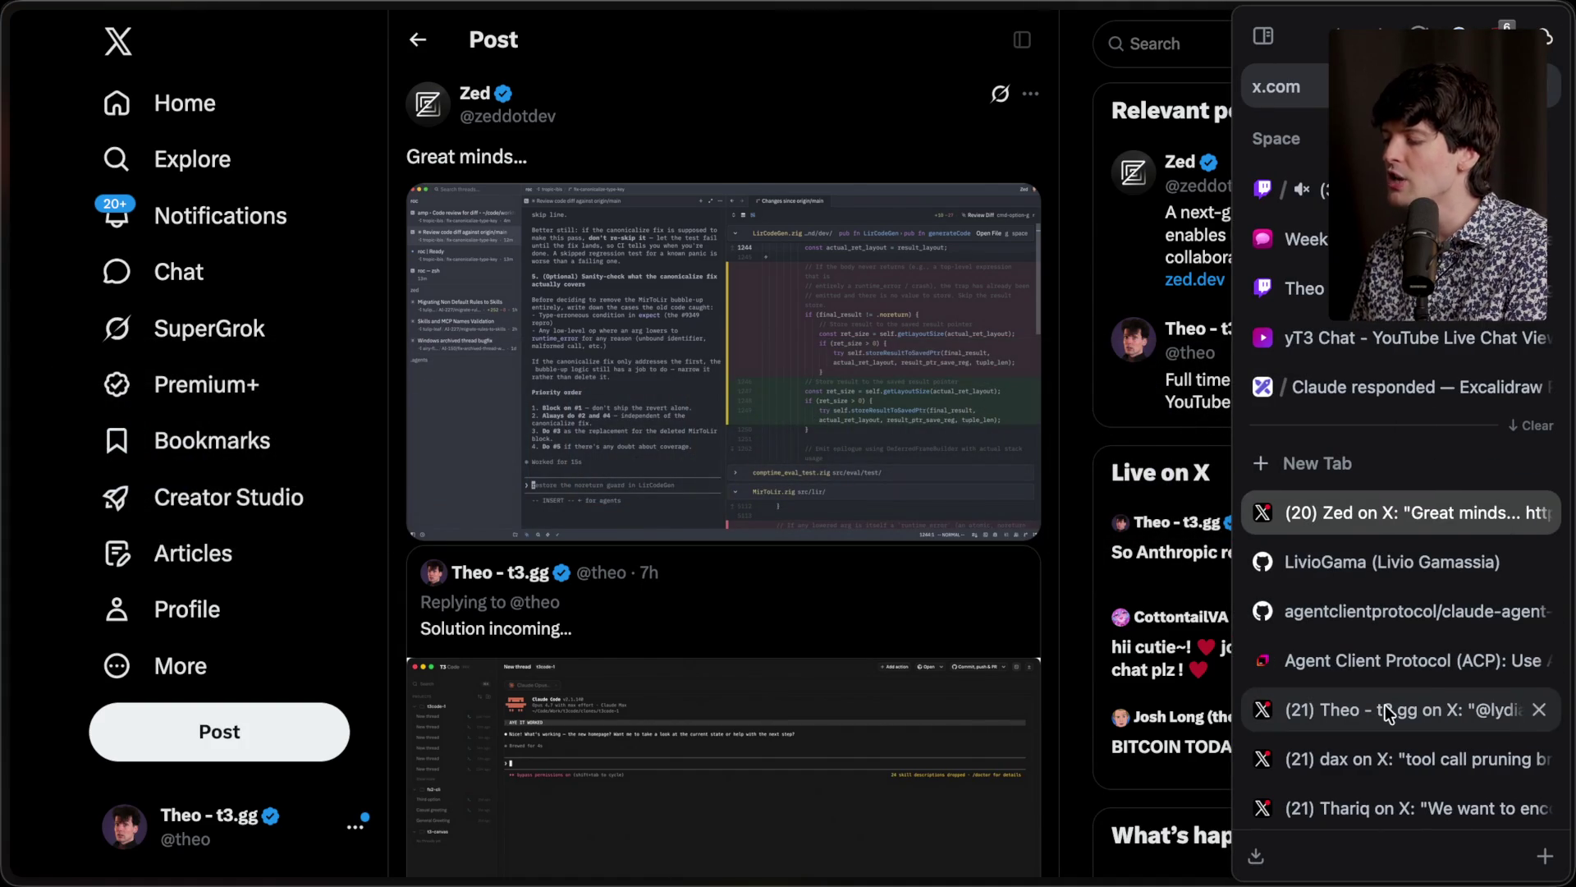
left_click(1386, 704)
left_click(1389, 741)
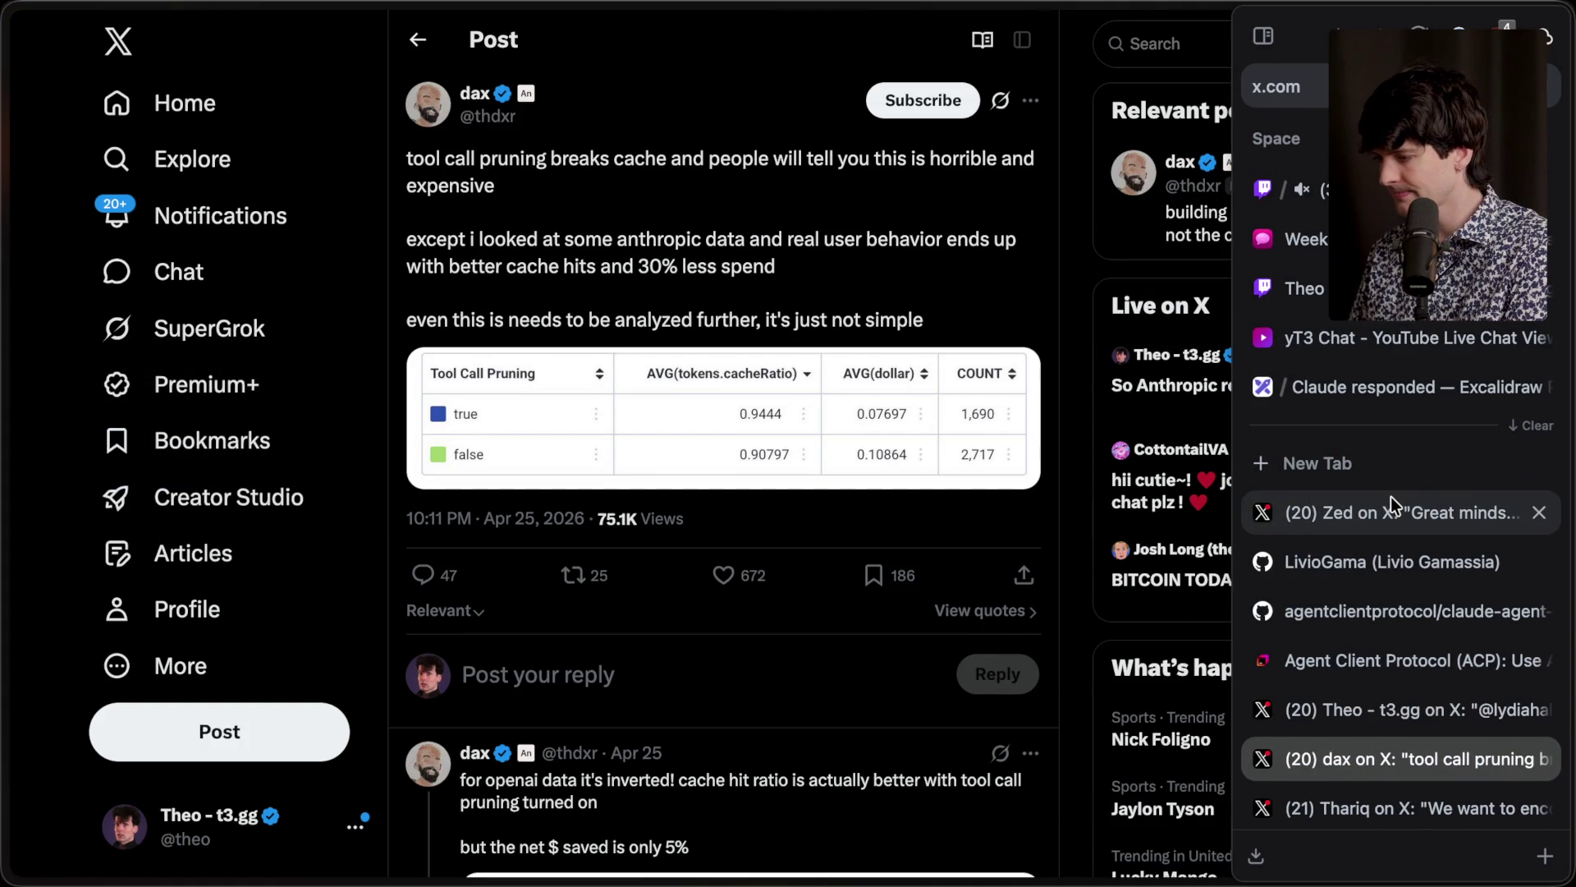
scroll(1391, 496, "down", 5)
left_click(1382, 457)
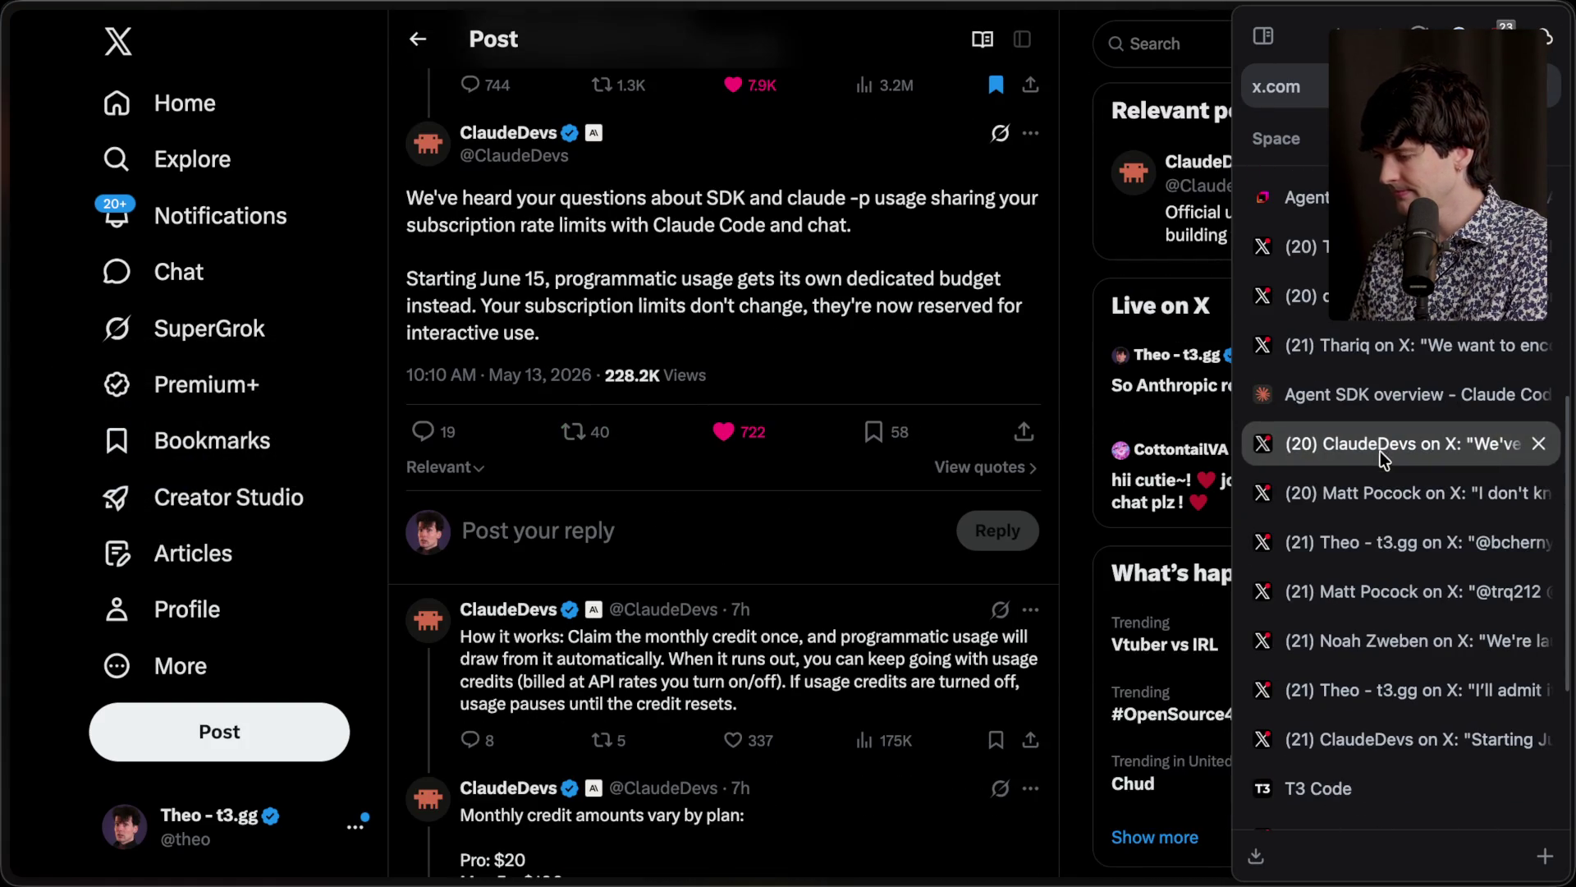
scroll(785, 402, "down", 1)
Step: Highlight the announcement's opening paragraph and June 15 start date, then switch to Twitch Stream Manager
mouse_move(394, 131)
left_mouse_down()
mouse_move(643, 125)
mouse_move(757, 154)
left_mouse_up()
left_click(863, 165)
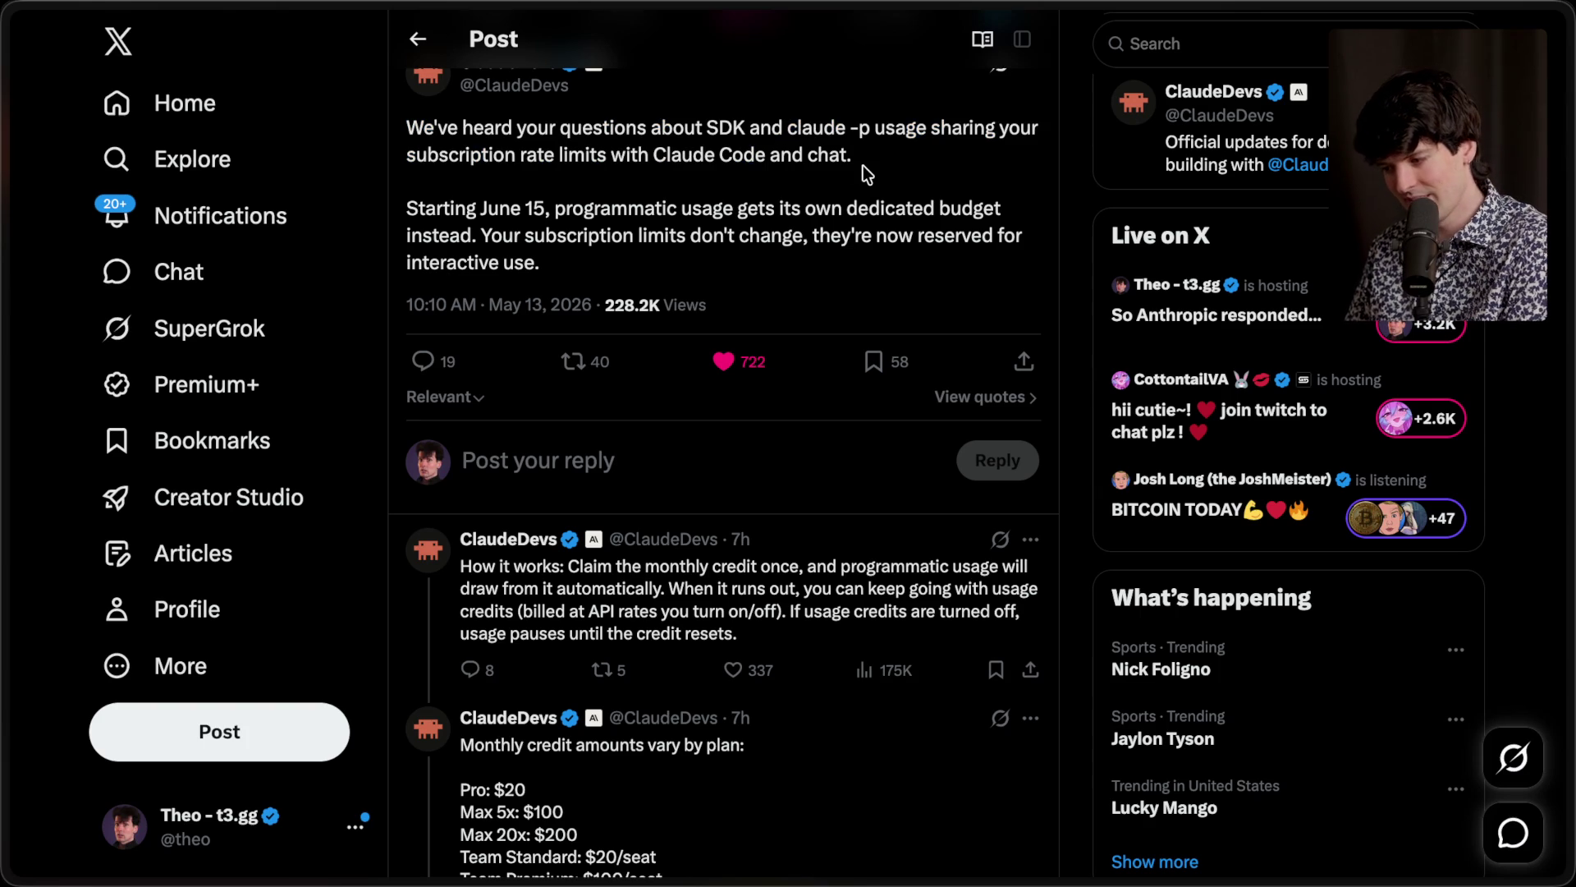
scroll(864, 165, "up", 4)
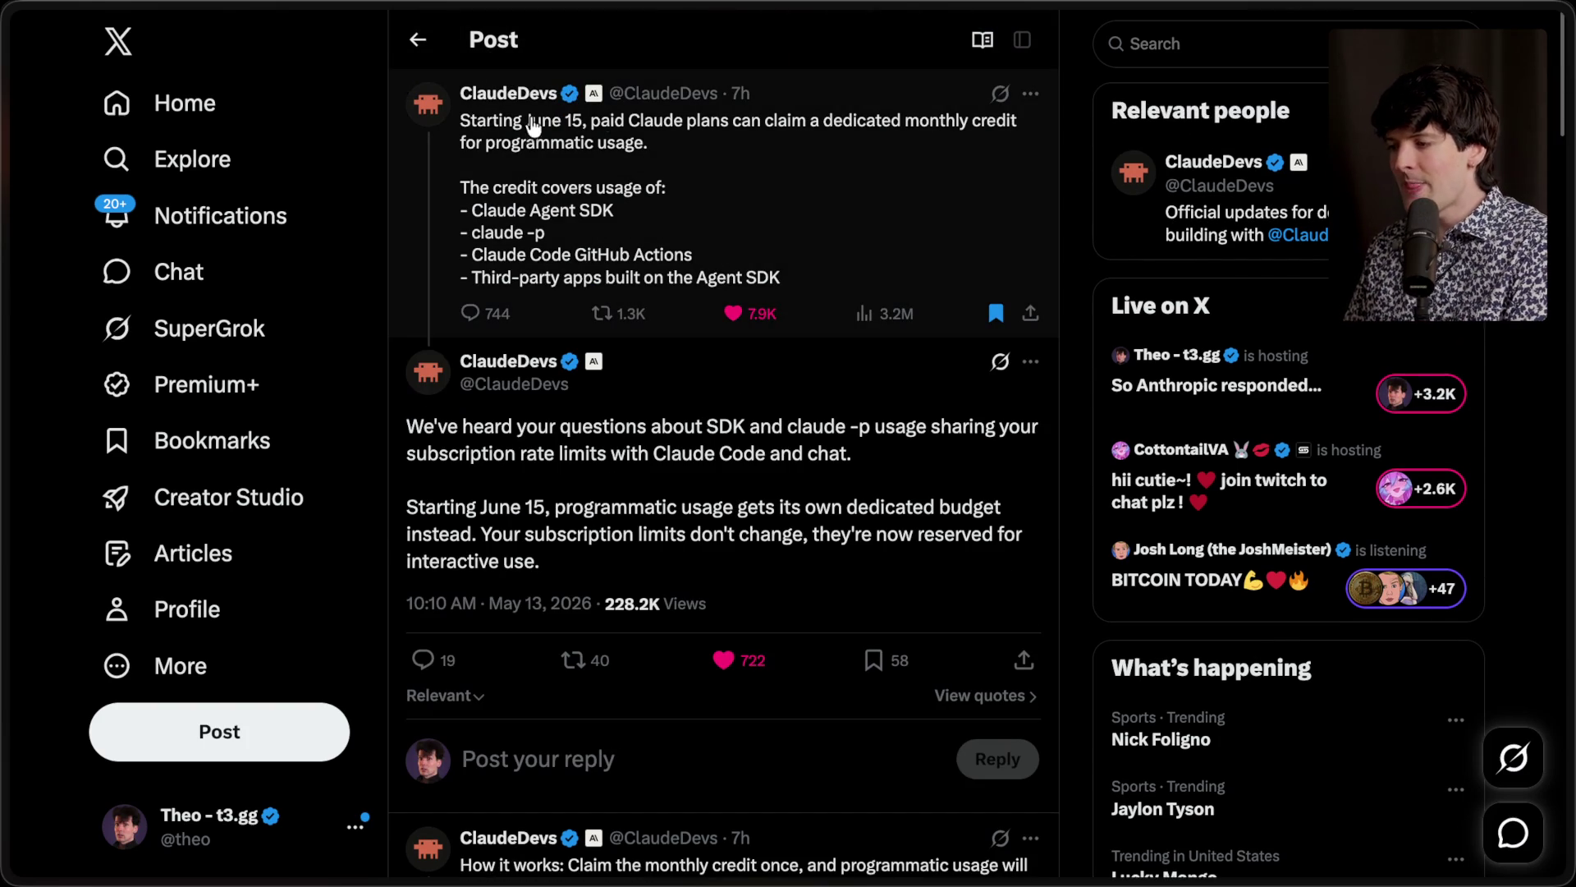
left_click_drag(572, 123, 460, 132)
triple_click(645, 136)
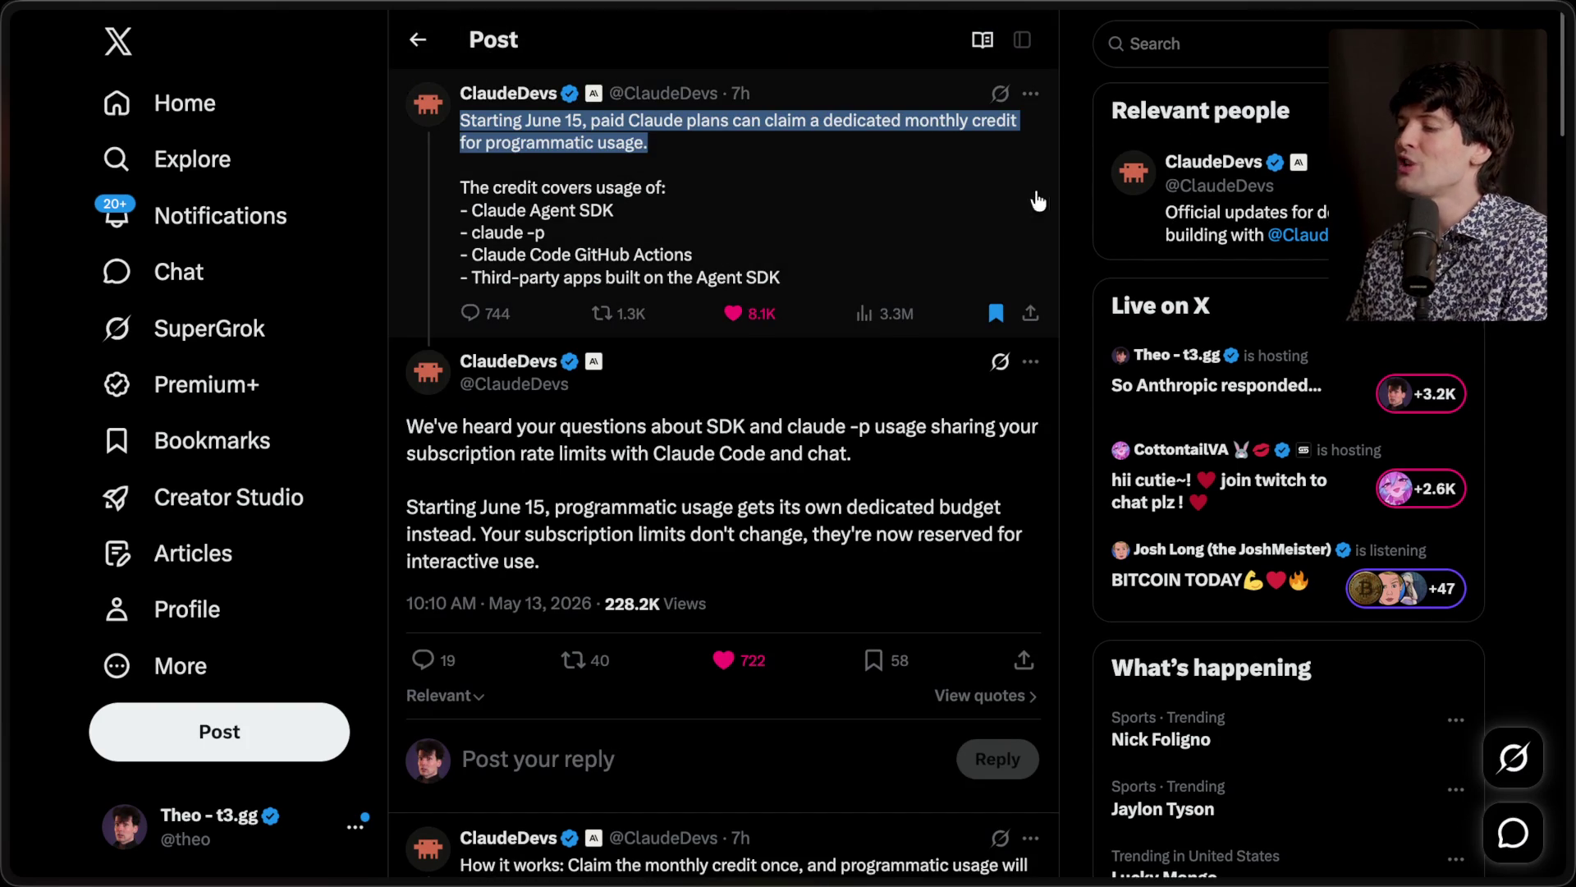
left_click(1072, 200)
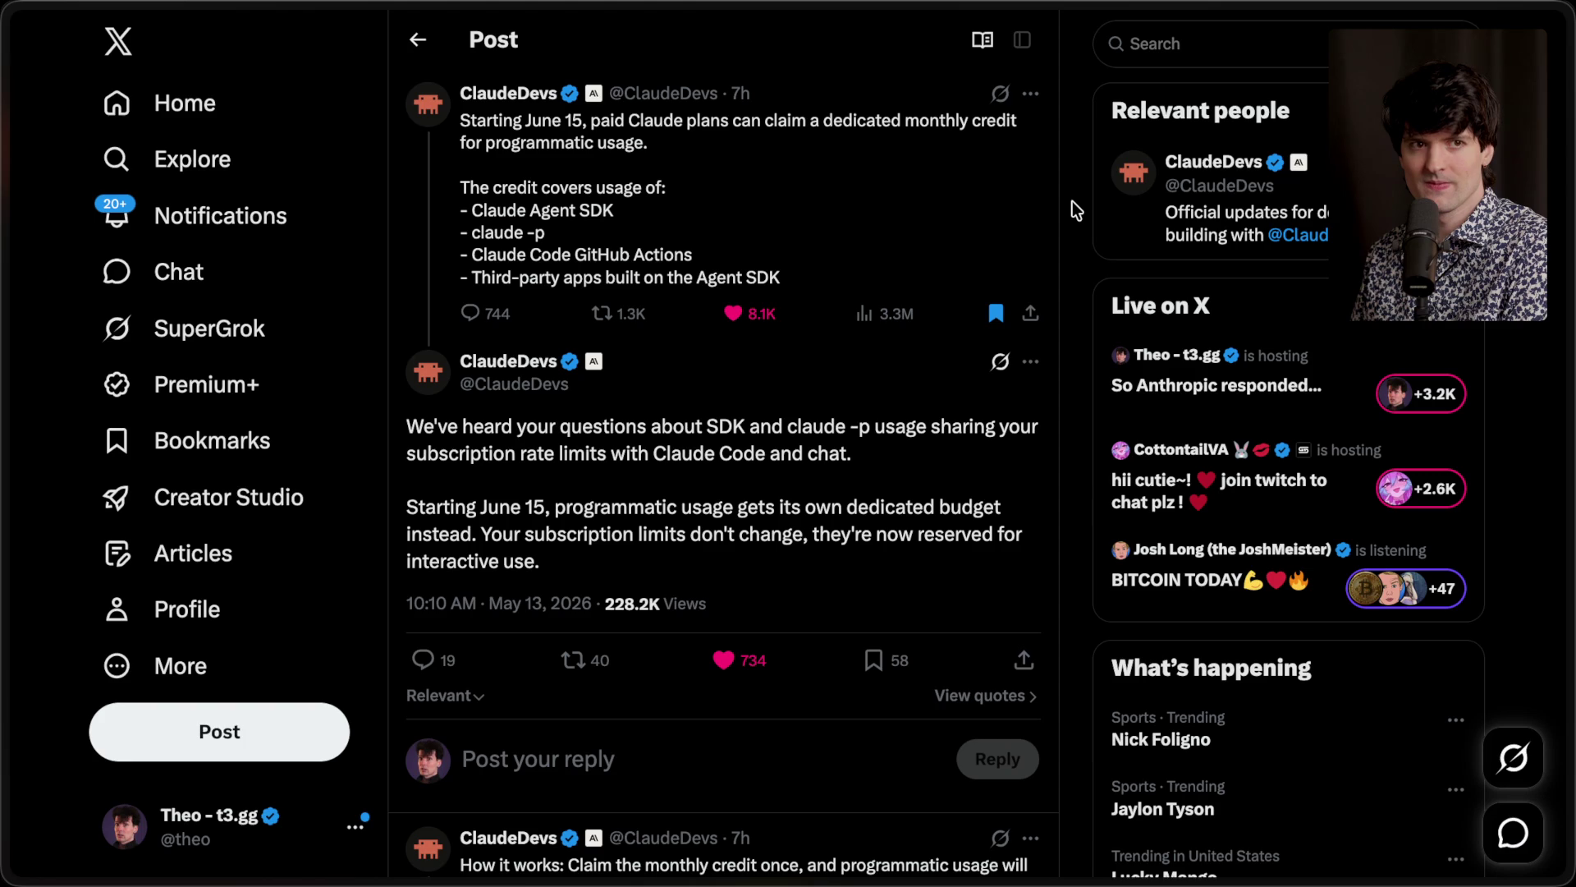
key("ctrl+1")
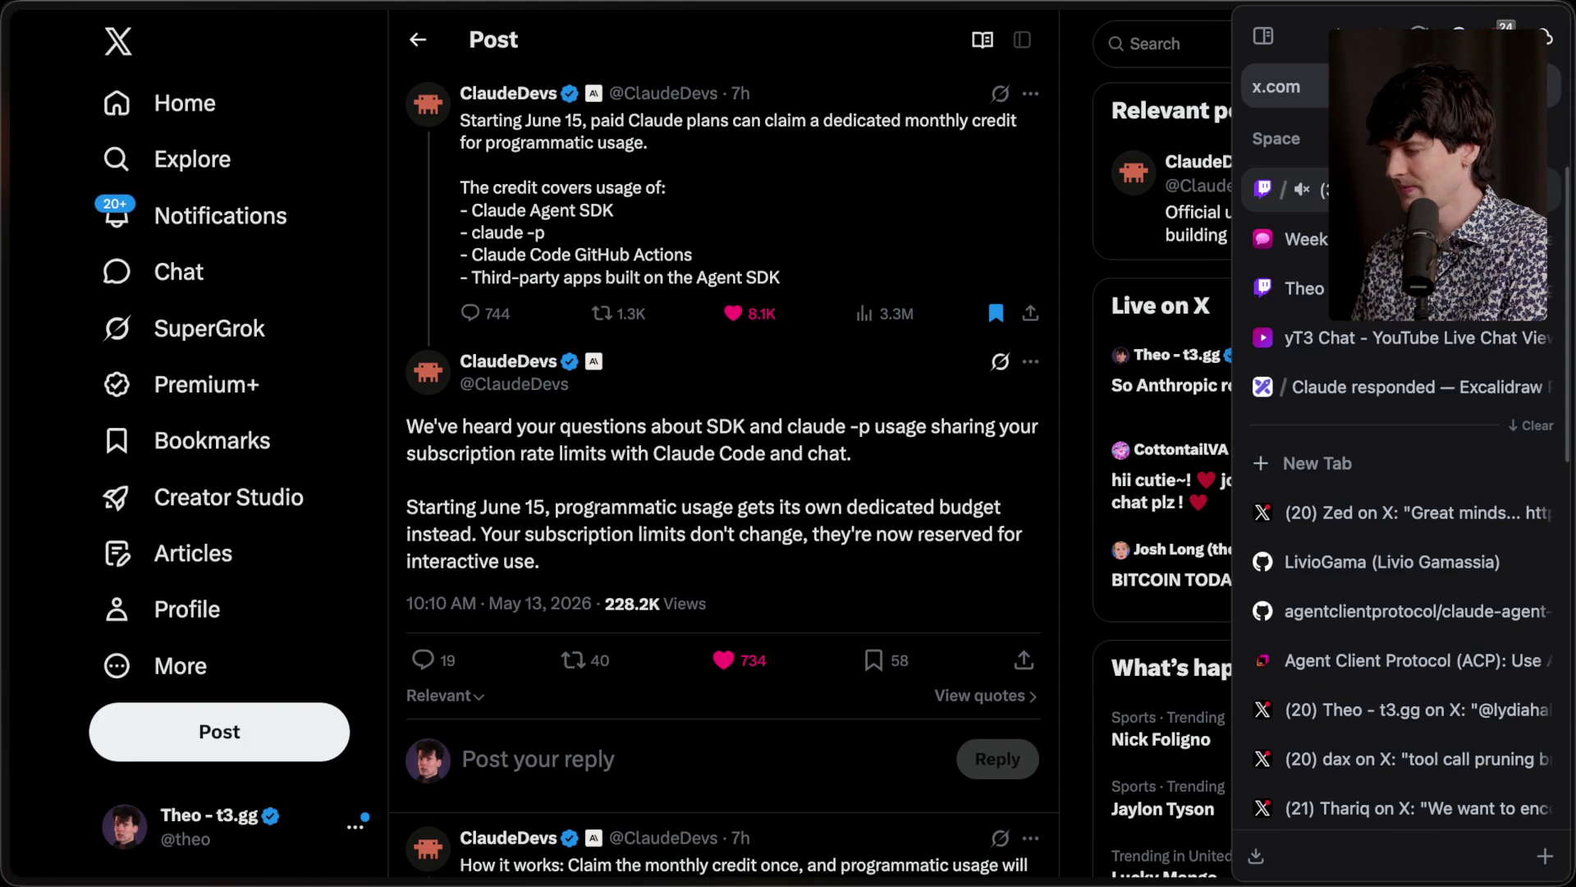
scroll(573, 398, "up", 1)
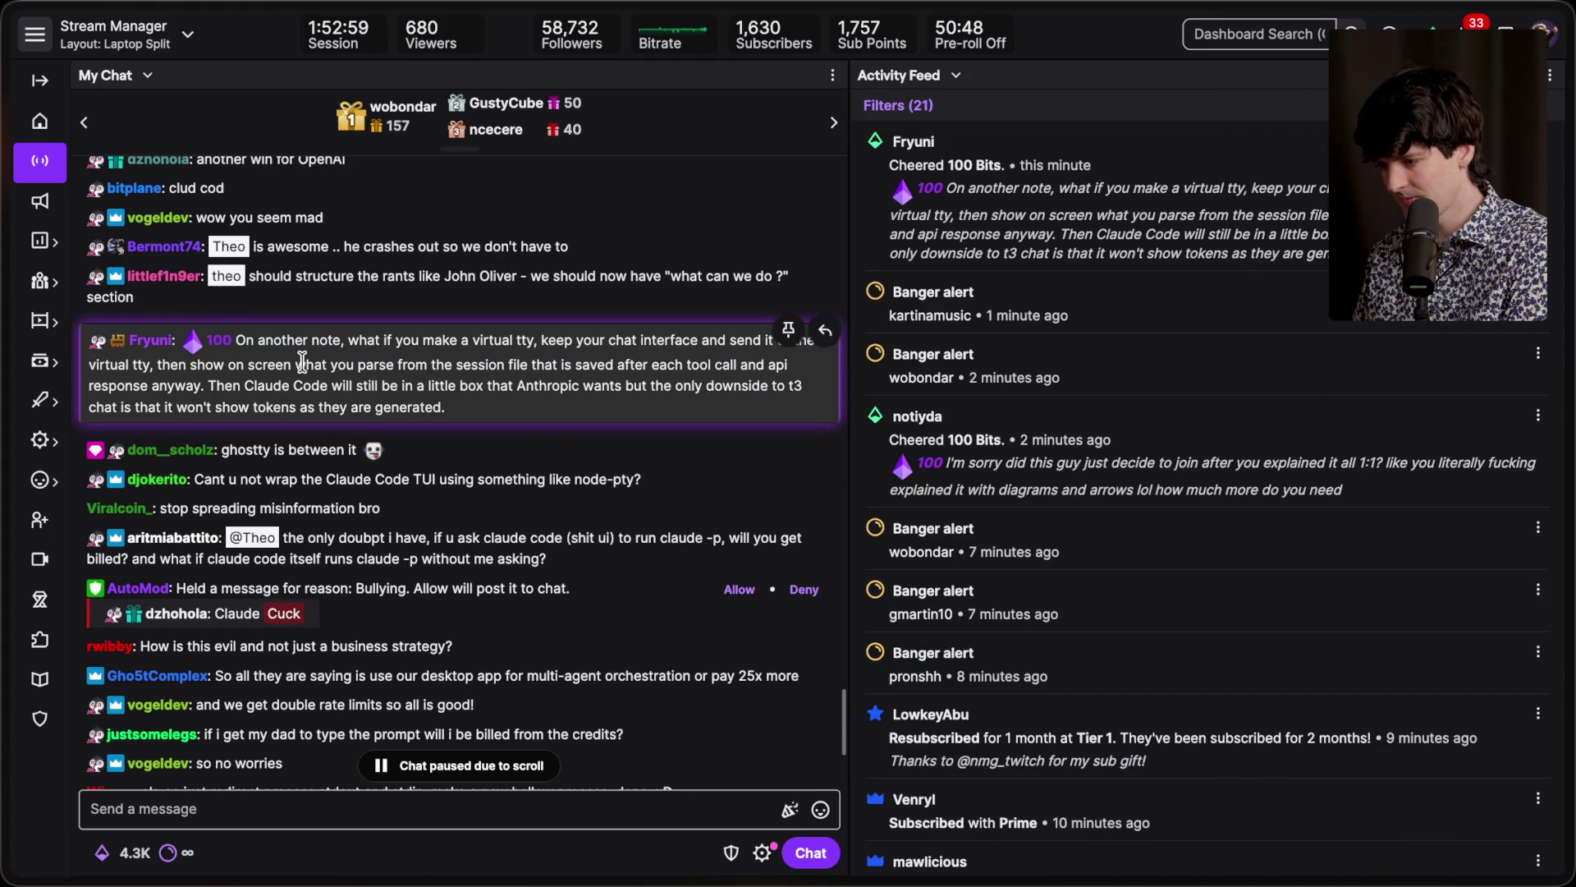
Step: Allow the AutoMod-held bullying message into chat, scroll to the newest messages, and return to X
left_click(736, 591)
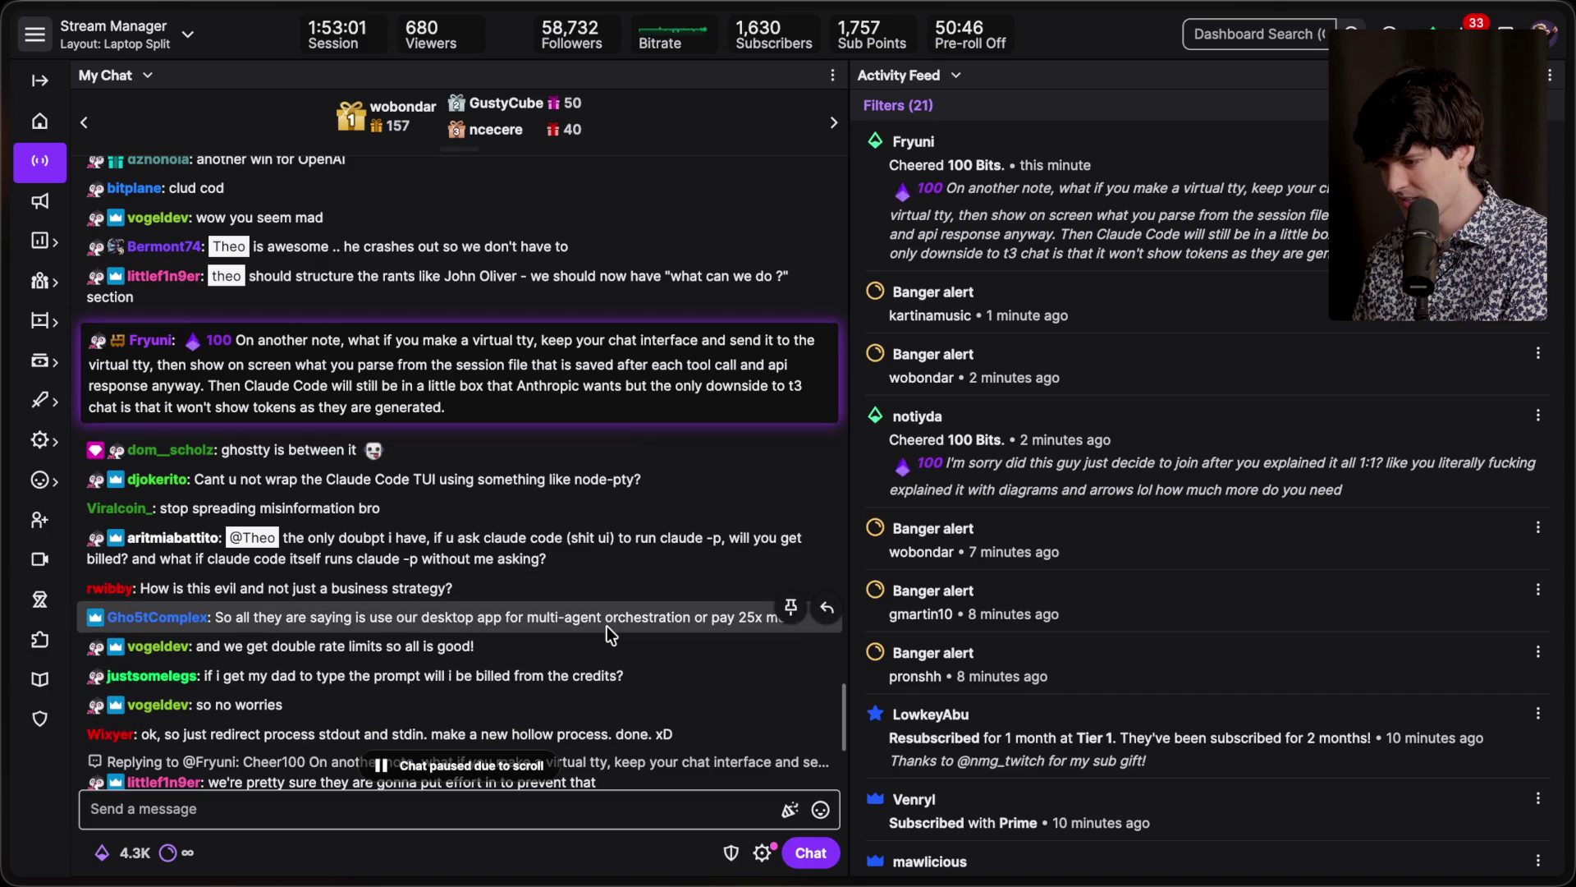
scroll(607, 626, "down", 5)
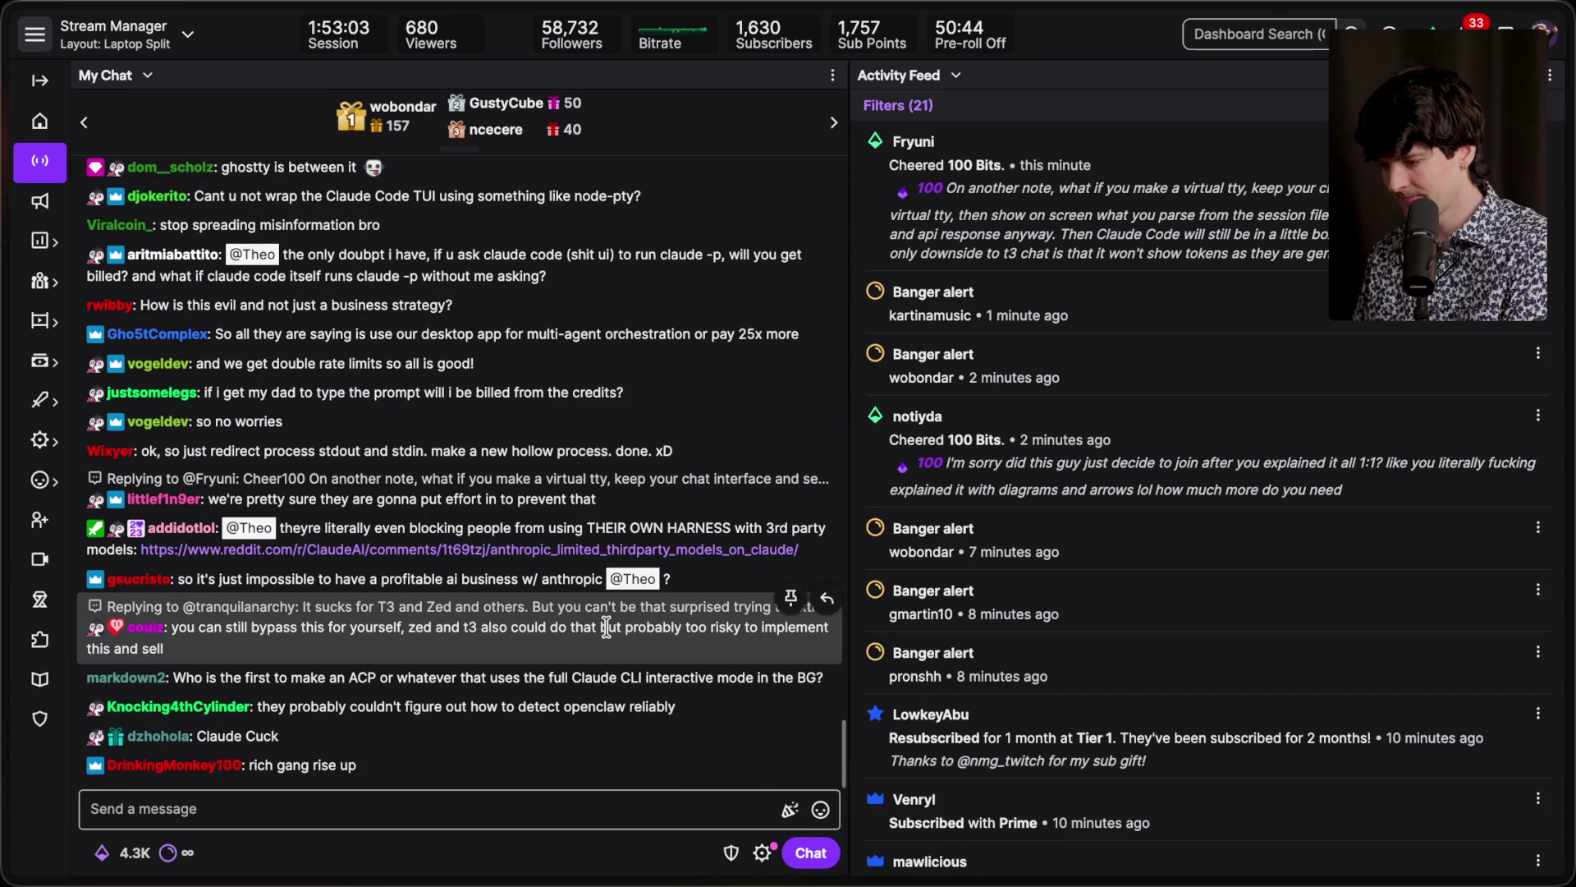
mouse_move(1568, 535)
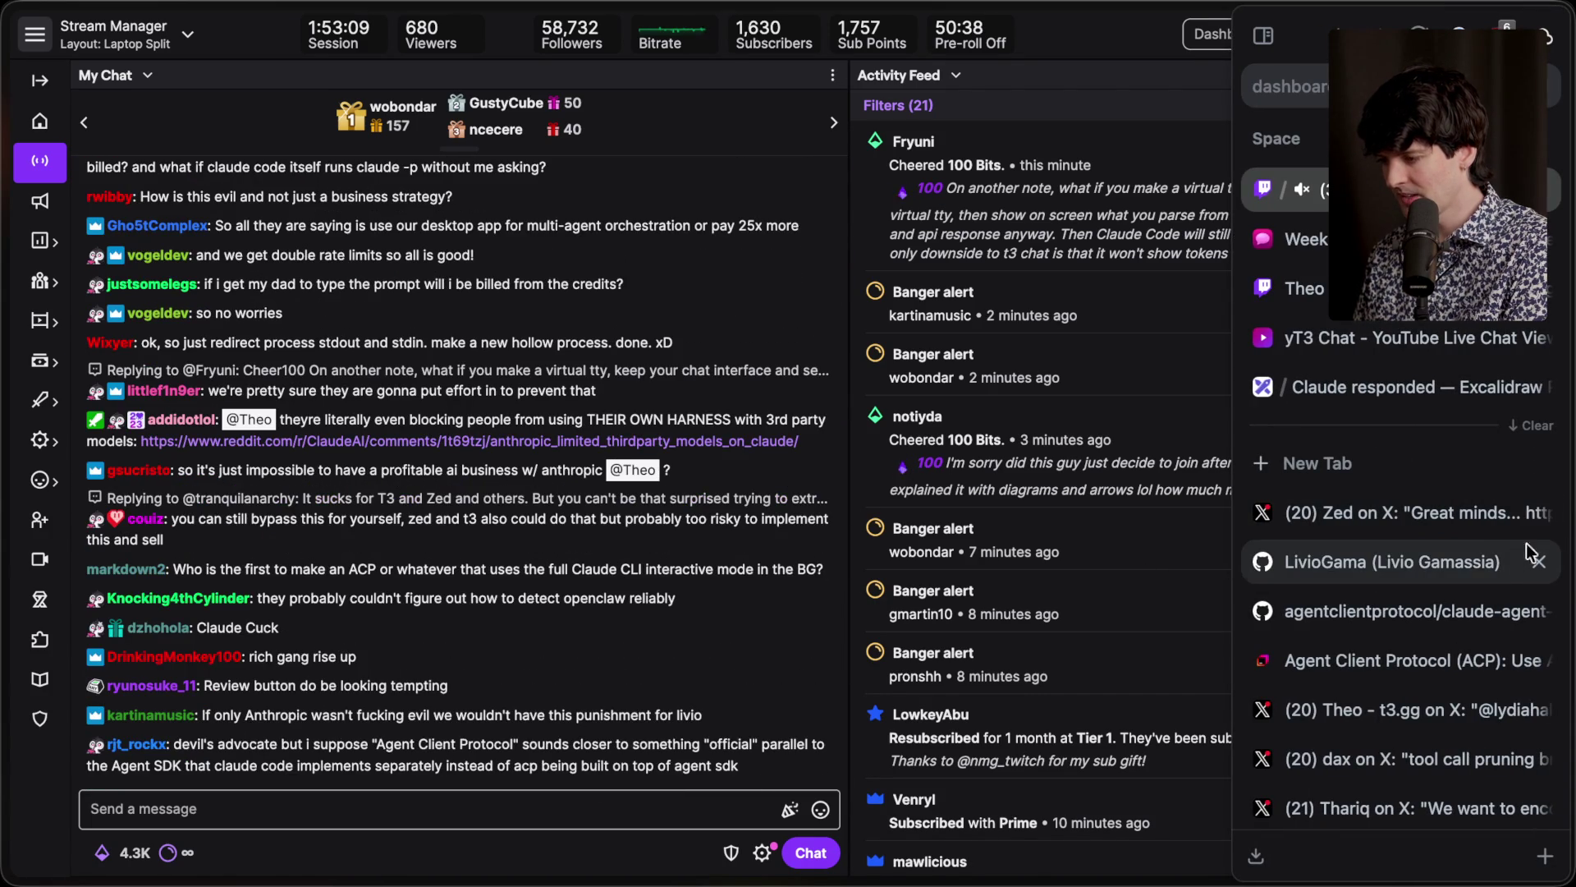
left_click(1445, 566)
Step: Close the GitHub profile tab, revisit the reply thread and ClaudeDevs post, then return to Stream Manager
left_click(1430, 518)
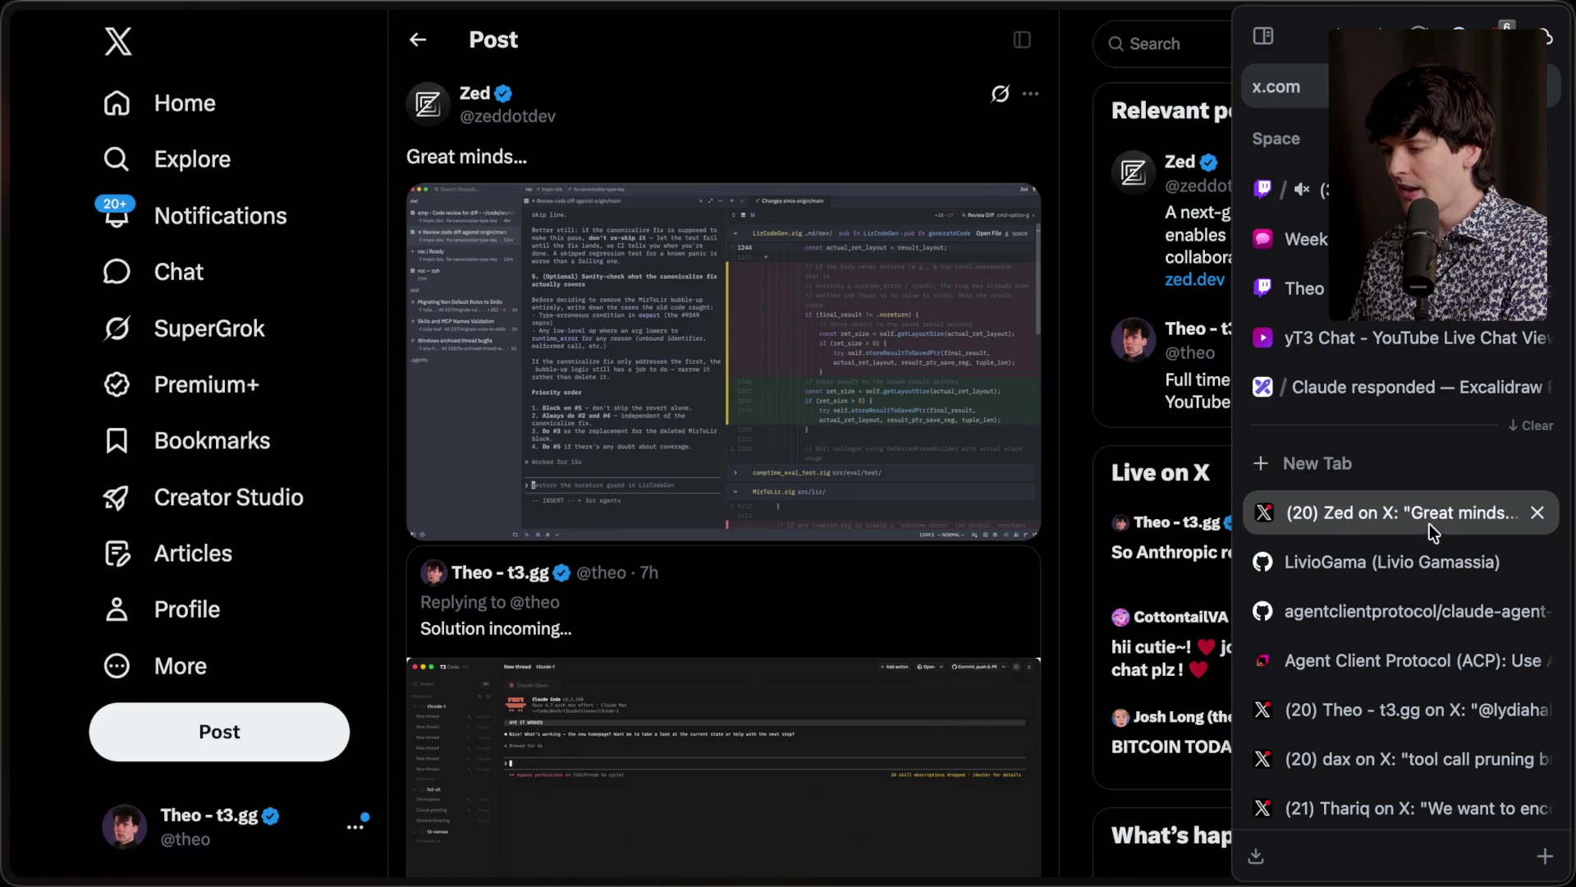
left_click(1537, 564)
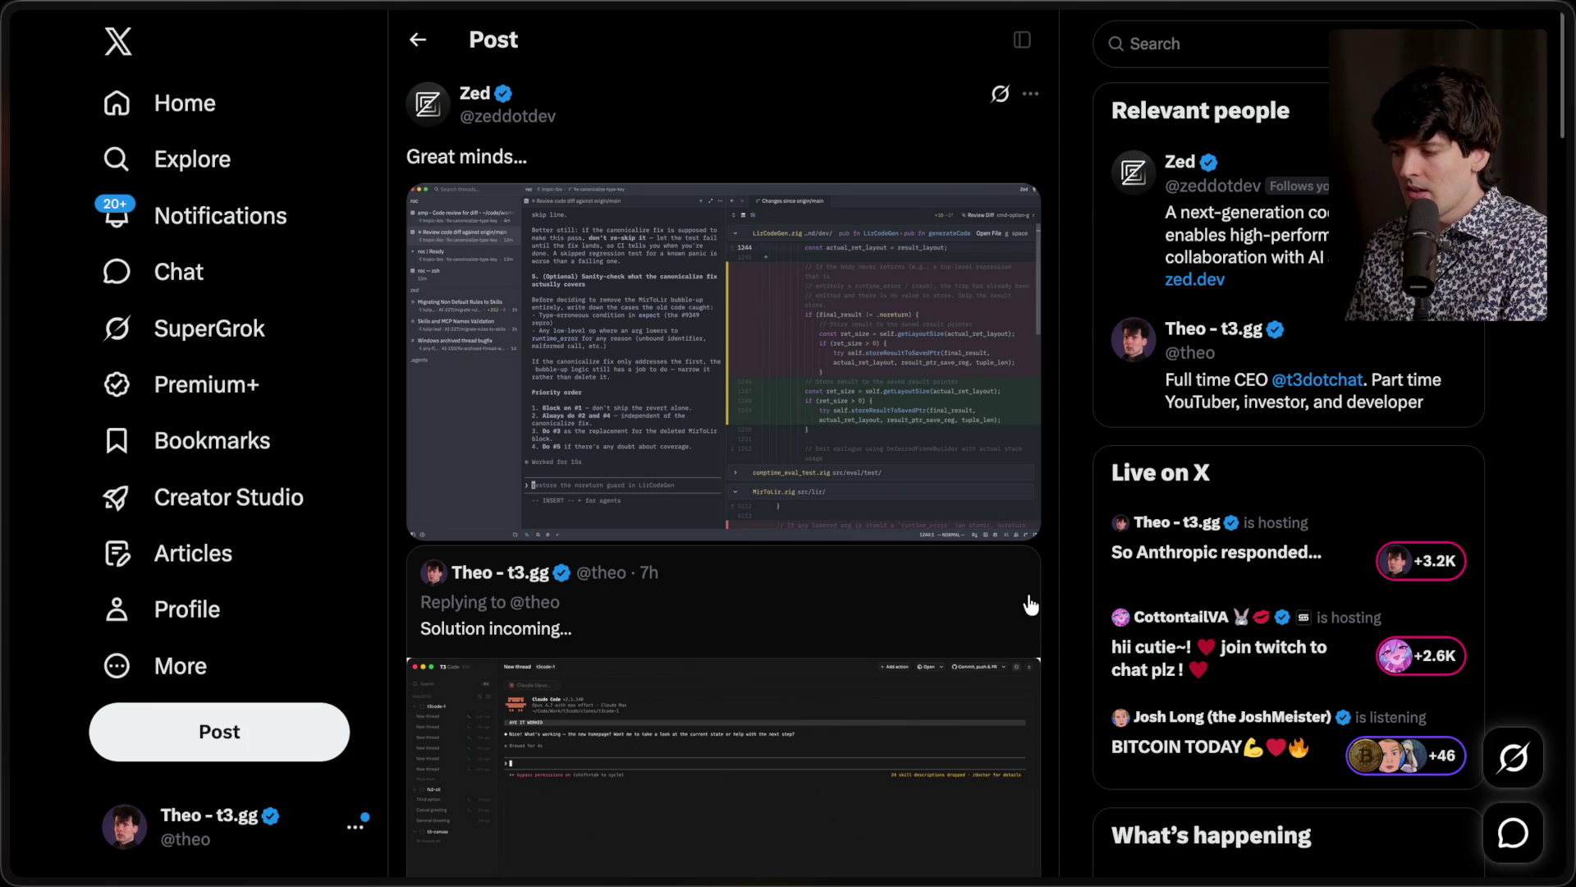
mouse_move(1501, 539)
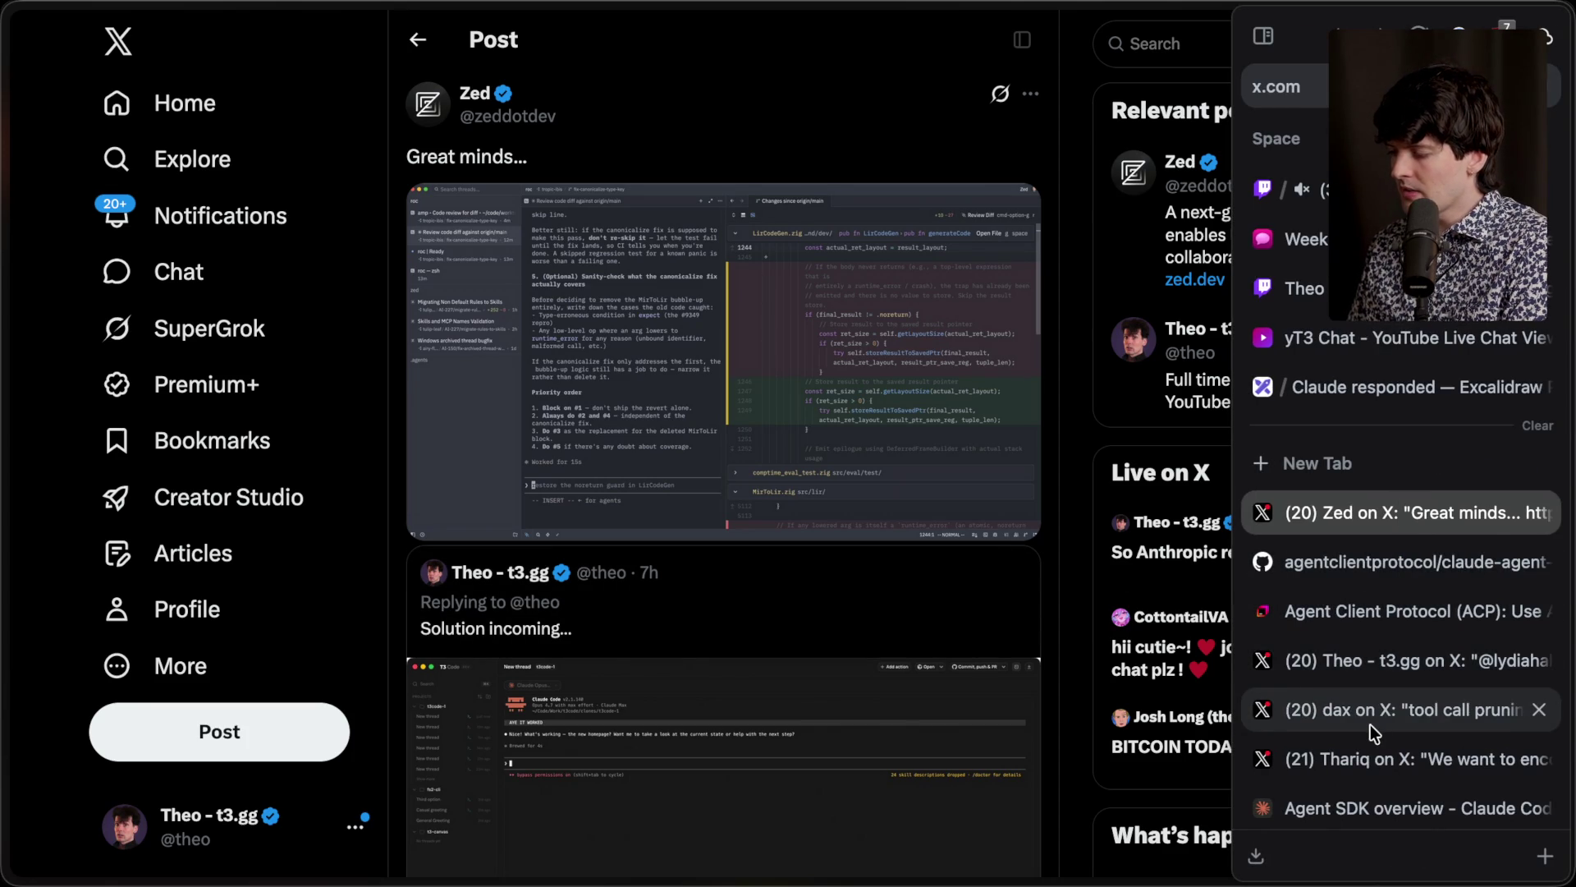
scroll(1371, 726, "down", 1)
left_click(1396, 629)
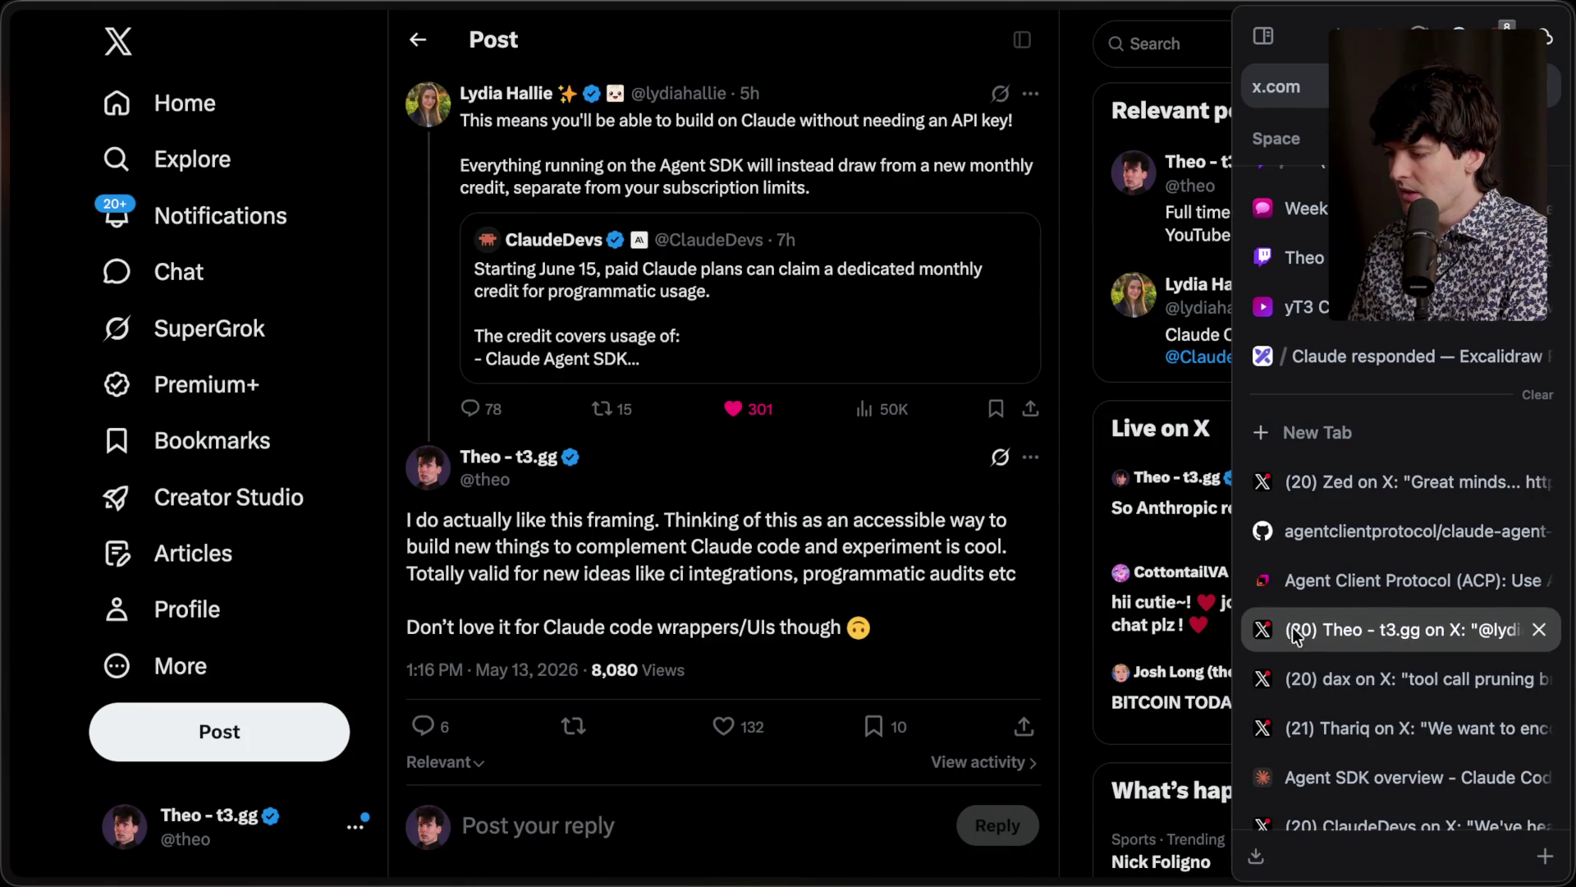
scroll(1411, 802, "down", 3)
left_click(1428, 829)
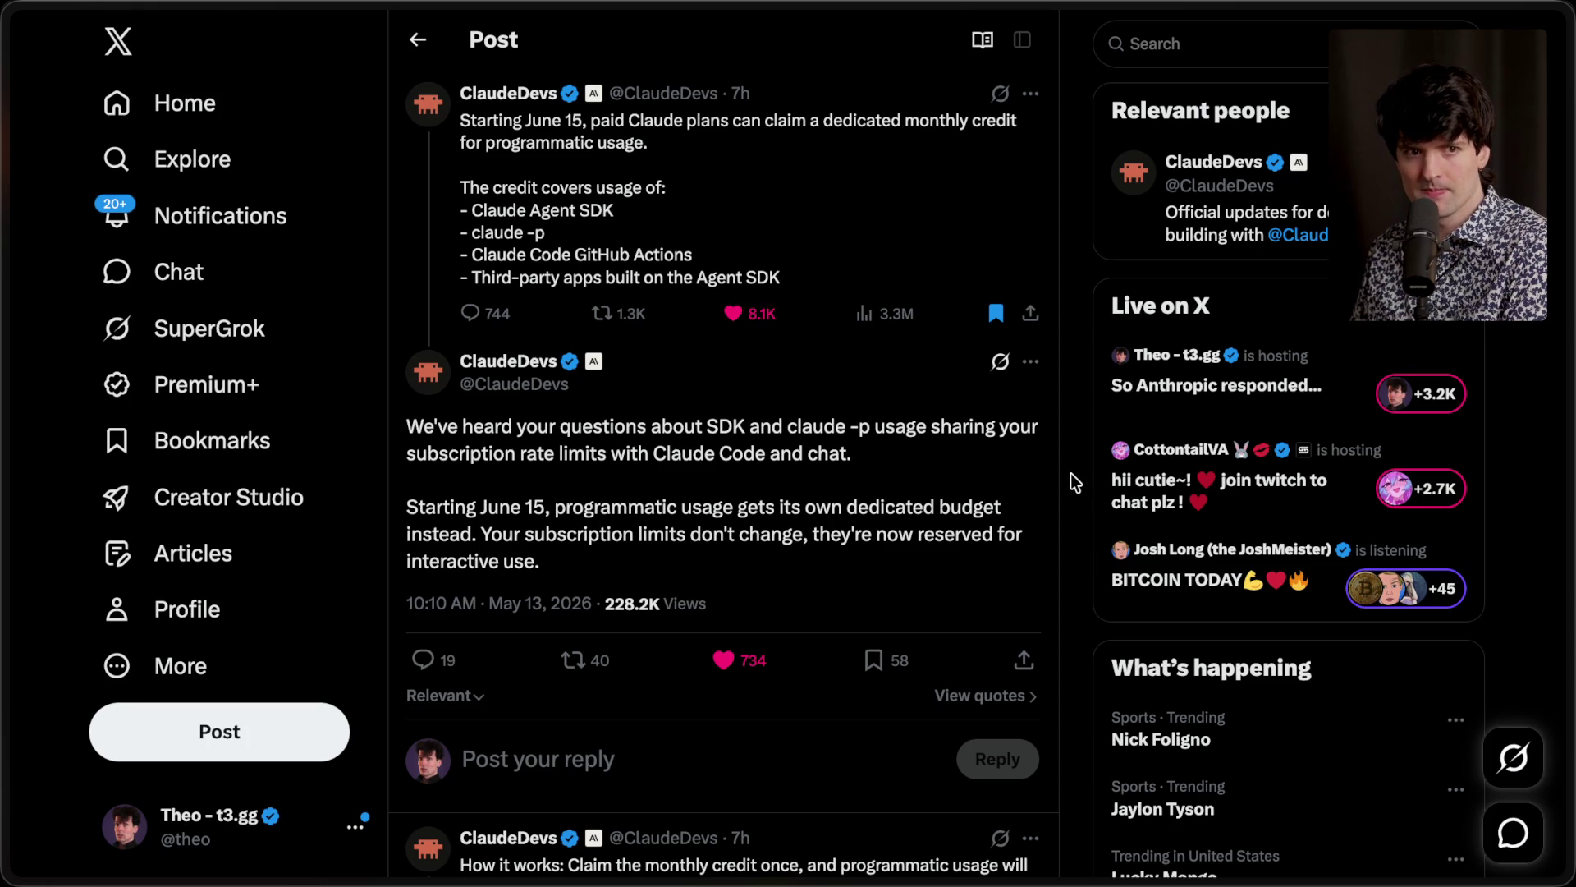
scroll(1070, 473, "up", 1)
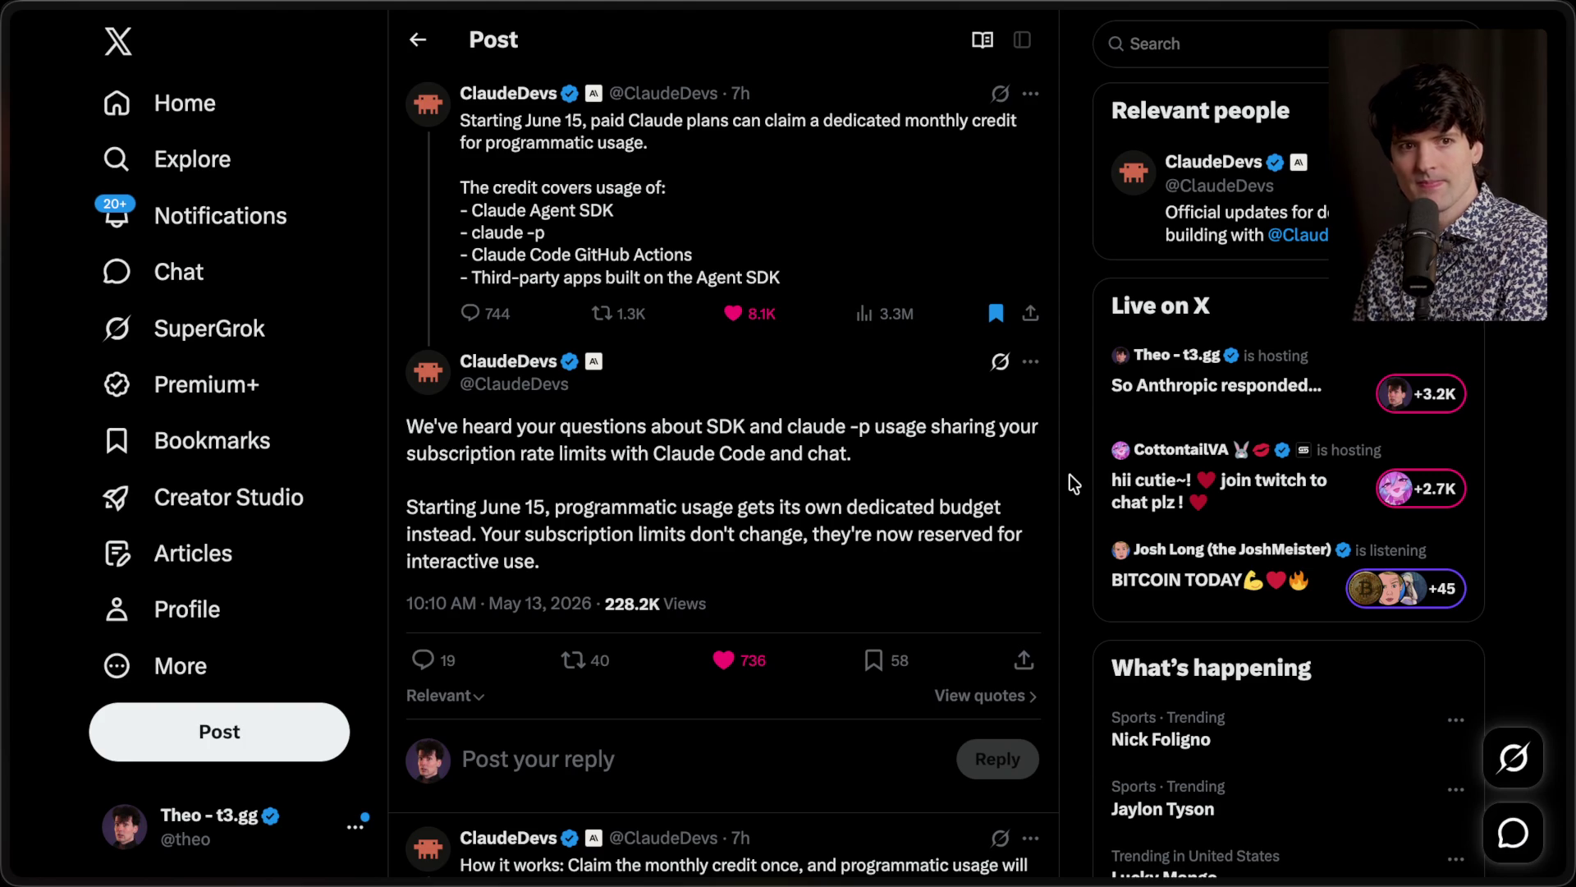
mouse_move(1569, 443)
key("ctrl+Tab")
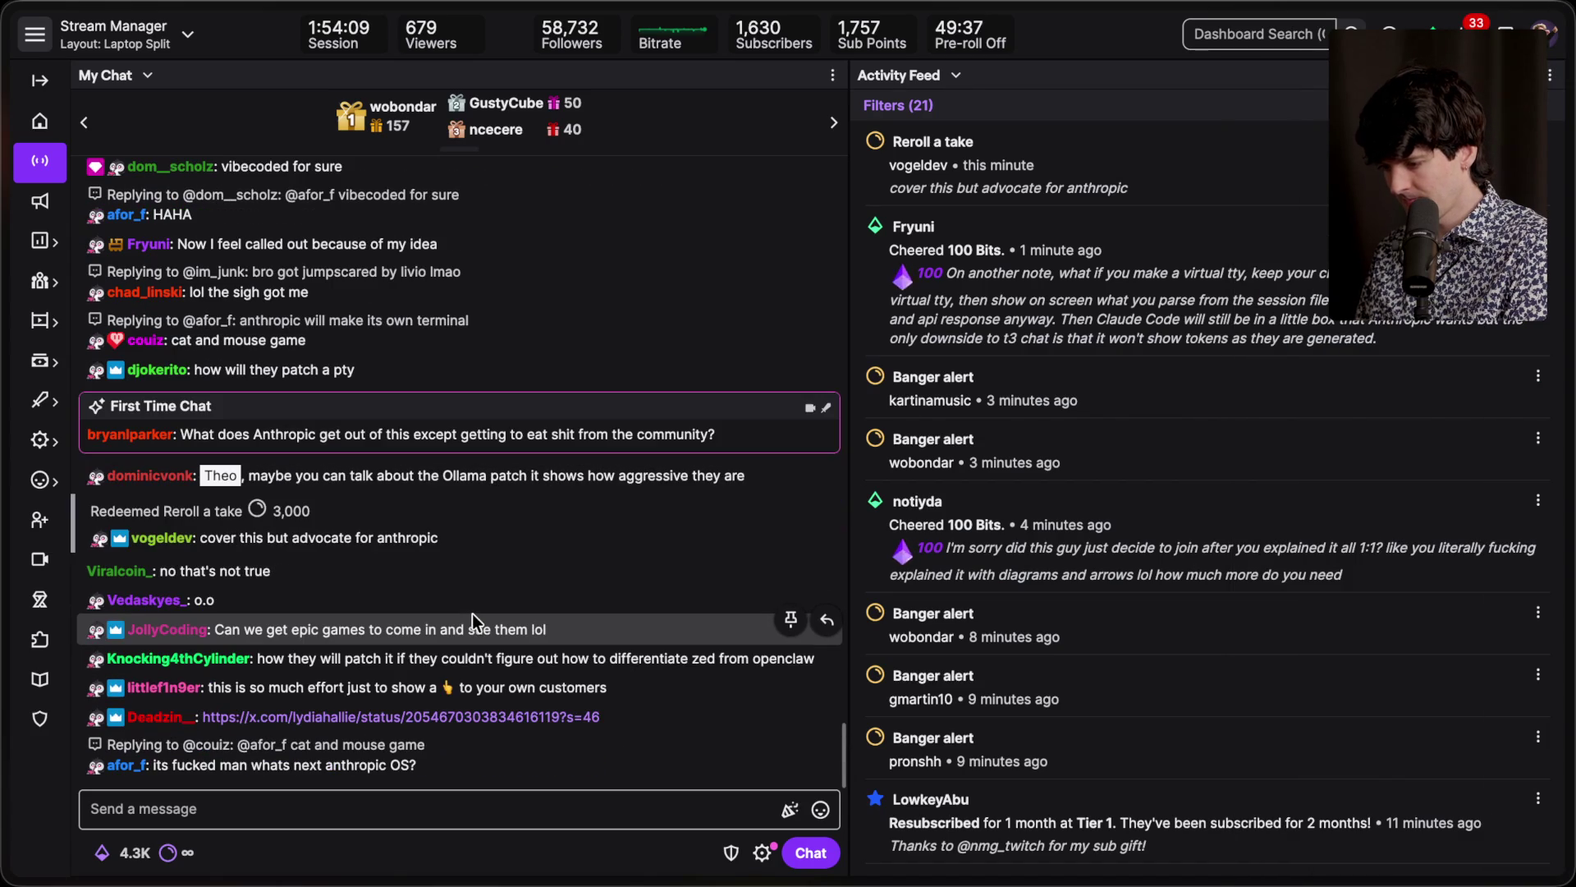
Step: Open the chat-linked X post's interactive-versus-programmatic Claude plan diagram full screen, then switch to Ghostty
left_click(419, 690)
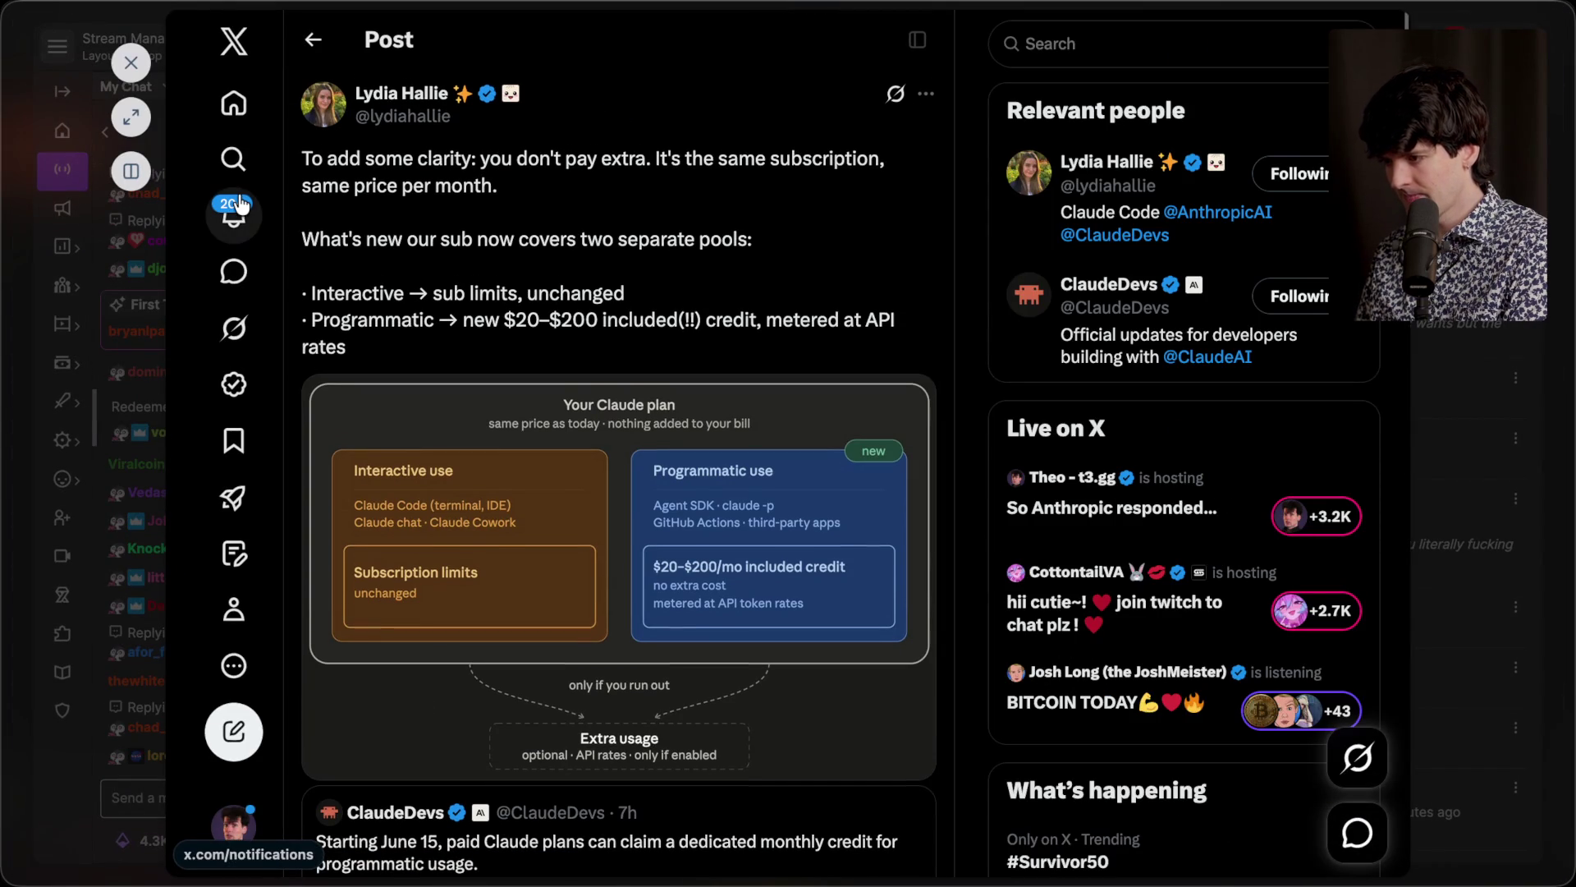
scroll(529, 306, "down", 8)
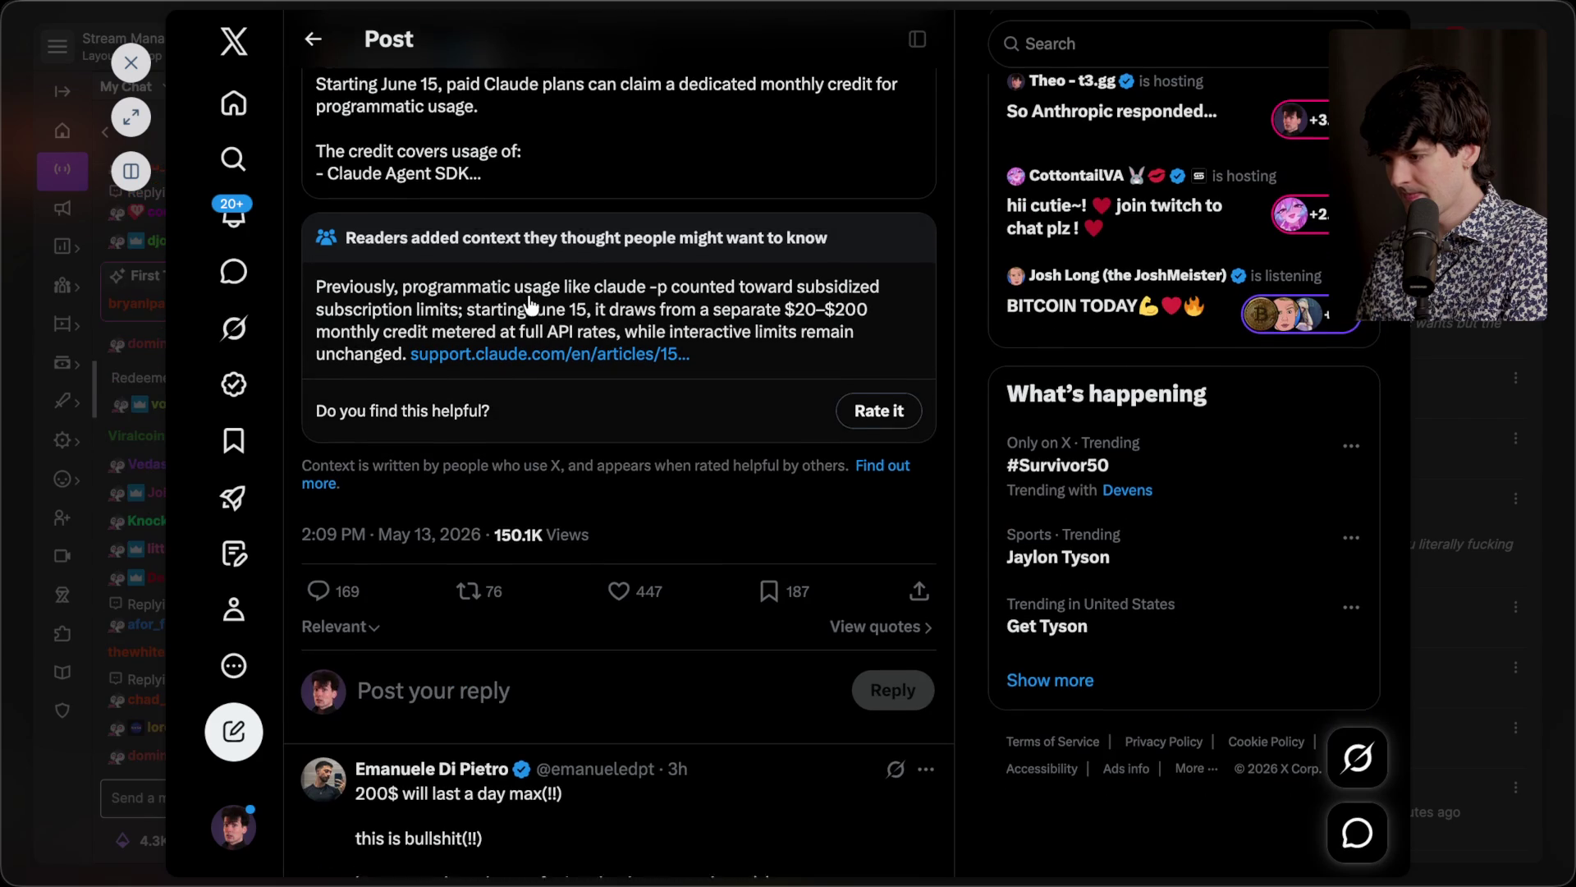
left_click(131, 117)
scroll(475, 373, "up", 7)
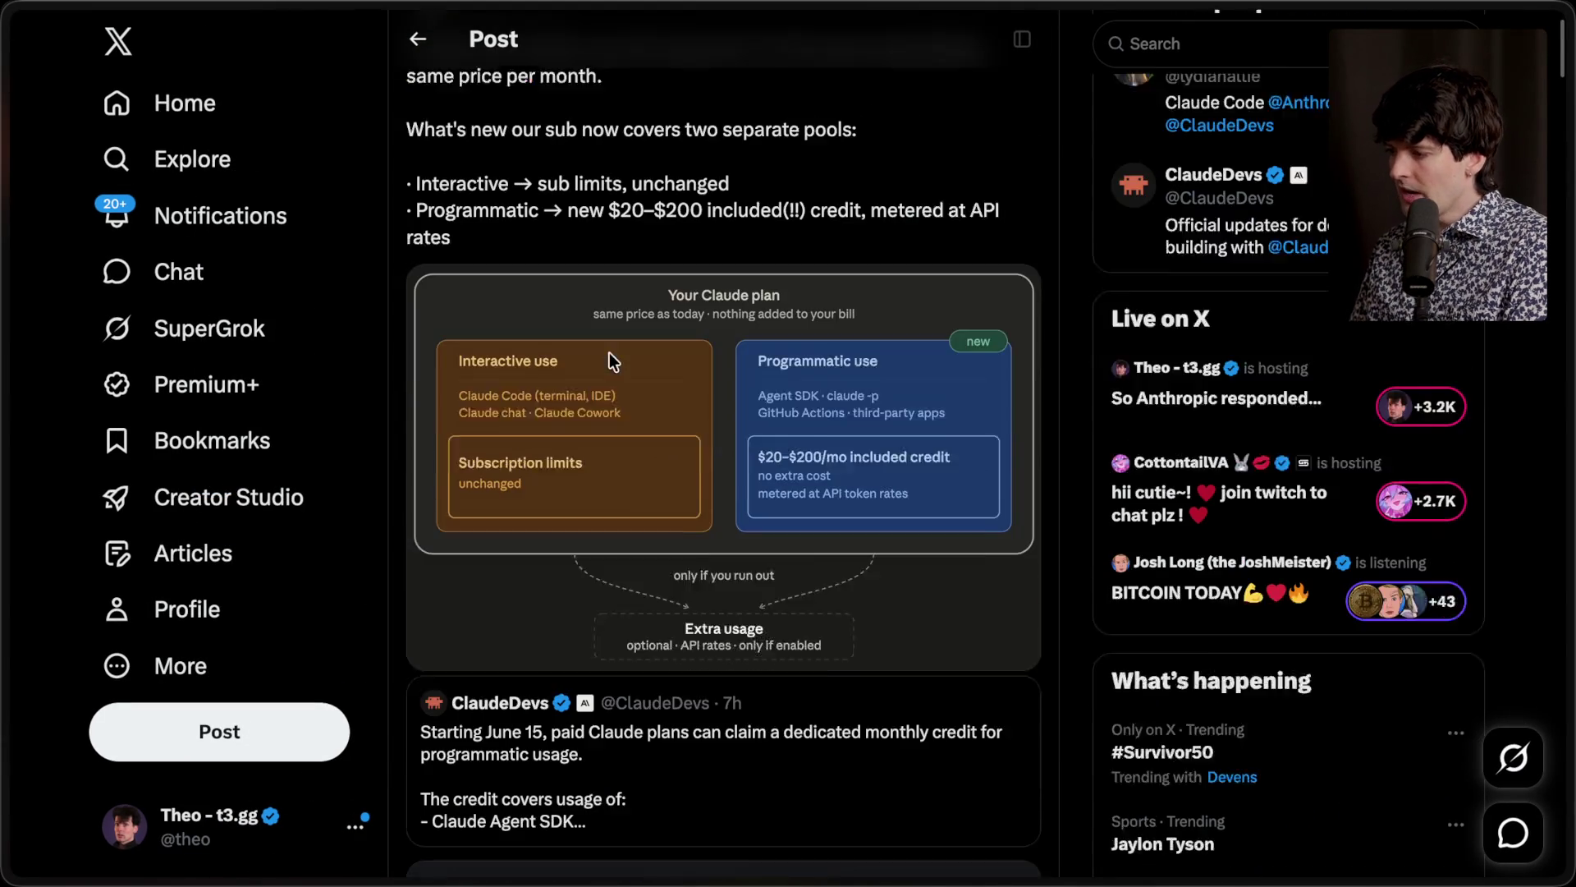
scroll(609, 352, "down", 1)
scroll(609, 352, "up", 1)
left_click(686, 361)
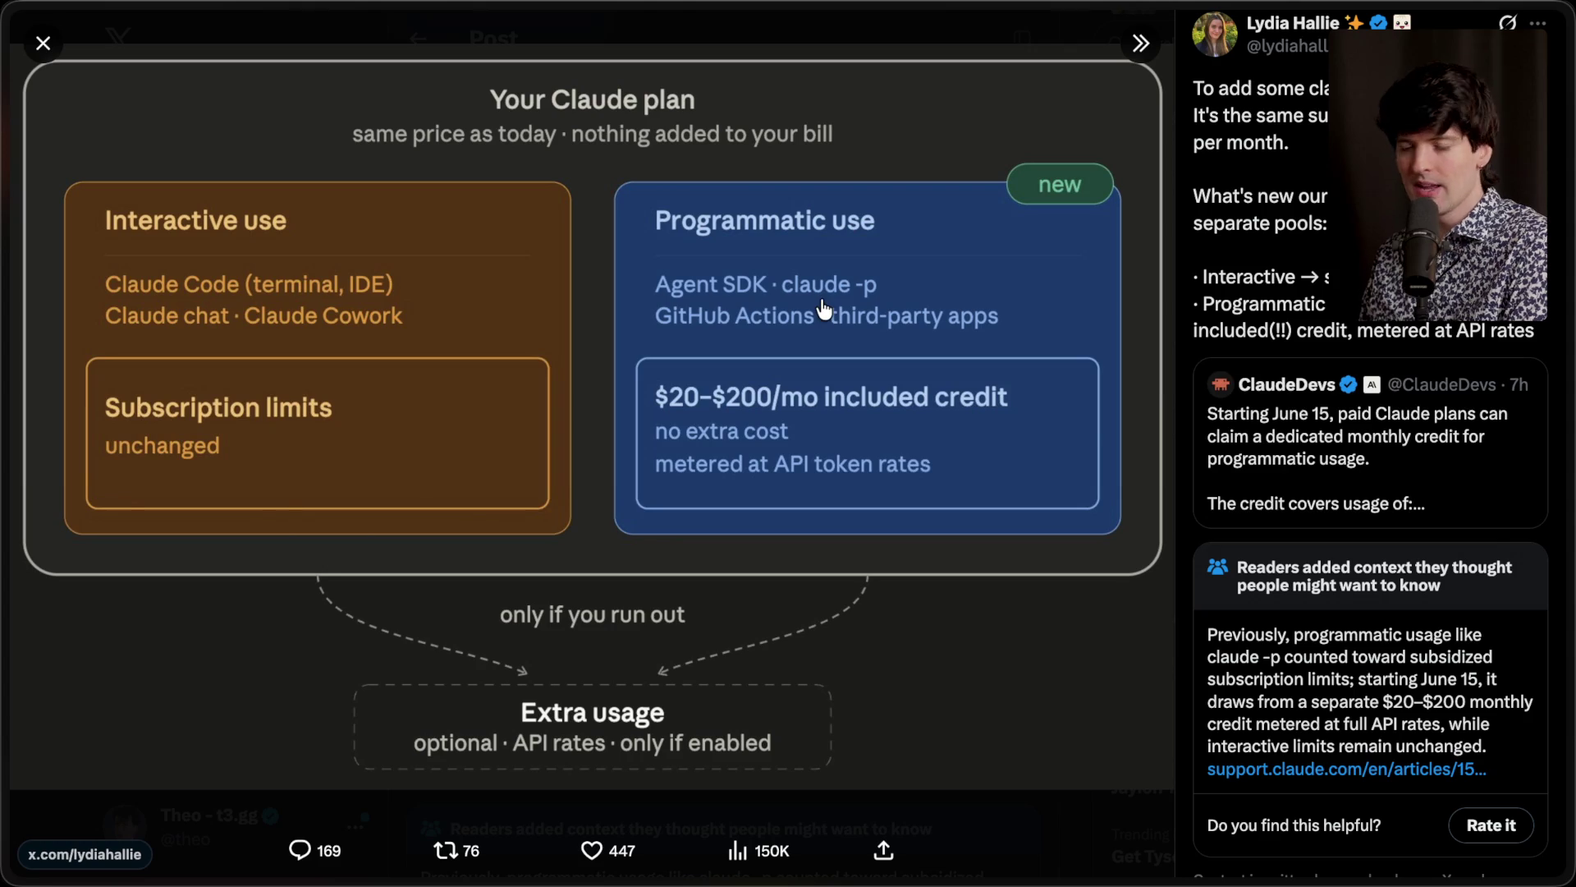
key("super+Tab")
key("super+Tab")
key("super+shift+Tab")
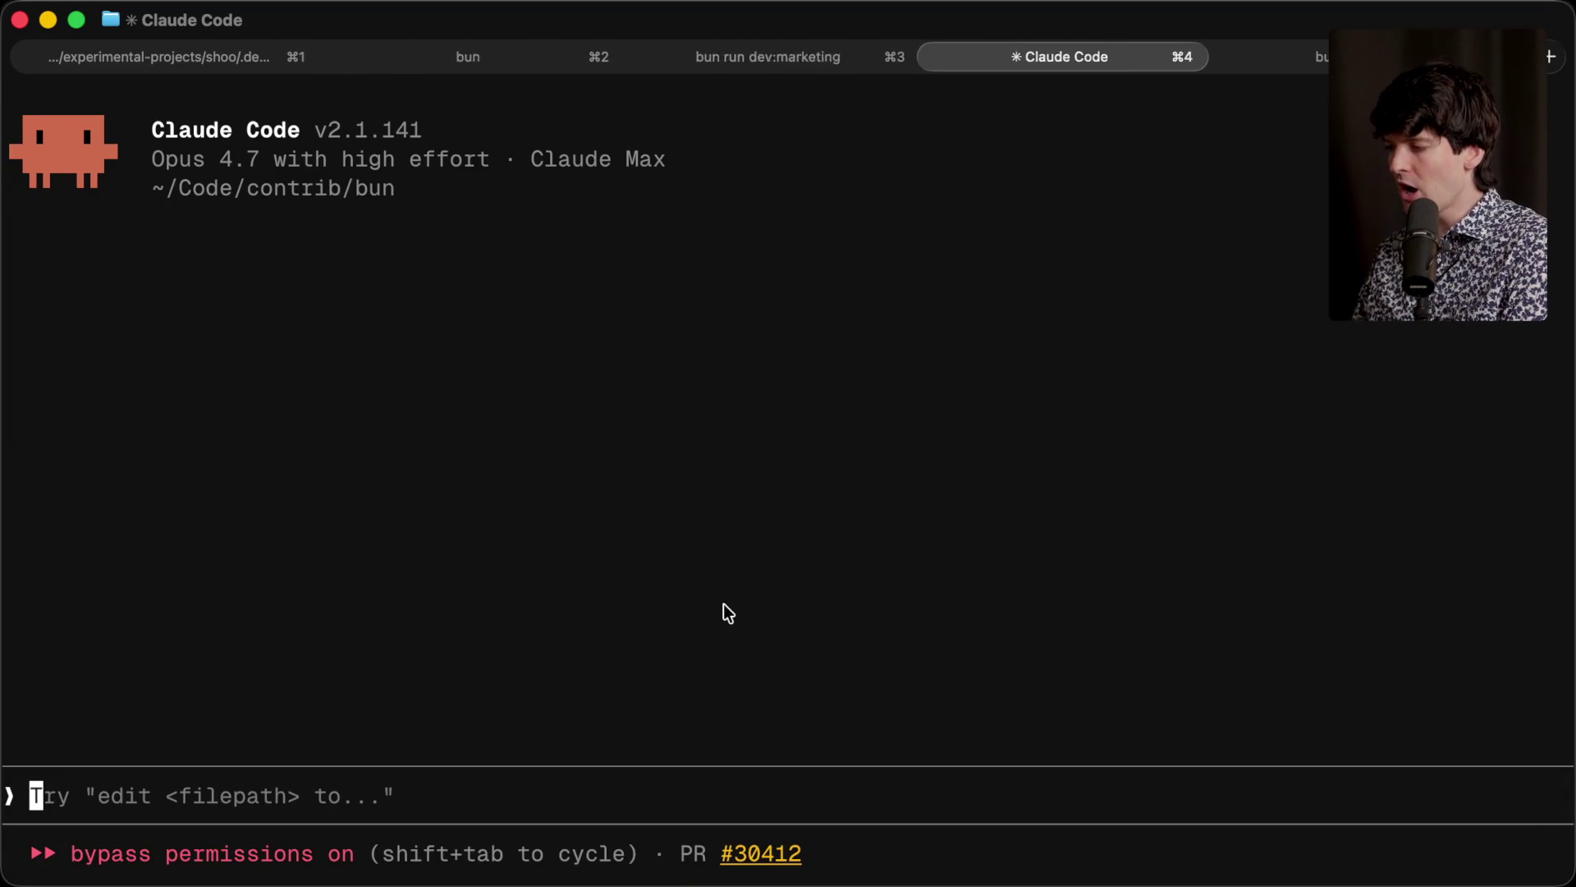
Step: In a new Ghostty tab, type the command claude -p without running it, then return to the browser
key("super+t")
type("cladue")
key("BackSpace")
key("BackSpace")
key("BackSpace")
type("ude -p")
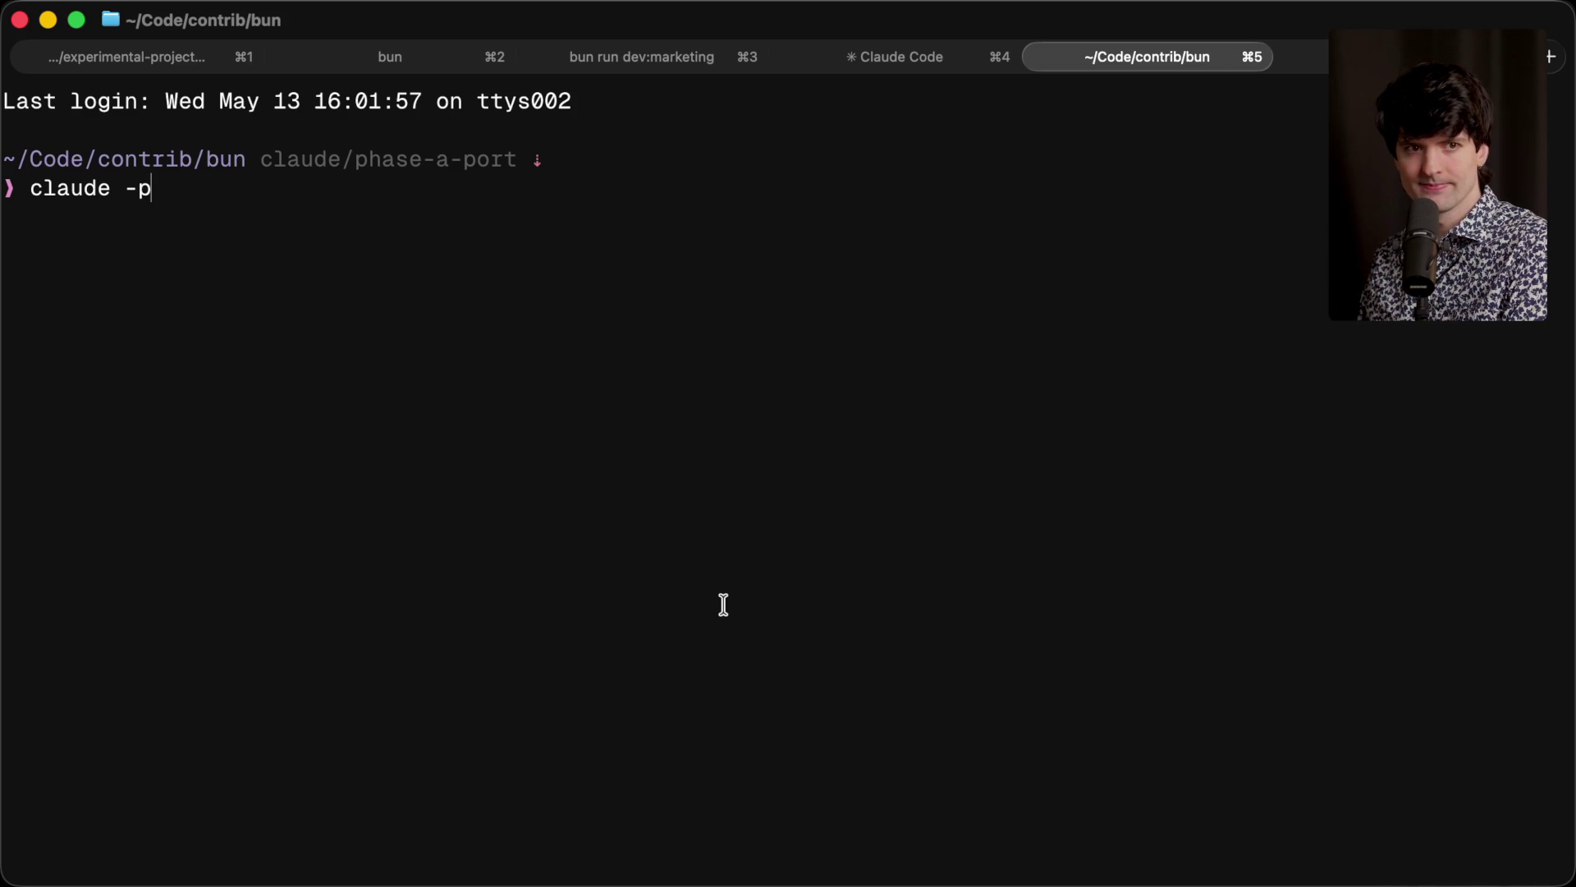
key("super+Tab")
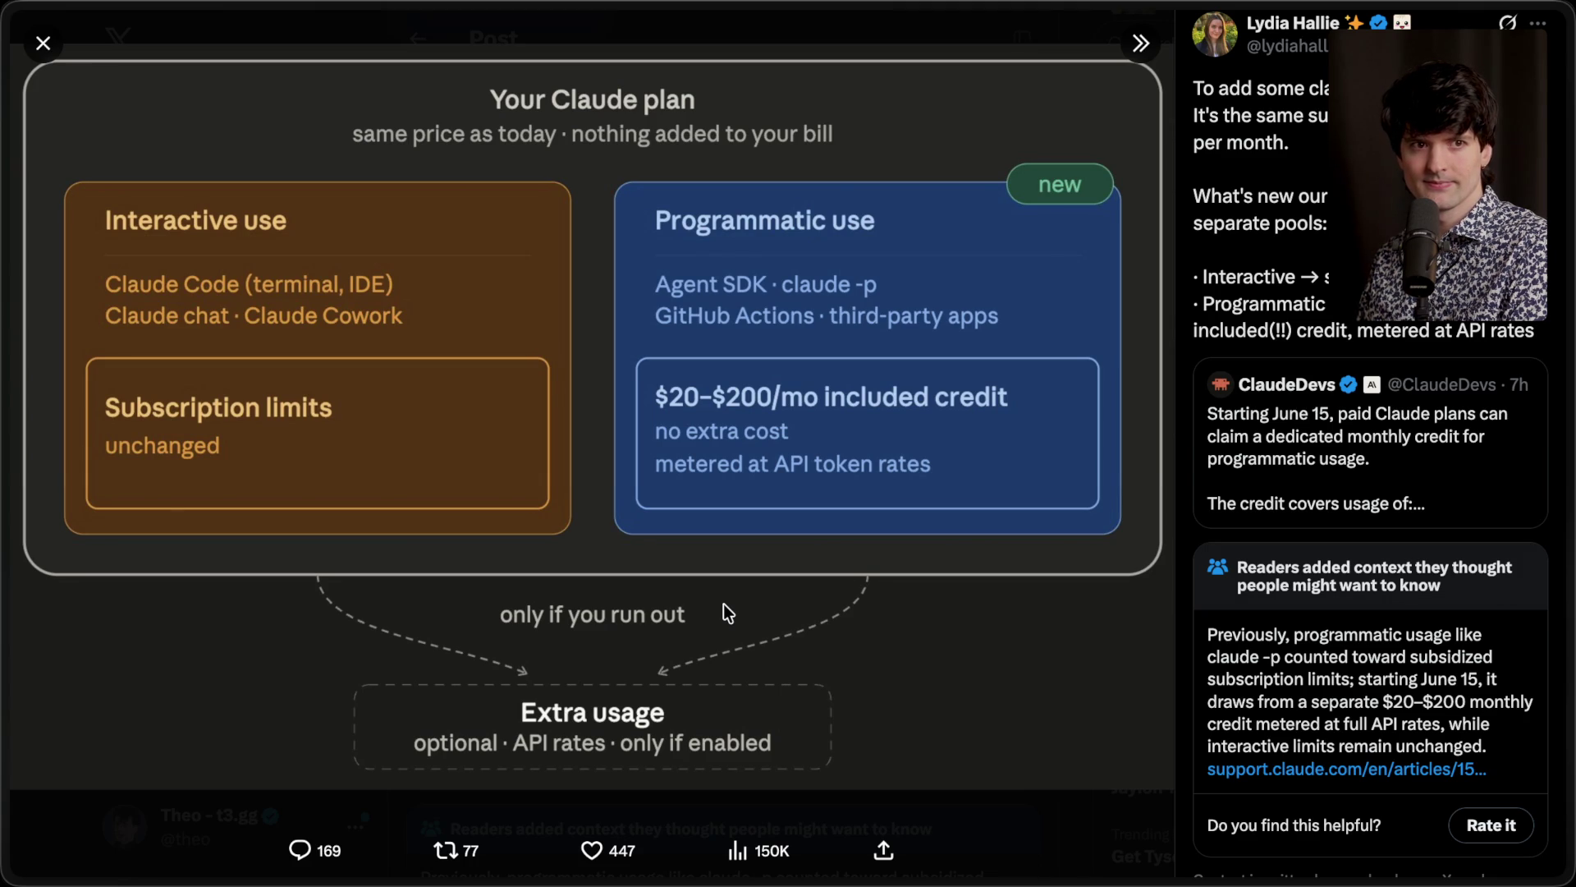
key("super+Tab")
key("Tab")
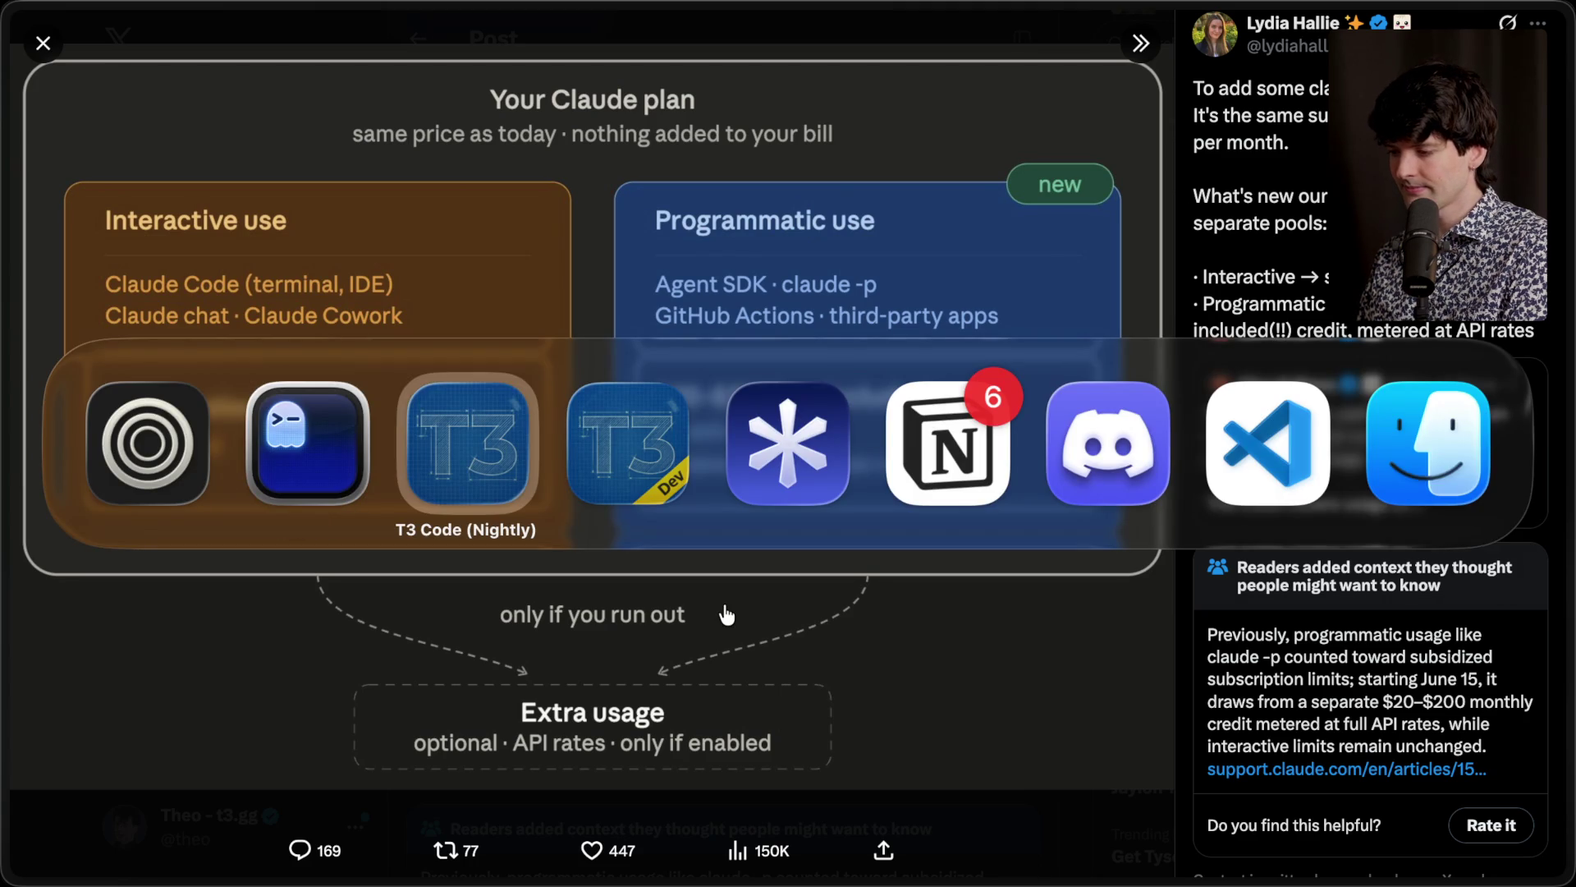
key("shift+Tab")
key("shift+Tab")
Step: In the Stream Manager chat, highlight the viewer message about using -p in a terminal
left_click(1284, 190)
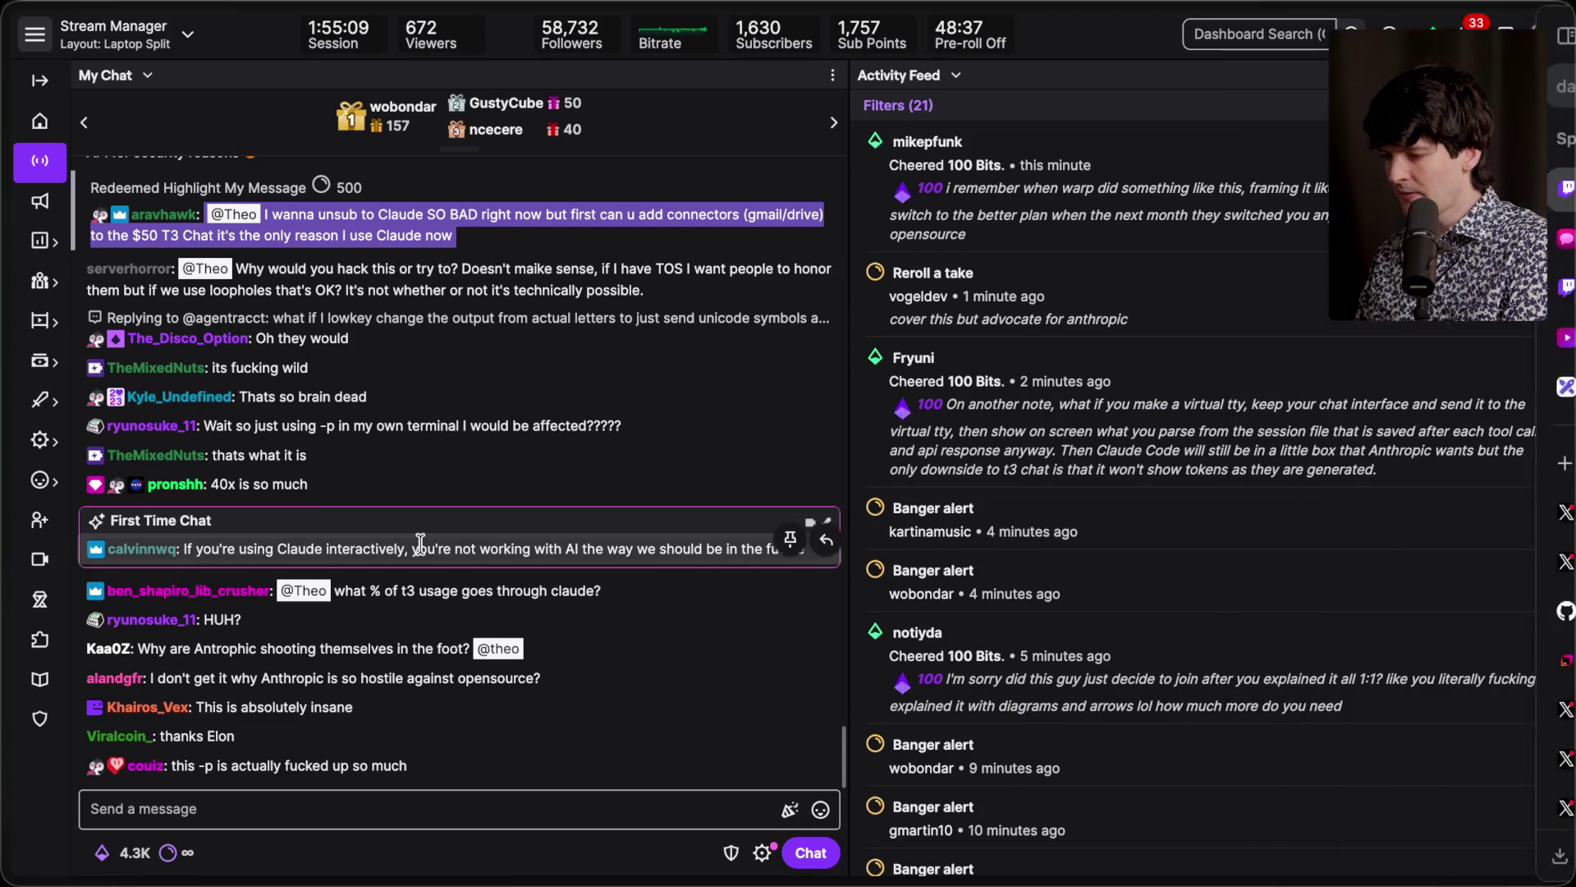
left_click_drag(223, 384, 652, 382)
triple_click(652, 385)
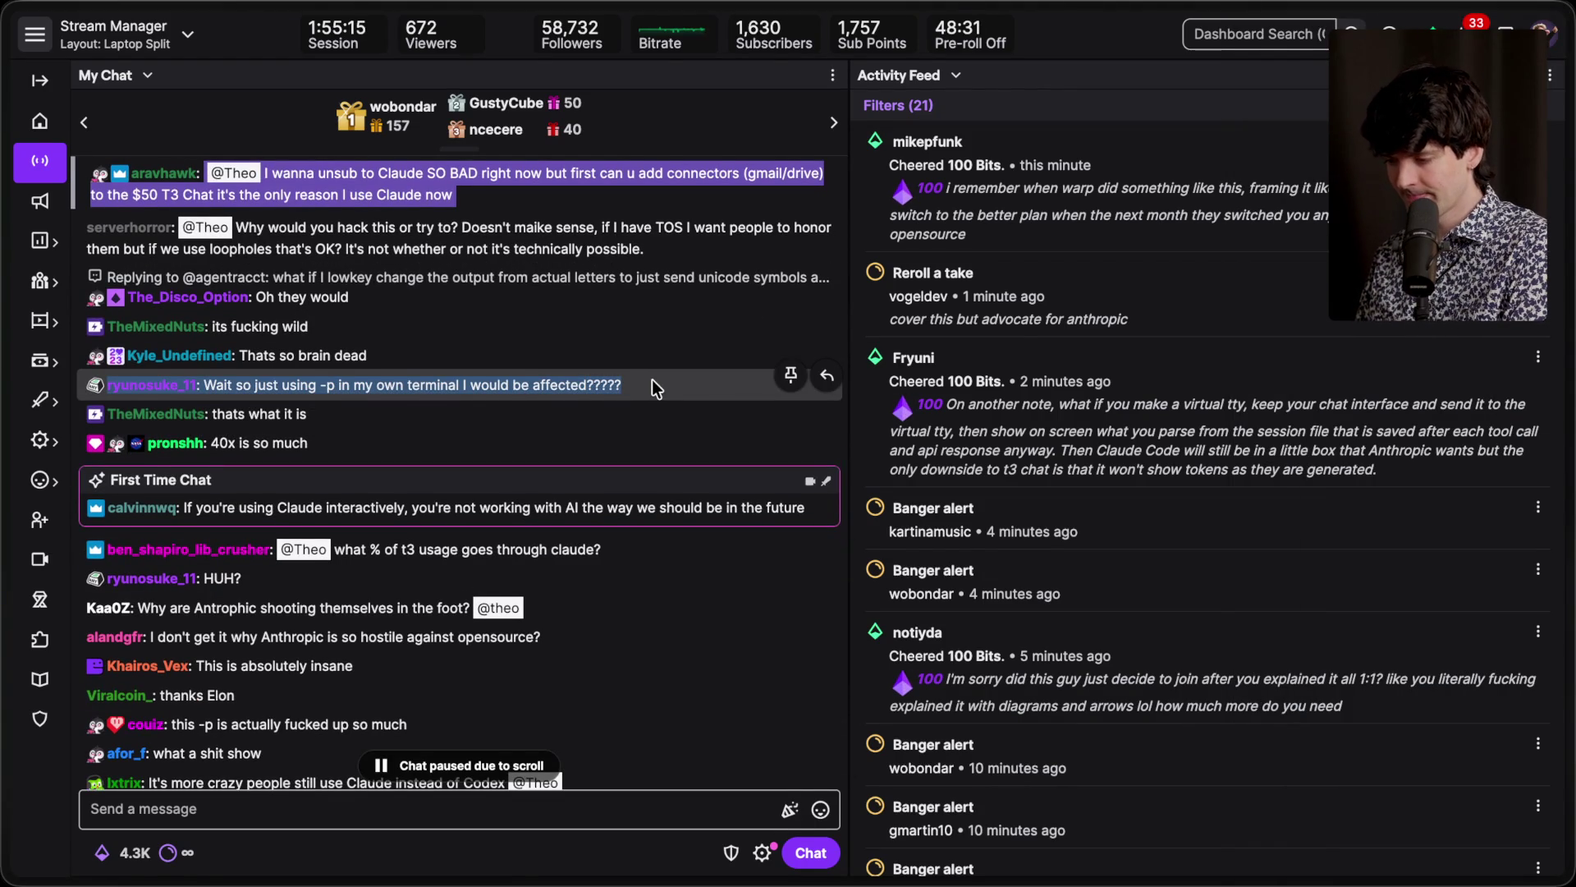
scroll(652, 384, "down", 2)
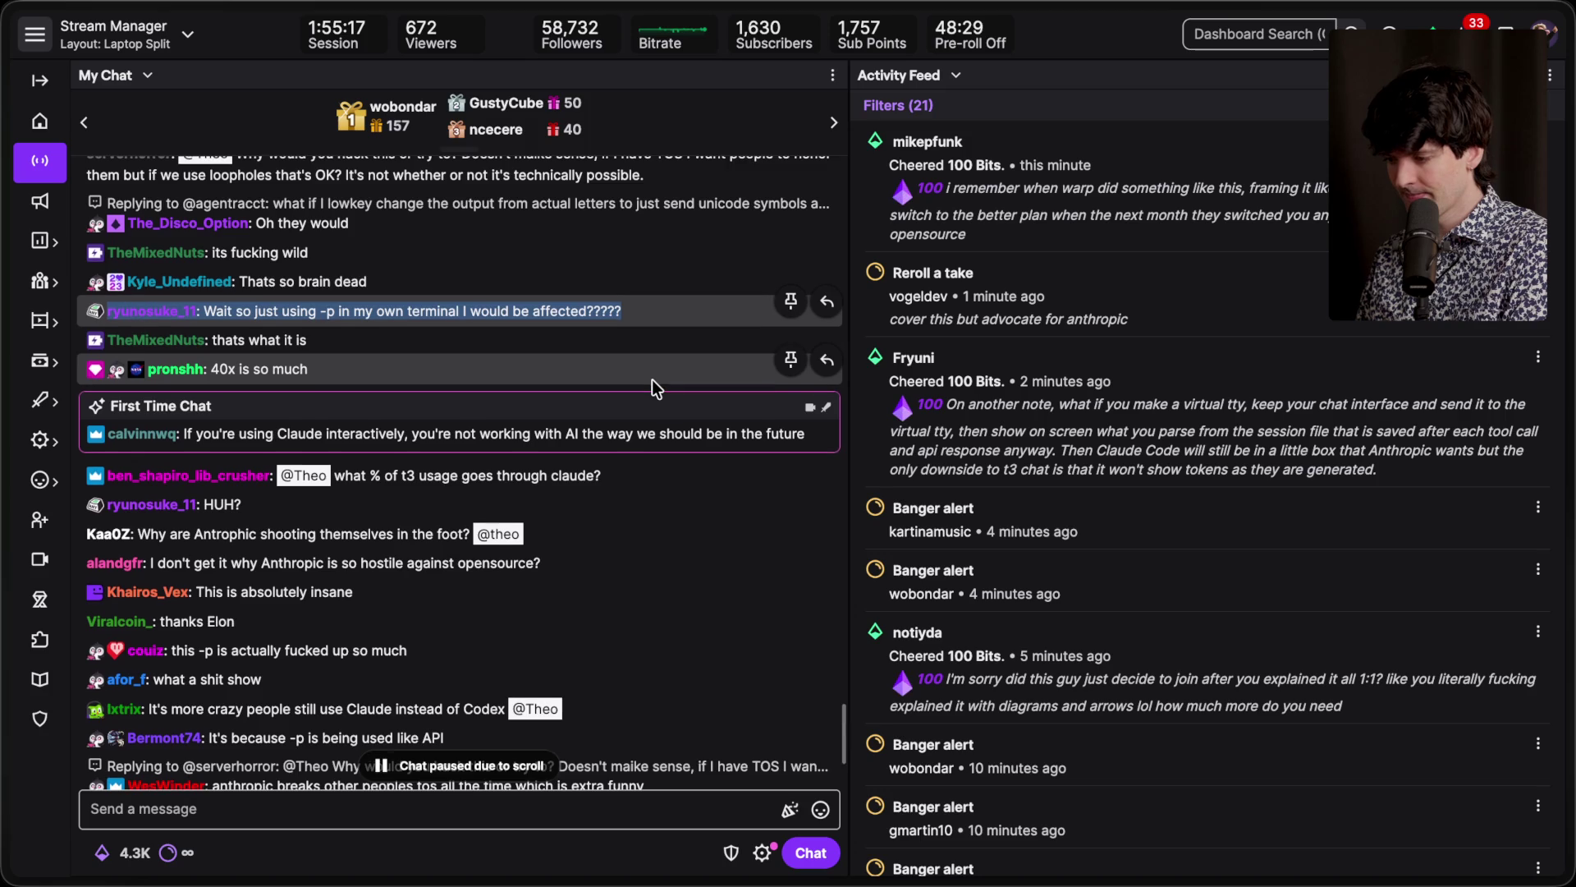
scroll(652, 380, "down", 1)
left_click(628, 417)
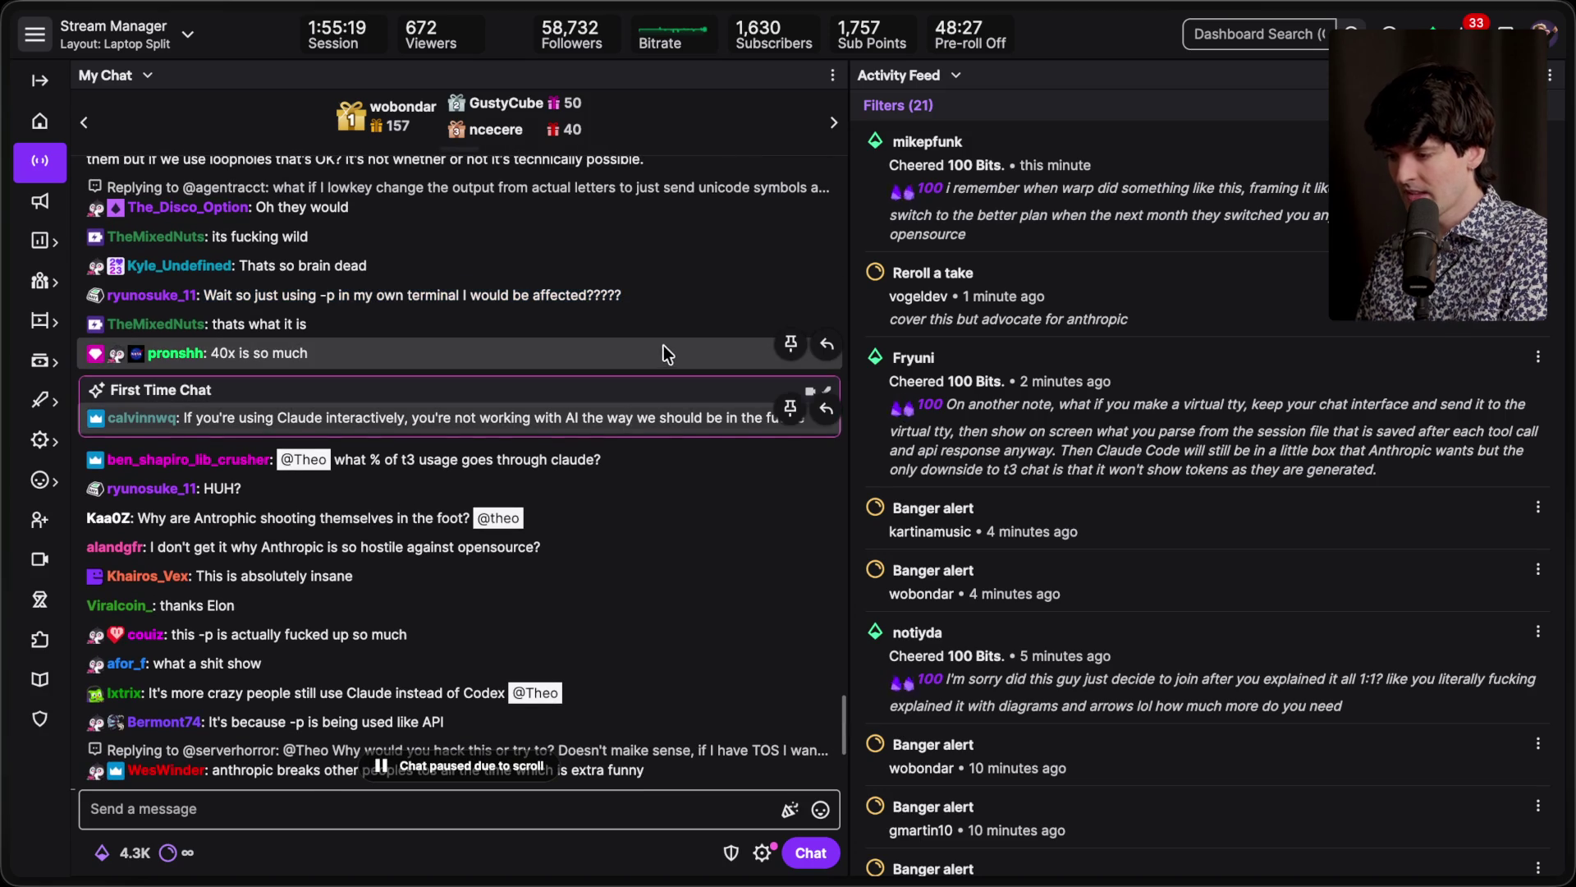
Step: Highlight the first-time chatter's message and the complaint about billing failures stopping the subscription
left_click_drag(185, 417, 780, 423)
left_click(652, 421)
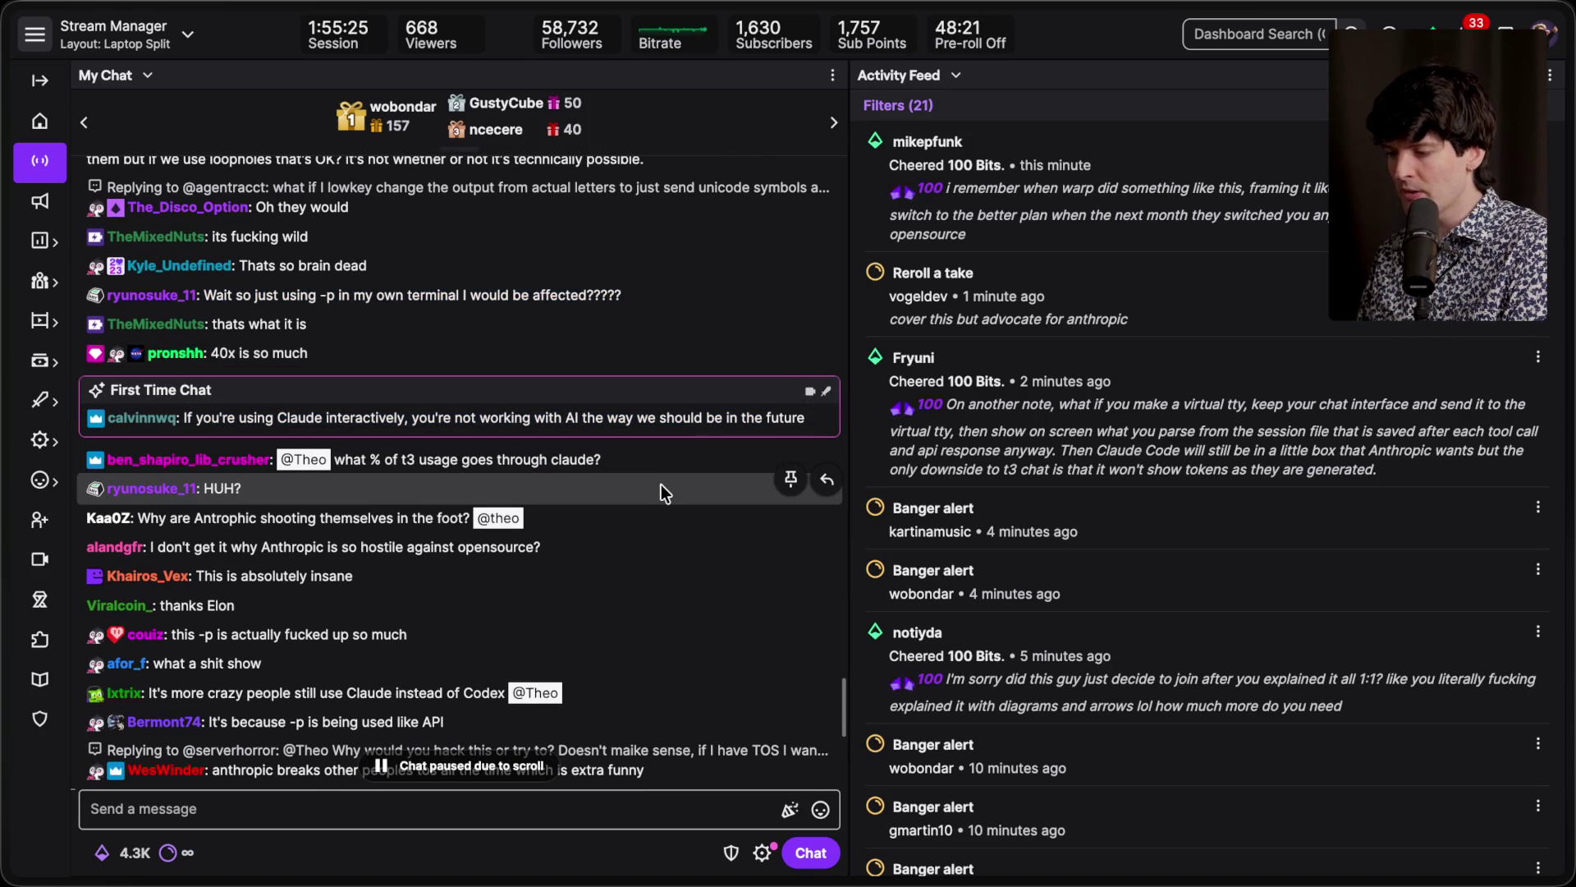
scroll(662, 484, "down", 3)
scroll(662, 485, "down", 2)
scroll(662, 484, "down", 2)
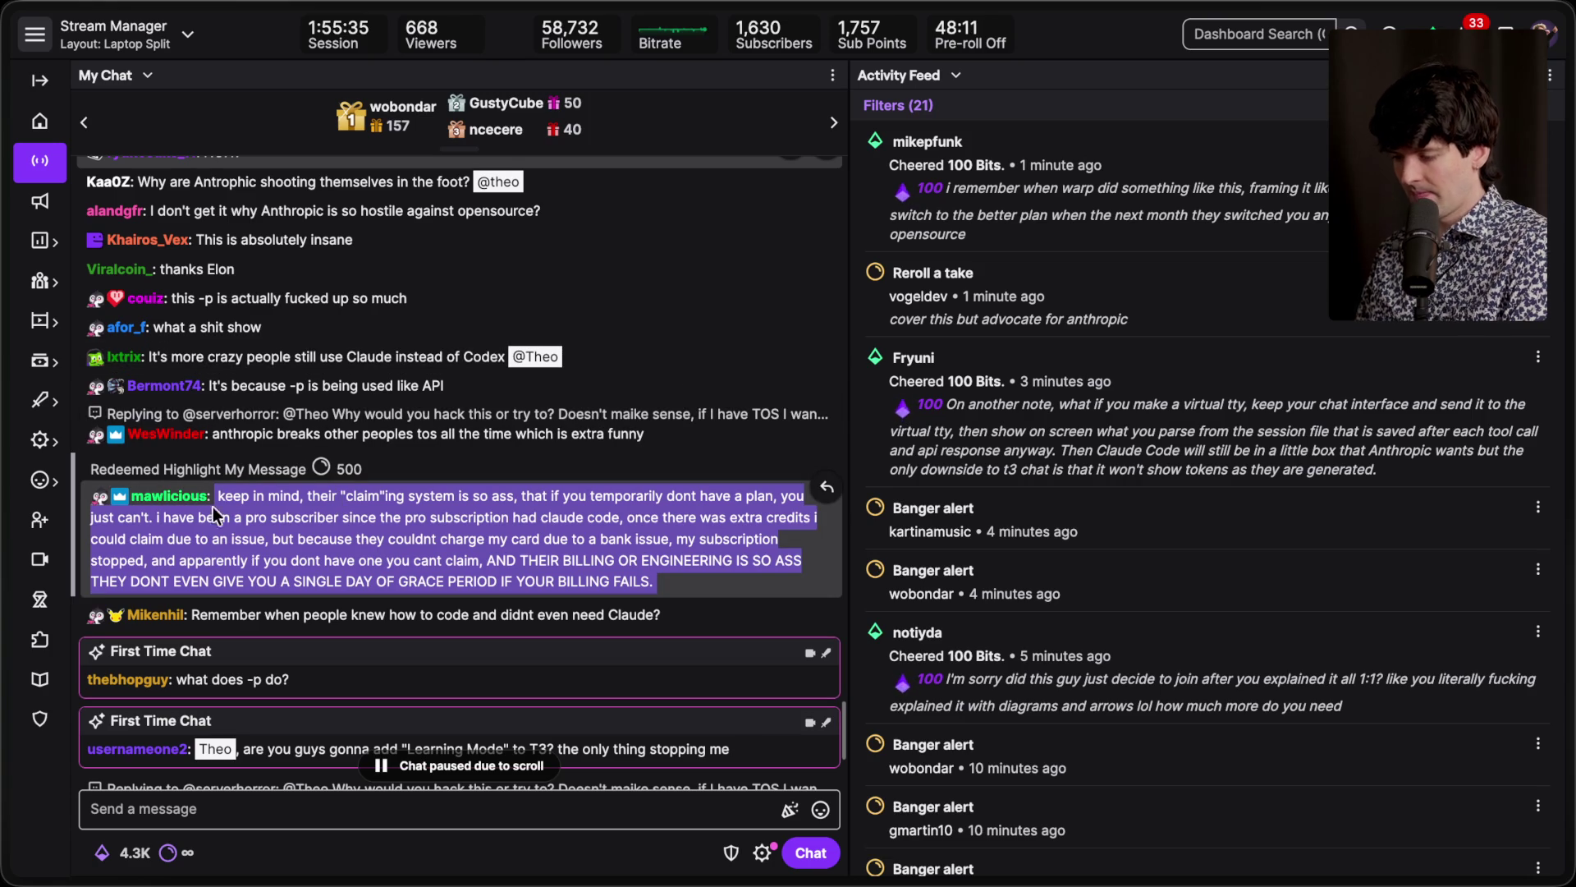
left_click_drag(294, 491, 515, 495)
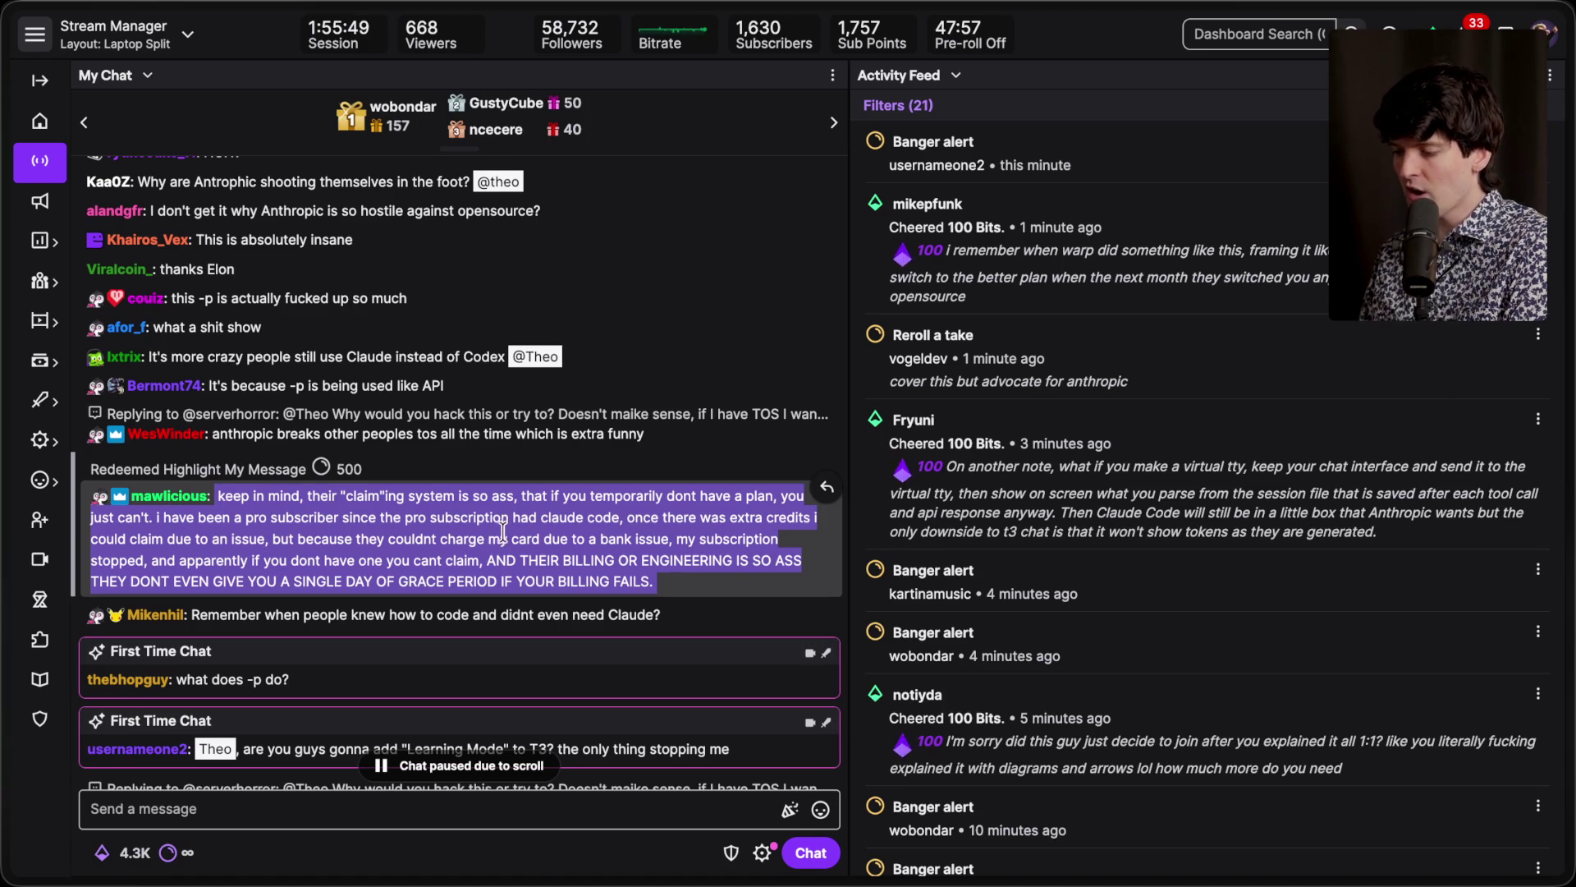
left_click_drag(673, 538, 683, 581)
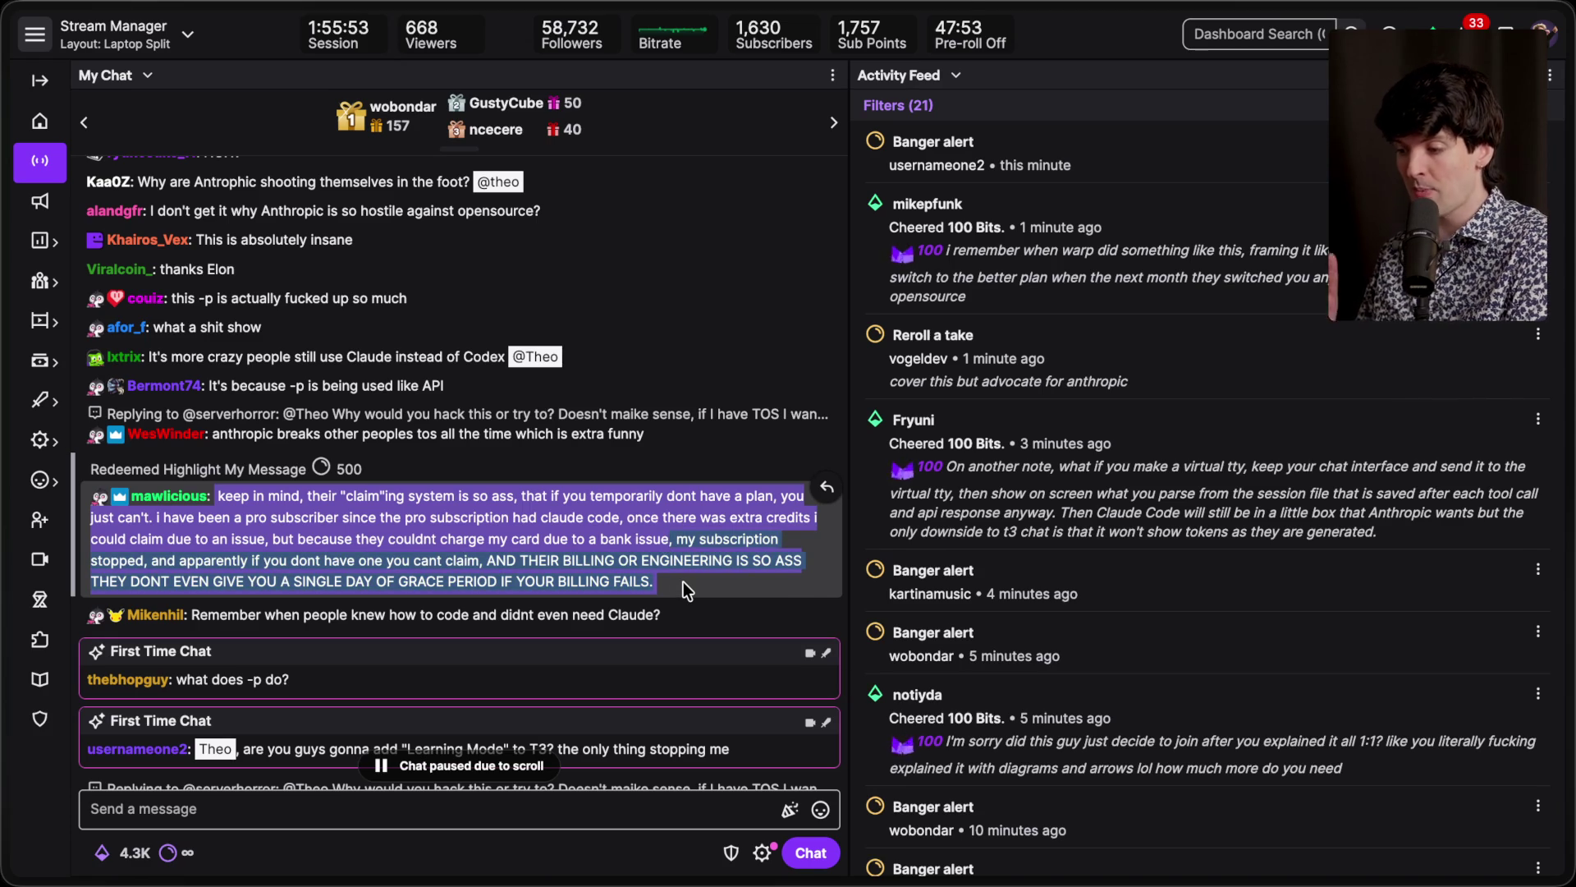
mouse_move(683, 581)
left_mouse_down()
mouse_move(482, 558)
mouse_move(620, 502)
left_mouse_up()
Step: Scroll the chat back down to the newest messages so it resumes live
scroll(620, 502, "down", 4)
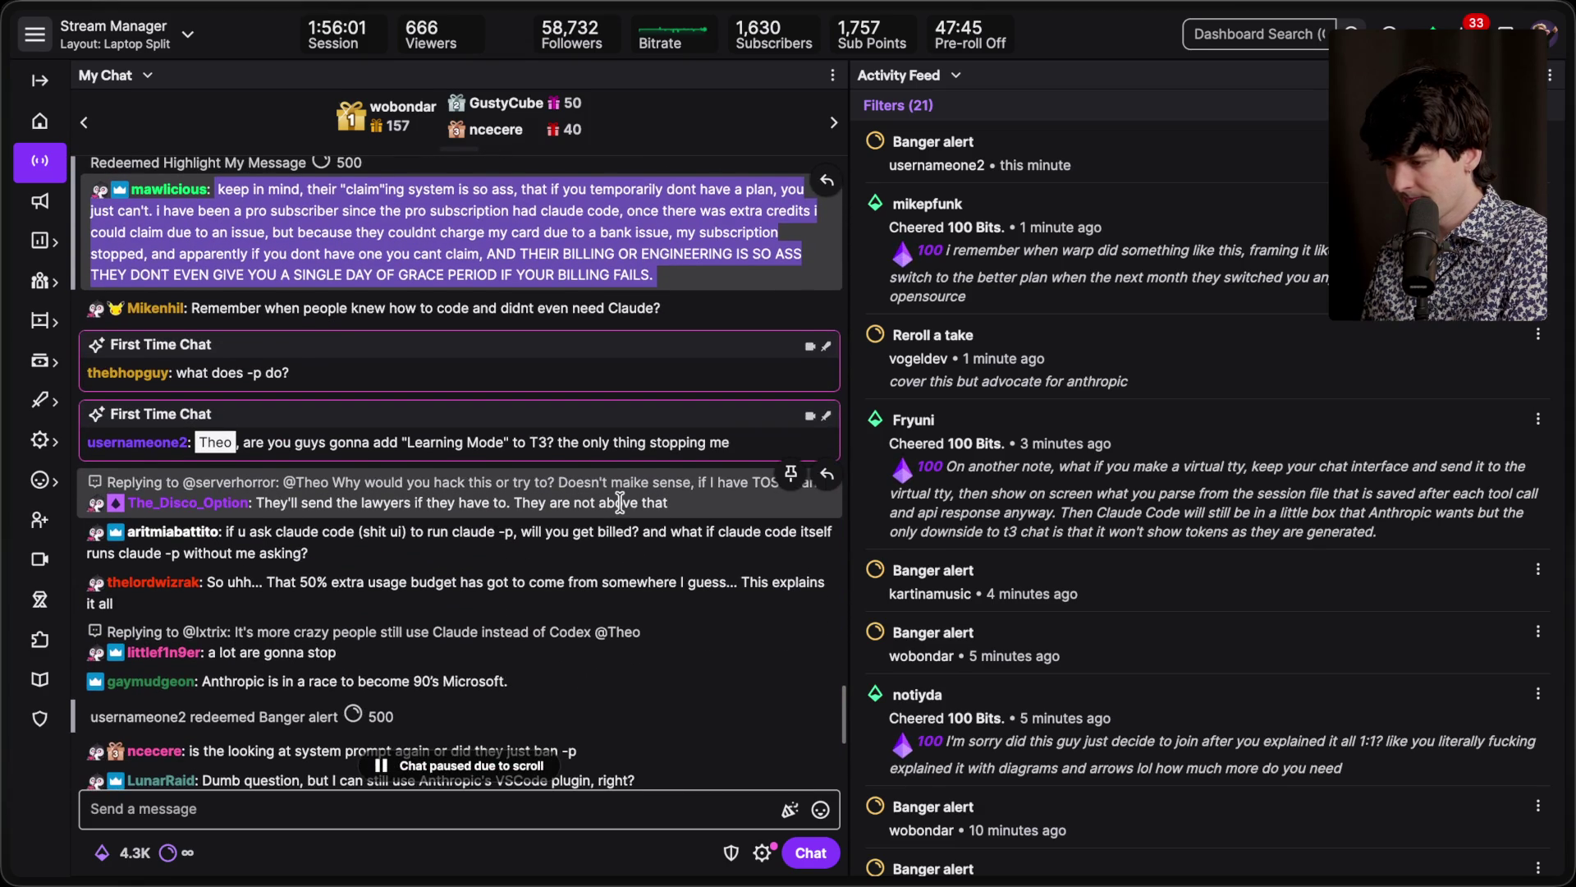
scroll(620, 502, "down", 1)
scroll(620, 502, "down", 1)
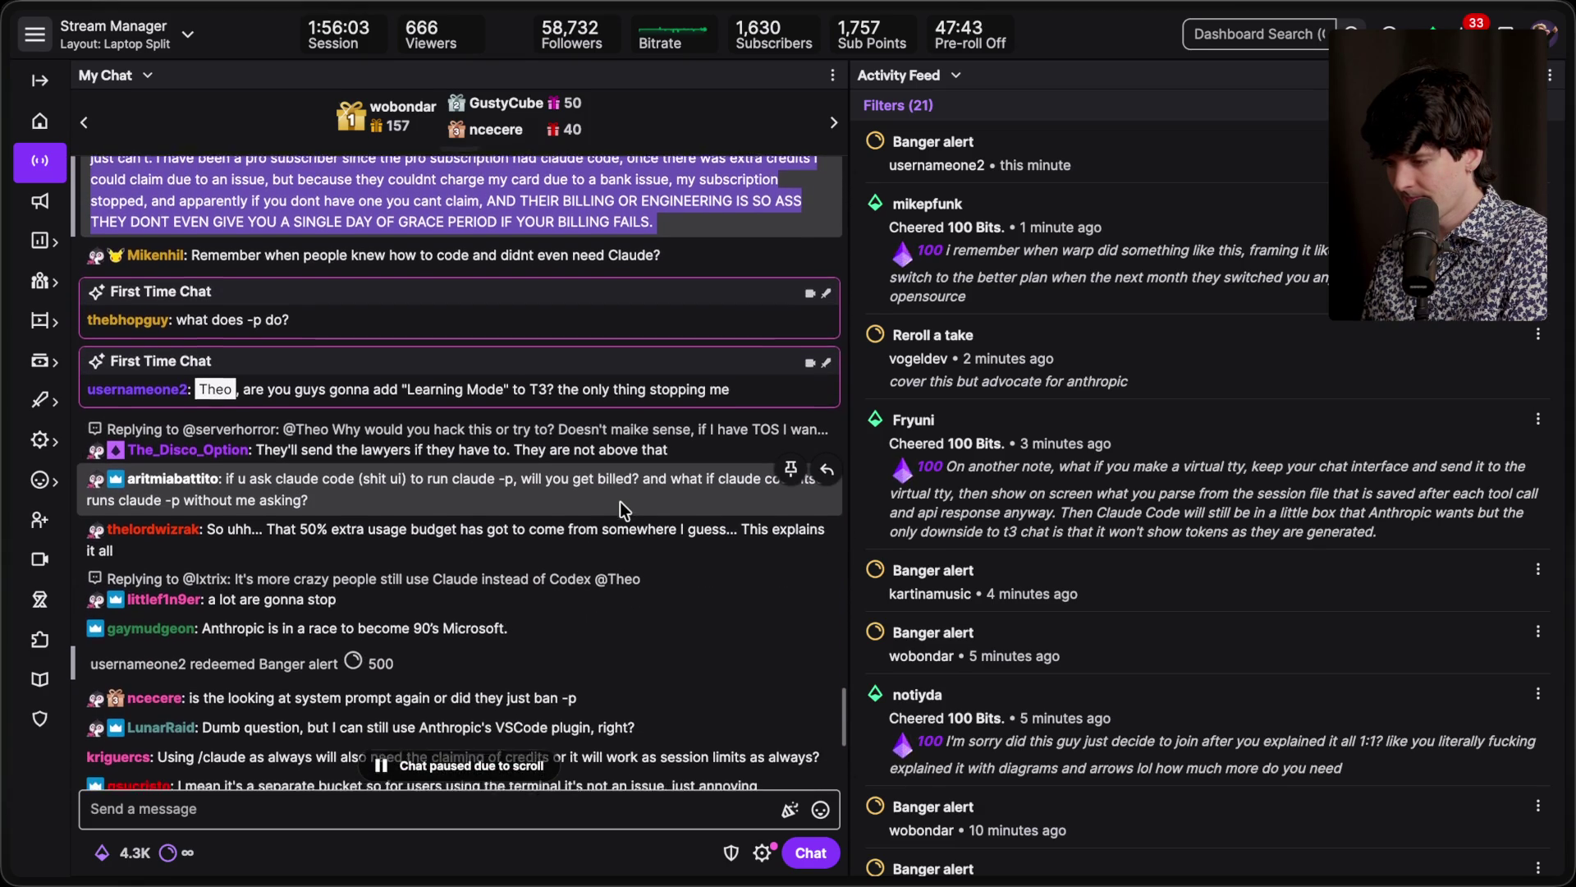
scroll(619, 501, "down", 1)
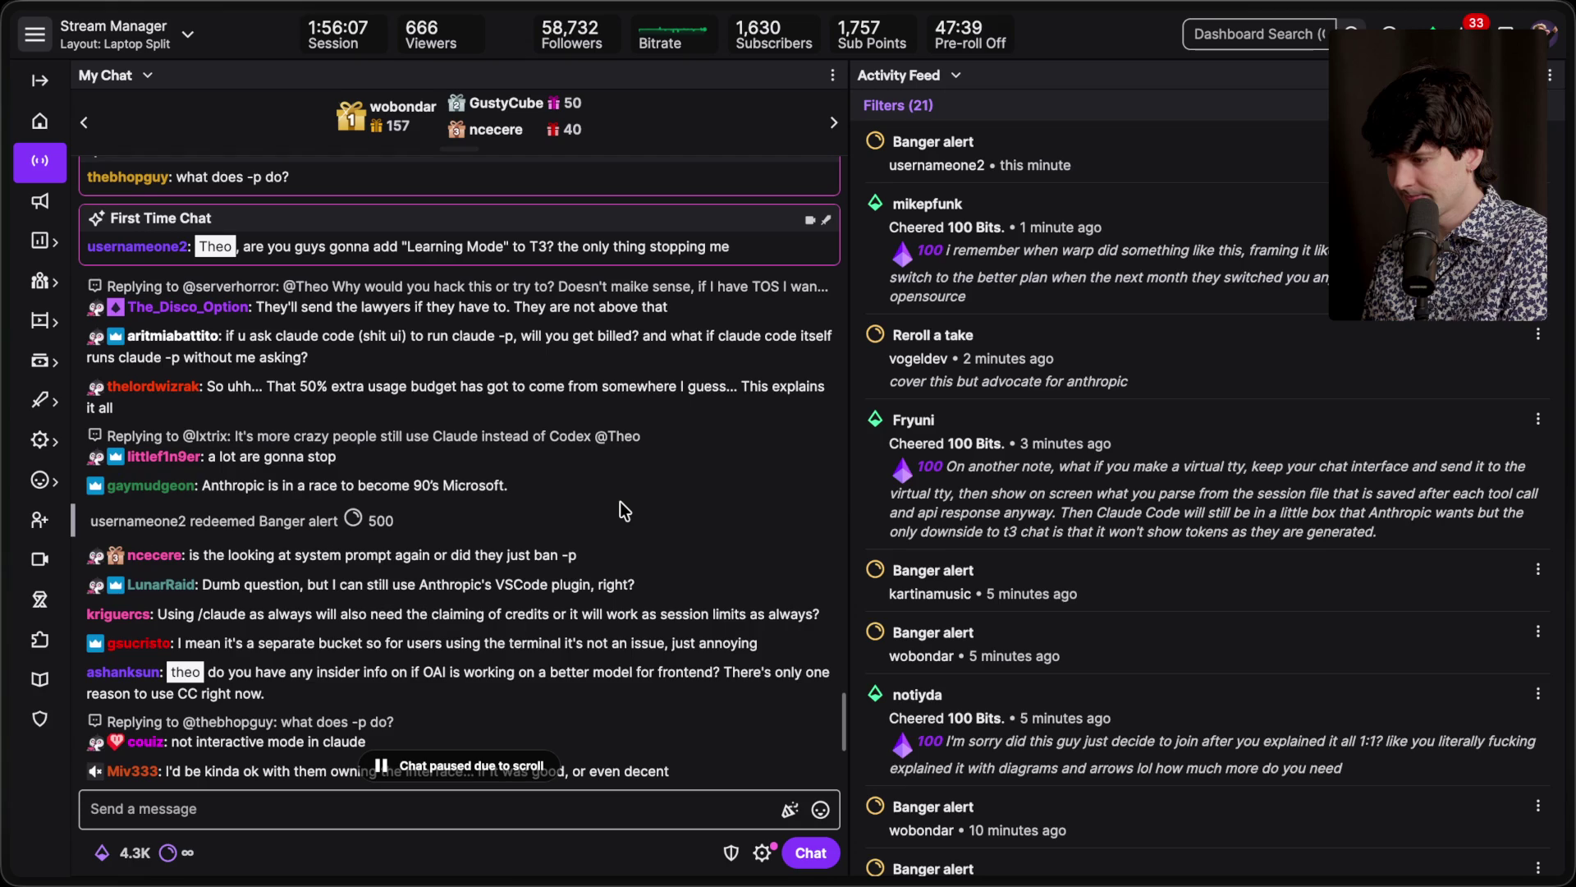
scroll(619, 502, "down", 1)
scroll(619, 501, "down", 1)
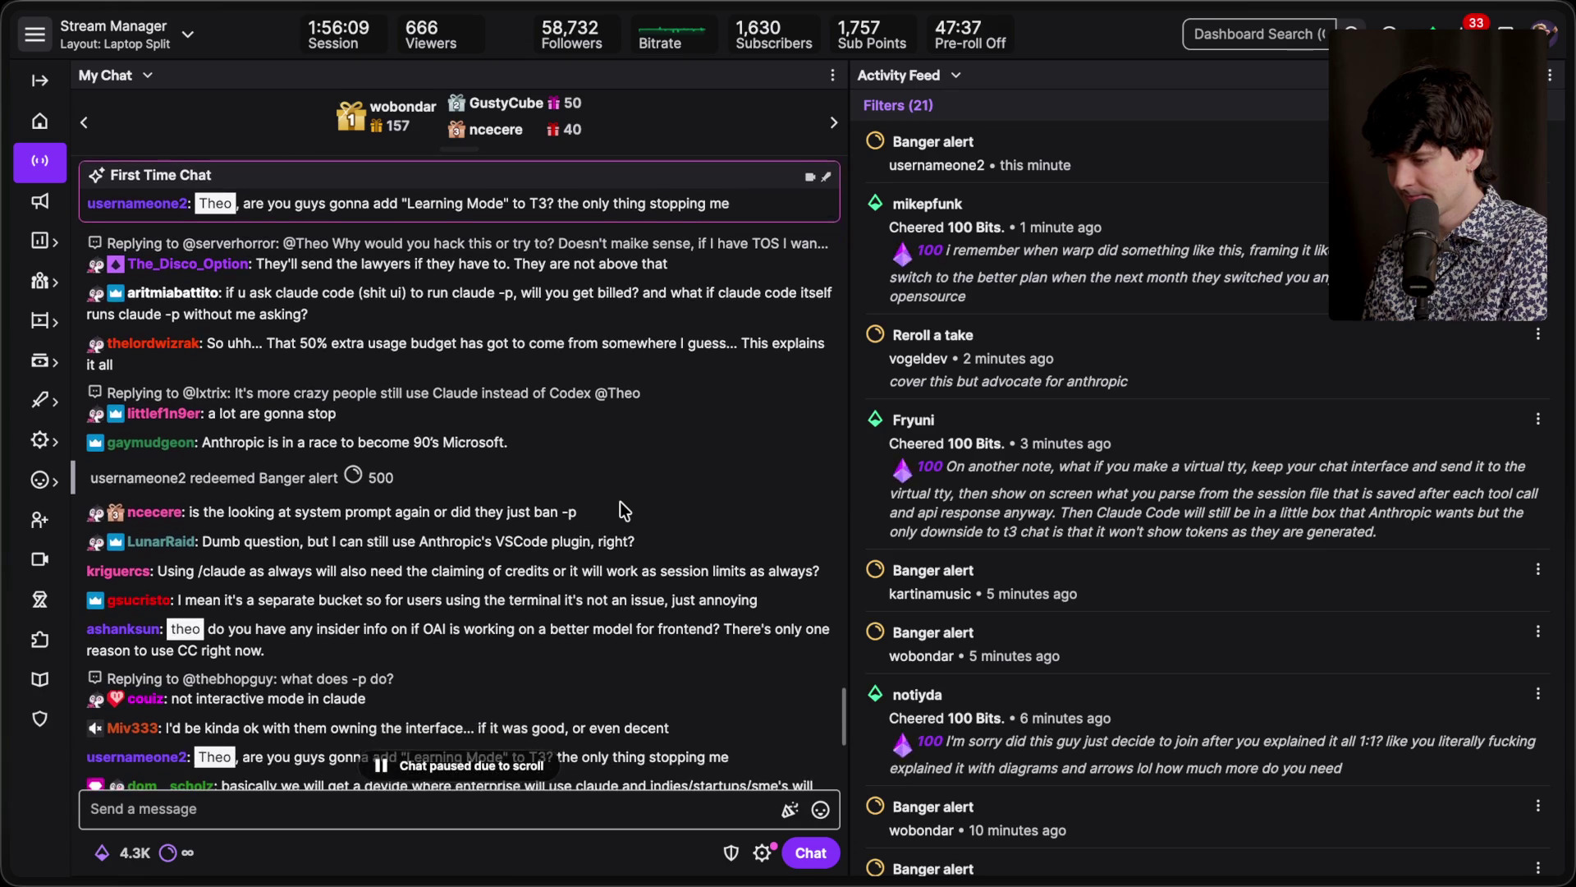
scroll(619, 500, "down", 5)
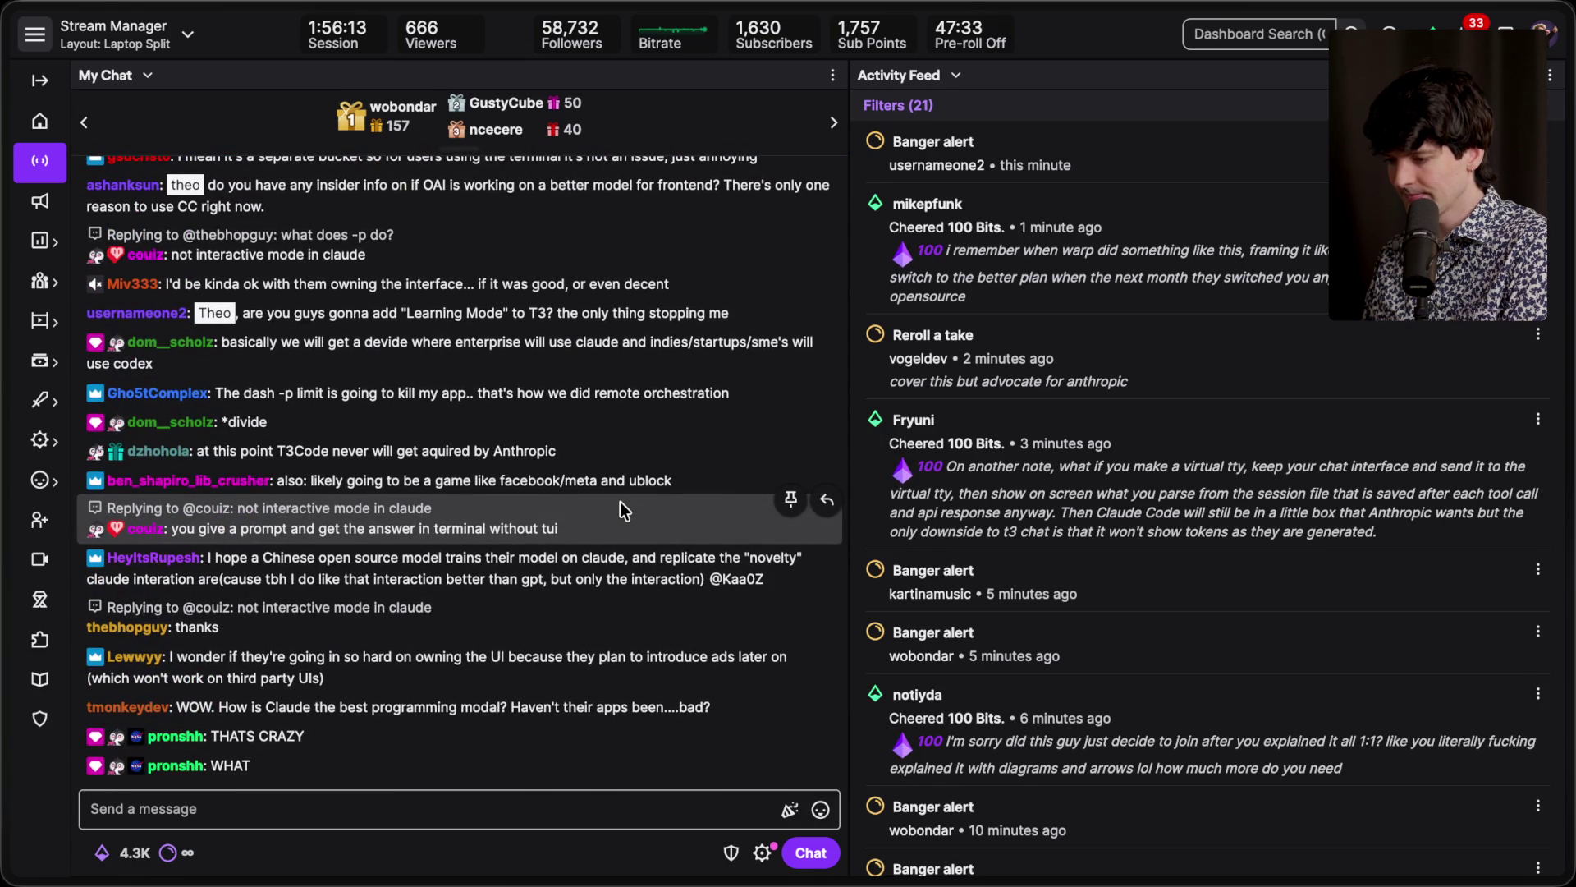
mouse_move(1569, 534)
left_click(1366, 709)
Step: Look through the Agent SDK clarification and programmatic-usage credit posts, then return to the announcements feed
left_click(1359, 758)
left_click(1358, 802)
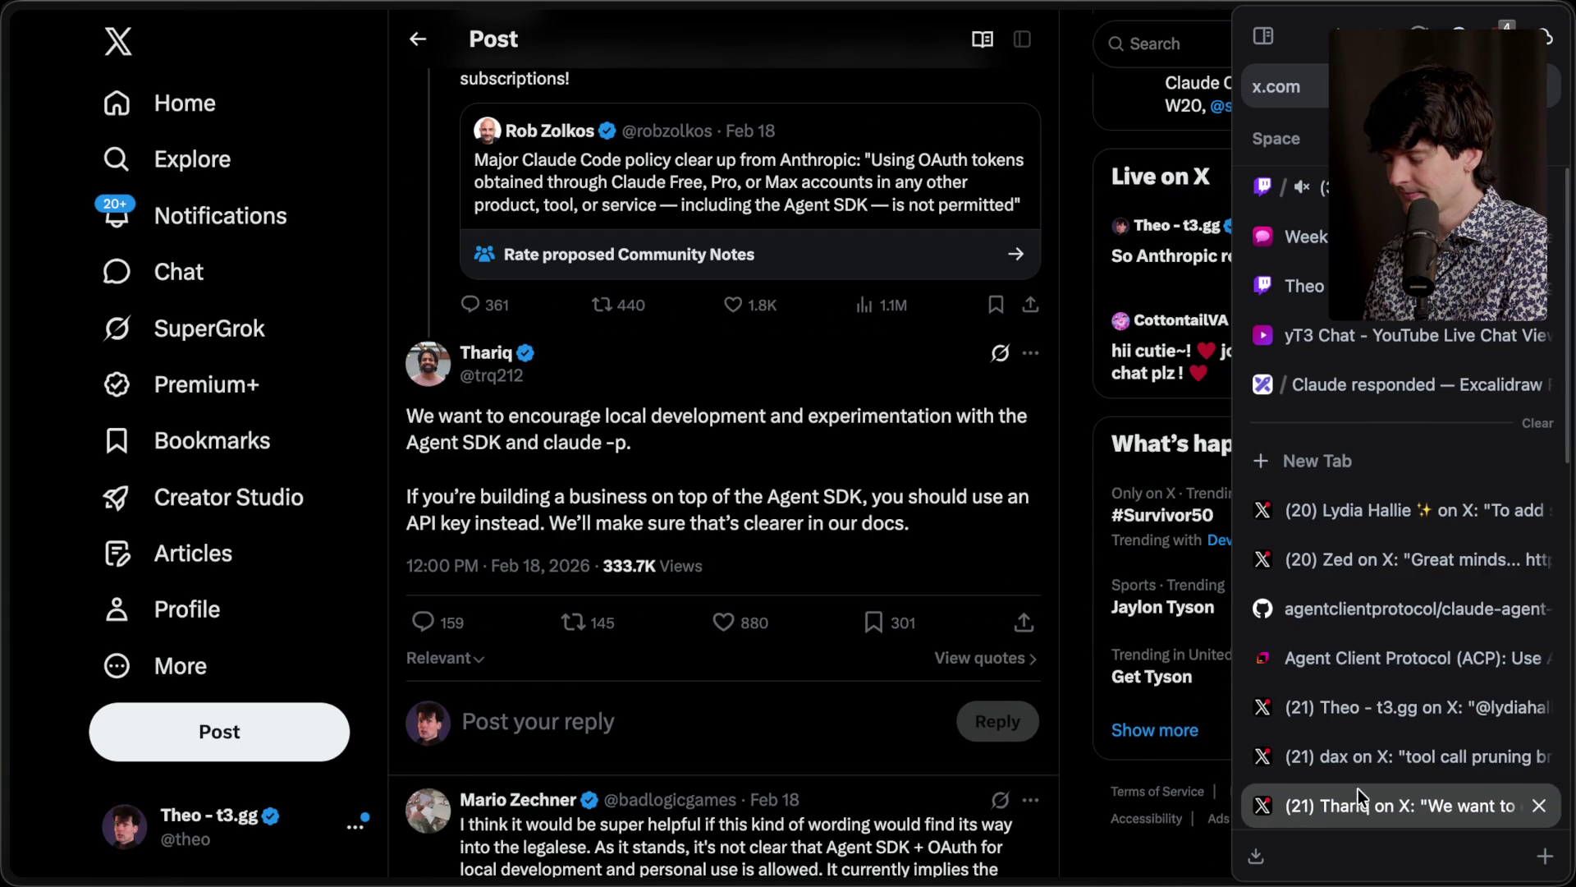
scroll(1371, 693, "down", 3)
left_click(1371, 693)
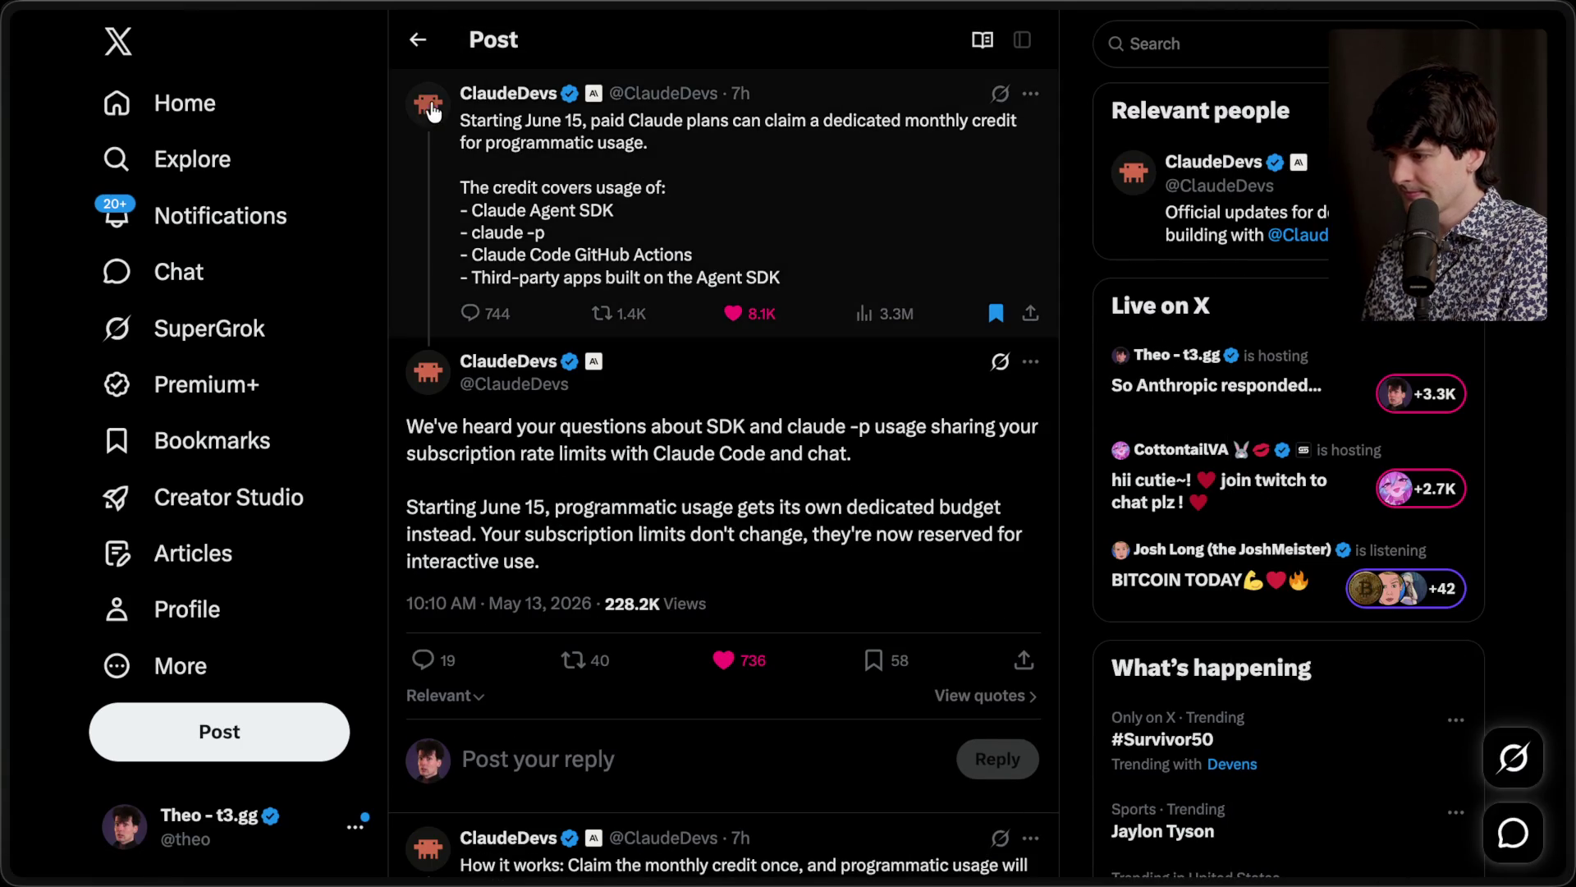
key("super+bracketleft")
scroll(660, 609, "down", 7)
Step: Quote the weekly-limits announcement with 'Anthropic just freed up a bunch of compute by blocking open source devs and apps from using Claude Code'
left_click(614, 760)
left_click(609, 811)
type("ll")
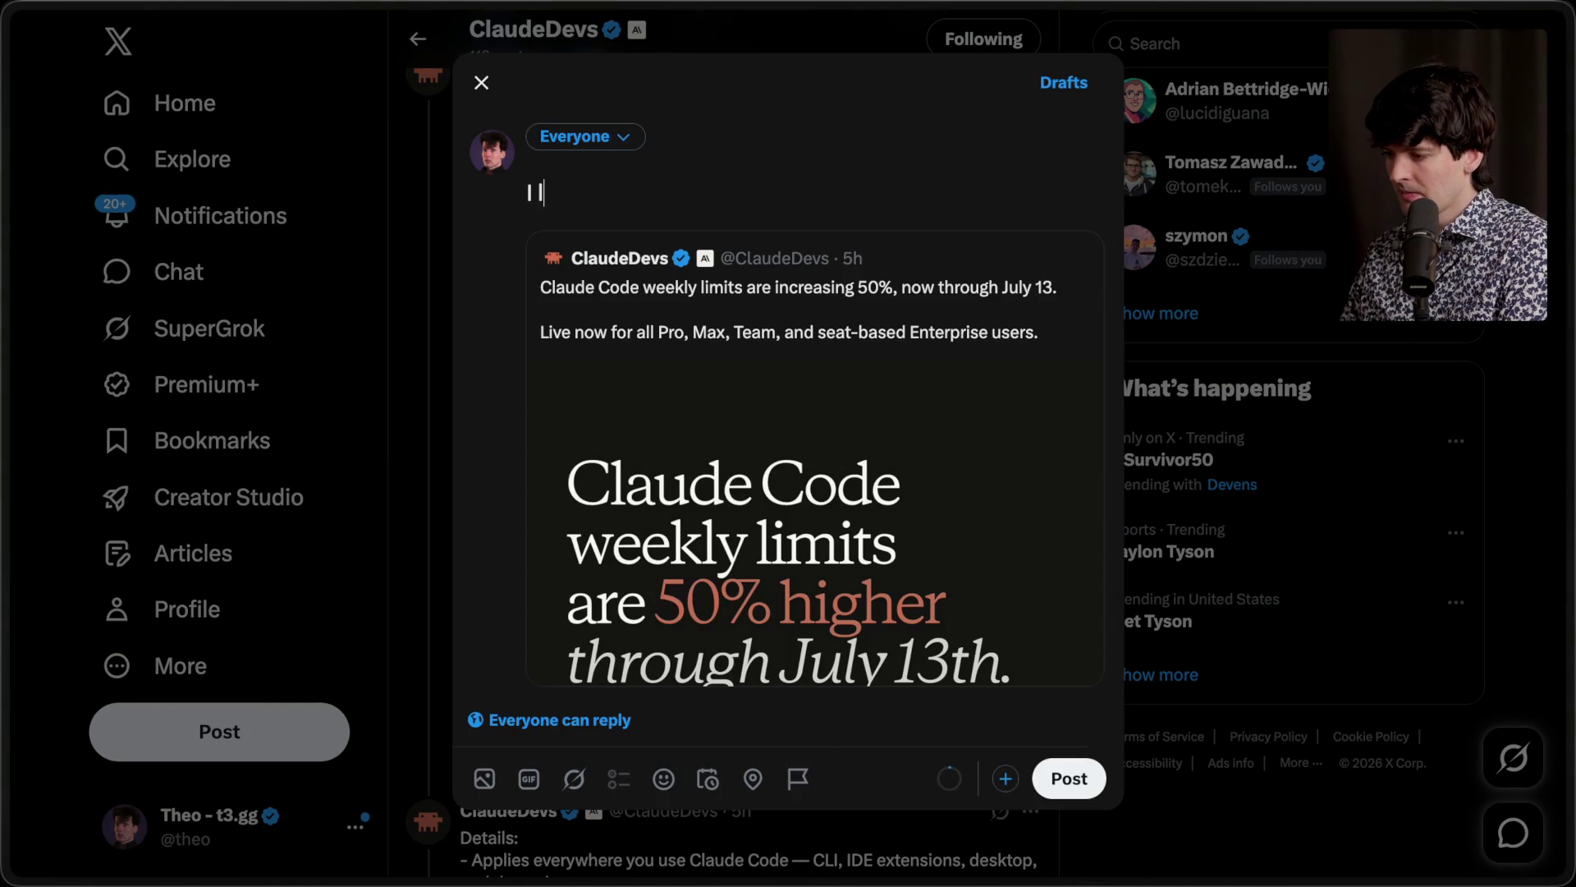
key("ctrl+a")
type("Anthropic")
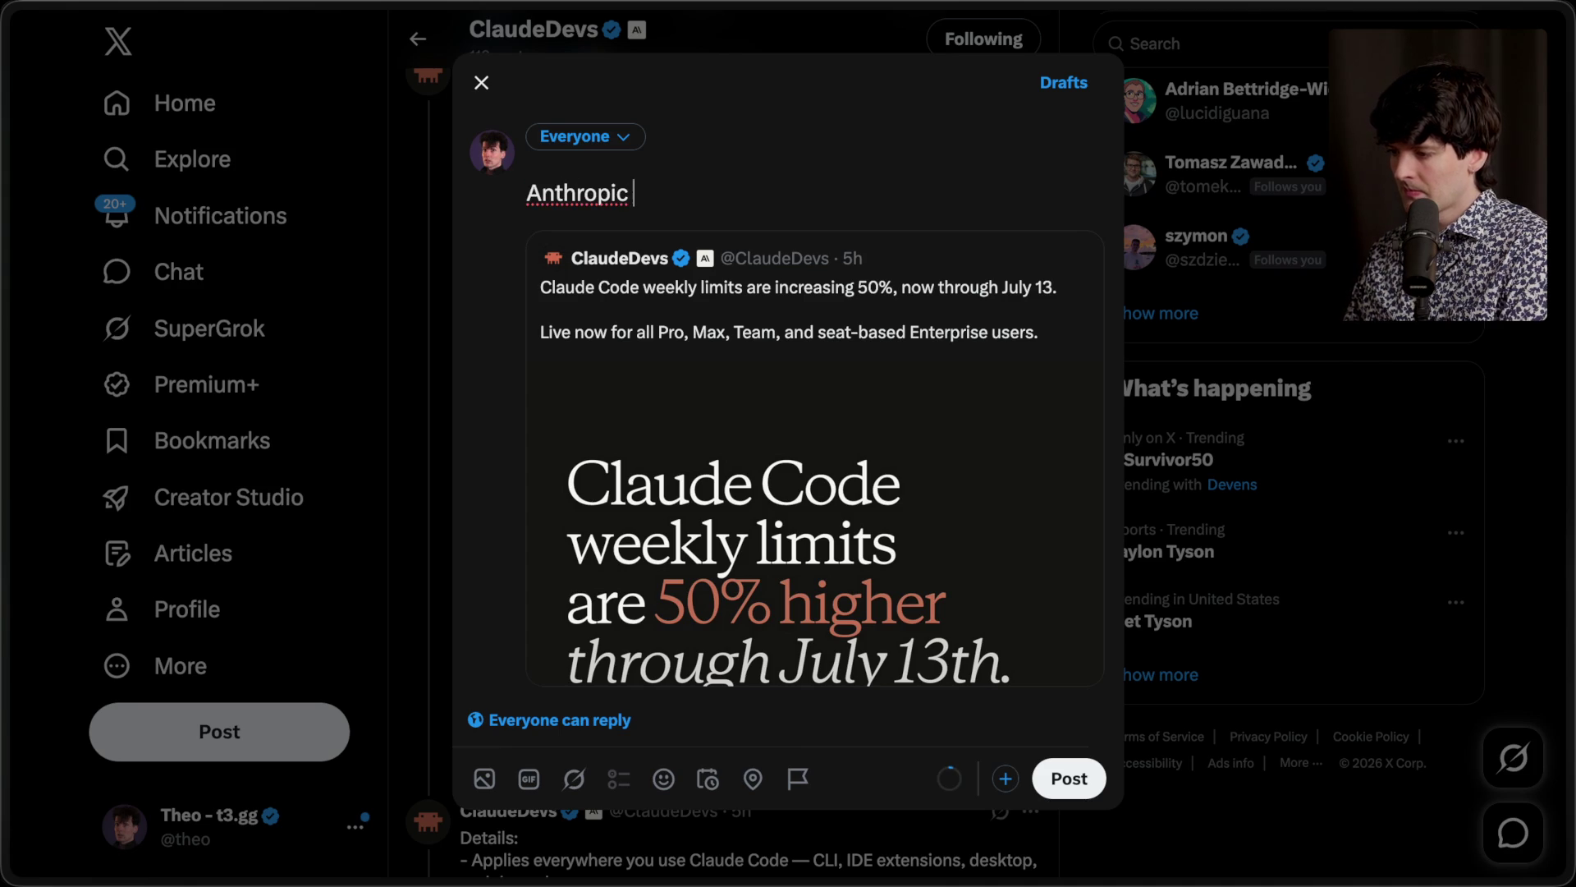
key("ctrl+a")
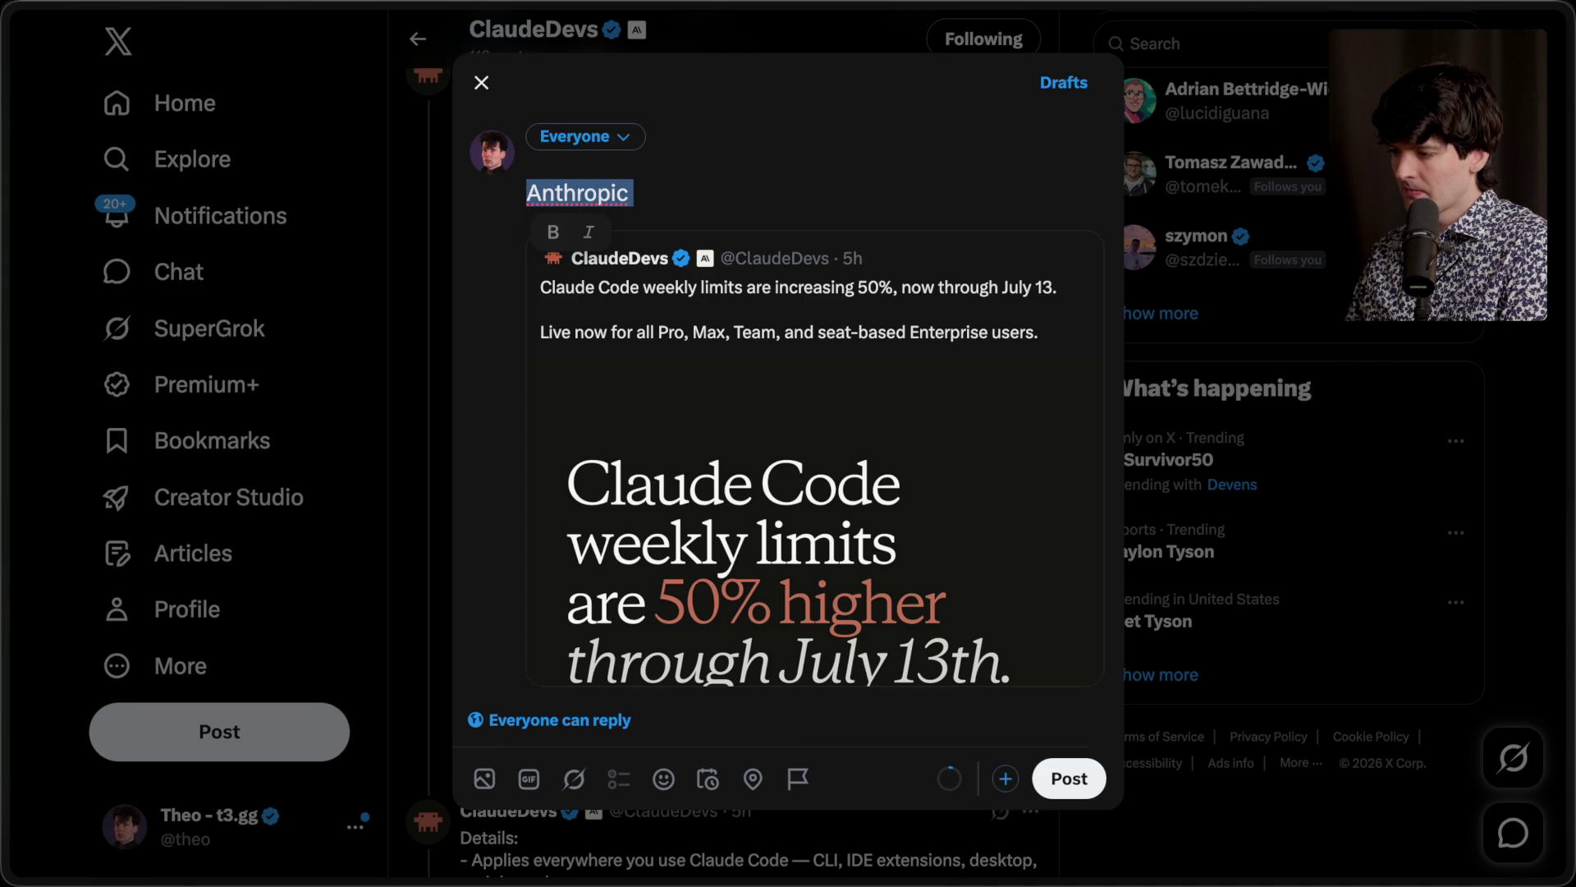
type("Anthropic just freed up a")
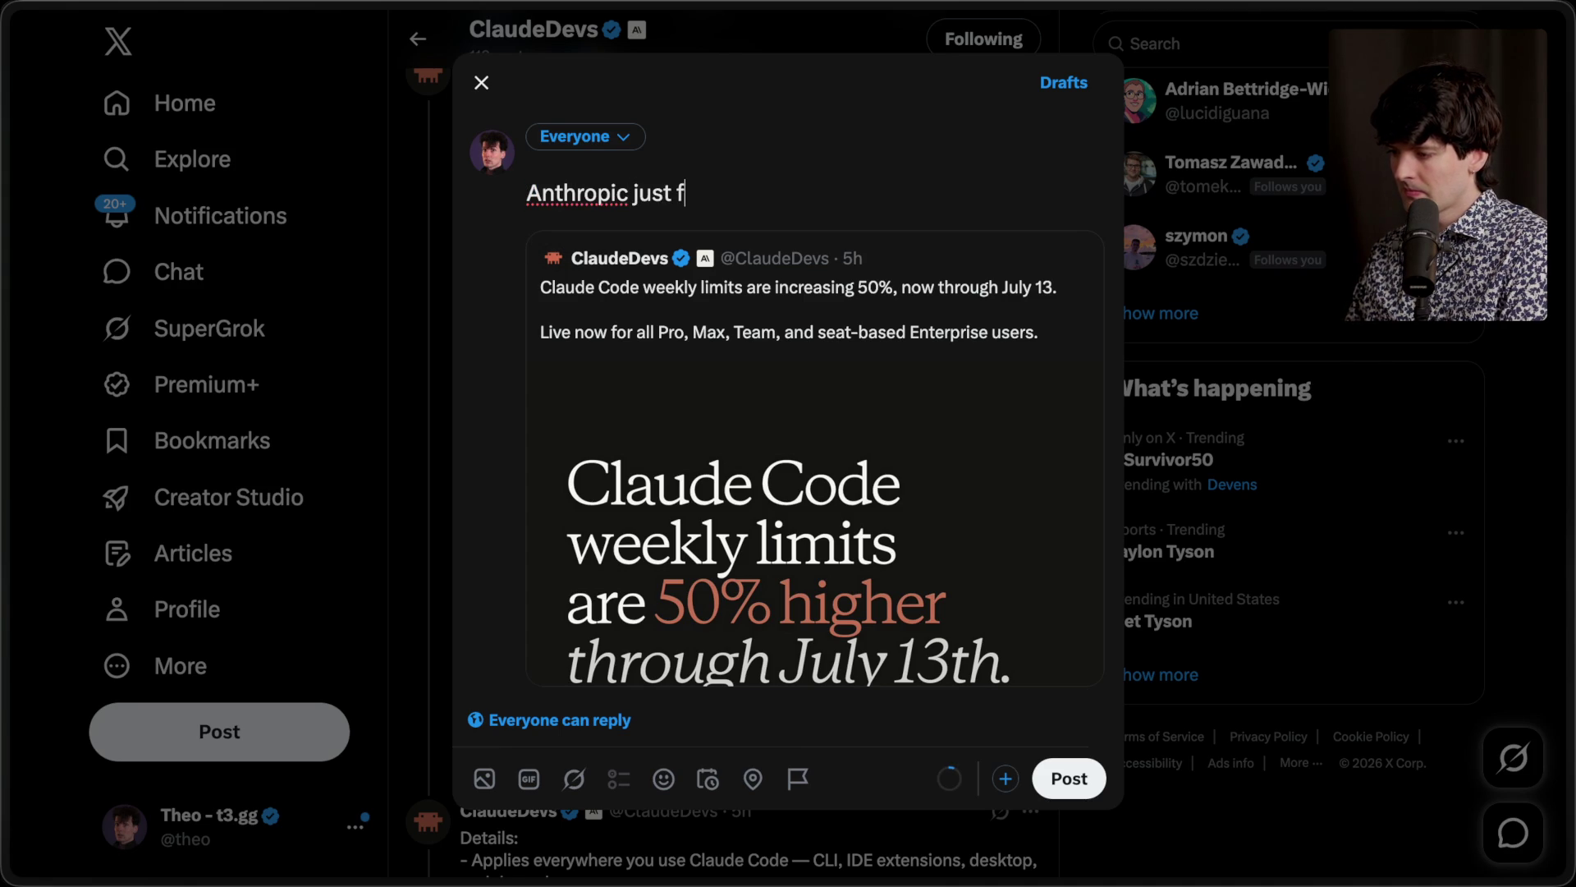
type(" bunch of com")
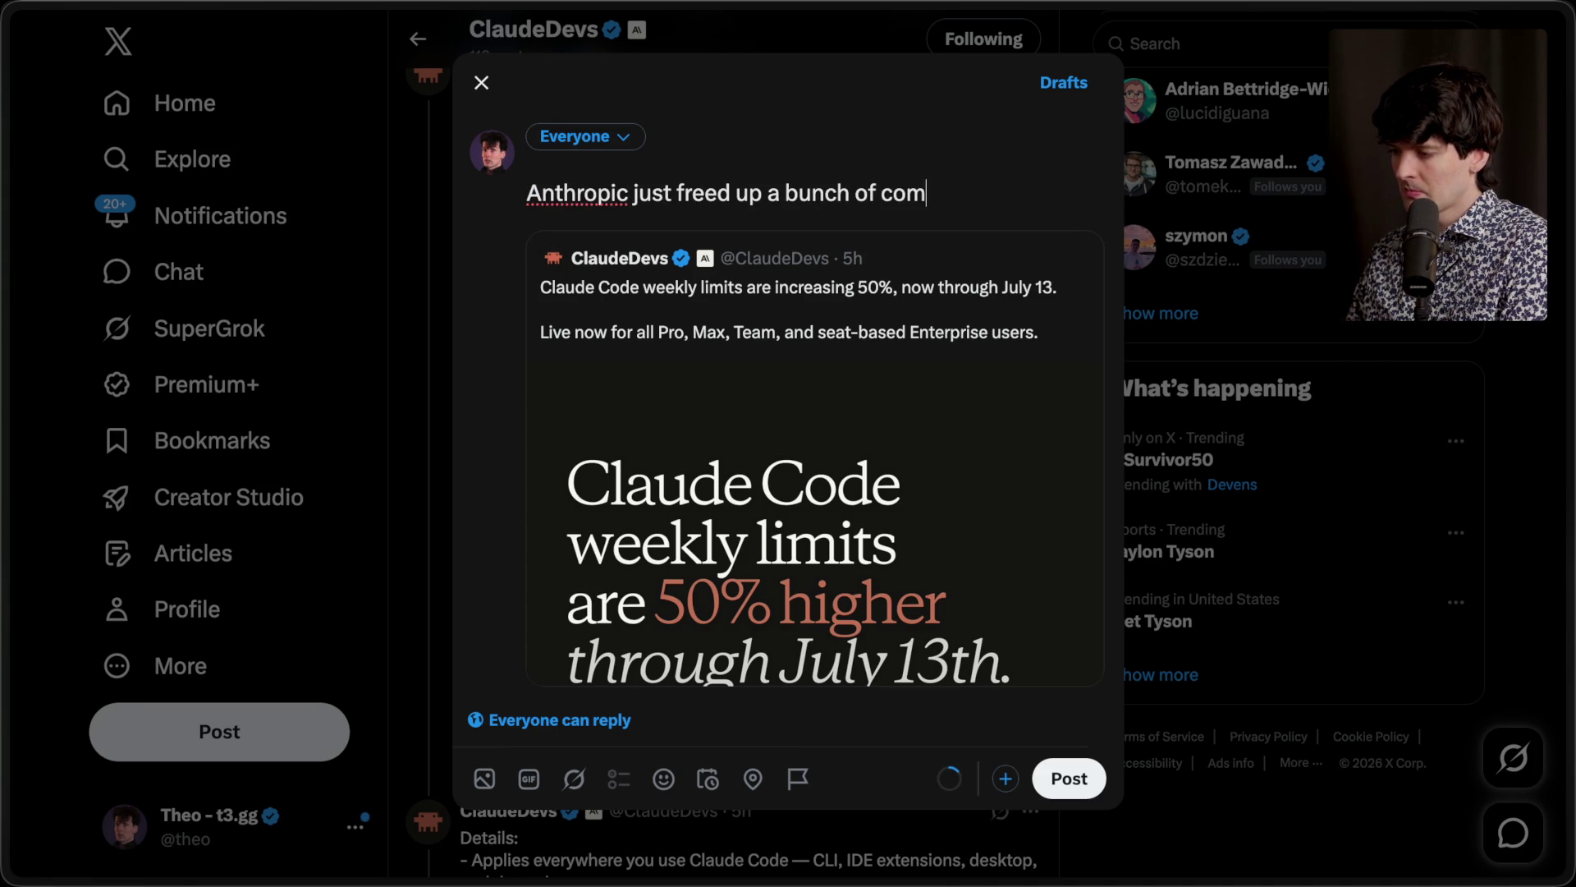
type("pute by blocking o")
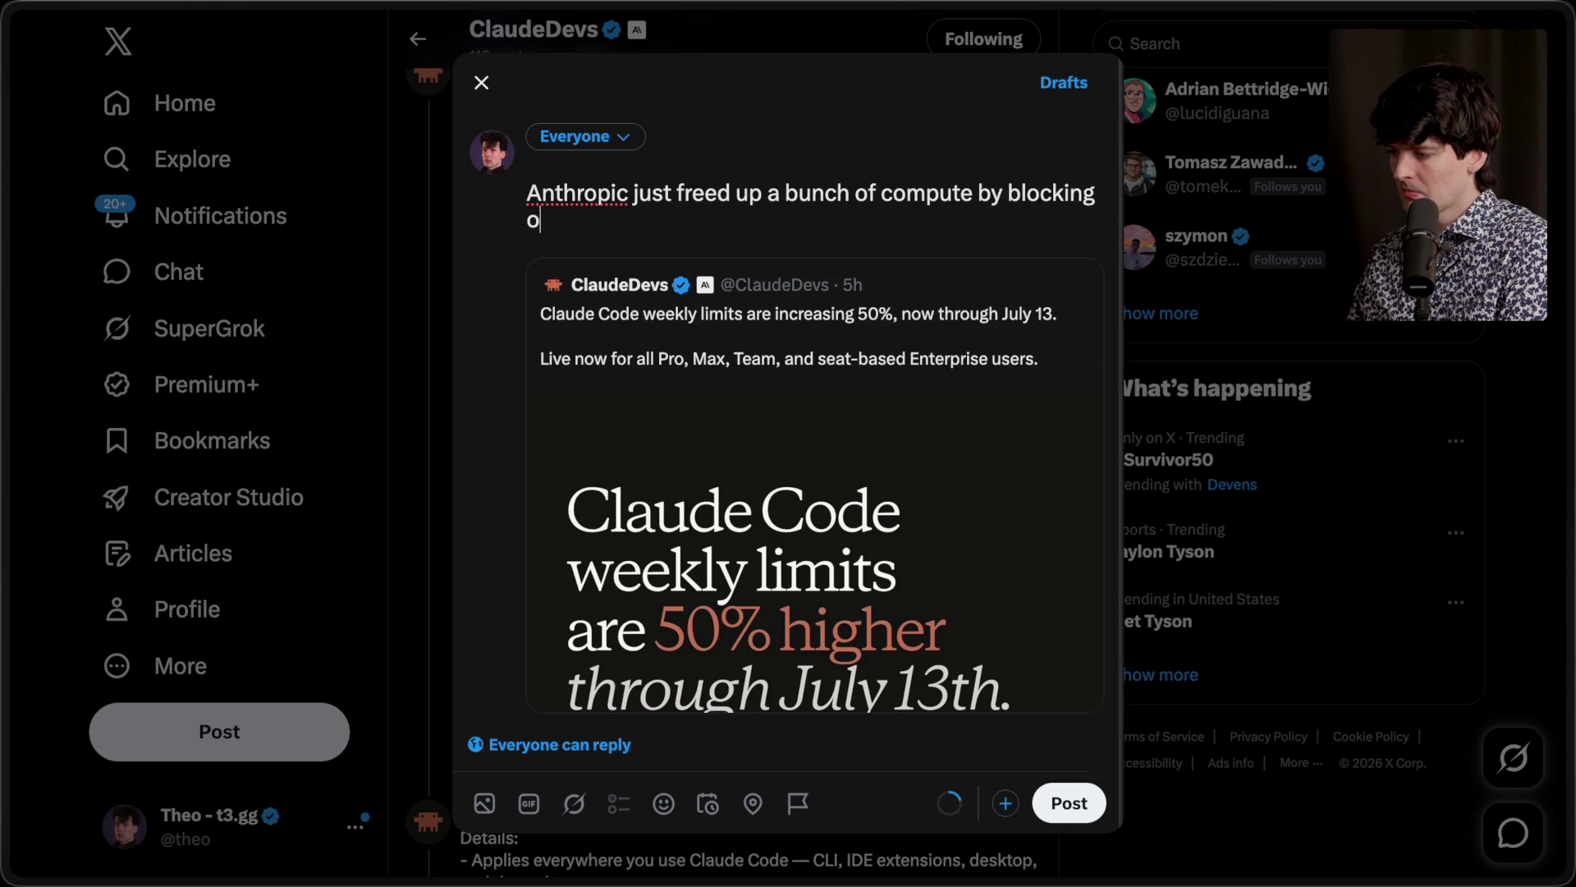
type("pen source devs and p")
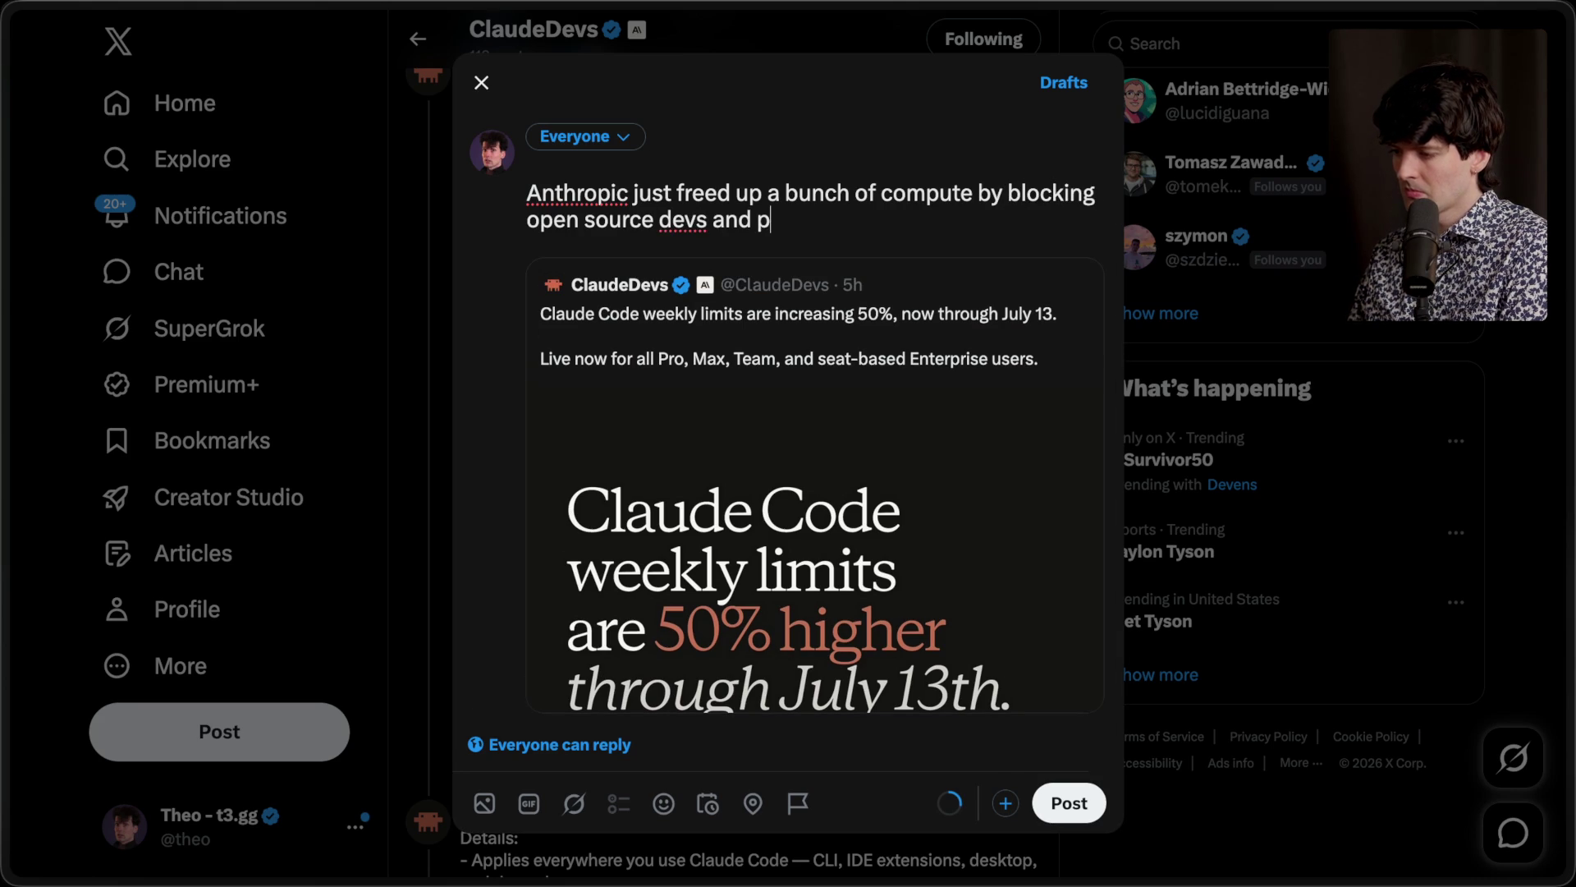
key("BackSpace")
type("apps from using Claude Code")
Step: Append the 🙃 emoji, publish and view the quote post, then search for 'project glasswing'
key("ctrl+super+space")
type("ups")
key("Return")
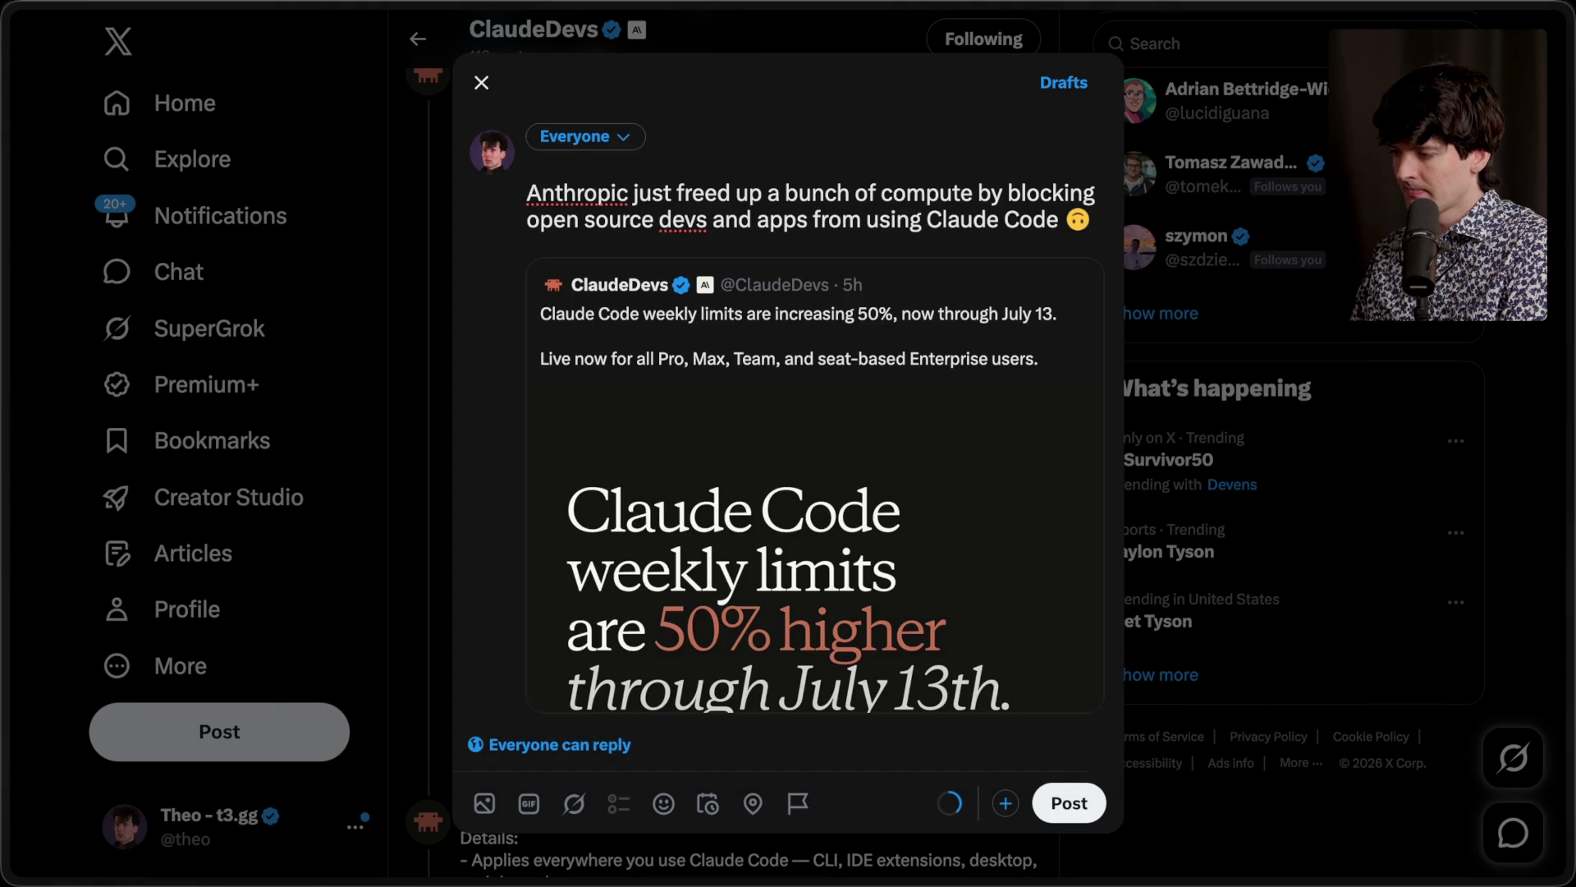
key("super+Return")
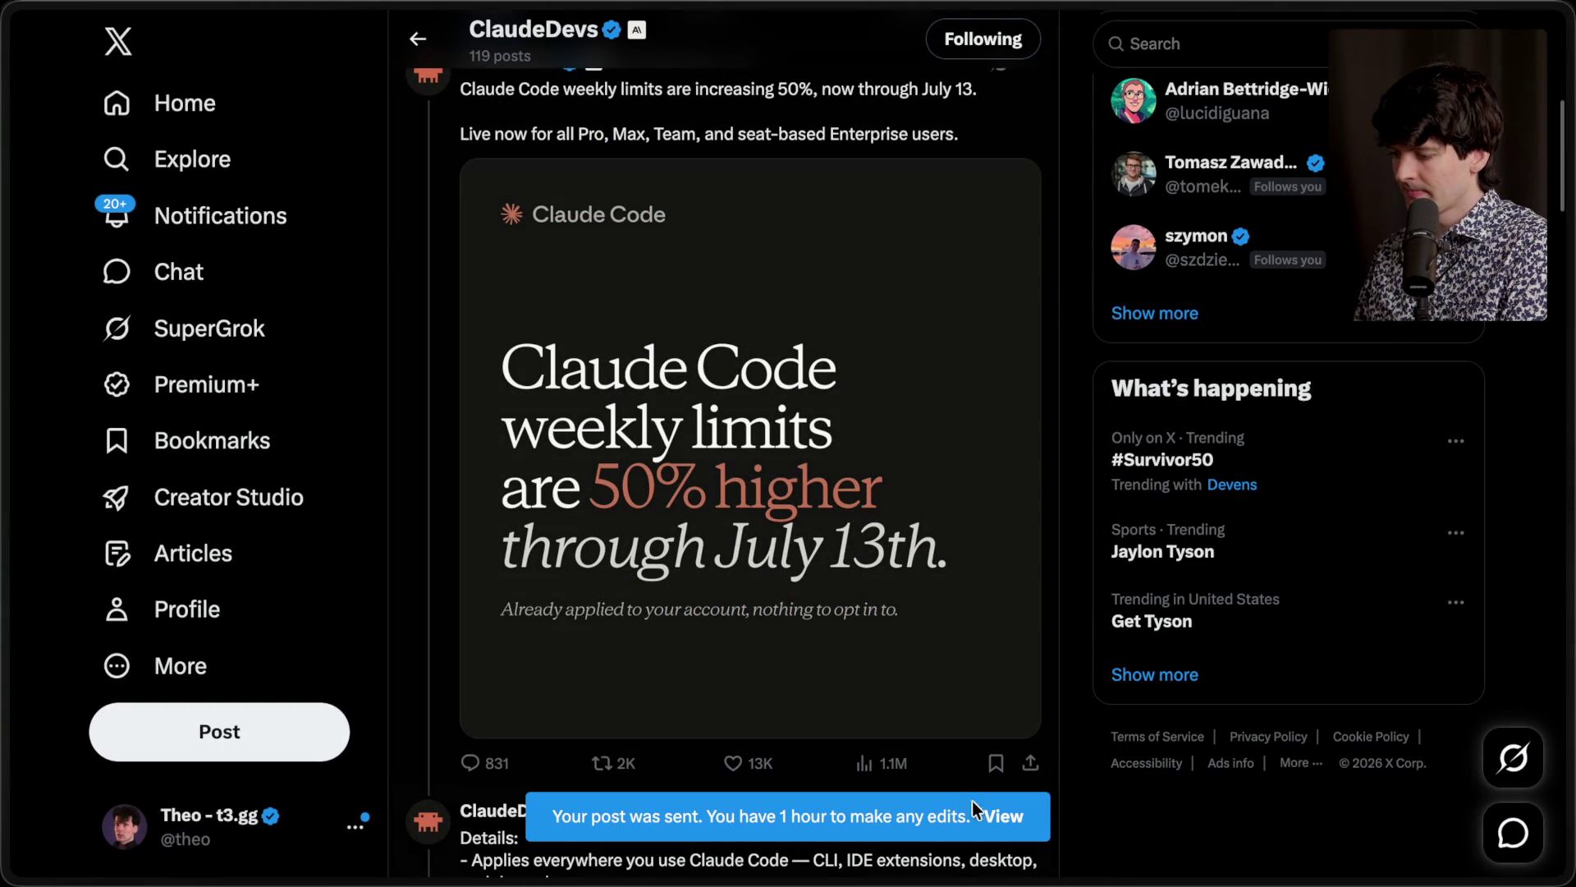
left_click(995, 818)
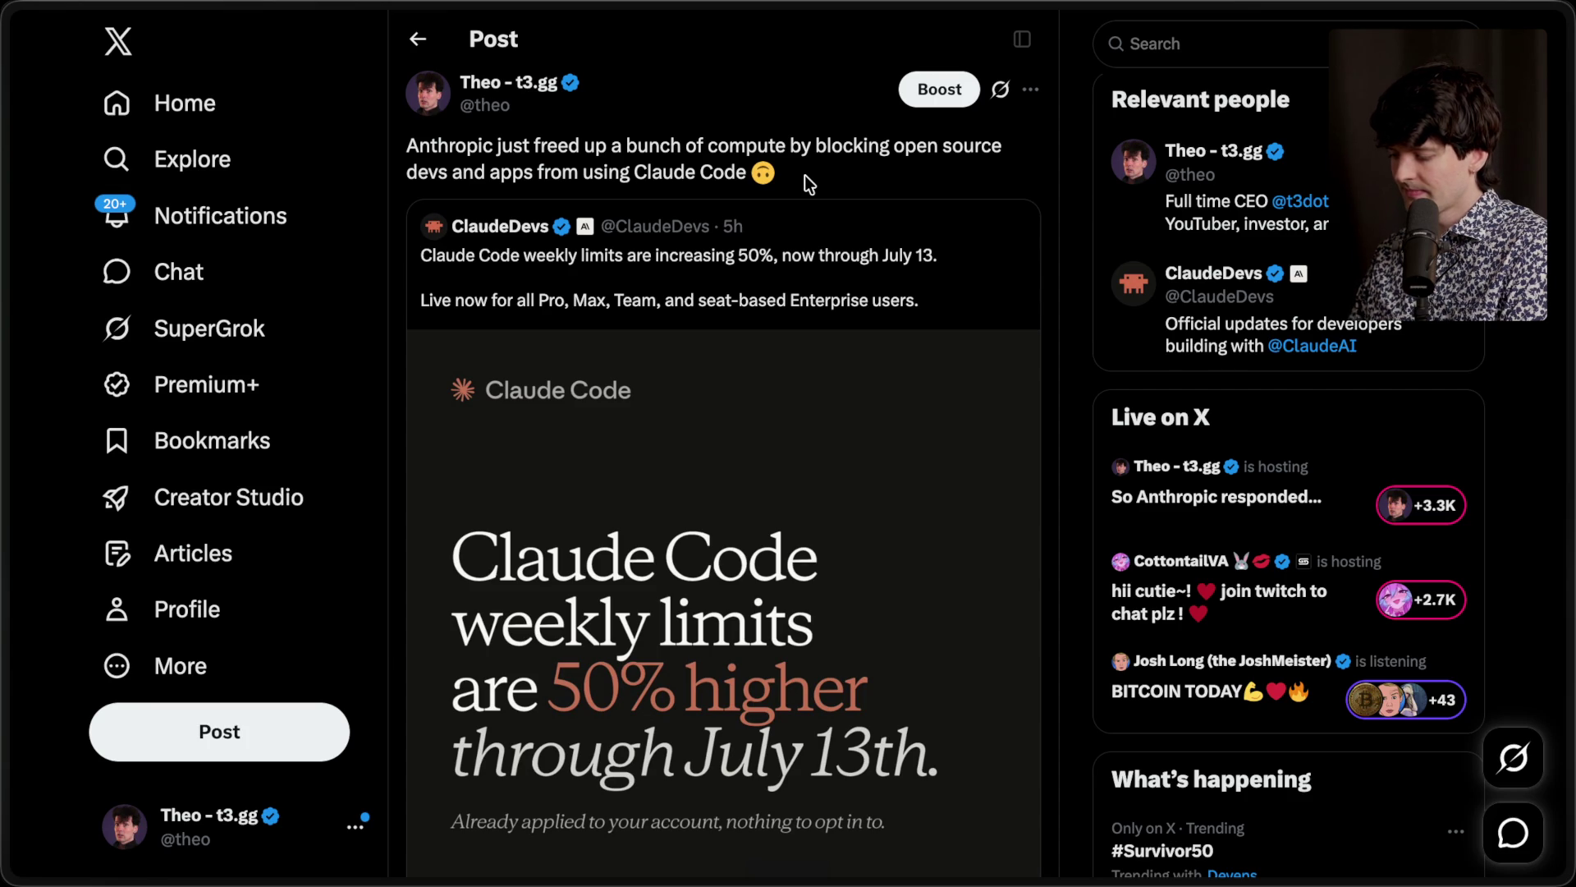
key("ctrl+t")
type("project glasswing")
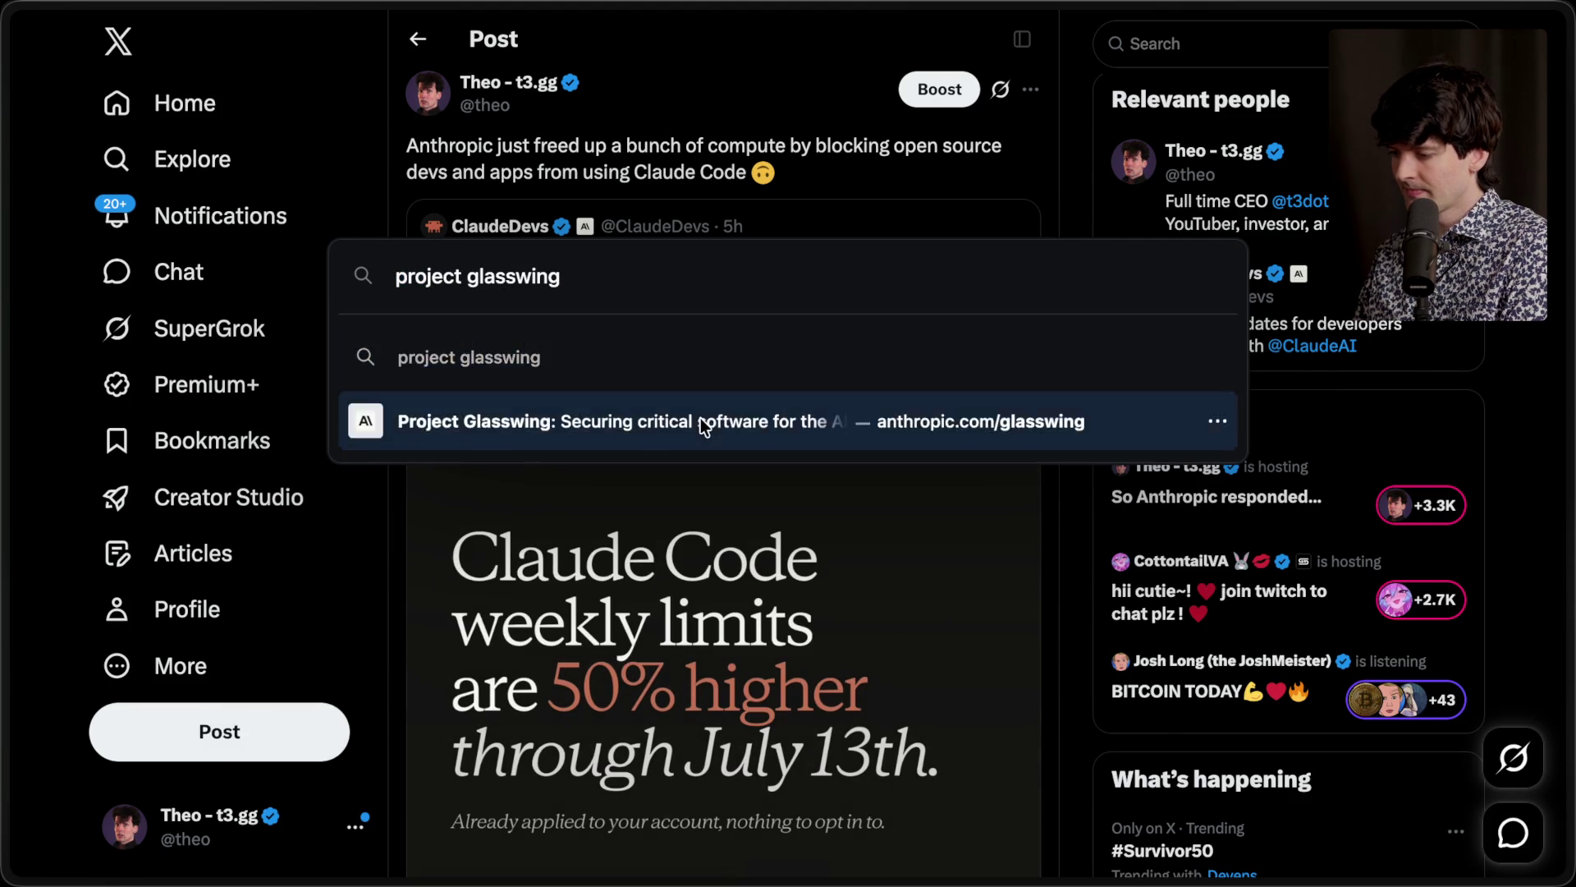
Step: Open Anthropic's Project Glasswing page and read its headline about securing critical software
left_click(701, 417)
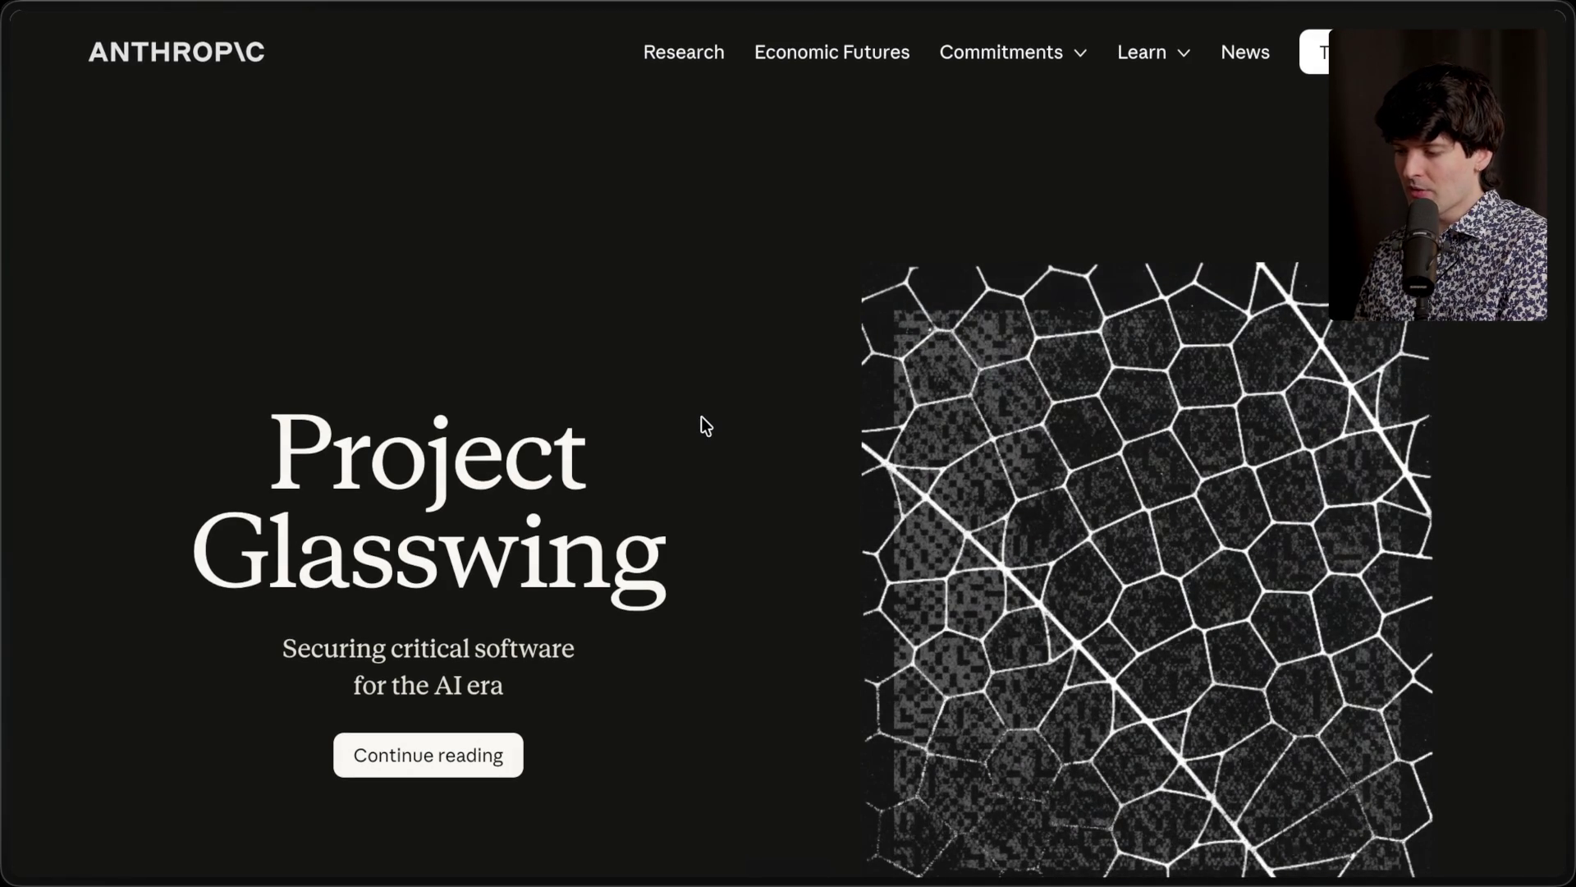
scroll(701, 416, "down", 2)
mouse_move(261, 320)
left_mouse_down()
mouse_move(599, 423)
mouse_move(676, 421)
left_mouse_up()
left_click(683, 421)
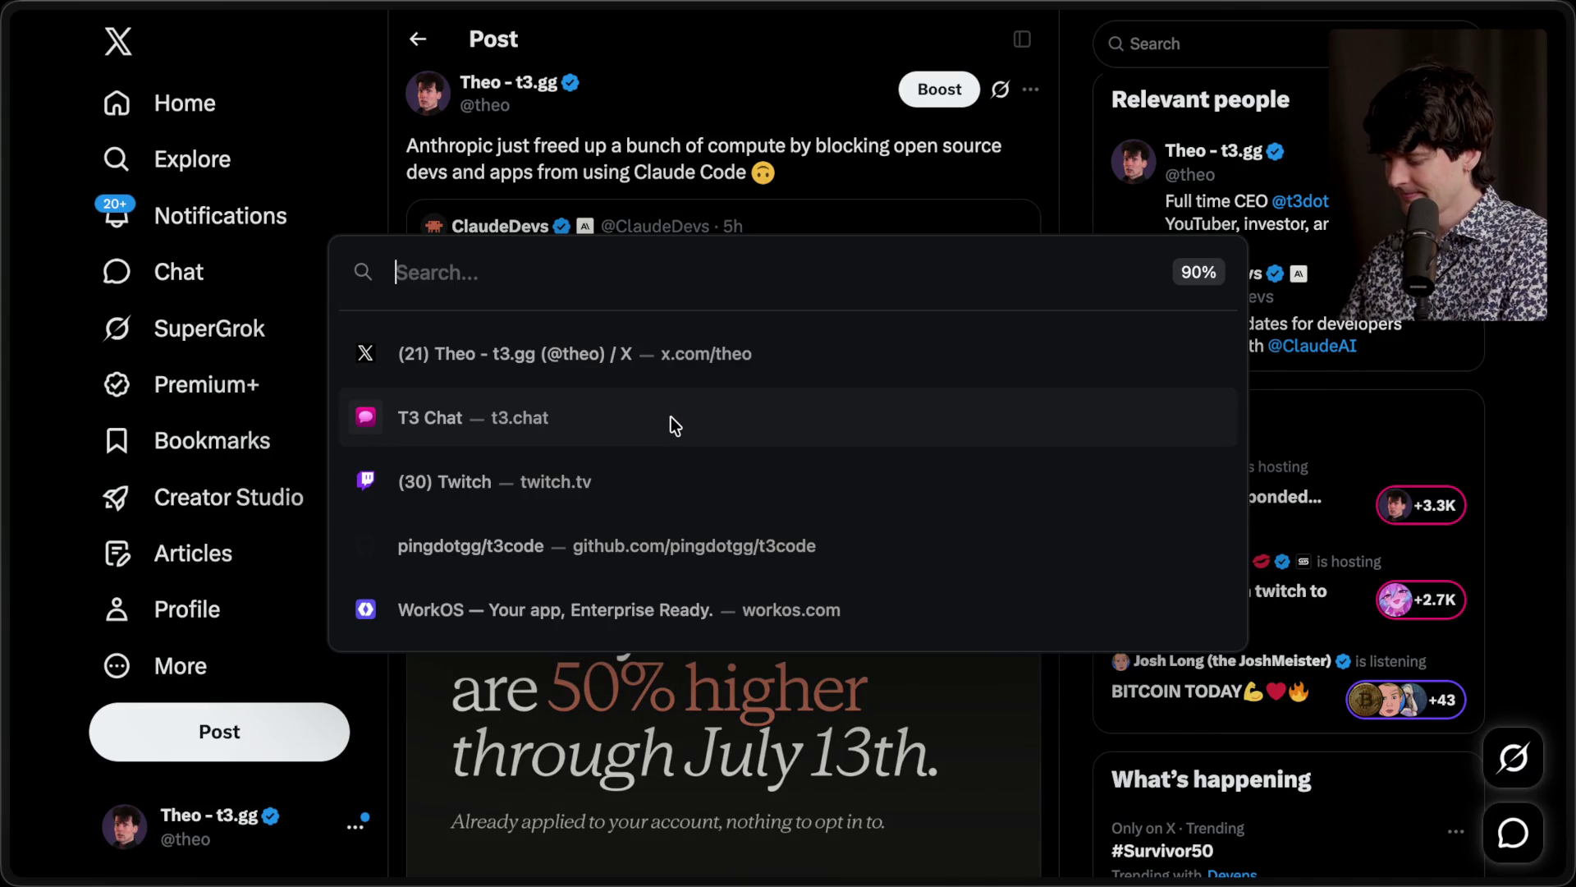
Step: Search X for the Bun creator's profile and open his post on 99.8% of bun tests passing in Rust
type("bun")
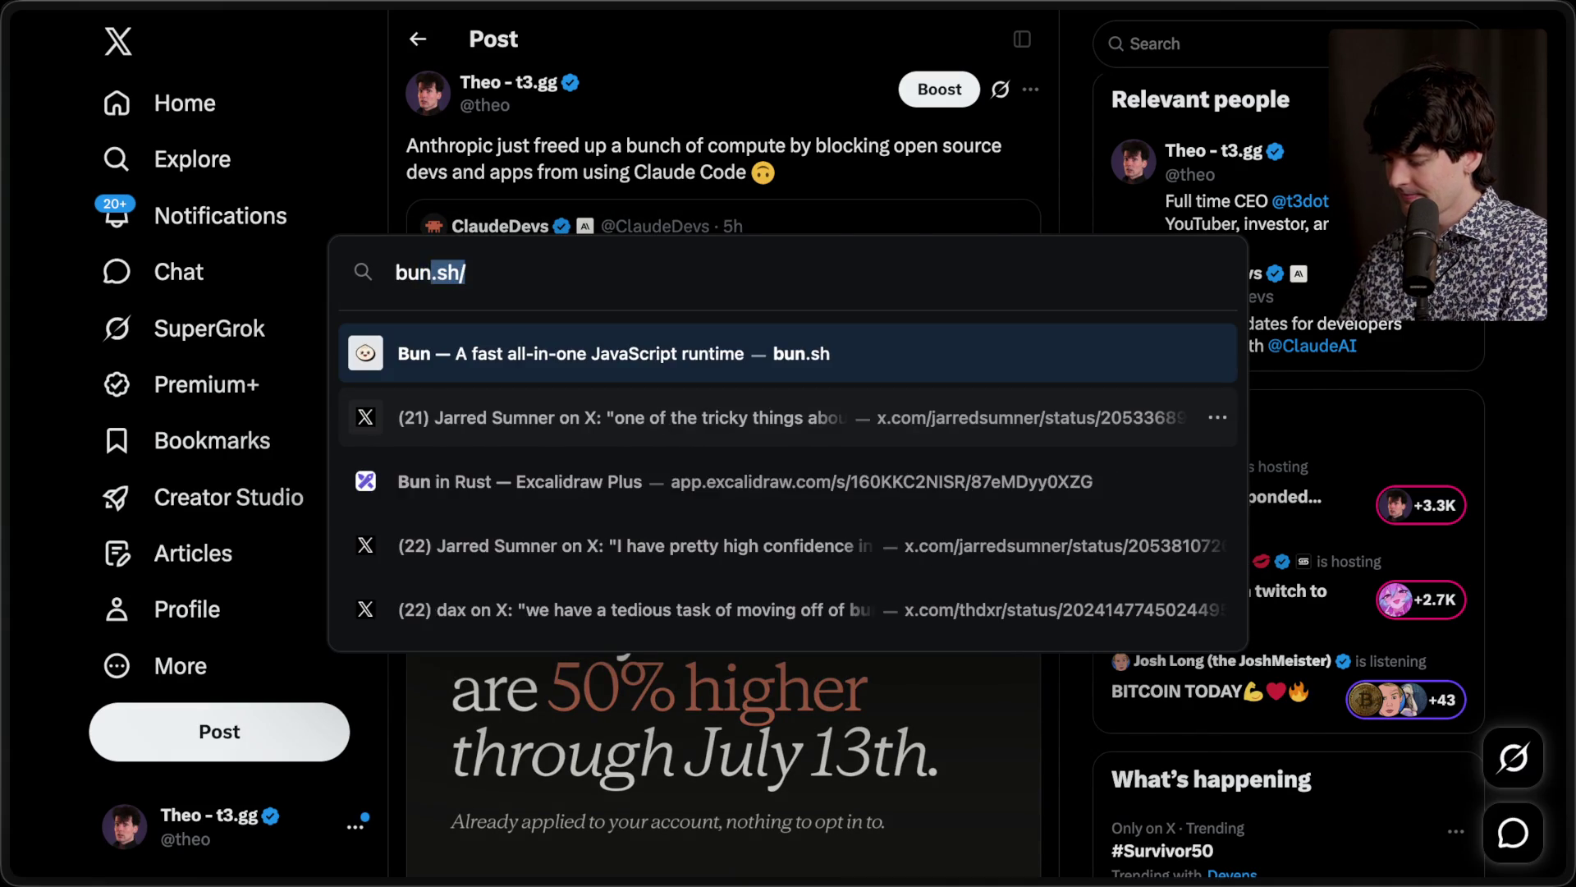
key("Escape")
left_click(1213, 44)
type("ja")
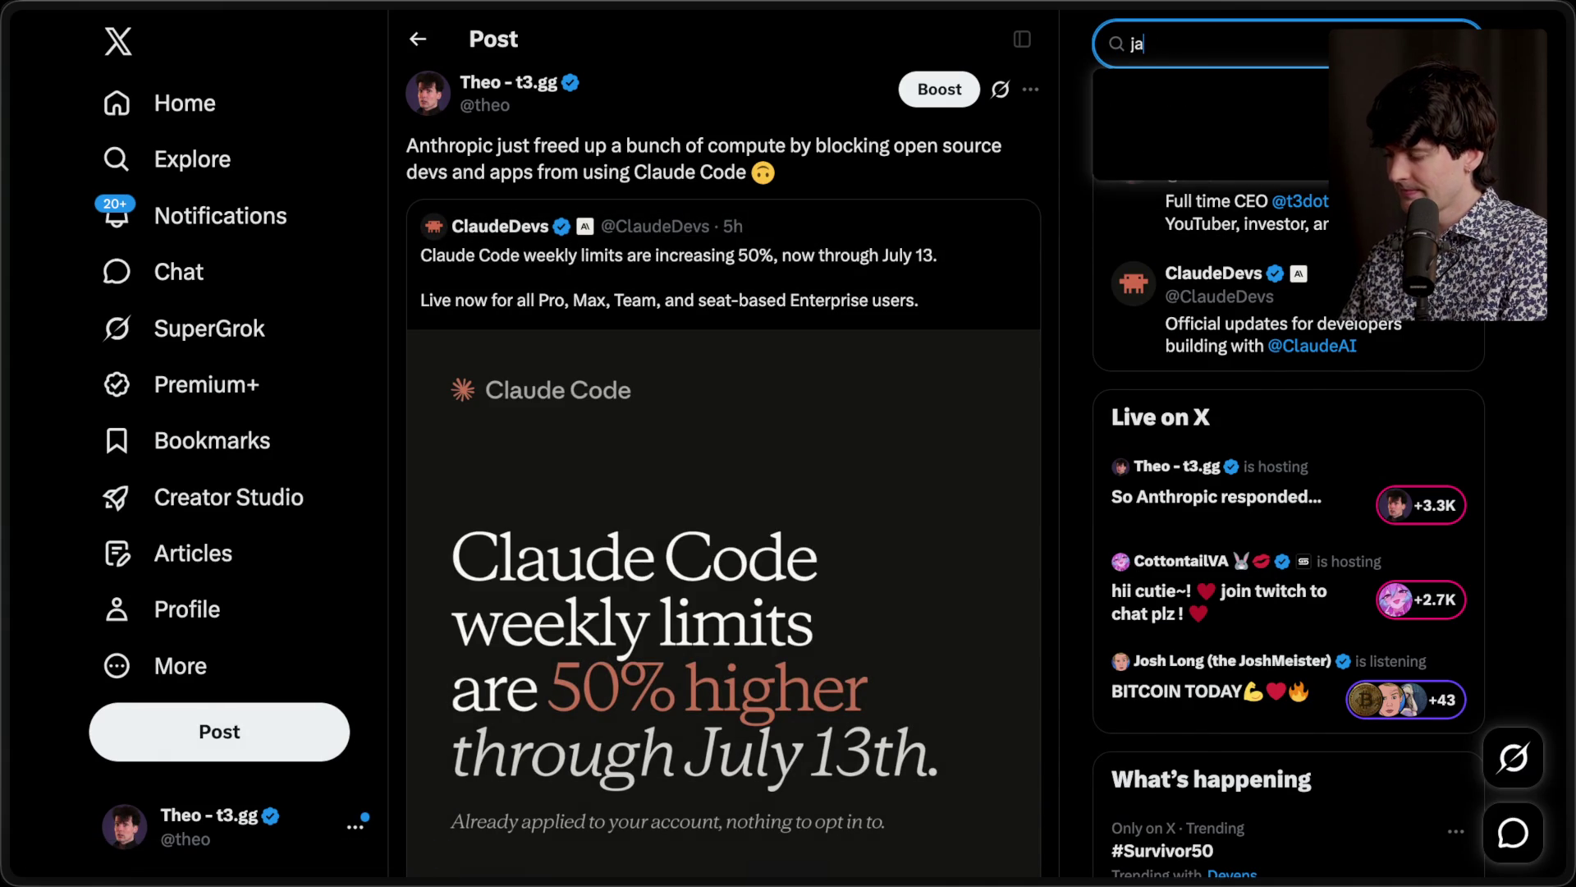
type("rred")
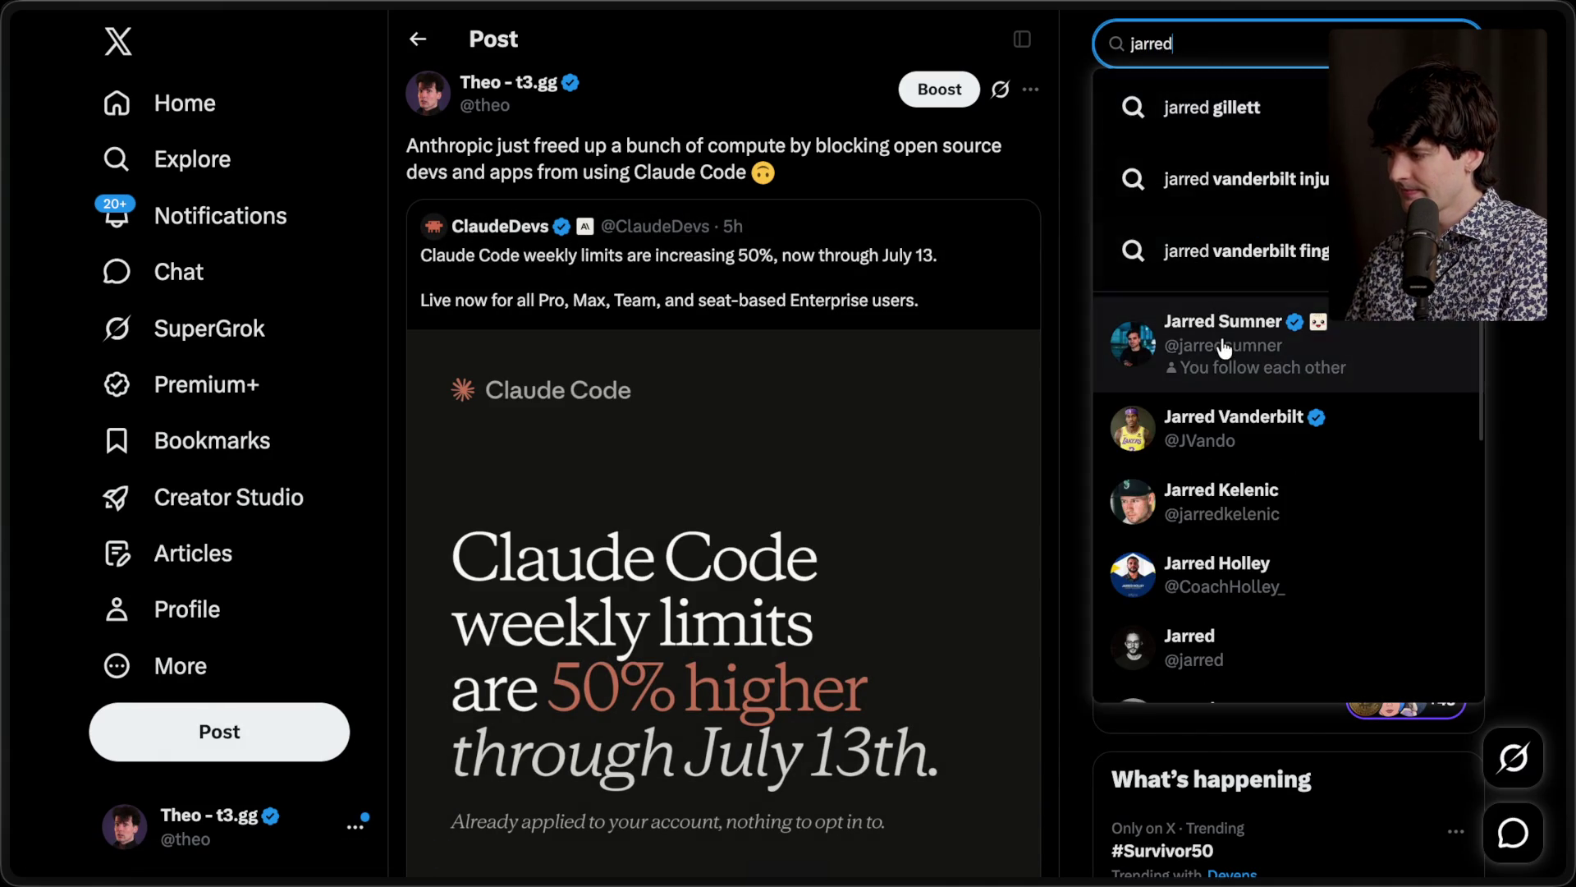
left_click(1222, 345)
scroll(554, 492, "down", 15)
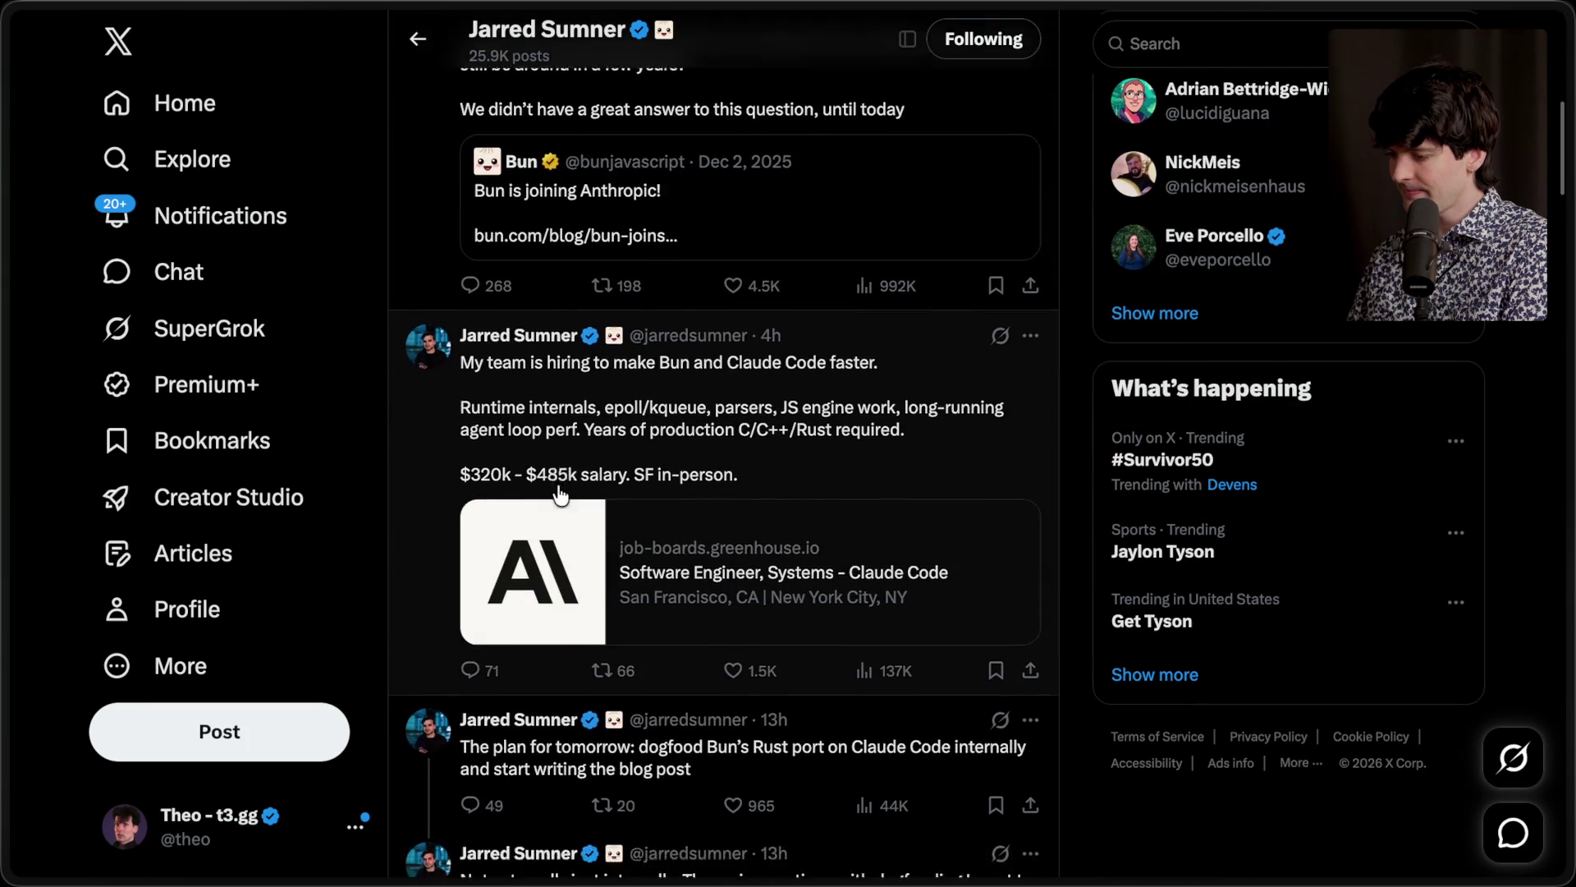
scroll(560, 492, "down", 20)
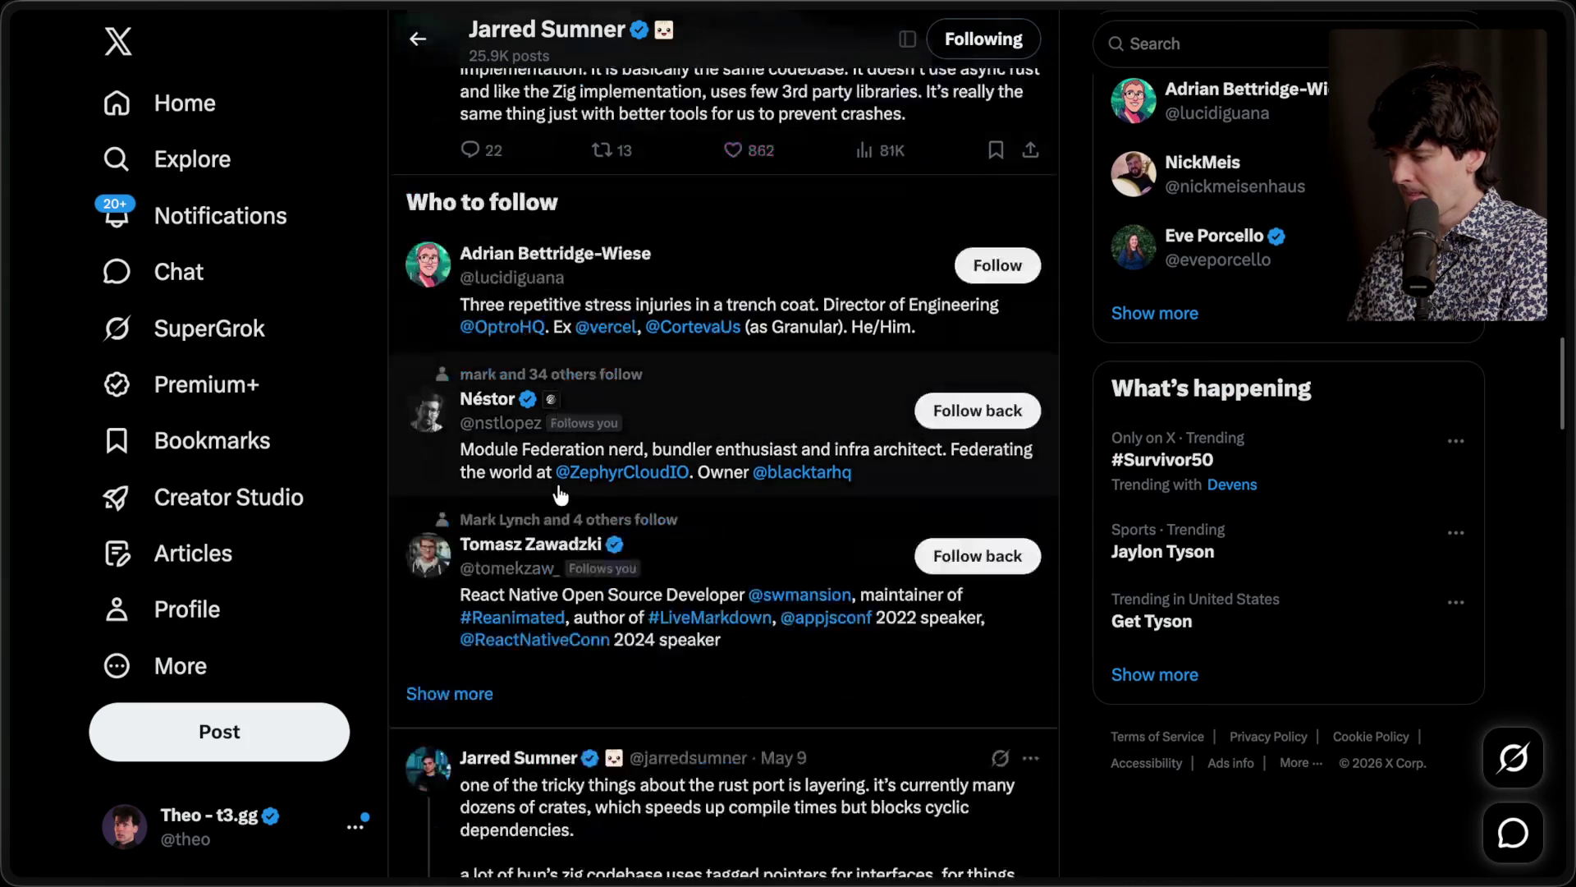
scroll(560, 492, "down", 15)
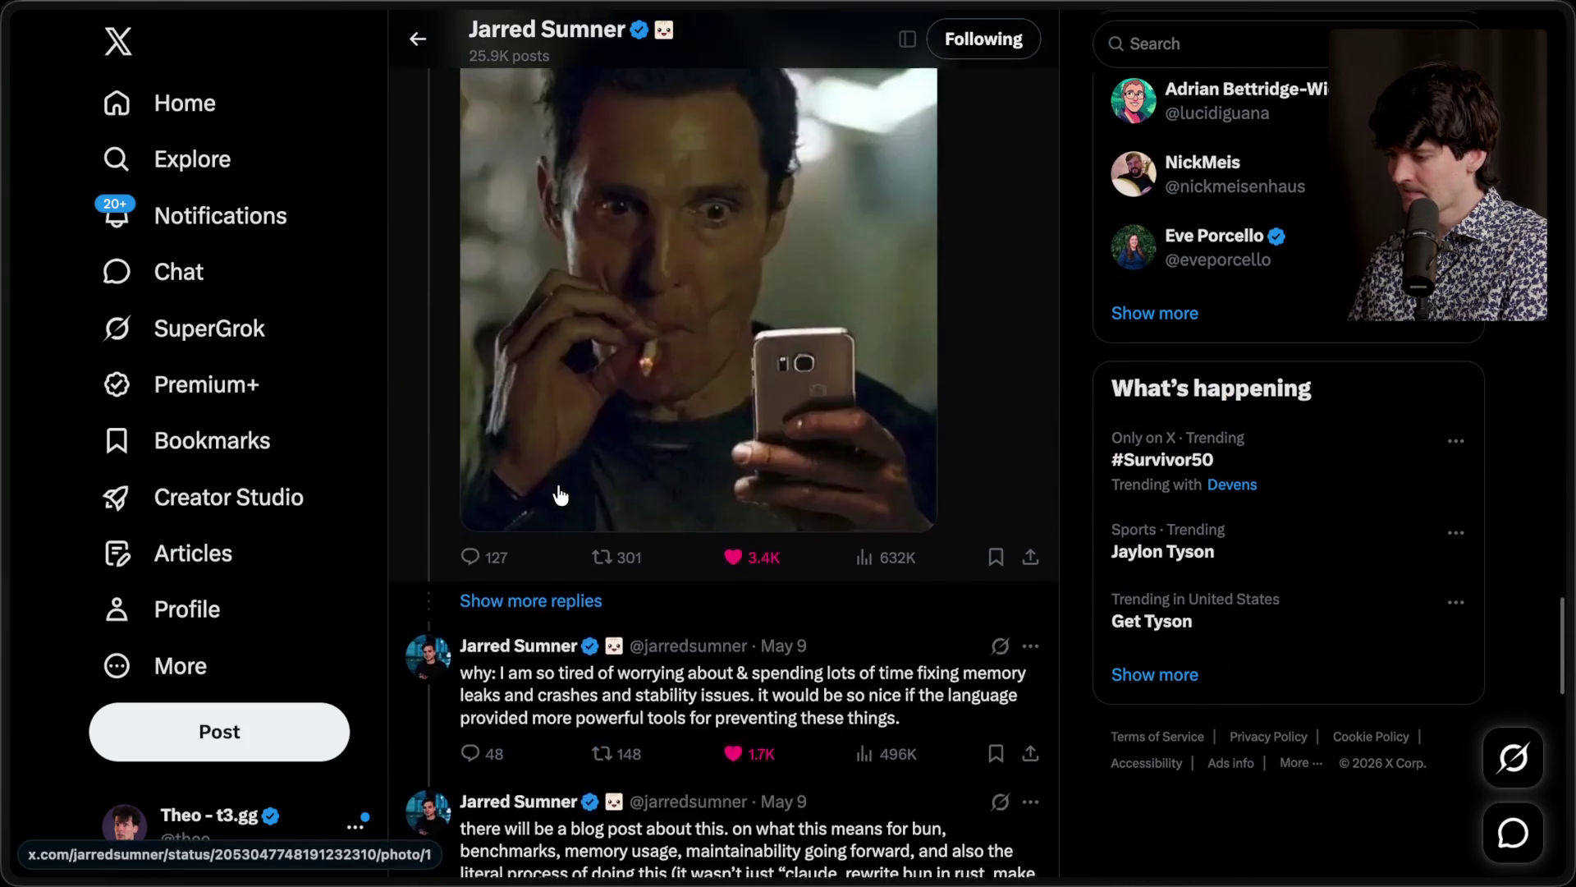
scroll(648, 365, "up", 6)
left_click(648, 365)
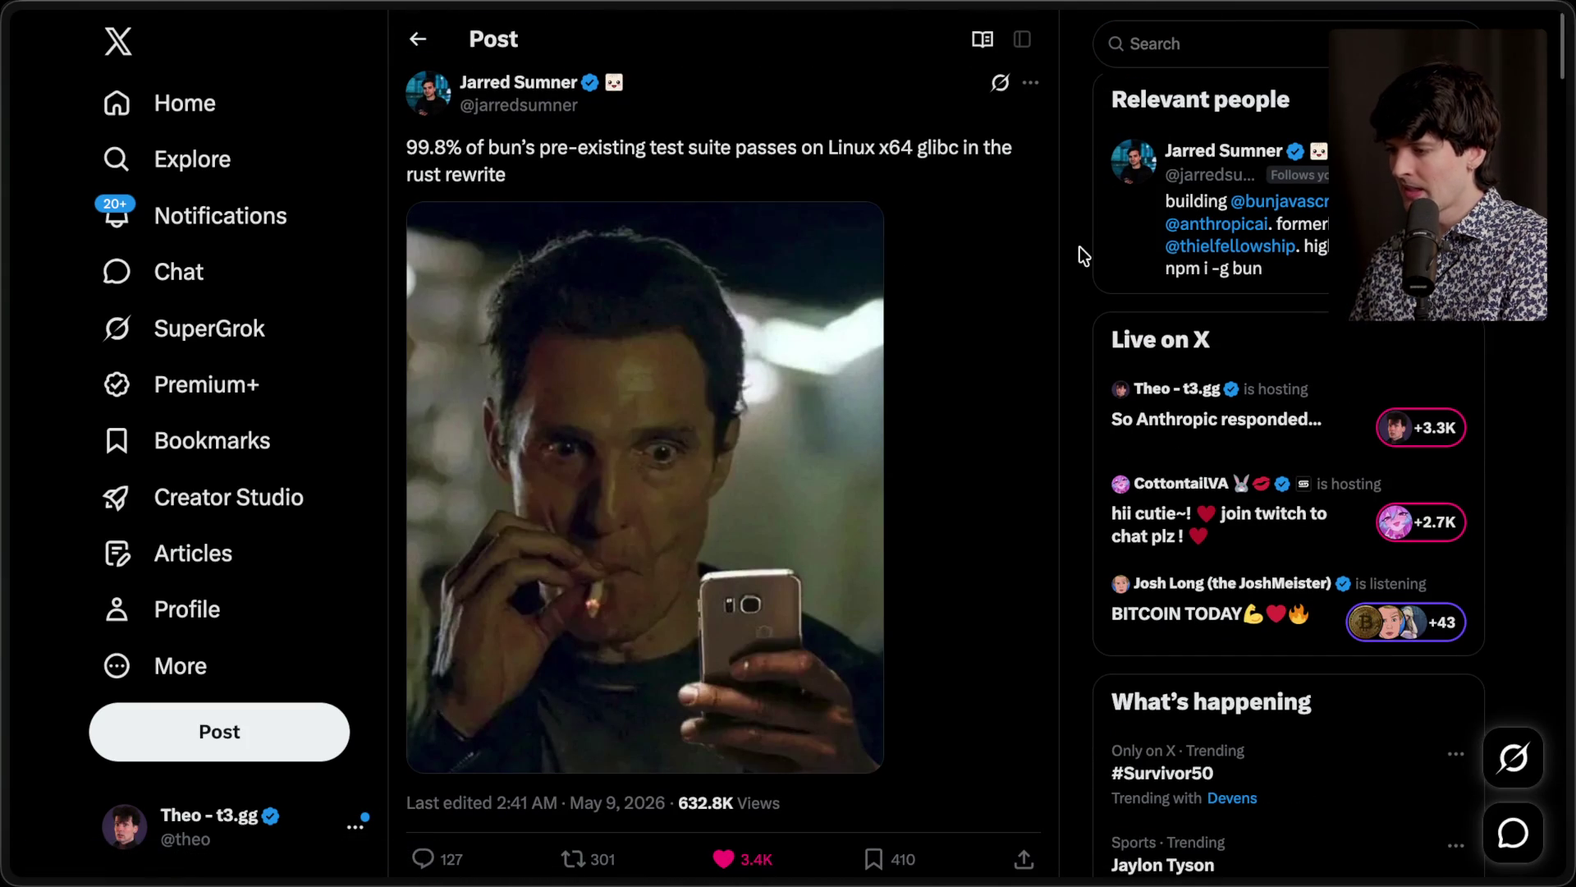
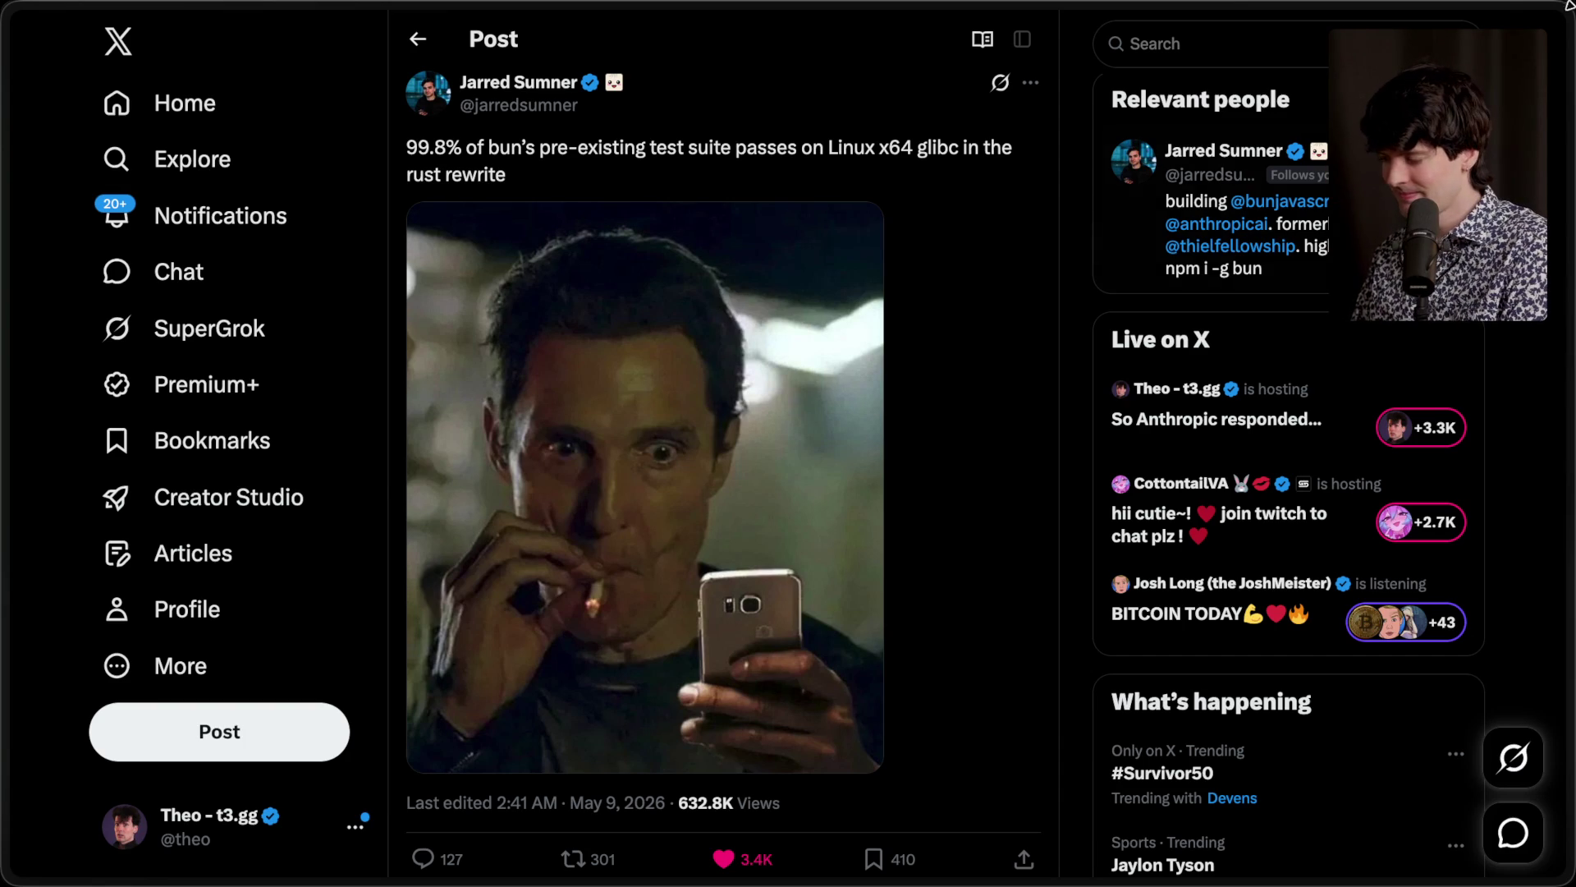
Step: Search Google for 'claude code ci integration' and open the Claude Code GitLab CI/CD docs result
mouse_move(1566, 160)
left_click(1284, 79)
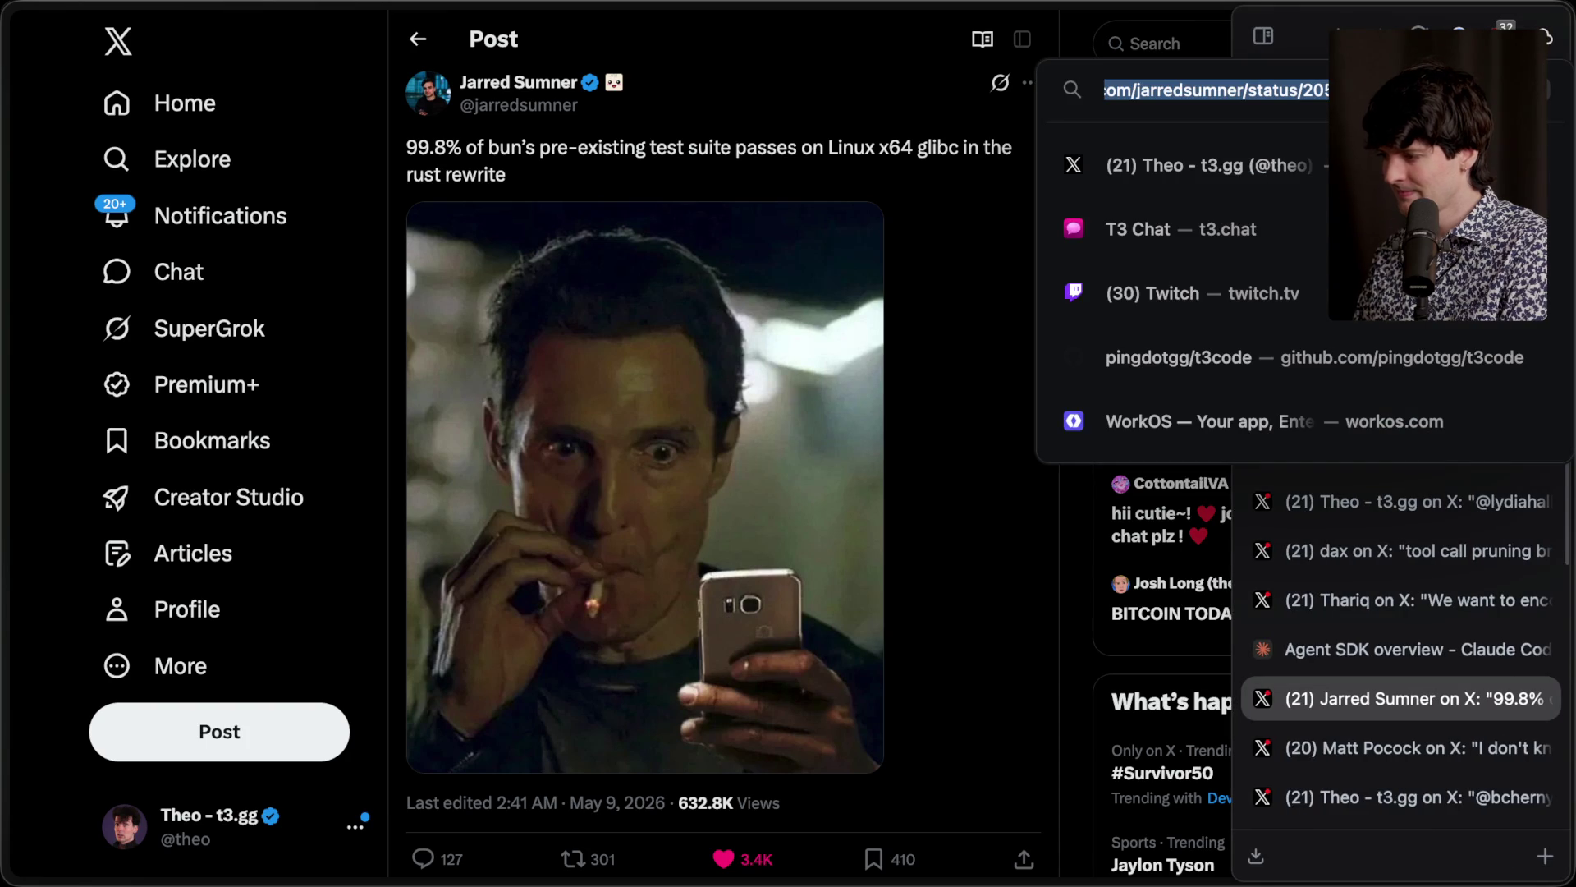
type("claude cod")
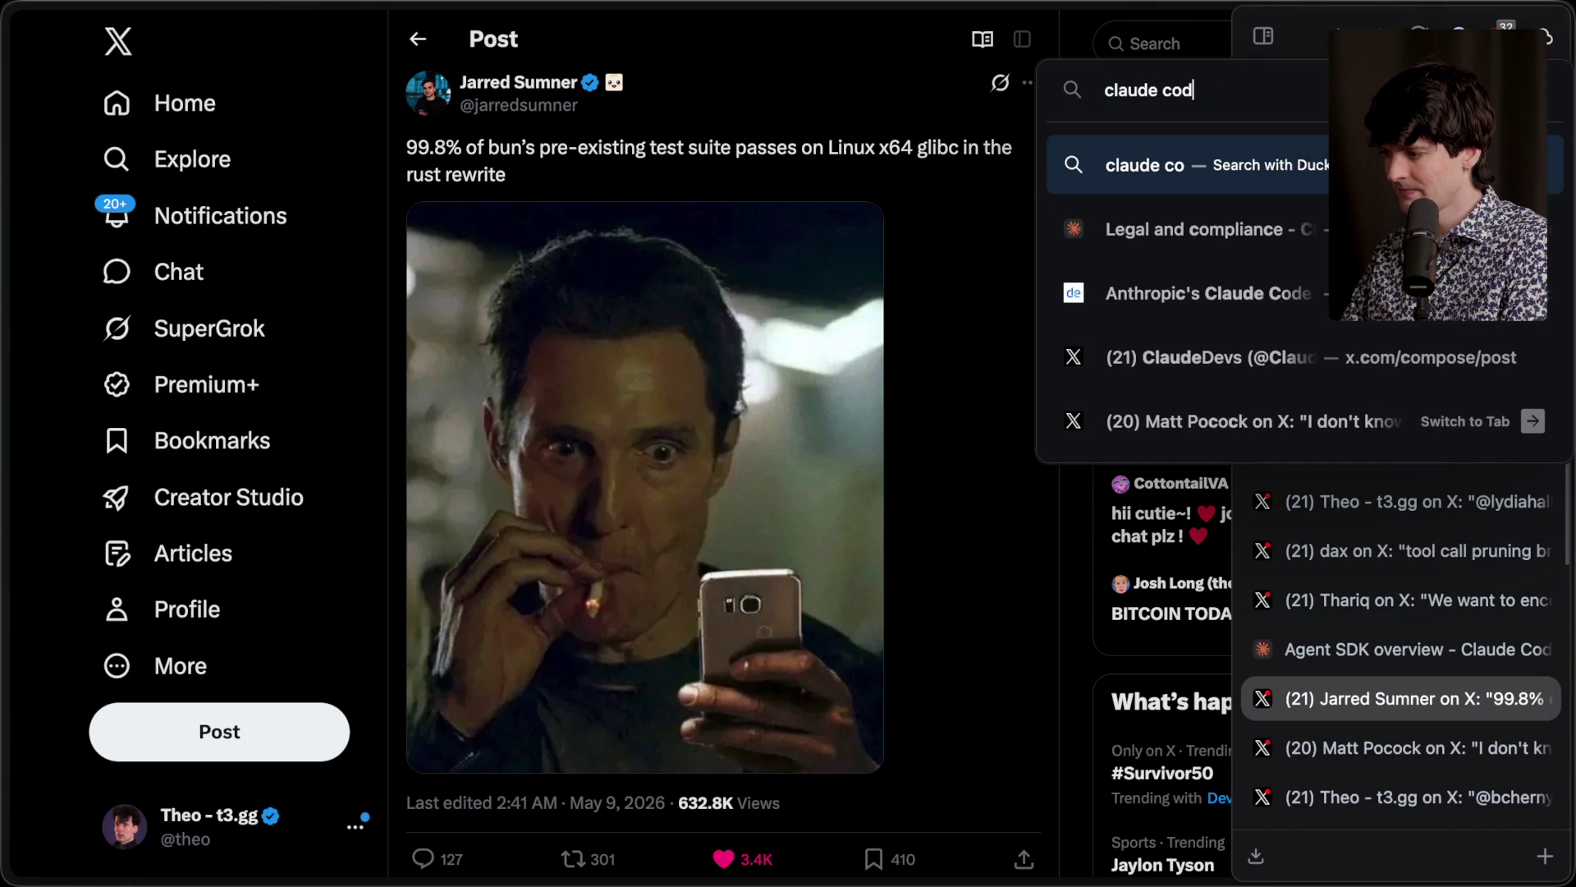
type("e ci integration !")
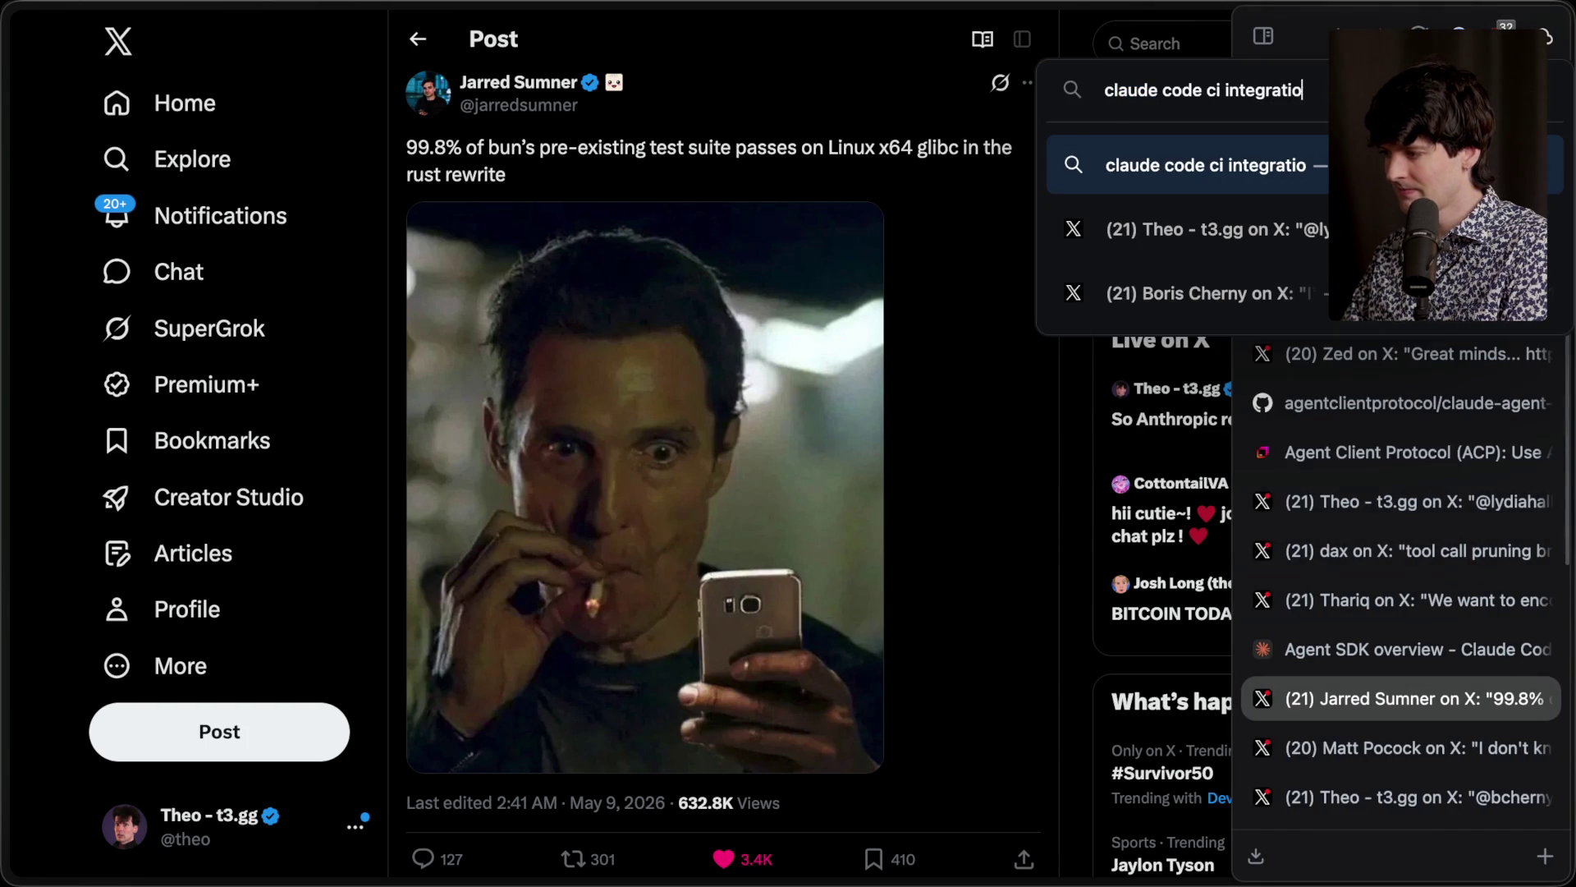
key("Return")
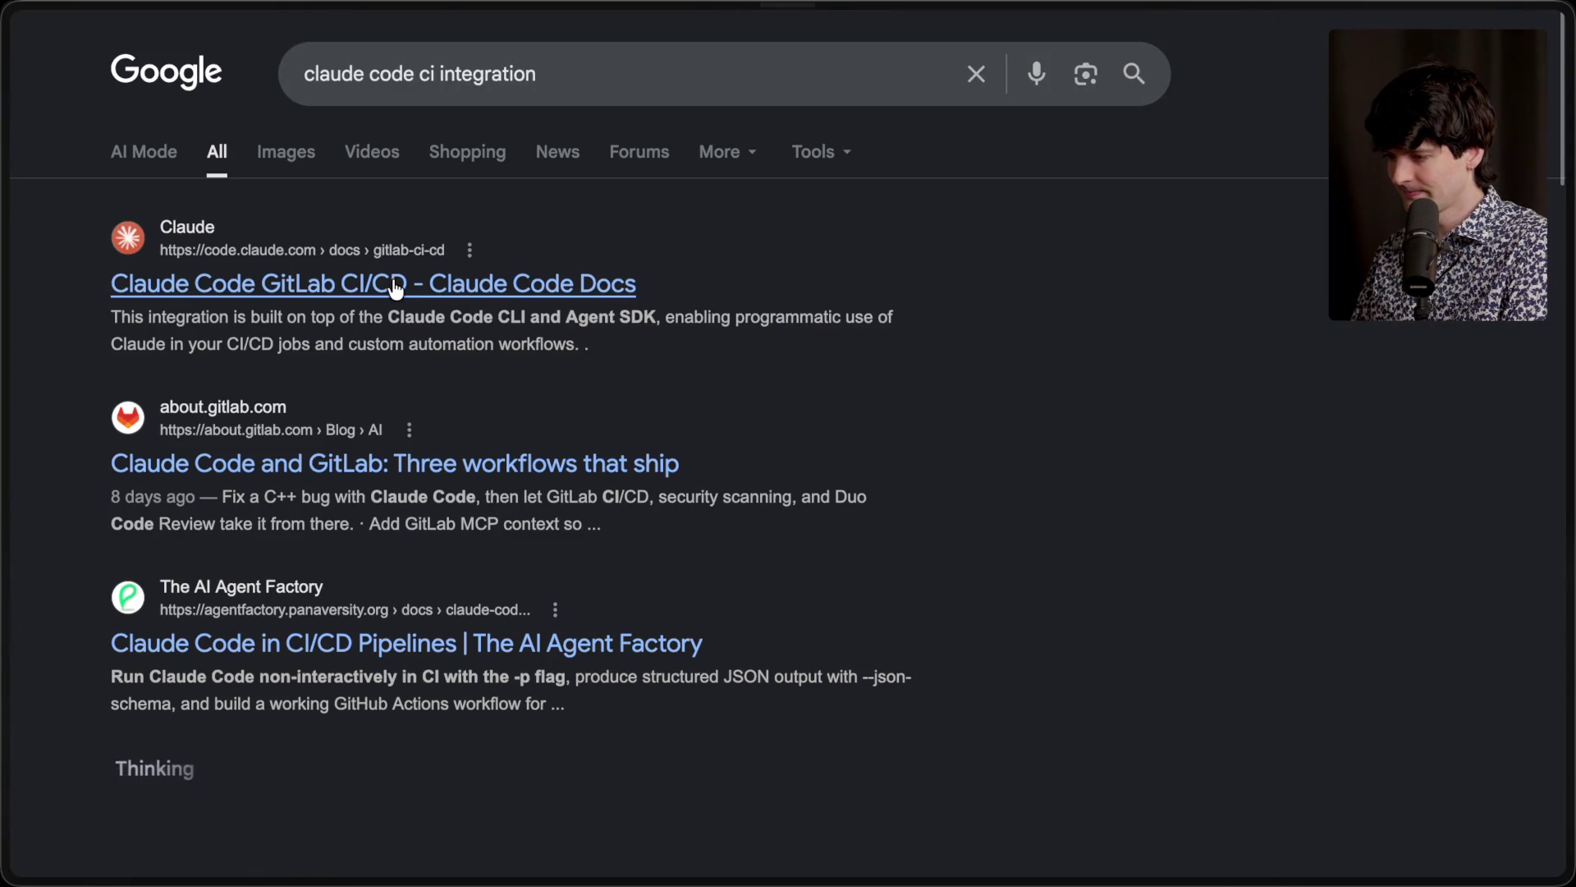
left_click(394, 285)
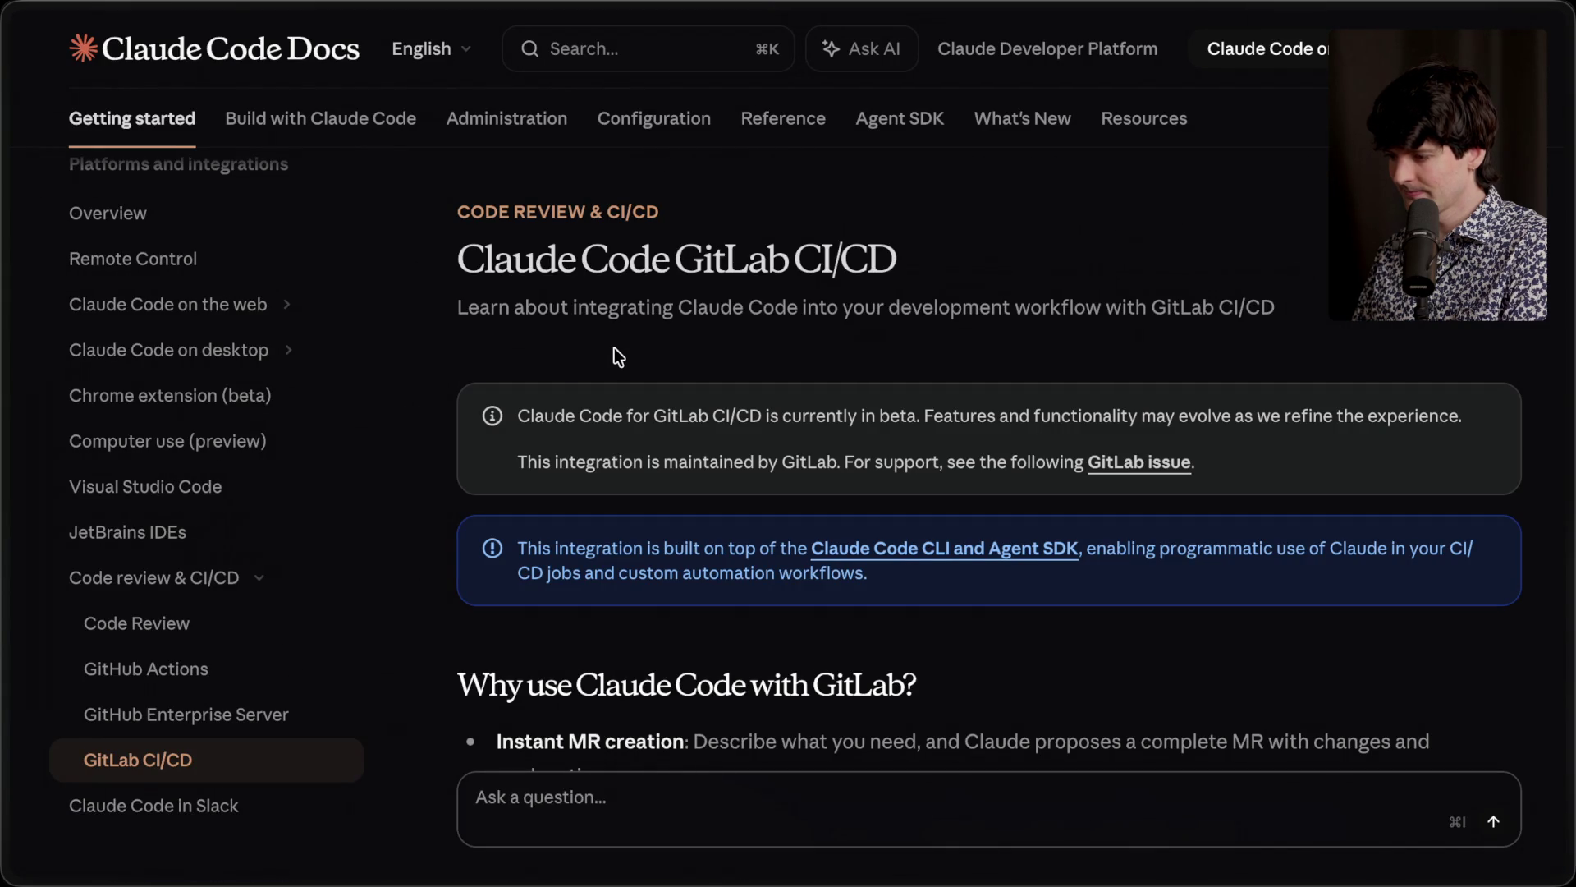
Step: Skim the GitLab CI/CD docs overview and benefits, briefly highlighting the page title
scroll(614, 348, "down", 5)
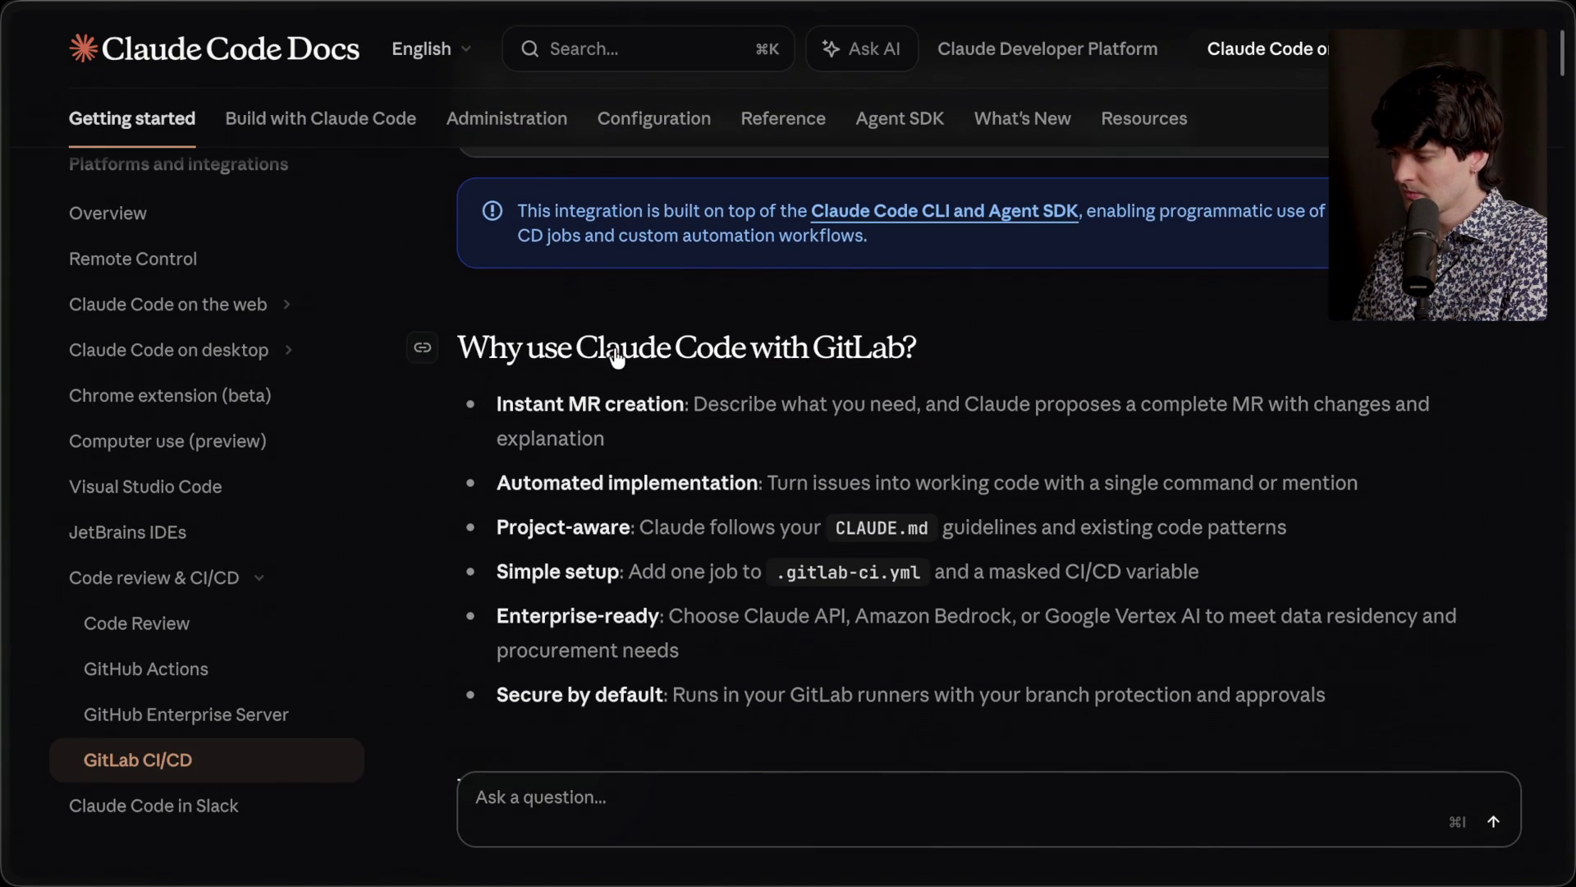
scroll(615, 354, "up", 5)
left_click_drag(462, 246, 1023, 256)
left_click(980, 264)
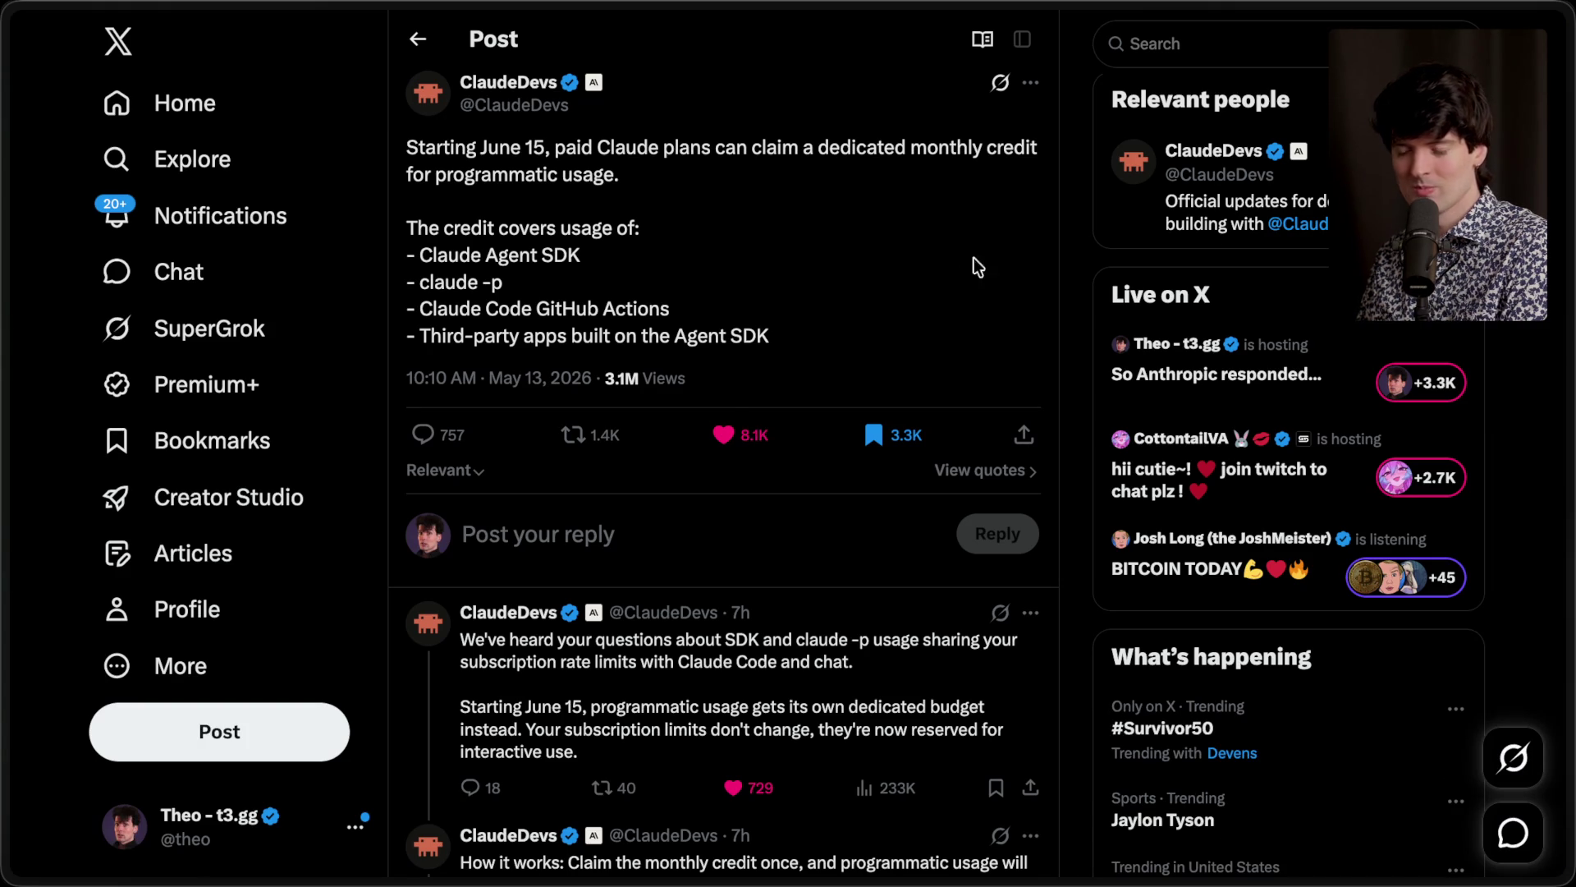
Step: Switch to the reply-thread tab and open the commenter's X profile
mouse_move(1569, 394)
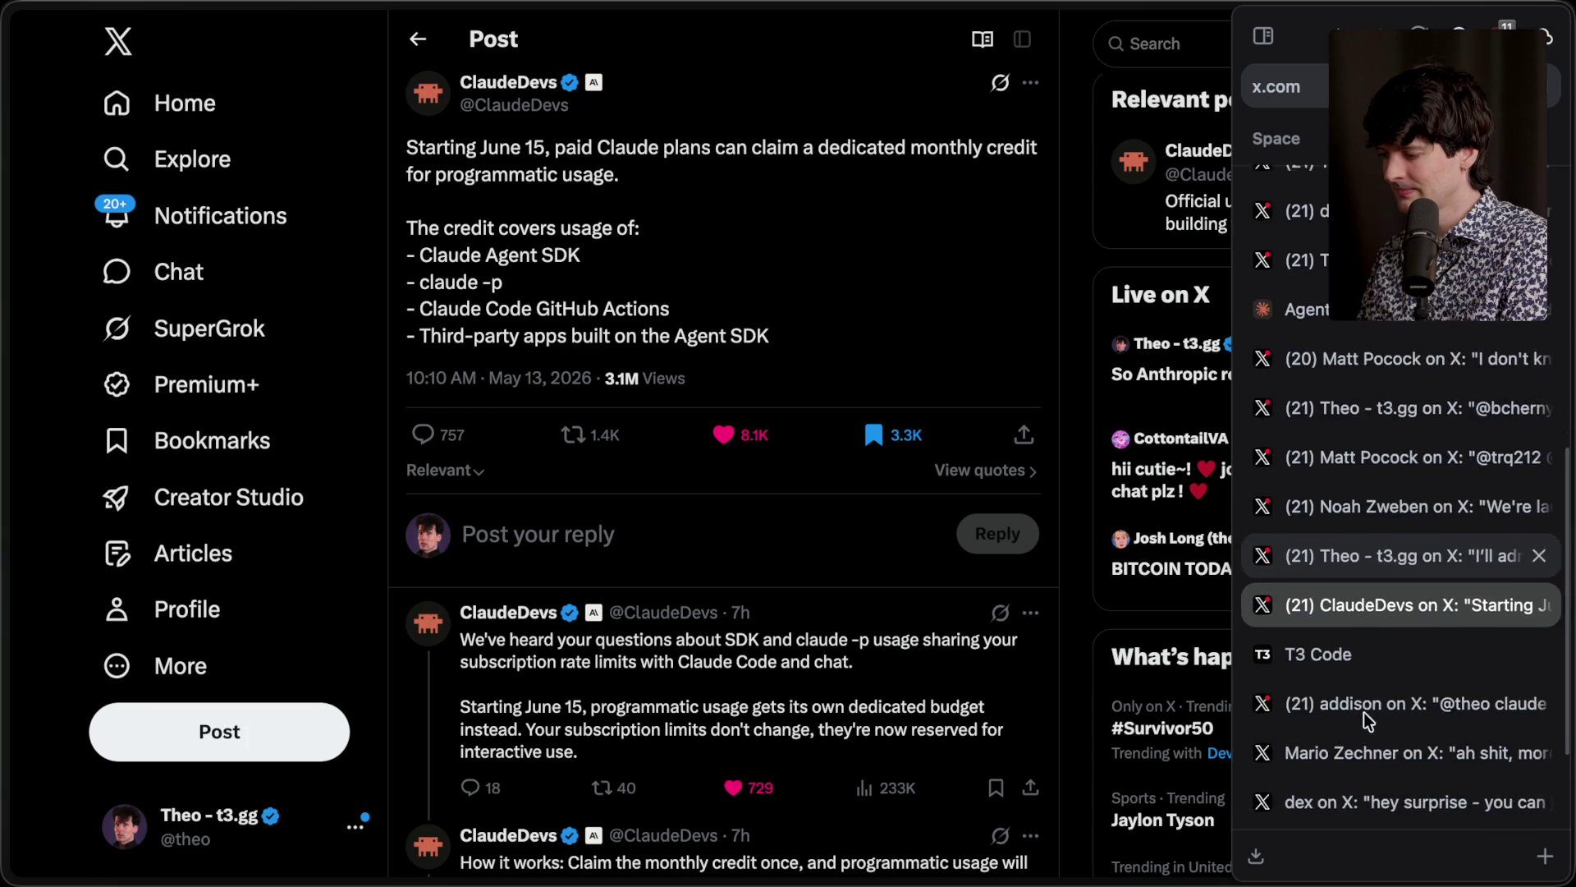
scroll(1362, 712, "down", 1)
scroll(1368, 696, "down", 2)
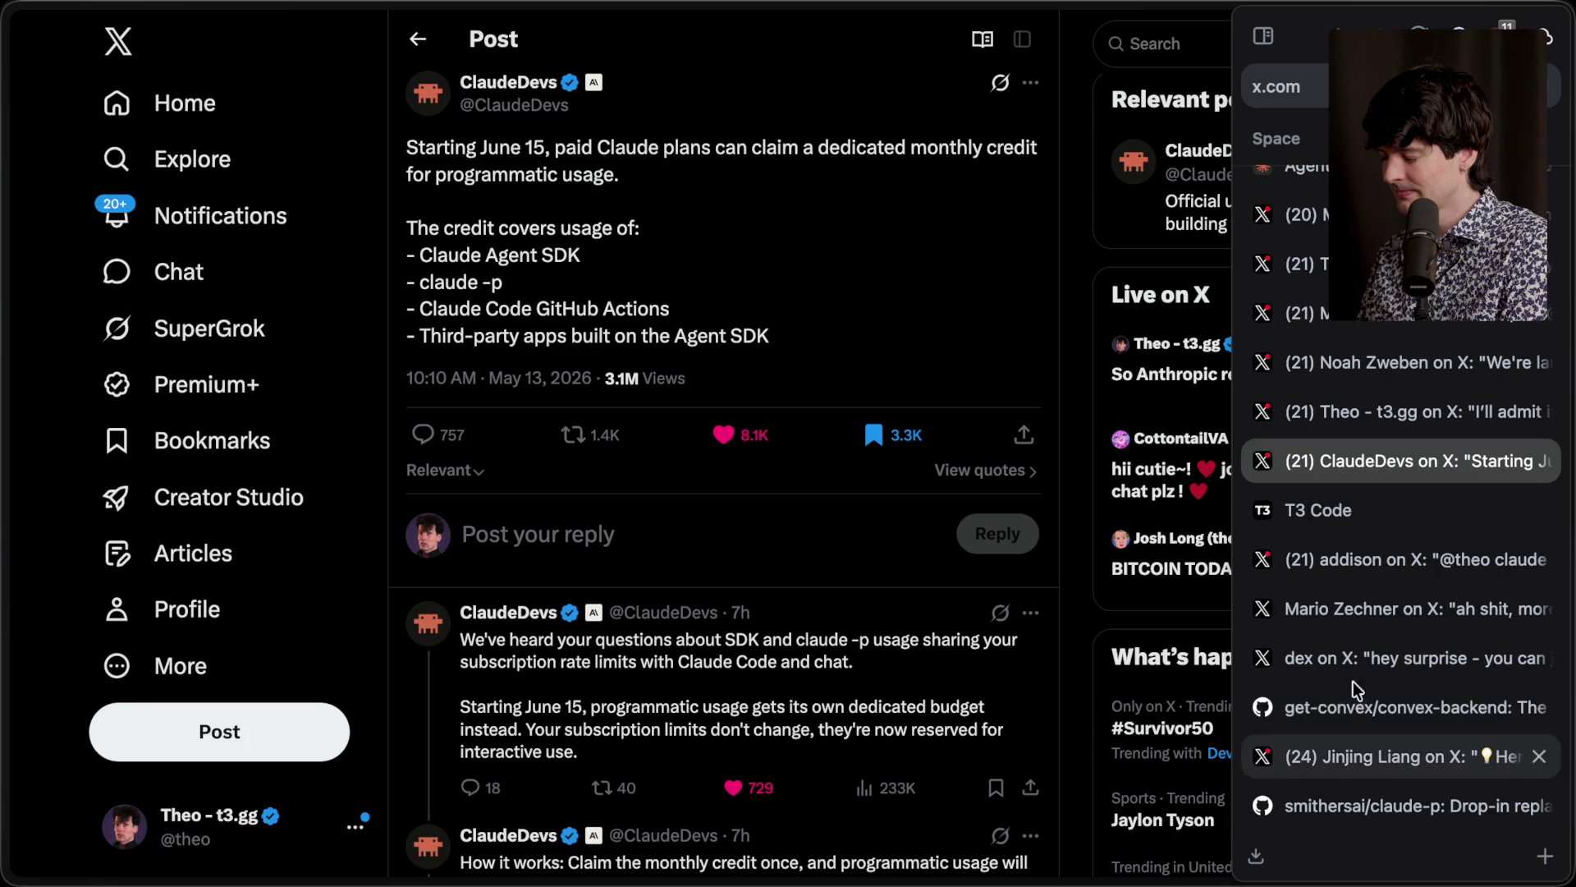
scroll(1358, 741, "up", 5)
left_click(1345, 509)
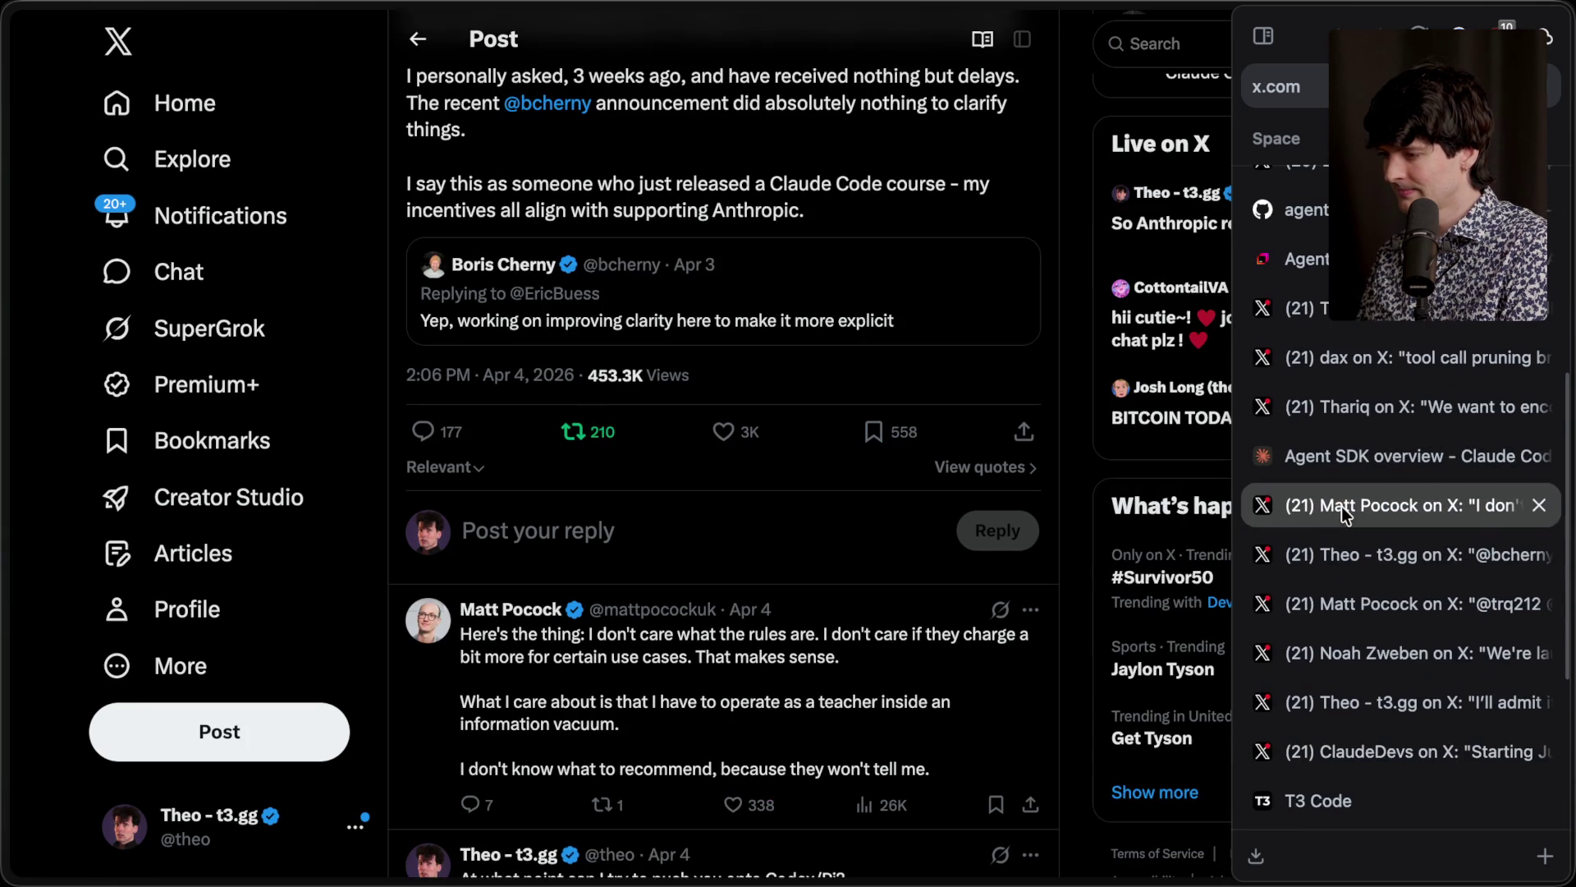
scroll(794, 415, "up", 8)
left_click(509, 111)
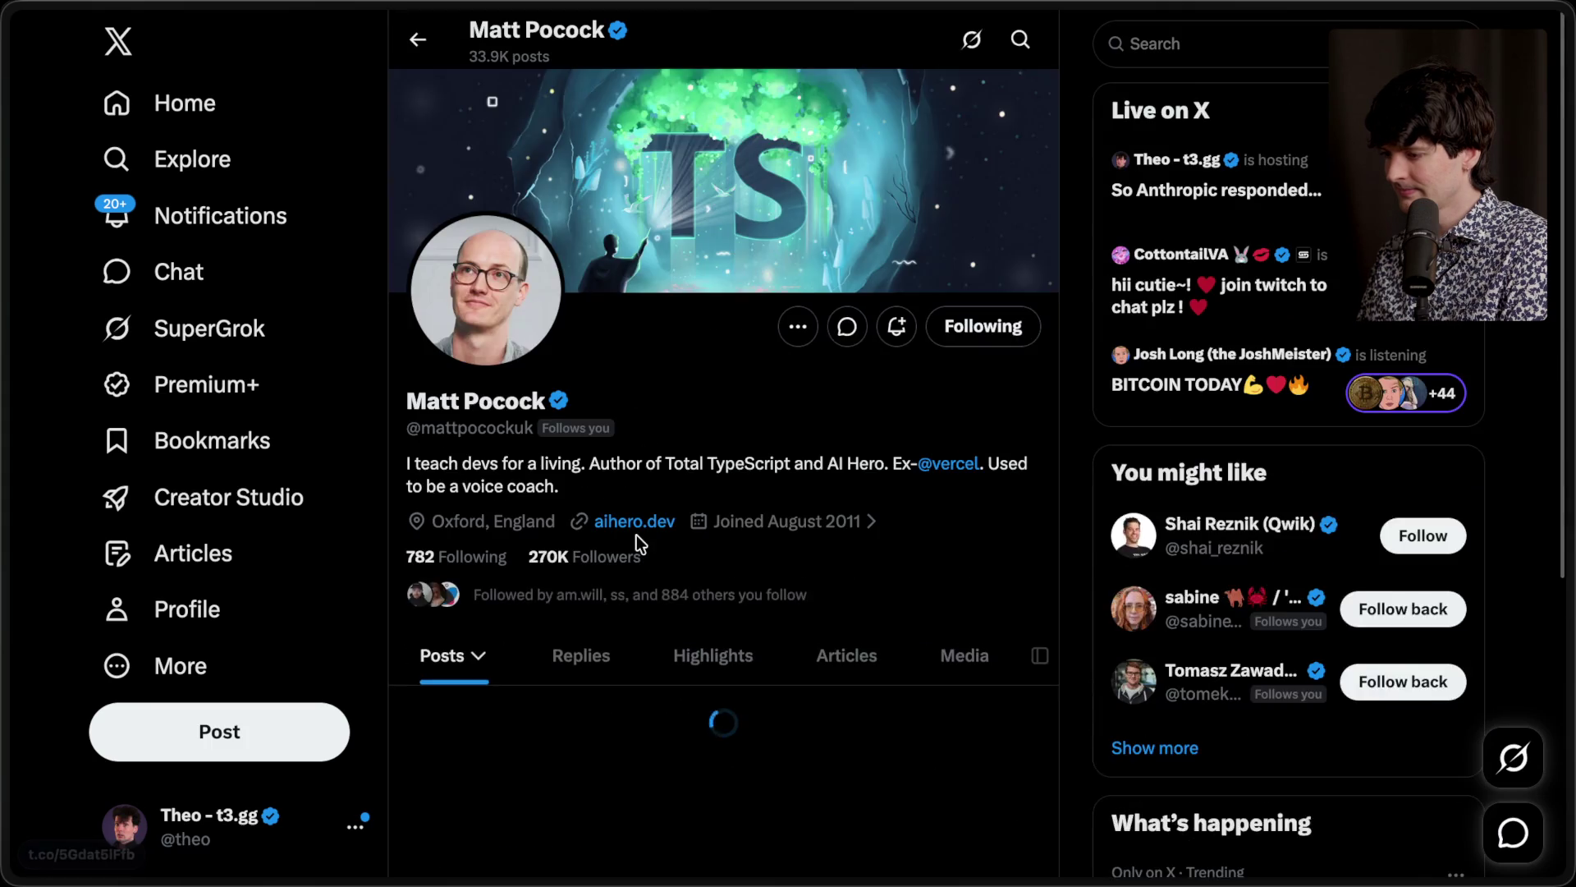
Step: Scroll the profile and like his tweet about the live video on programmatic usage
scroll(637, 535, "down", 8)
scroll(639, 544, "up", 2)
scroll(638, 544, "down", 6)
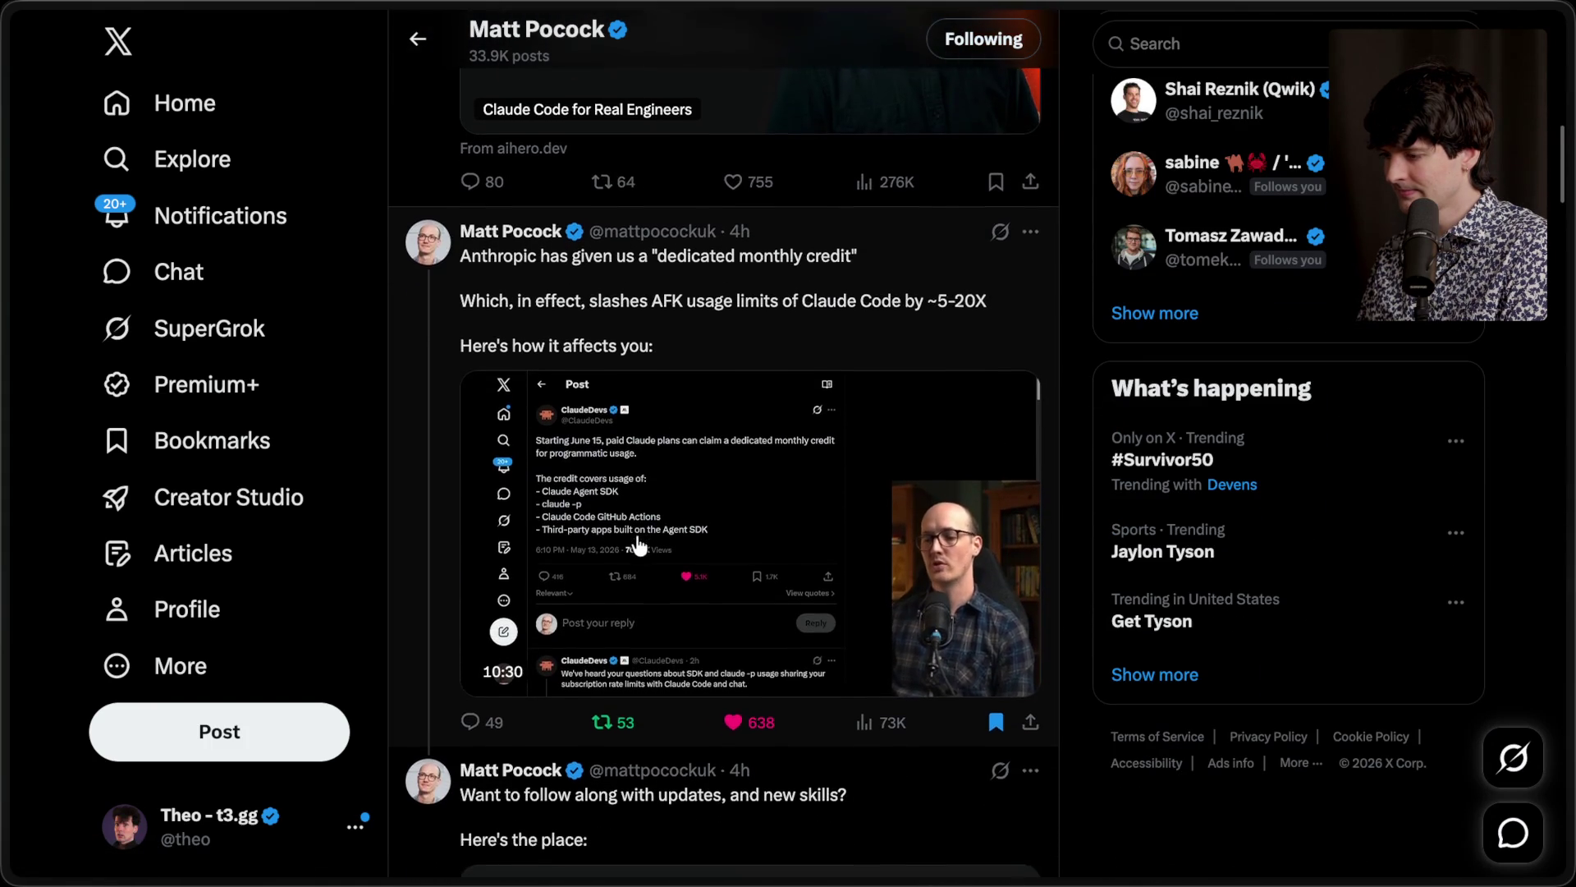
scroll(638, 543, "down", 8)
scroll(639, 544, "down", 3)
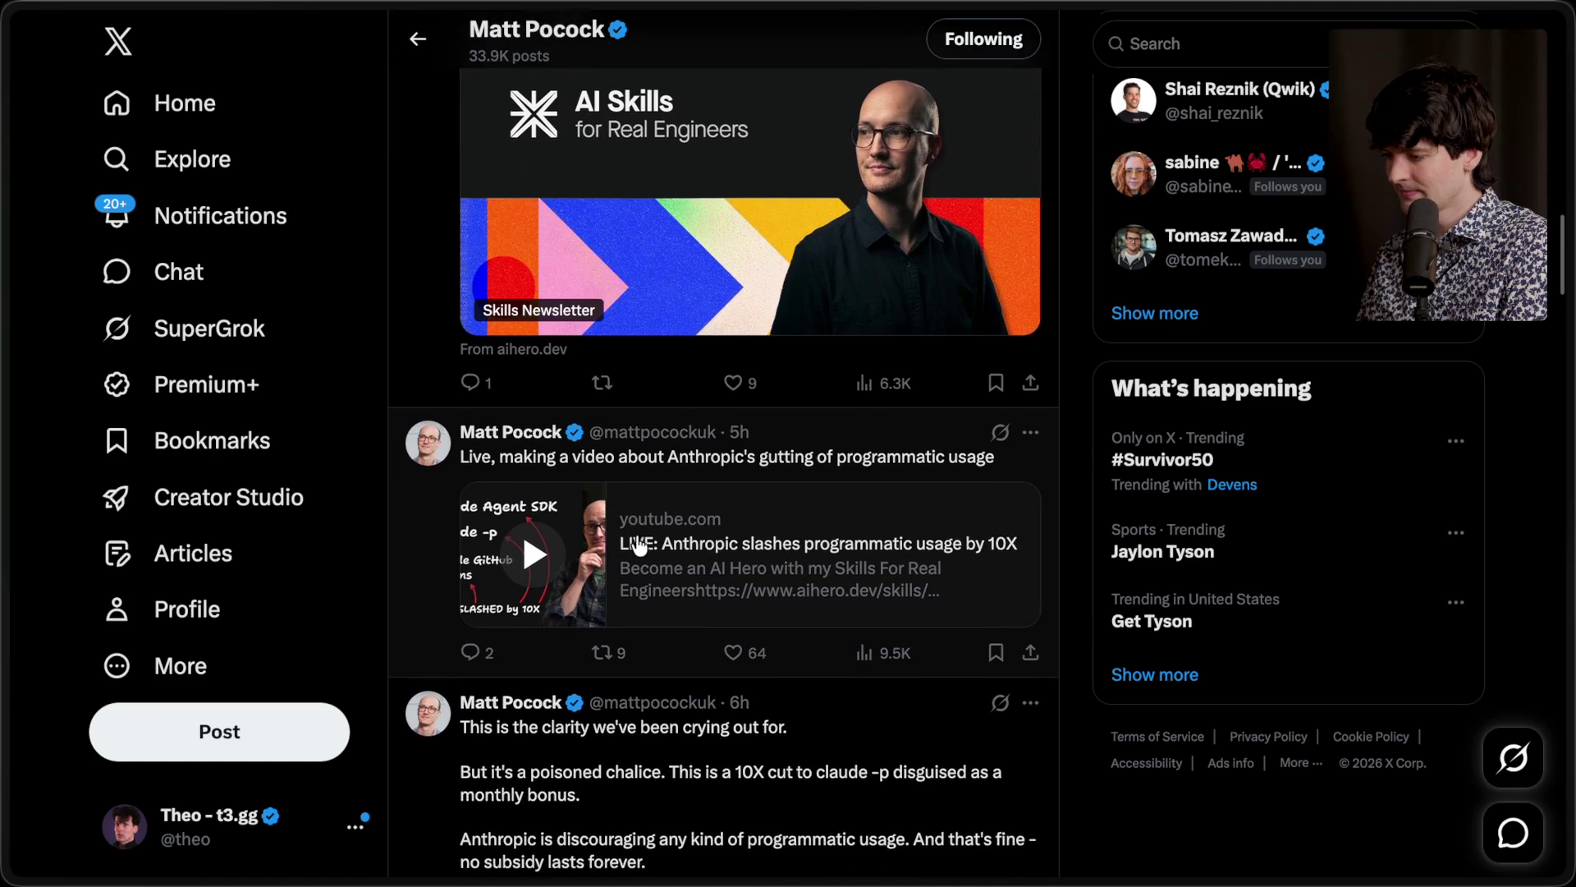
scroll(639, 544, "down", 1)
left_click(729, 582)
Step: Scroll further down the profile and open the poisoned chalice post
scroll(730, 584, "down", 5)
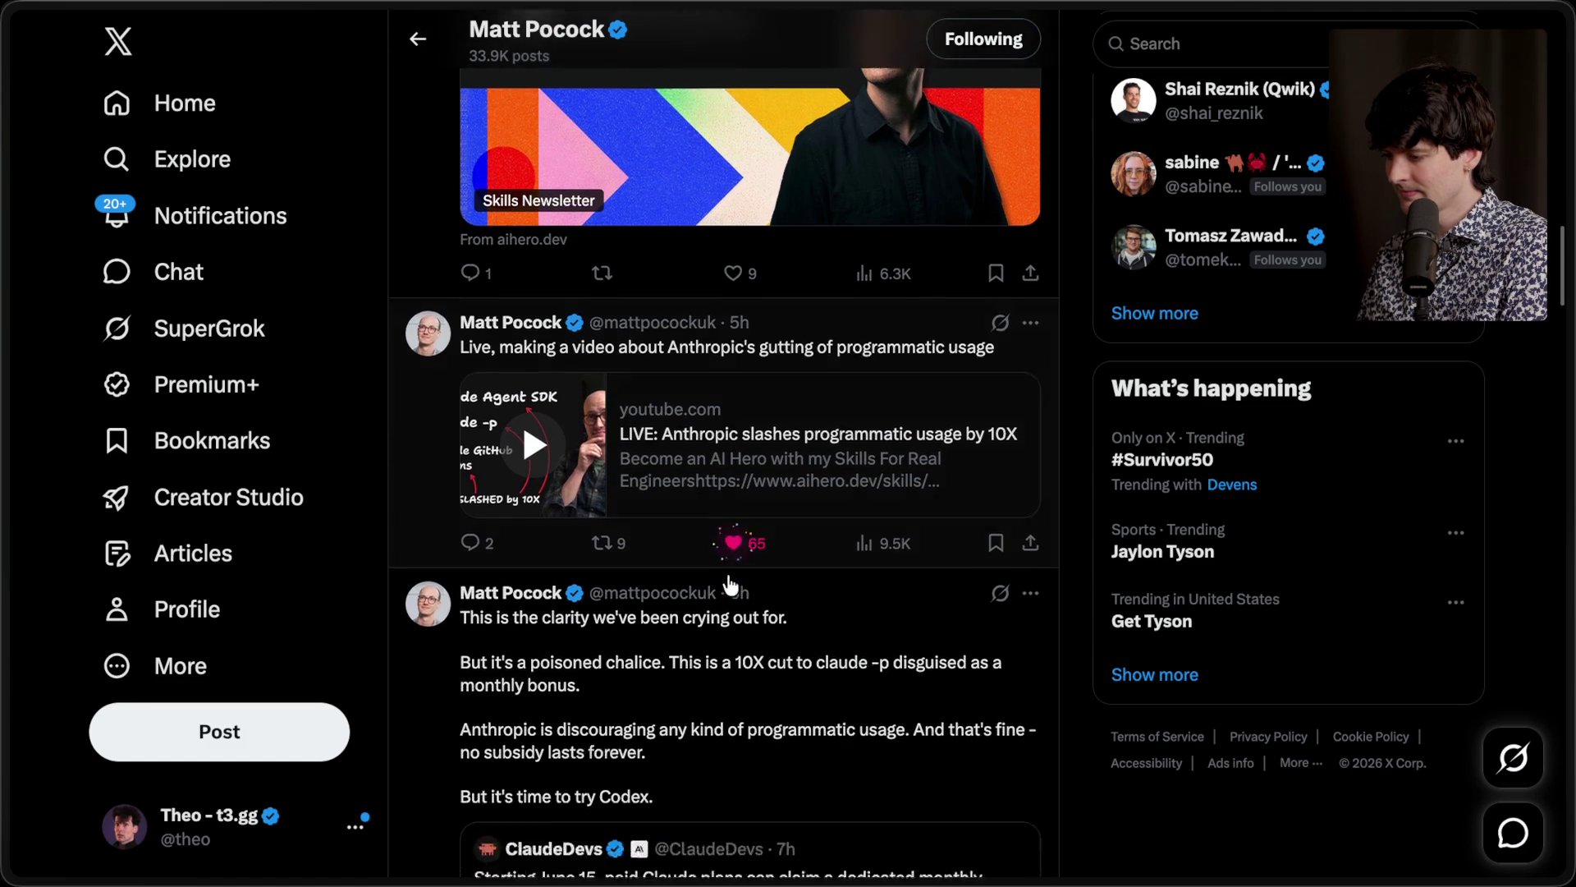
scroll(730, 585, "down", 1)
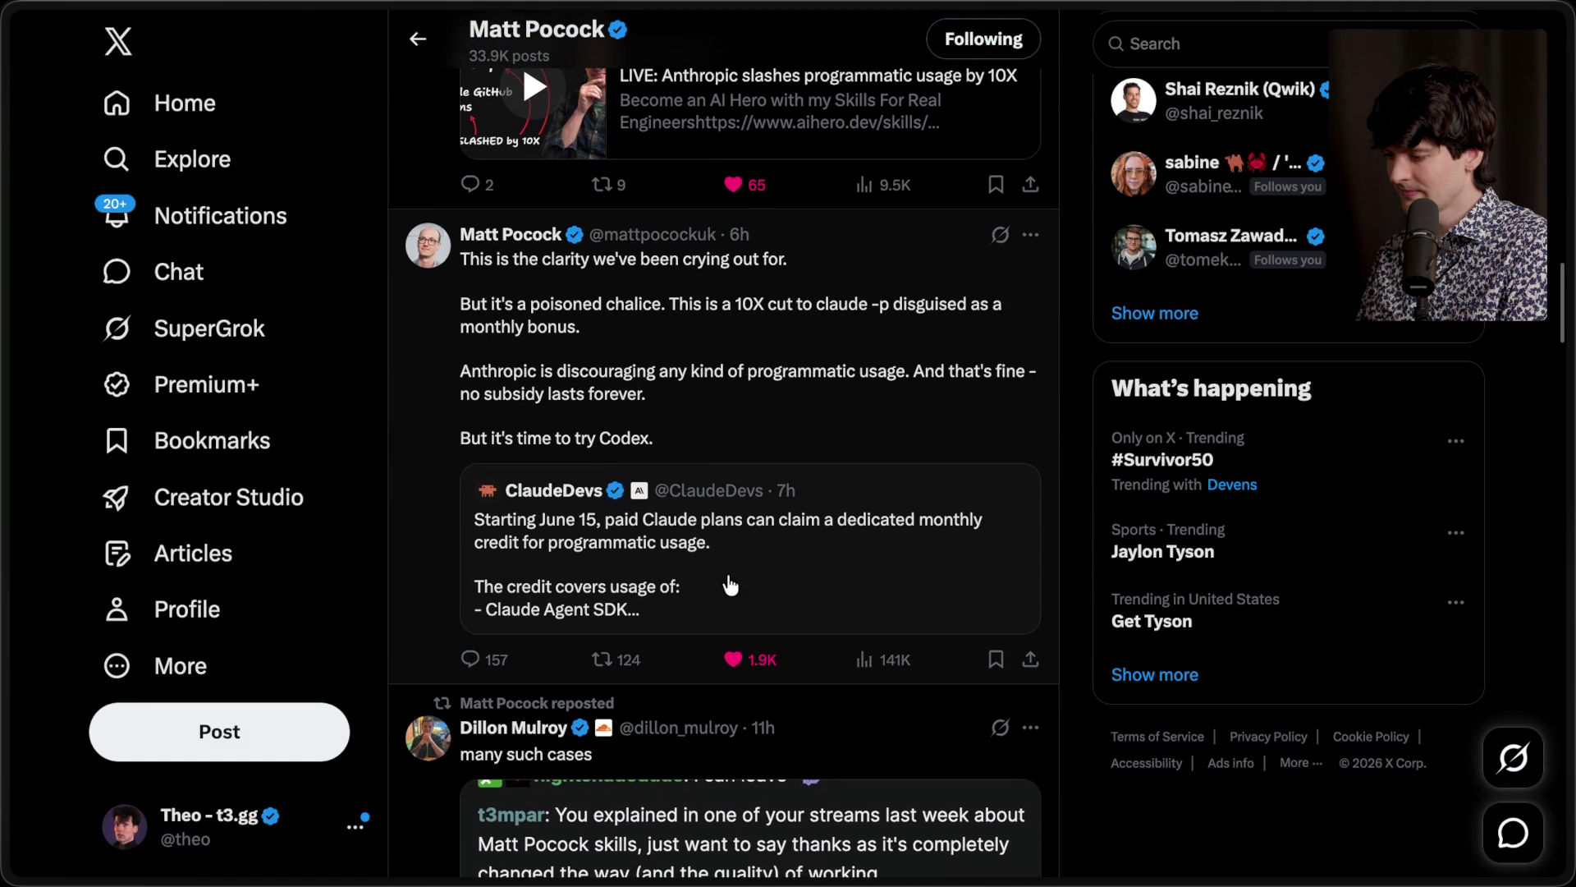
scroll(730, 584, "down", 1)
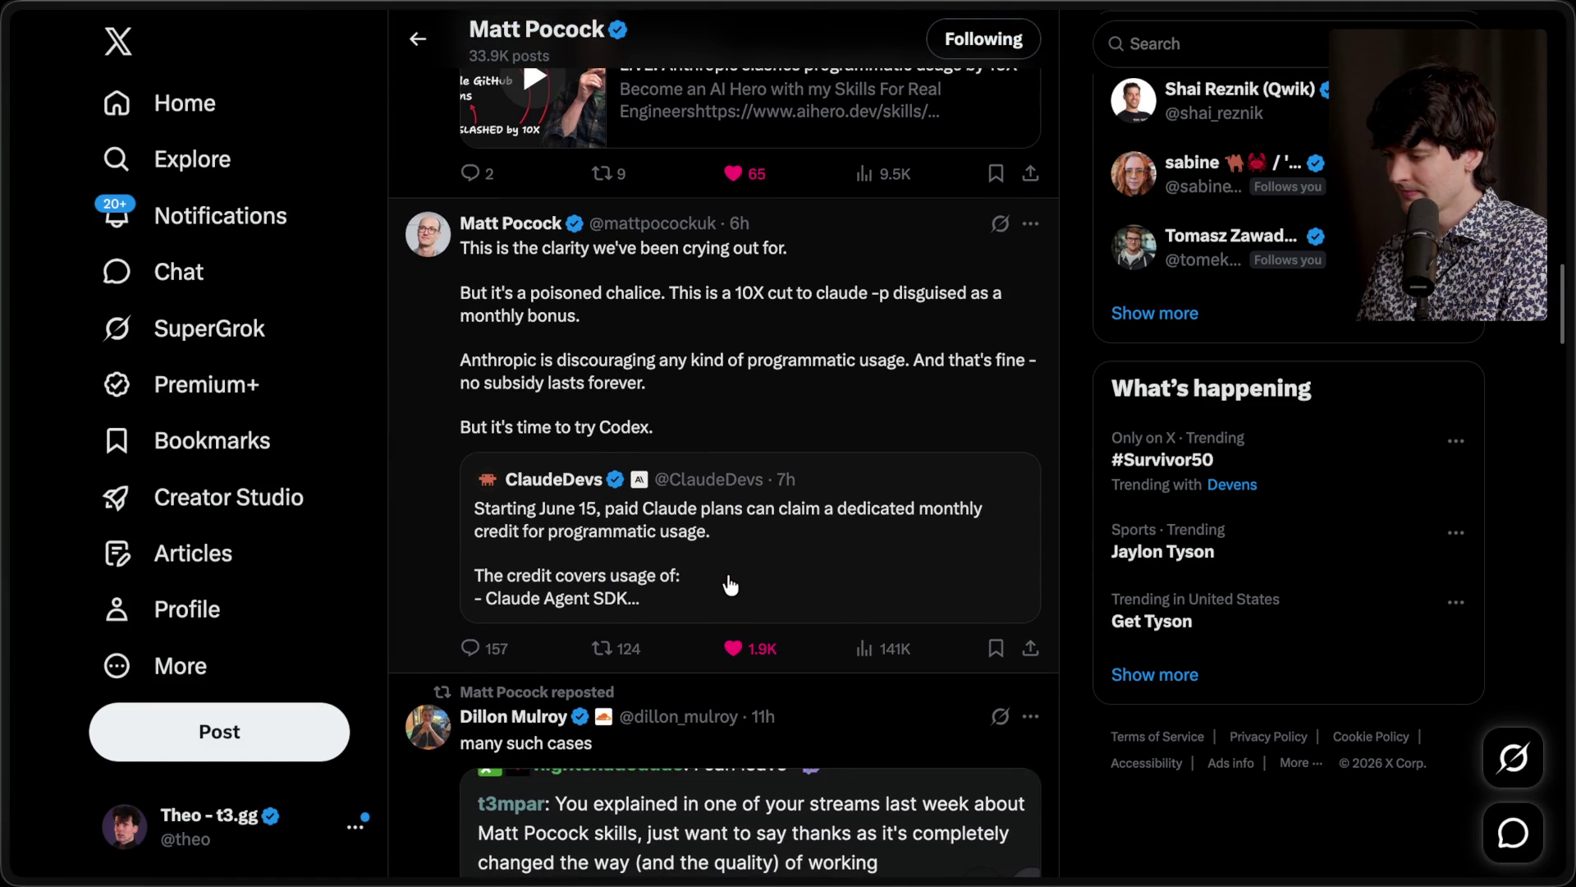
left_click(778, 418)
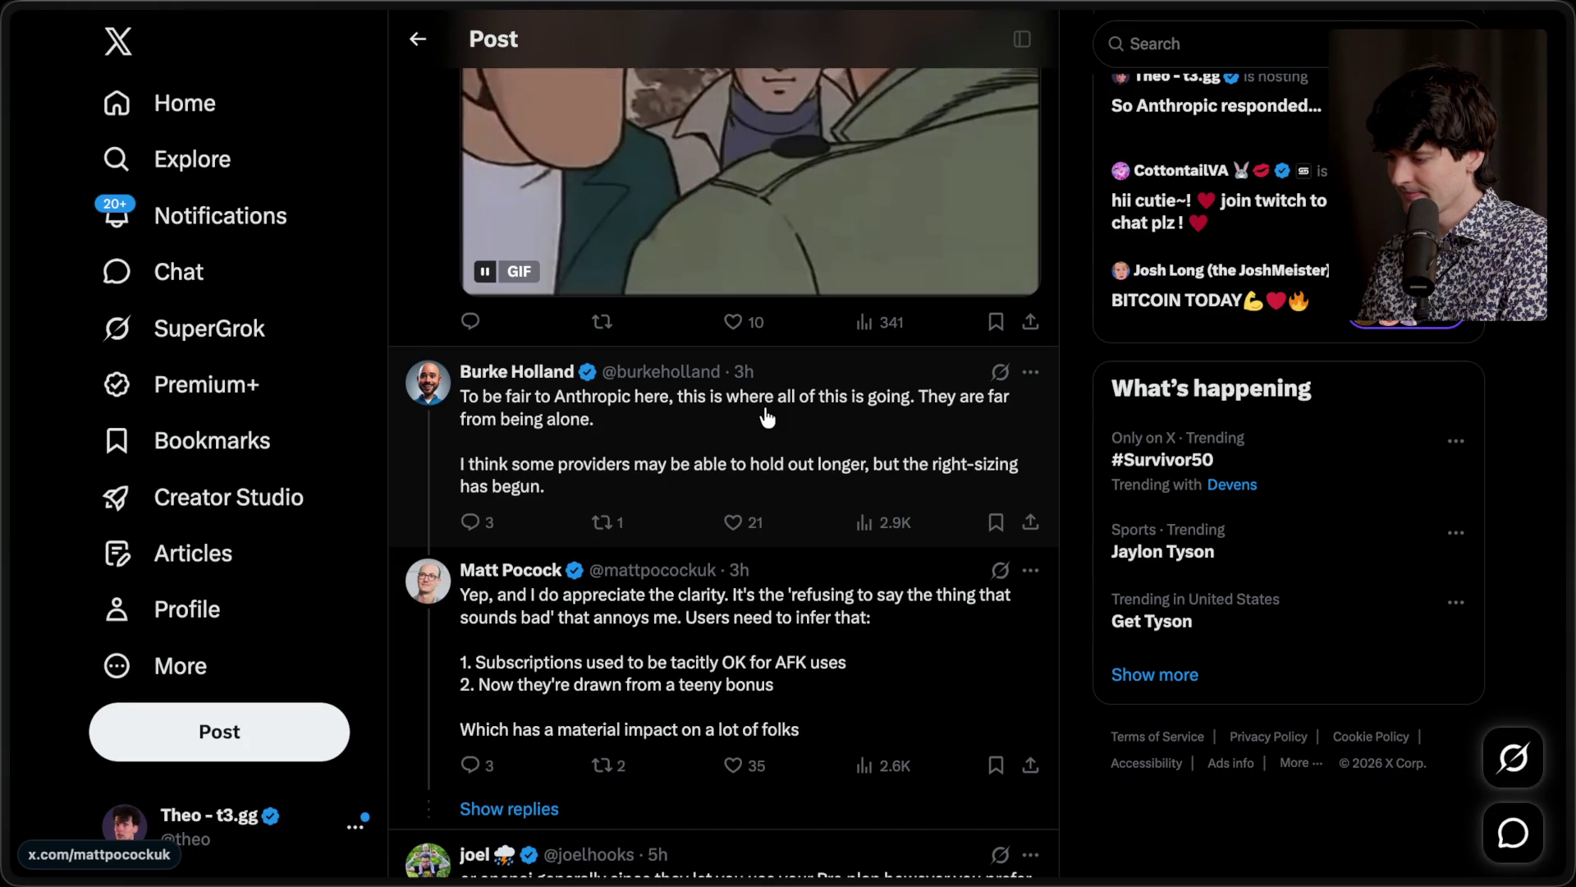
Step: Read through the poisoned-chalice post's replies, then bring the Twitch Stream Manager tab forward
scroll(768, 418, "down", 2)
scroll(767, 418, "down", 2)
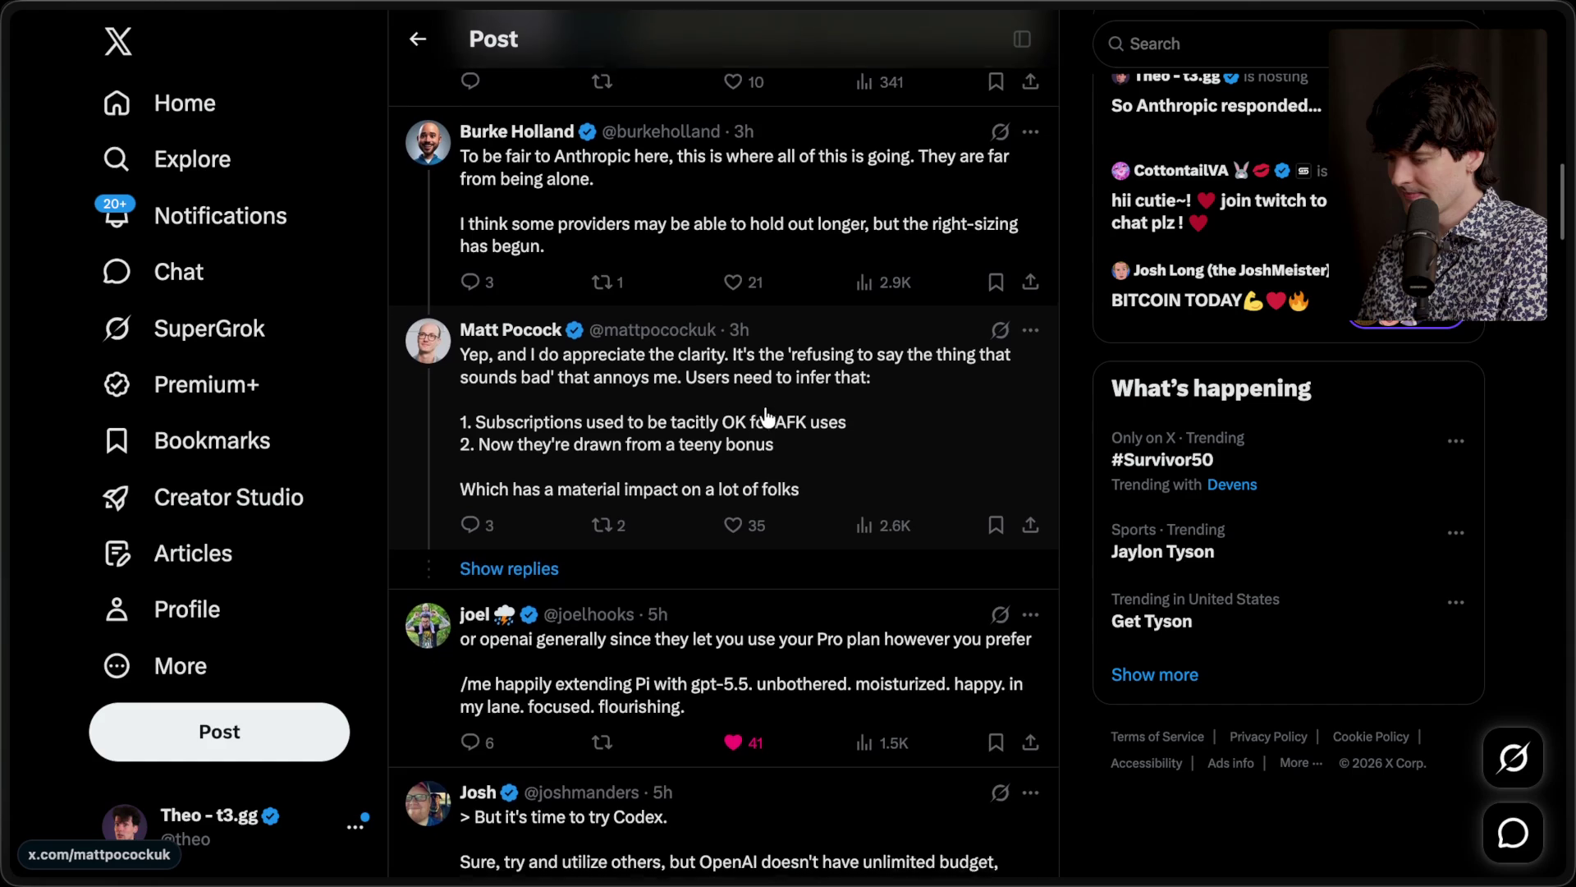
scroll(766, 416, "down", 3)
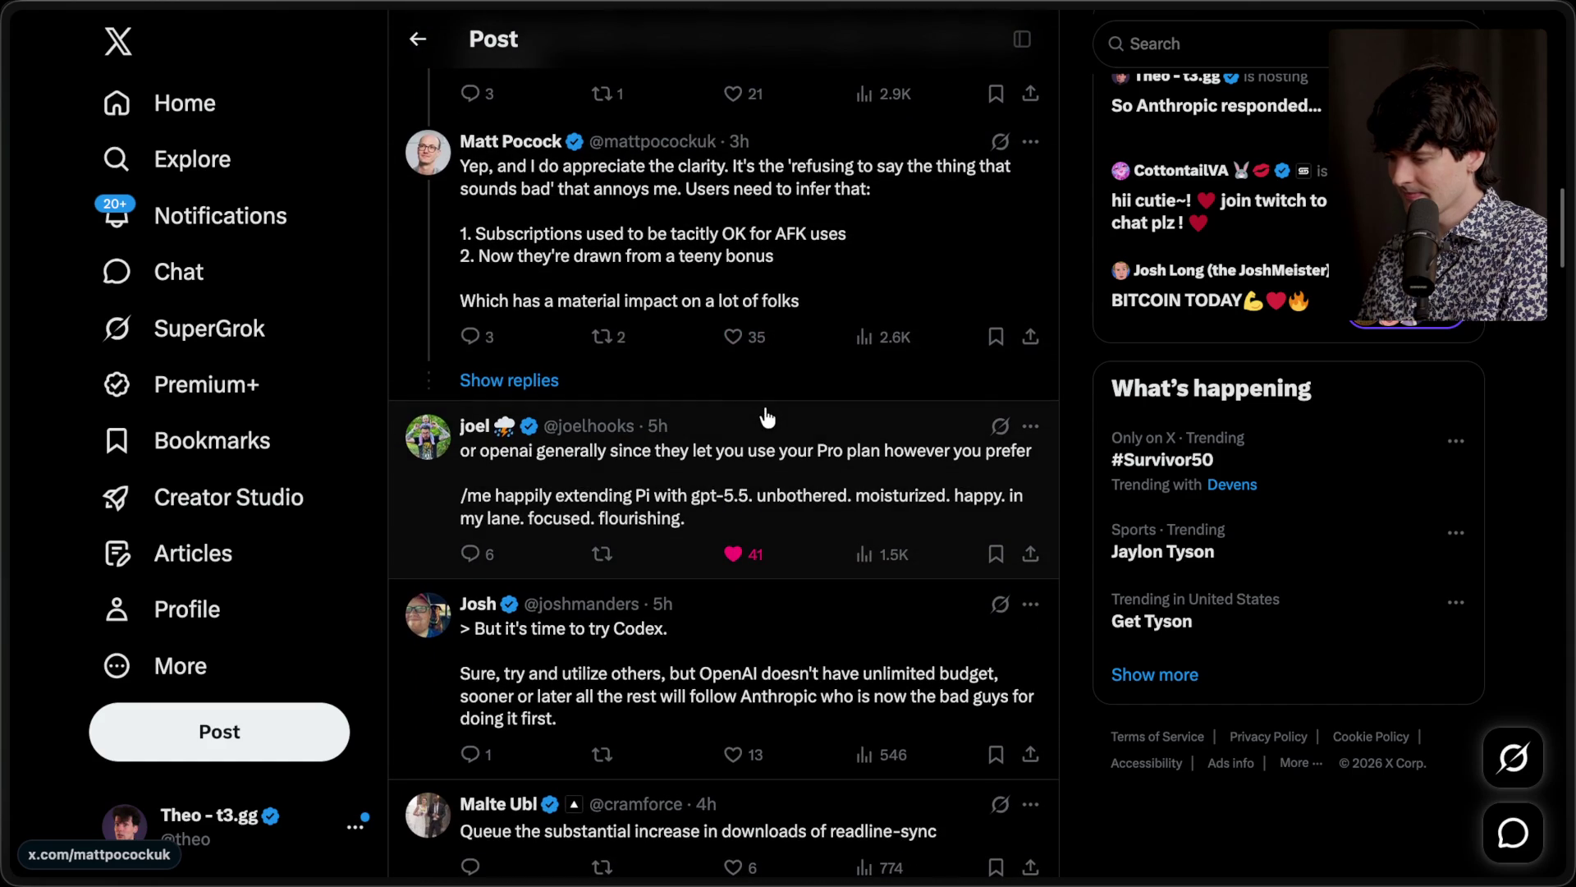
scroll(768, 419, "down", 2)
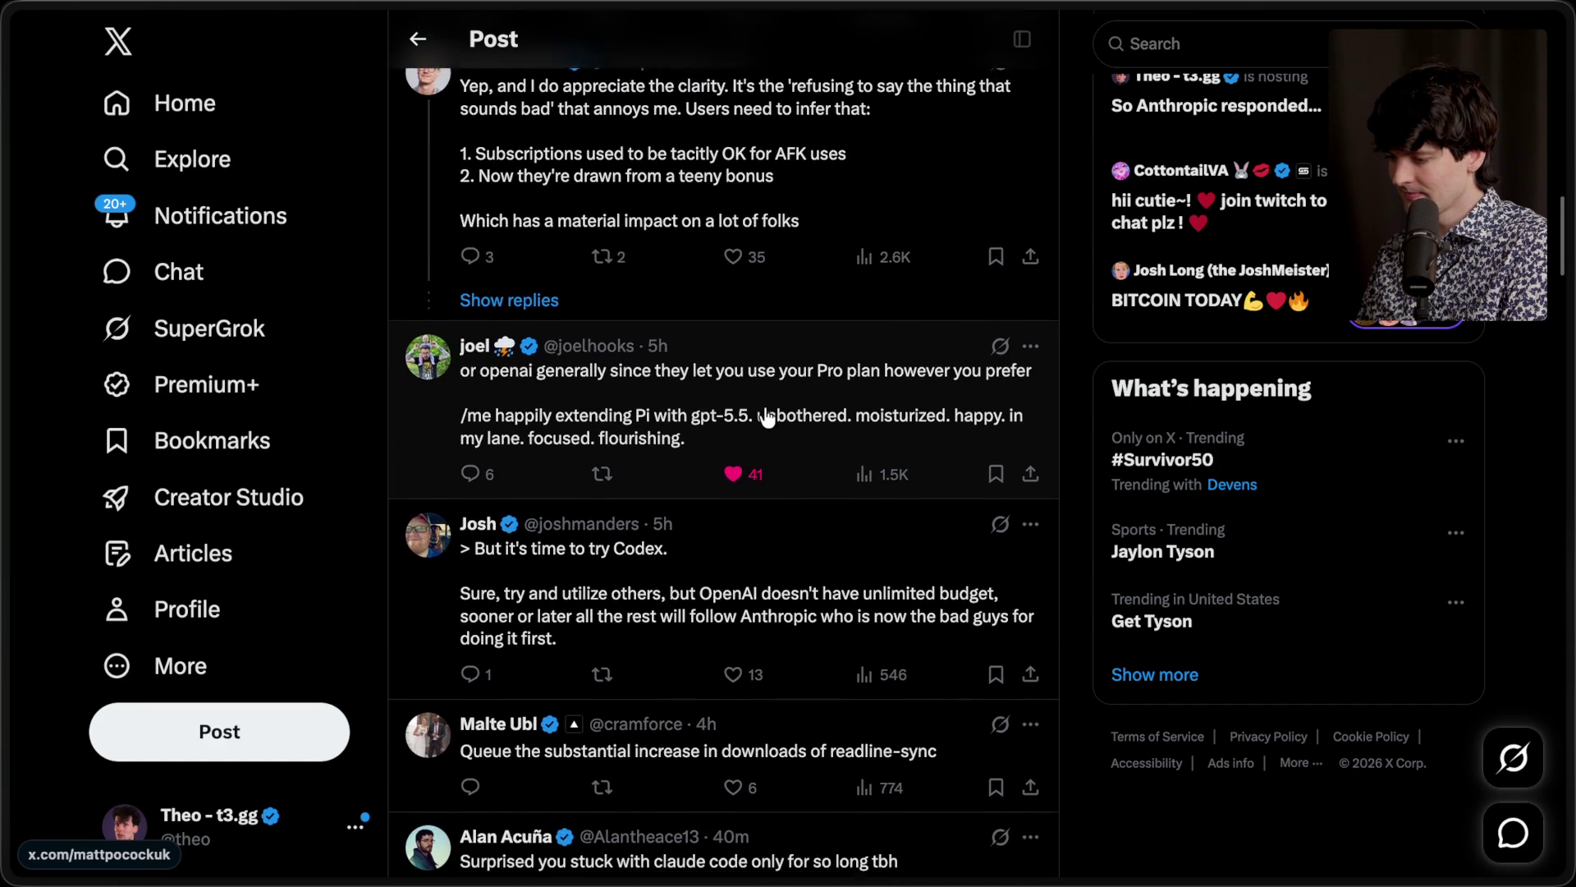
scroll(765, 415, "down", 2)
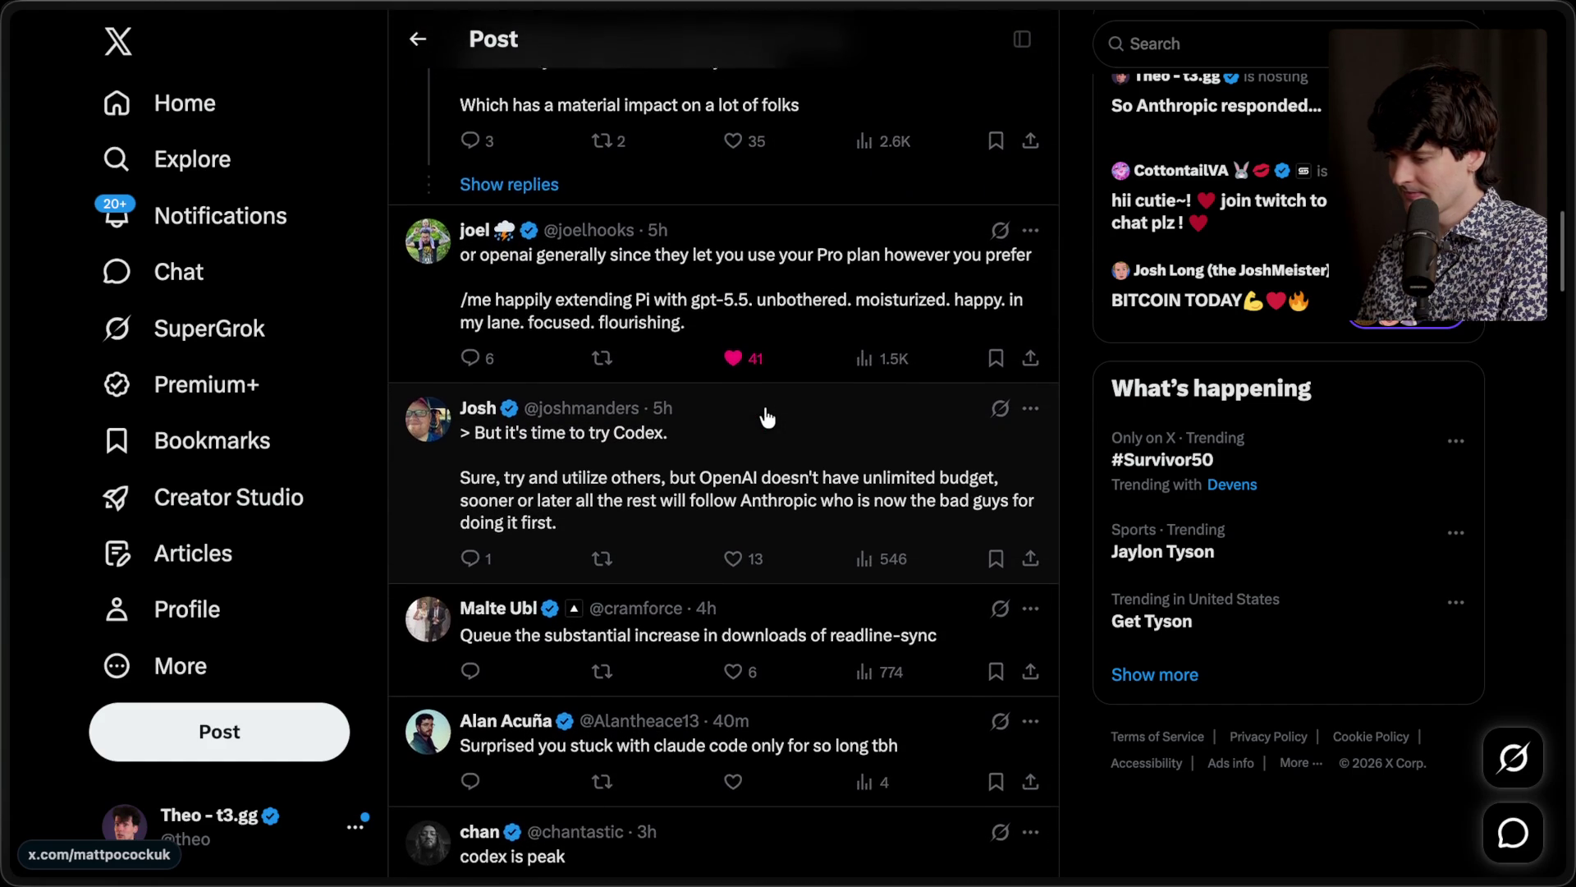
scroll(765, 417, "down", 5)
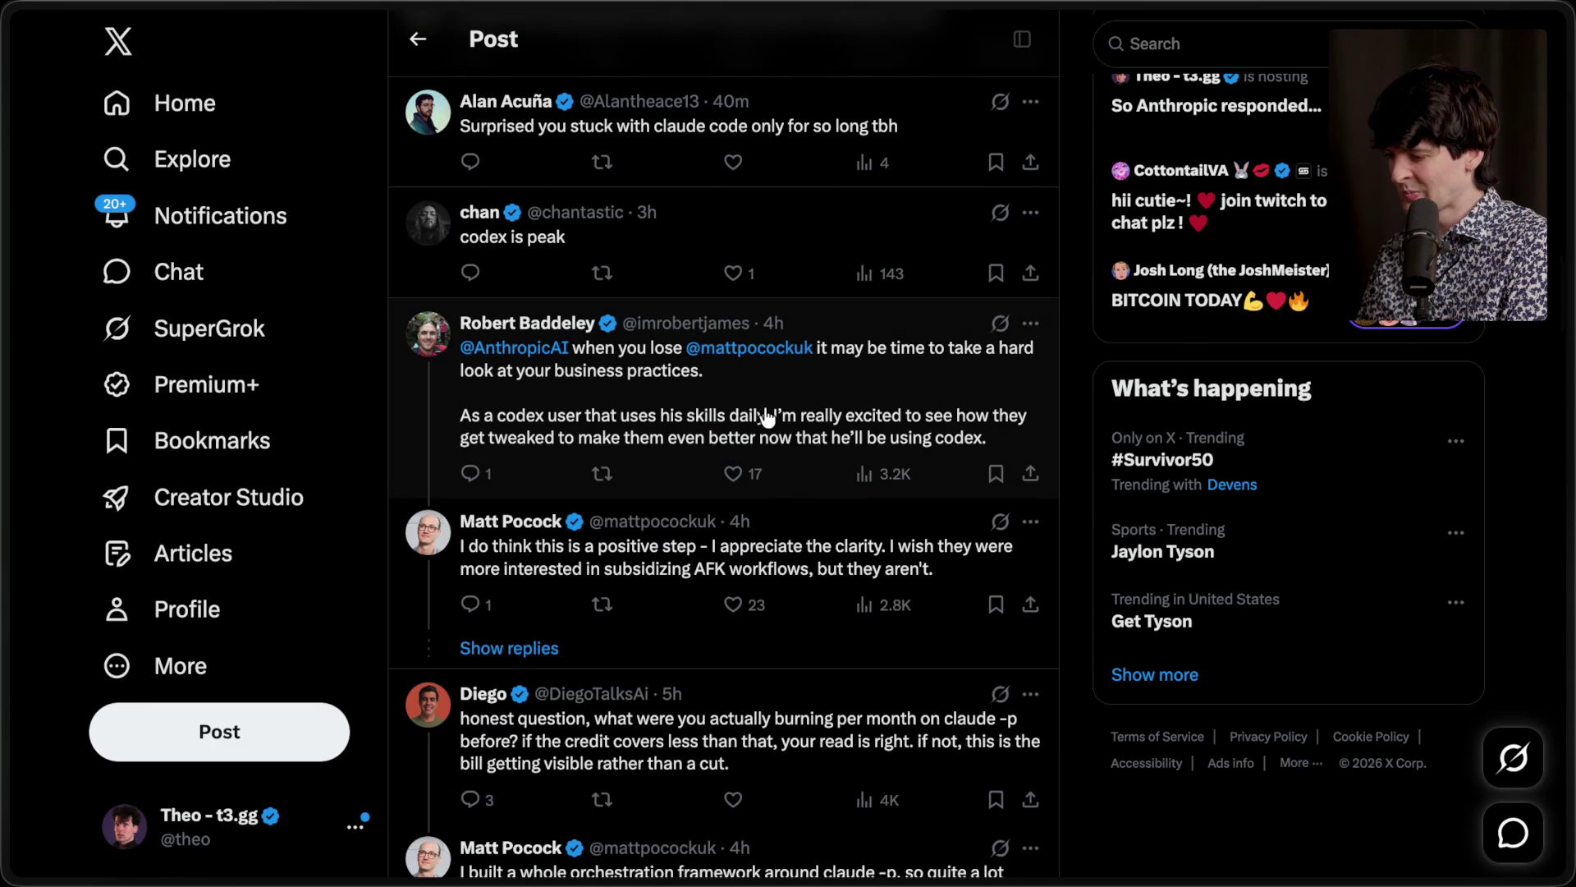
scroll(768, 417, "up", 15)
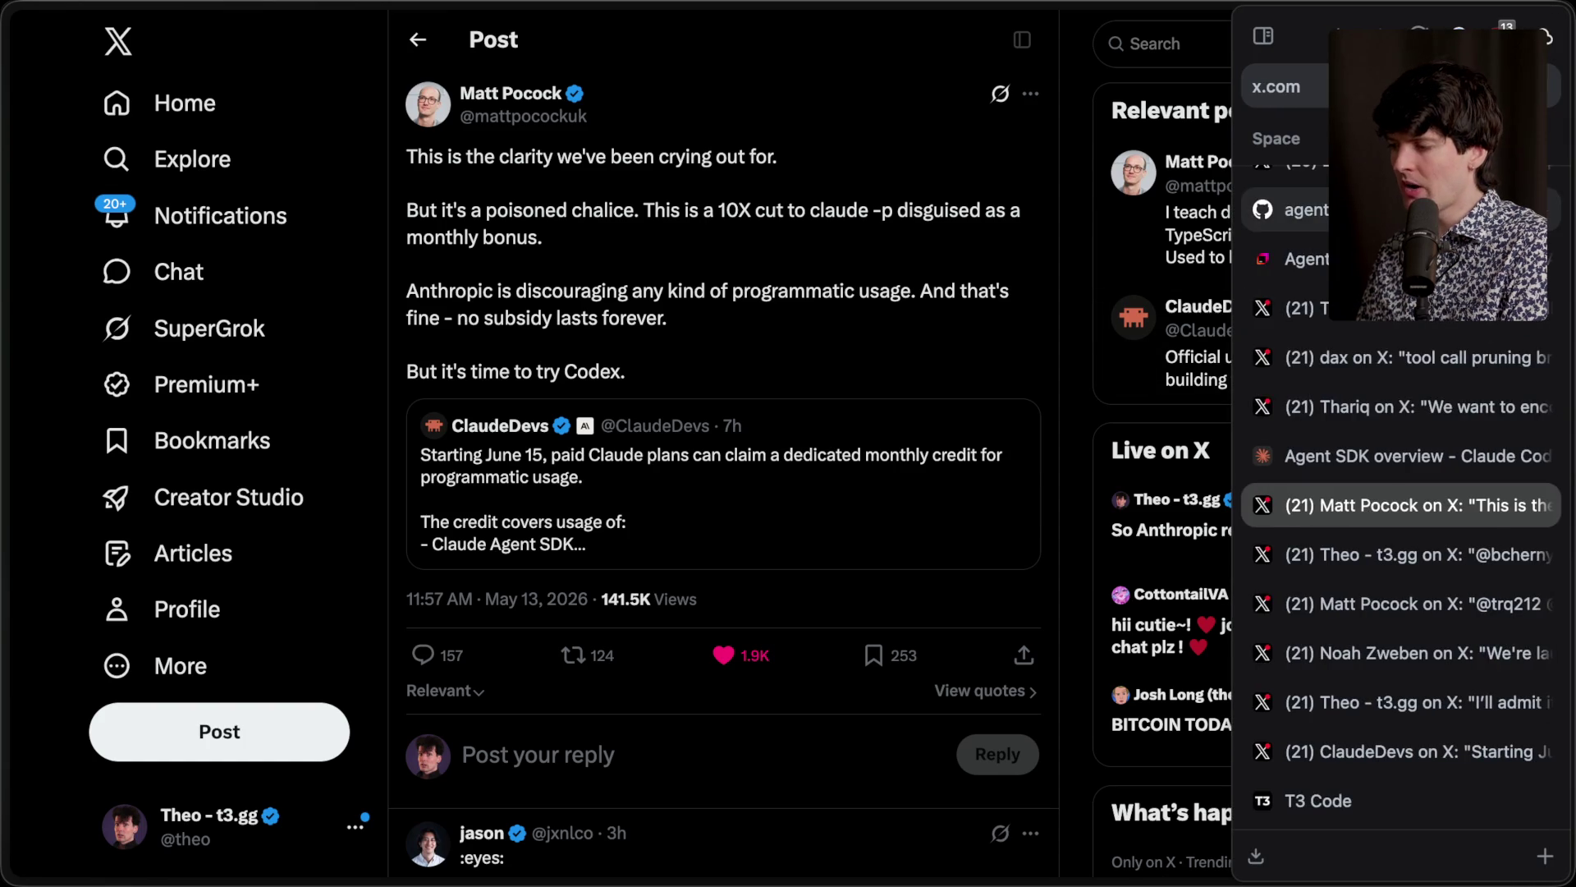
left_click(1281, 189)
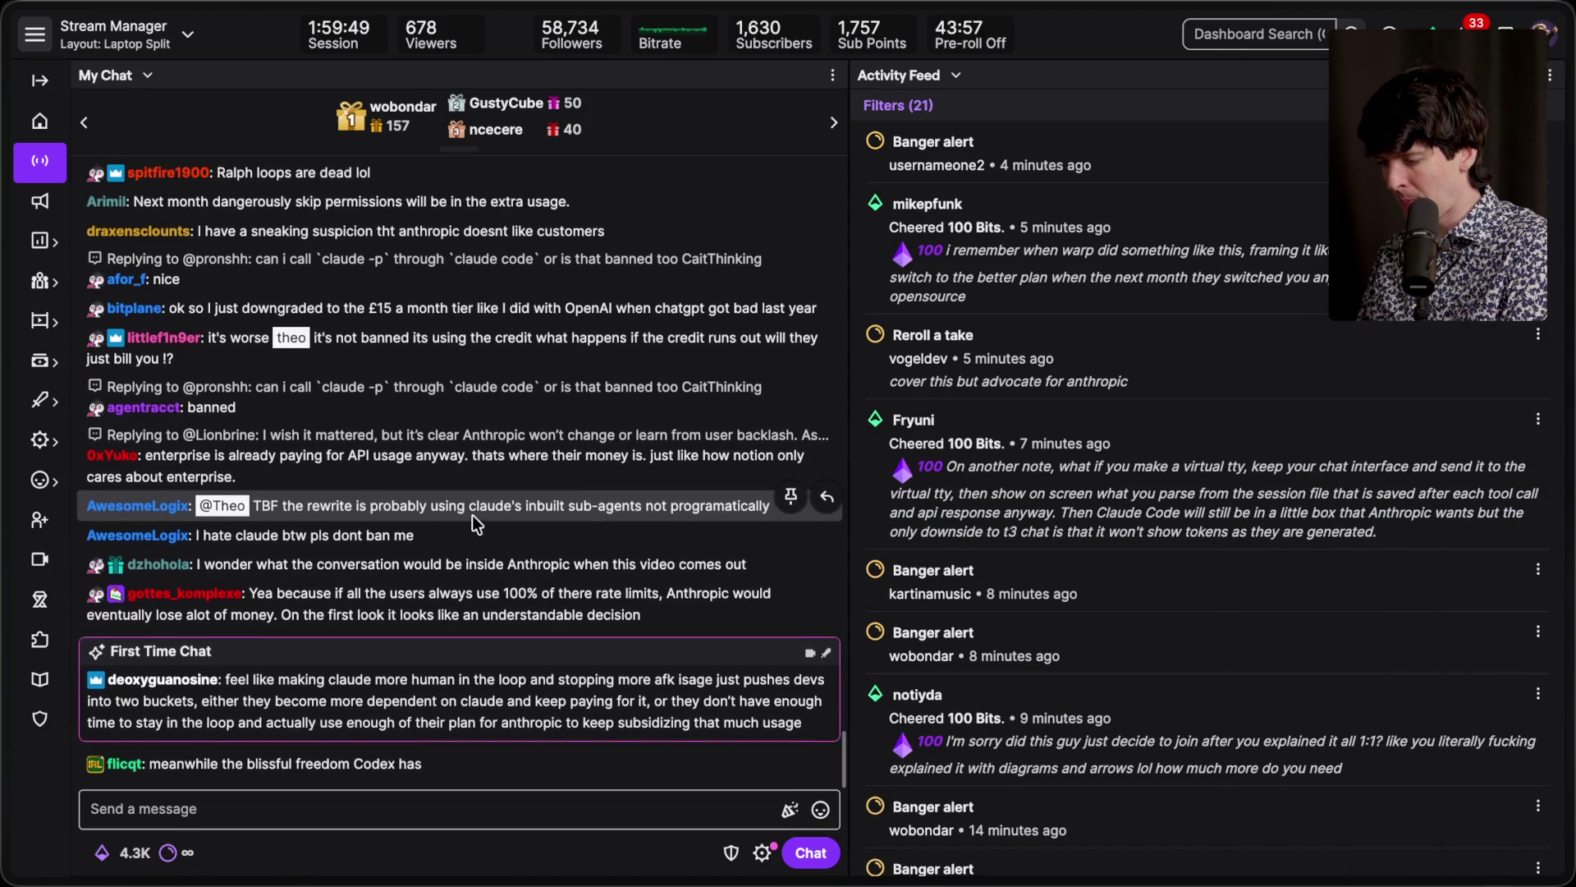
Step: Catch the Stream Manager chat up to the 100-bit AFK versus HITL cheer and bring up the app switcher
scroll(471, 515, "down", 1)
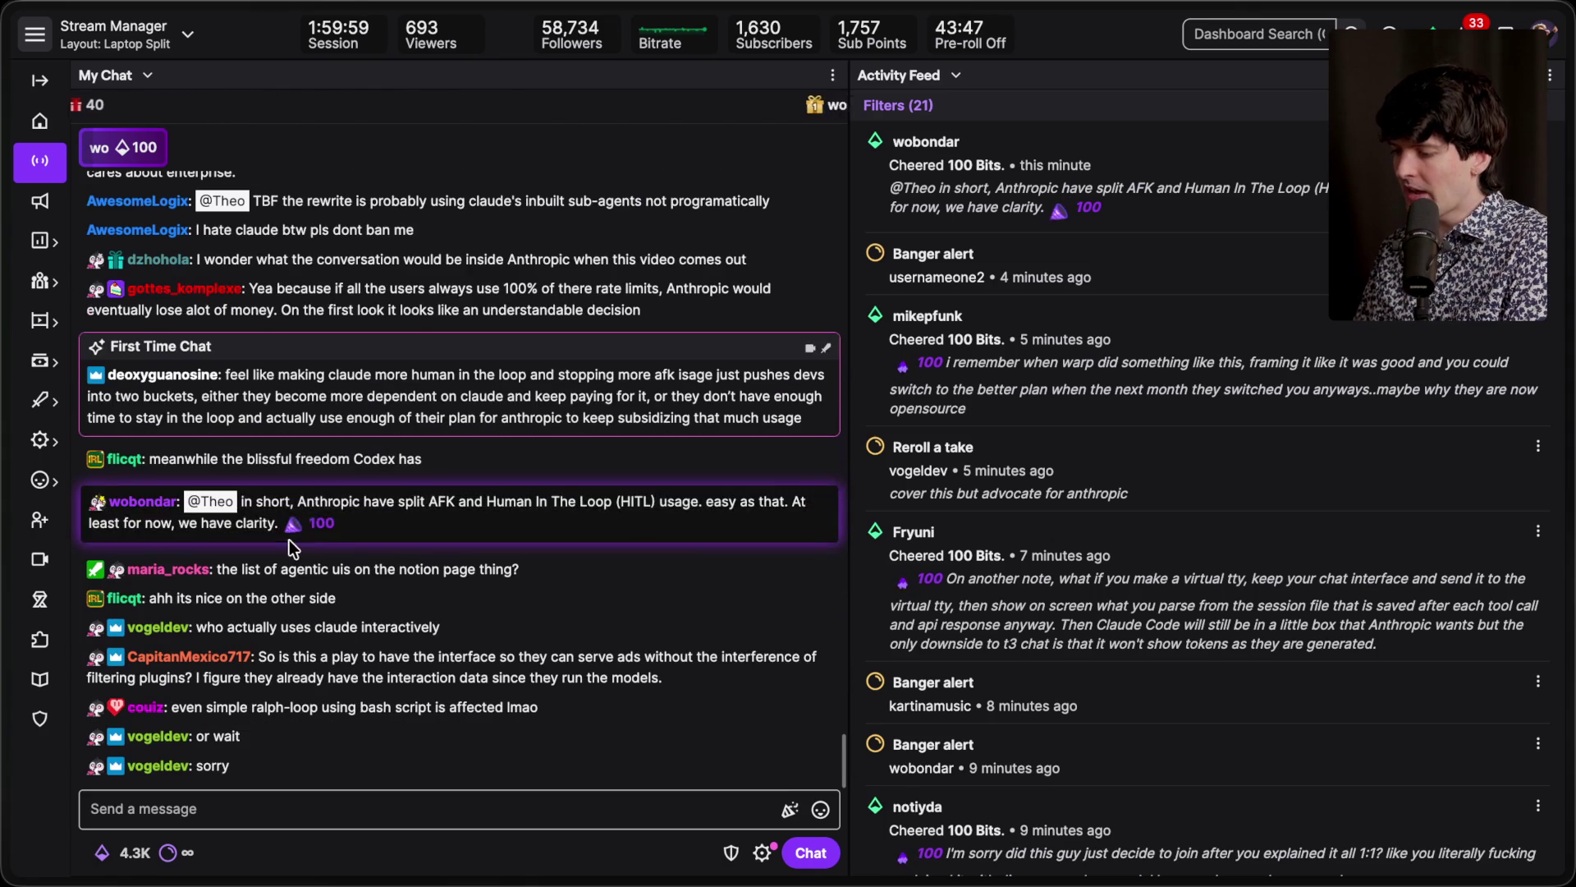
left_click_drag(416, 532, 522, 501)
key("super+Tab")
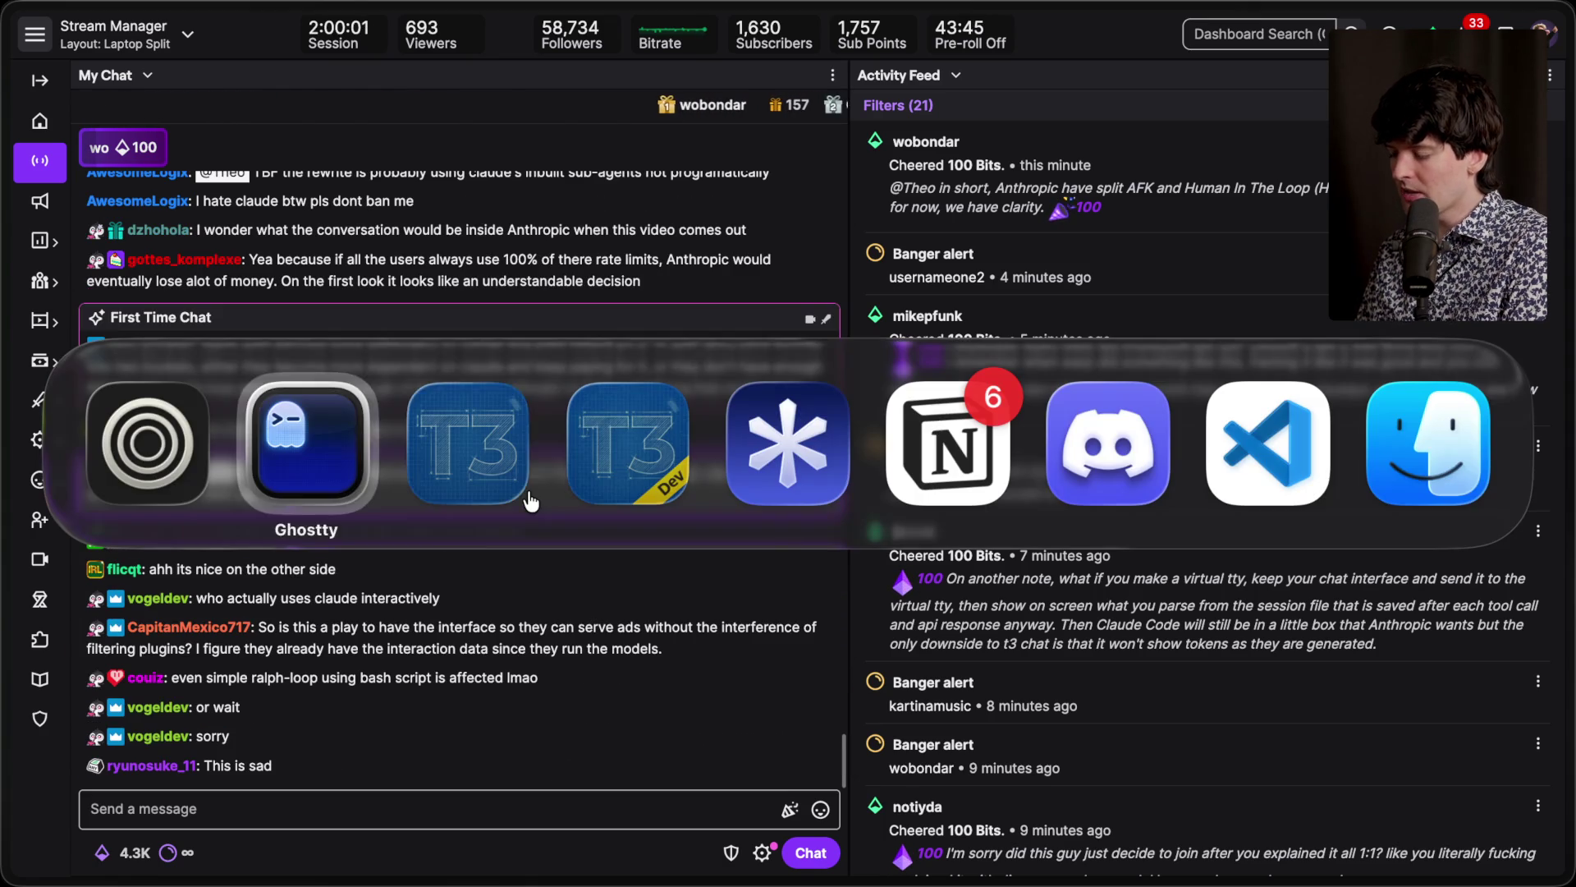
left_click(529, 497)
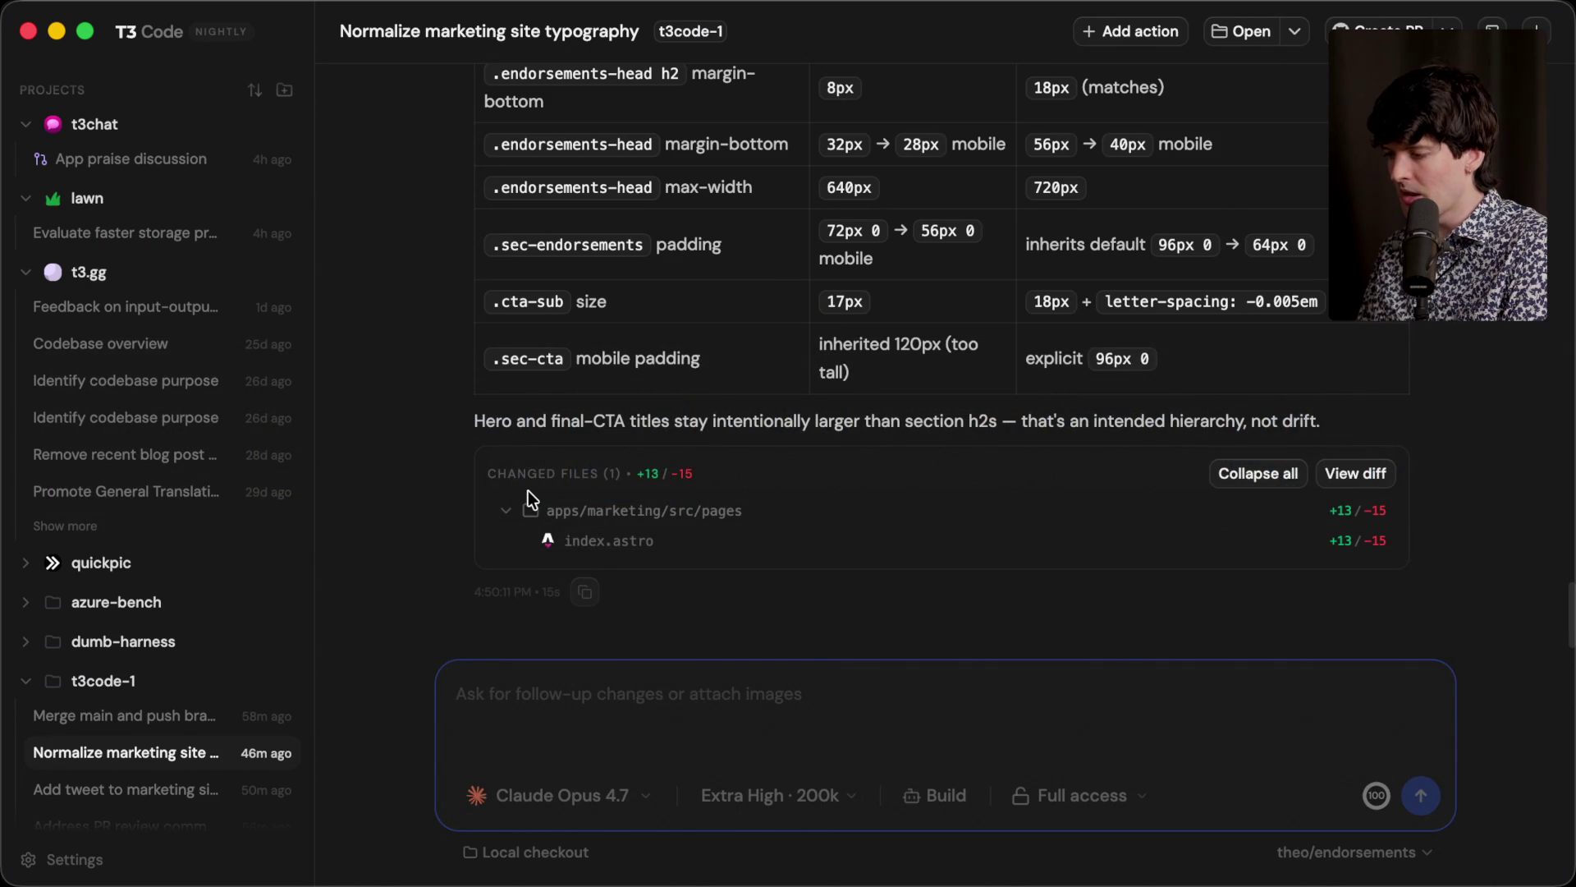
key("super")
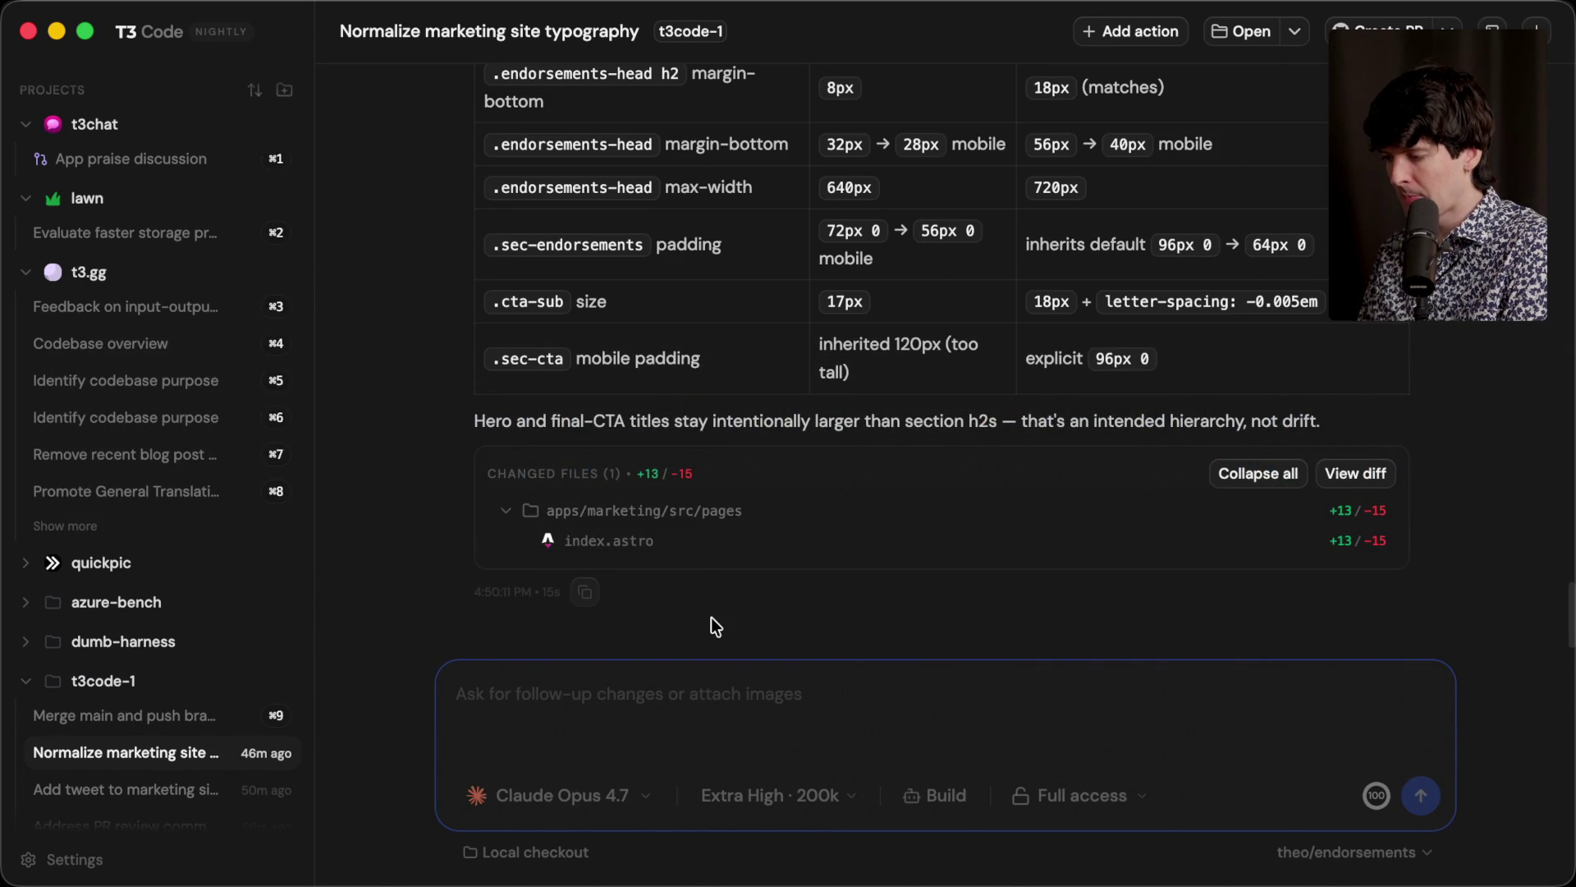
key("super+Tab")
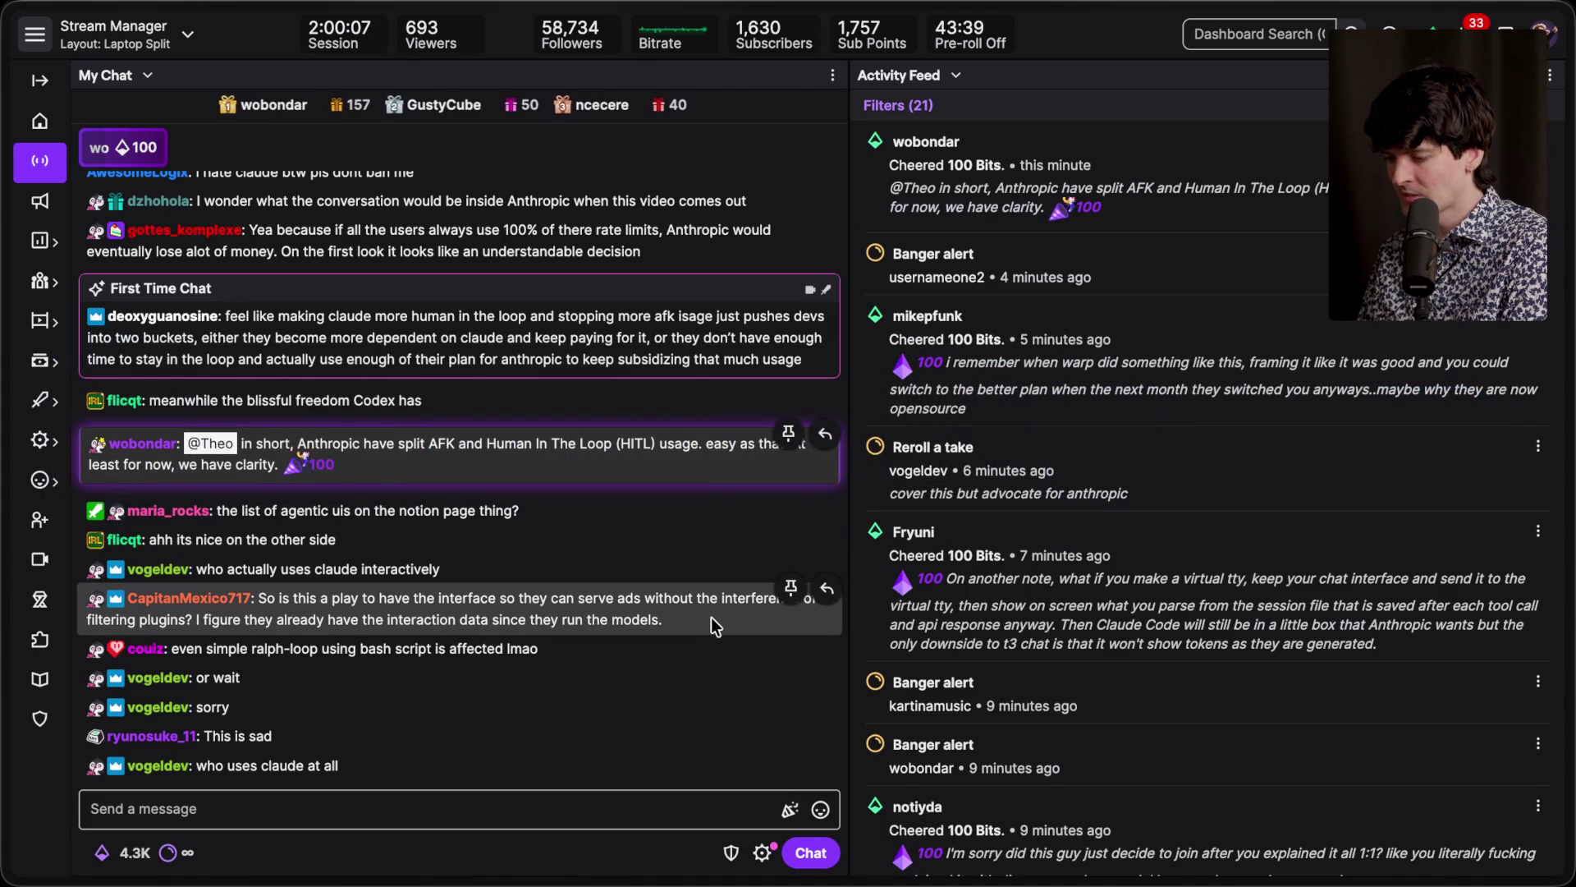
key("super+Tab")
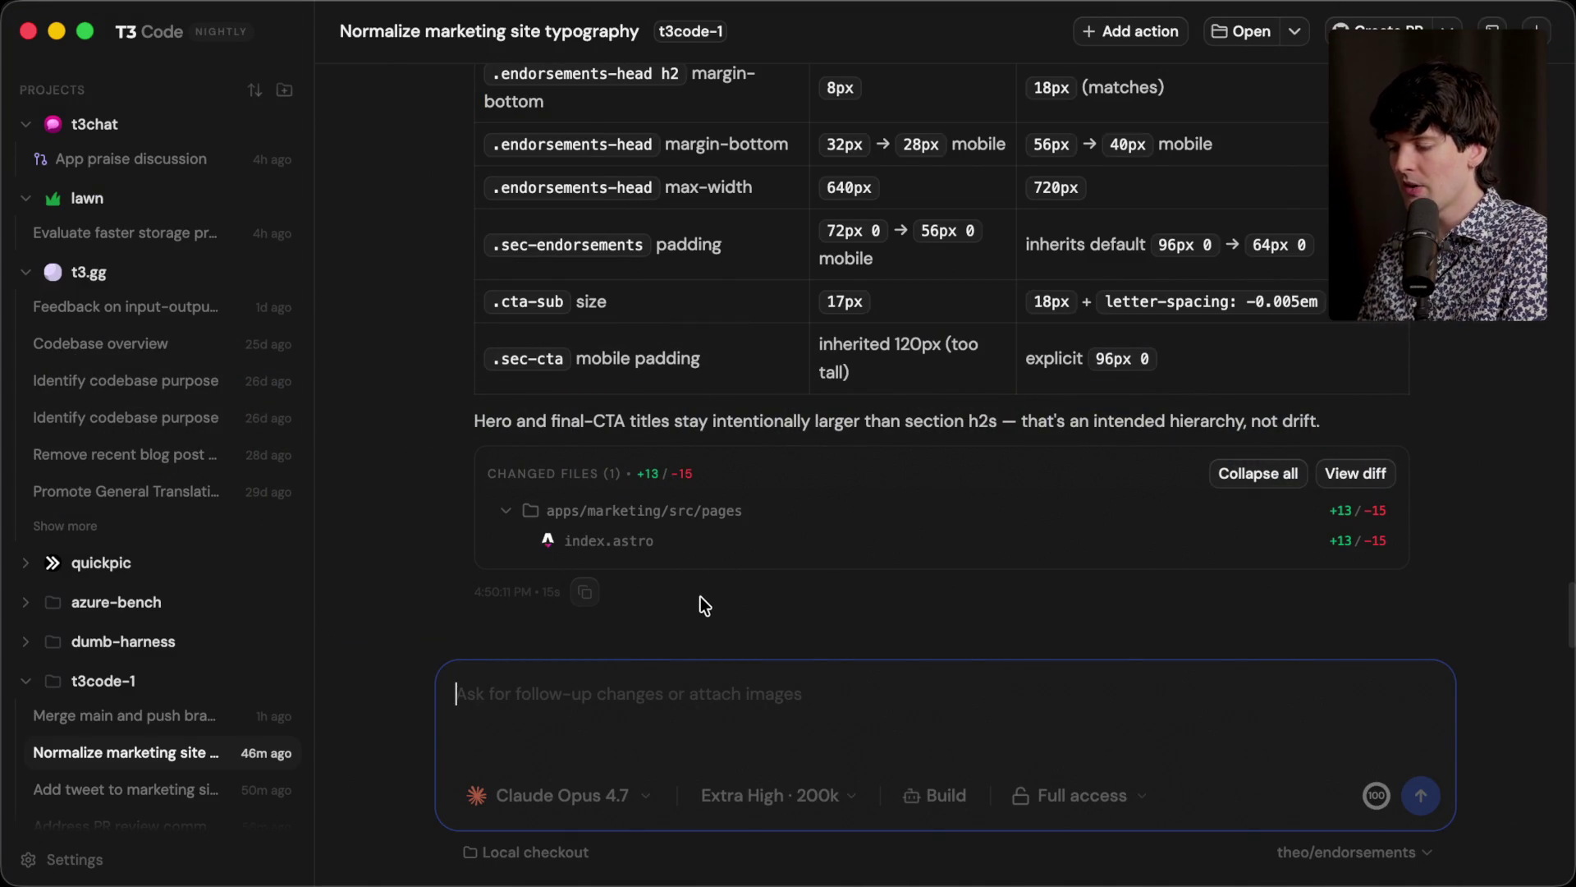
mouse_move(379, 613)
left_mouse_down()
mouse_move(574, 673)
mouse_move(781, 662)
left_mouse_up()
left_click(772, 639)
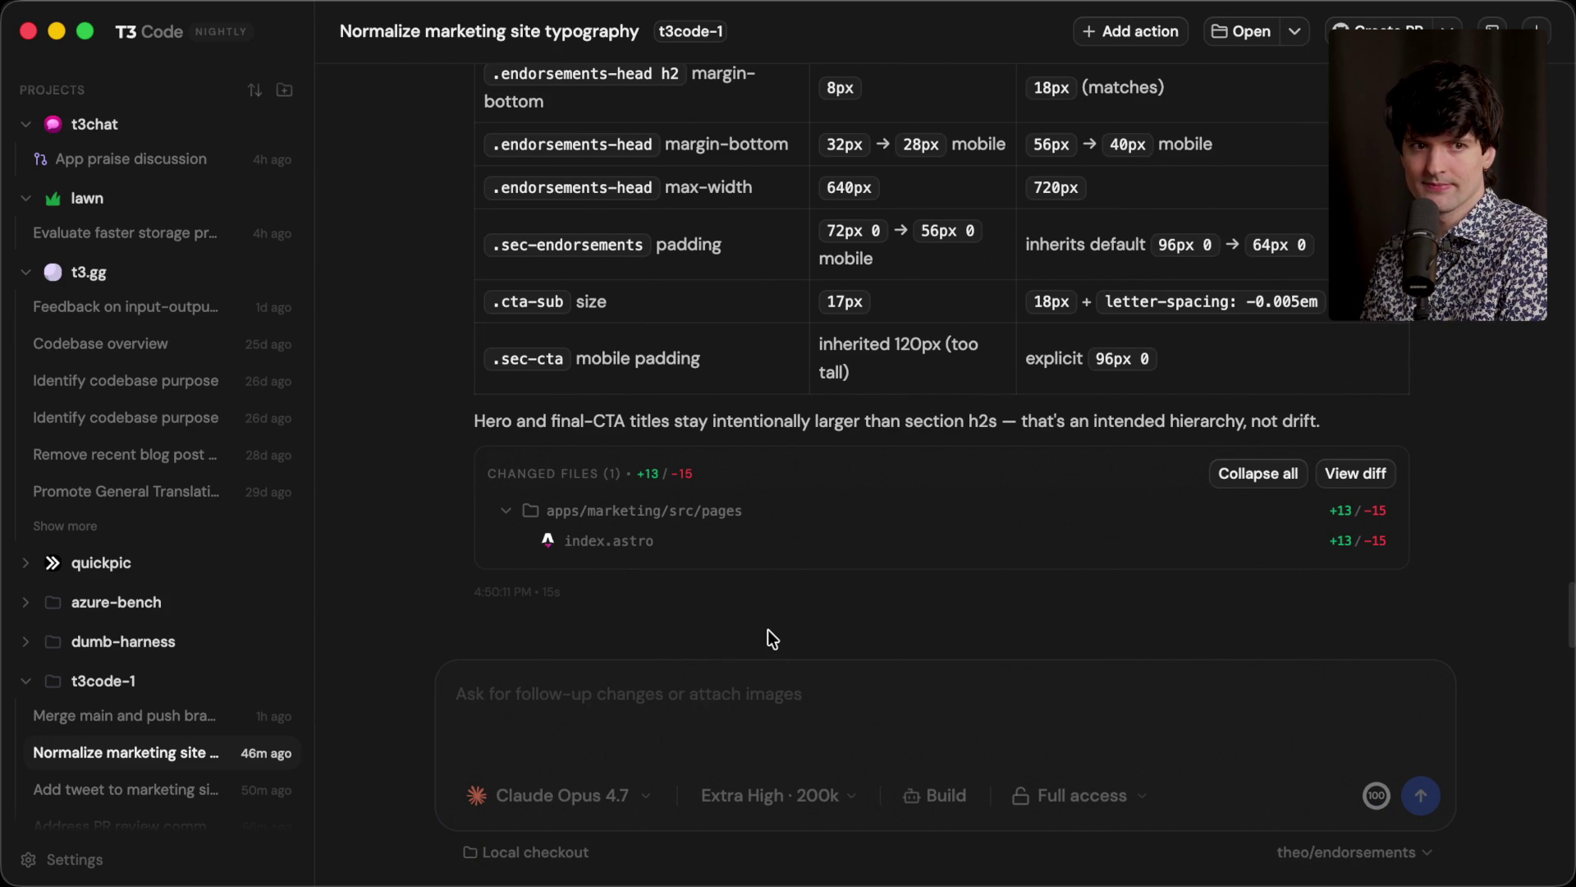
key("super+Tab")
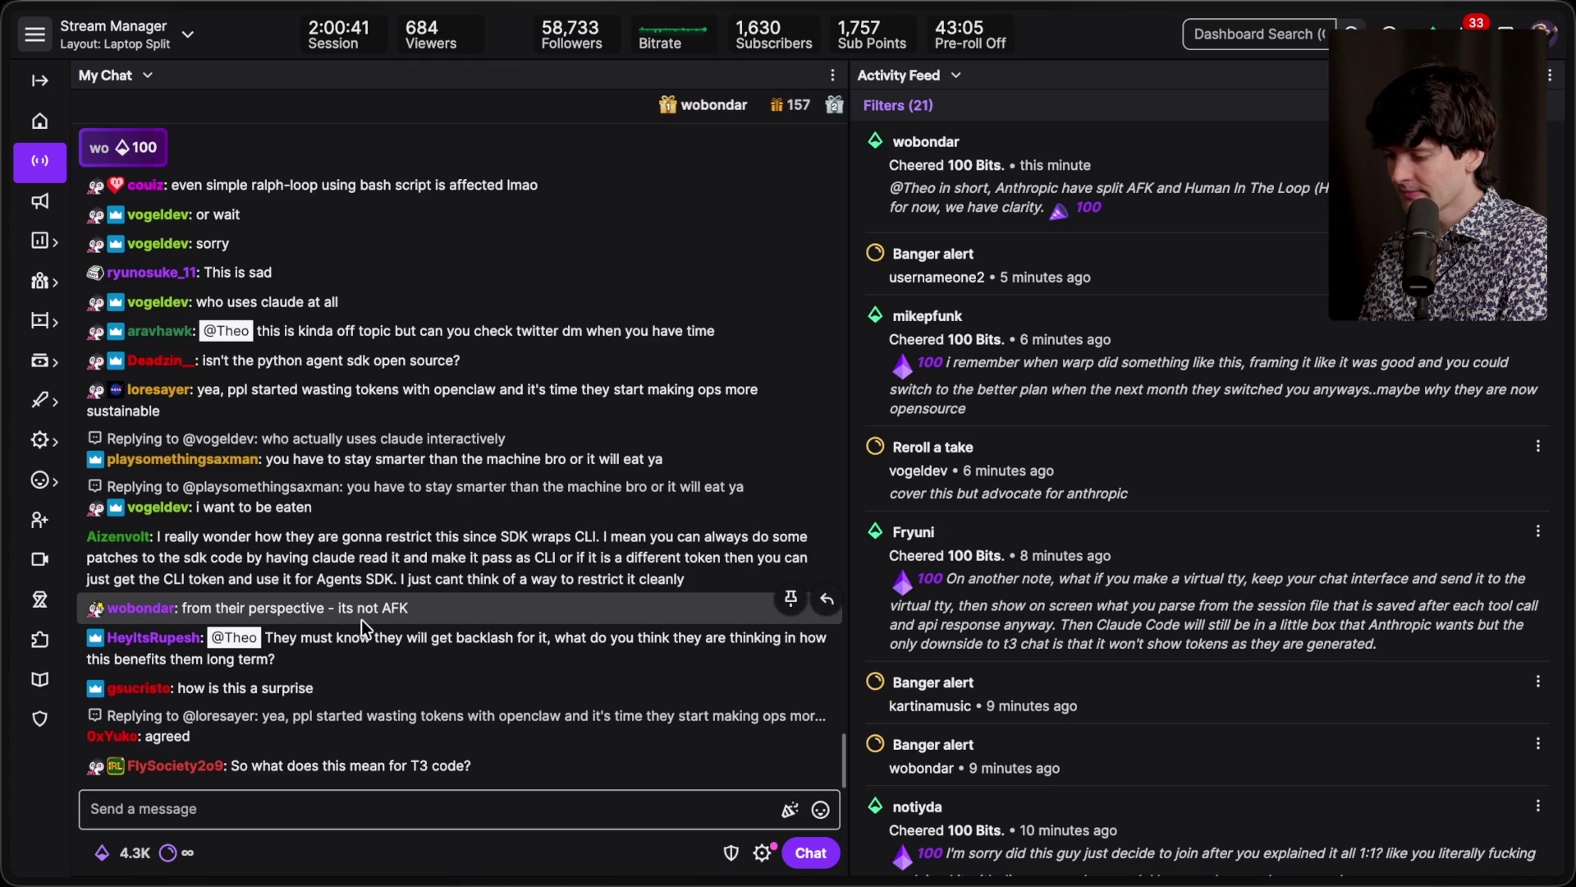
scroll(341, 656, "up", 10)
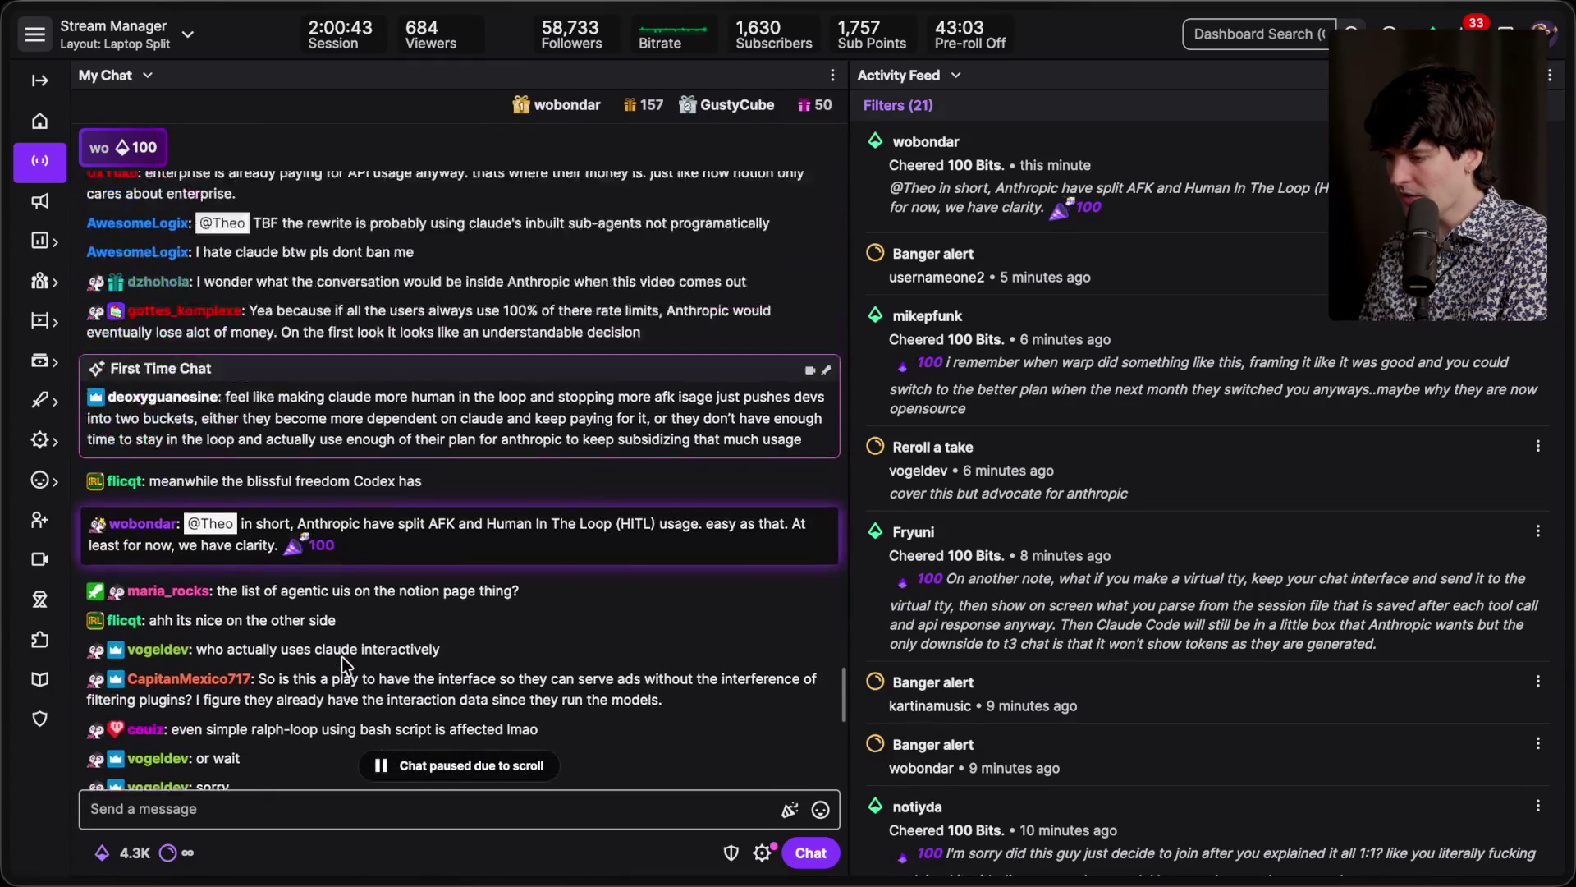
scroll(342, 656, "up", 2)
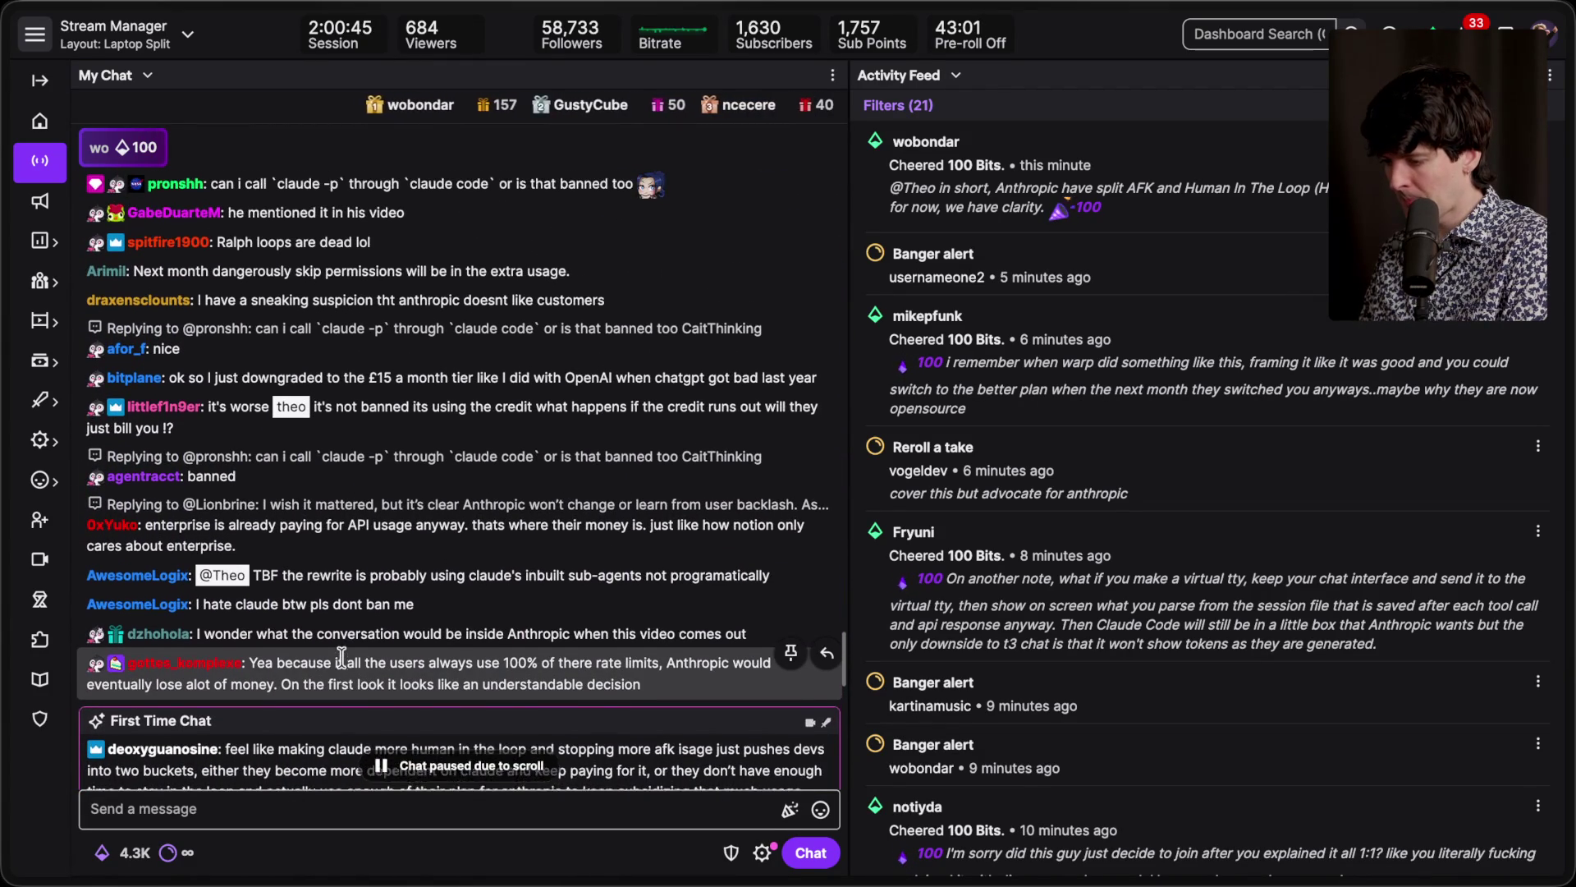
scroll(341, 657, "up", 2)
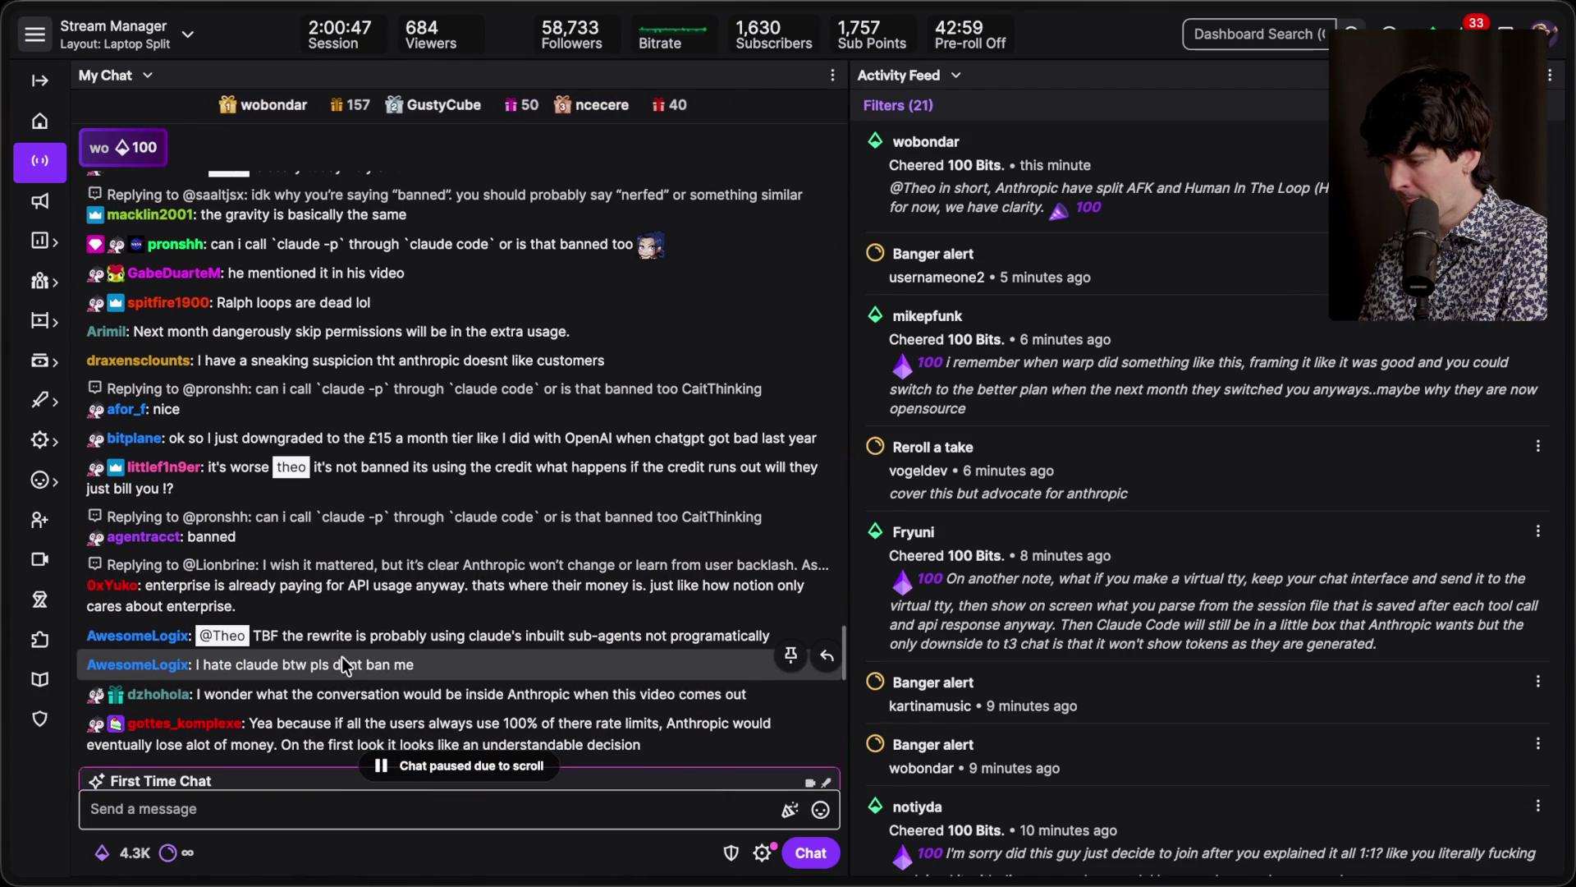
scroll(342, 657, "up", 3)
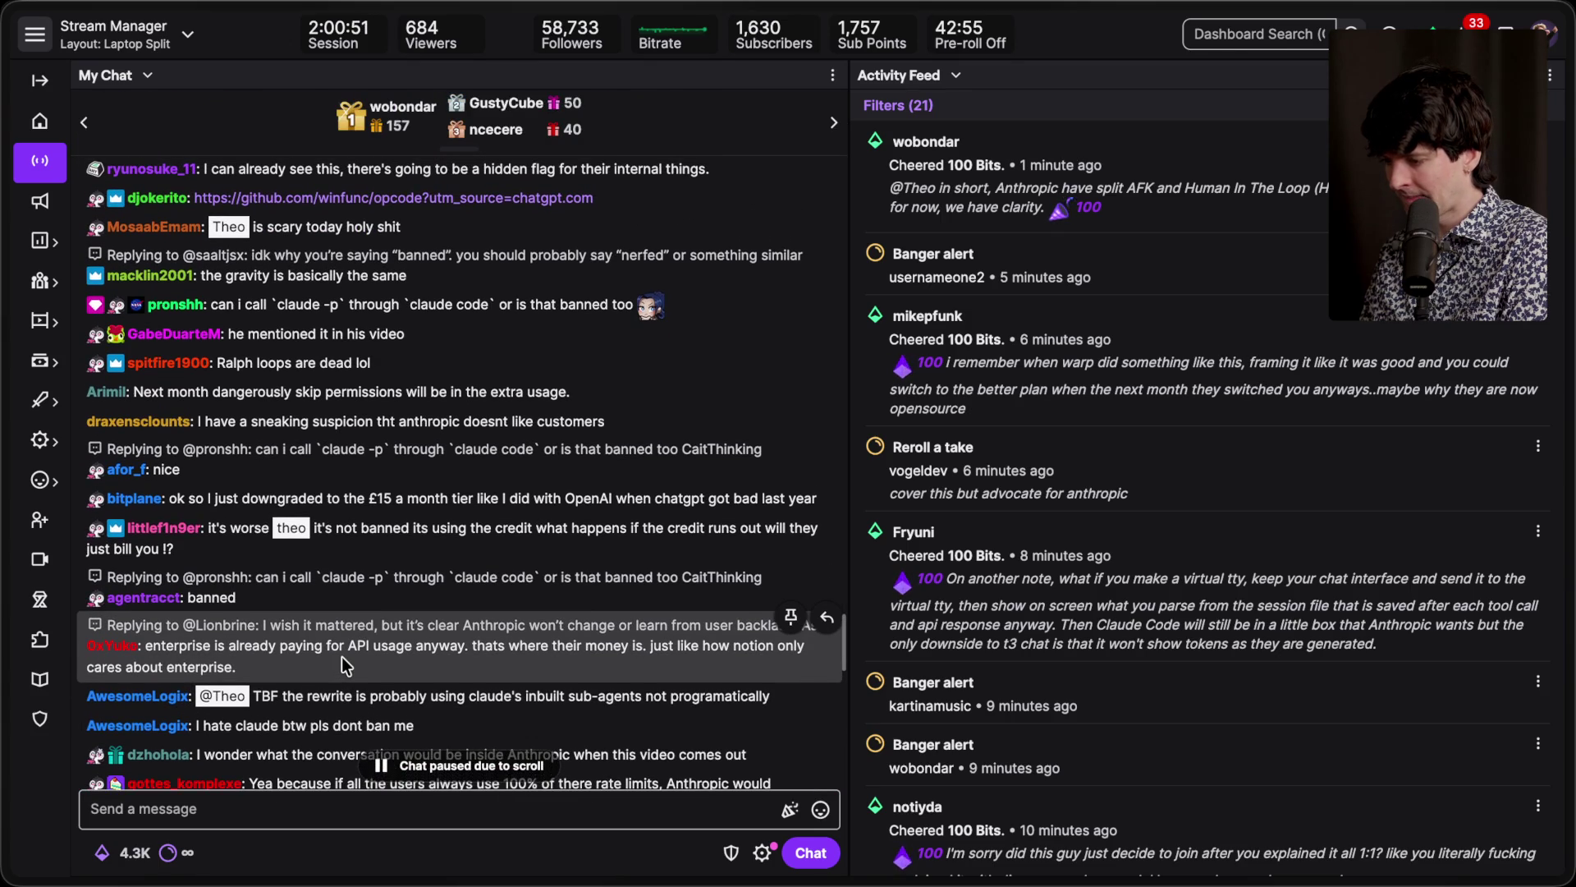
scroll(342, 656, "up", 2)
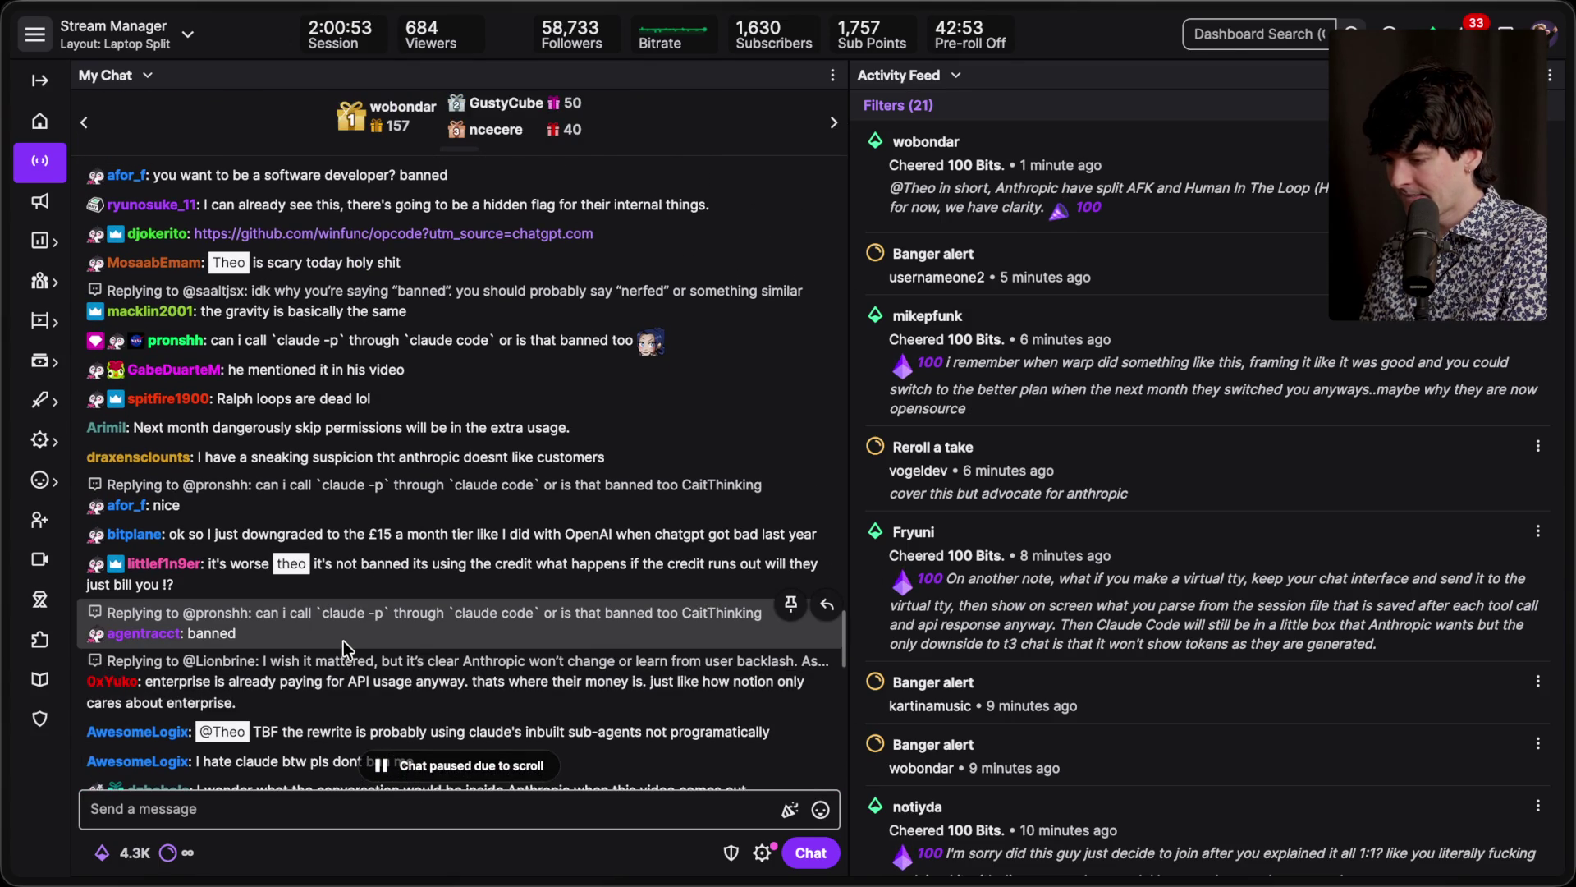
scroll(356, 628, "up", 1)
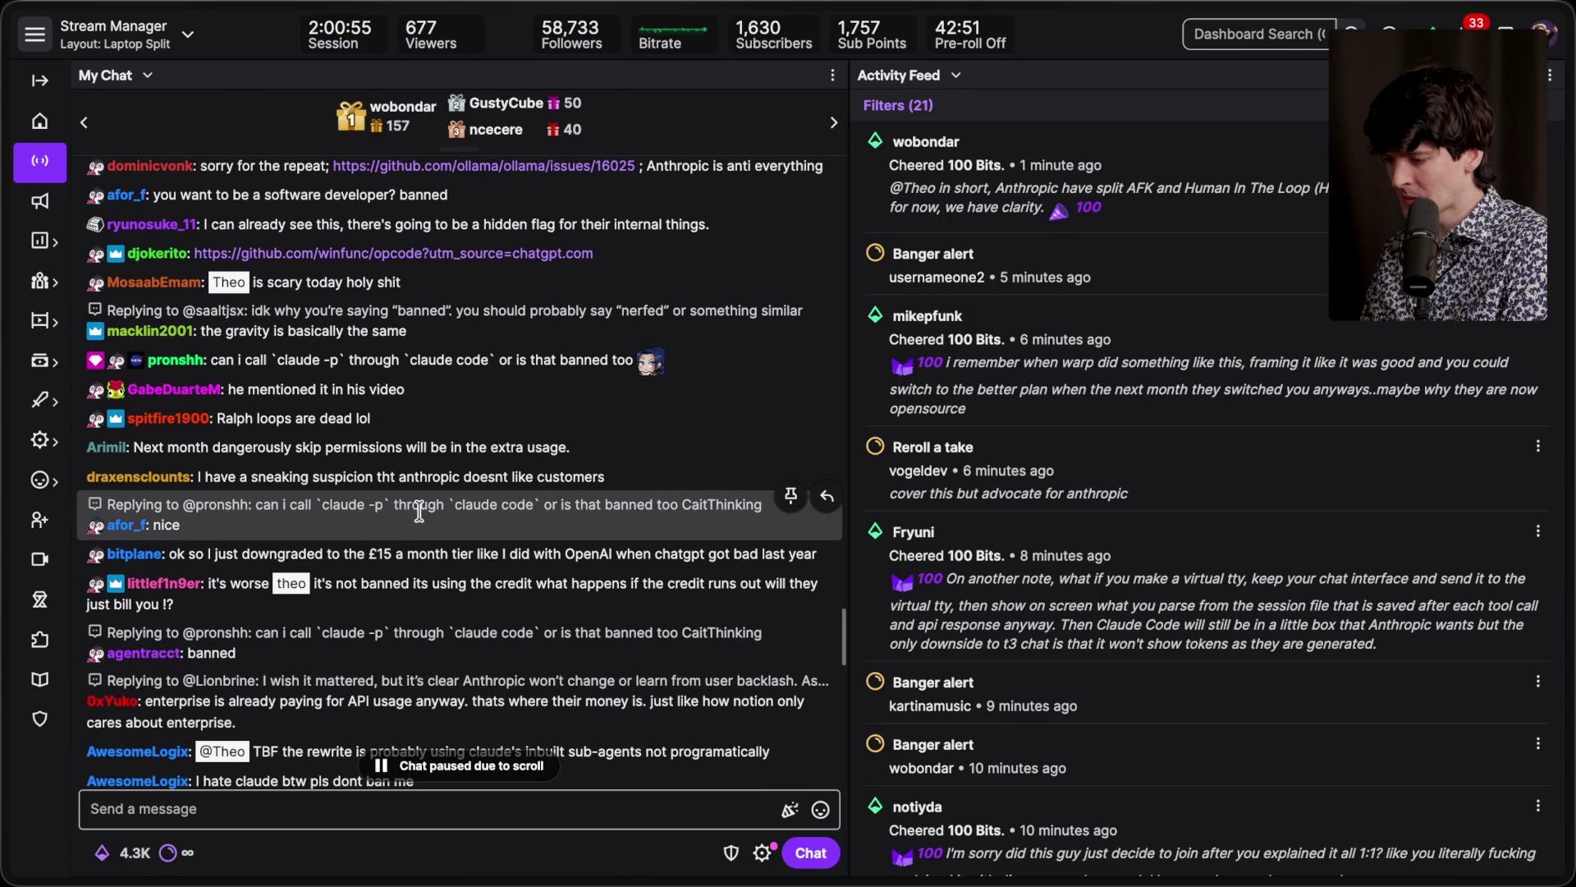
scroll(418, 510, "up", 6)
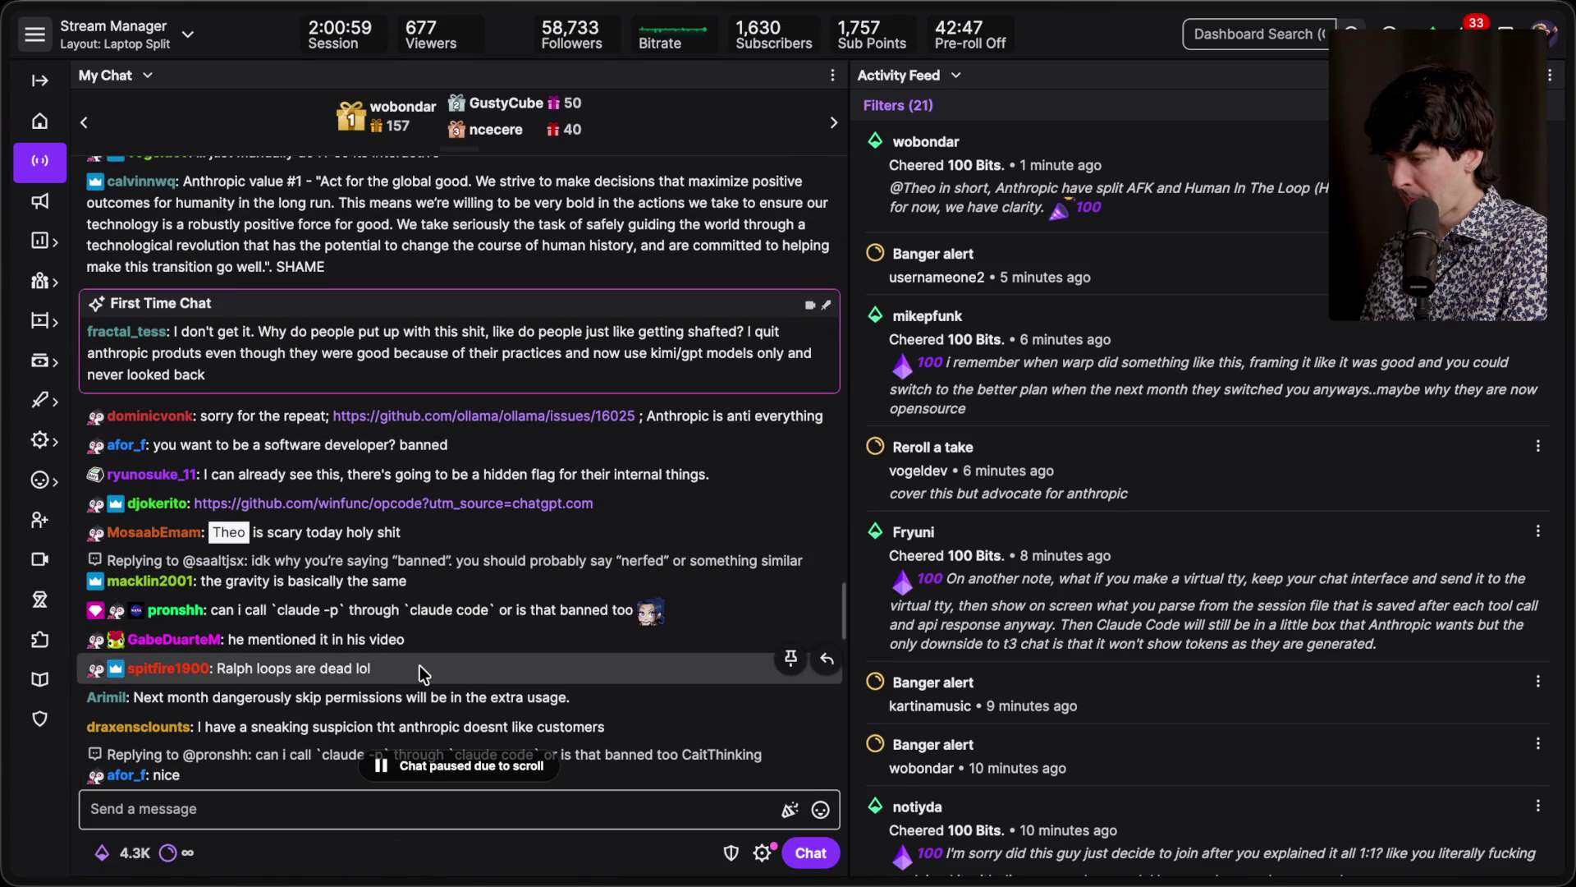
scroll(421, 671, "up", 4)
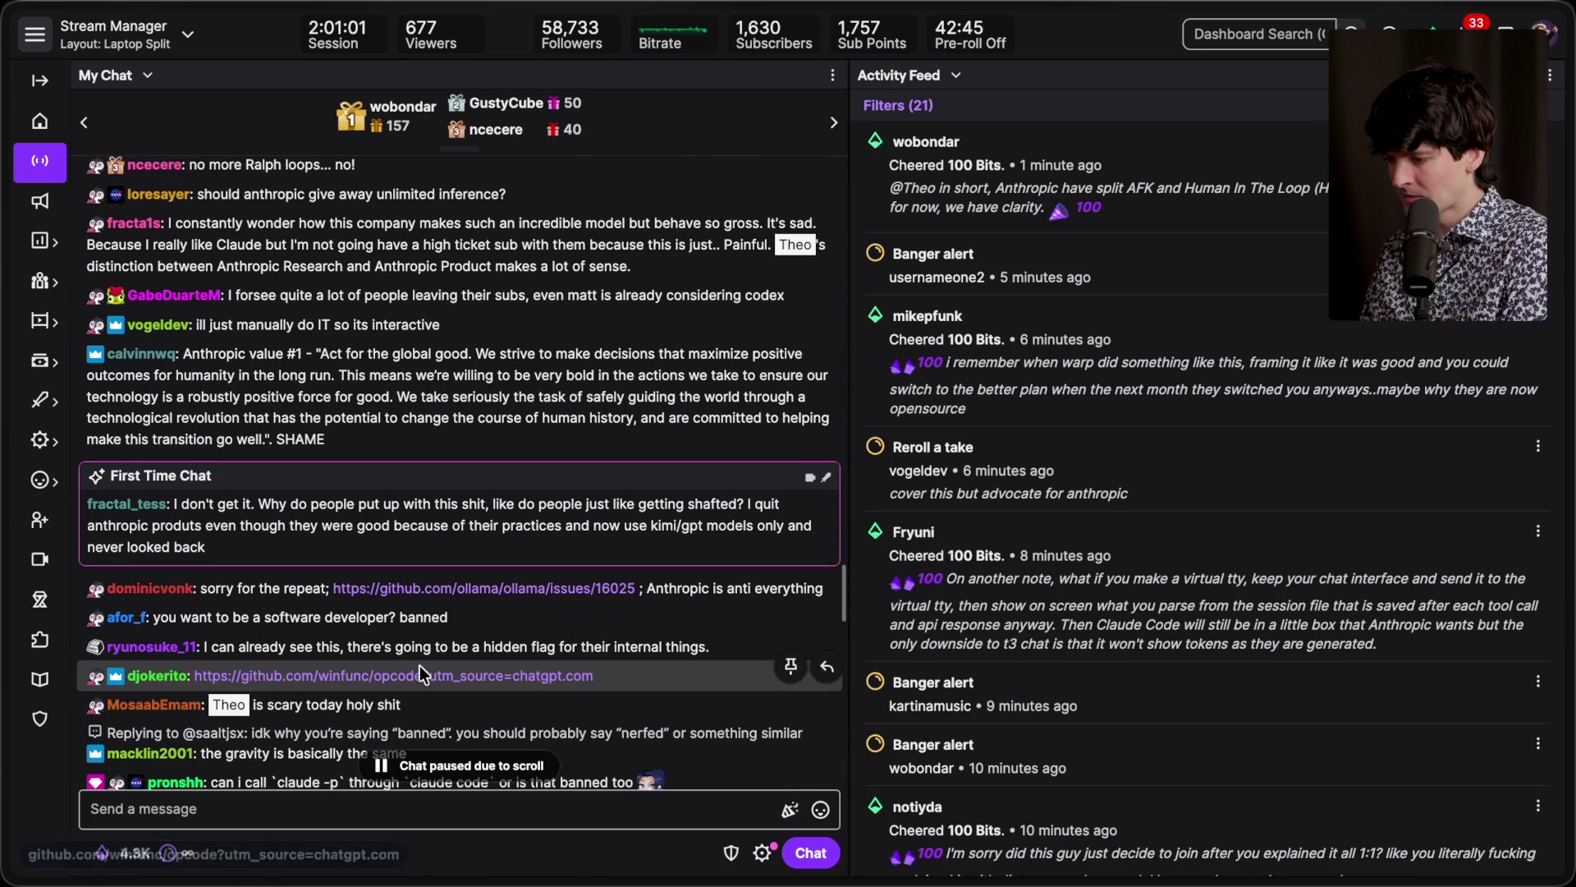
scroll(420, 665, "up", 5)
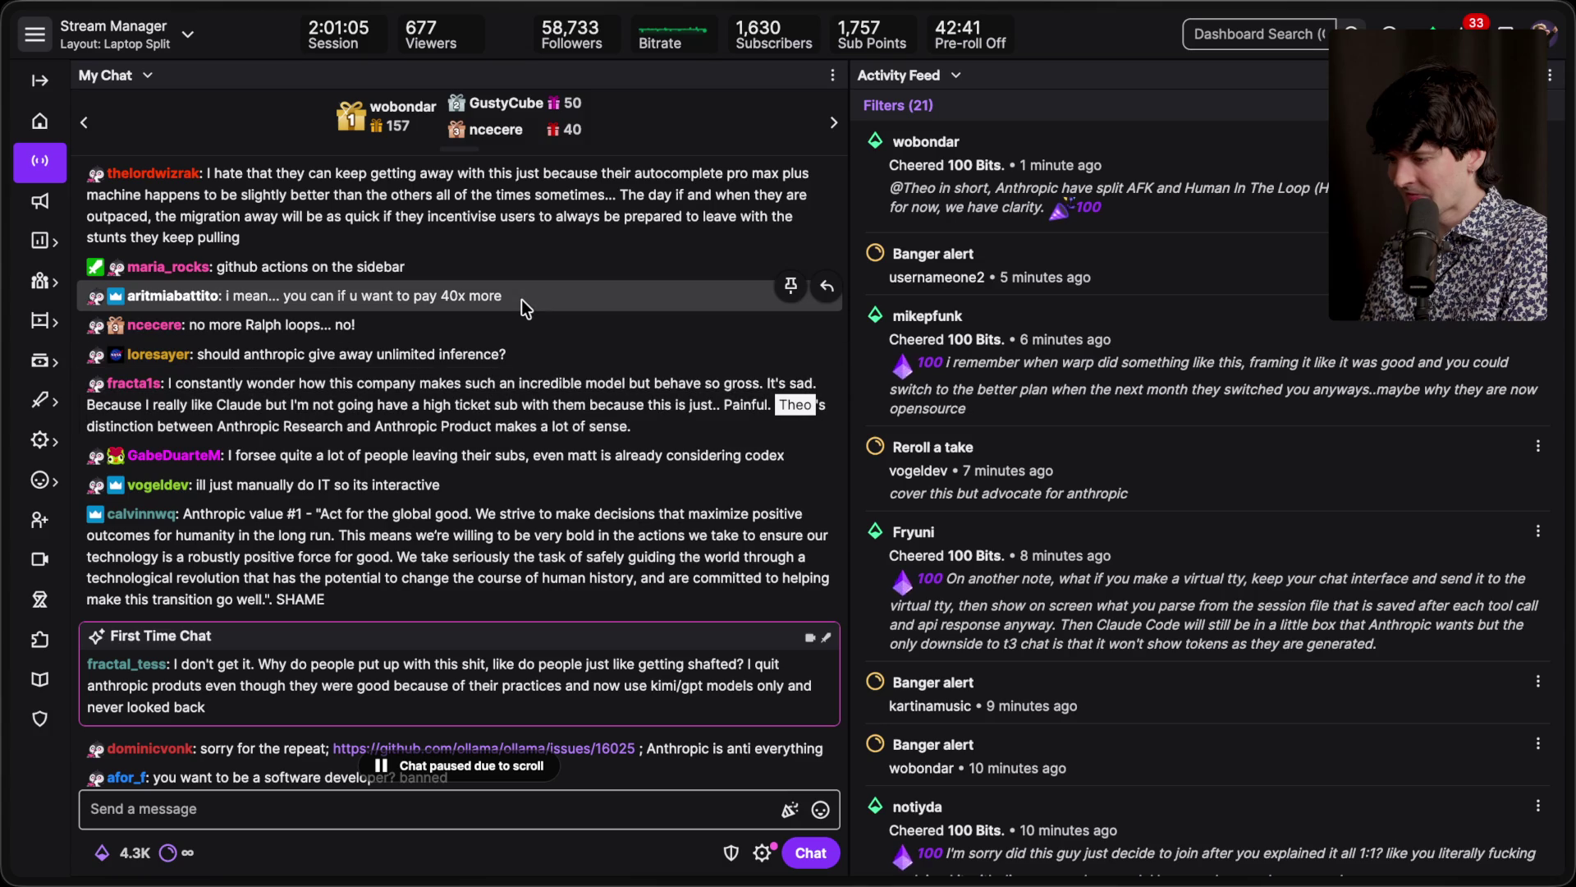
scroll(522, 301, "up", 4)
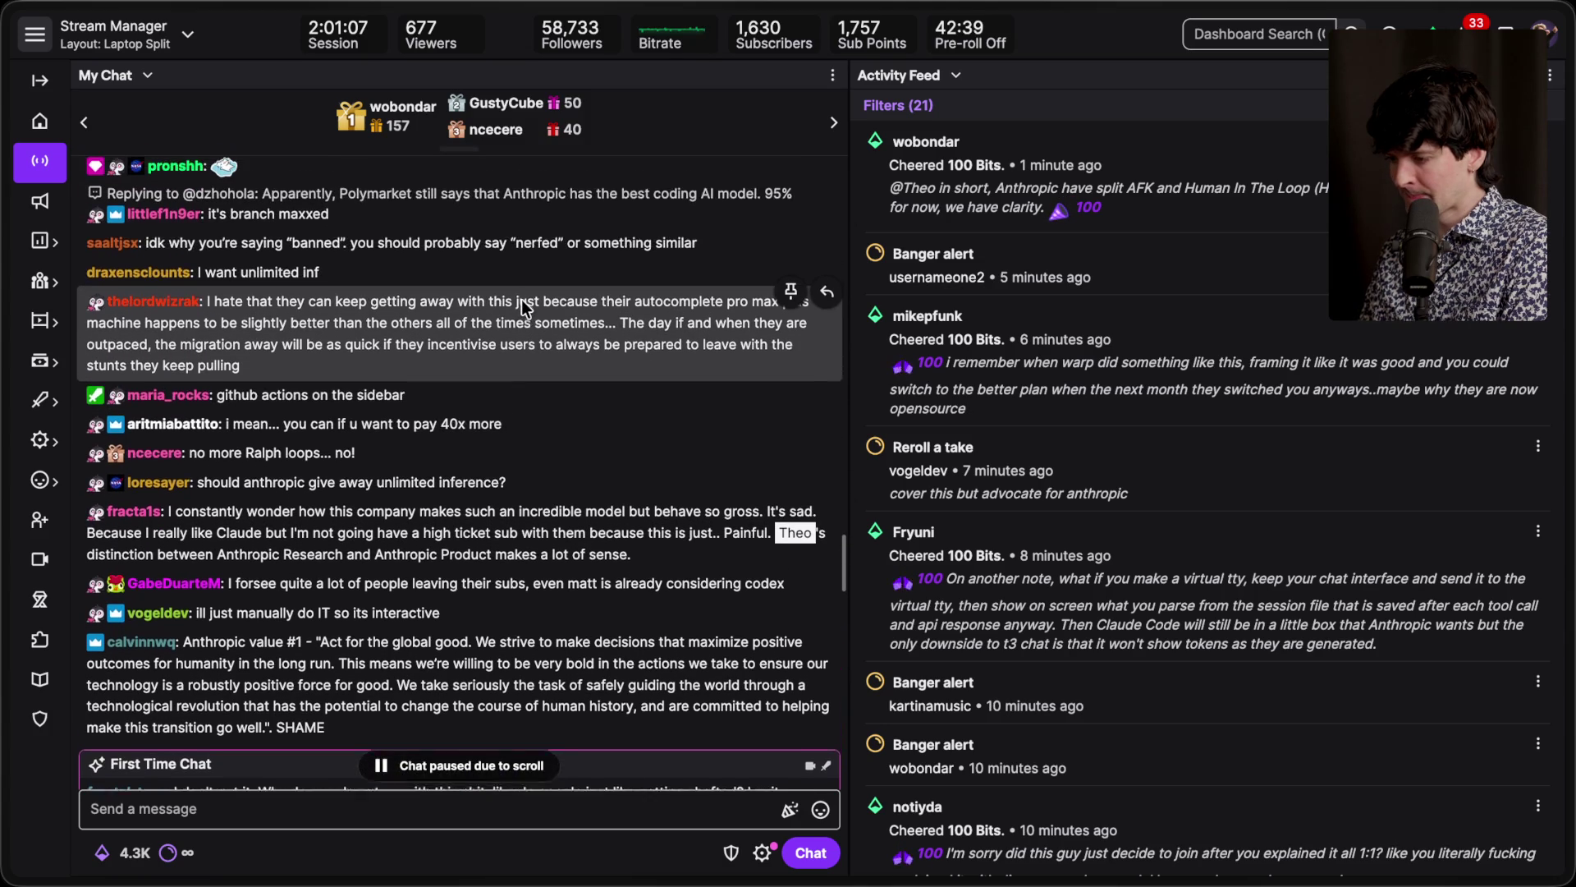
scroll(522, 302, "up", 1)
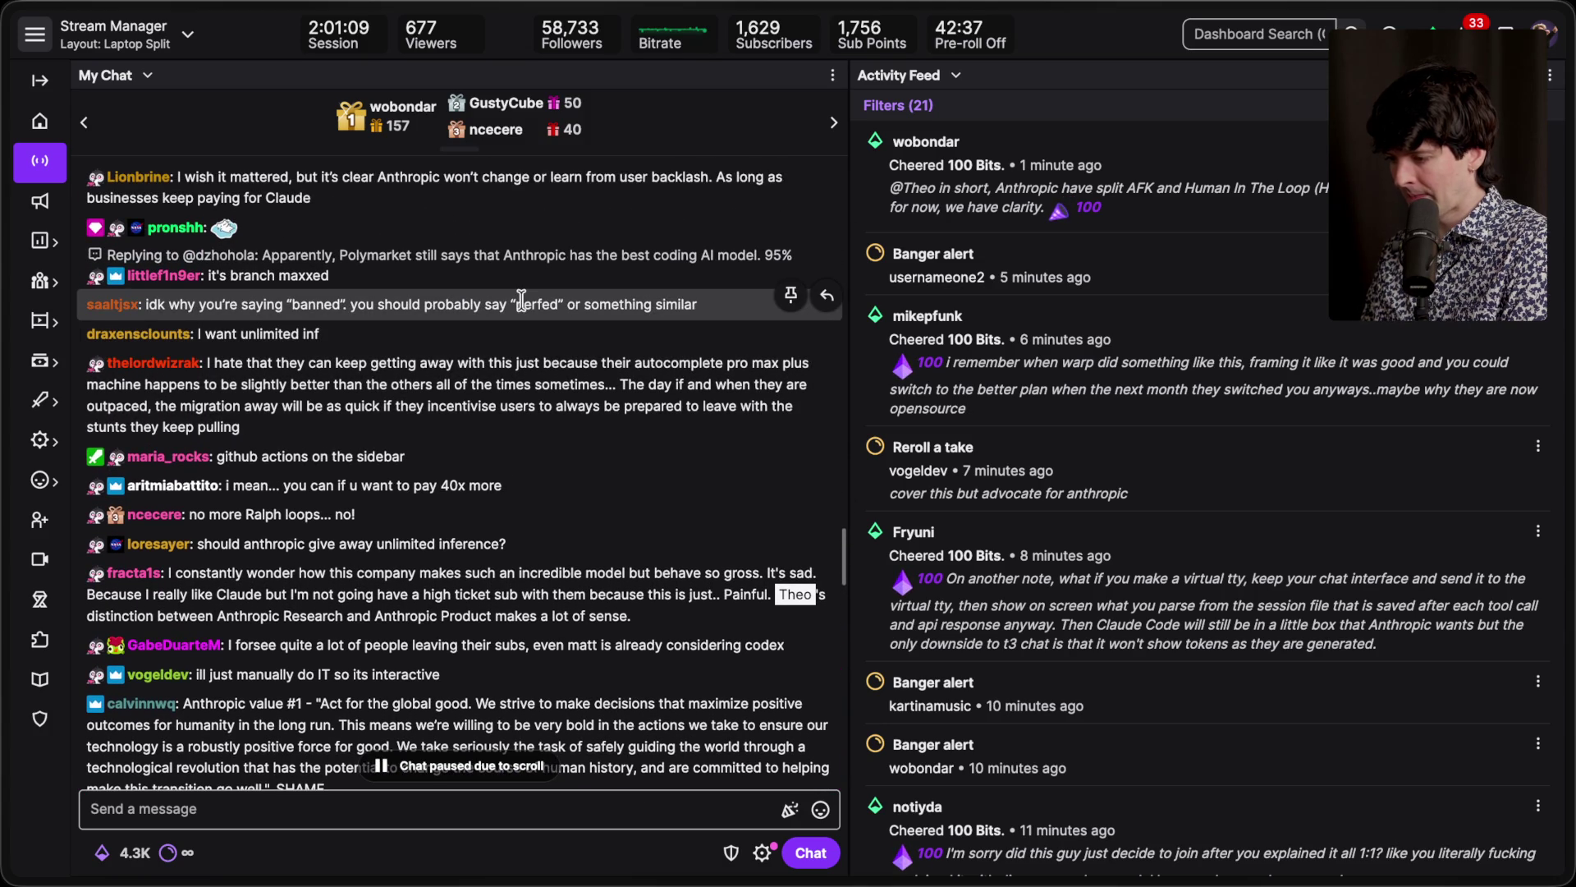
scroll(520, 300, "up", 2)
scroll(522, 303, "down", 1)
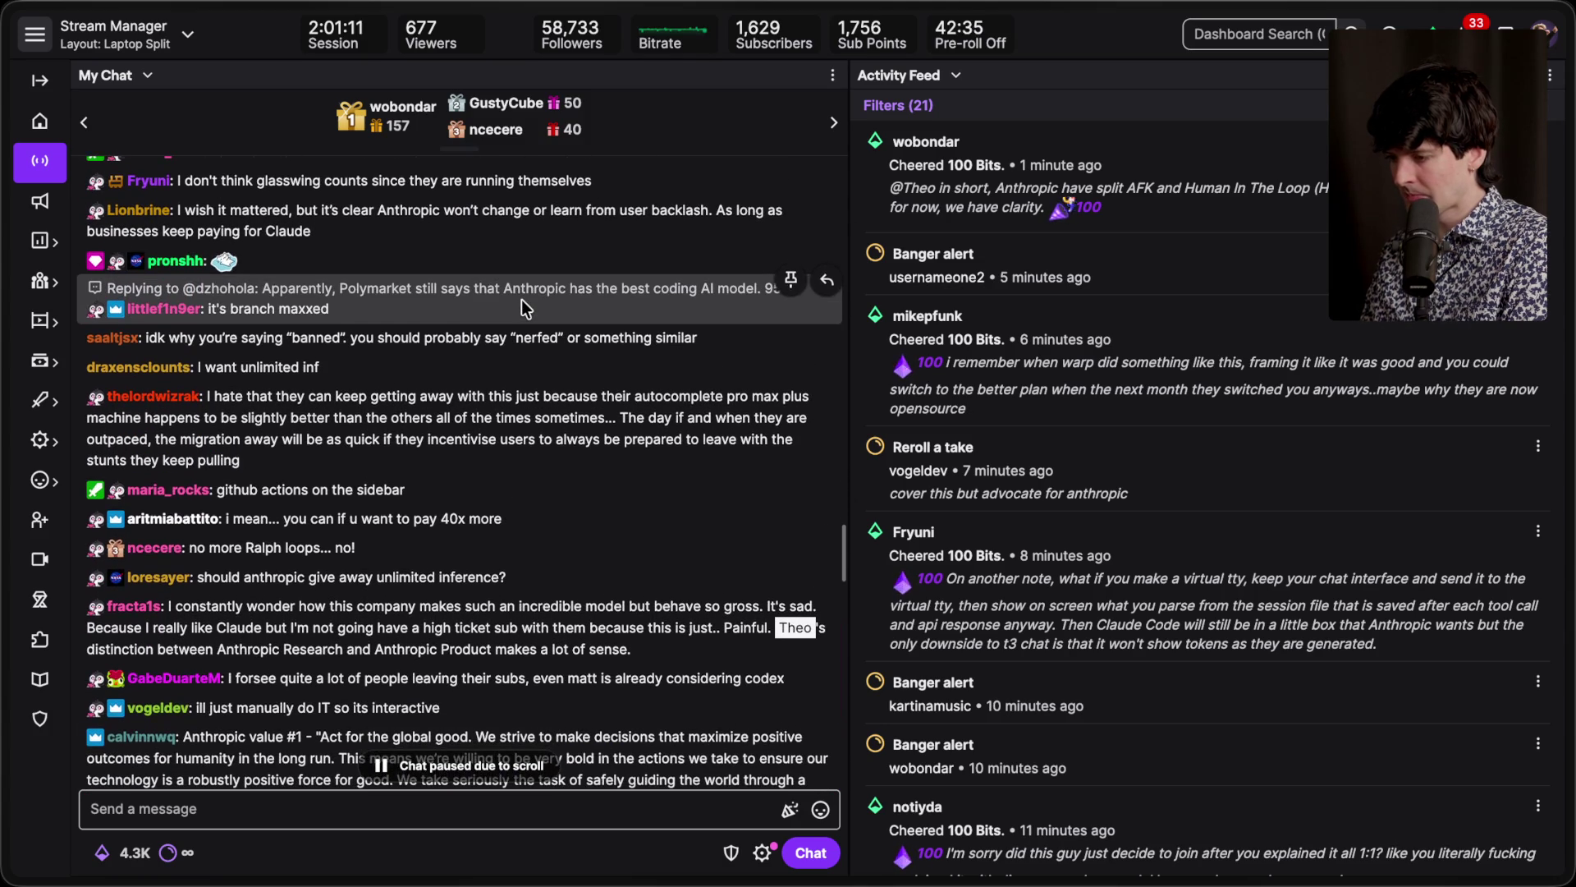
scroll(520, 300, "down", 10)
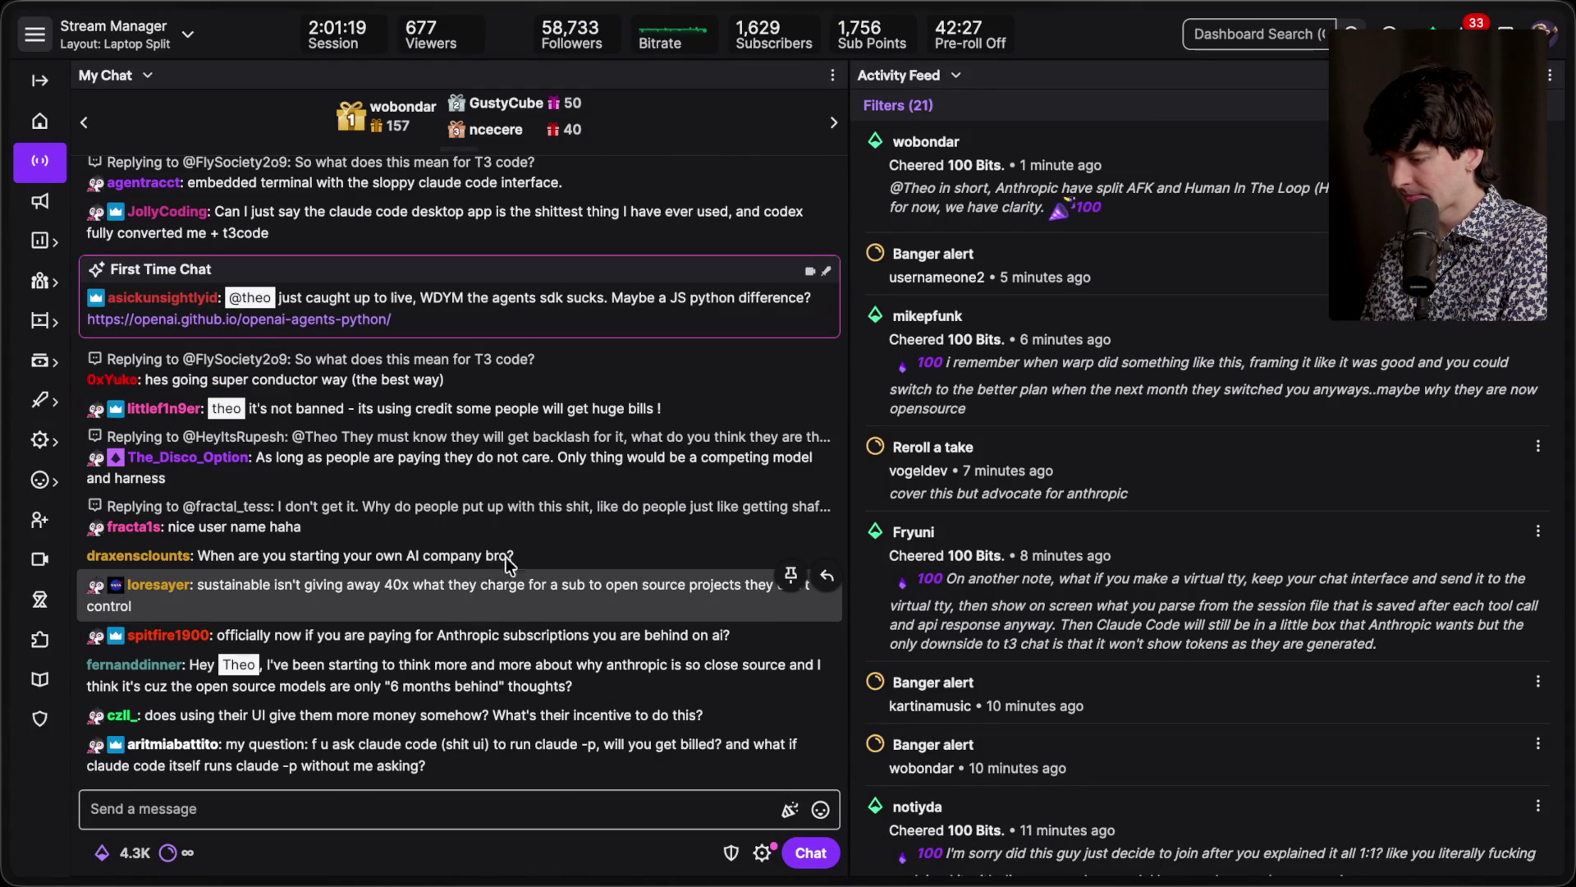
scroll(528, 534, "up", 1)
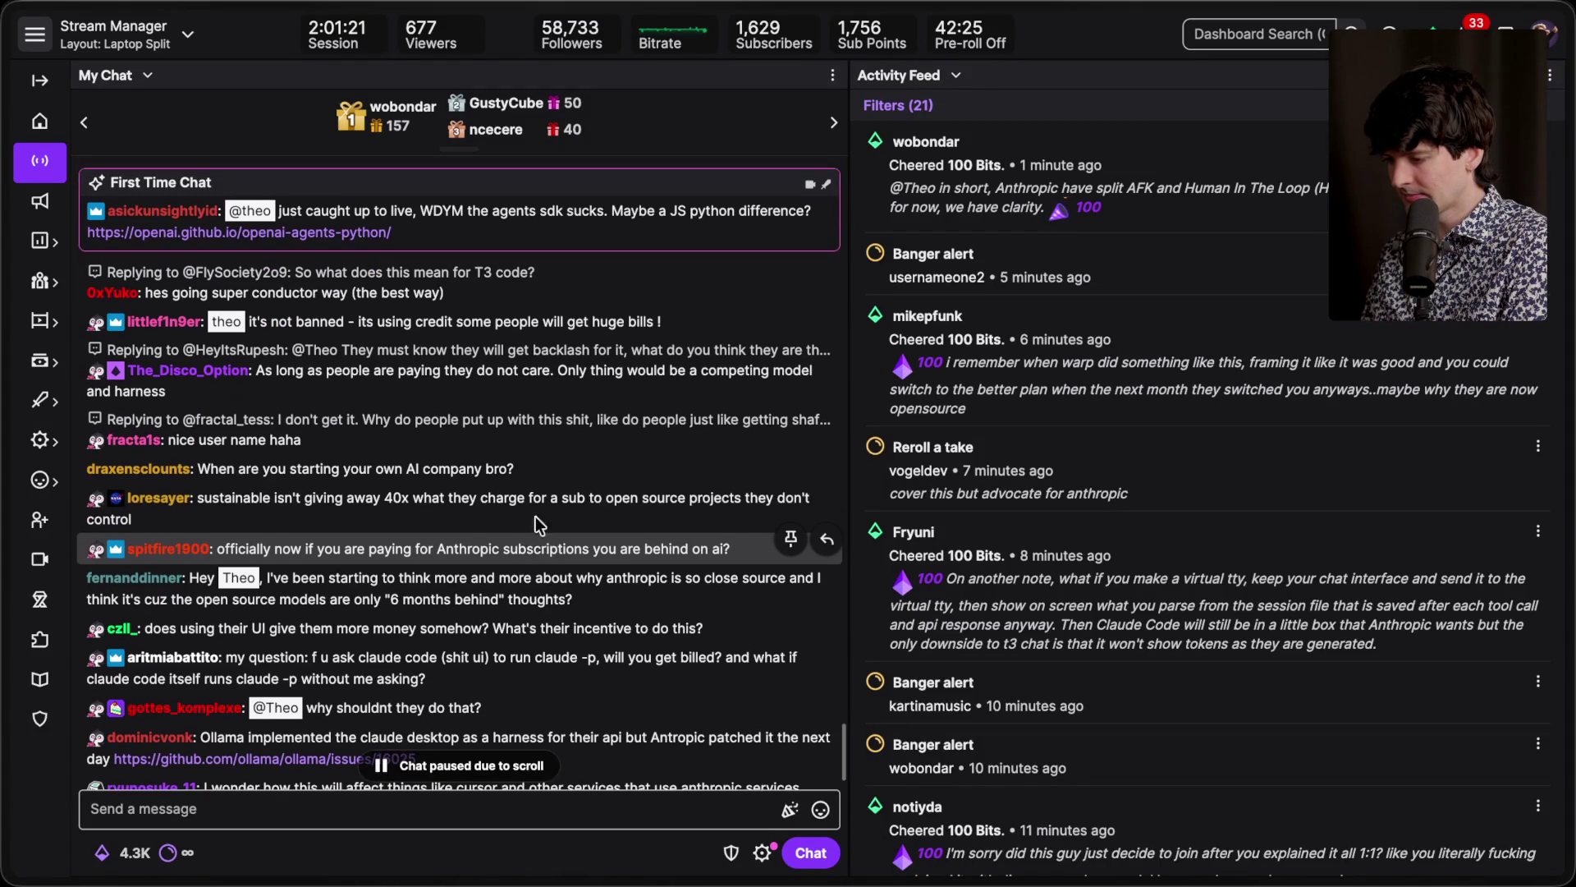
scroll(555, 486, "down", 2)
scroll(556, 487, "down", 3)
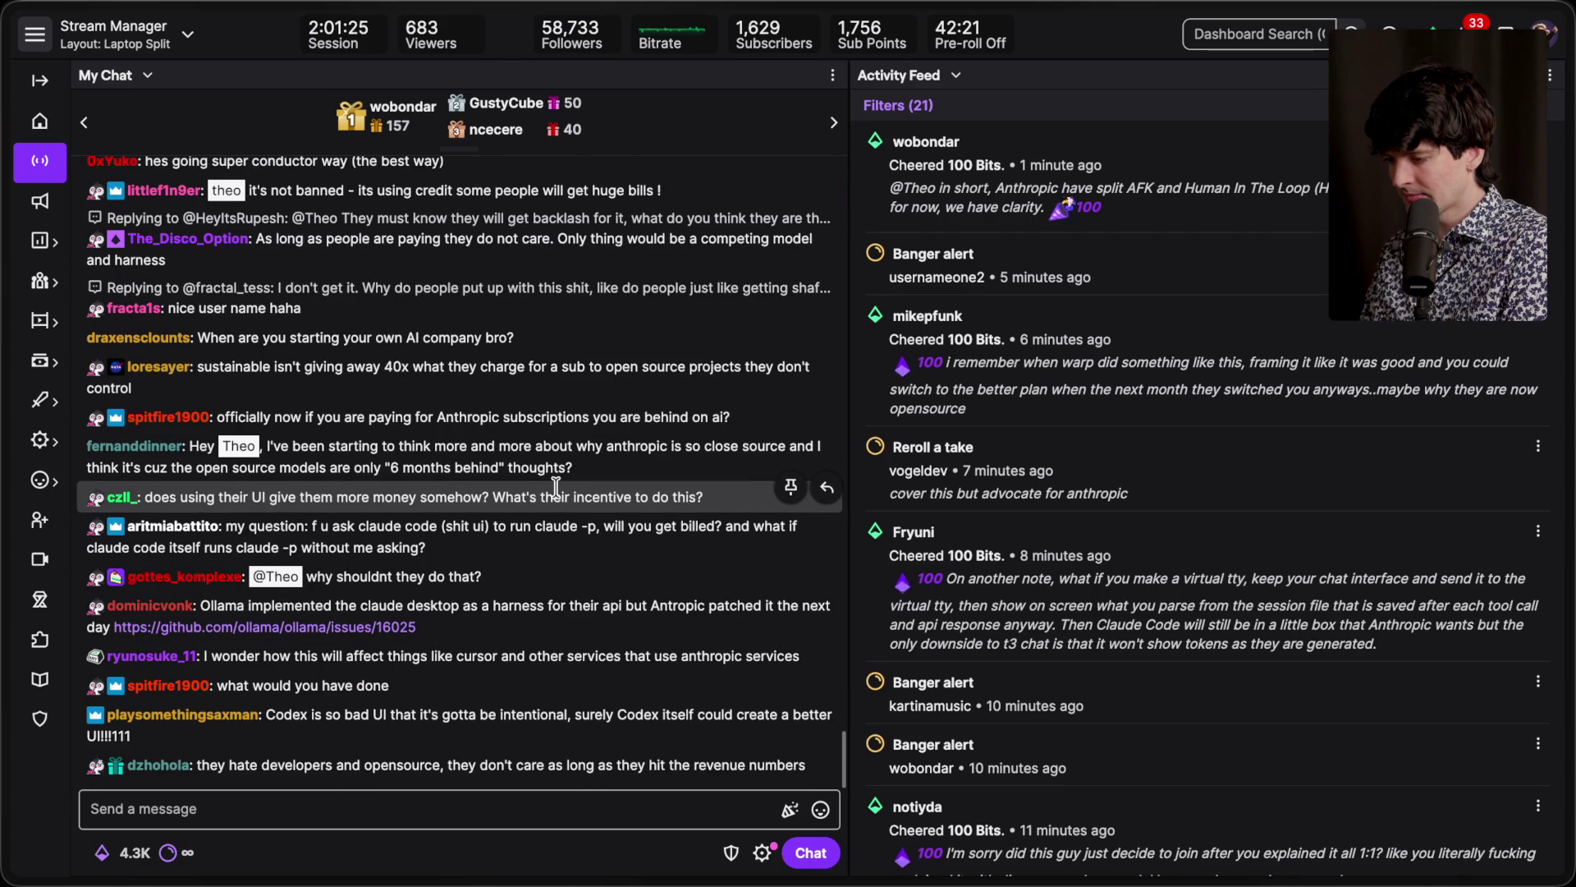
scroll(525, 554, "up", 1)
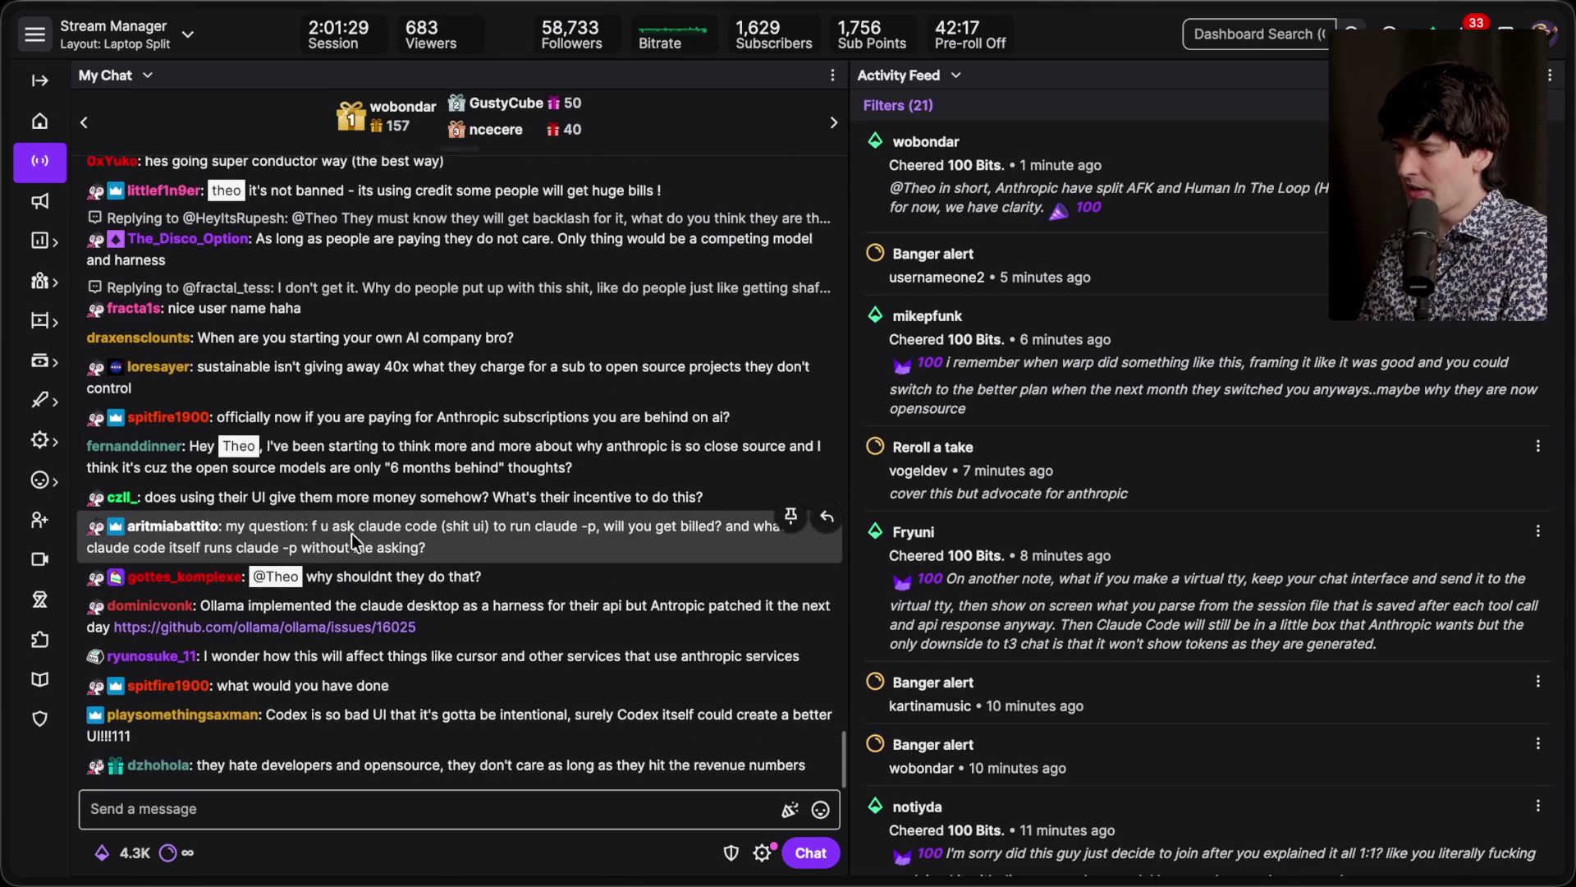
scroll(435, 541, "down", 2)
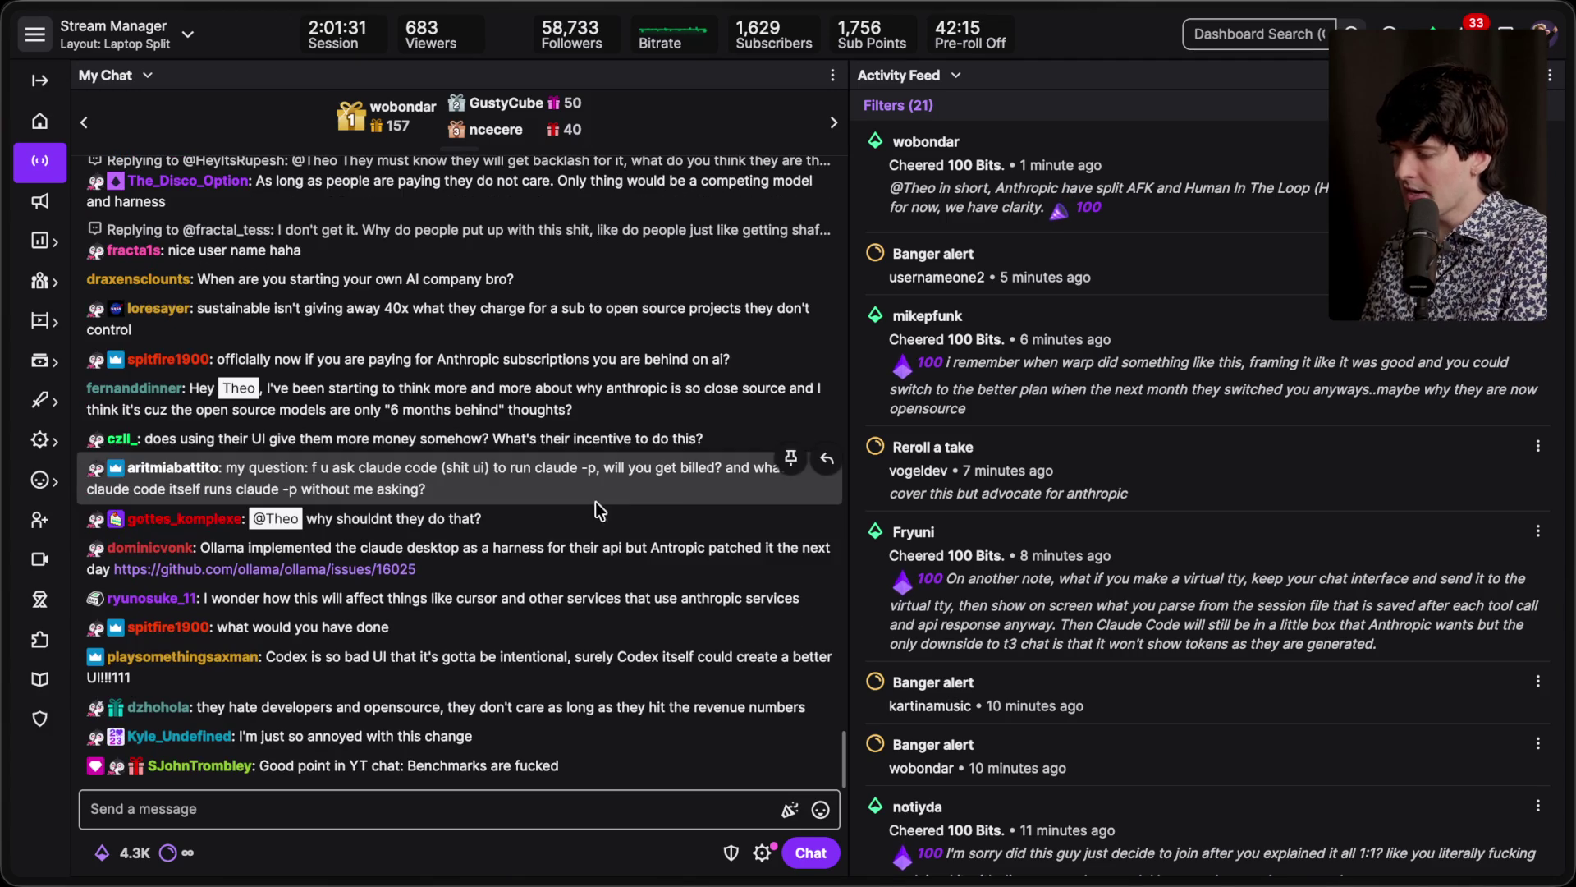
triple_click(693, 485)
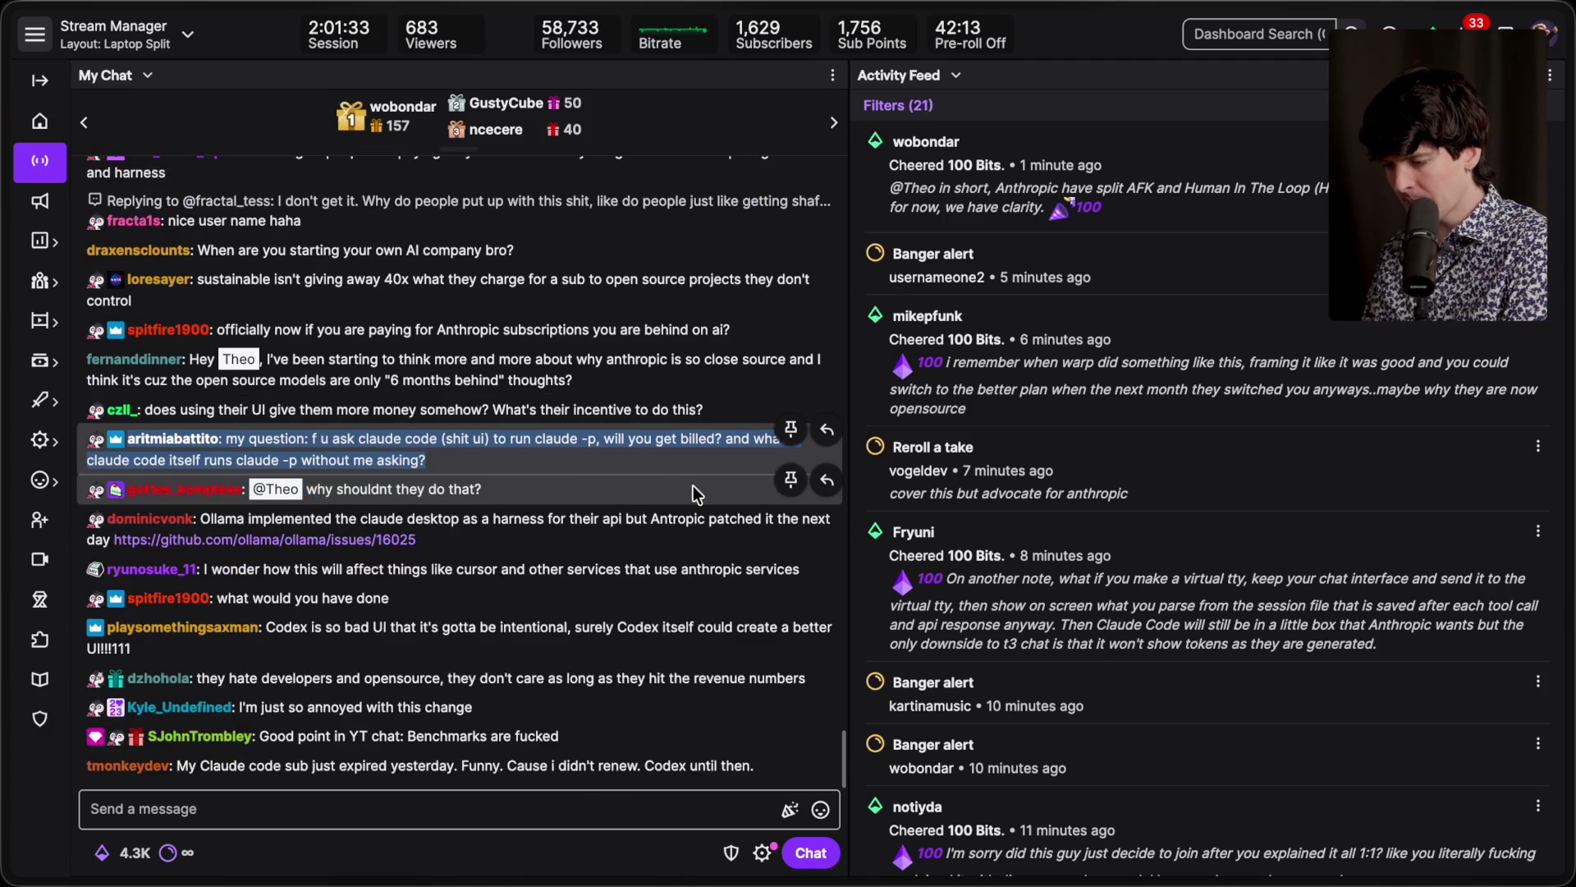
key("super+Tab")
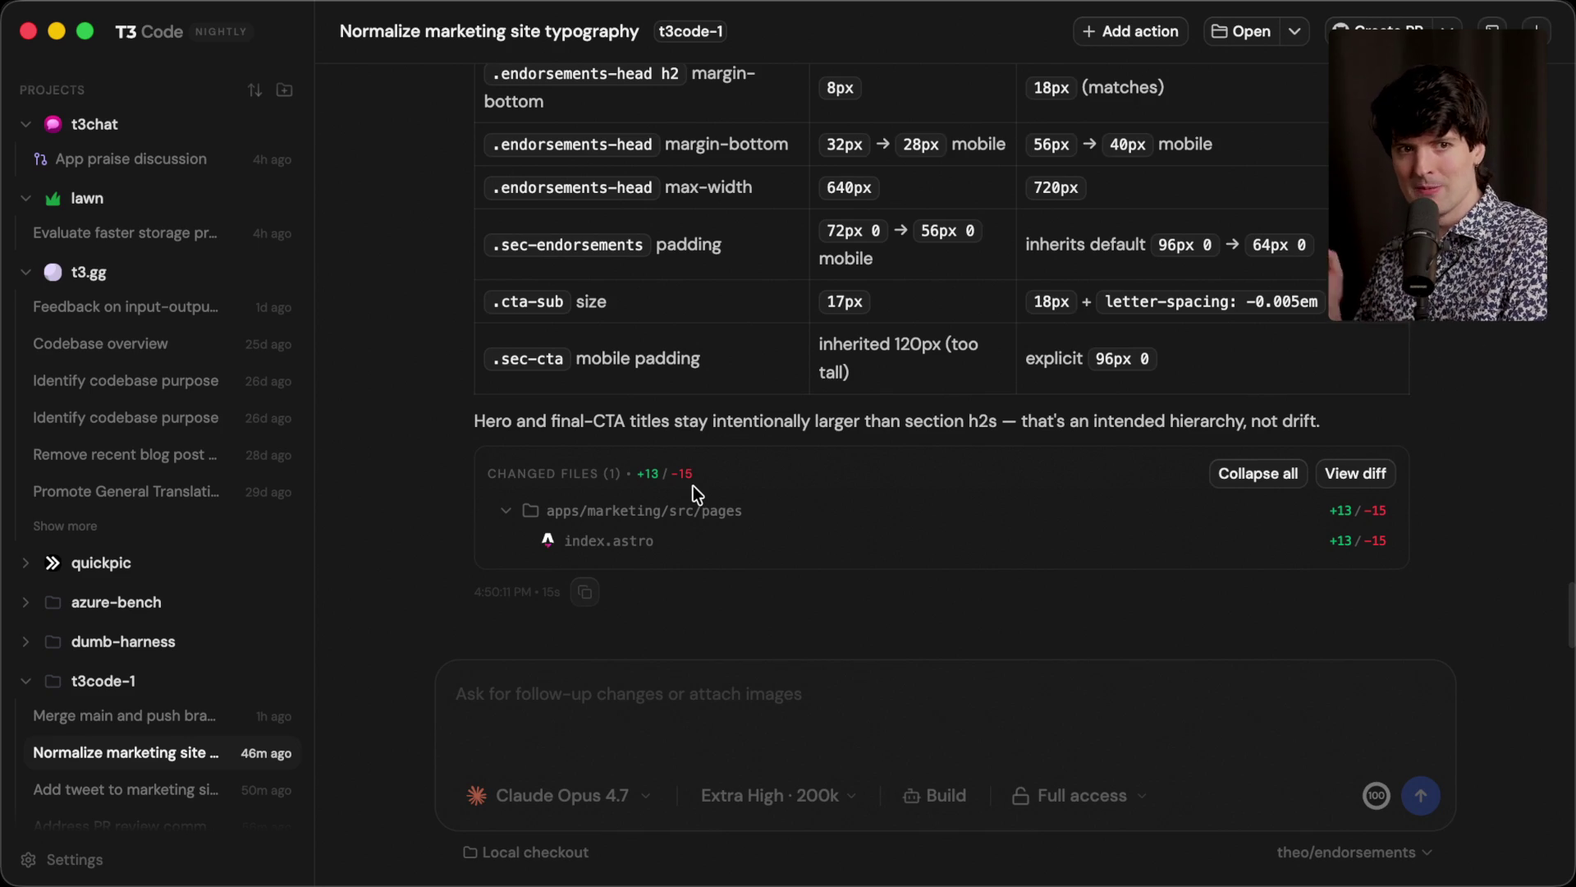
Step: Leave T3 Code and bring the Helium browser to the front through the app switcher
key("super")
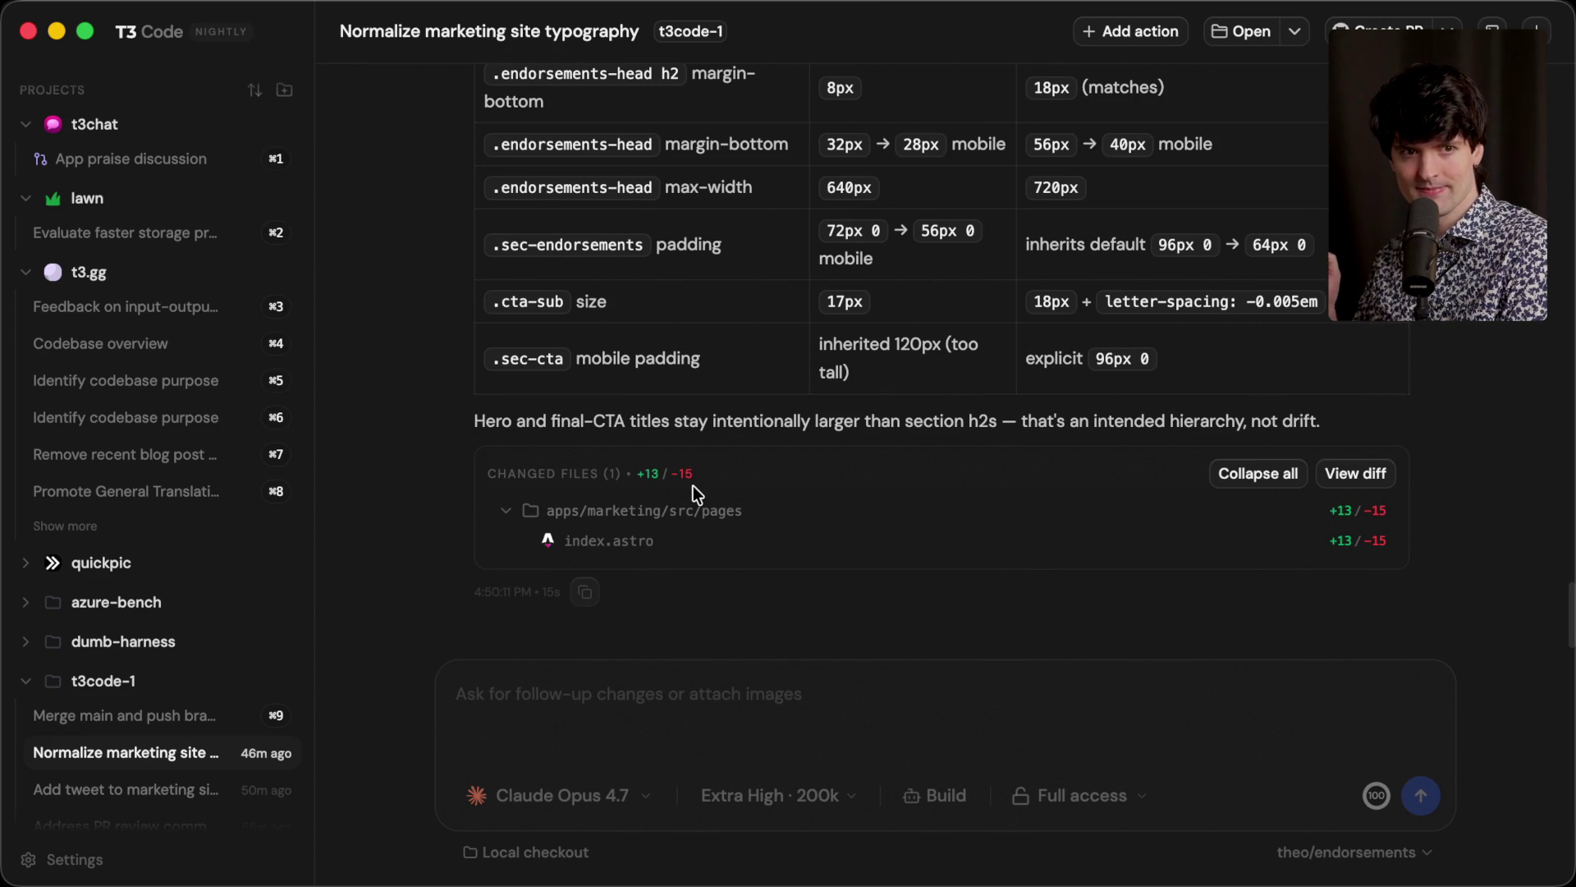
key("super+Tab")
key("super+Tab")
key("super+shift+Tab")
key("super+Tab")
key("super+Tab")
key("super+Tab")
Step: Cycle browser tabs to settle on the YouTube live-chat popout
key("ctrl+Tab")
key("ctrl+Tab")
key("ctrl+shift+Tab")
key("ctrl+Tab")
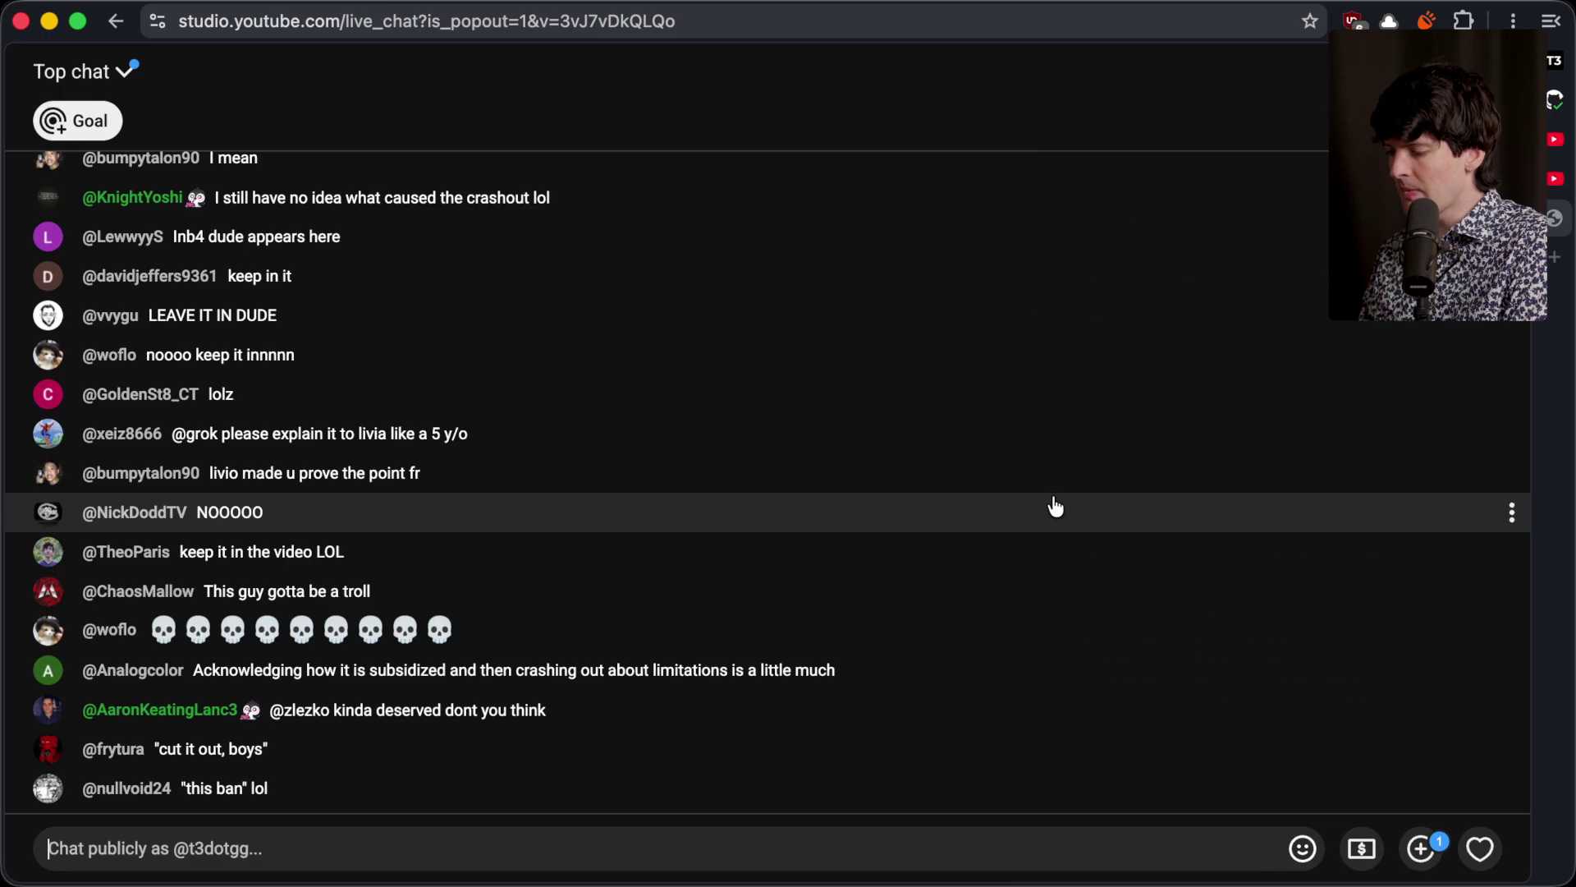
key("ctrl+shift+Tab")
key("ctrl+Tab")
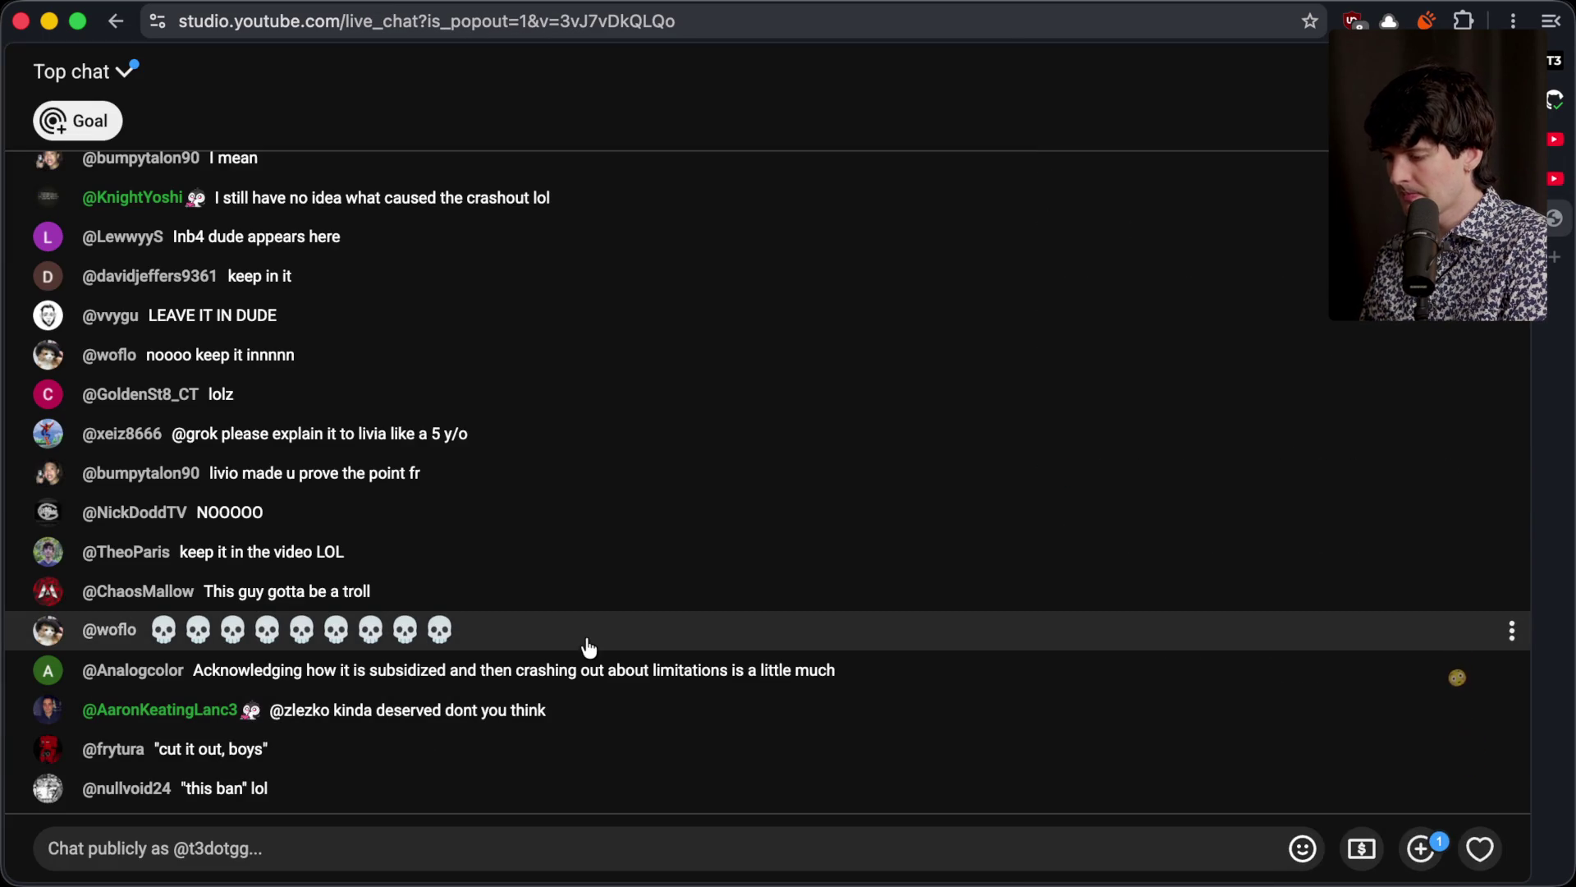
Step: Switch the chat view to Fan funding, then to full Live chat, and return to Stream Manager
left_click(123, 72)
left_click(164, 269)
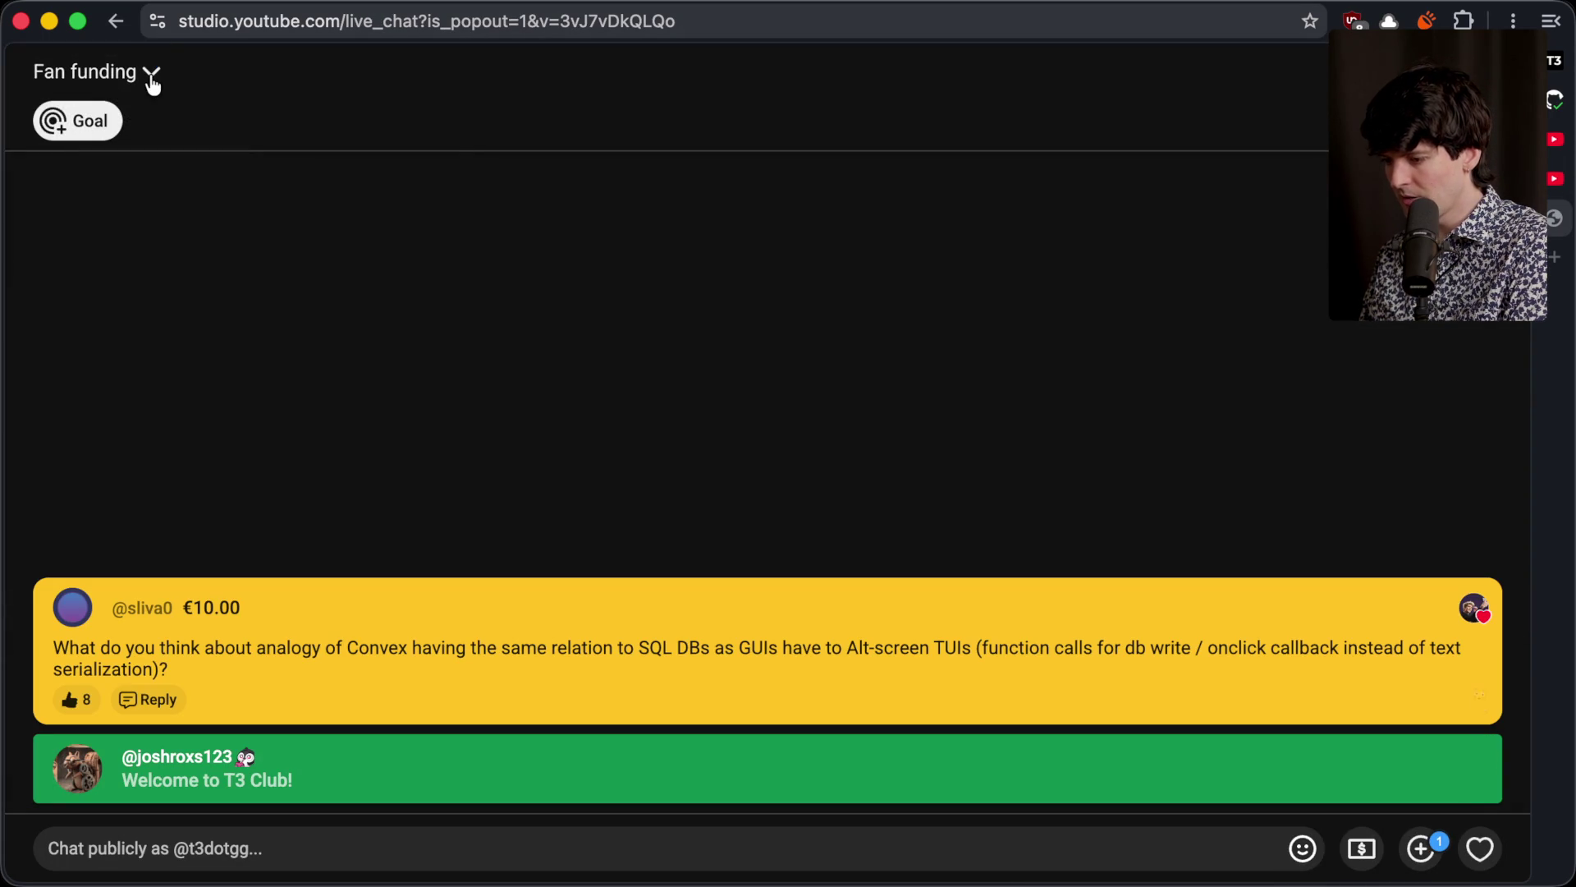
left_click(150, 75)
left_click(162, 211)
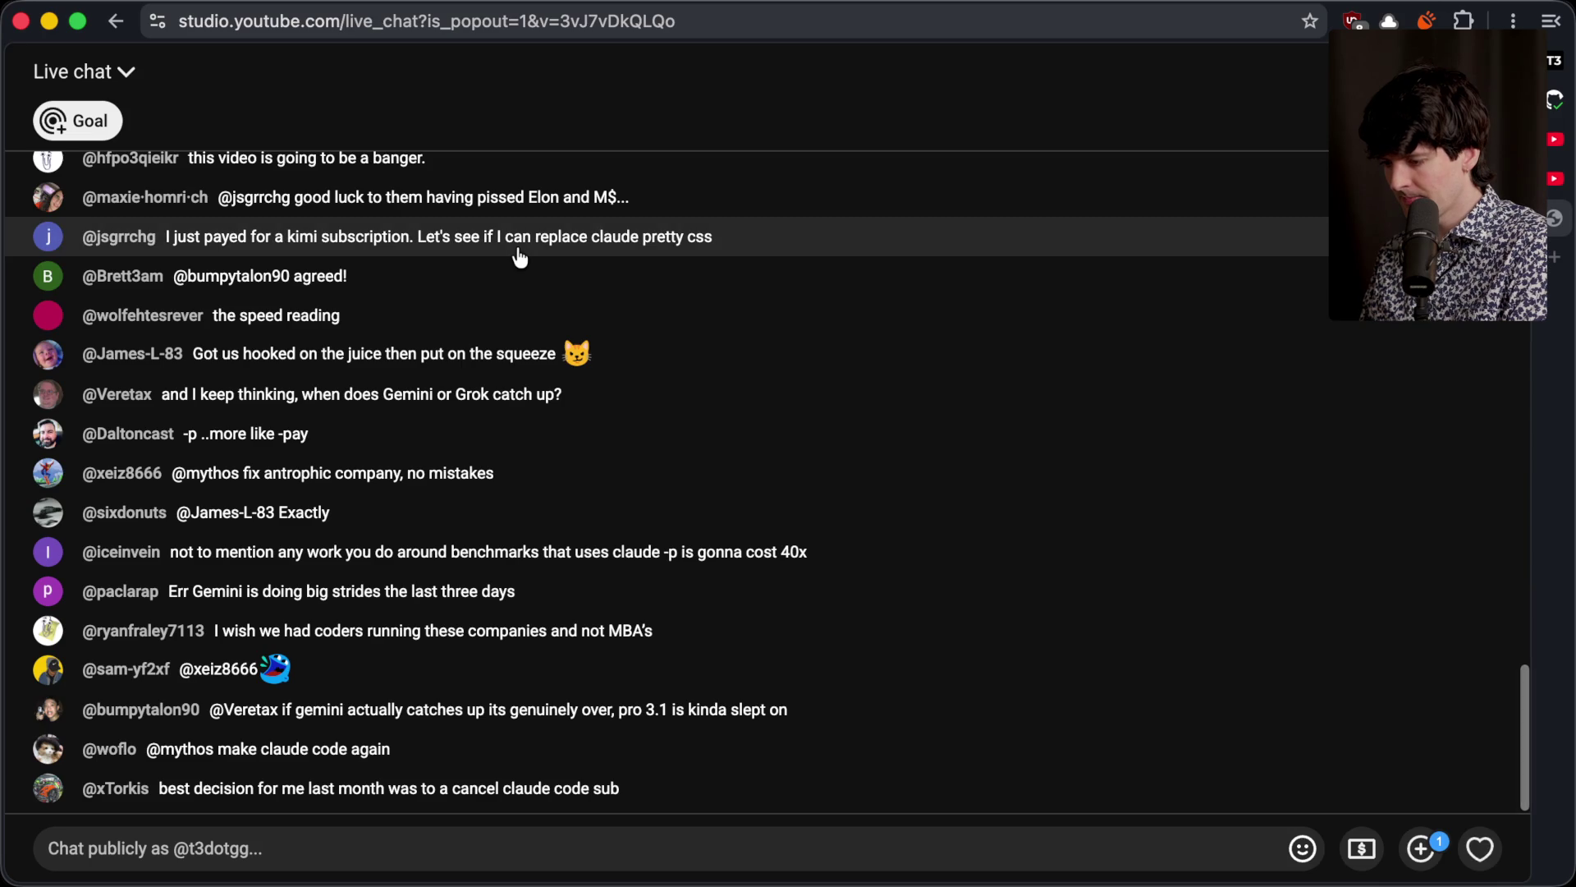
key("super+Tab")
key("super+Tab")
key("Tab")
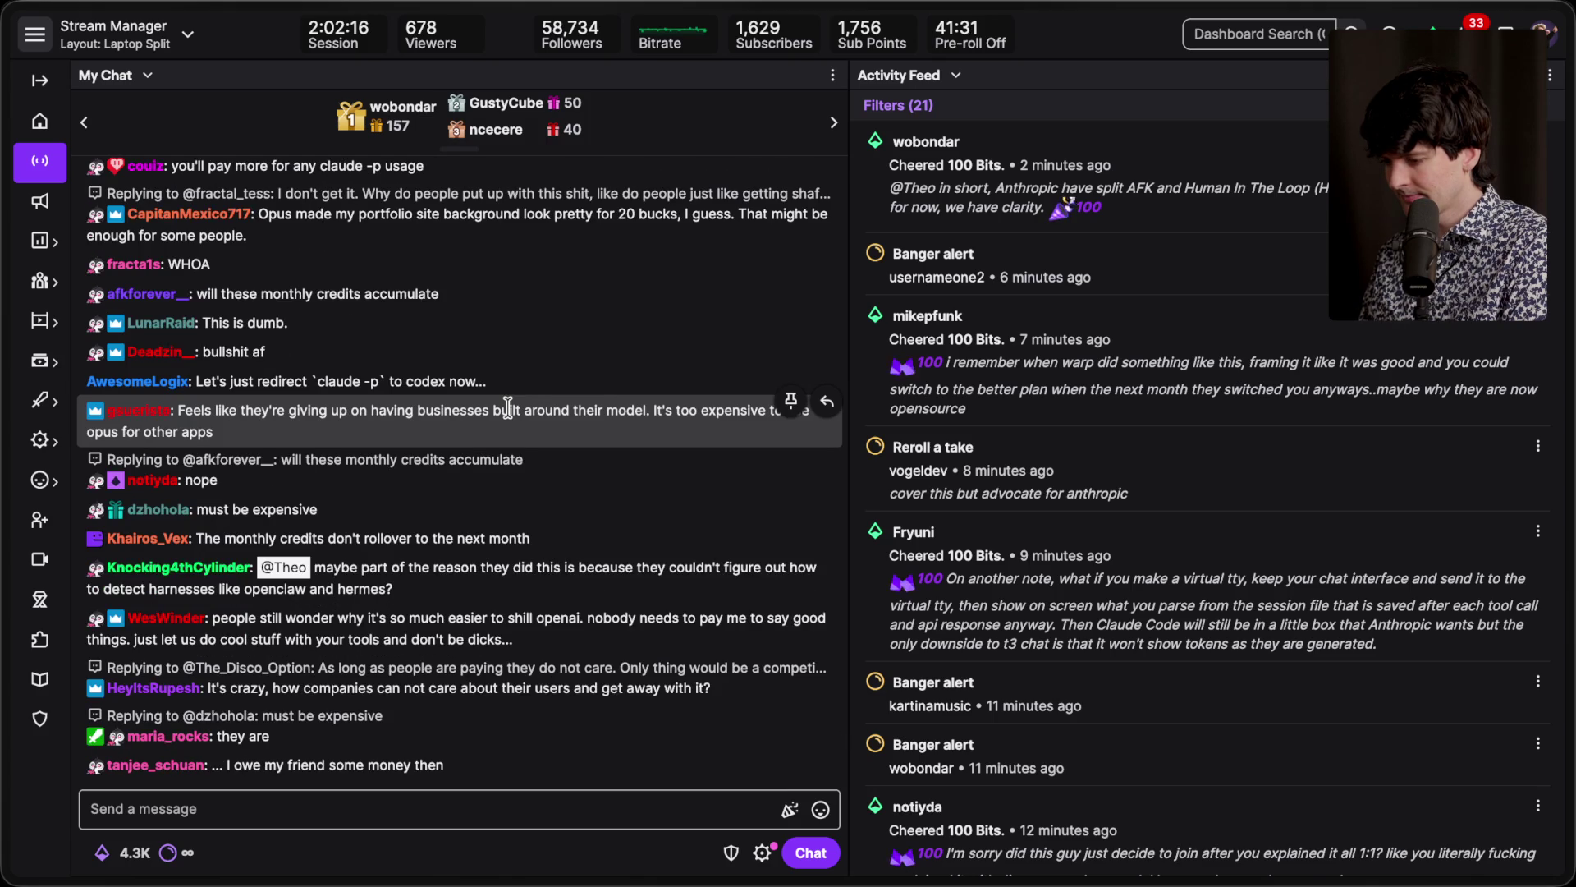
Step: Highlight the openclaw and hermes mention in chat, scroll to the newest messages, then switch to T3 Code
scroll(508, 408, "up", 1)
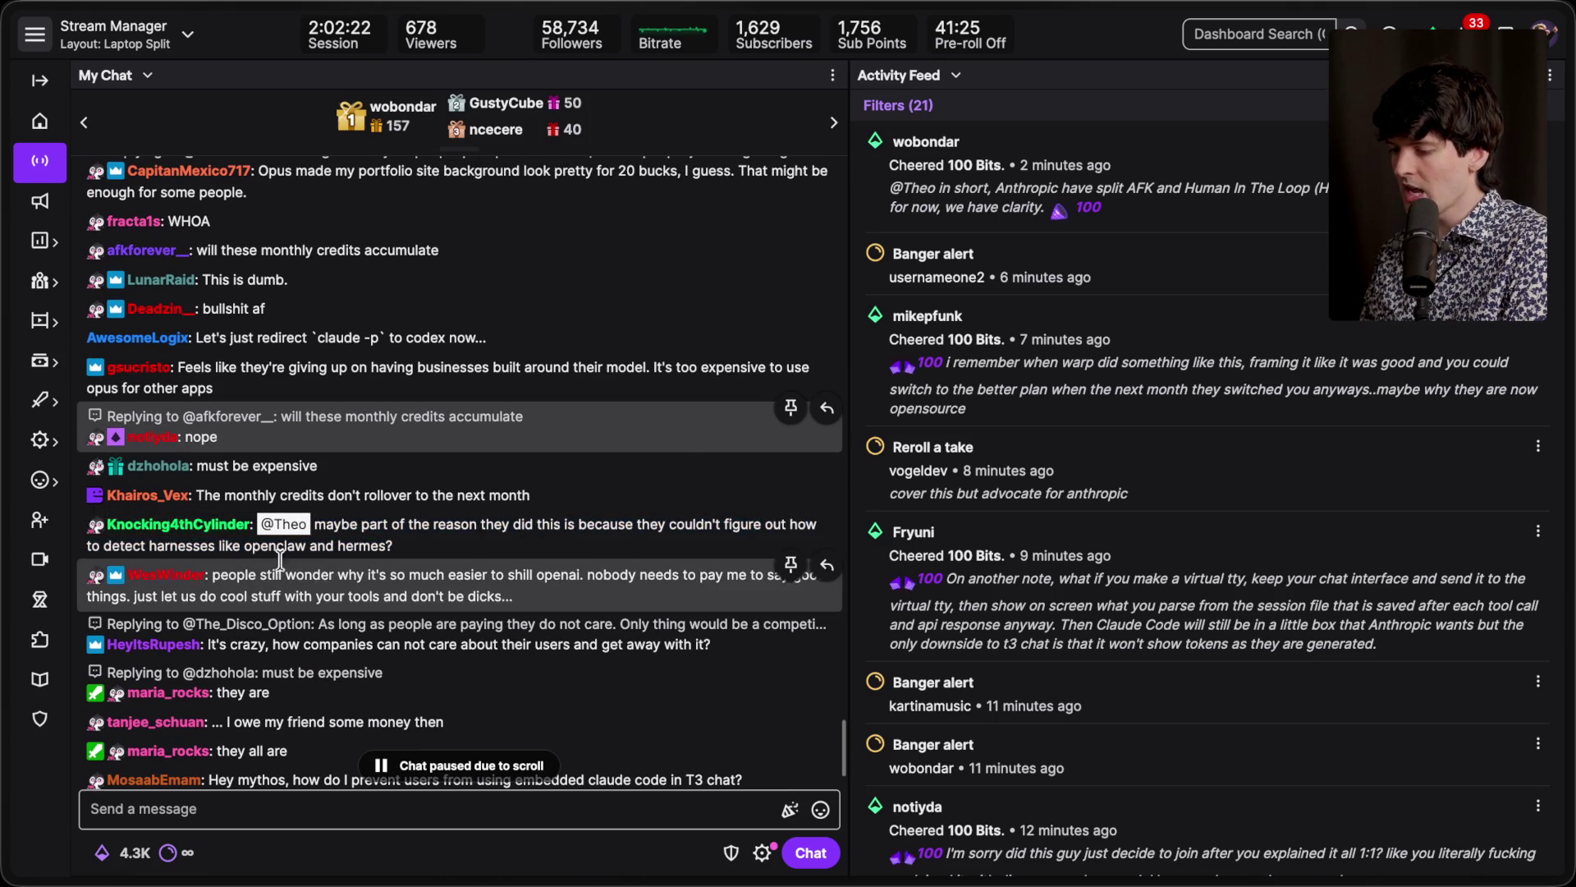
left_click_drag(243, 545, 390, 548)
left_click(441, 549)
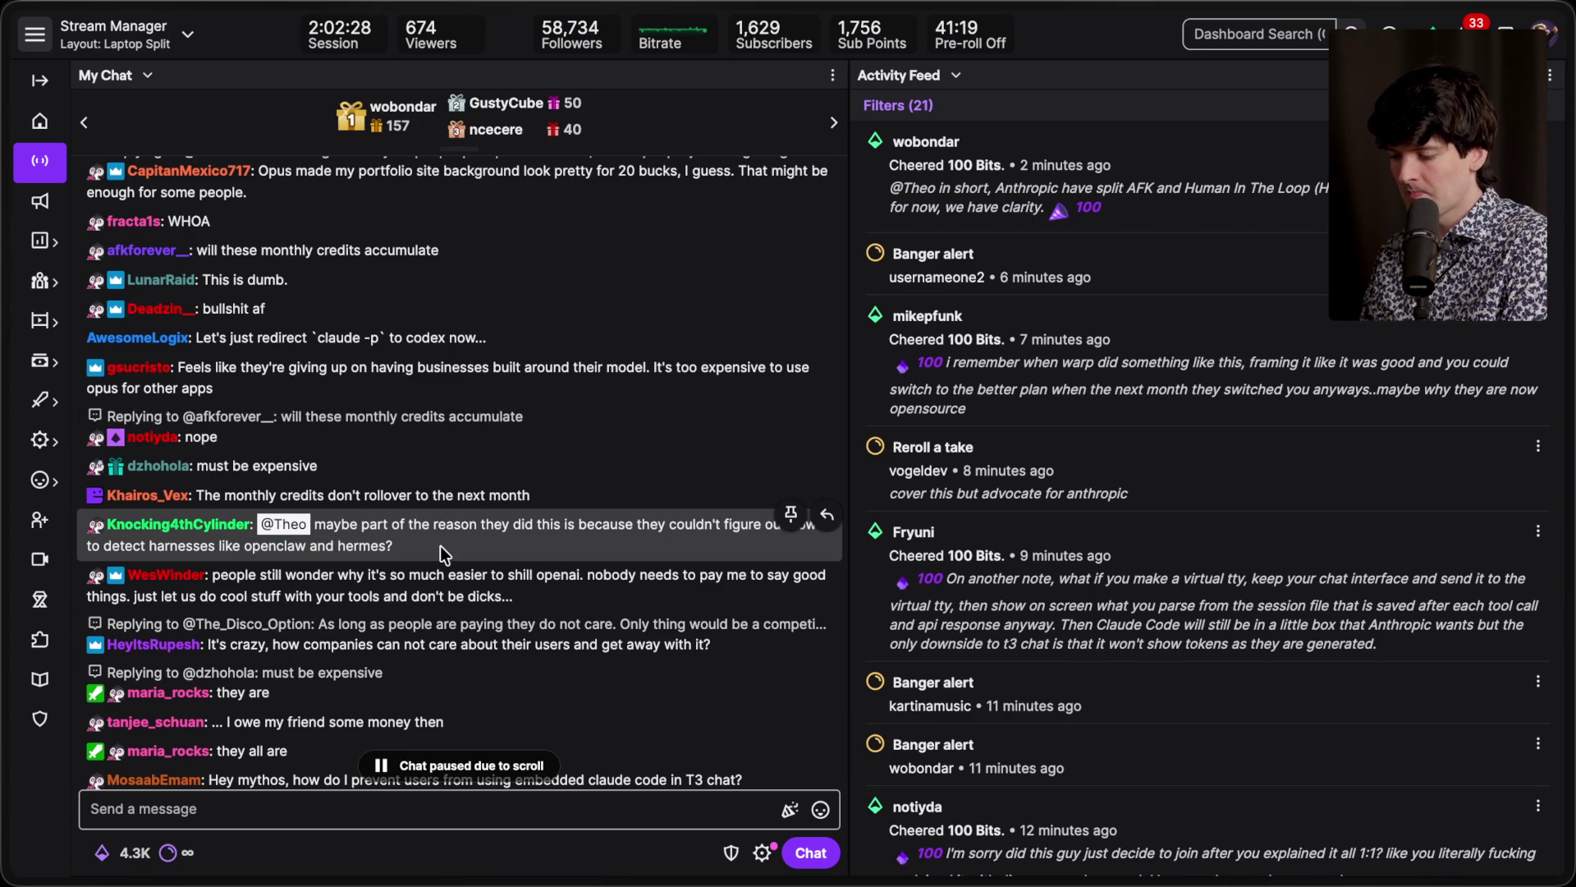
scroll(440, 545, "down", 2)
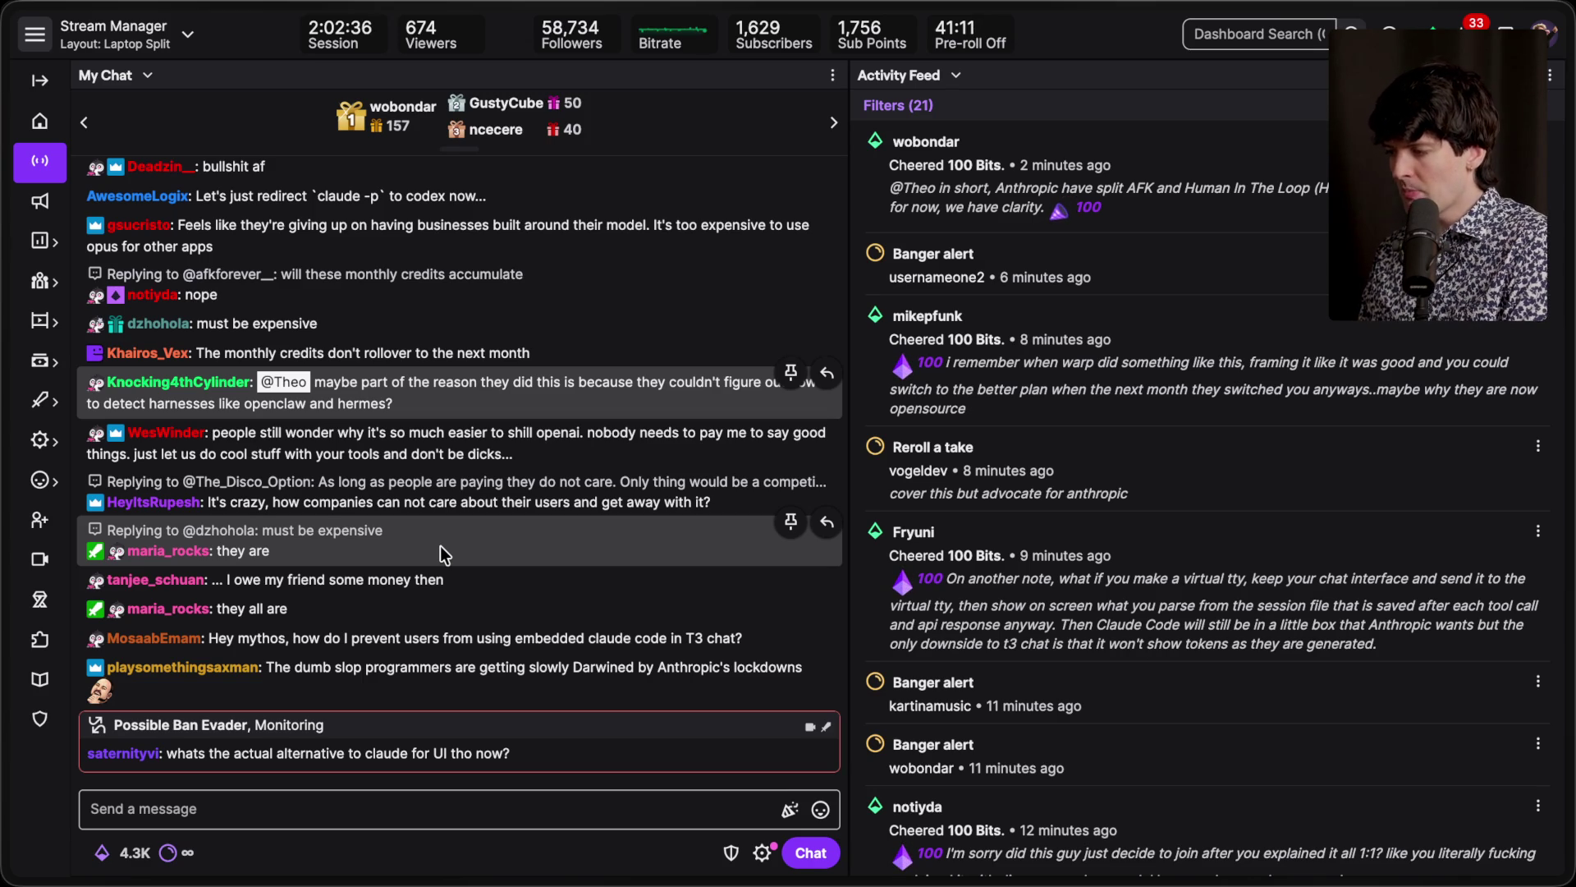
key("super+Tab")
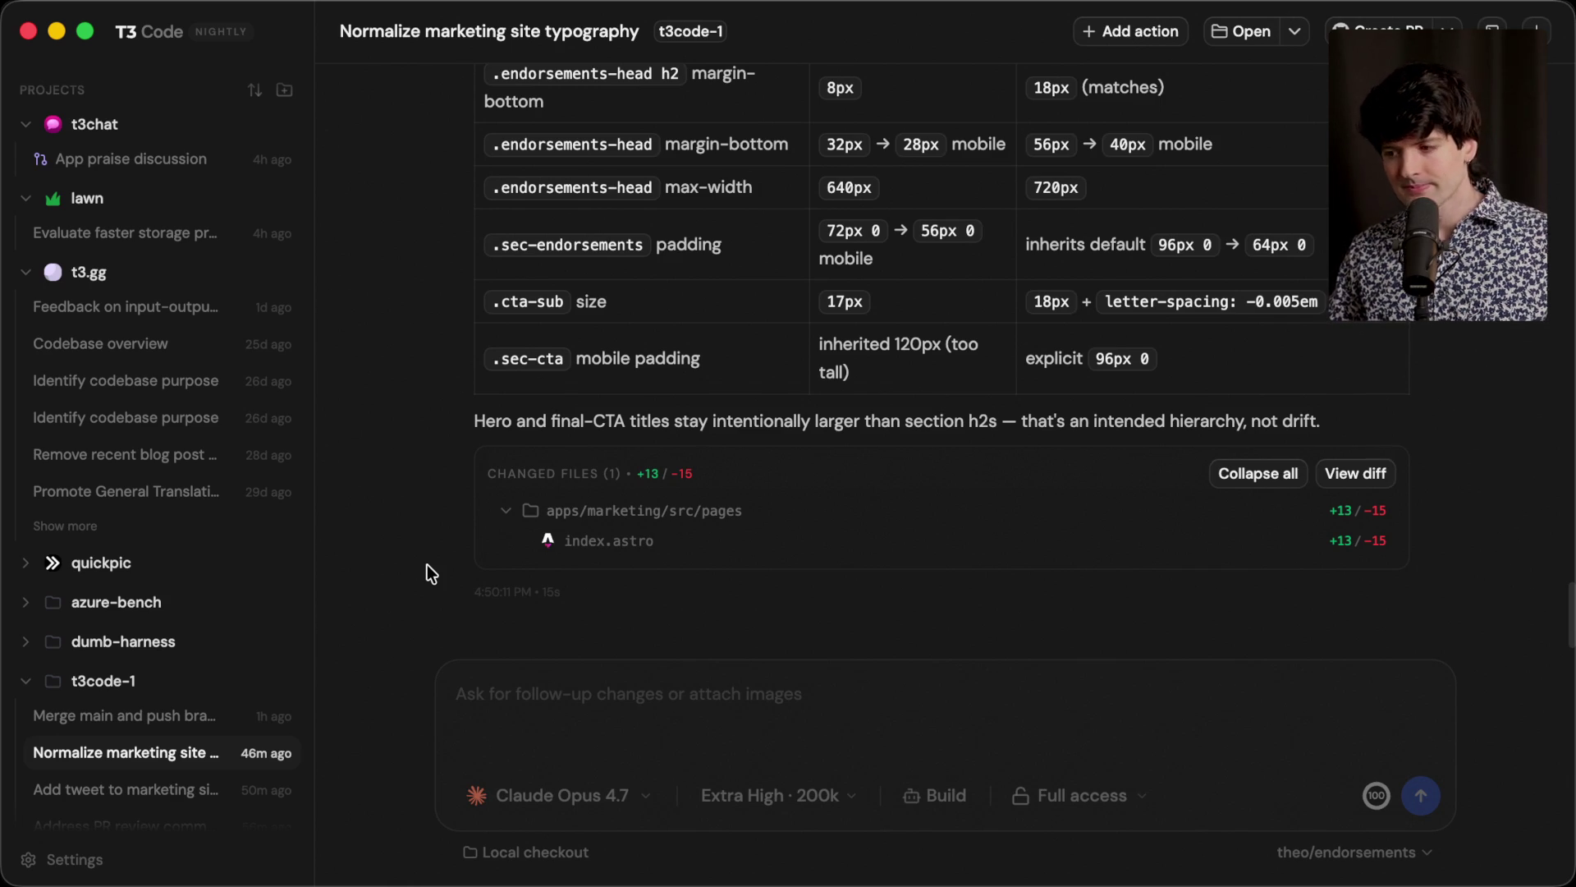
Step: In T3 Code Dev, start a new t3code-1 thread running Claude Code in terminal mode
key("super+Tab")
key("super+Tab")
key("super+Tab")
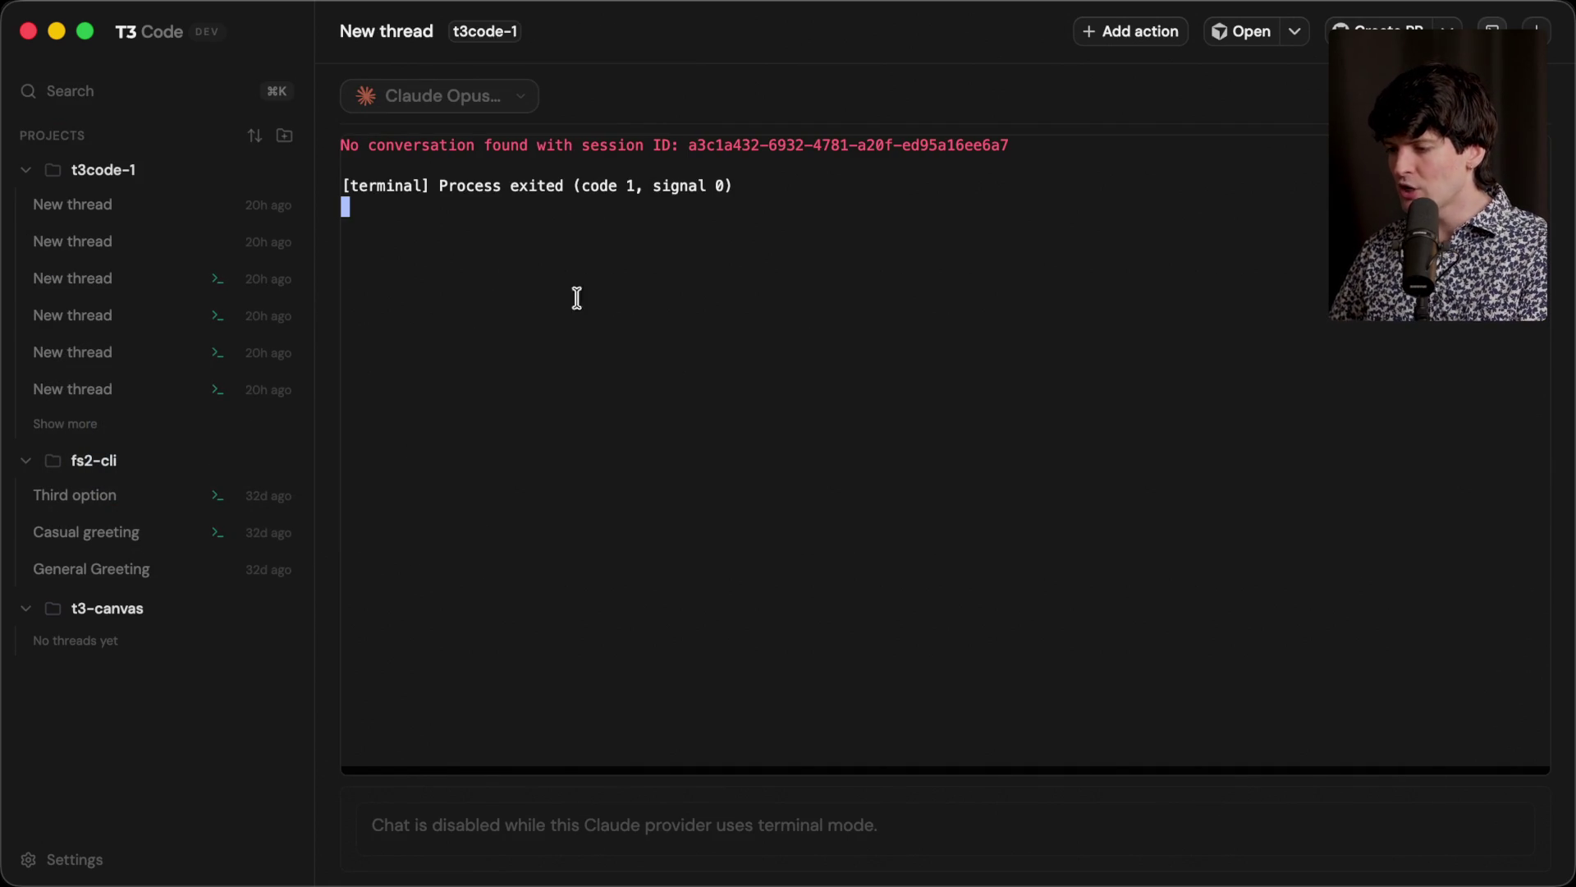
left_click(285, 175)
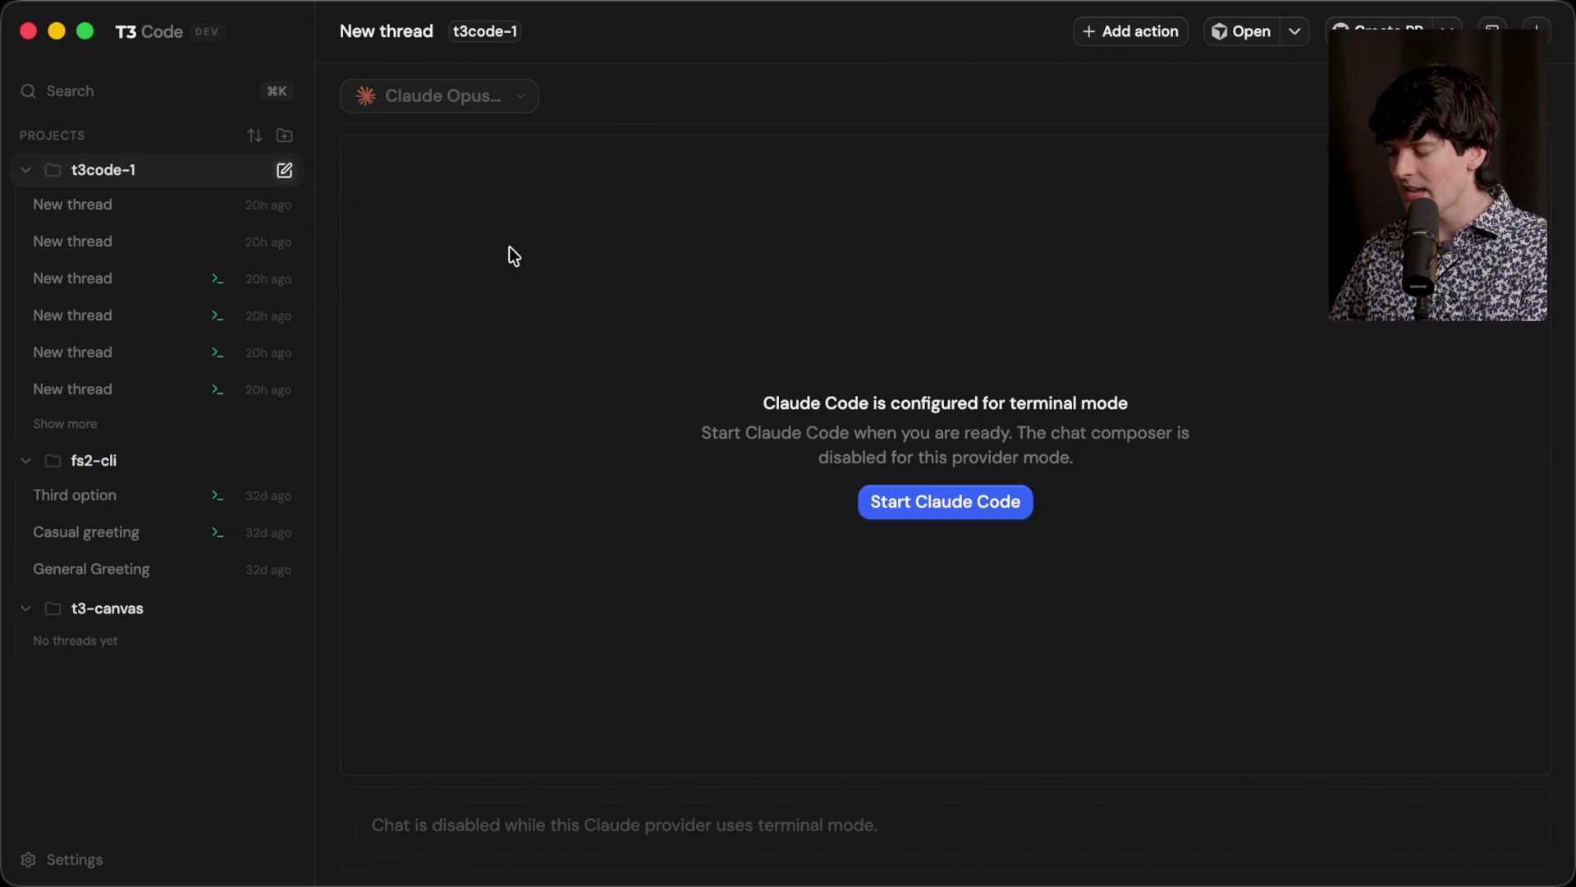
left_click(971, 498)
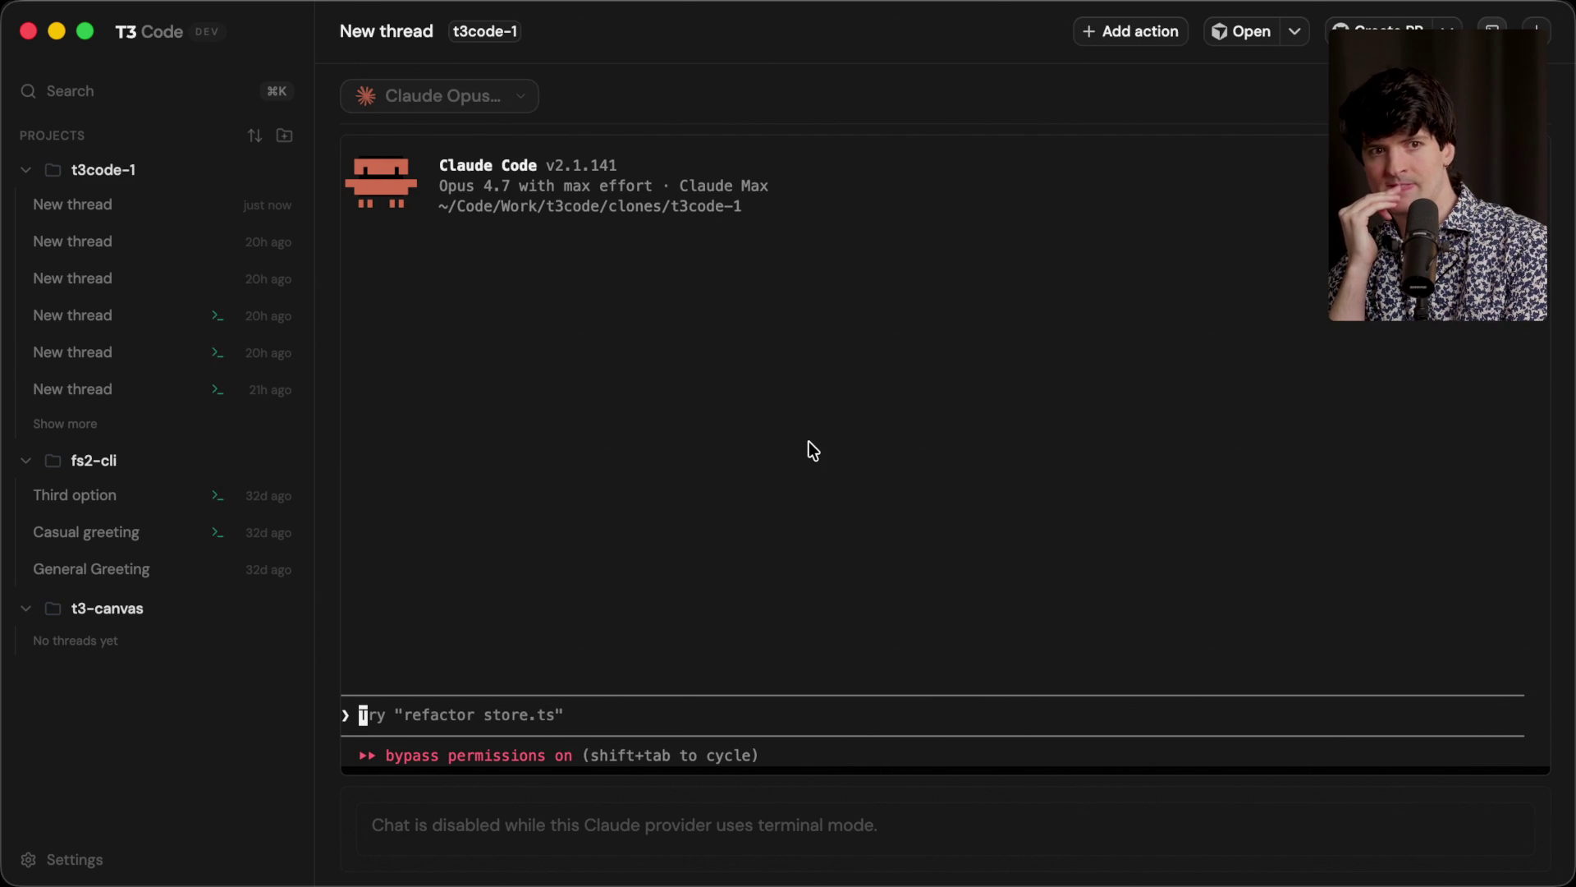
key("super+Tab")
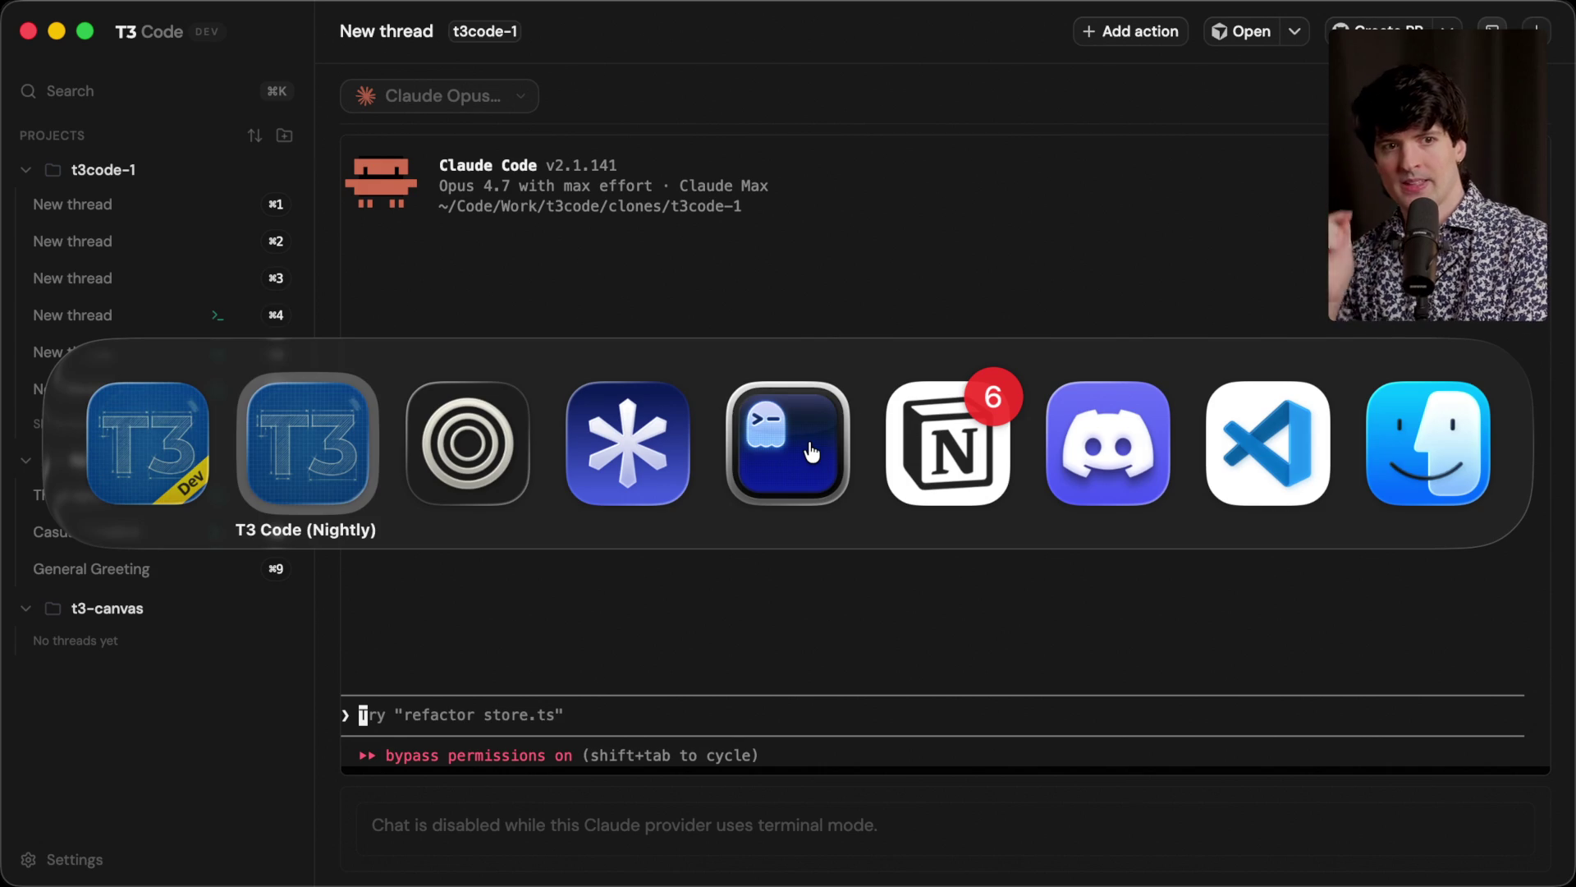
Step: Back in Stream Manager, scroll chat up and open the user card of the viewer calling IP protection 'evil'
key("super+Tab")
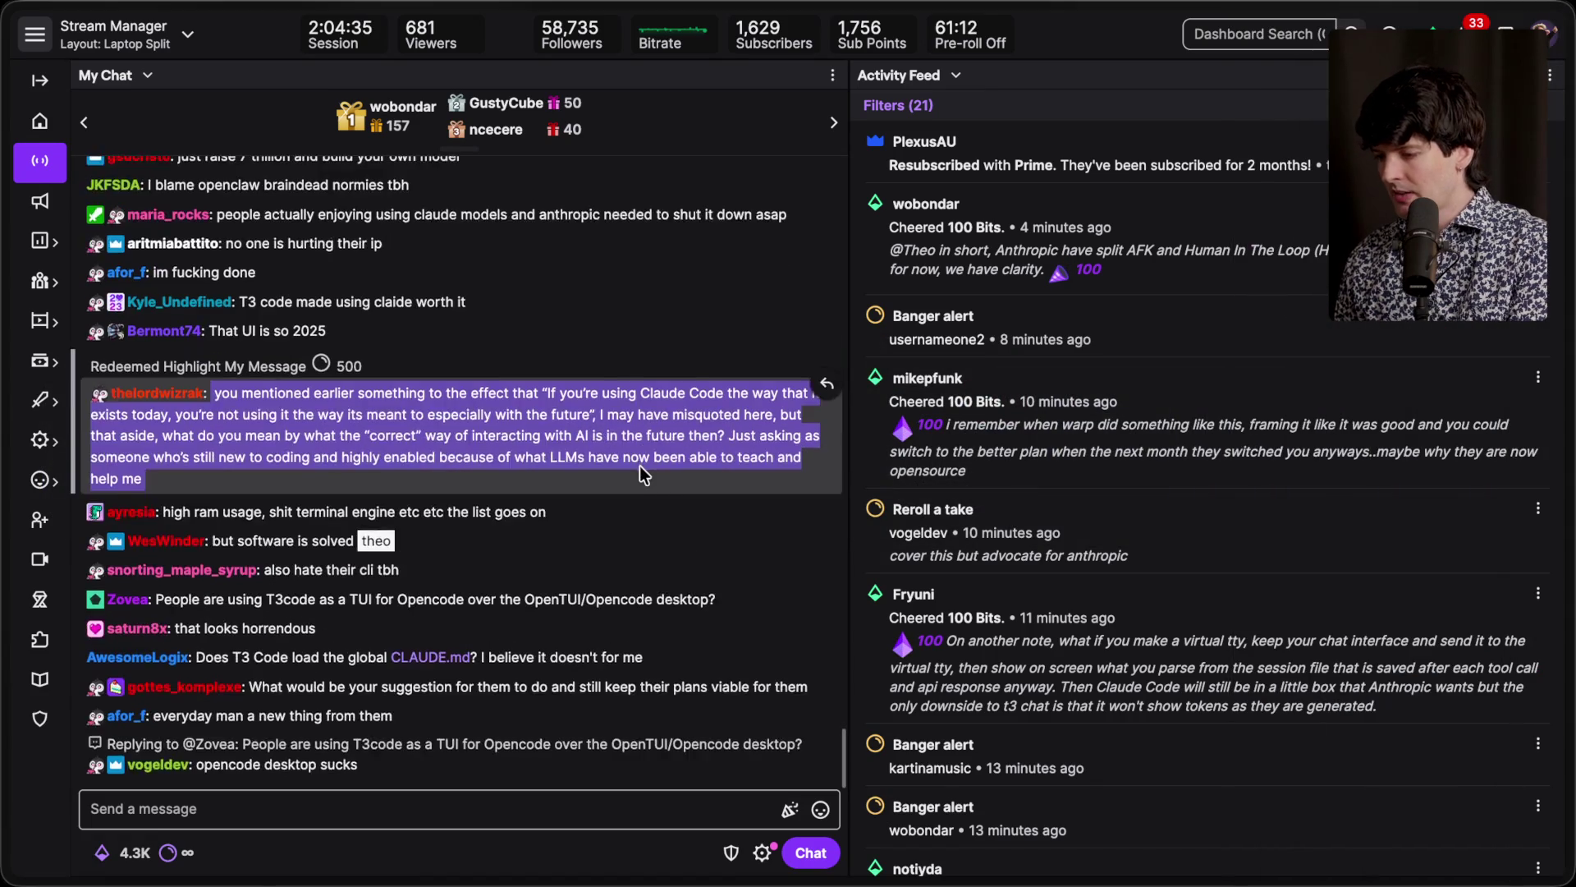
scroll(526, 447, "up", 2)
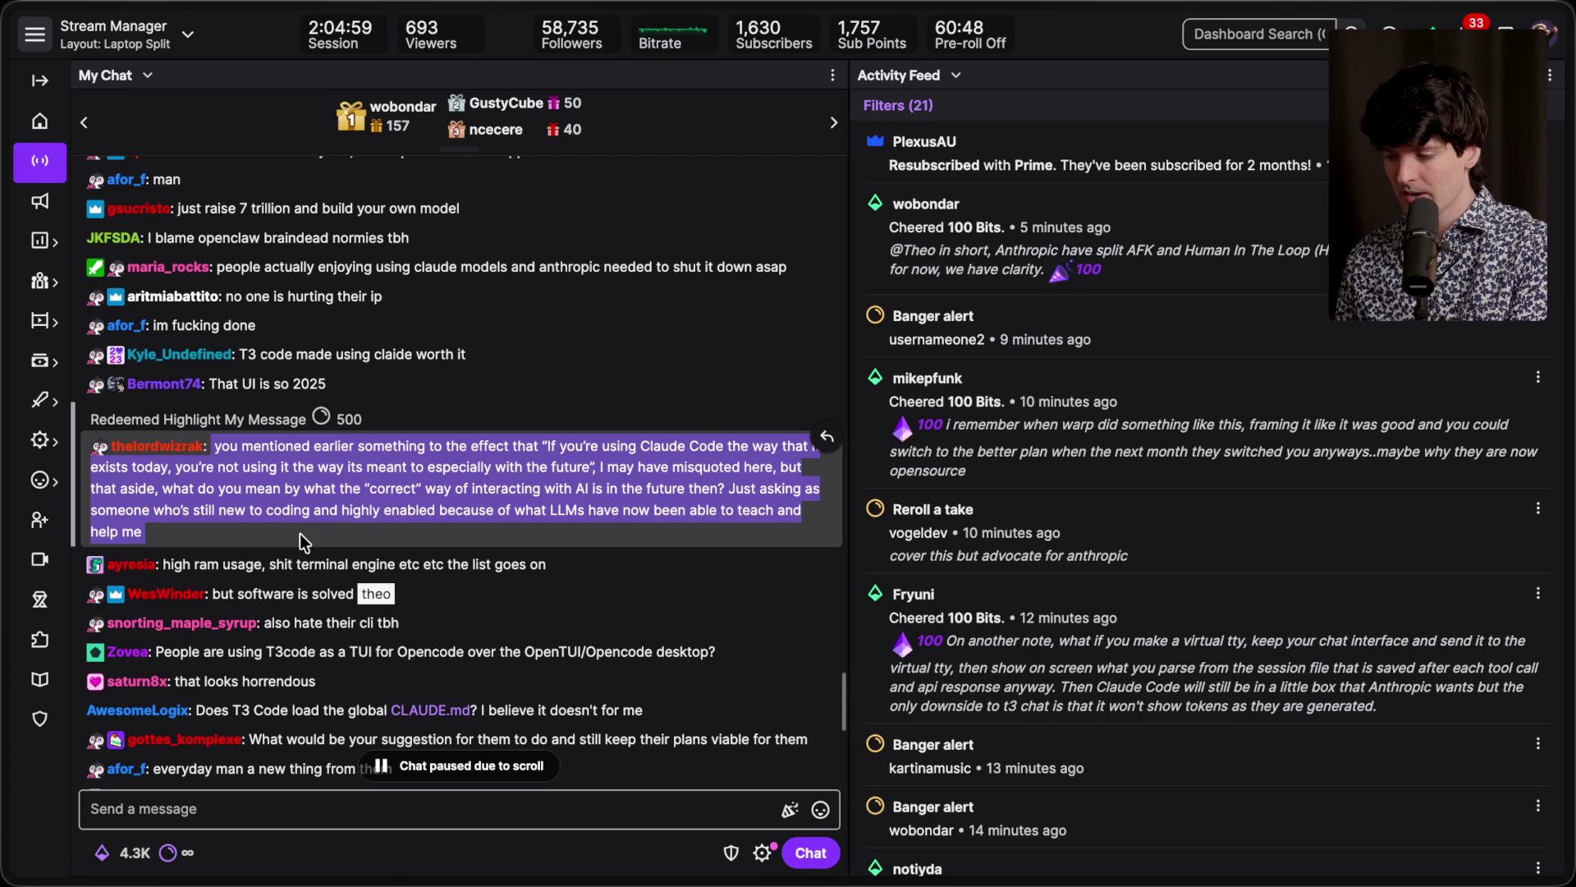
scroll(299, 534, "up", 1)
scroll(299, 533, "up", 3)
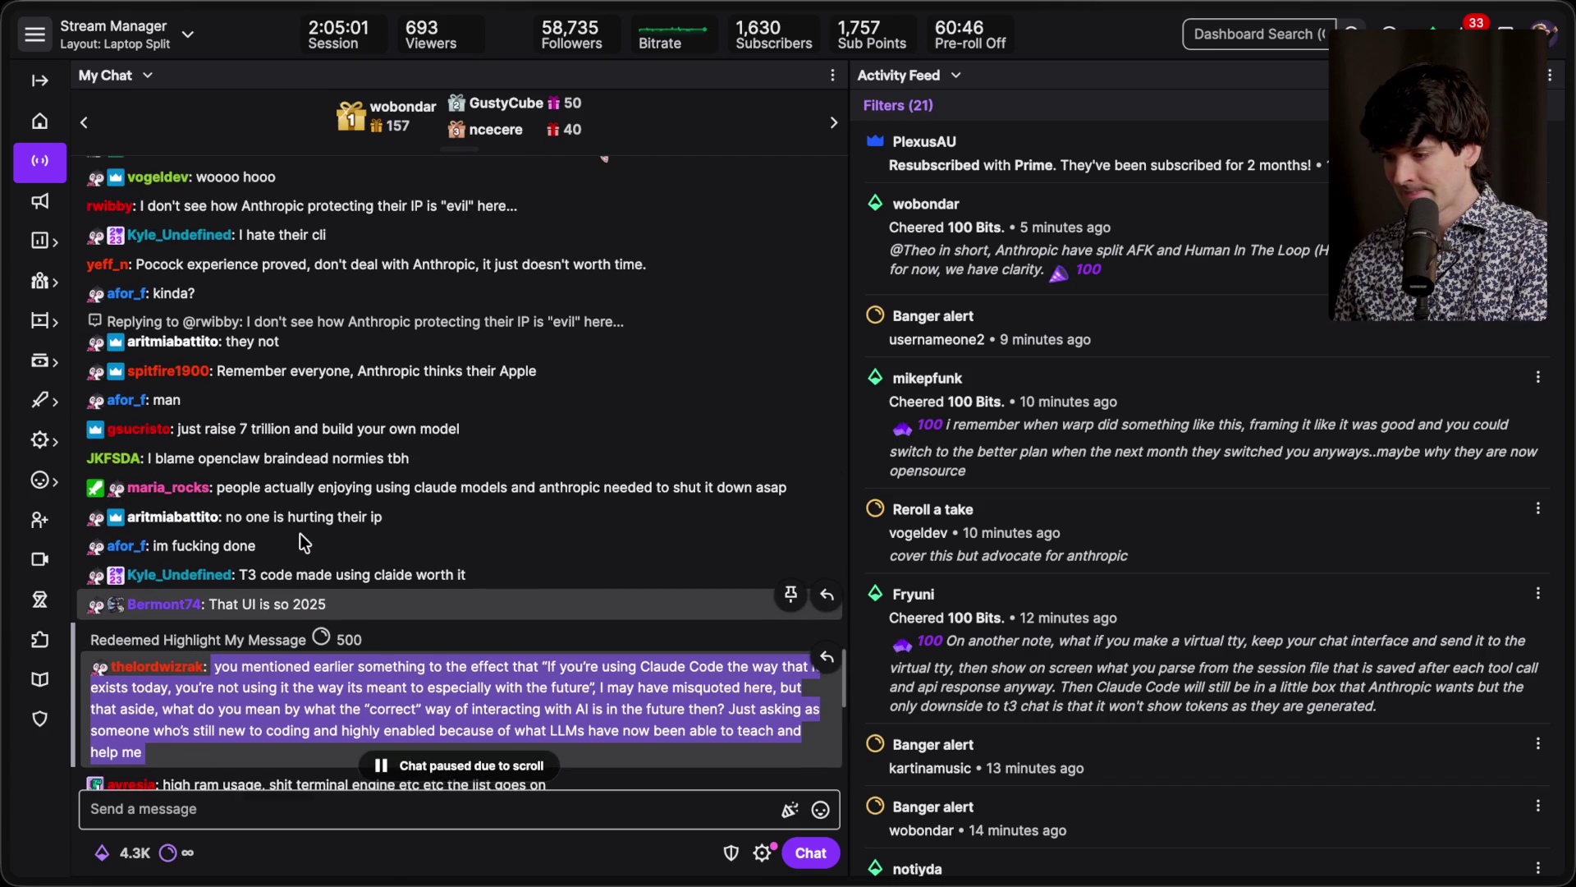
scroll(299, 534, "up", 3)
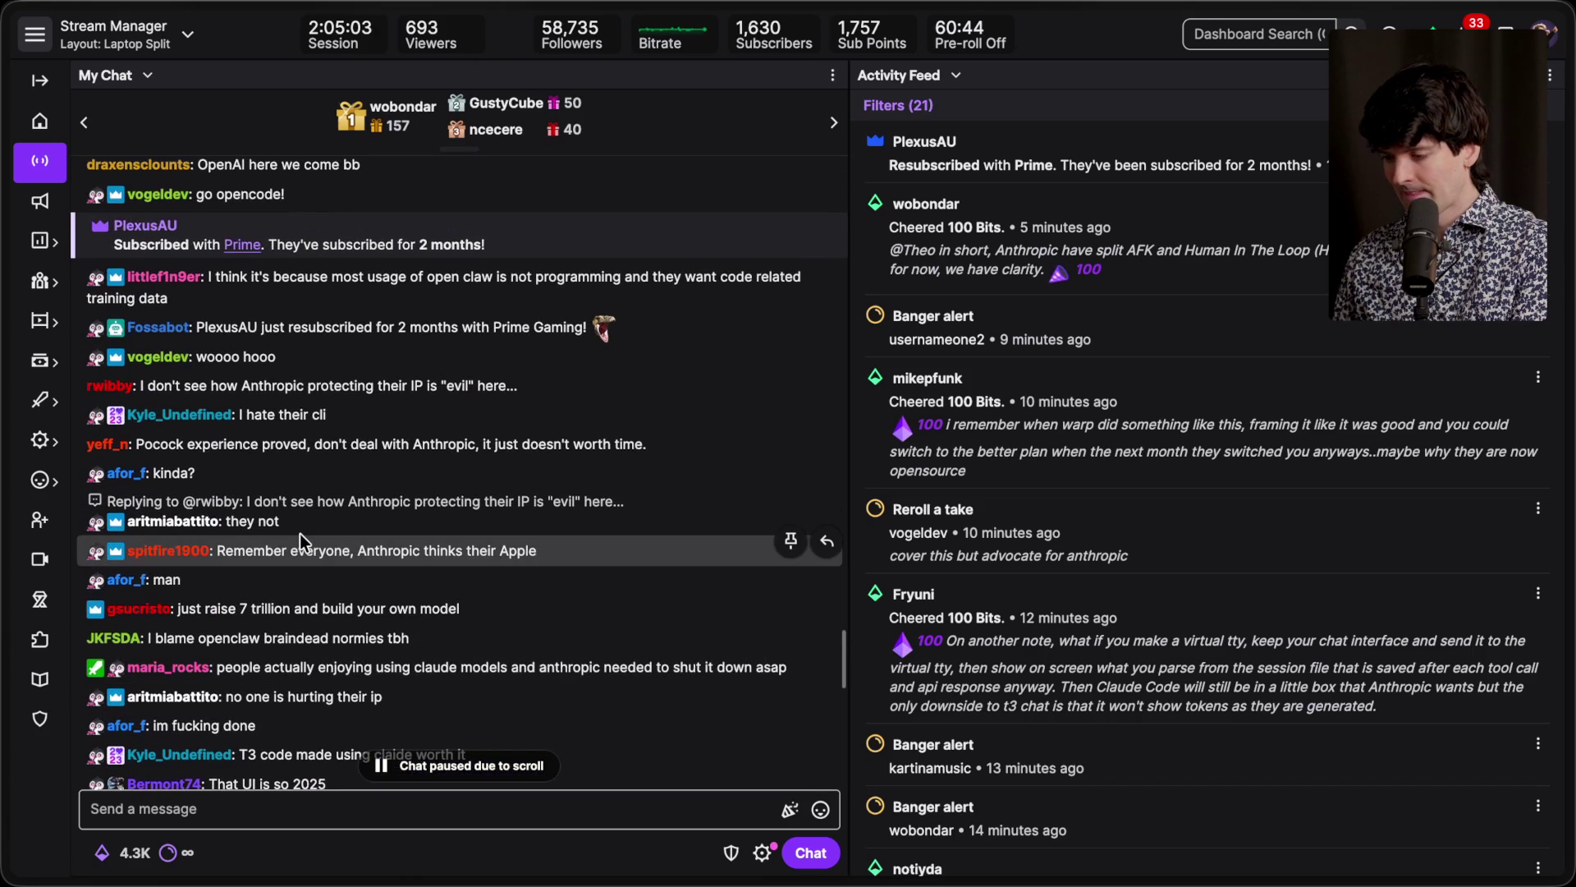
scroll(299, 533, "up", 3)
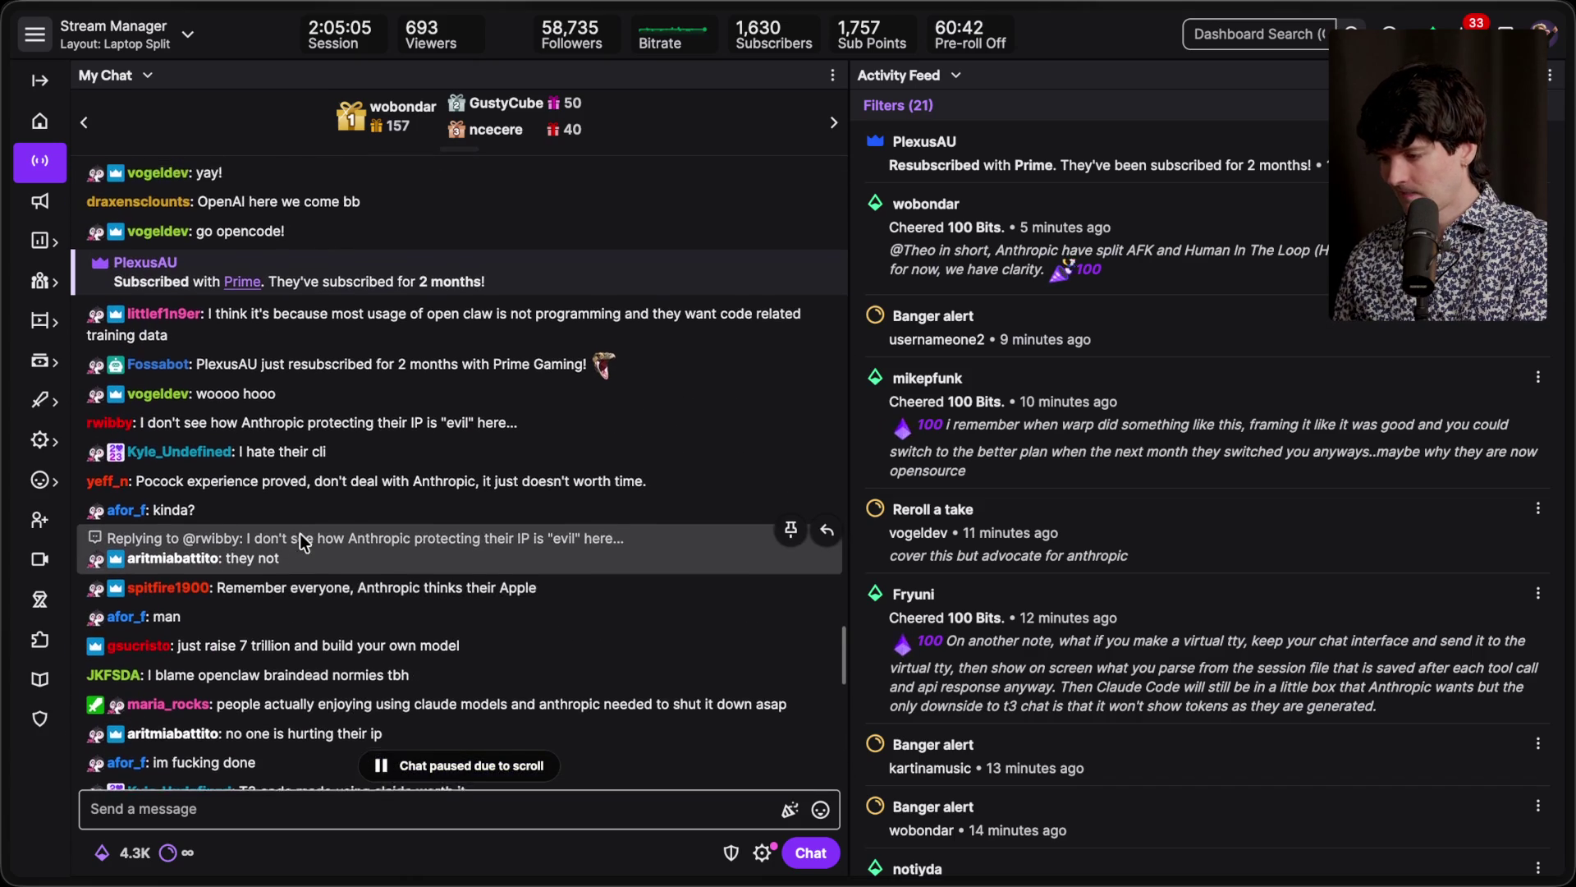
scroll(299, 534, "down", 1)
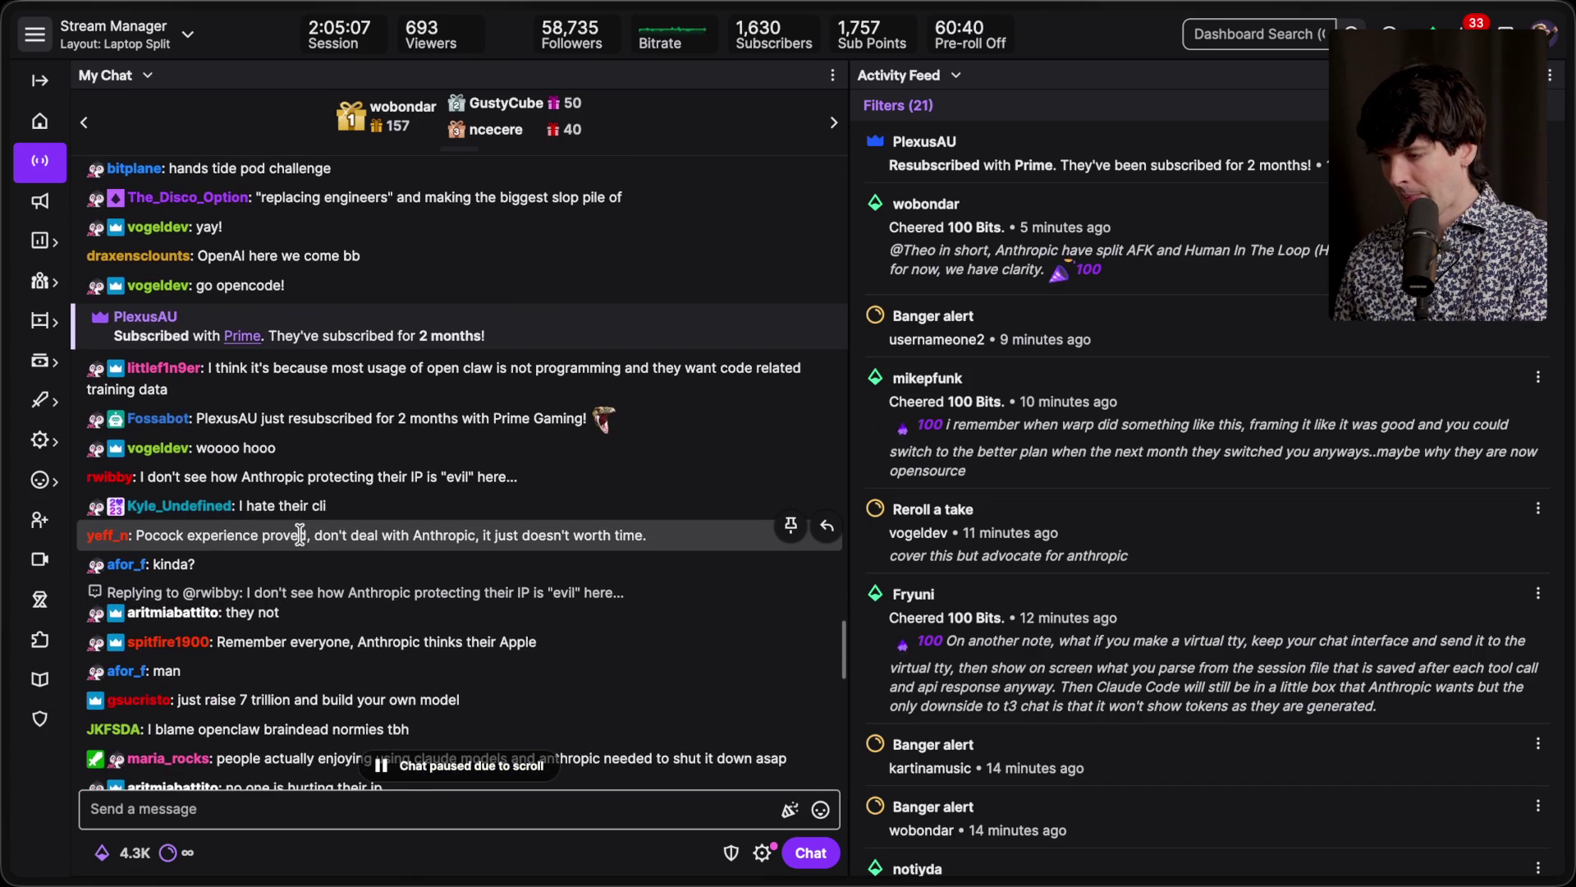
left_click(107, 477)
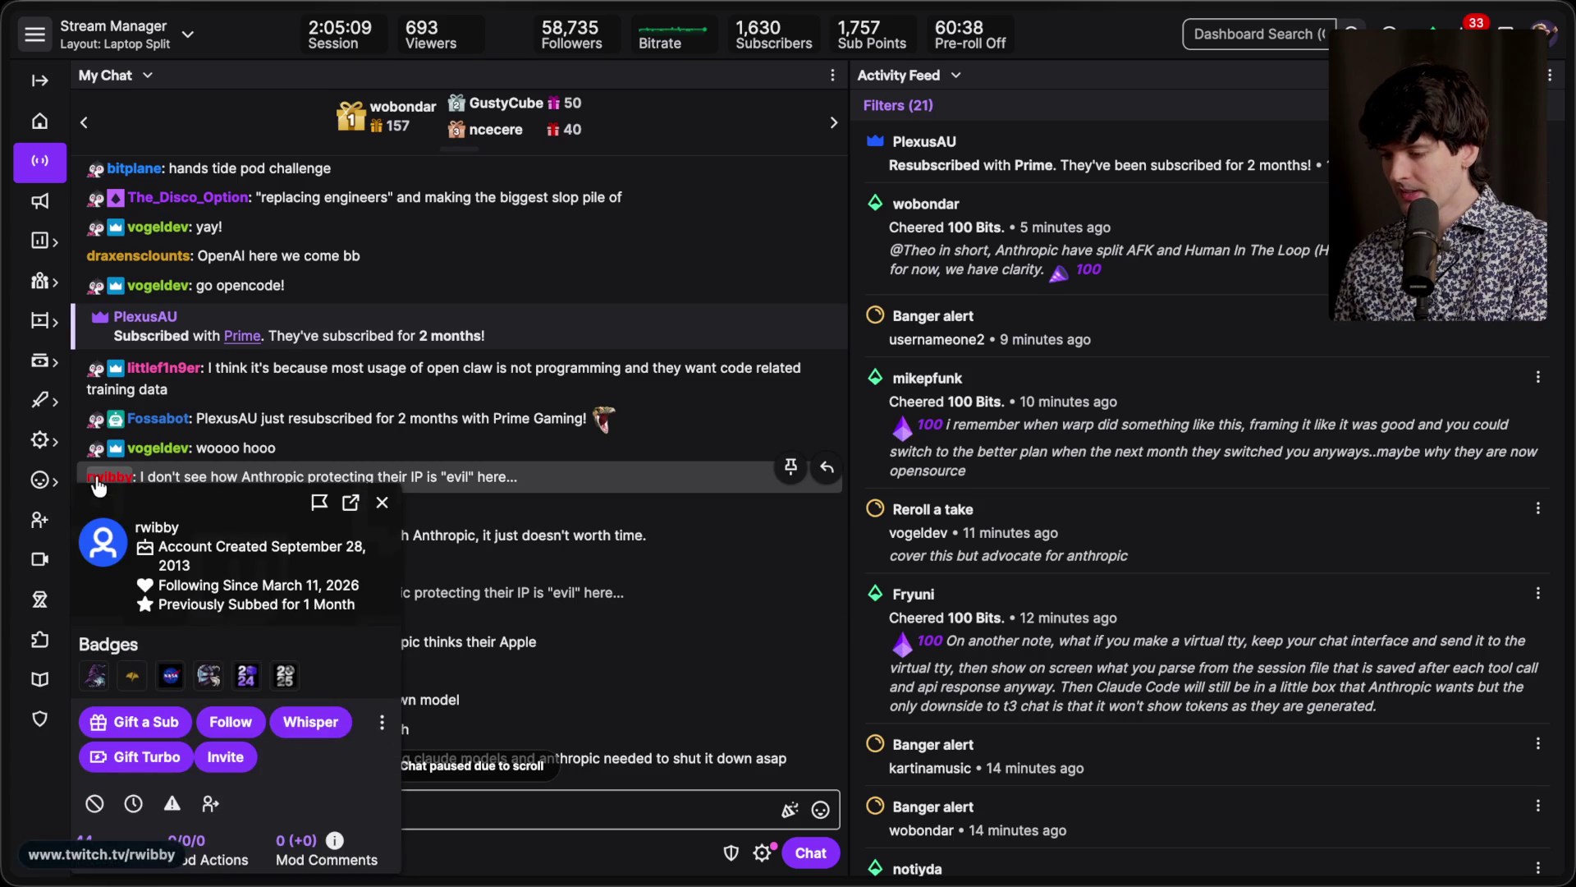
Step: Show the viewer's past chat messages on their user card and scroll through the history
left_click(142, 856)
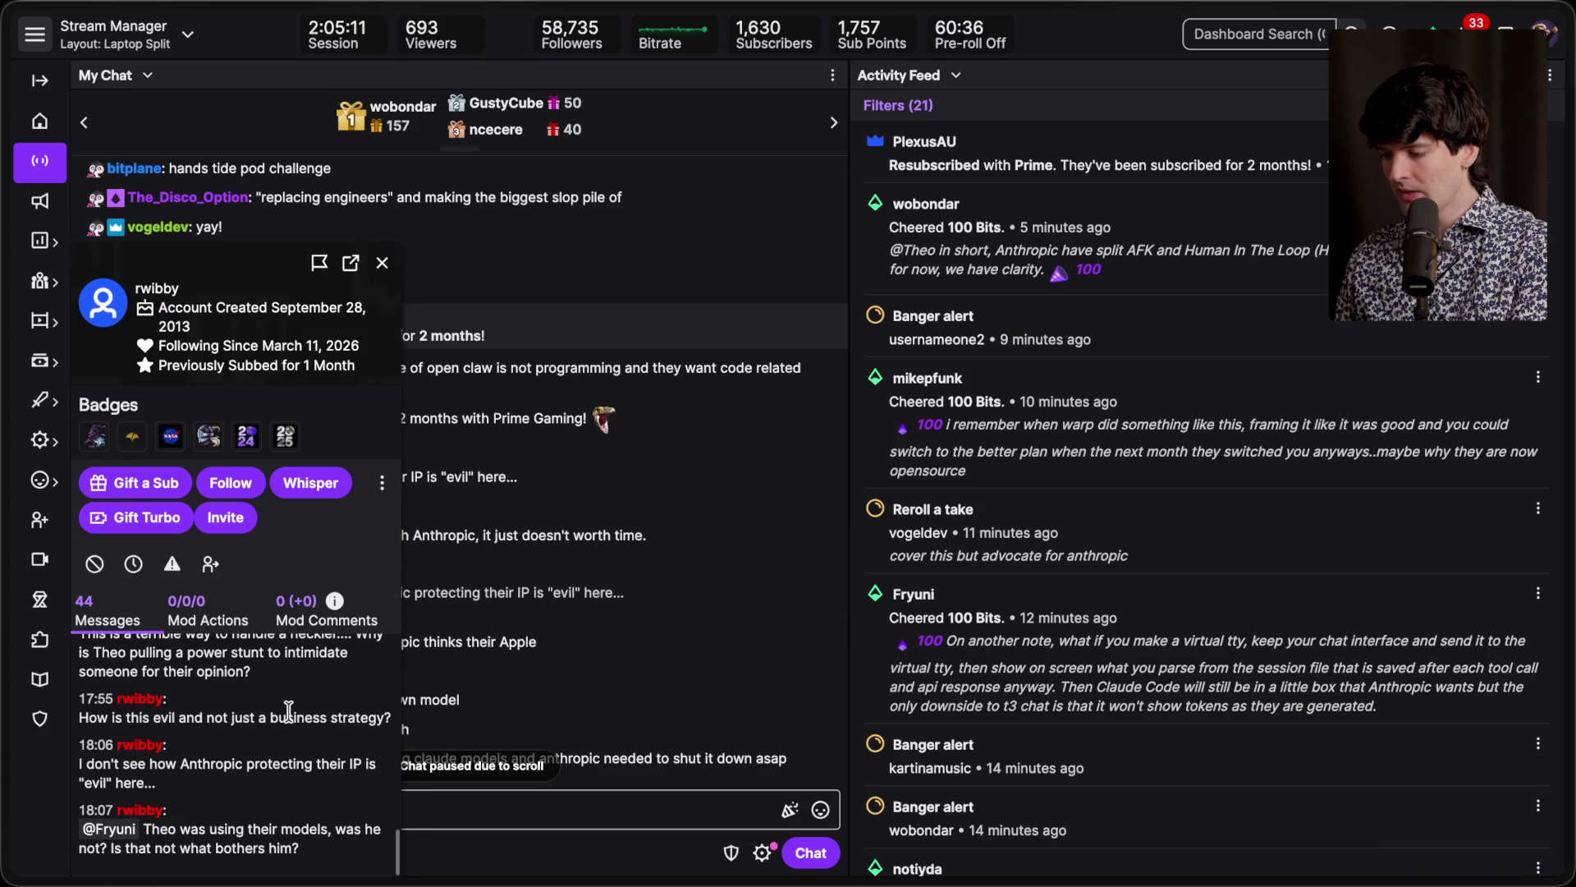
scroll(289, 712, "up", 3)
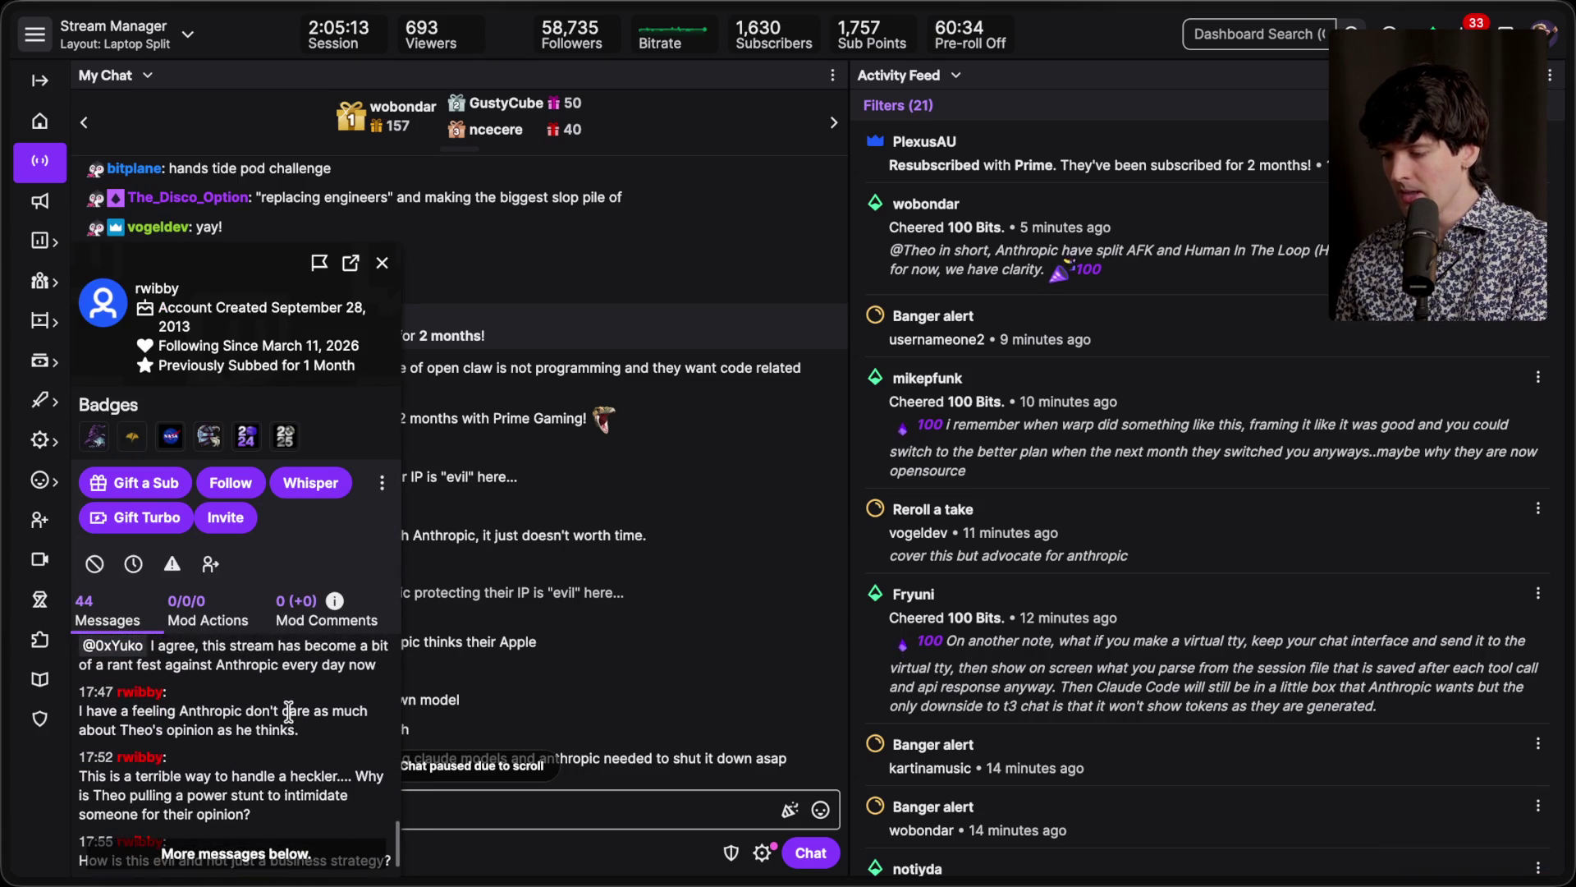
scroll(289, 711, "up", 3)
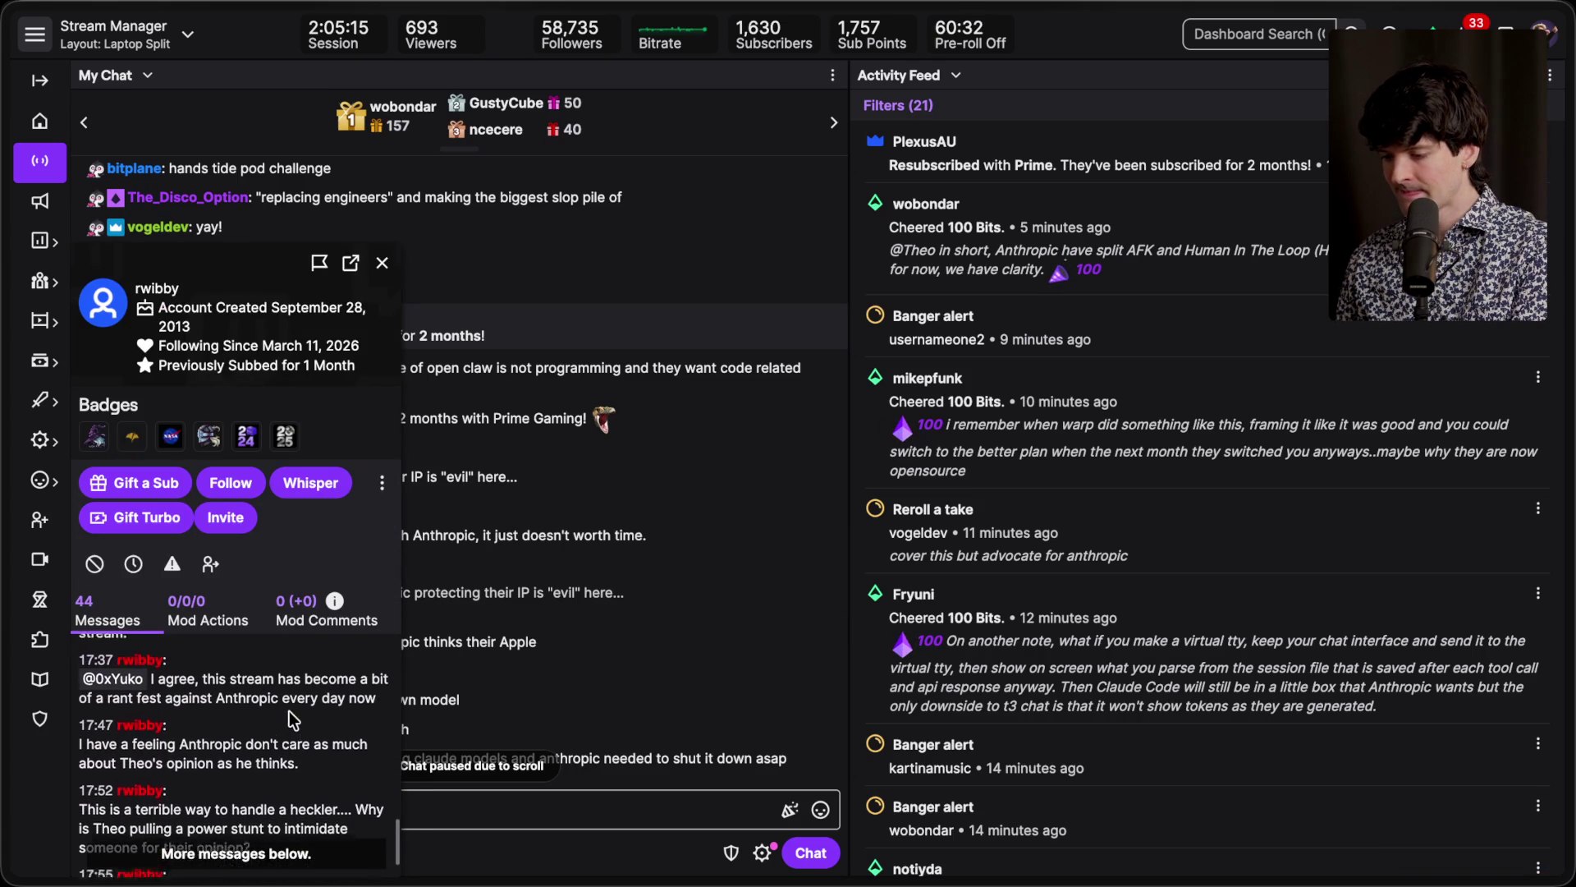
scroll(289, 711, "up", 2)
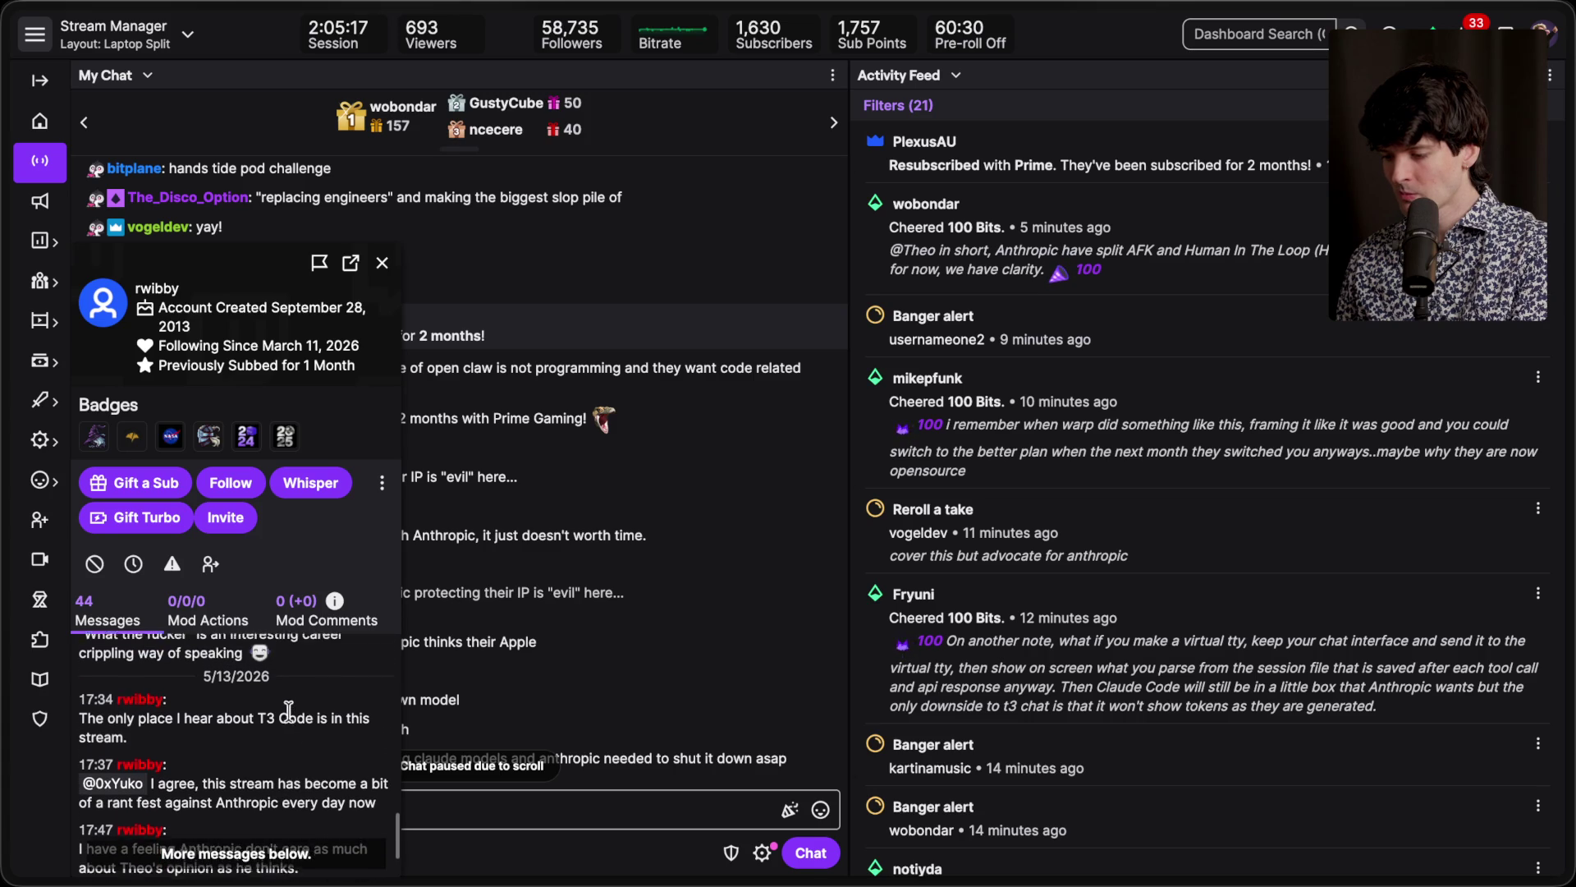
scroll(289, 711, "down", 8)
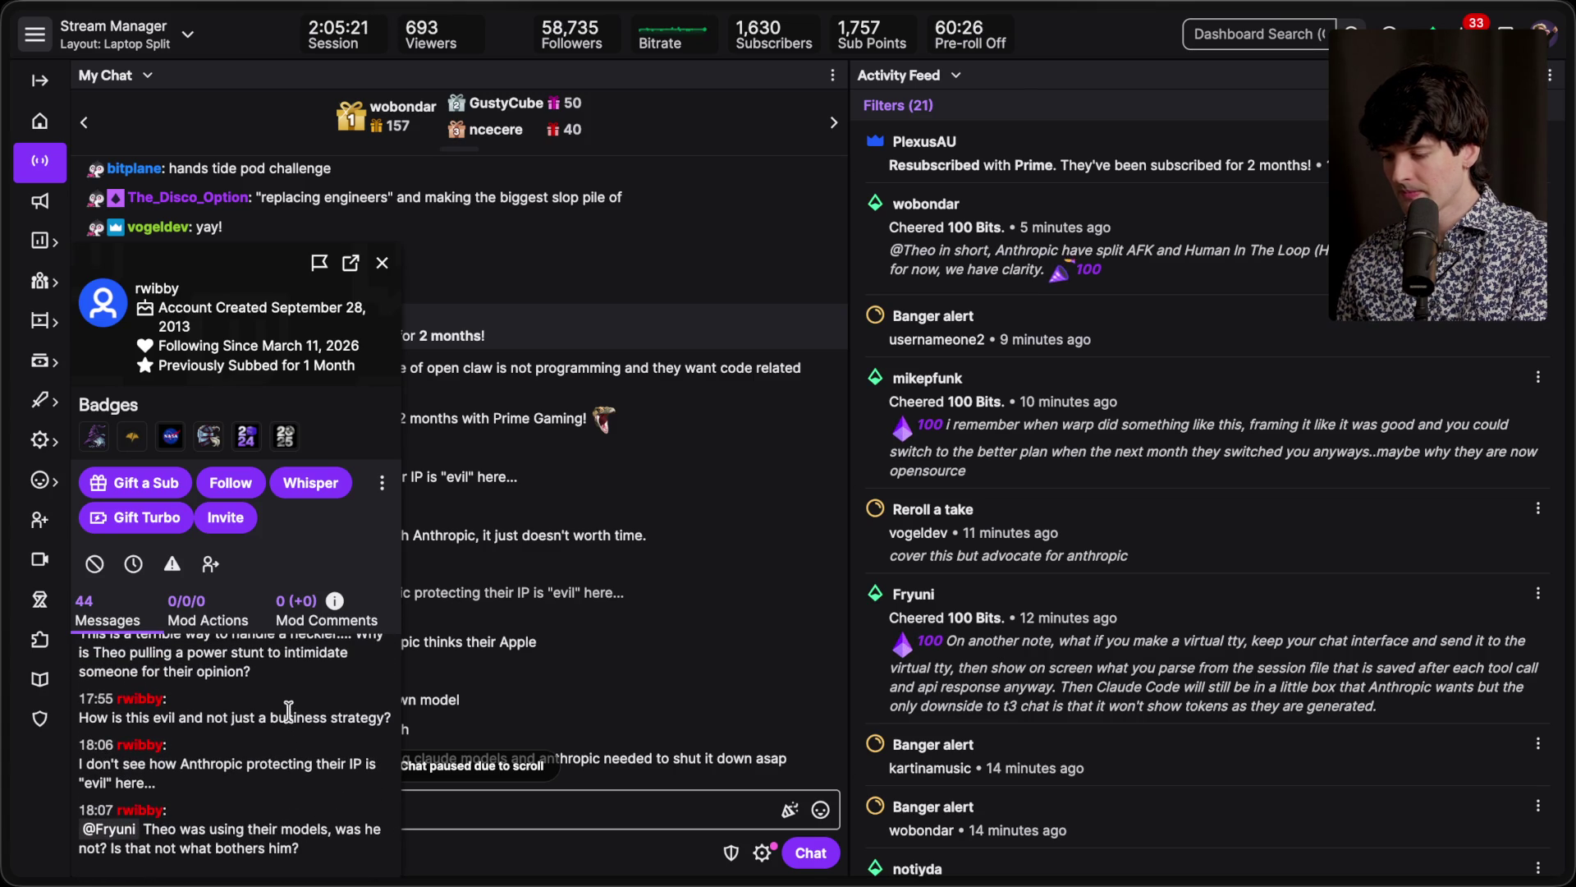
Step: Close the user card, return chat to the newest messages, and start a reply to the viewer's thread
left_click(381, 263)
scroll(405, 529, "down", 5)
scroll(406, 529, "down", 6)
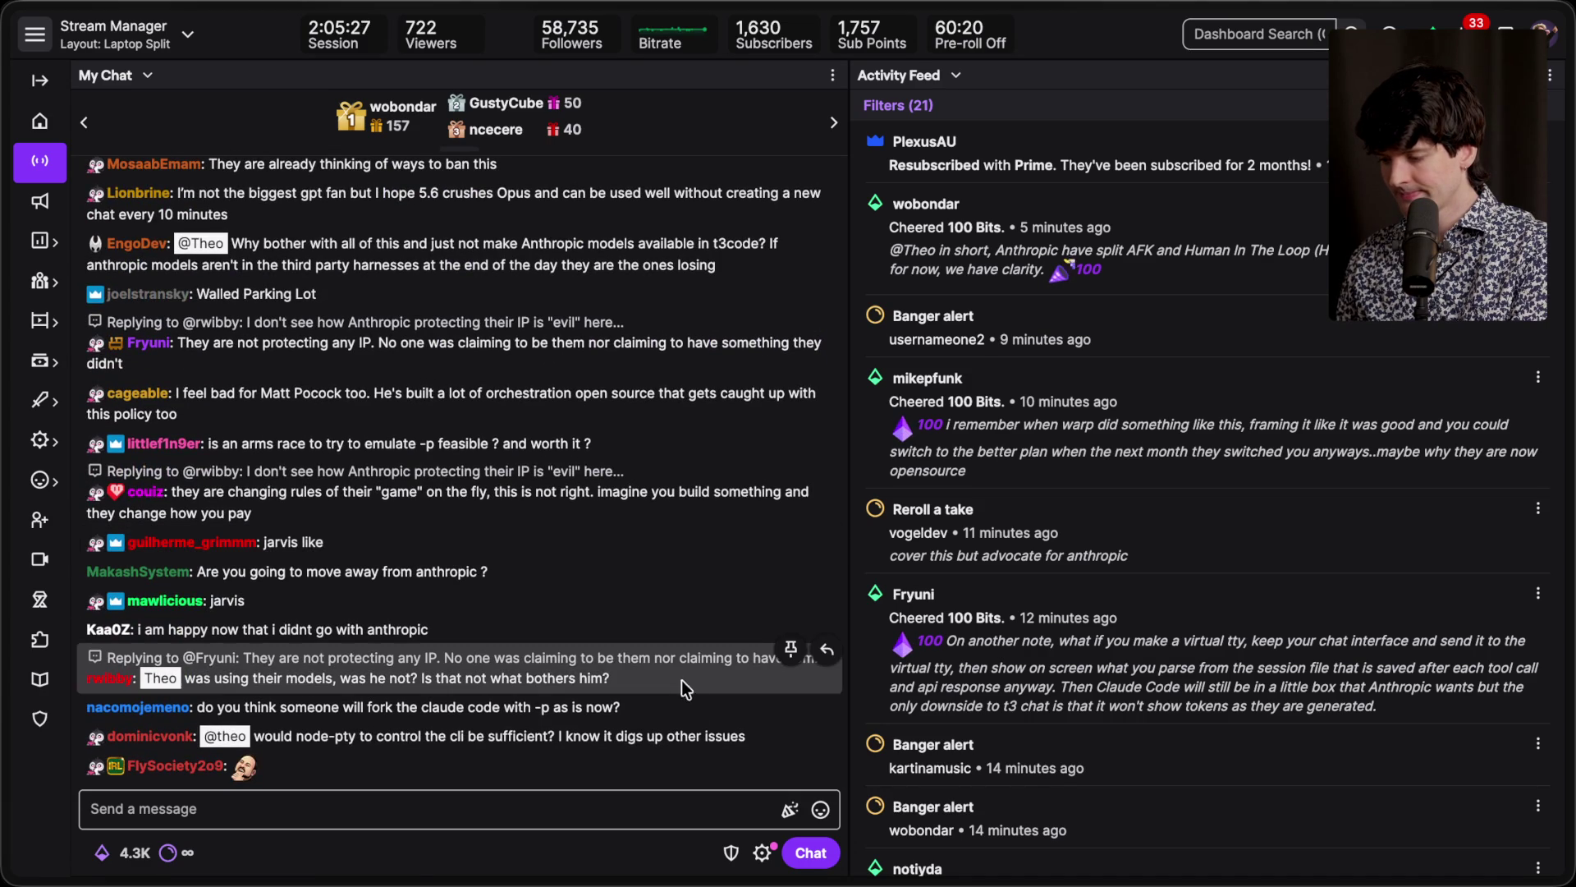
left_click(818, 653)
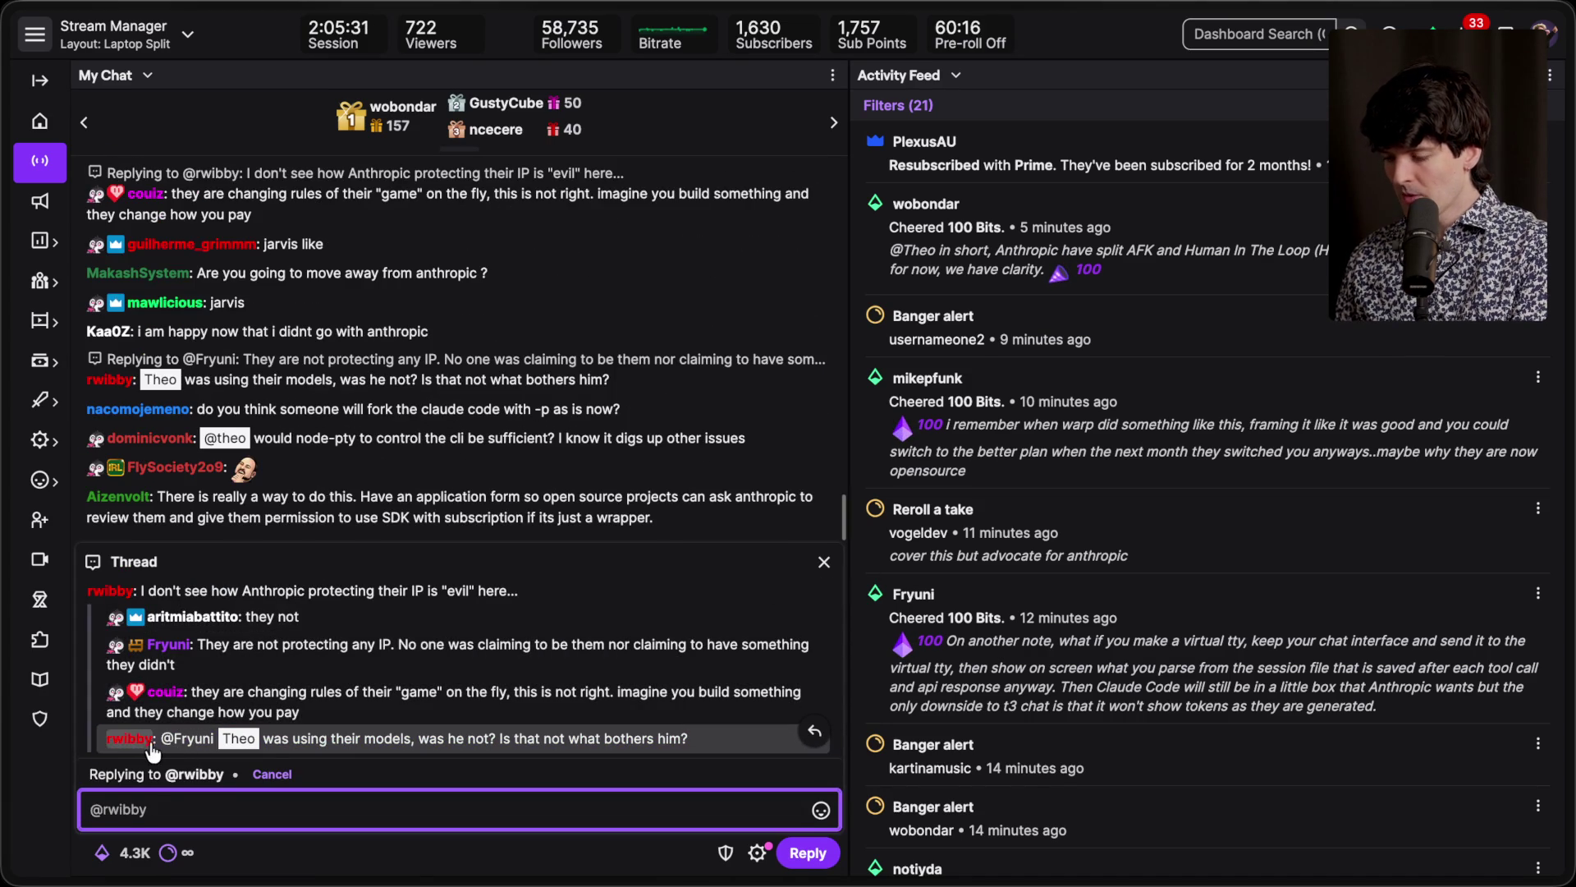
left_click(411, 739)
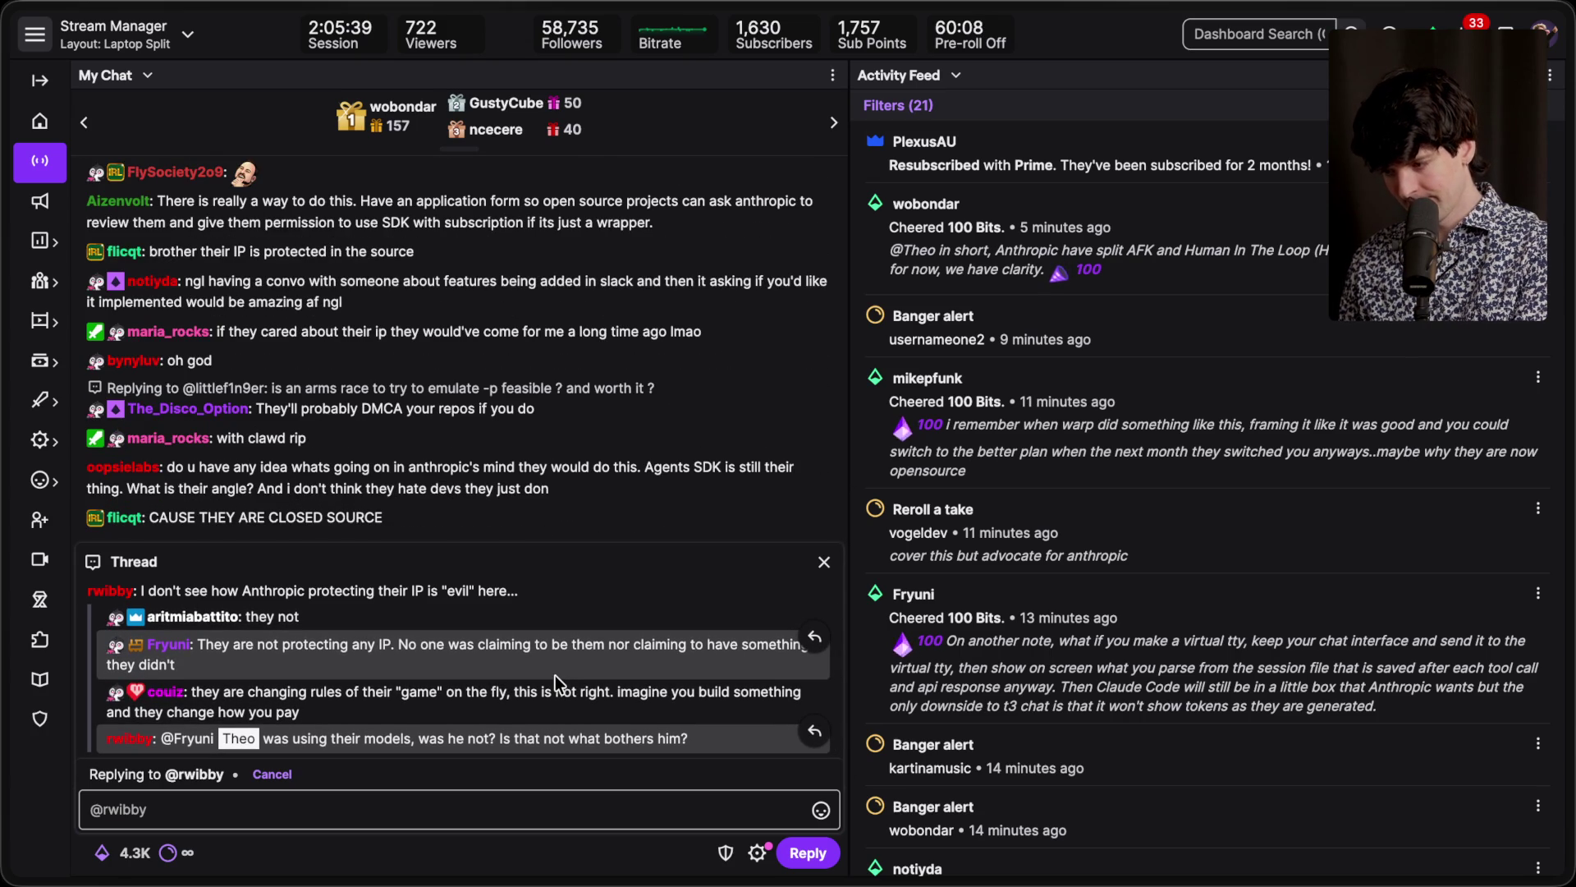
left_click(823, 564)
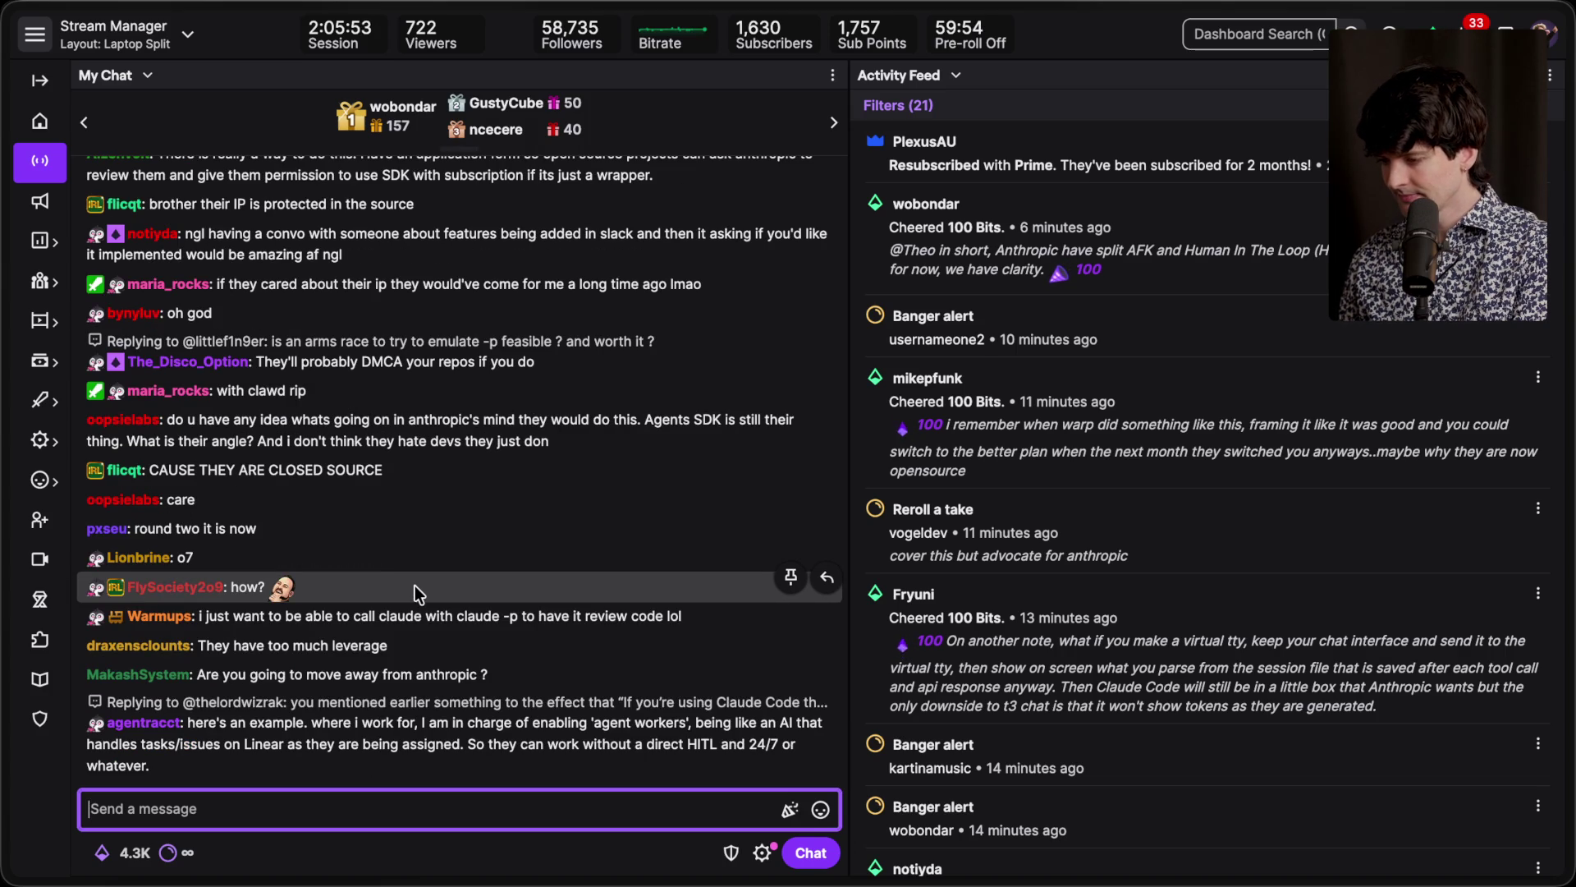
Step: Scroll chat up through recent messages and back down, then reveal the browser's vertical tab list
scroll(416, 585, "up", 5)
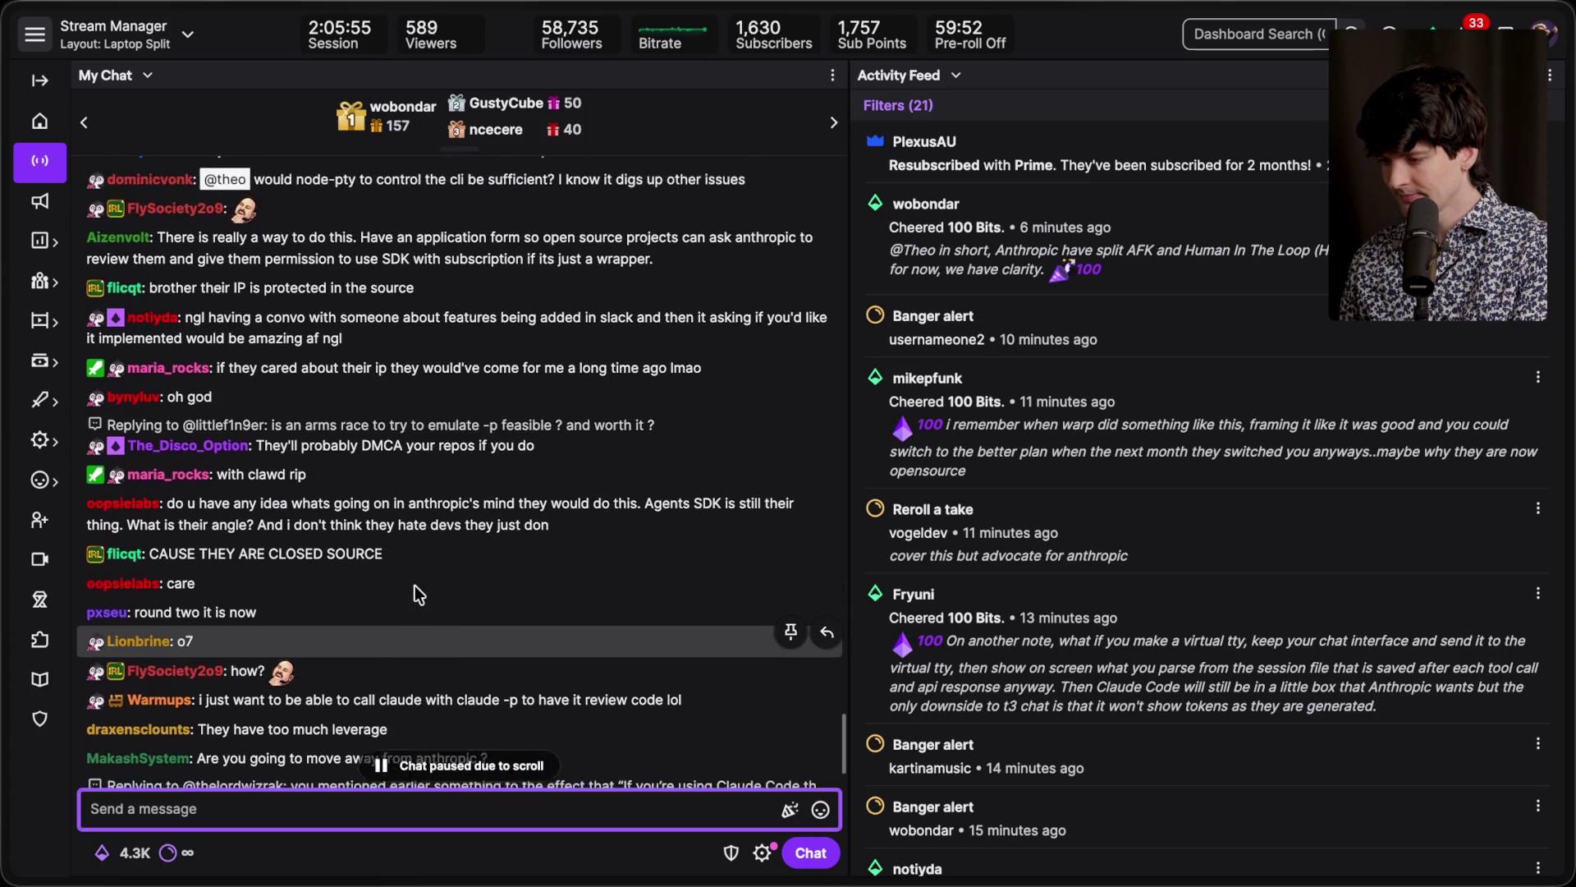
scroll(415, 585, "up", 3)
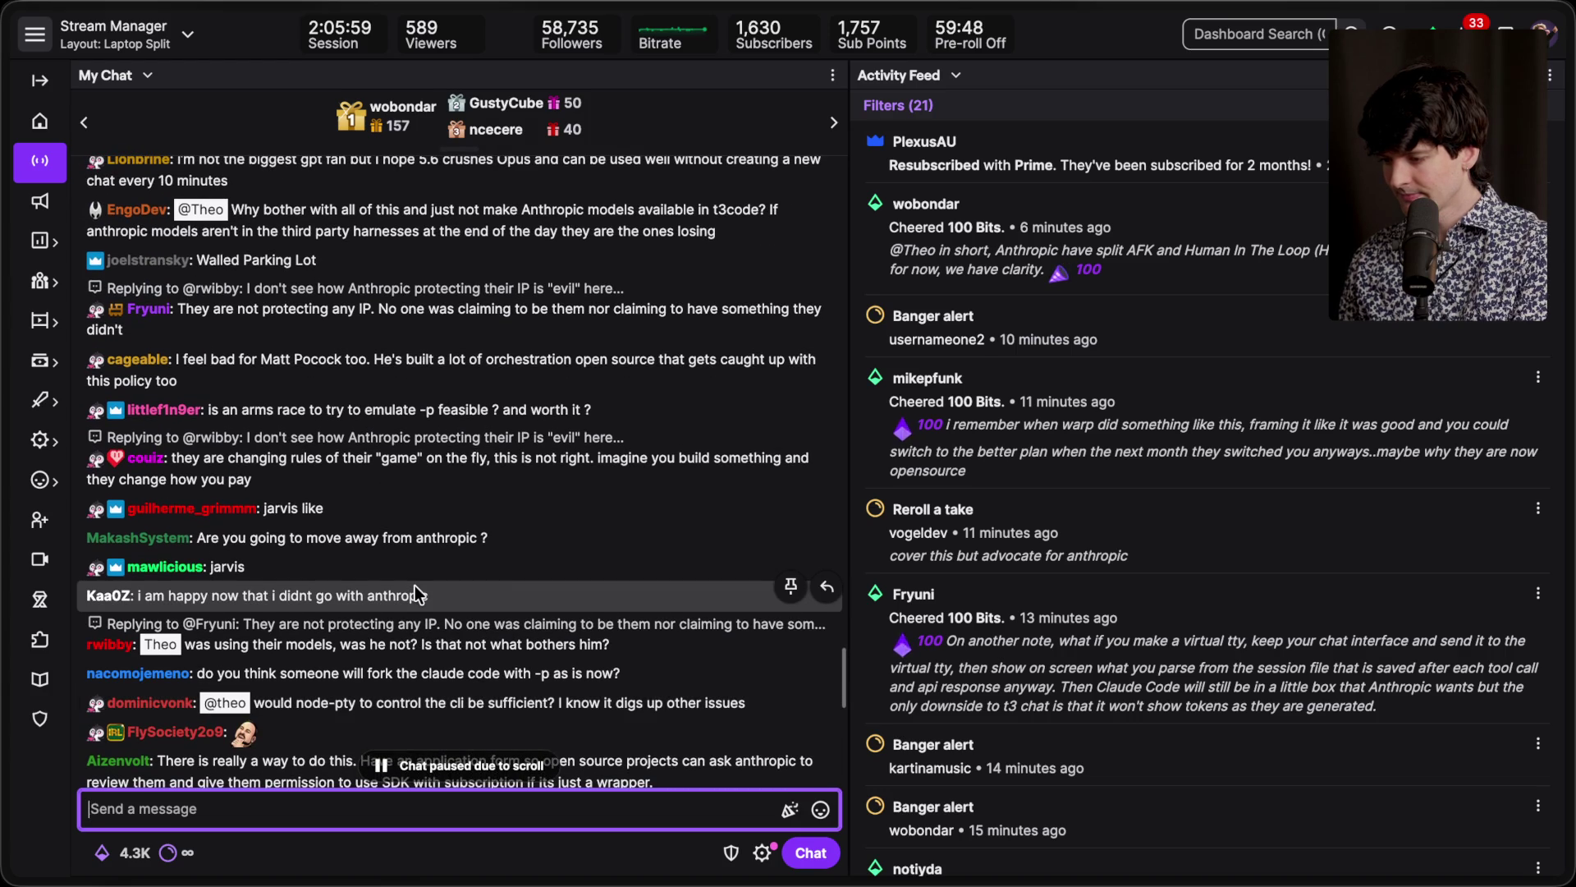
scroll(415, 585, "up", 5)
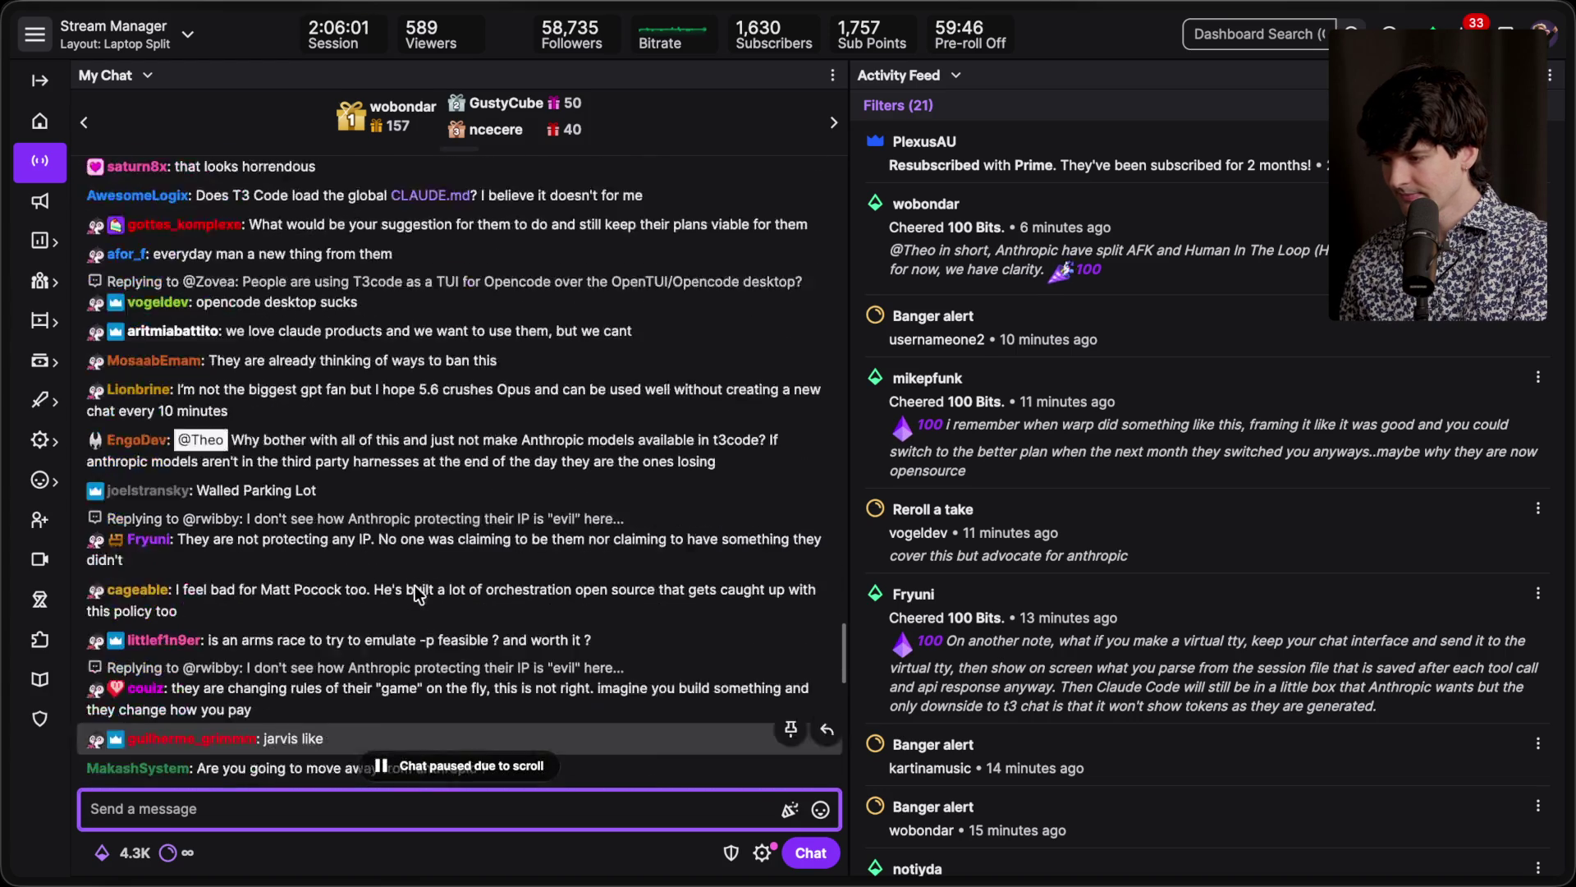
scroll(416, 584, "down", 10)
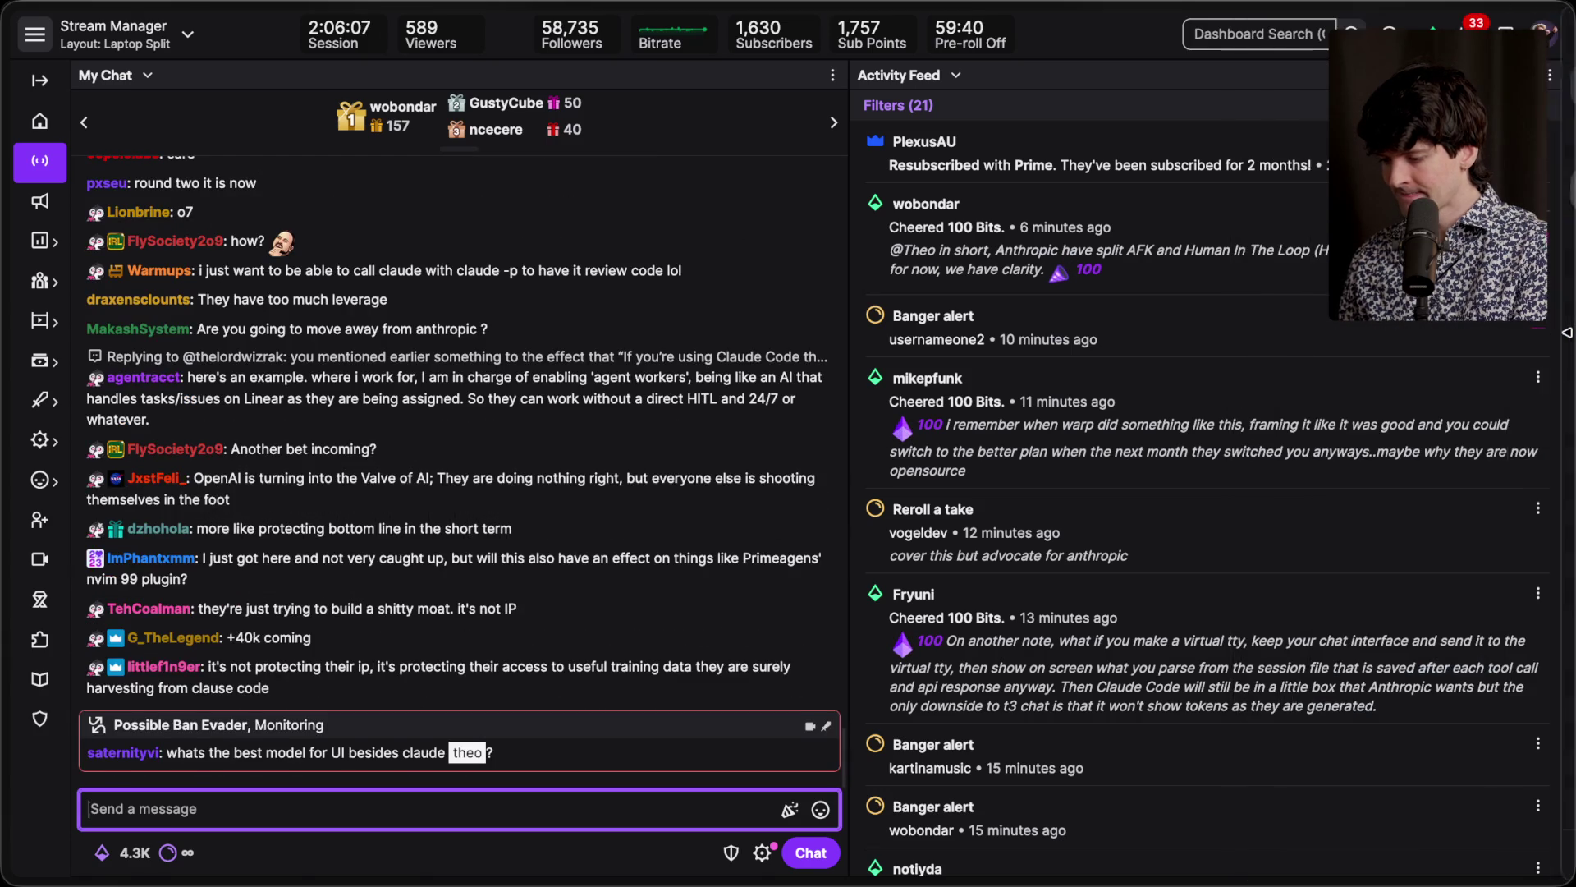
mouse_move(1388, 382)
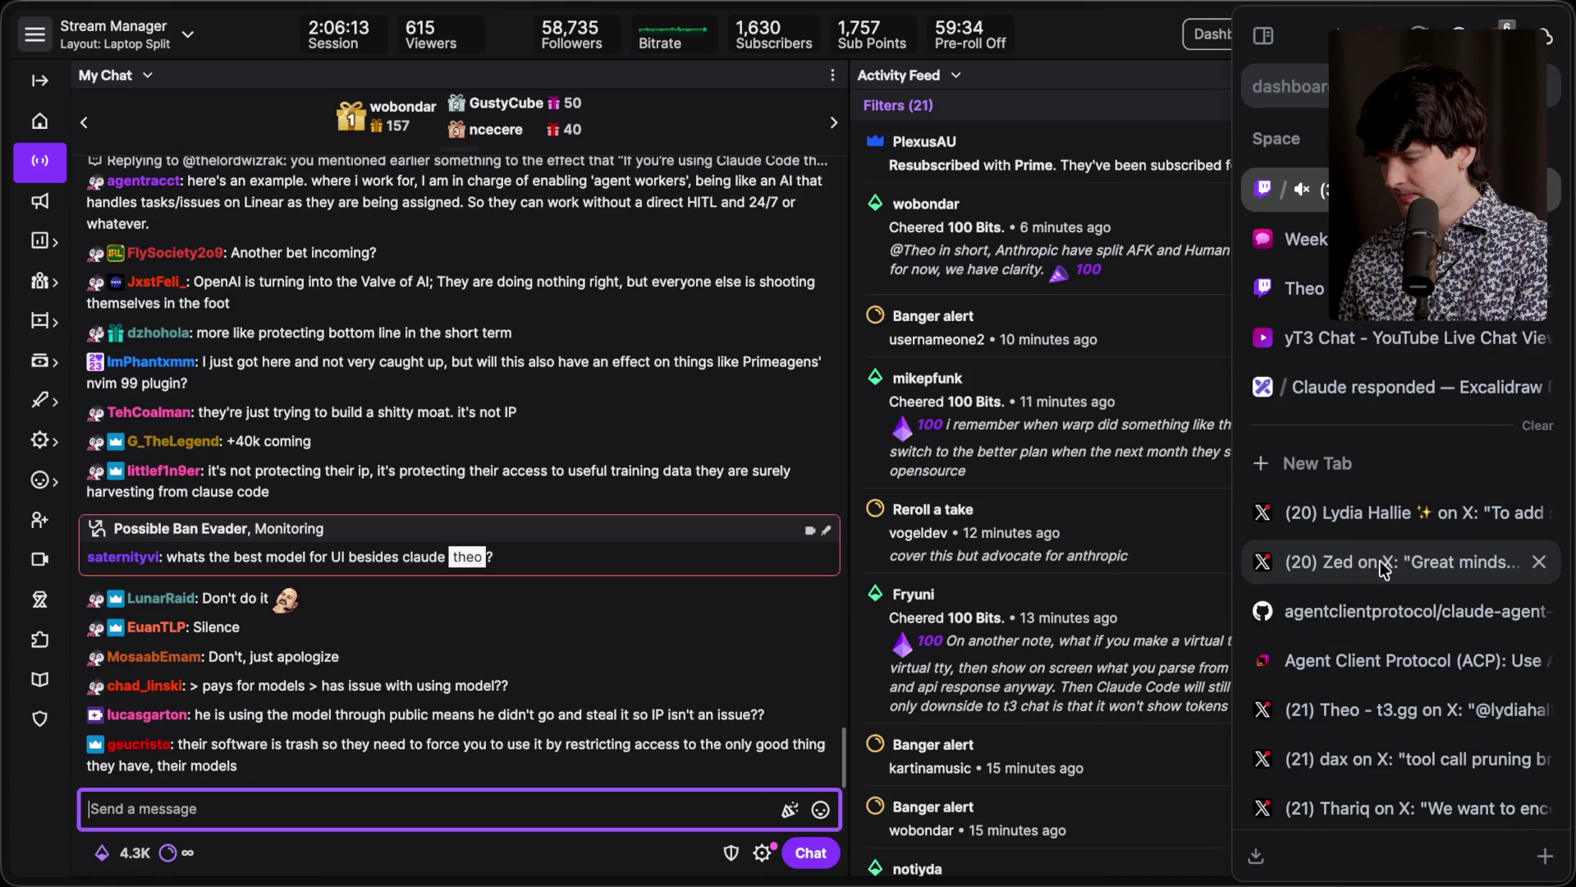
Step: Look through the saved X posts and settle on the one with the Claude plan diagram
left_click(1380, 559)
left_click(1378, 525)
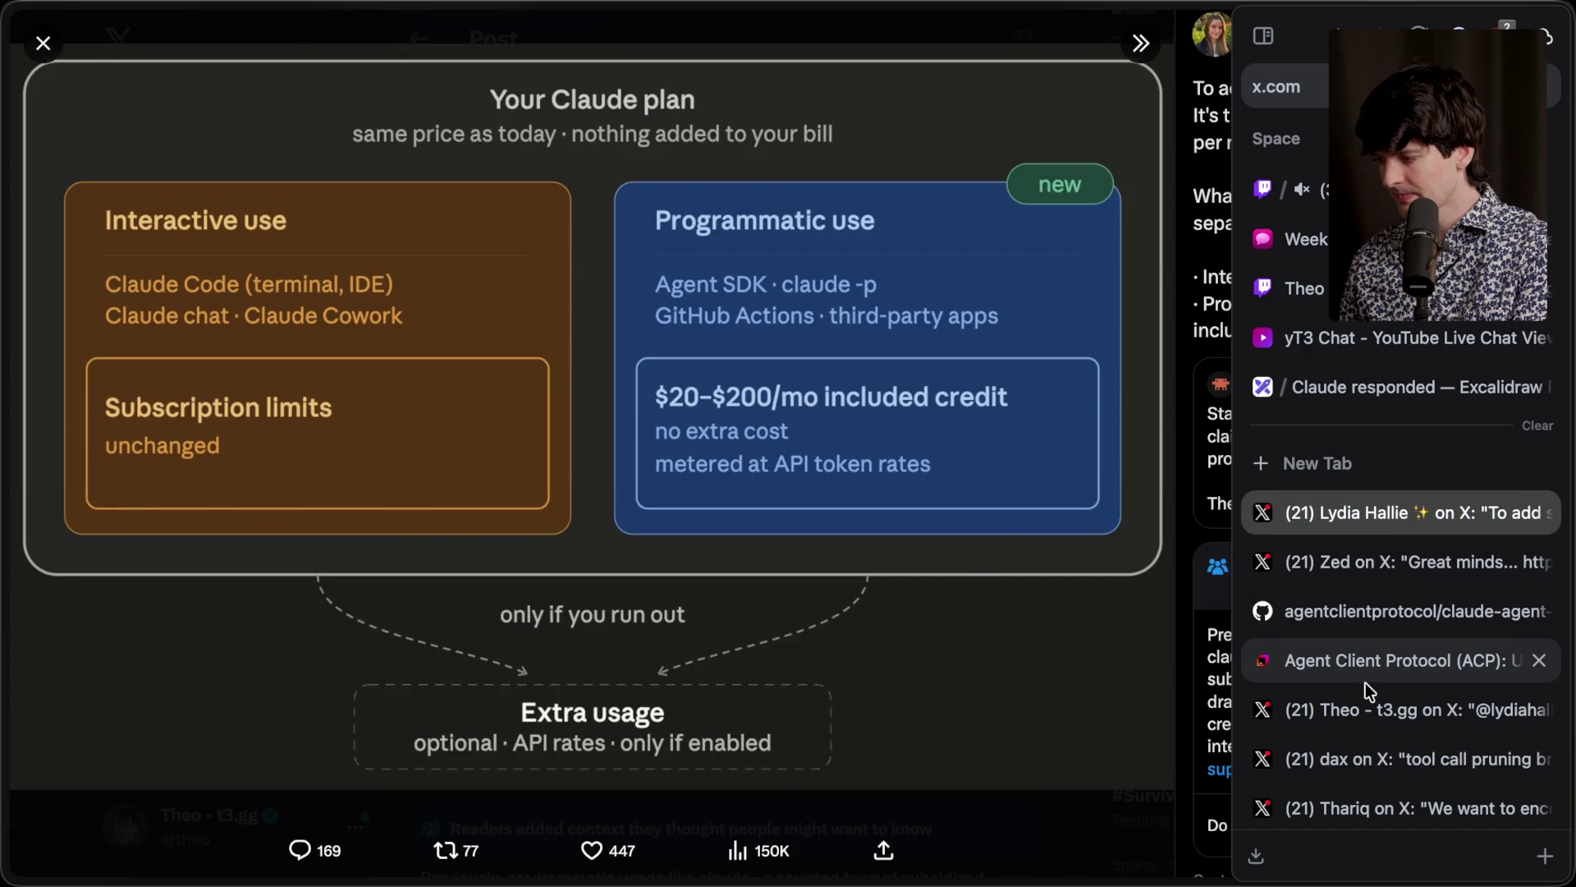
left_click(1356, 711)
left_click(1379, 512)
scroll(659, 513, "down", 6)
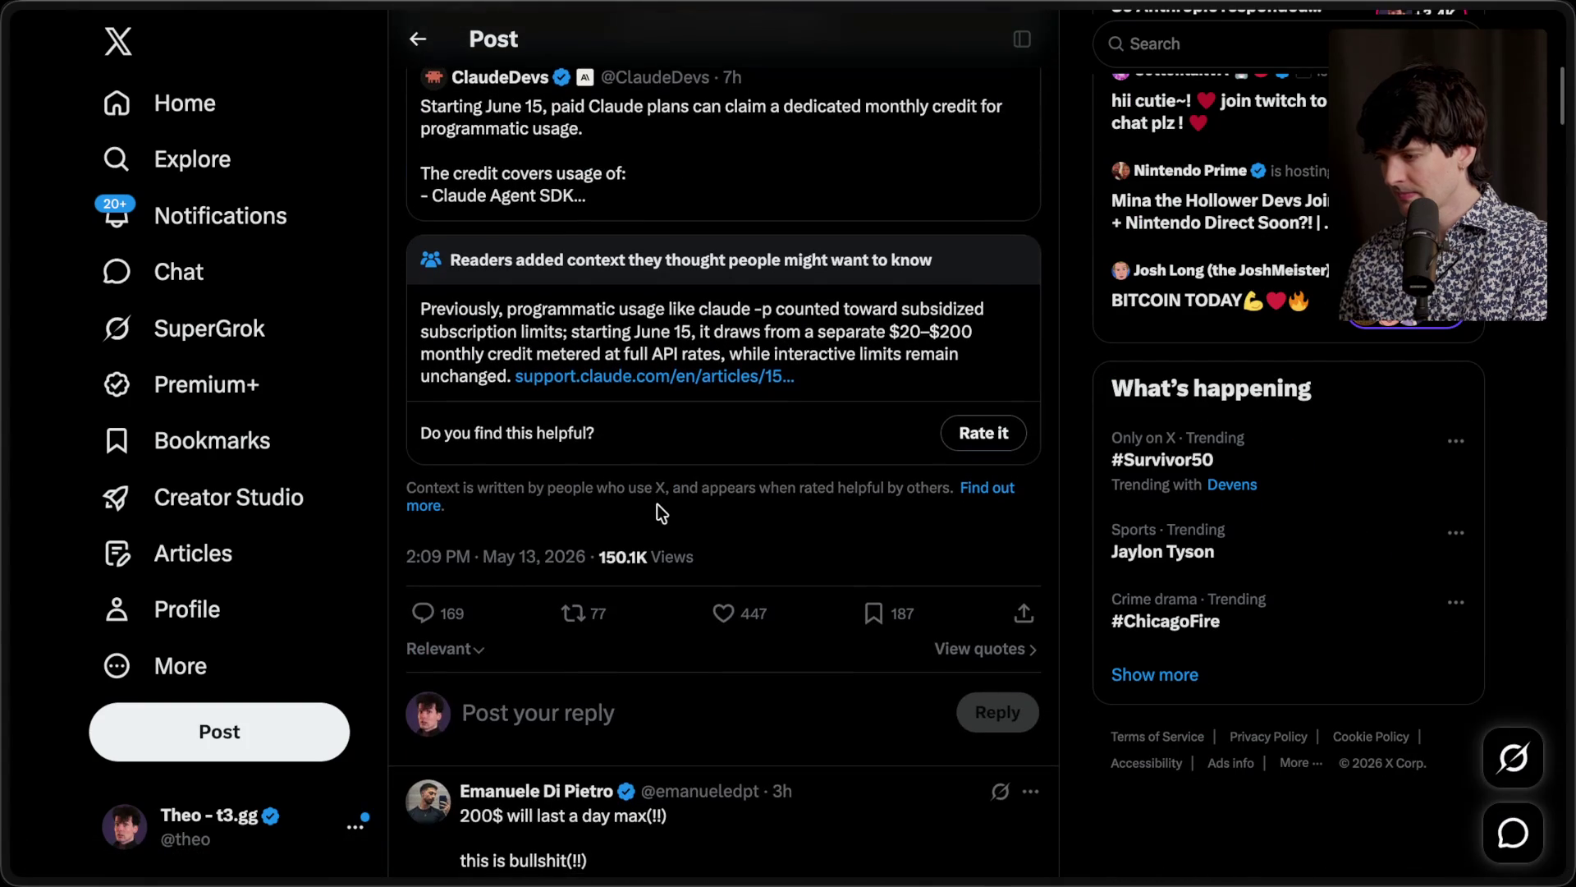
Step: Rate the community note Helpful, citing all five reasons from high-quality sources to neutral language, and submit
left_click(973, 432)
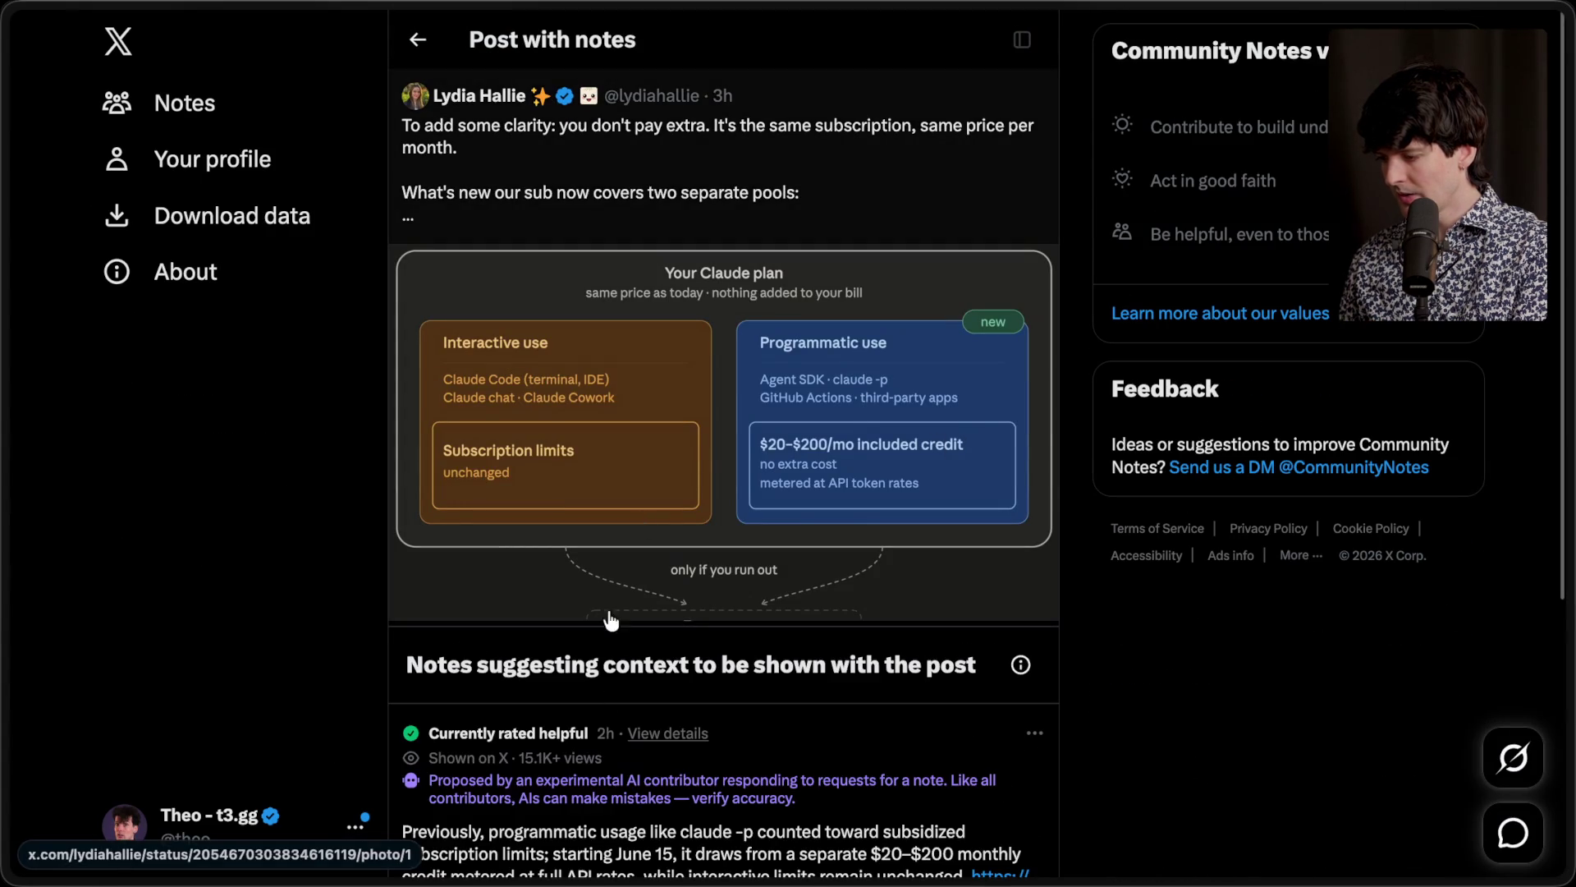
scroll(592, 681, "down", 3)
left_click(808, 657)
scroll(801, 722, "down", 2)
left_click(605, 552)
left_click(567, 593)
left_click(575, 632)
left_click(575, 675)
left_click(583, 714)
left_click(722, 801)
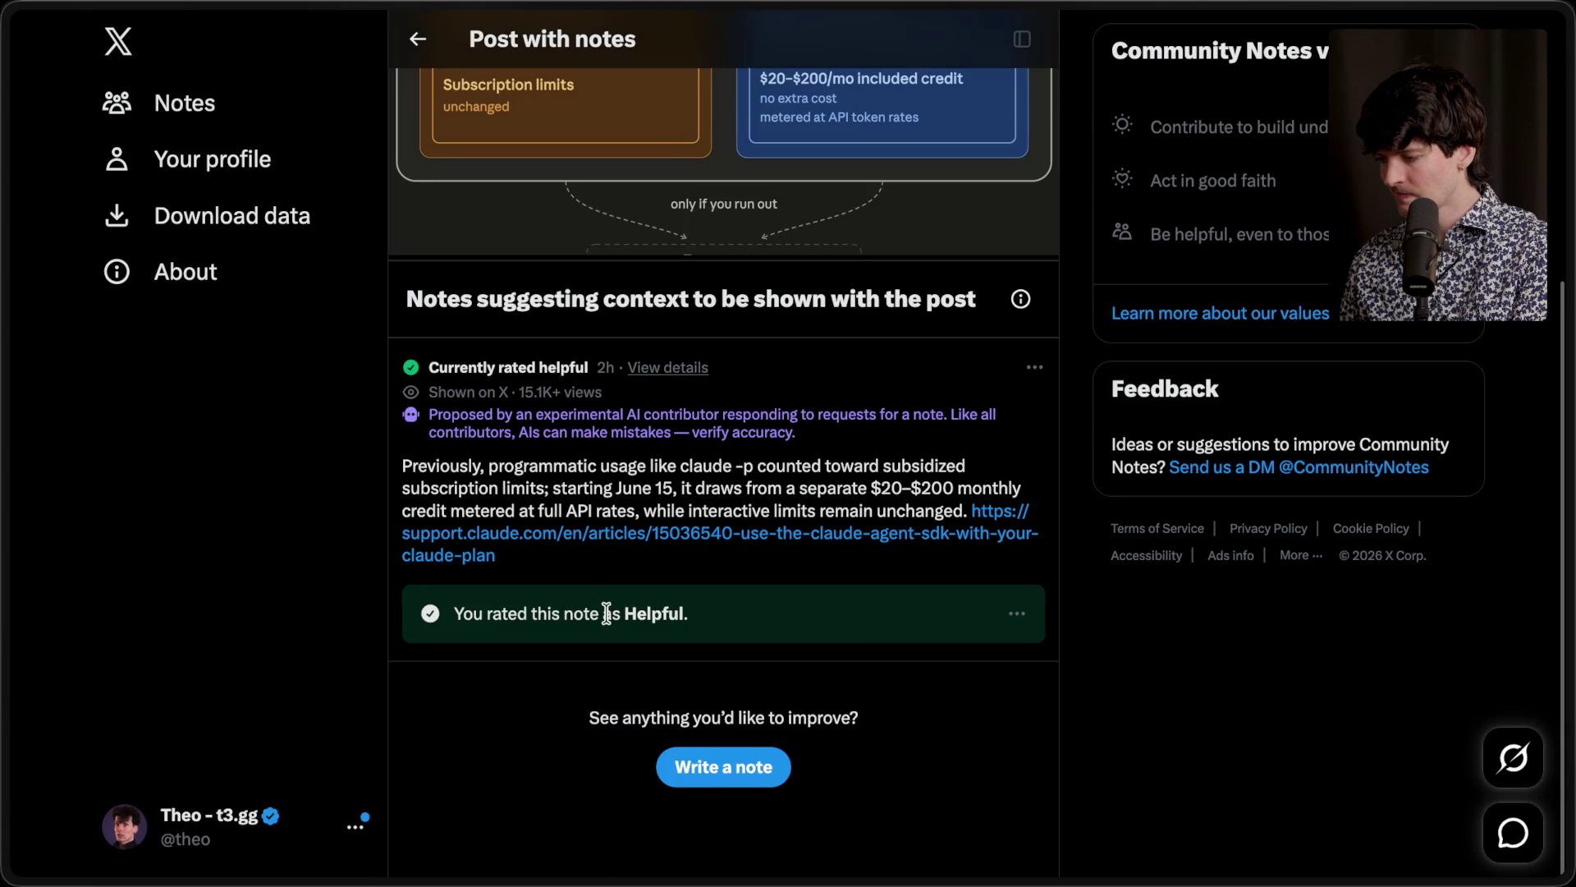
Step: Back on the post, like the replies about $200 lasting a day and users paying more
key("alt+Left")
scroll(605, 620, "down", 5)
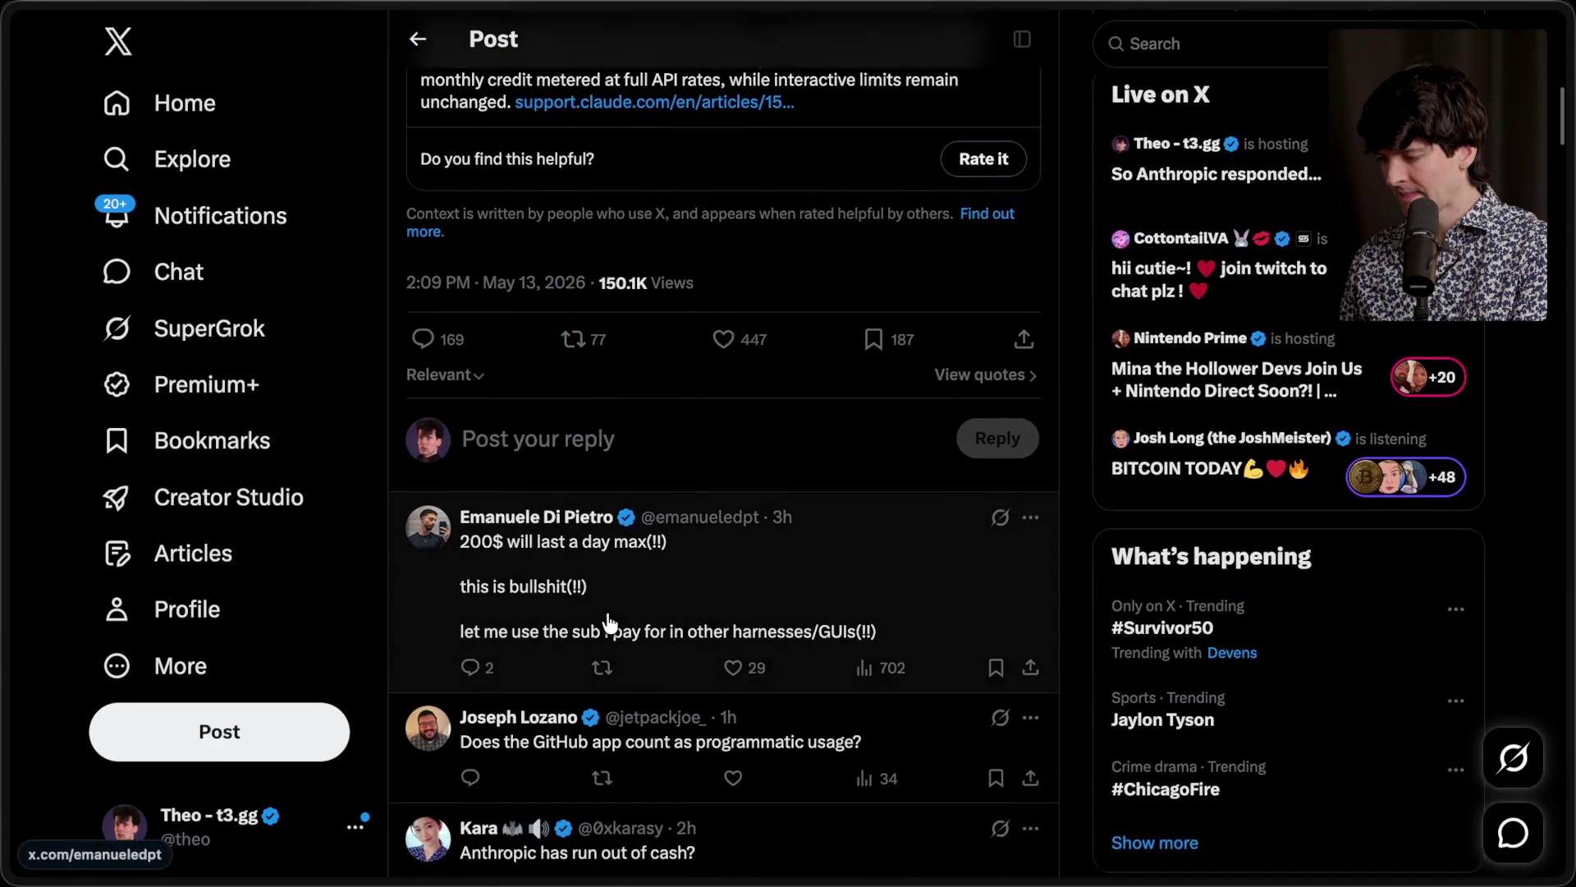
left_click(733, 607)
scroll(731, 519, "down", 3)
scroll(731, 519, "down", 3)
left_click(733, 503)
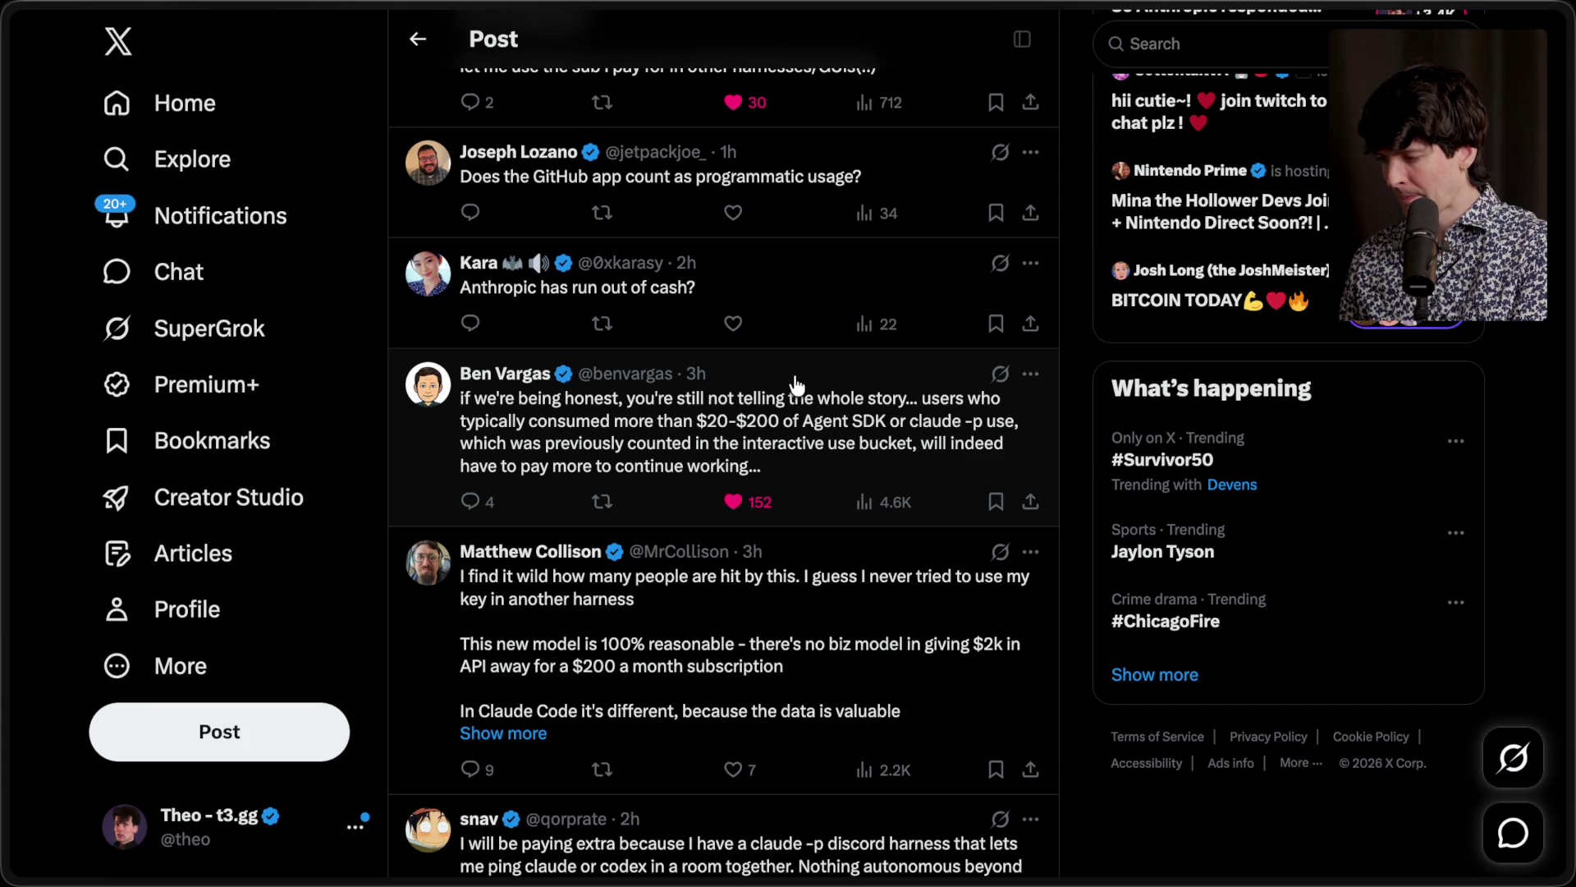
Step: Switch to the Claude responded whiteboard tab, then to the Twitch stream dashboard tab
key("ctrl+Tab")
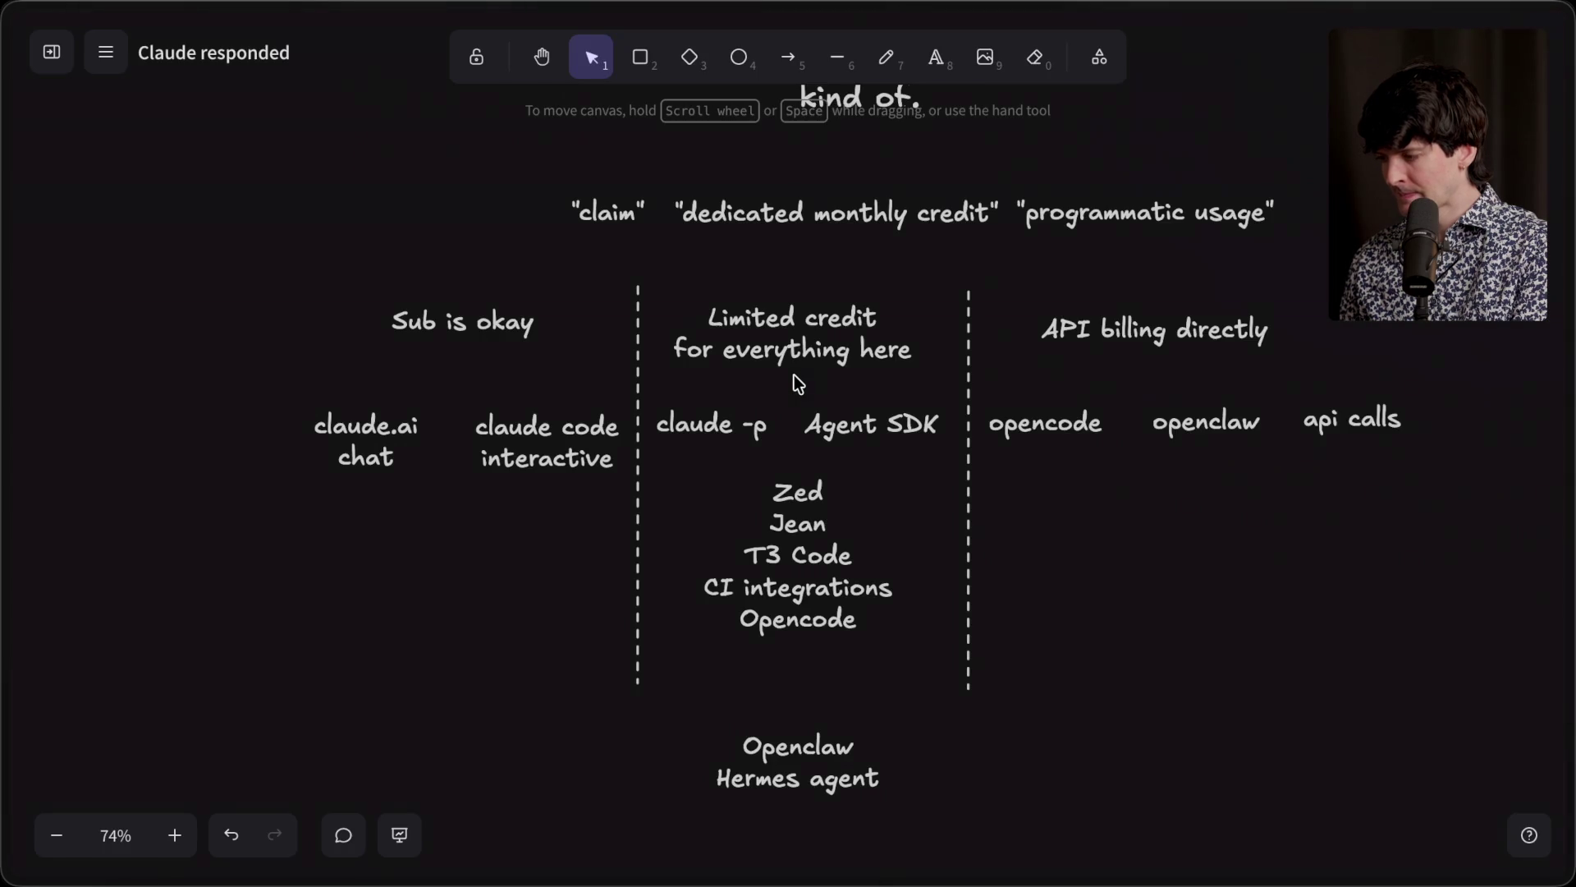
mouse_move(1567, 437)
left_click(1313, 188)
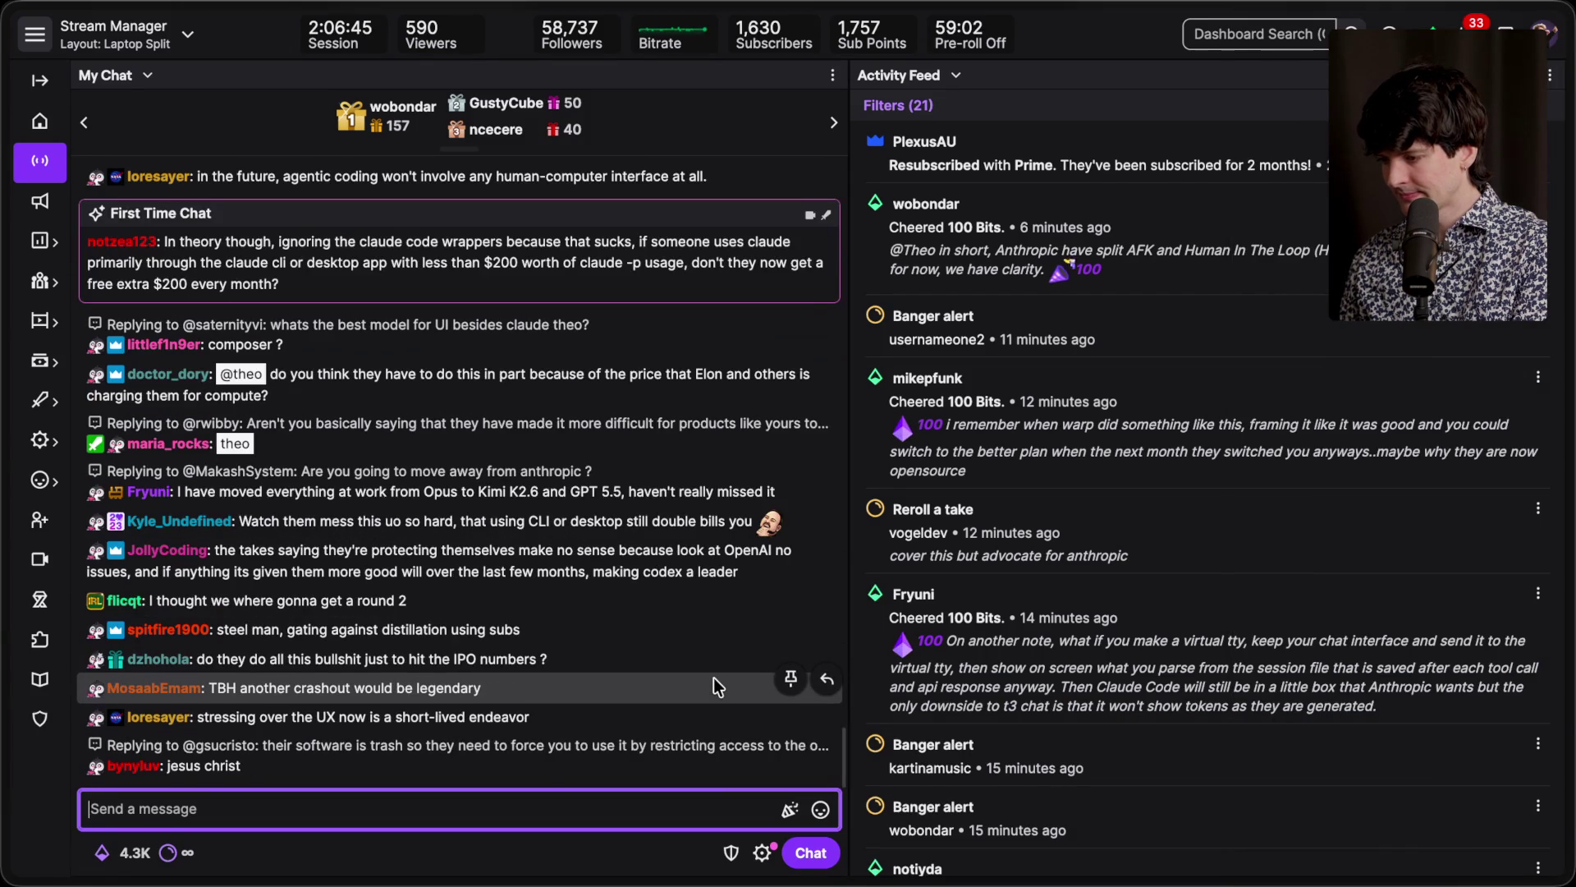
Step: Scroll chat, briefly highlight a viewer's question about compute prices, then start a reply to a viewer's message
scroll(713, 677, "up", 3)
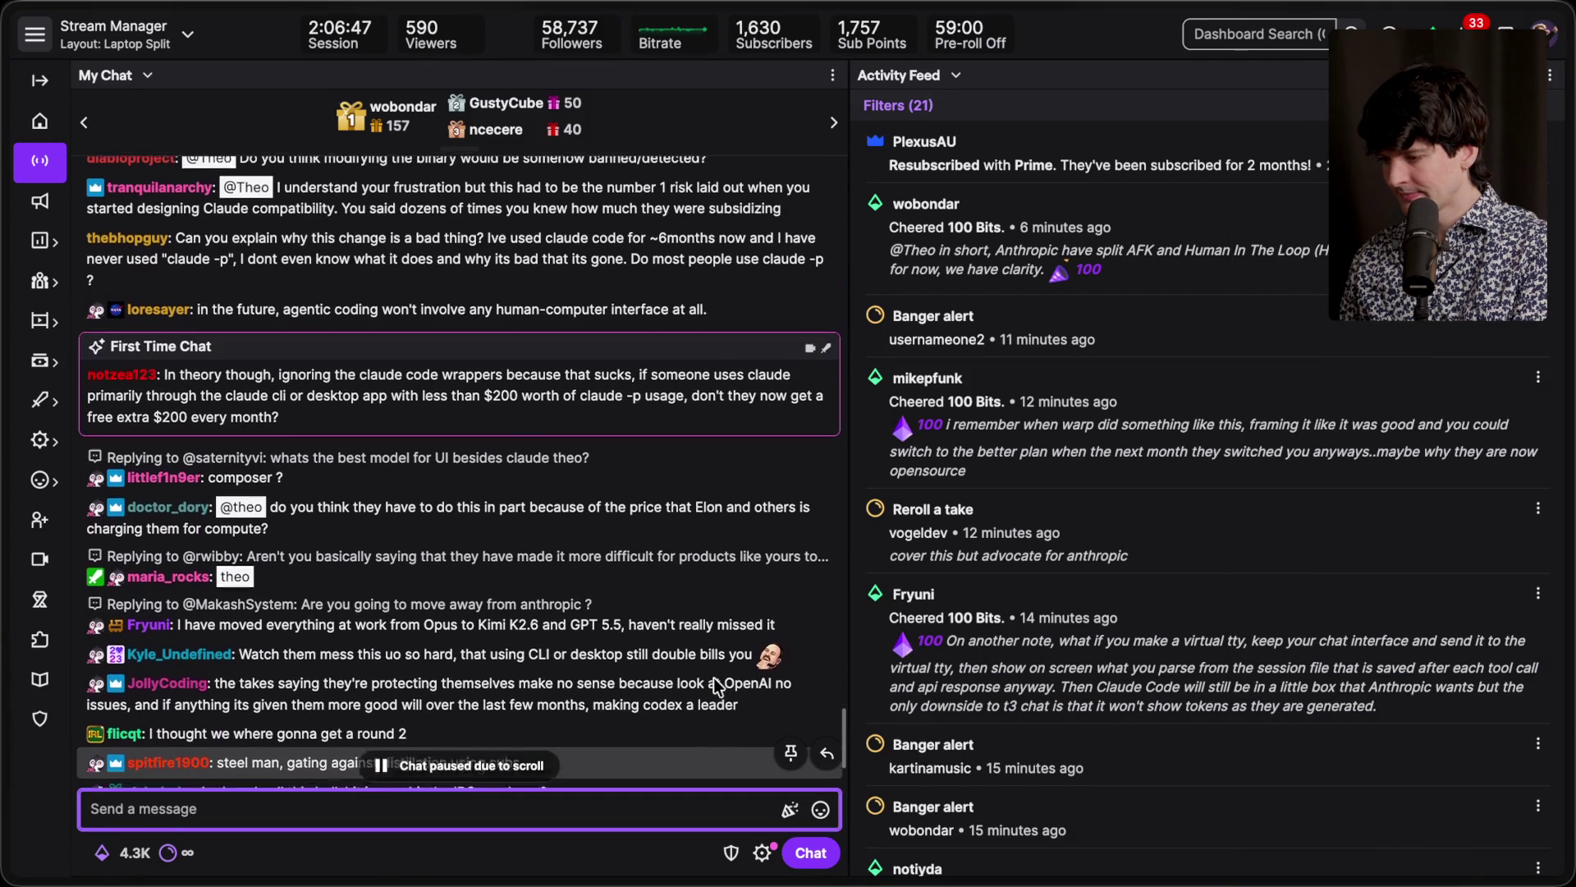
triple_click(343, 539)
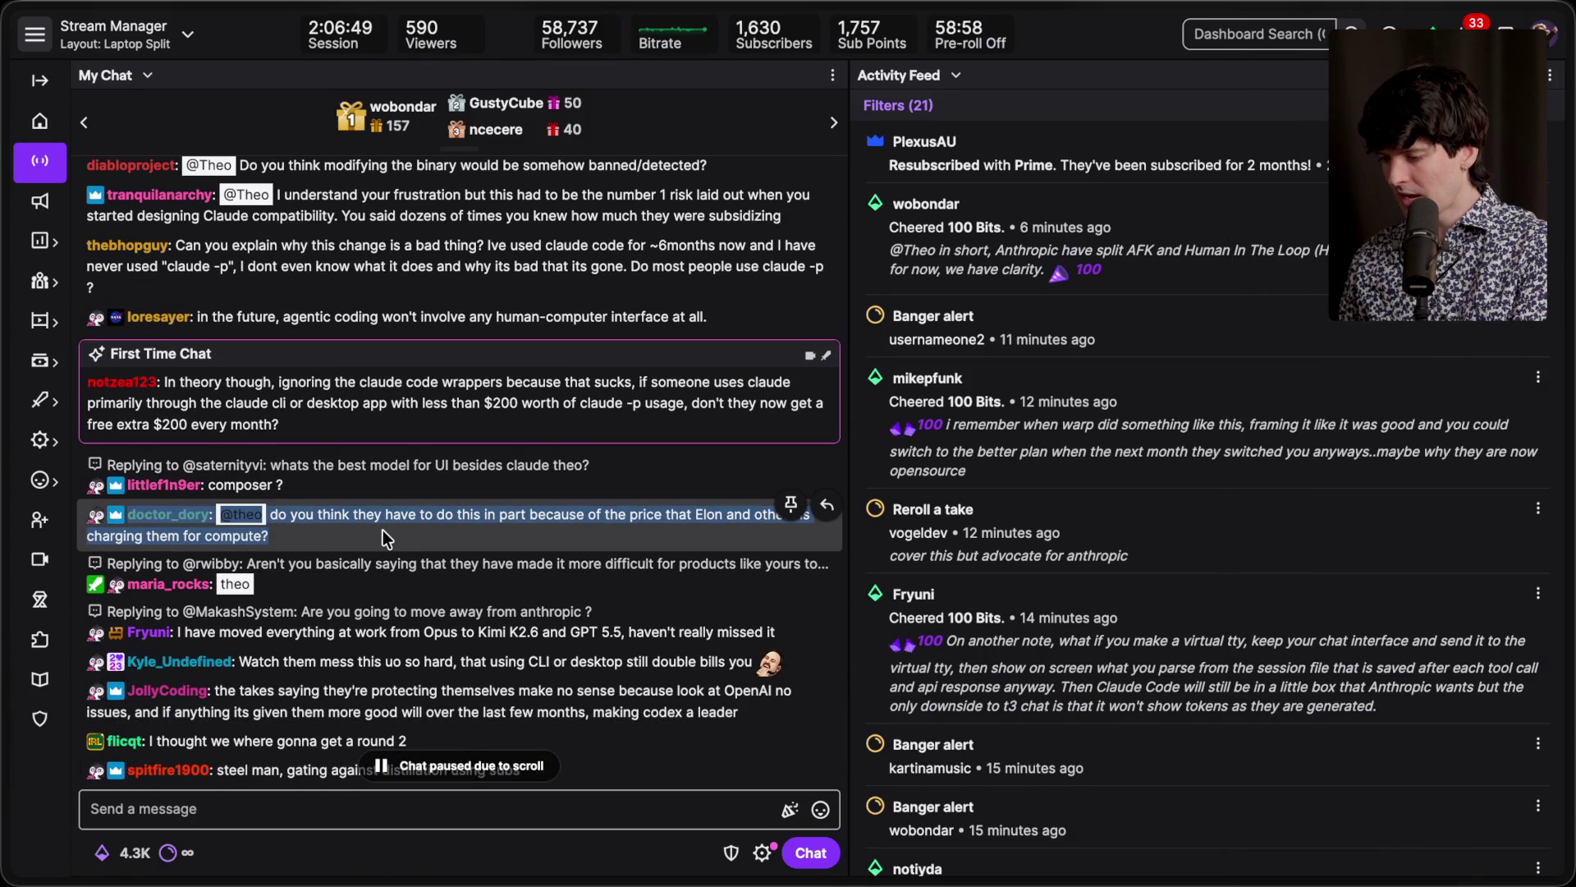
left_click(369, 532)
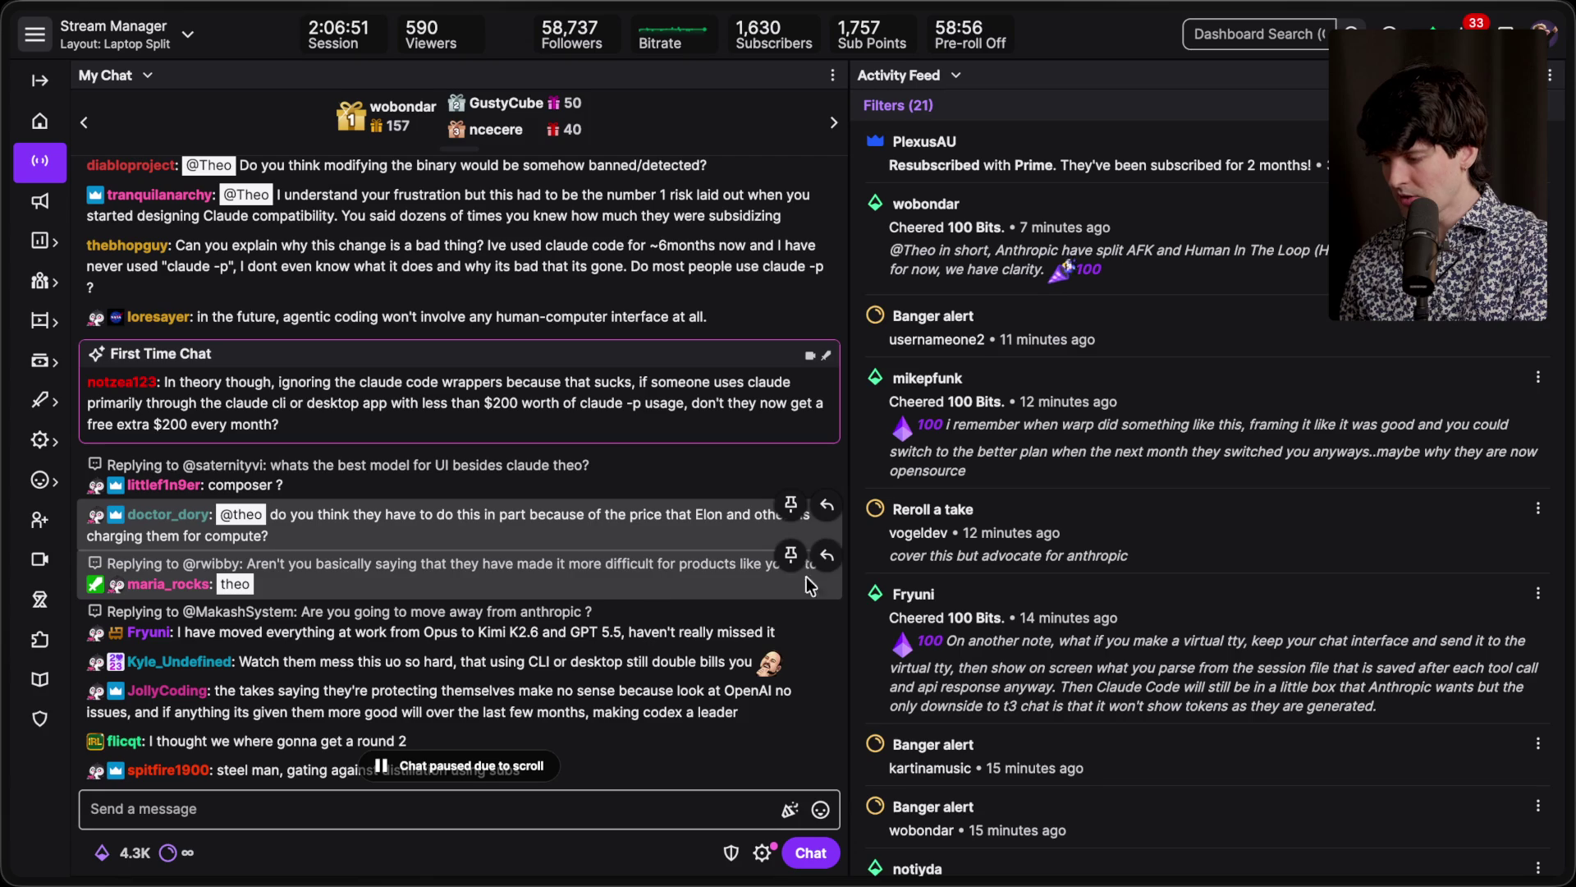
left_click(828, 558)
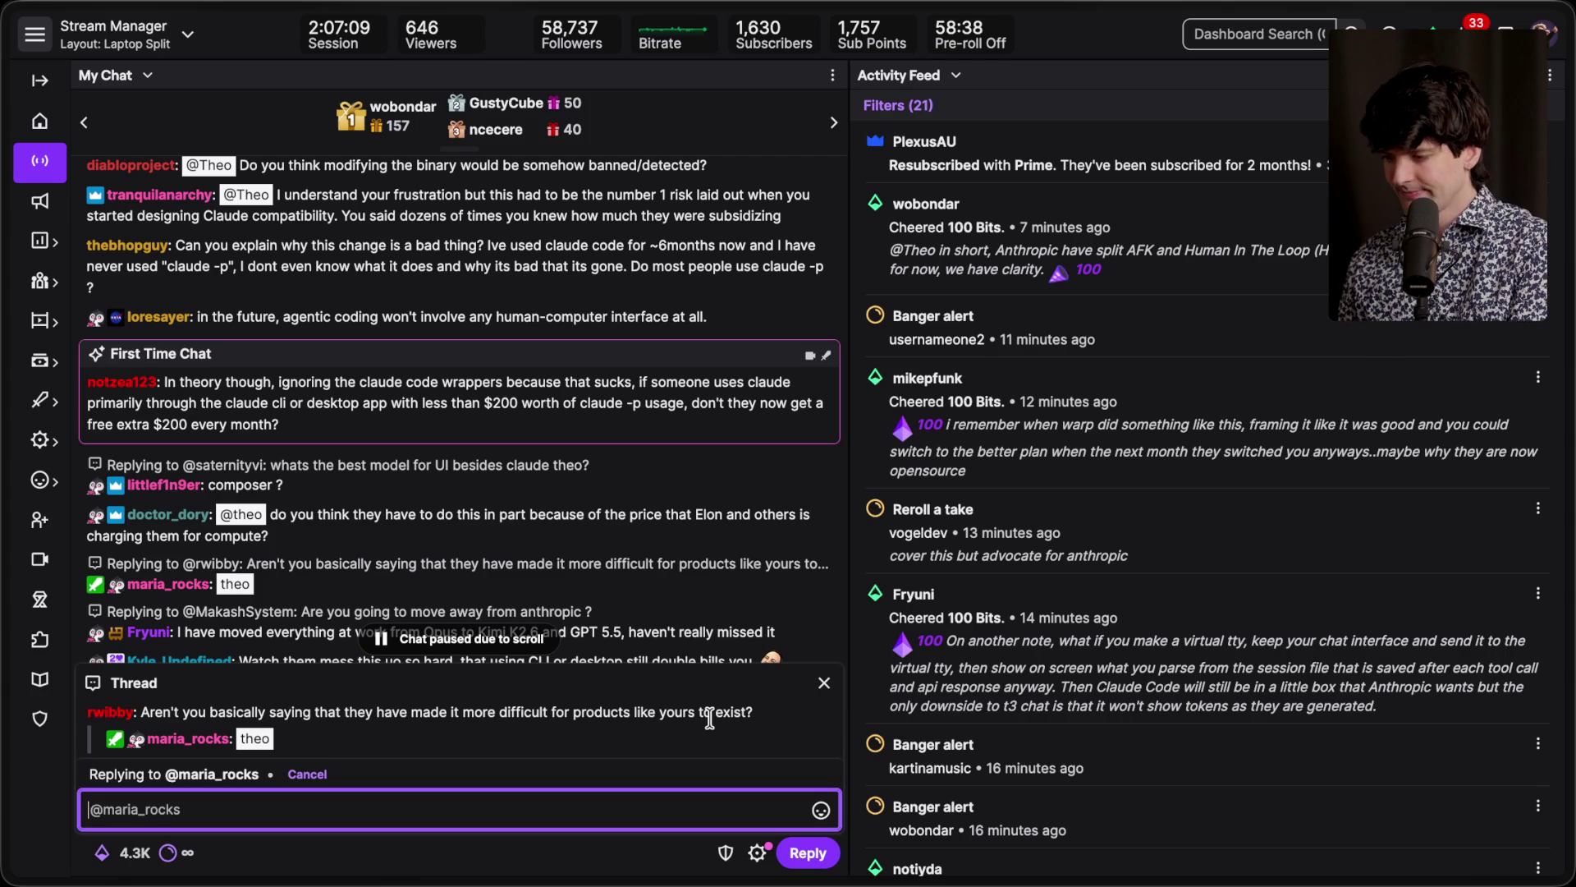
Step: Close the reply thread unsent, then highlight and clear a viewer's question about a free extra $200
left_click(823, 683)
scroll(564, 564, "up", 3)
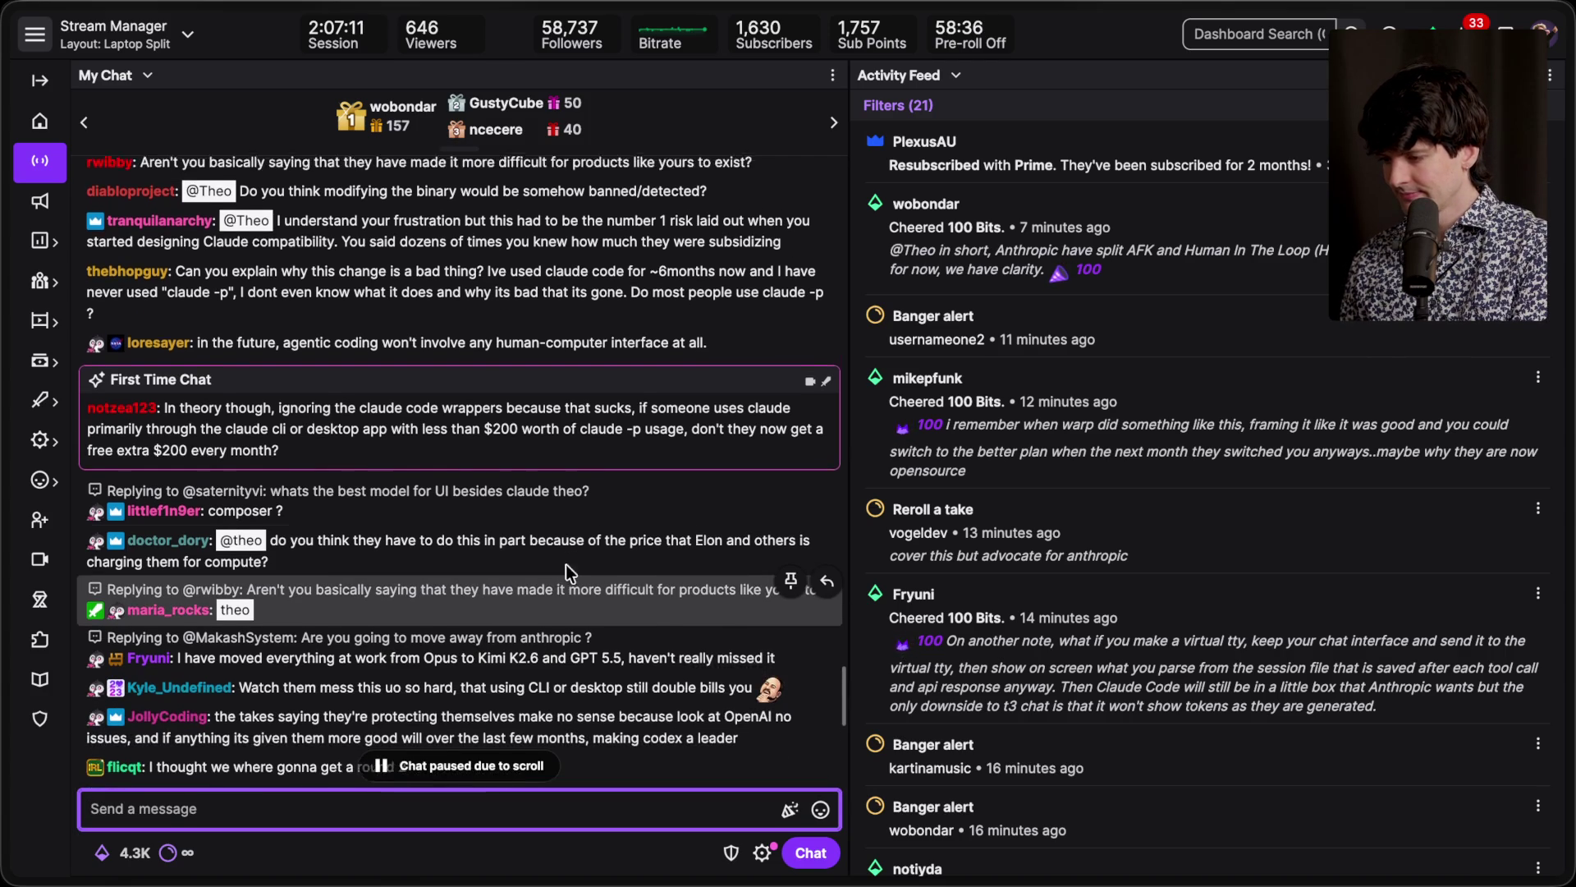
left_click(565, 564)
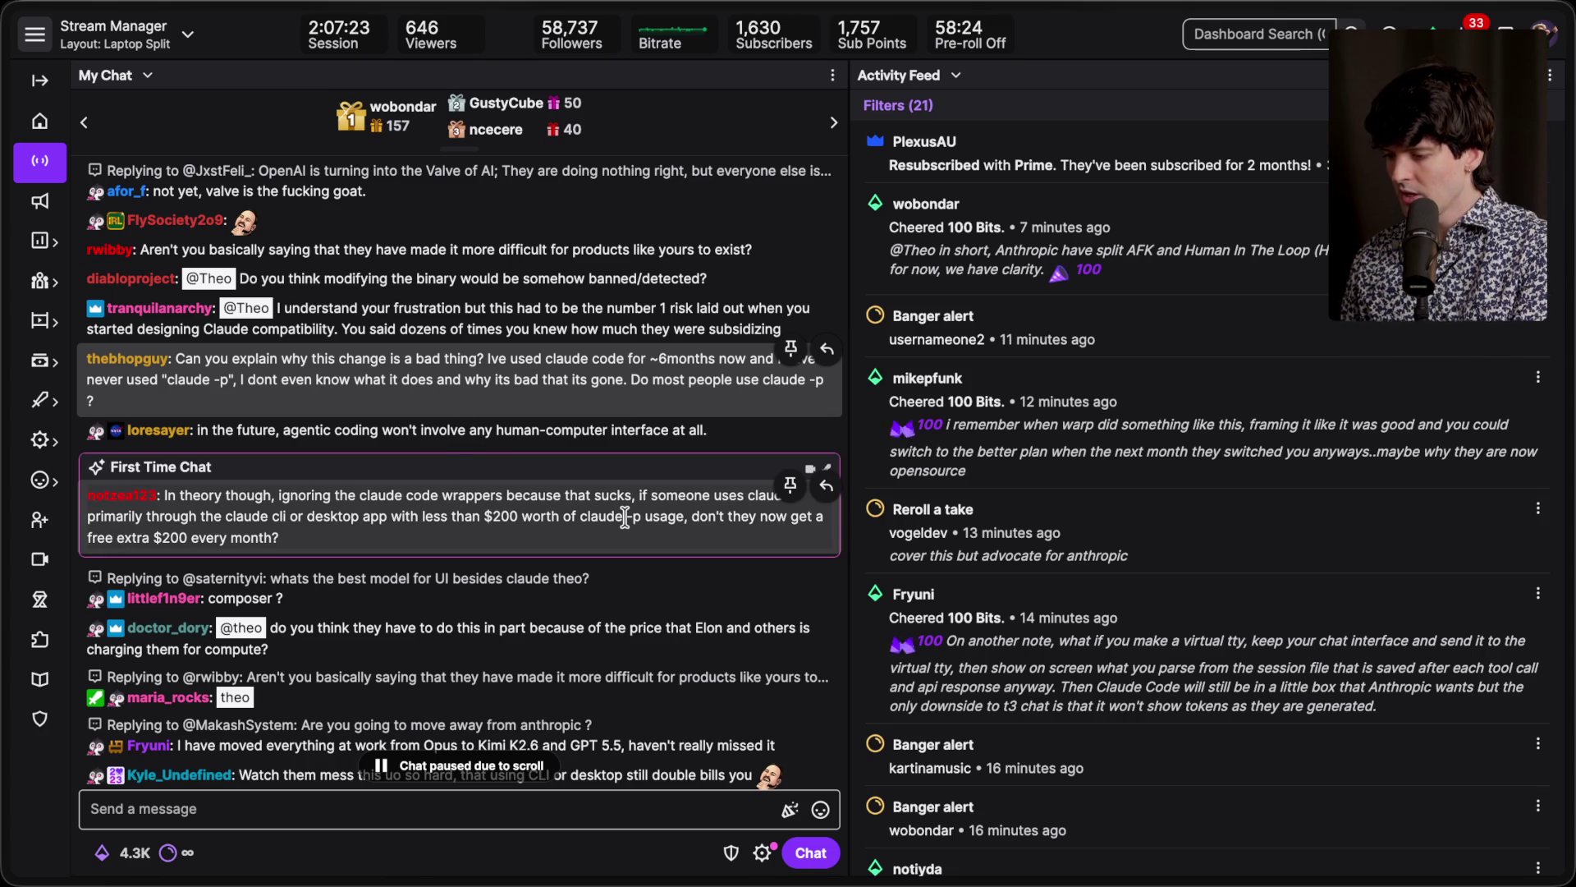
left_click_drag(691, 517, 688, 534)
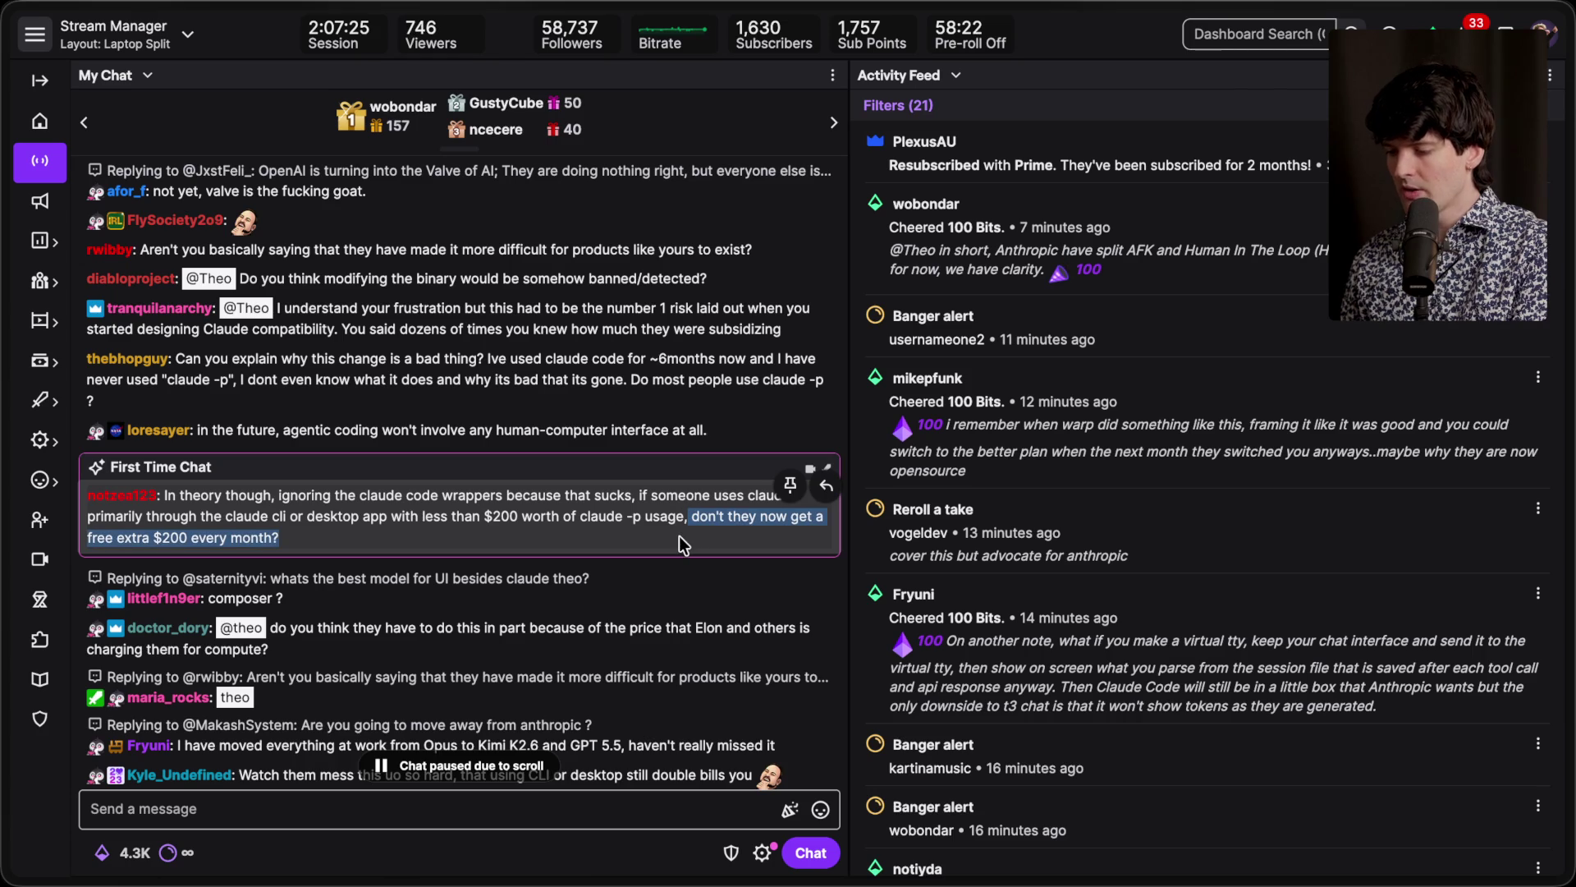
left_click(680, 536)
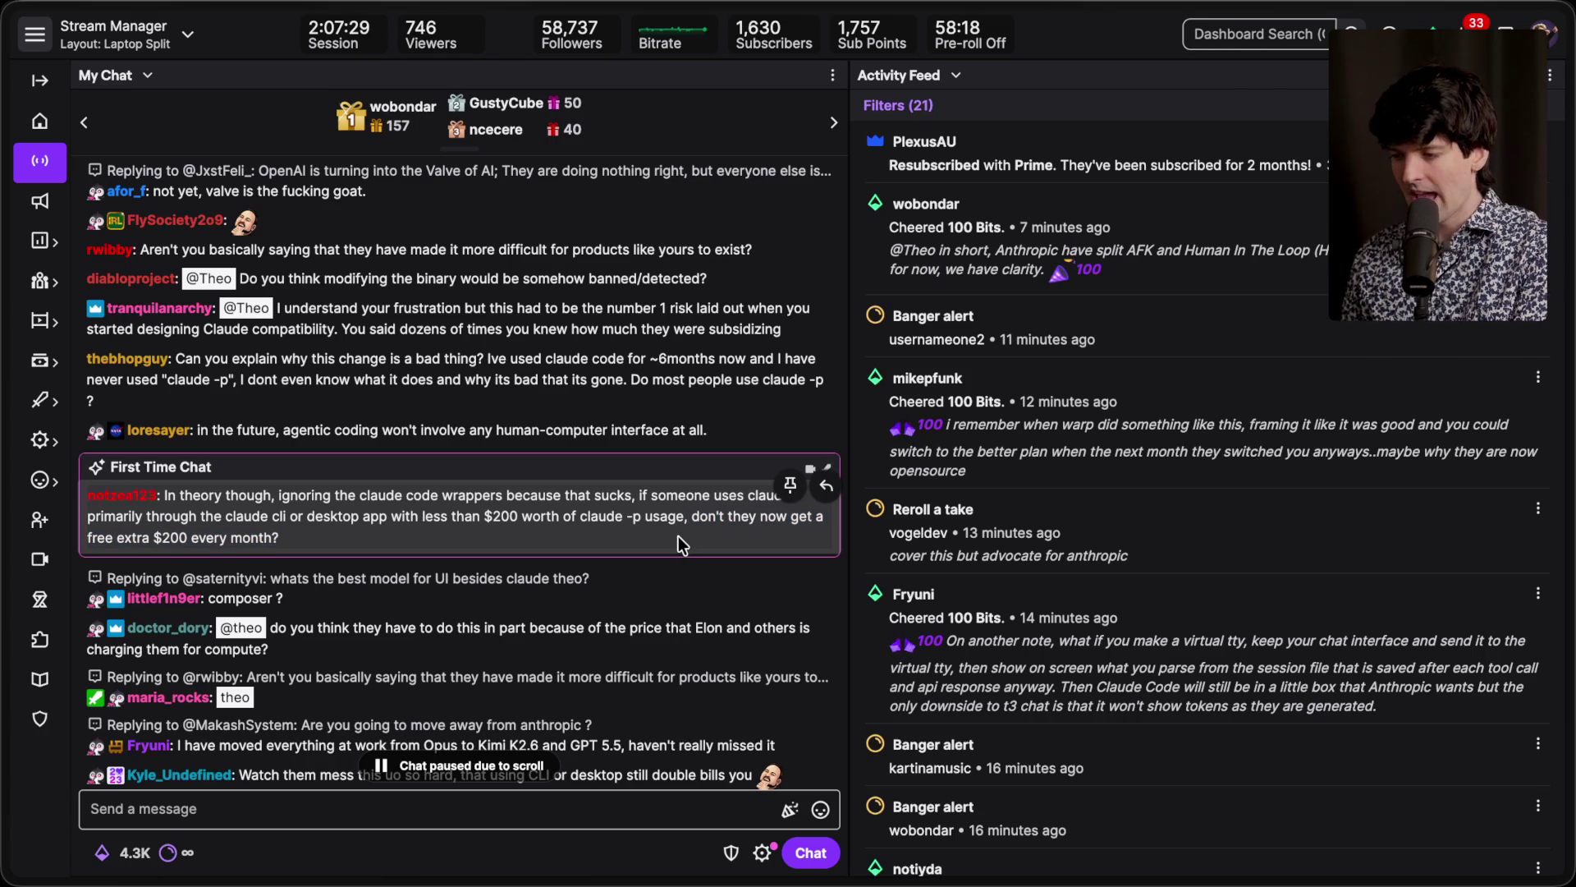
scroll(679, 546, "up", 5)
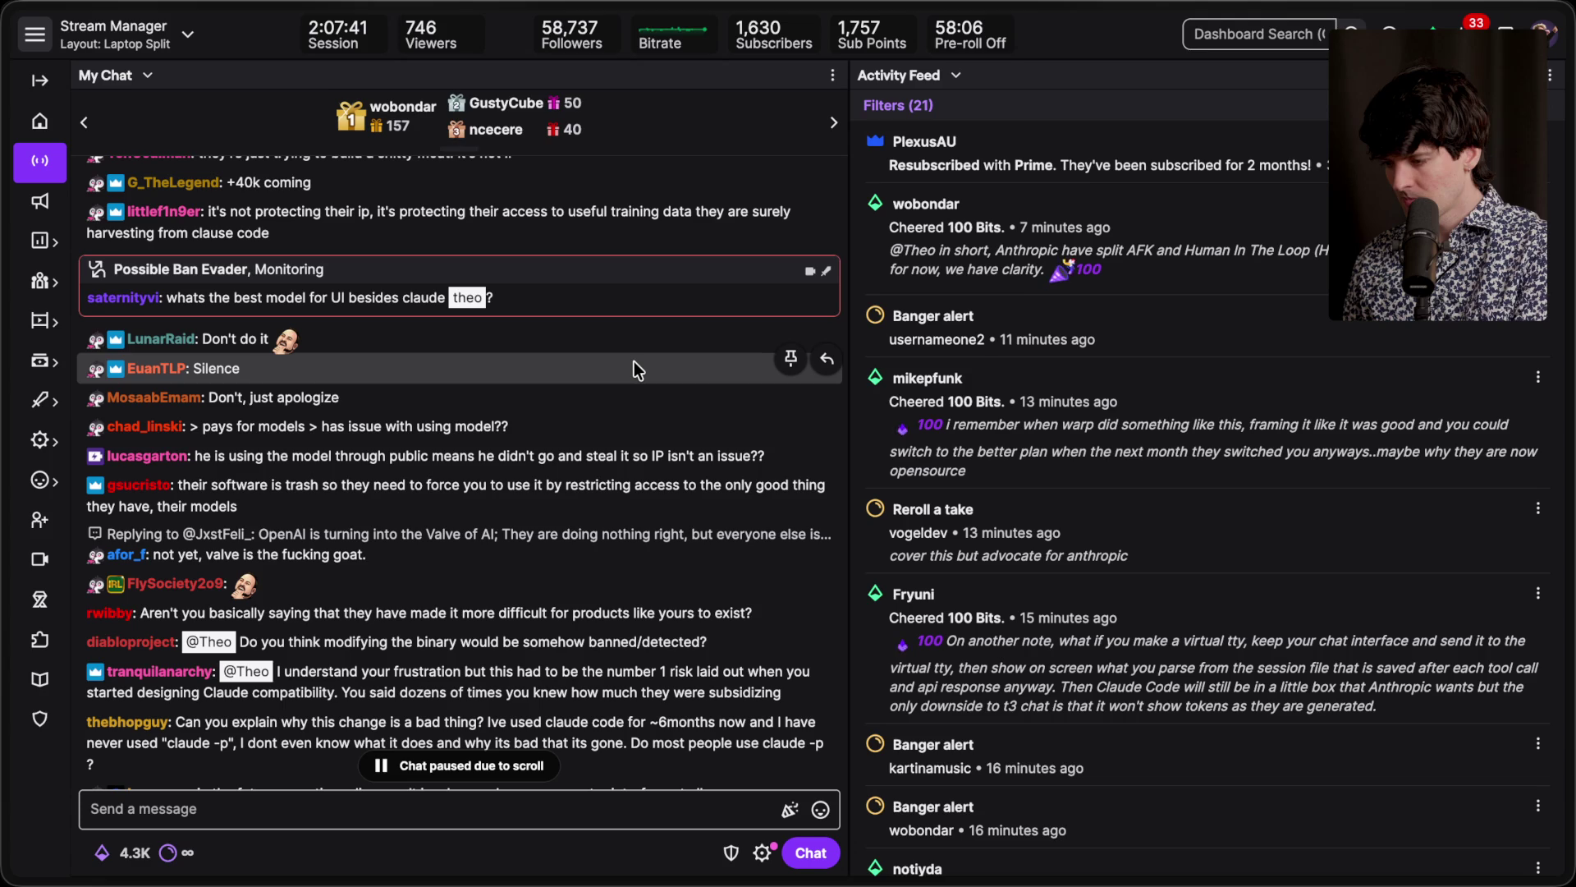
scroll(634, 362, "up", 2)
scroll(634, 361, "up", 8)
scroll(634, 361, "down", 10)
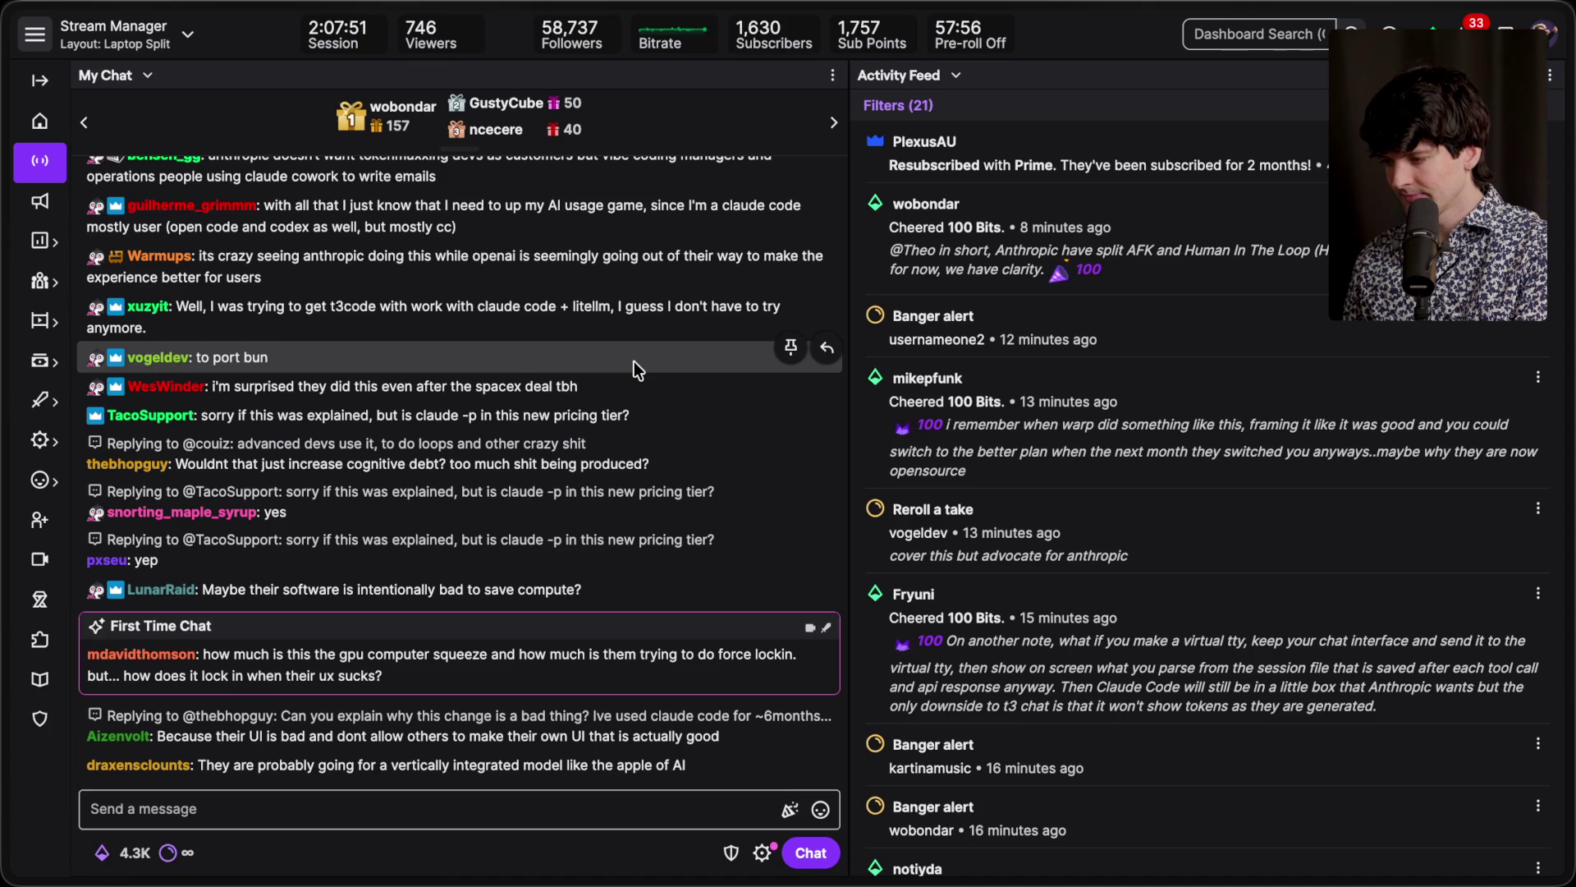
scroll(634, 365, "up", 3)
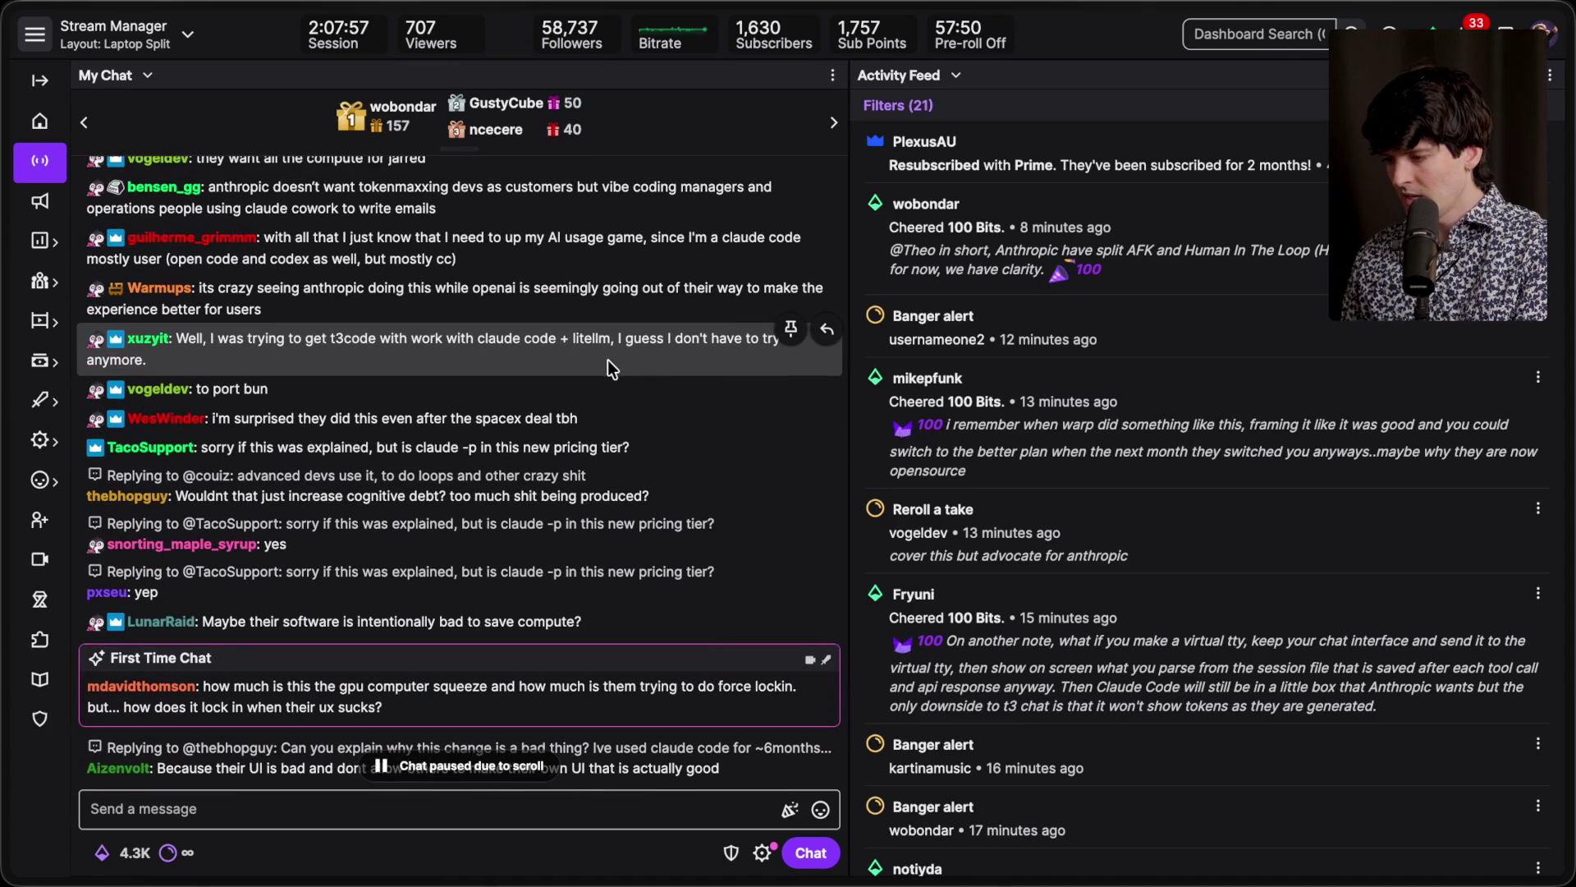
triple_click(599, 358)
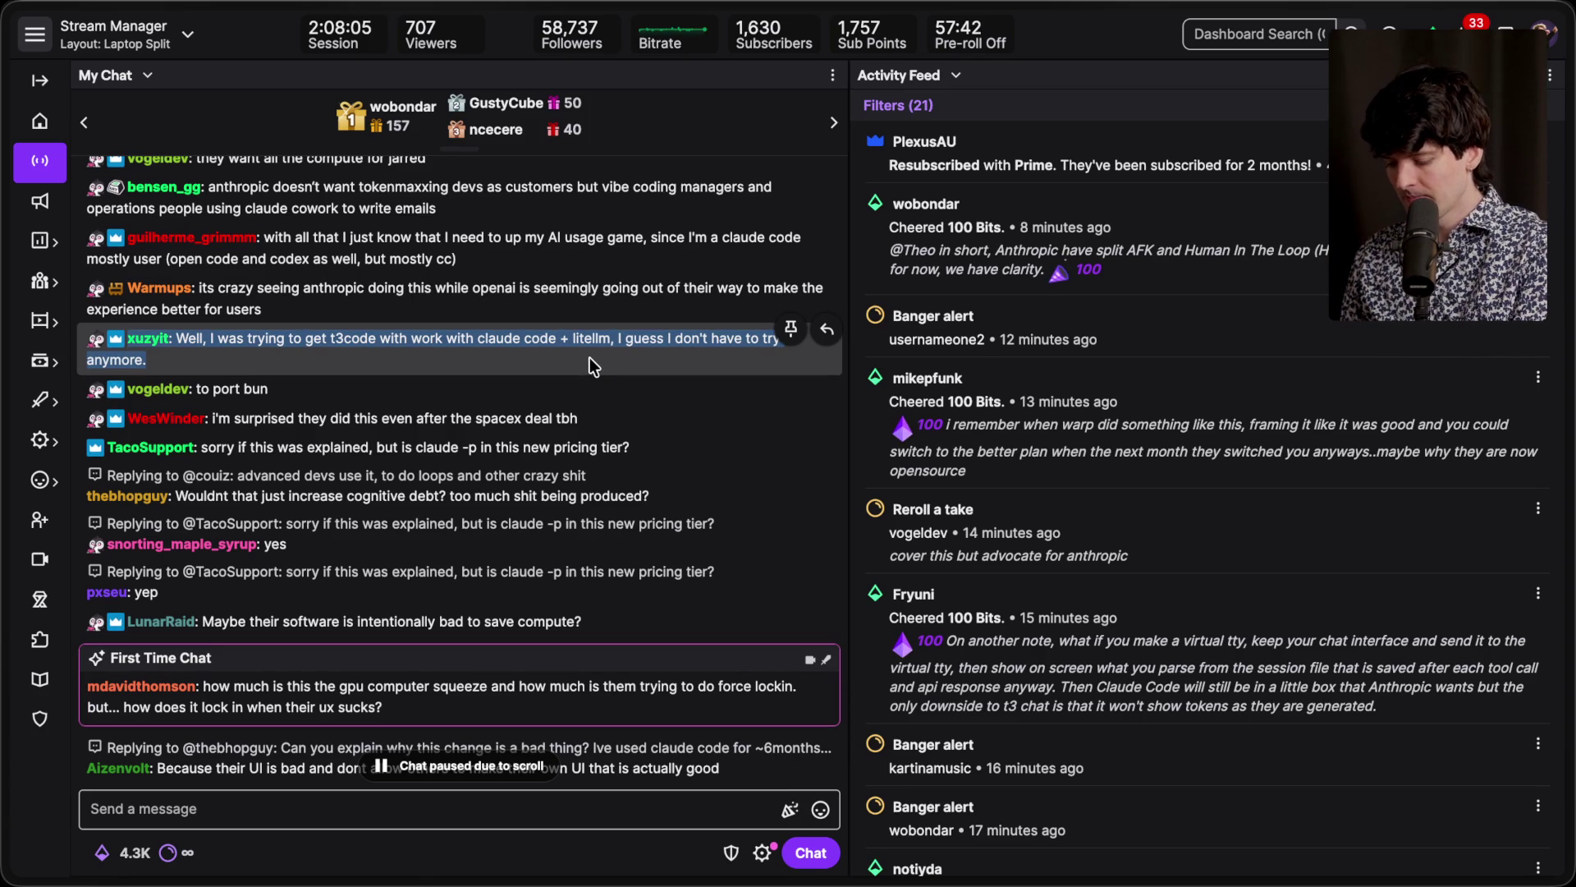
scroll(589, 357, "down", 5)
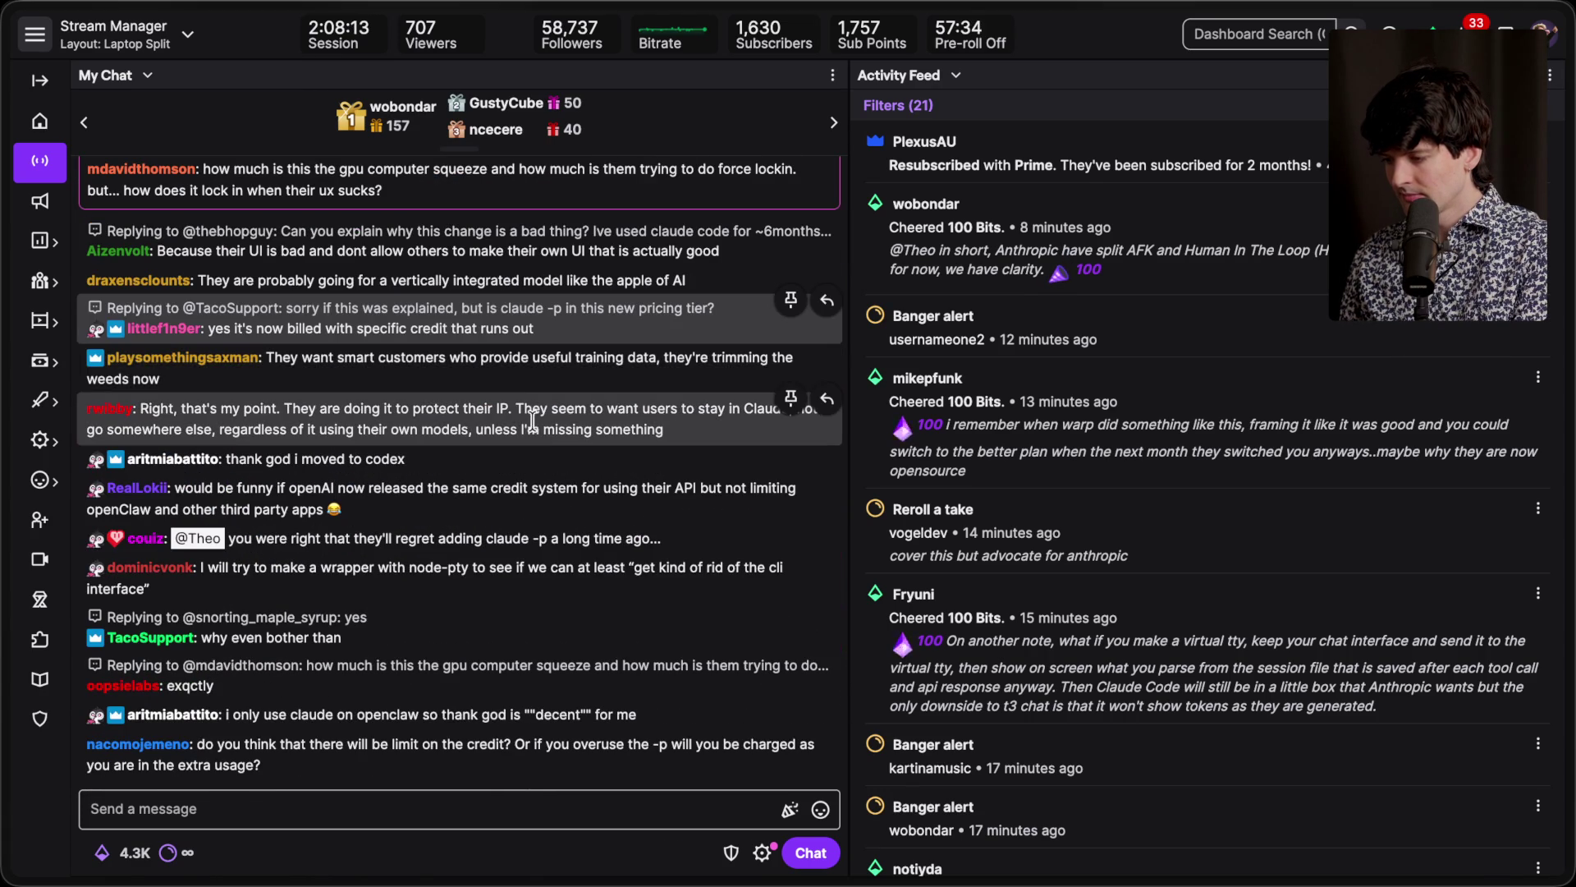
scroll(534, 418, "up", 2)
scroll(533, 425, "up", 1)
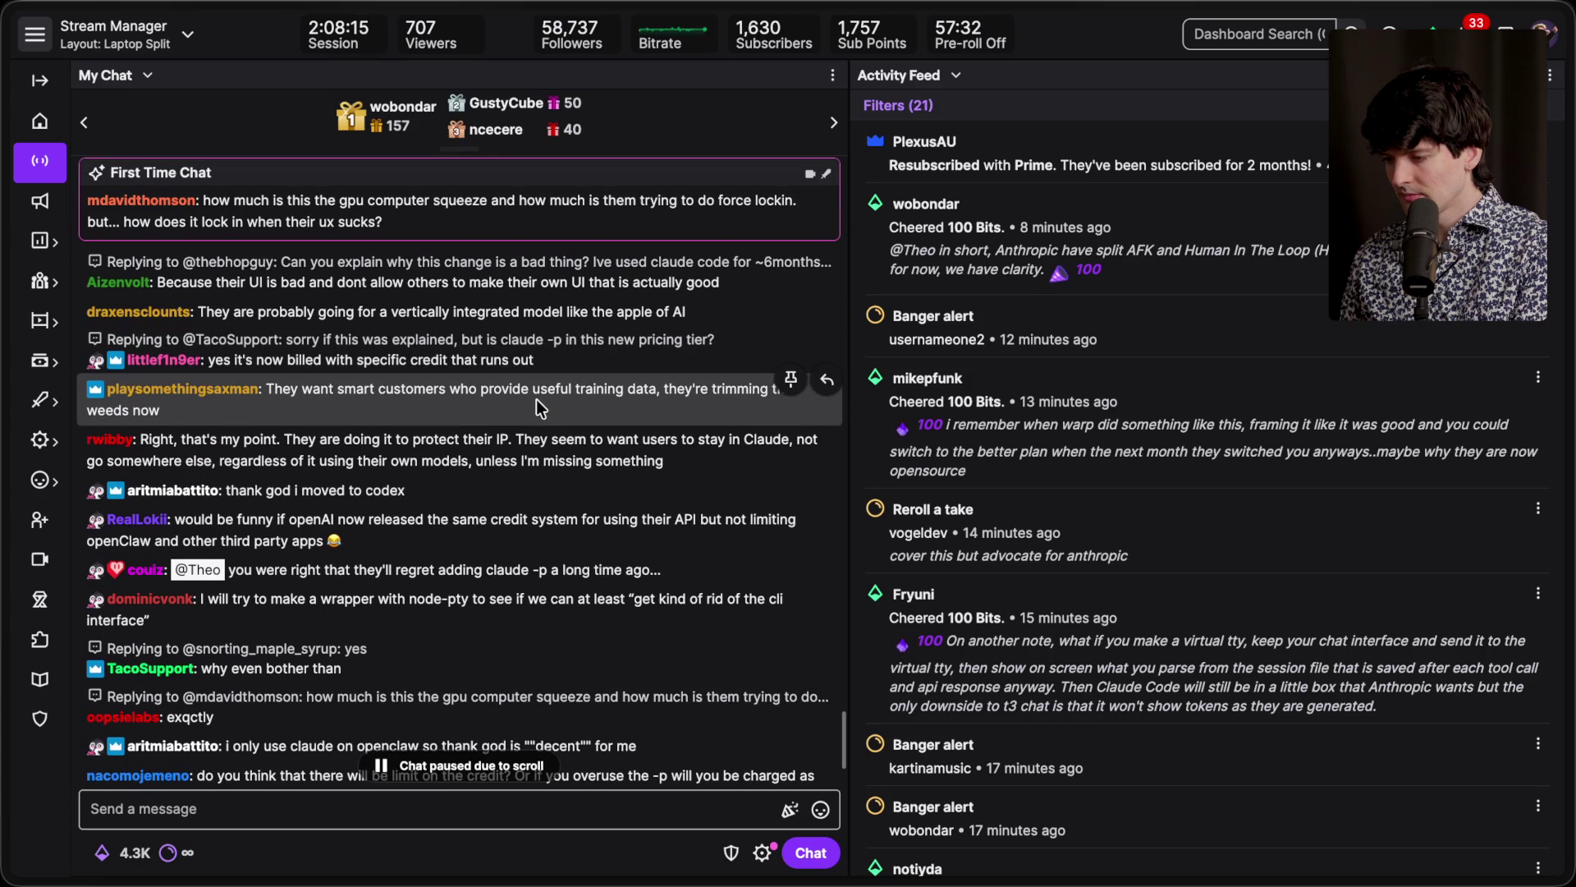
left_click_drag(284, 440, 510, 441)
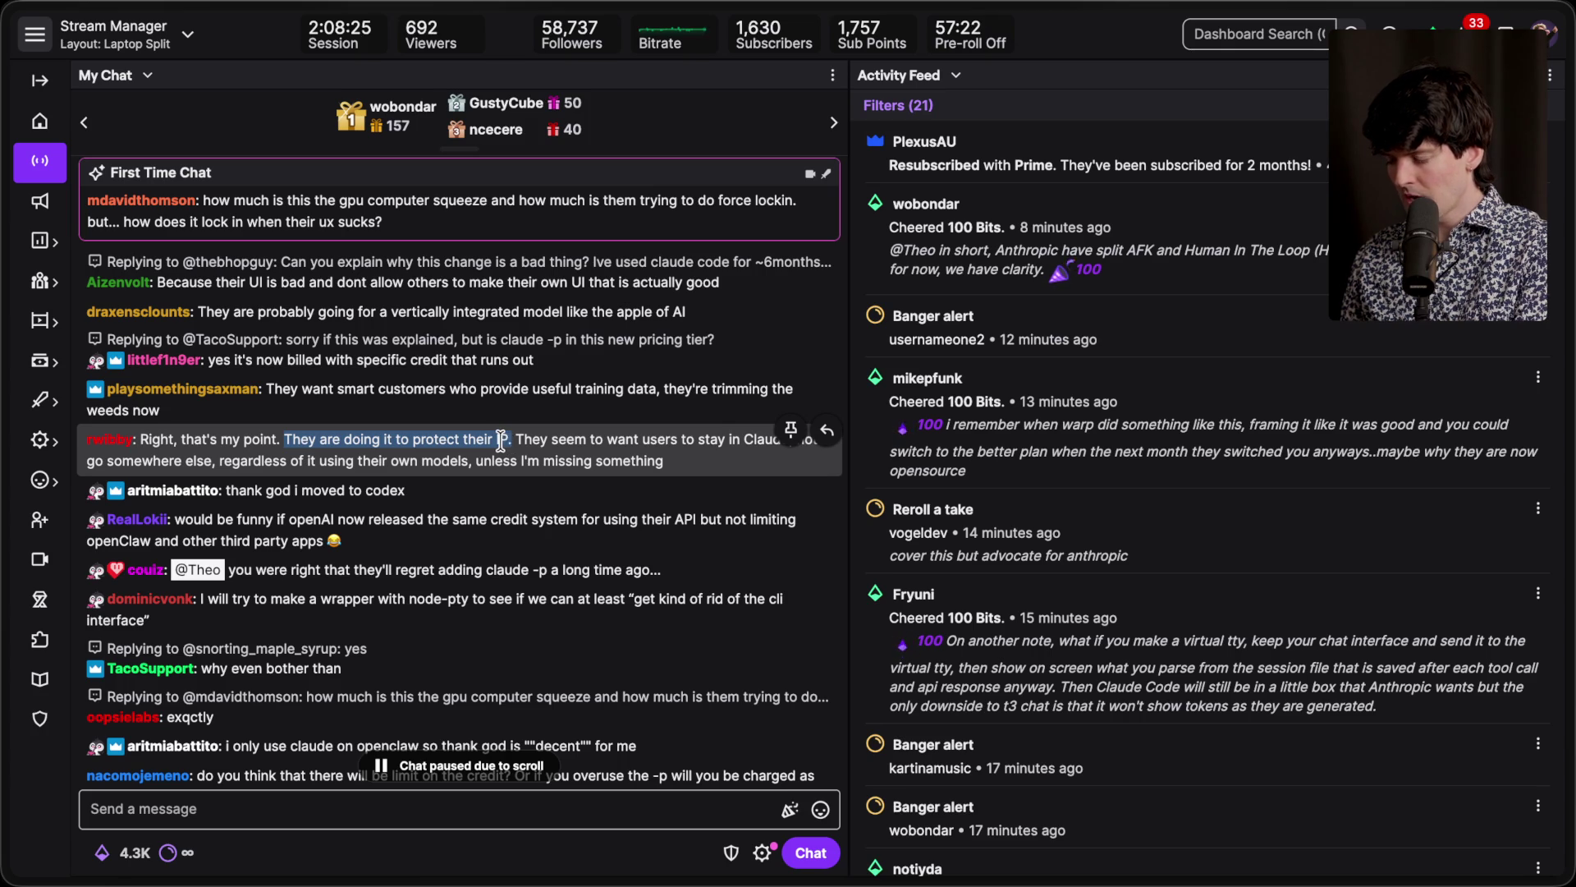
left_click(512, 441)
left_click_drag(513, 441, 280, 437)
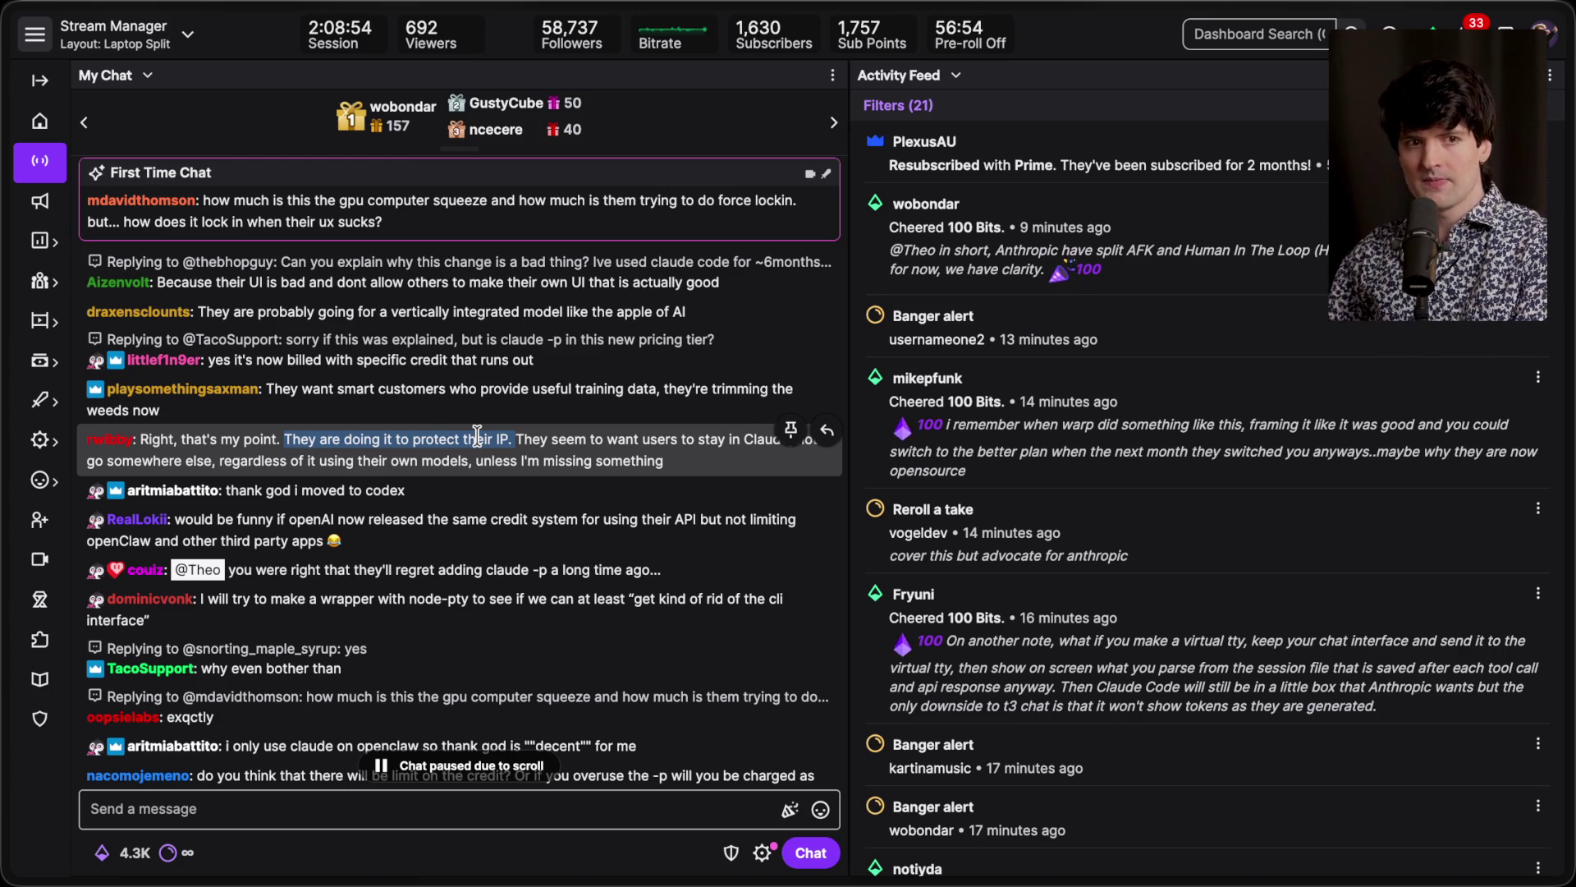
scroll(476, 435, "down", 5)
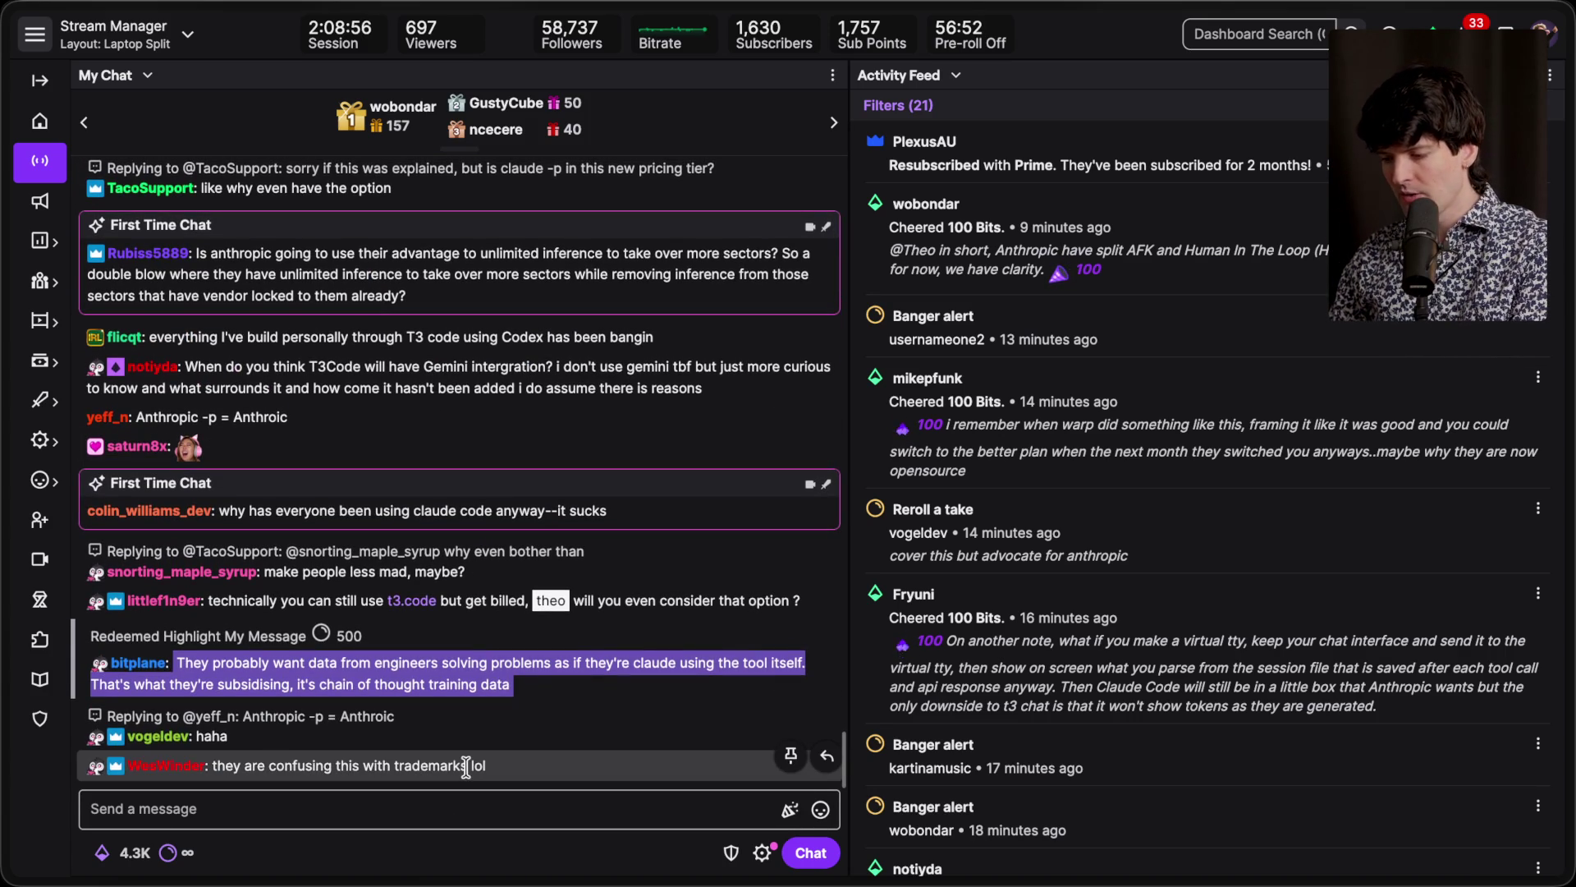
scroll(575, 499, "up", 10)
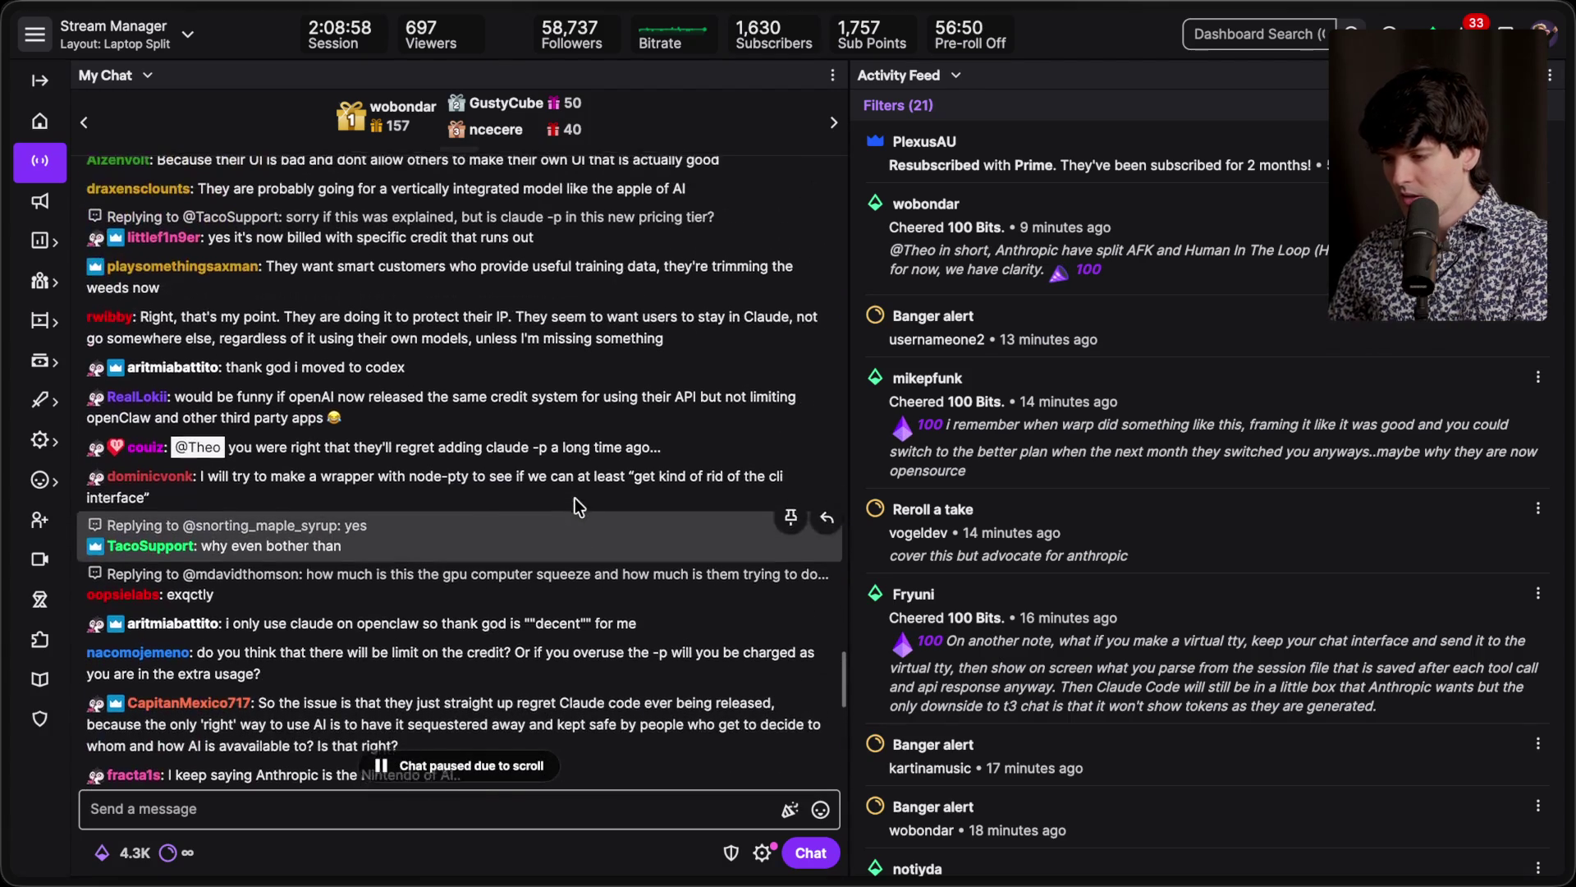
scroll(579, 506, "up", 2)
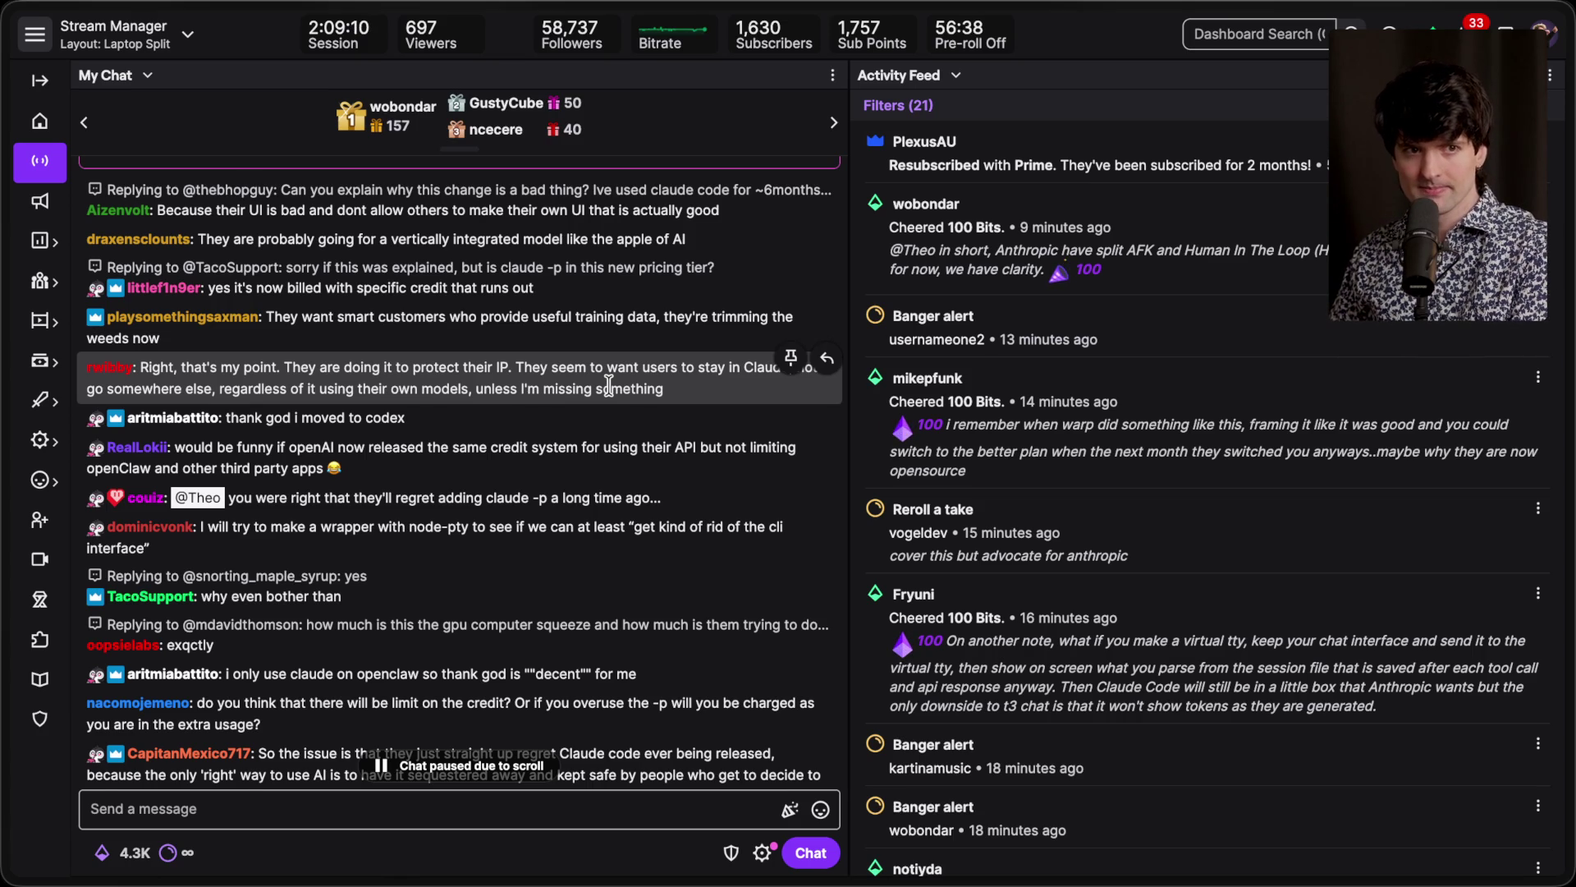
scroll(609, 384, "down", 5)
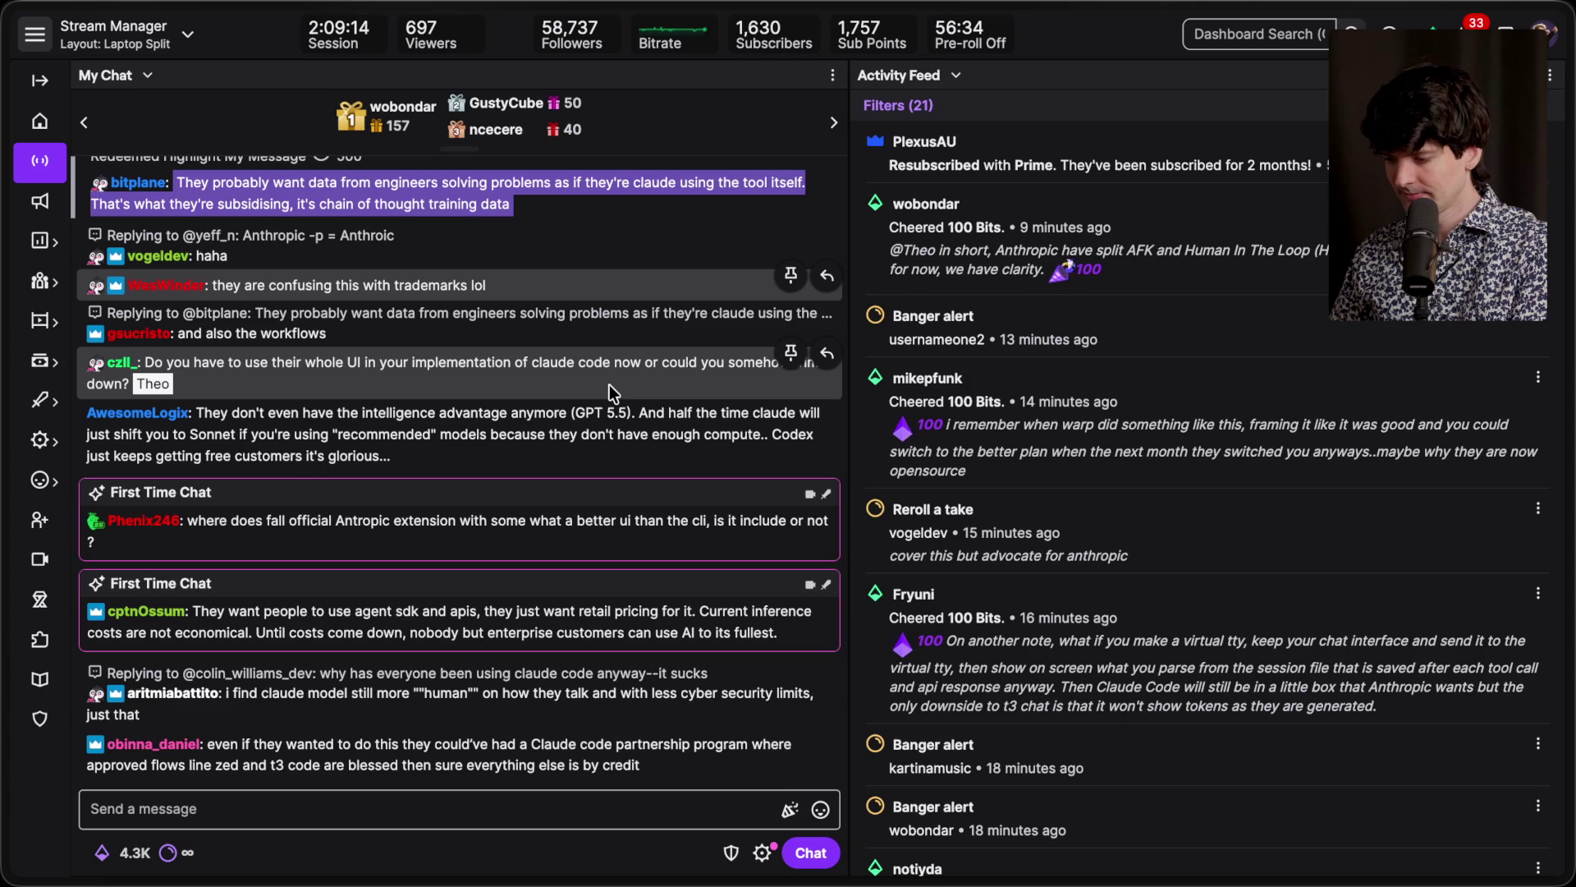
key("super+Tab")
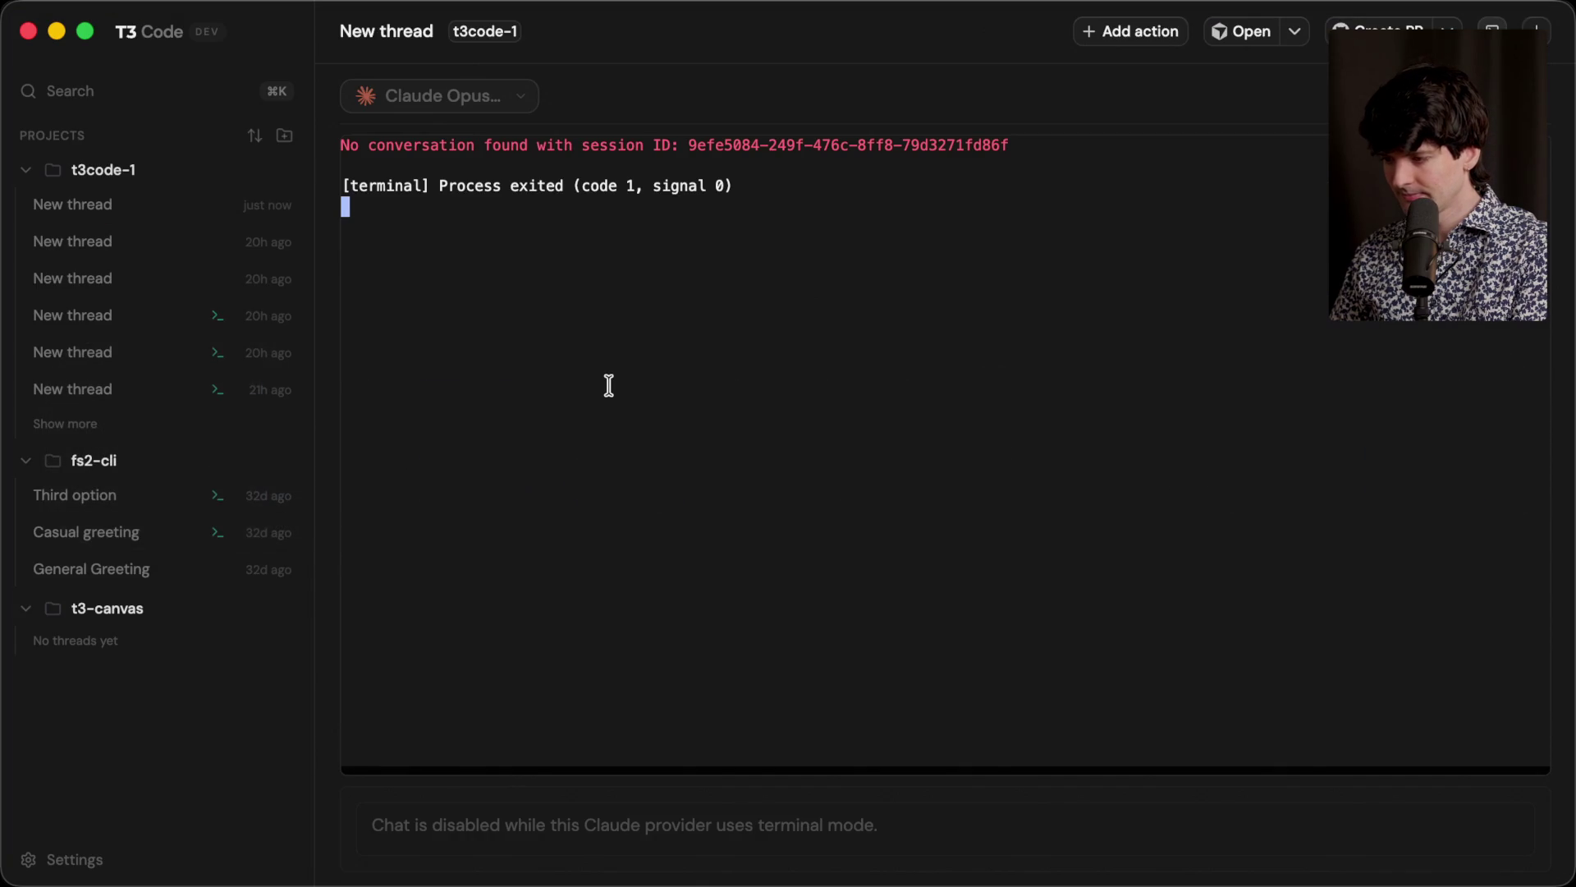
Step: Go to the x.com/theo profile in the browser and start composing a new post
key("super+Tab")
key("super+t")
type("x.com/theo")
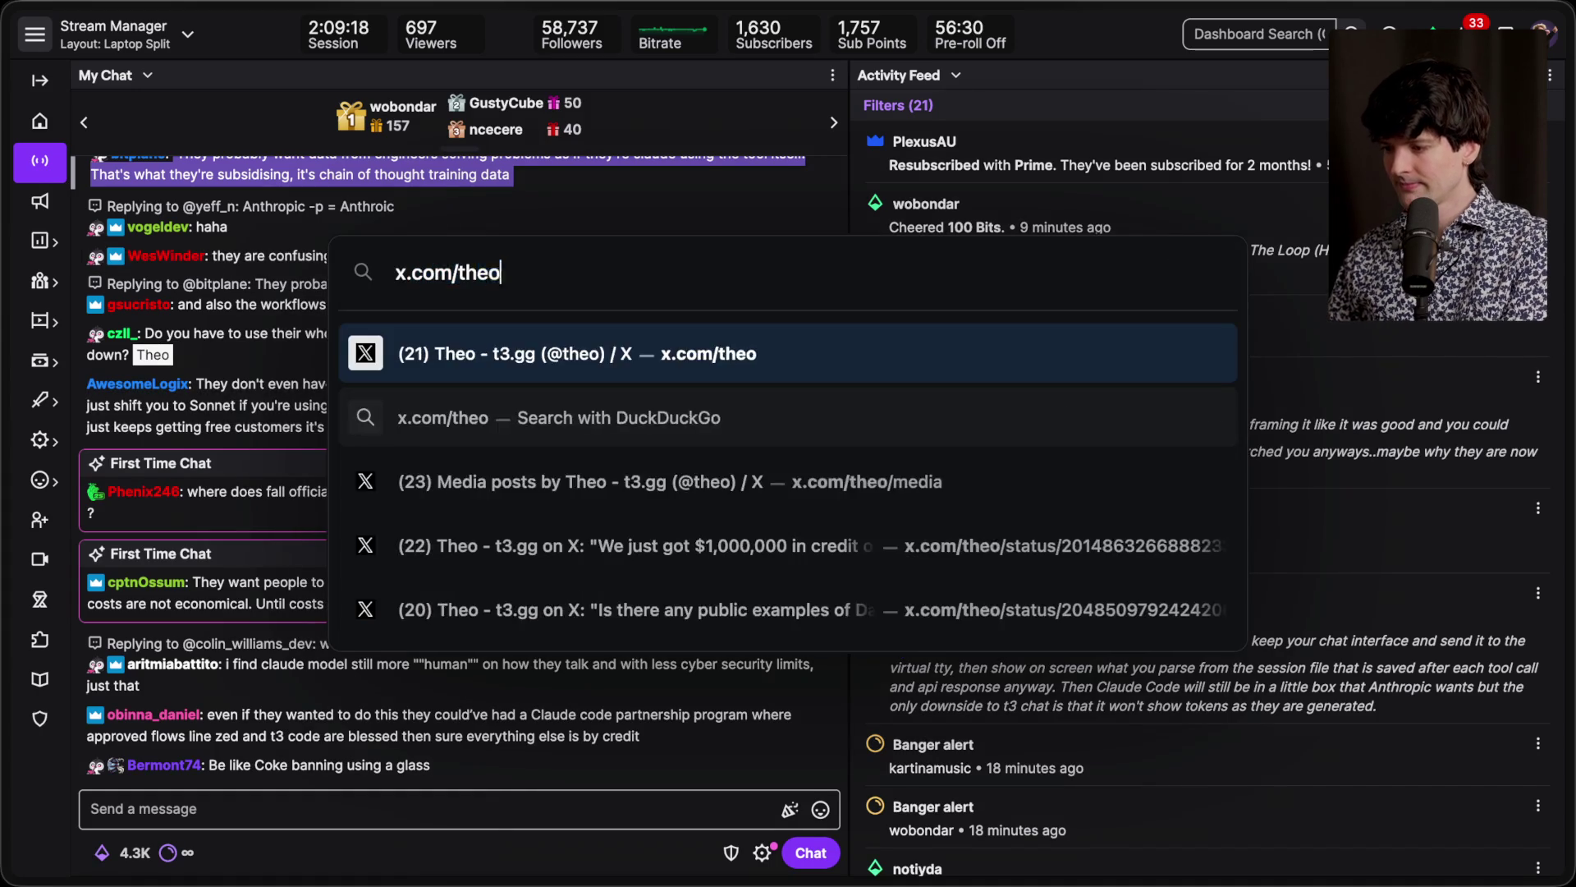
key("Return")
left_click(201, 731)
Step: Write the opening line: 'I can't help but feel personally burned by the Claude Code changes announced today.'
type("I ca")
key("BackSpace")
key("BackSpace")
key("BackSpace")
type("cna't")
key("BackSpace")
key("BackSpace")
key("BackSpace")
type("can't ")
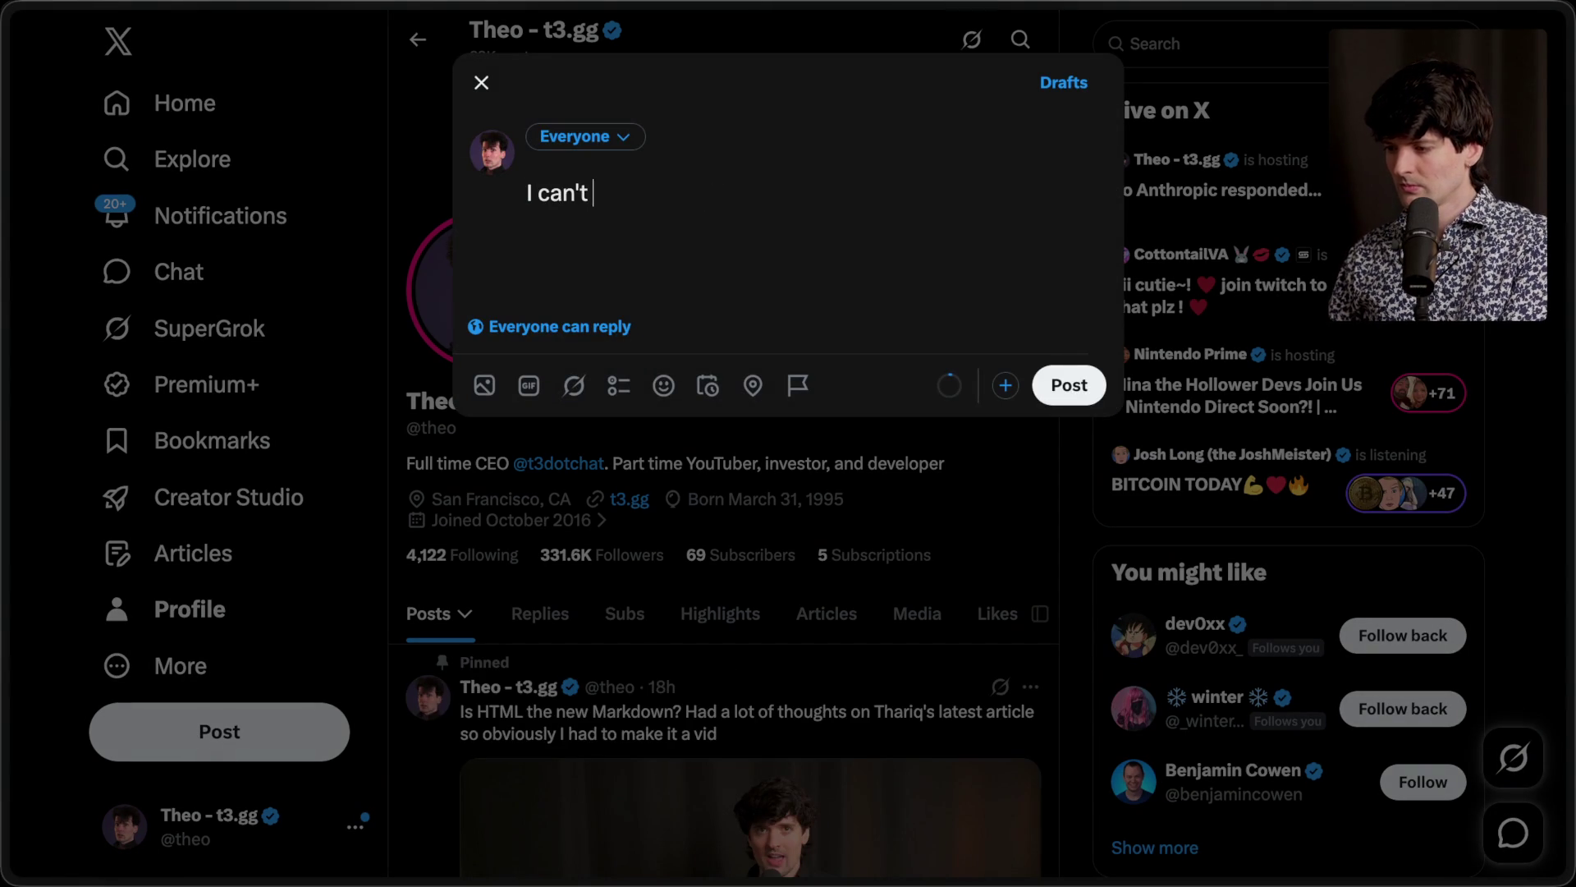
type("help but feel personally ber")
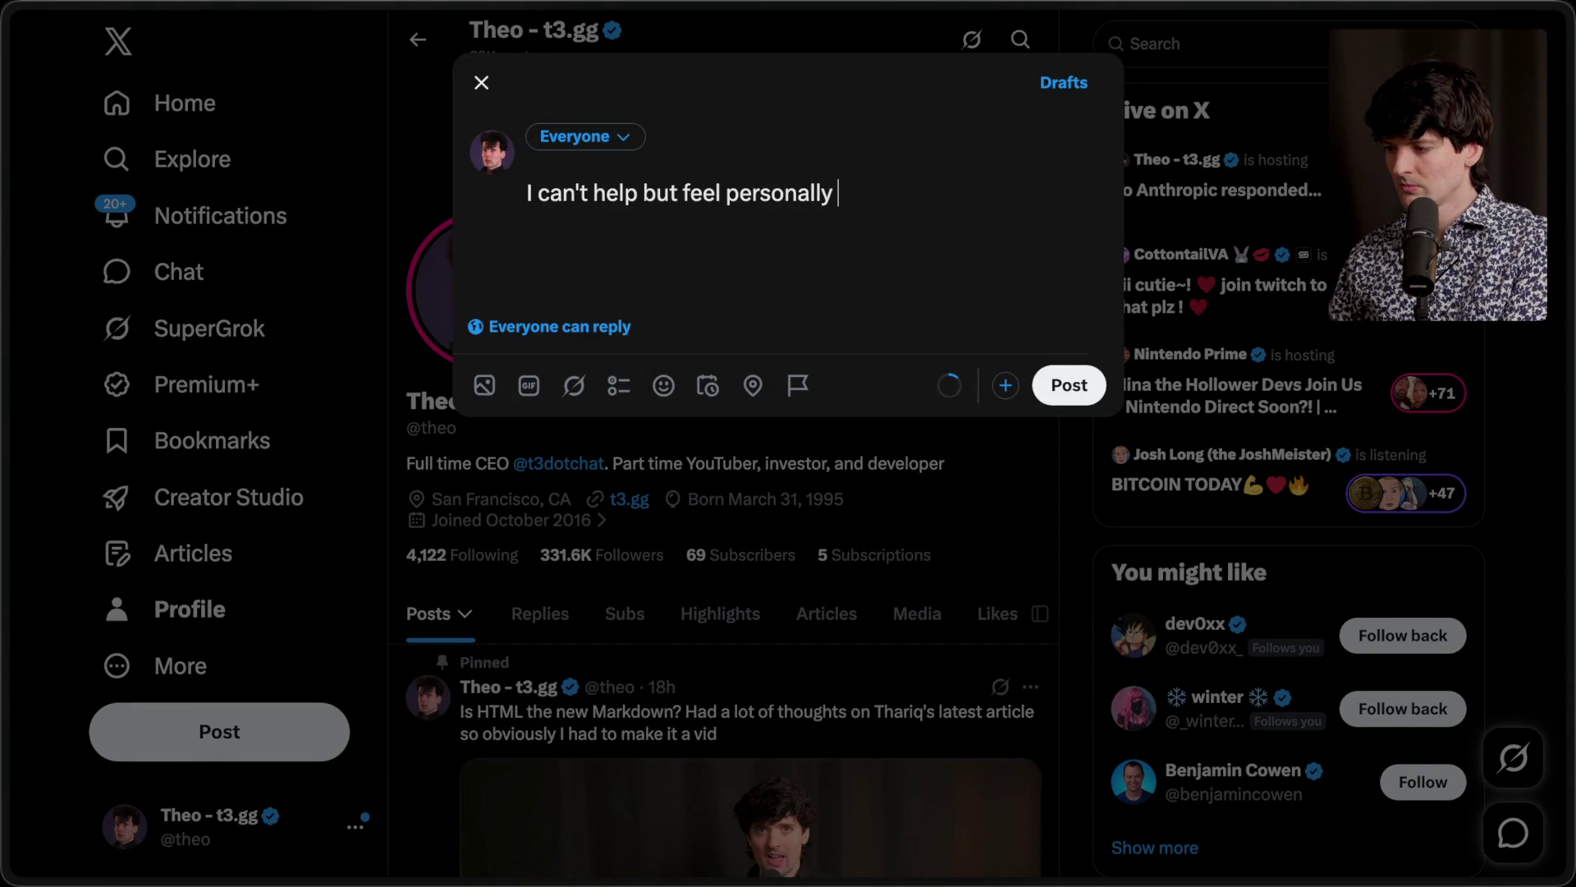
key("BackSpace")
key("BackSpace")
type("urned by the Claude Code c")
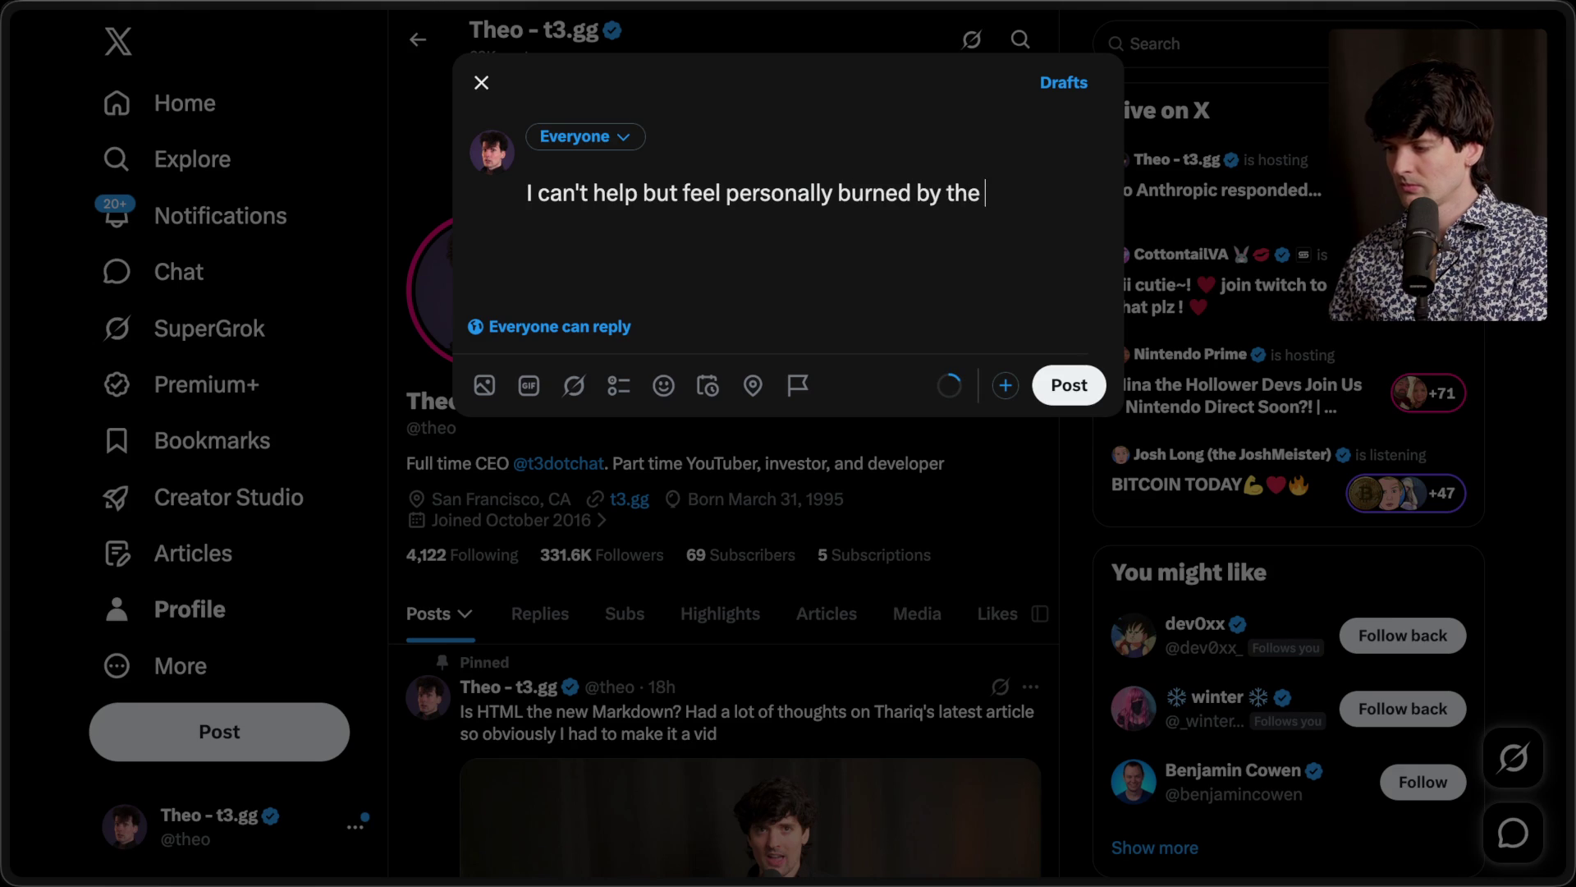
type("hanges ")
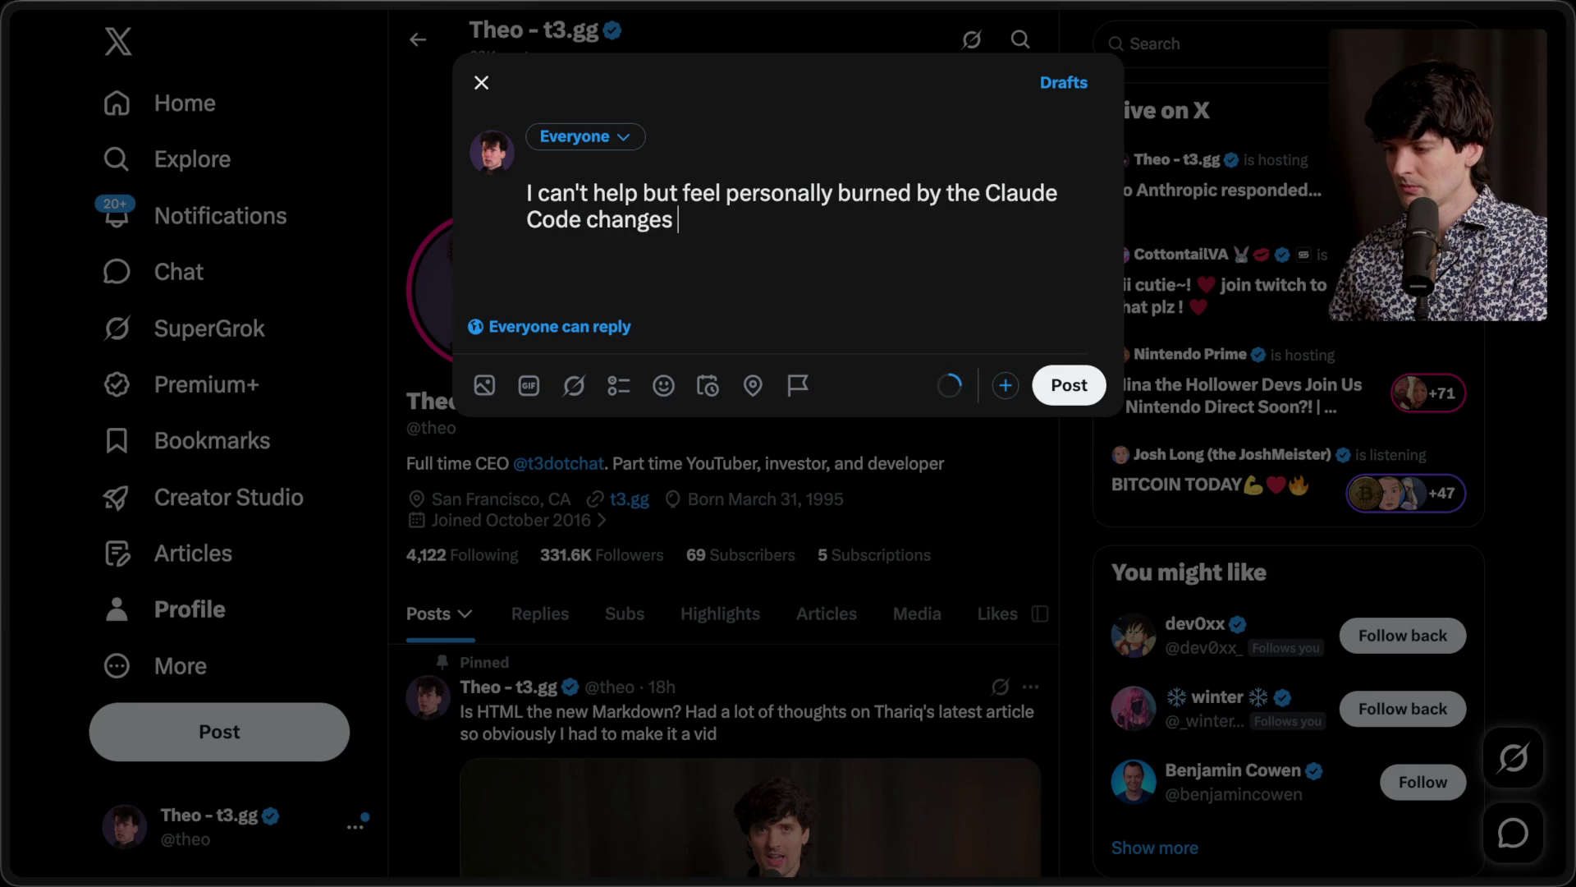
type("announced today.")
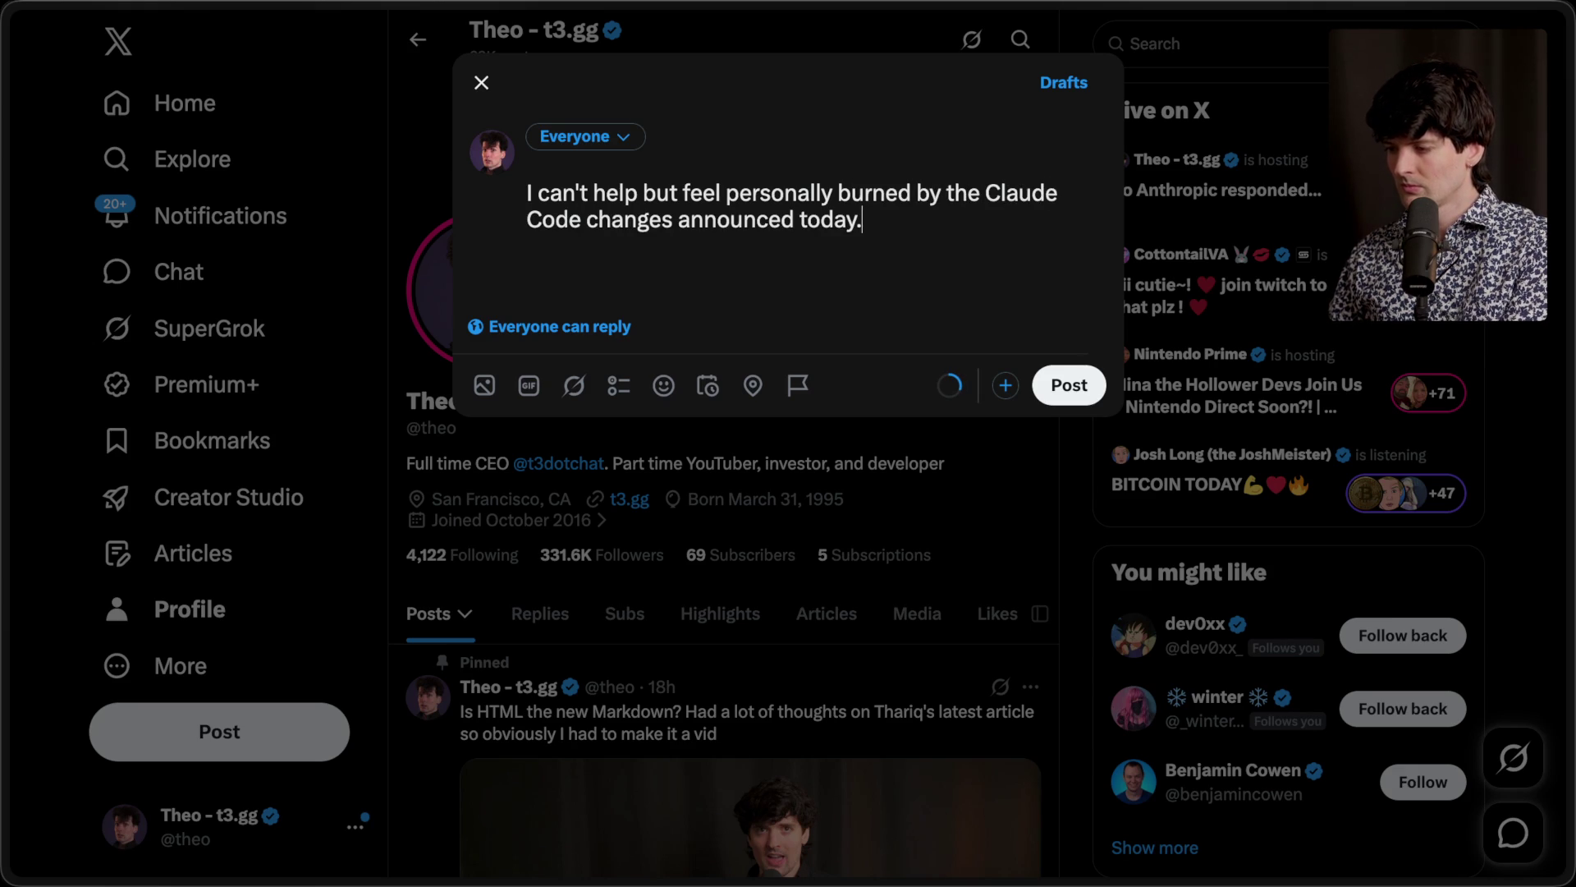
key("Return")
key("Return")
Step: Add the paragraph about wrapping the Agent SDK in T3 Code, ending 'It was hell.'
type("We put so much workin")
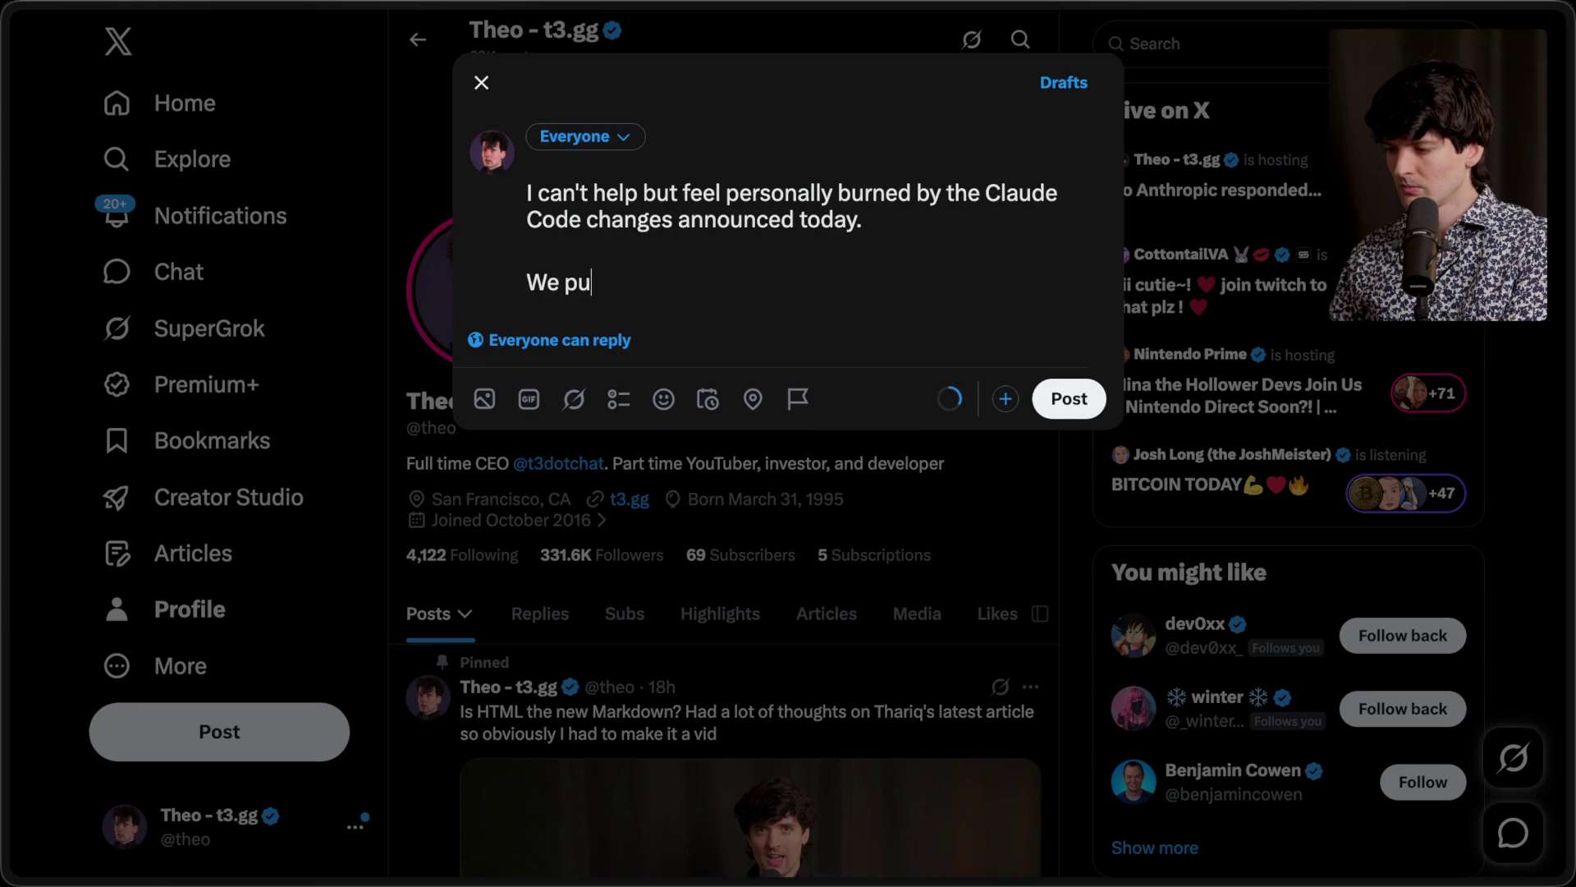
key("BackSpace")
key("BackSpace")
type("into wrapaing")
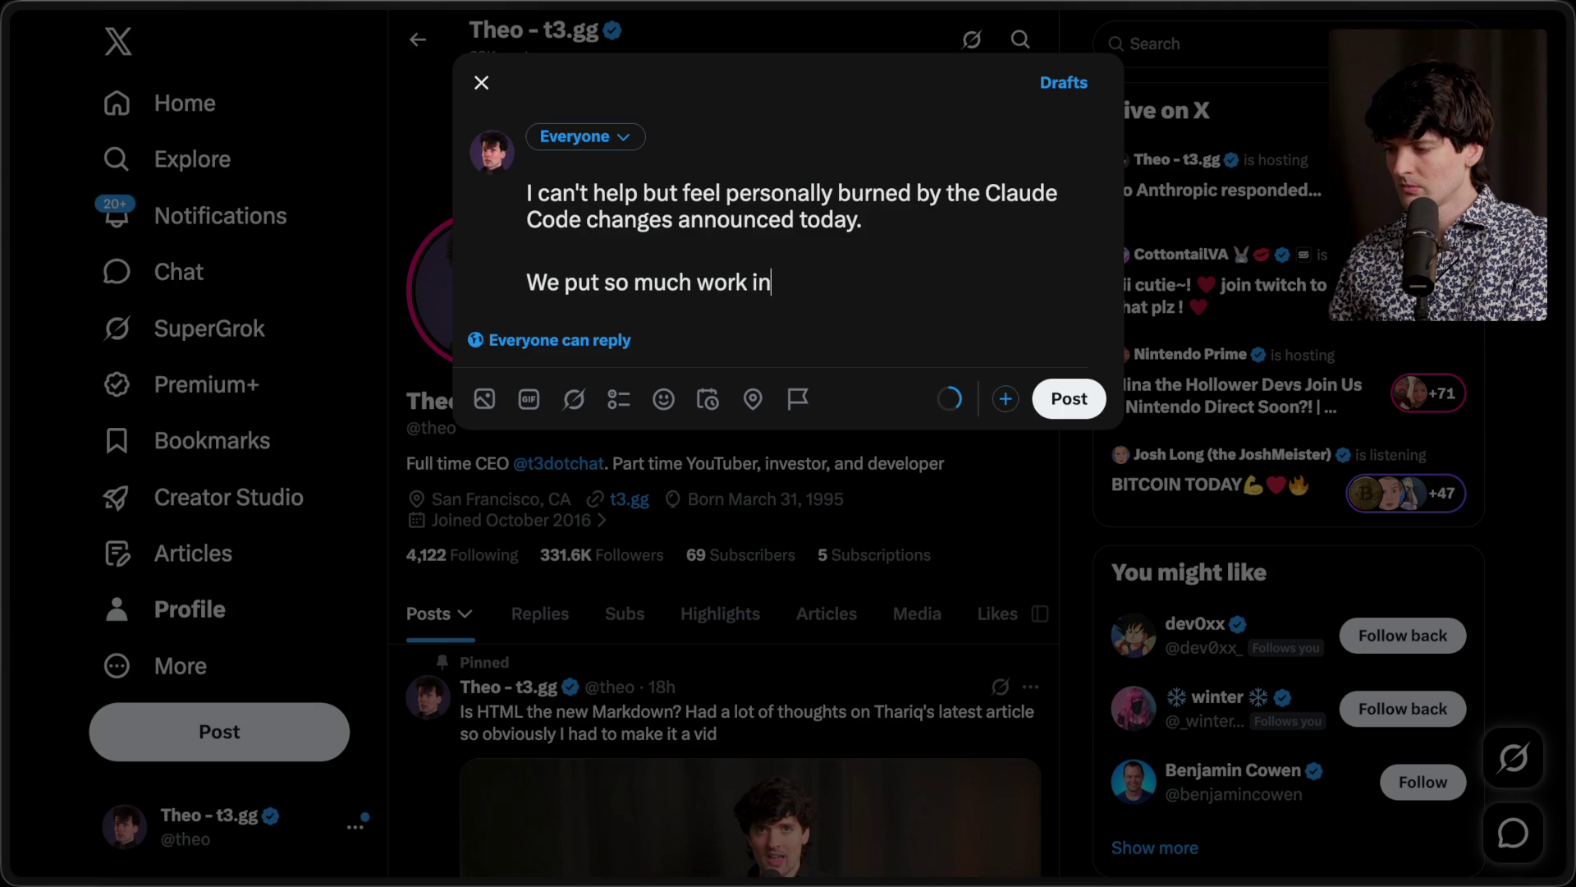
key("BackSpace")
key("BackSpace")
key("BackSpace")
type("rapping the (ab")
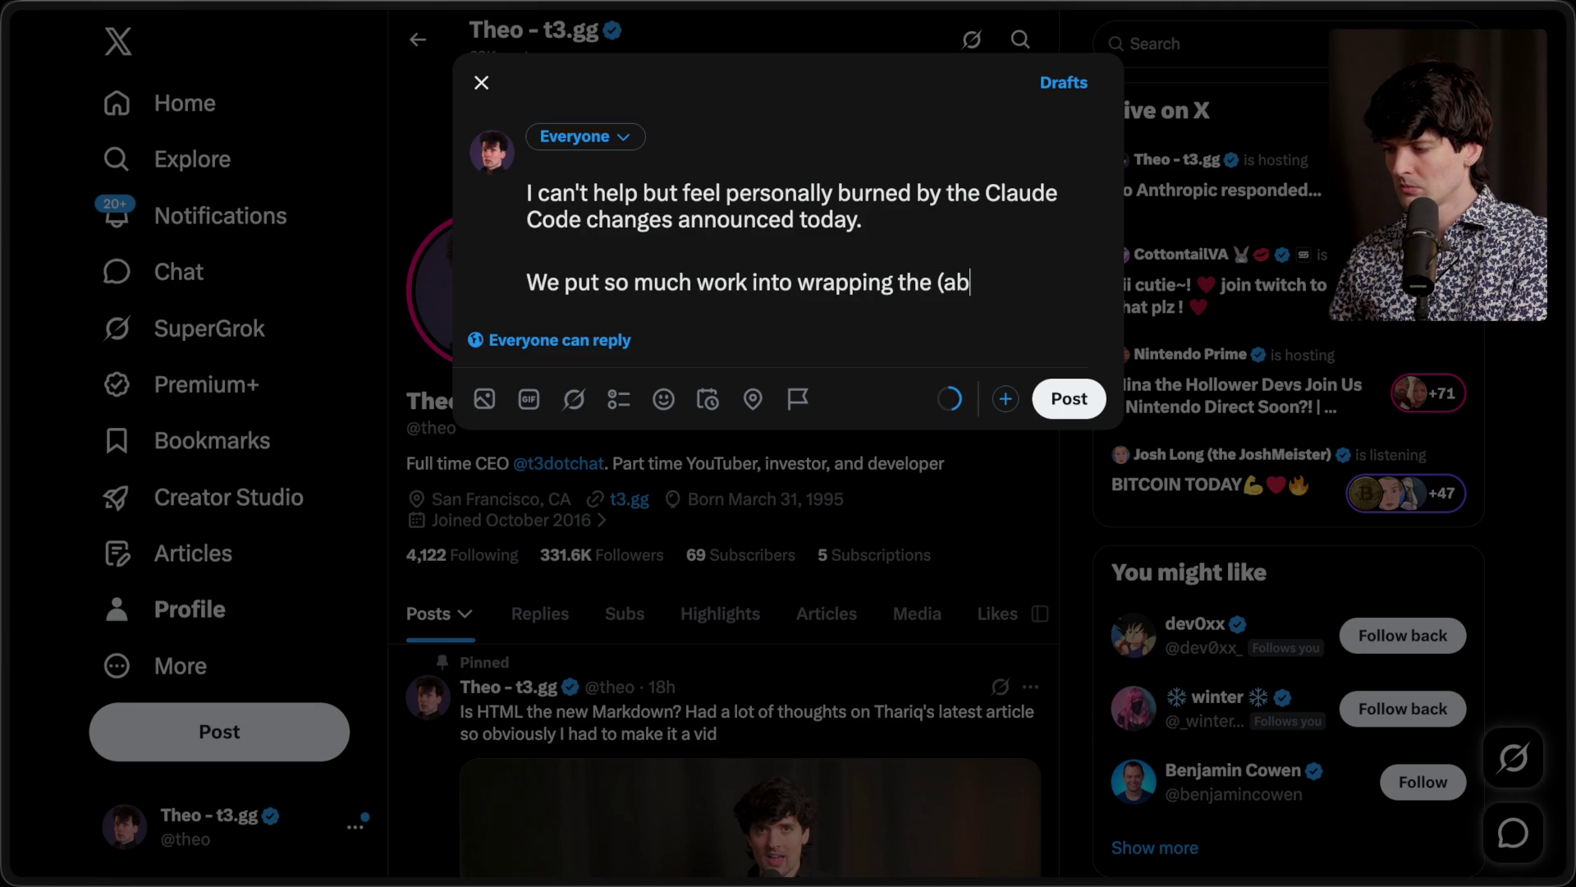
key("BackSpace")
type("trocious) A")
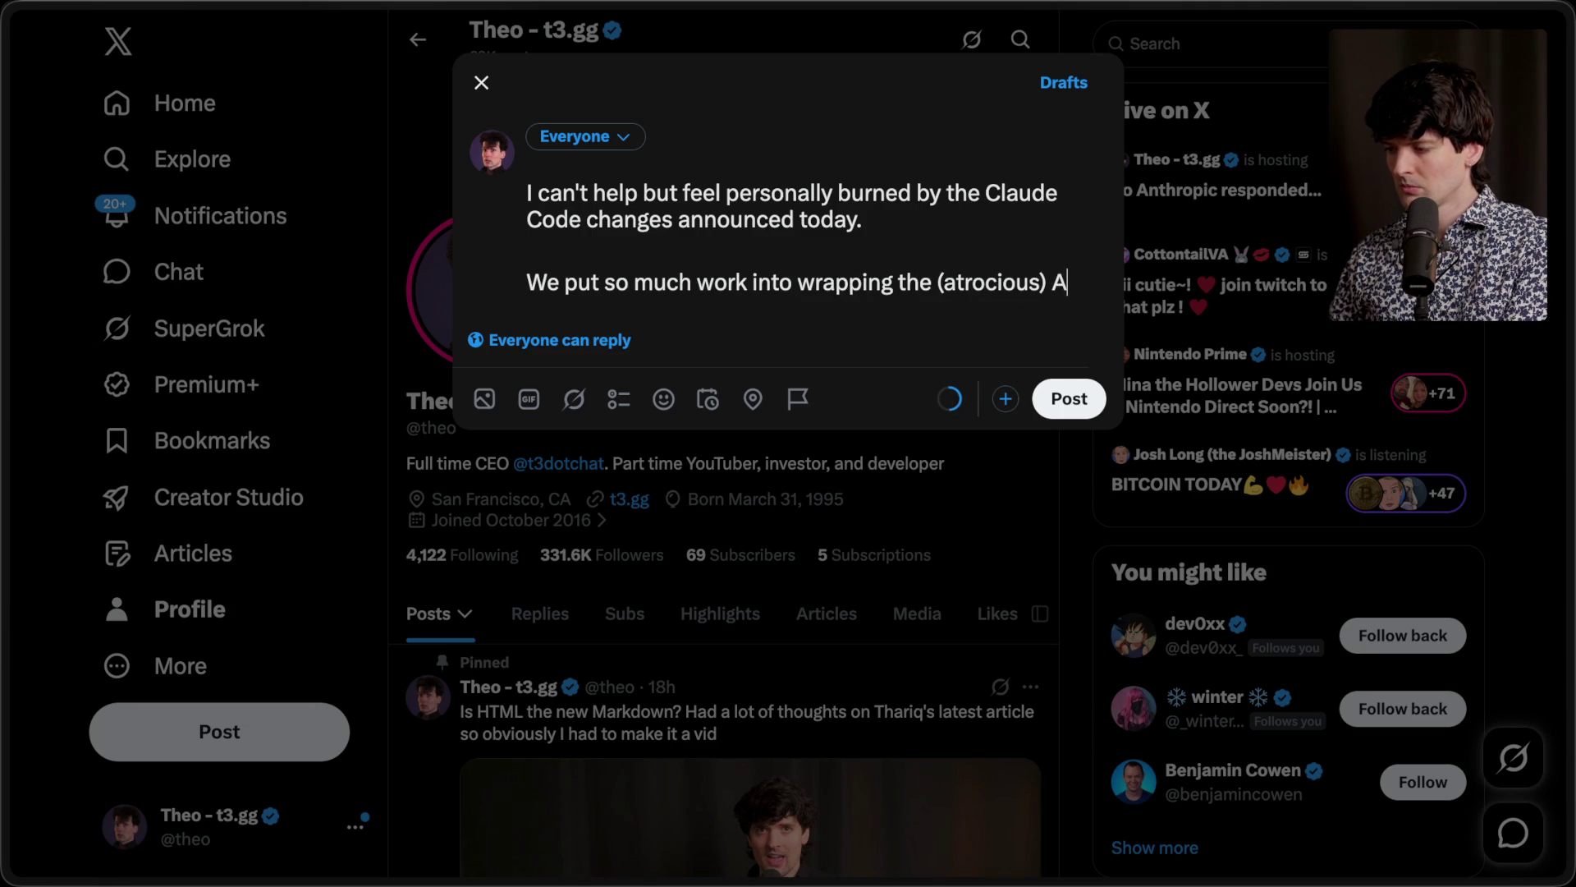
type("gent SDK")
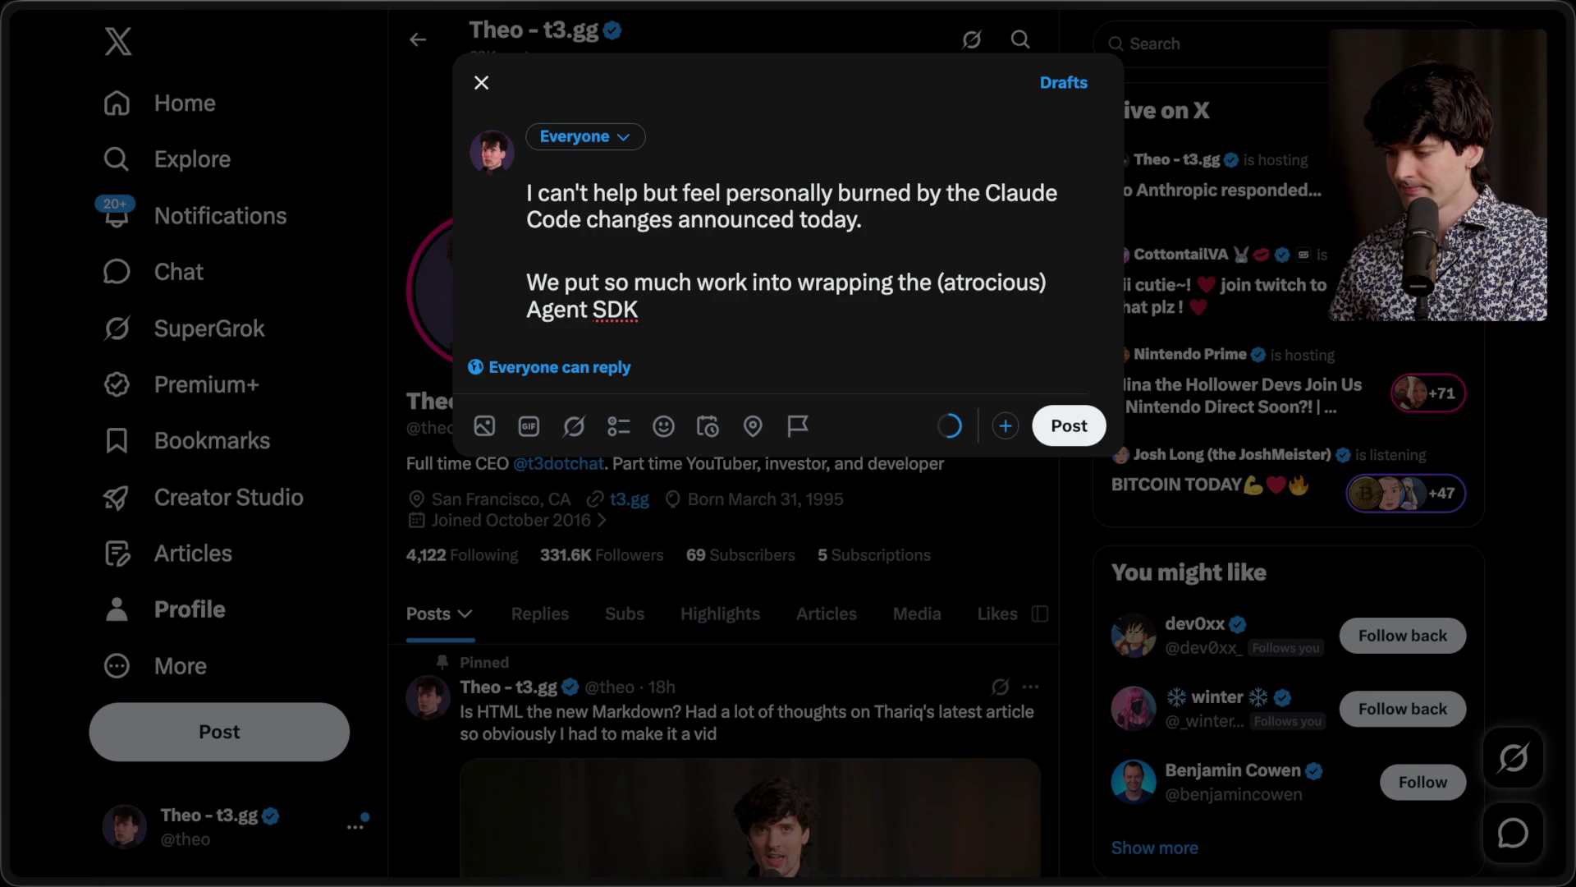
type("Claude ")
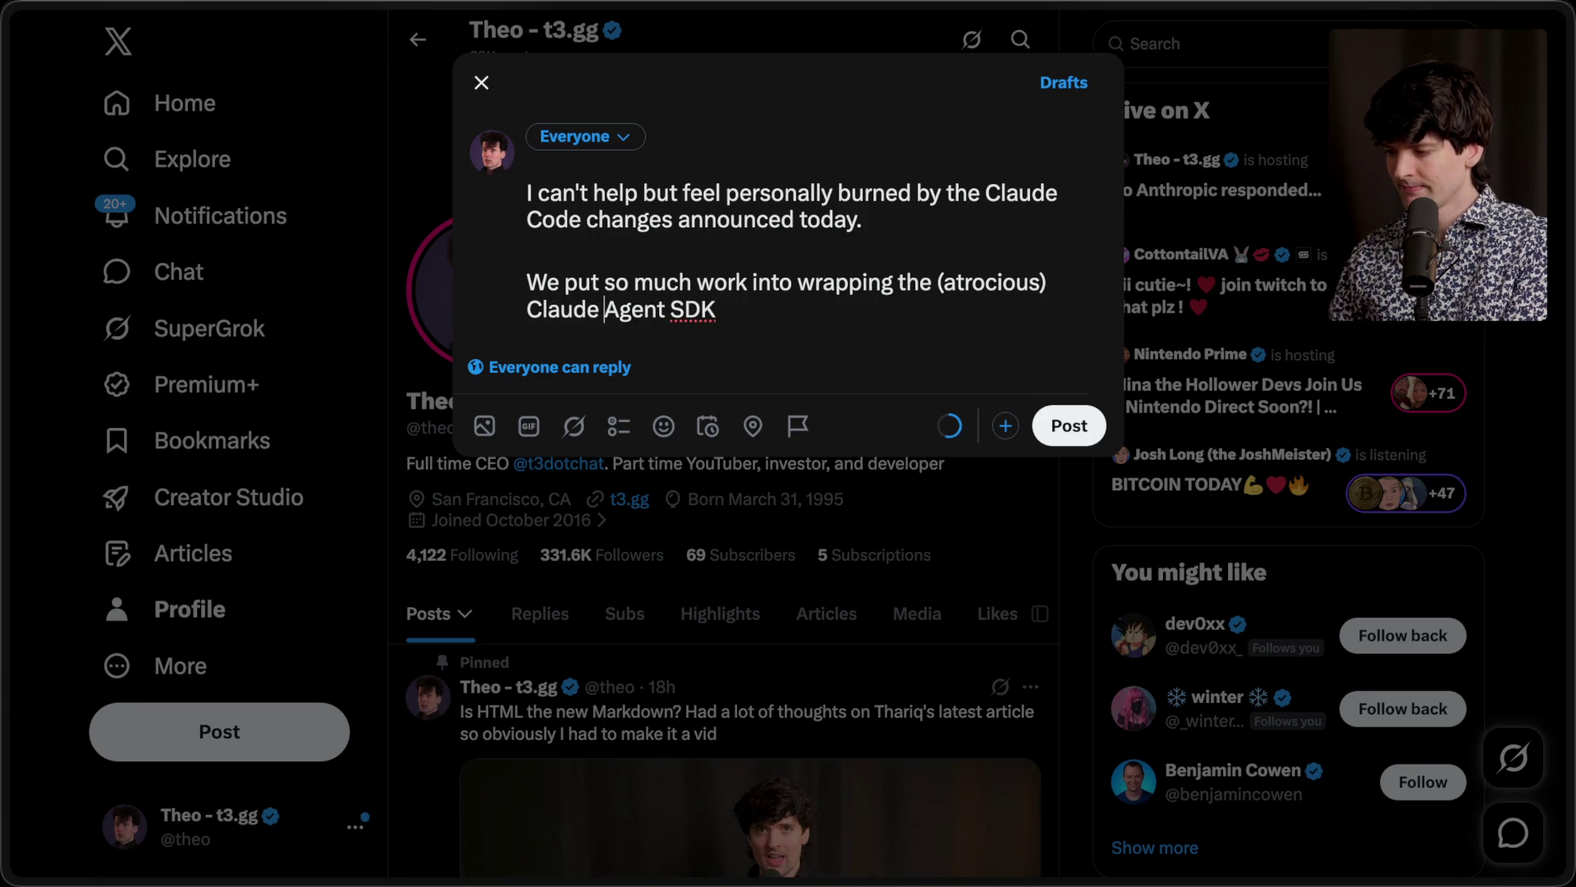
type("n T3 Code")
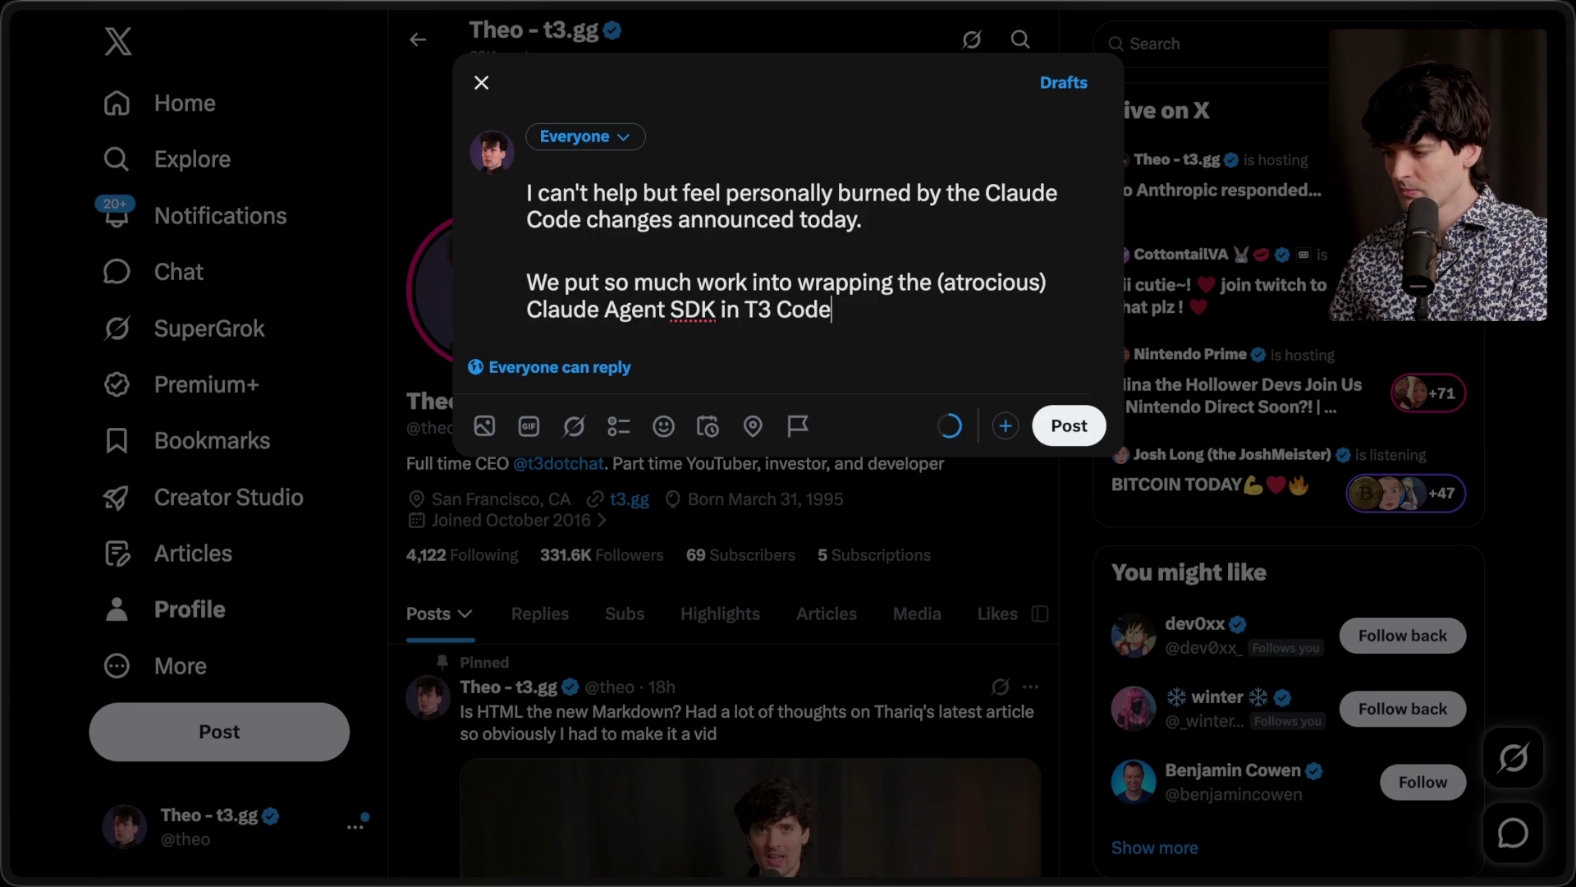
type(". It was the")
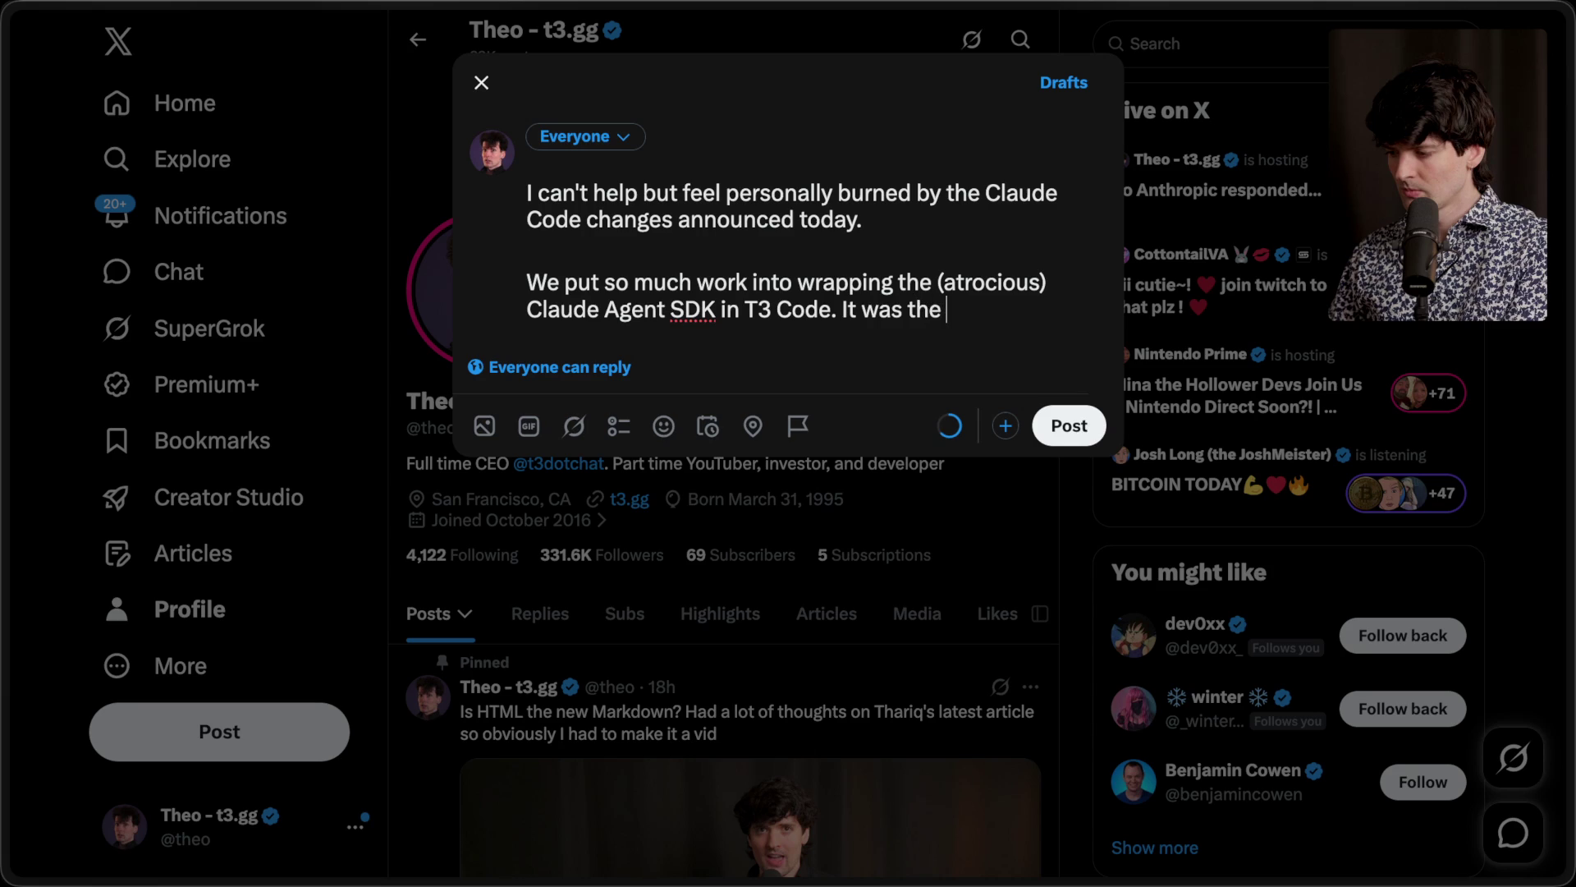
type("ONLY path ")
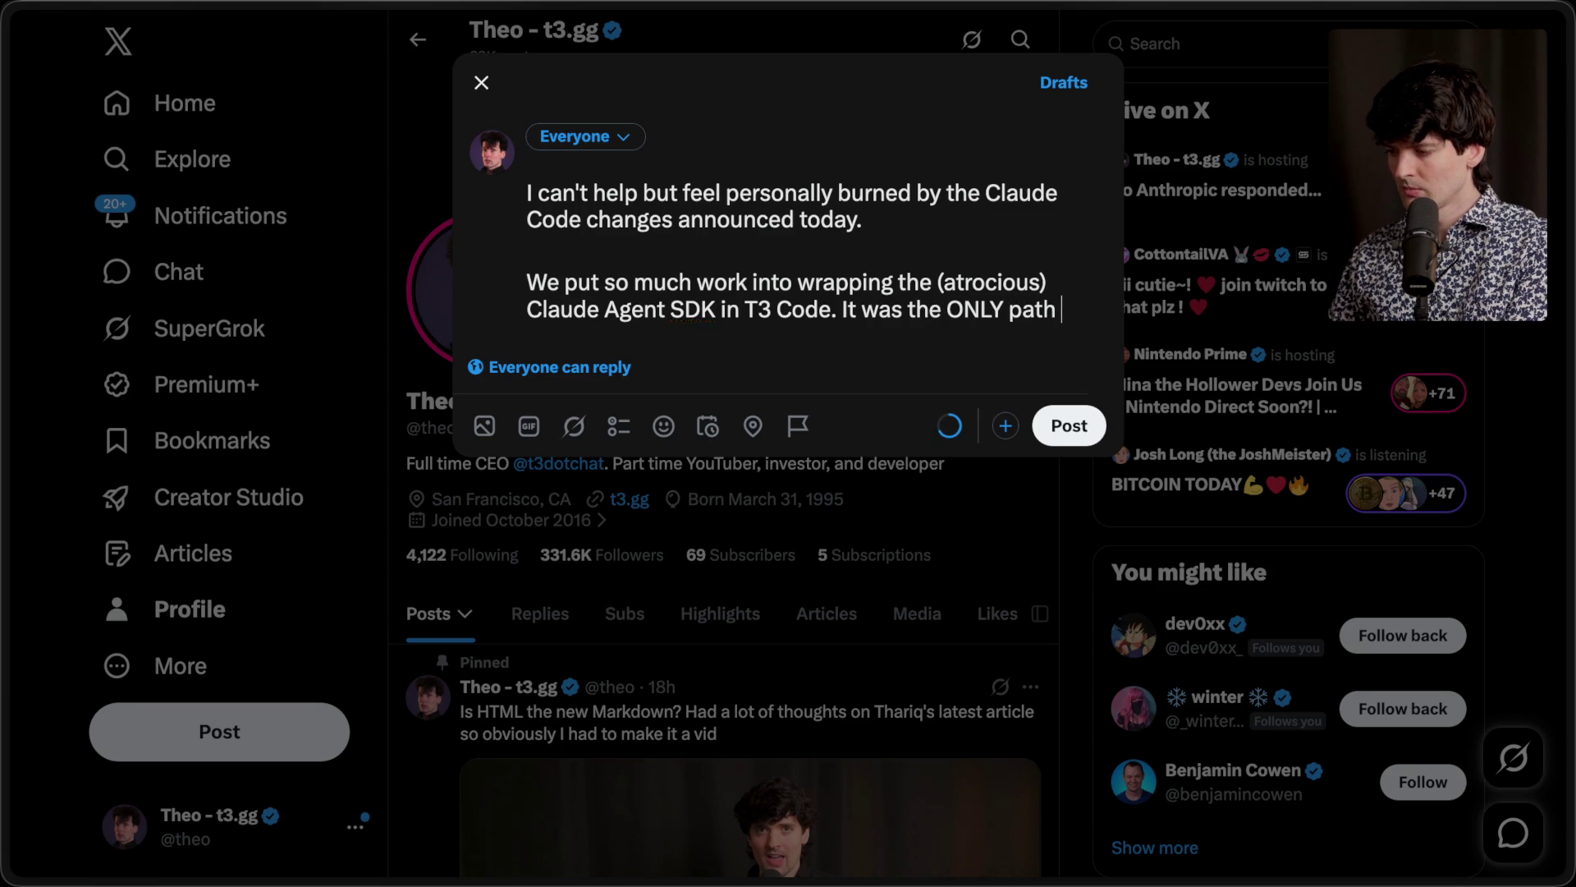
type("they su")
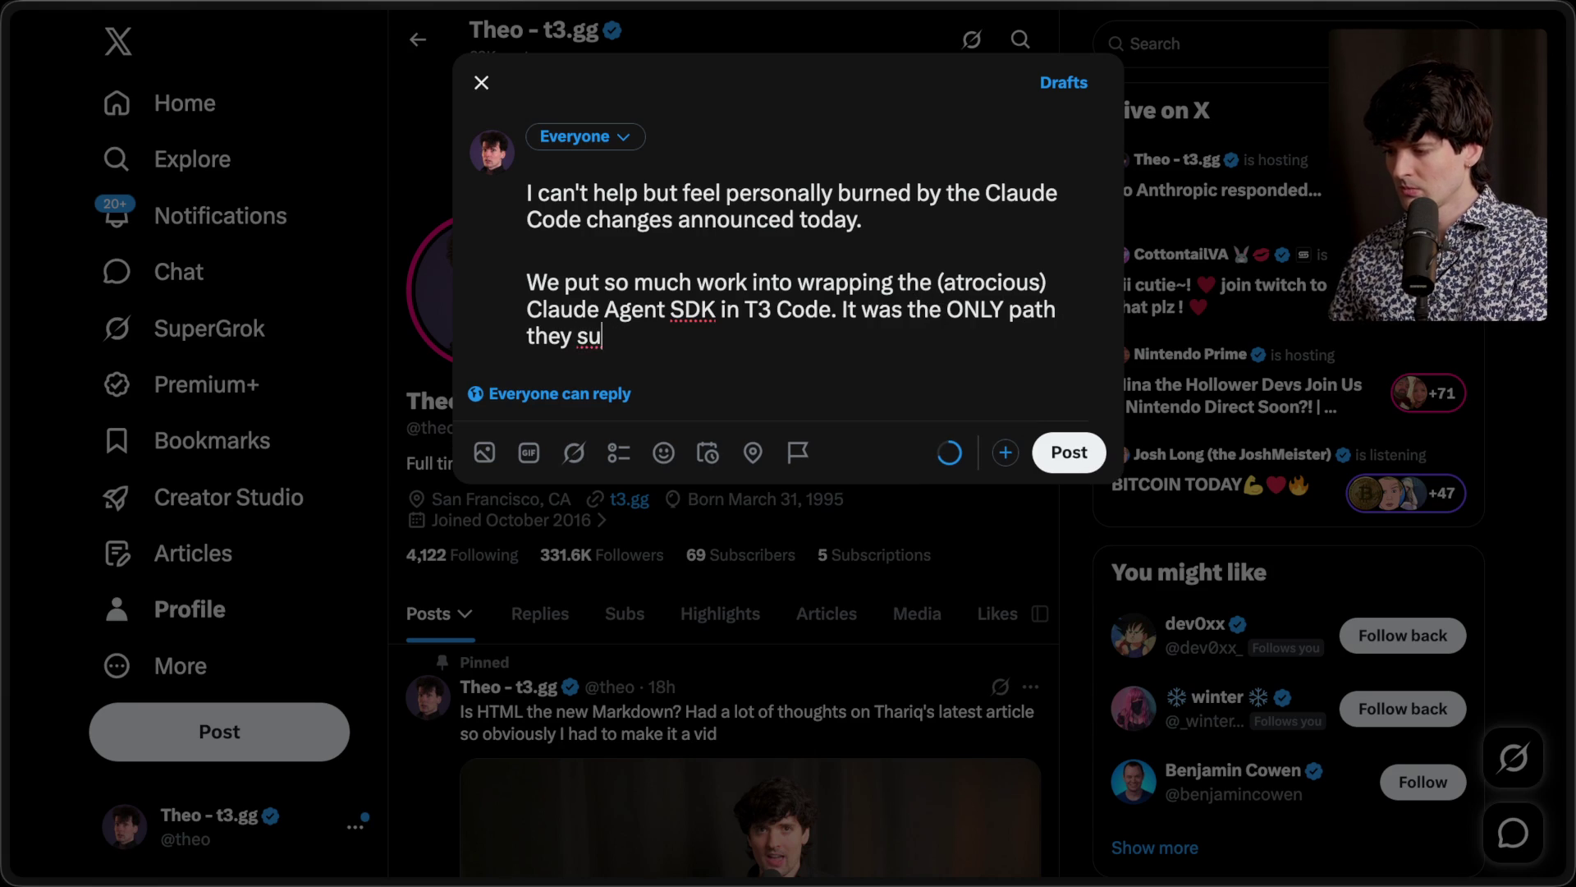
type("pported, so we made it w")
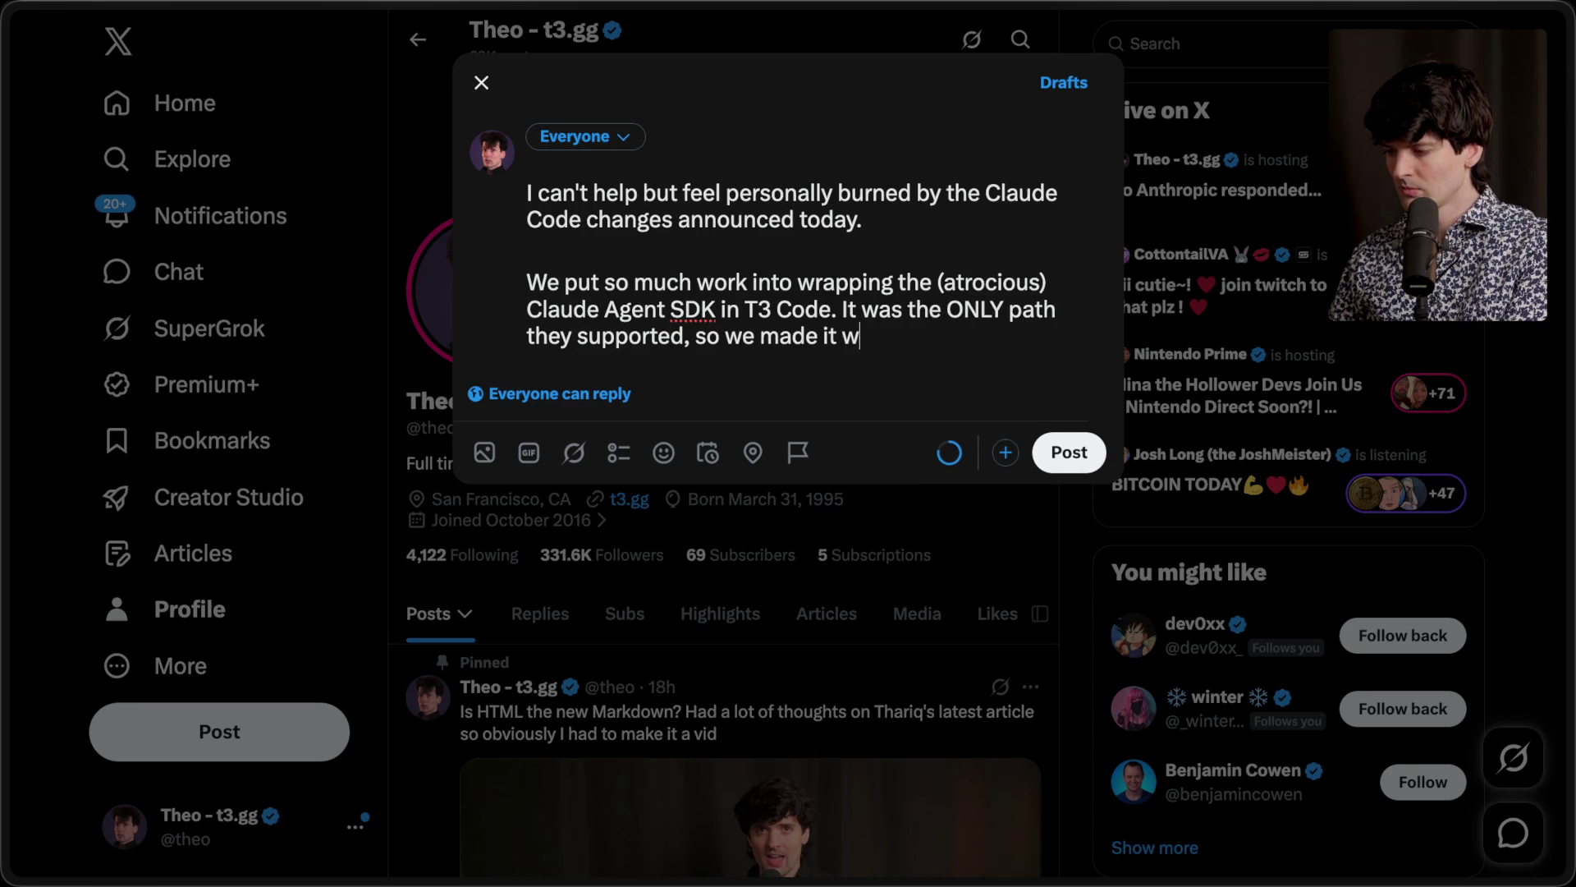
type("ork. It was hel")
type("lish, but we did it.")
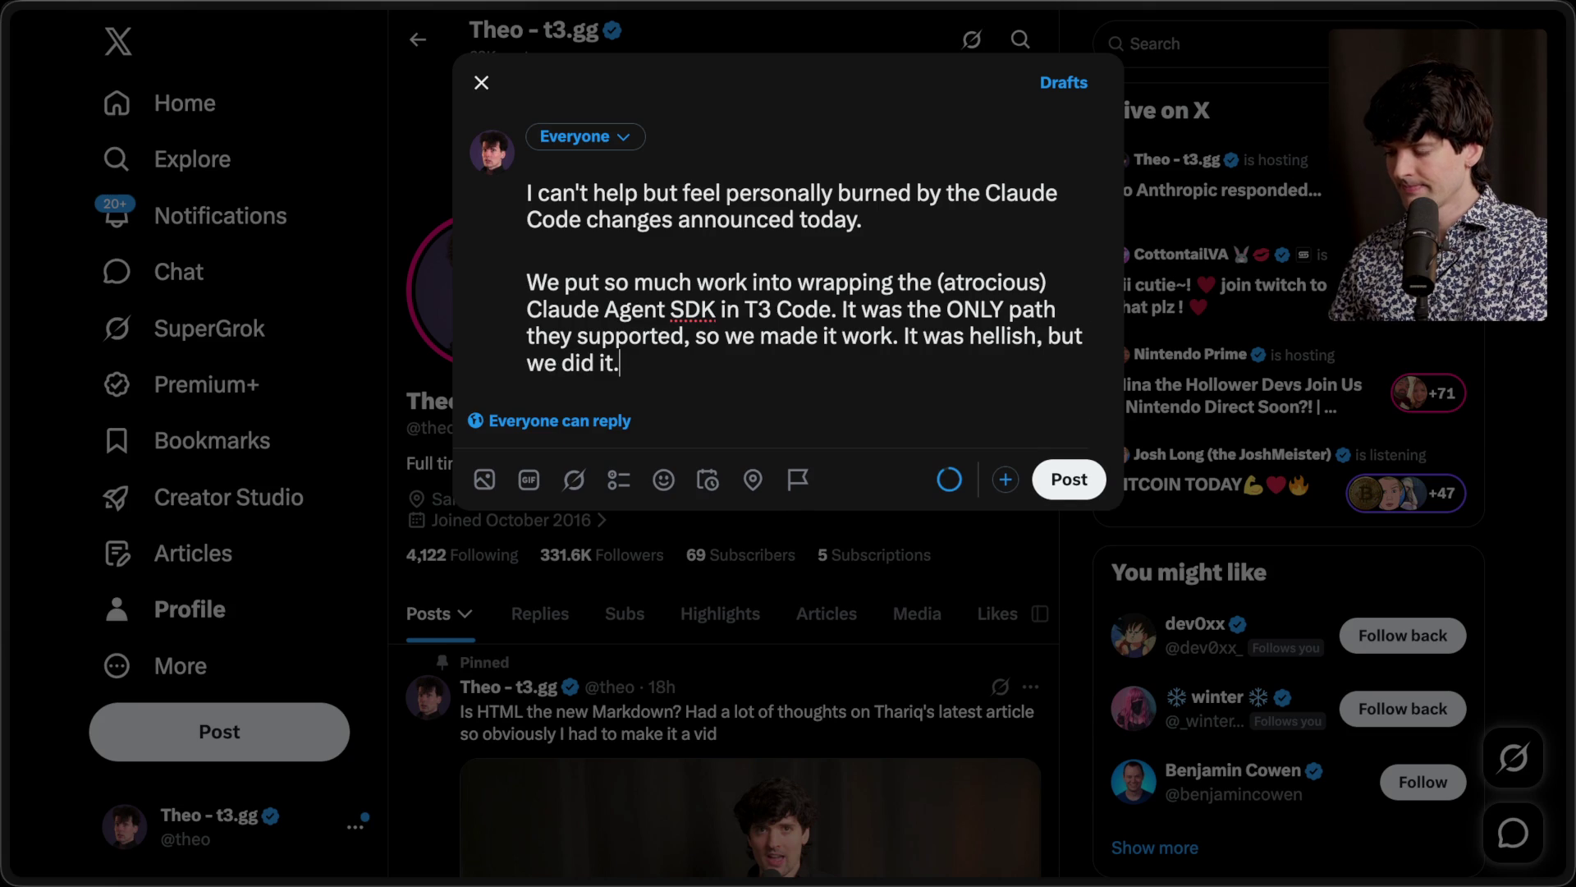
key("BackSpace")
key("BackSpace")
key("BackSpace")
key("BackSpace")
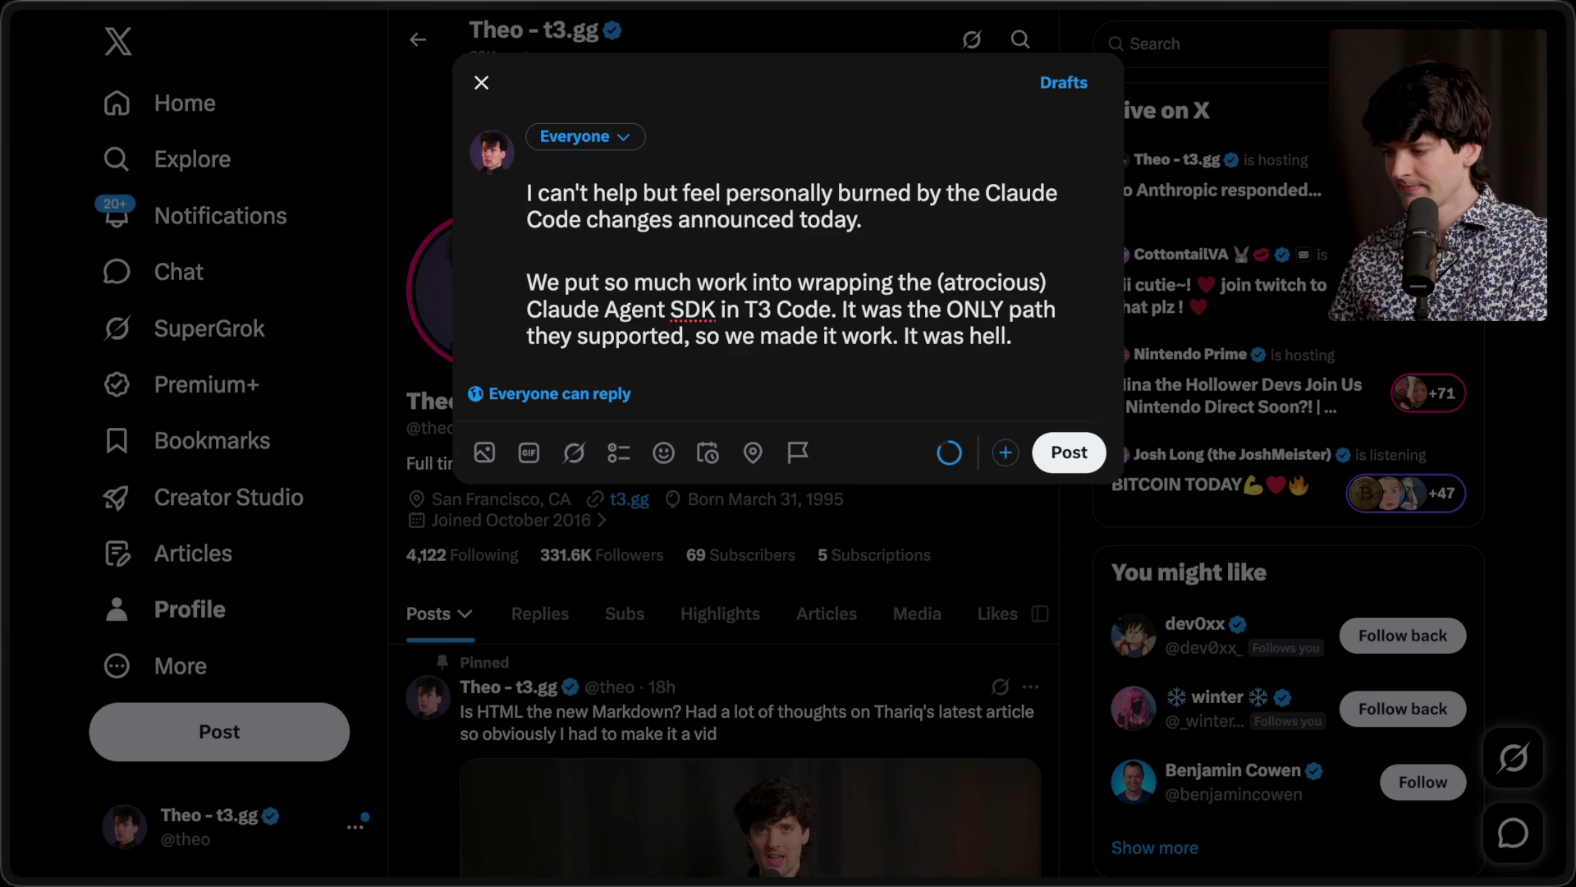
key("Return")
key("Return")
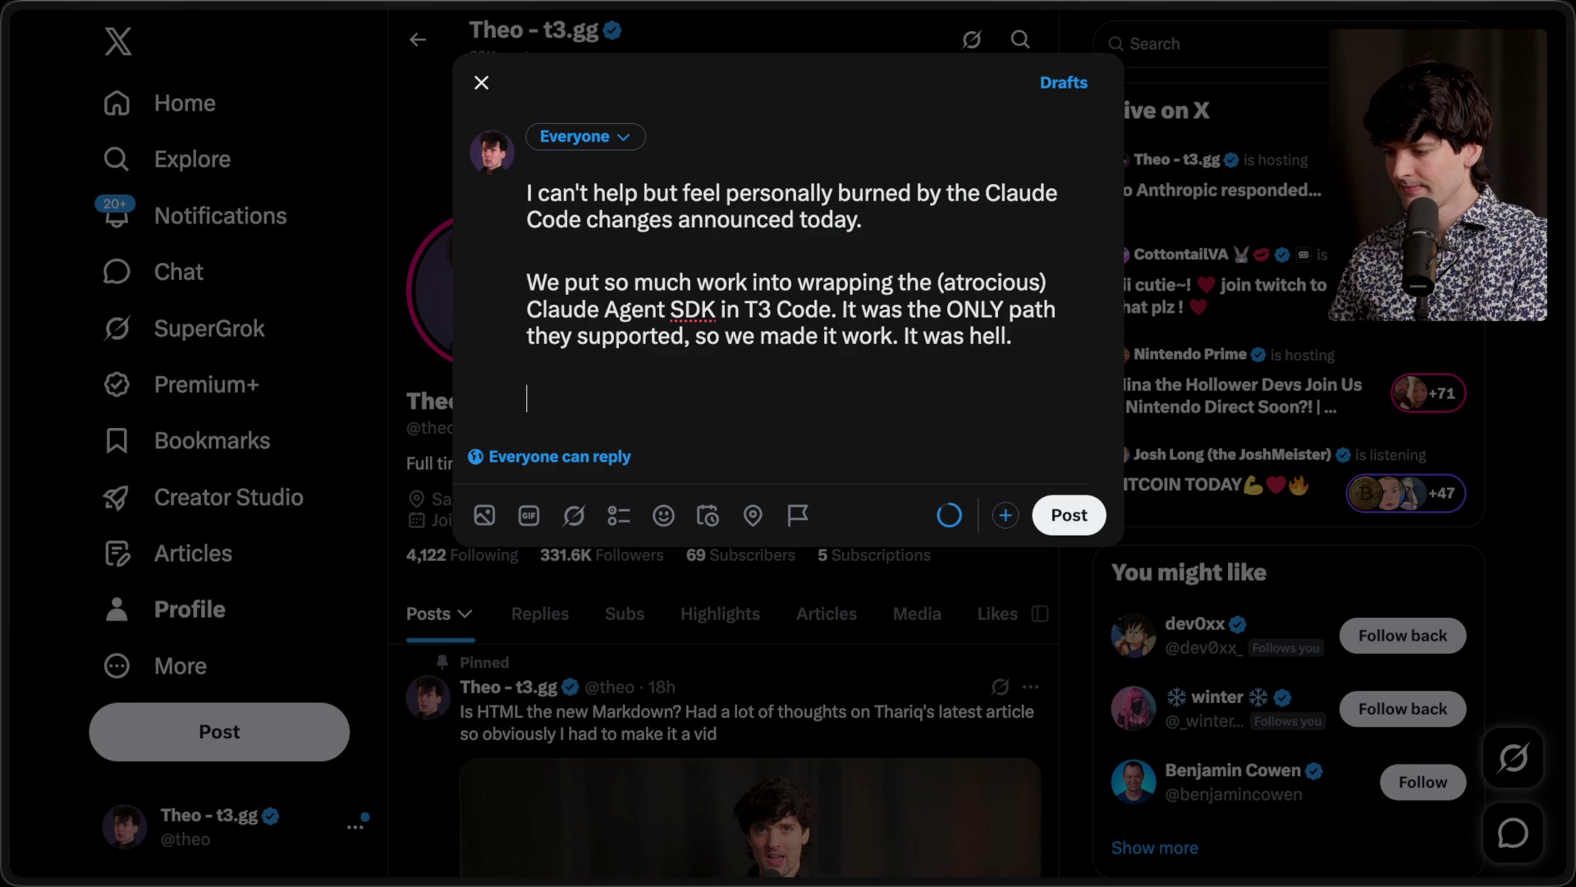
Step: Add 'Now our users are getting their rate limits cut by 40x, despite us doing everything right.'
type("Now ")
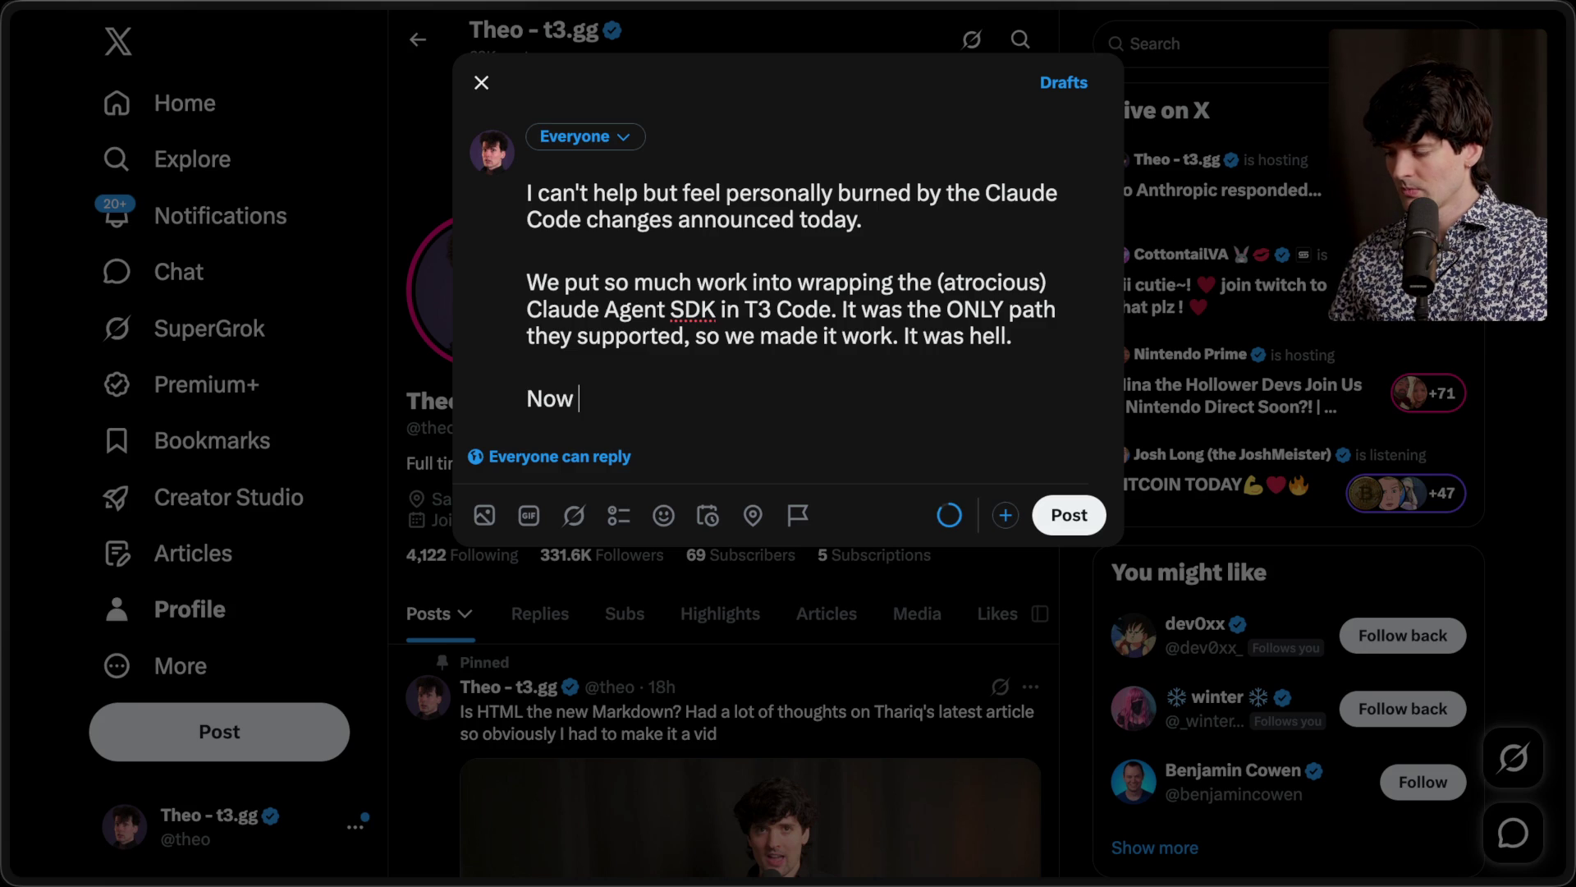
type("our users are getting their rate limits cut by 40x, despite us doing ever")
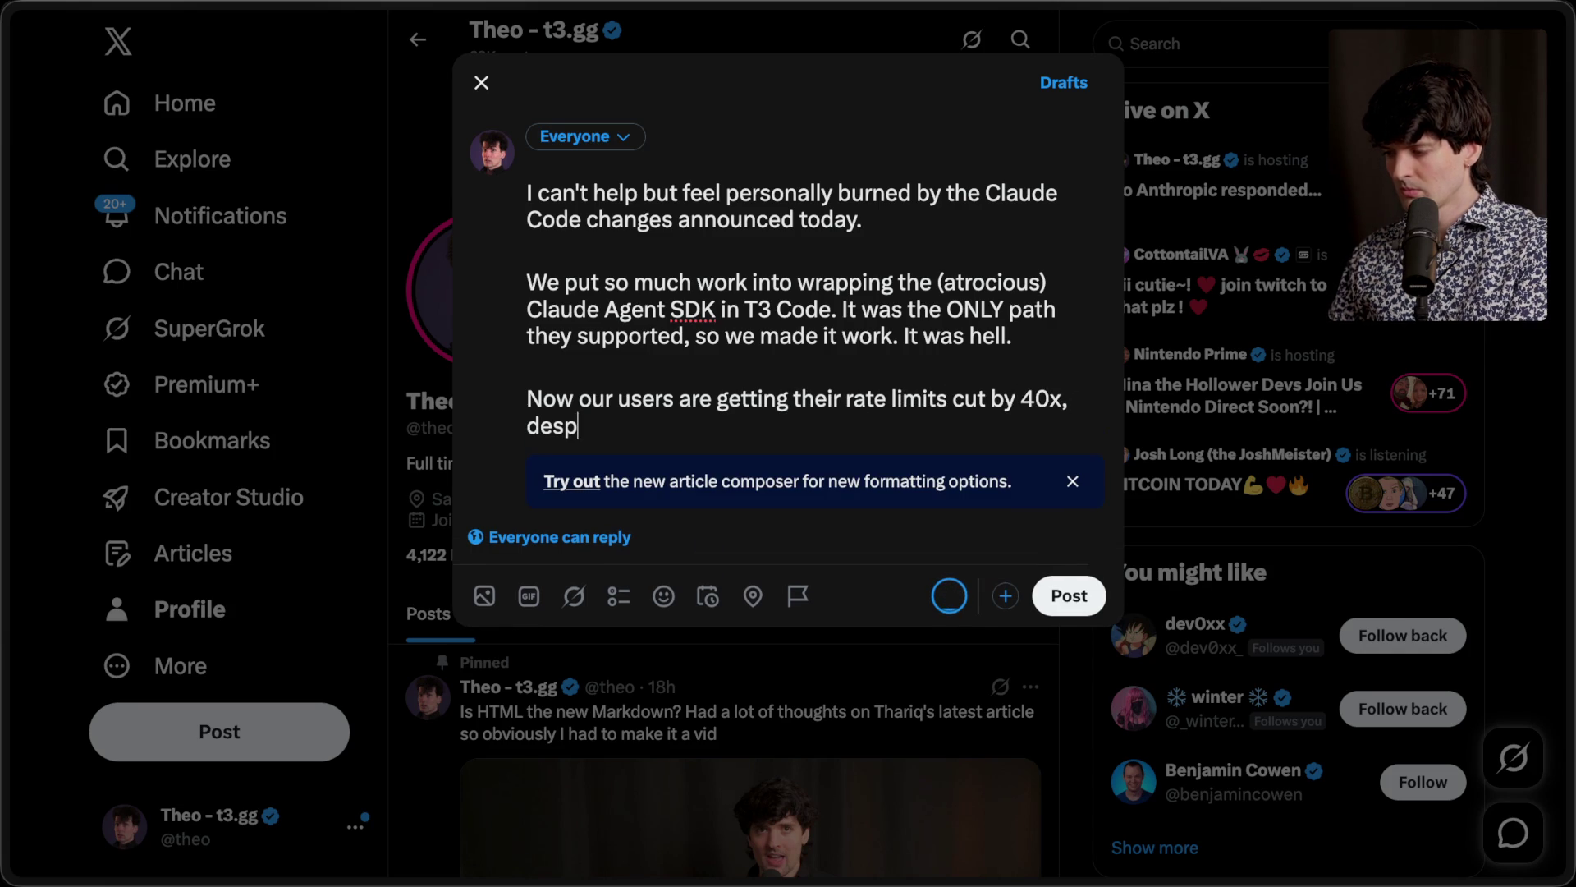
type("ythig")
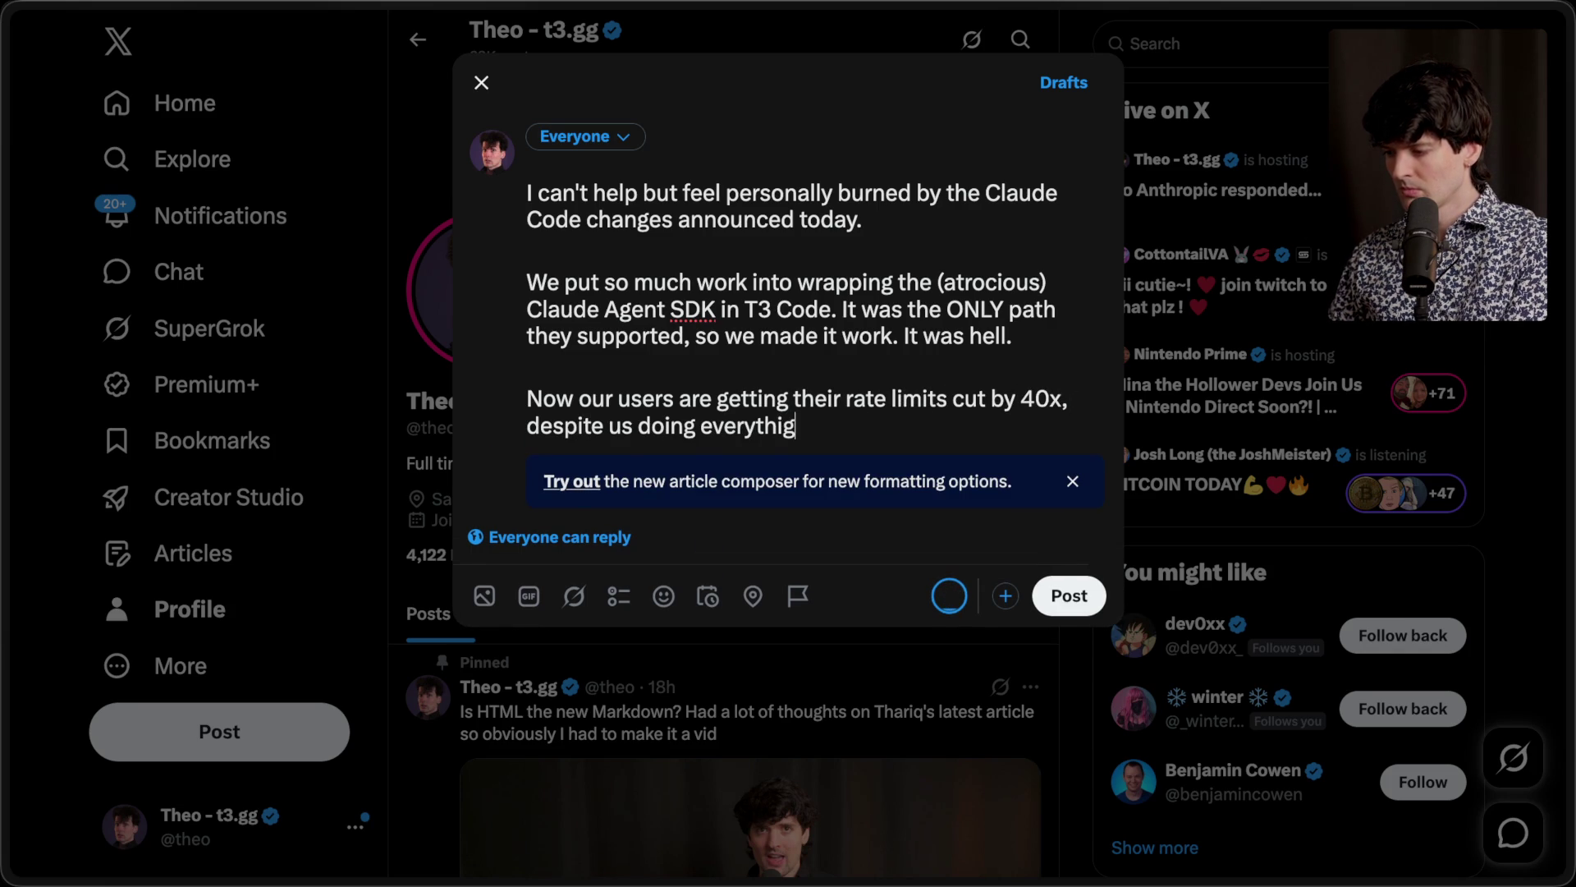
key("BackSpace")
type("ng right.")
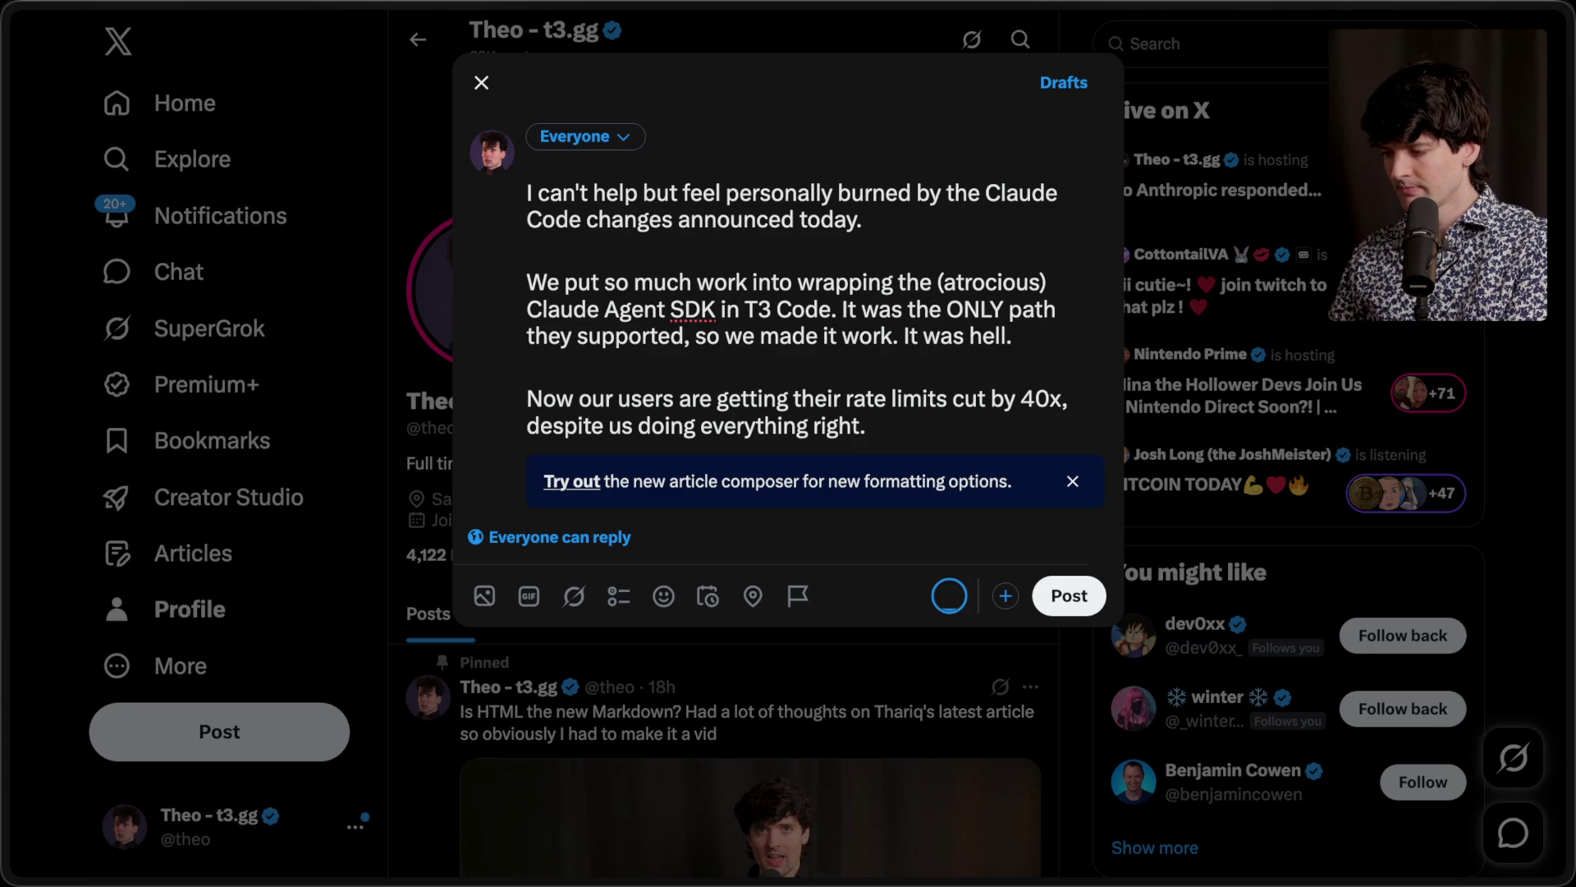
key("Return")
key("Return")
Step: Add the paragraph about trusting the Claude Code team, then 'I will never make that mistake again.'
type("I listen")
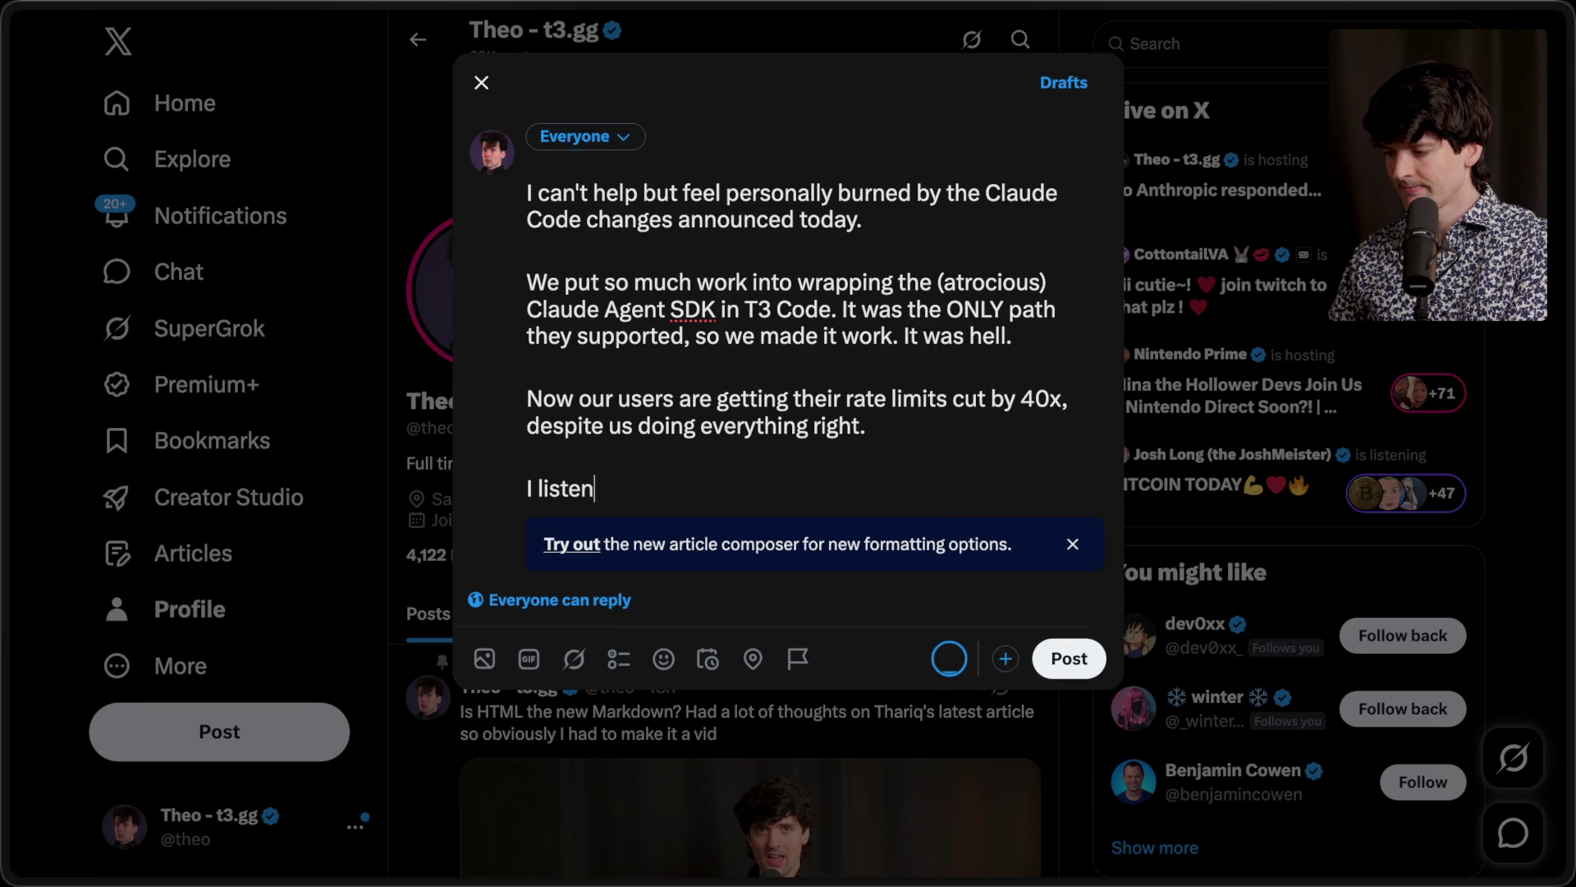
type("ed to the Claude ")
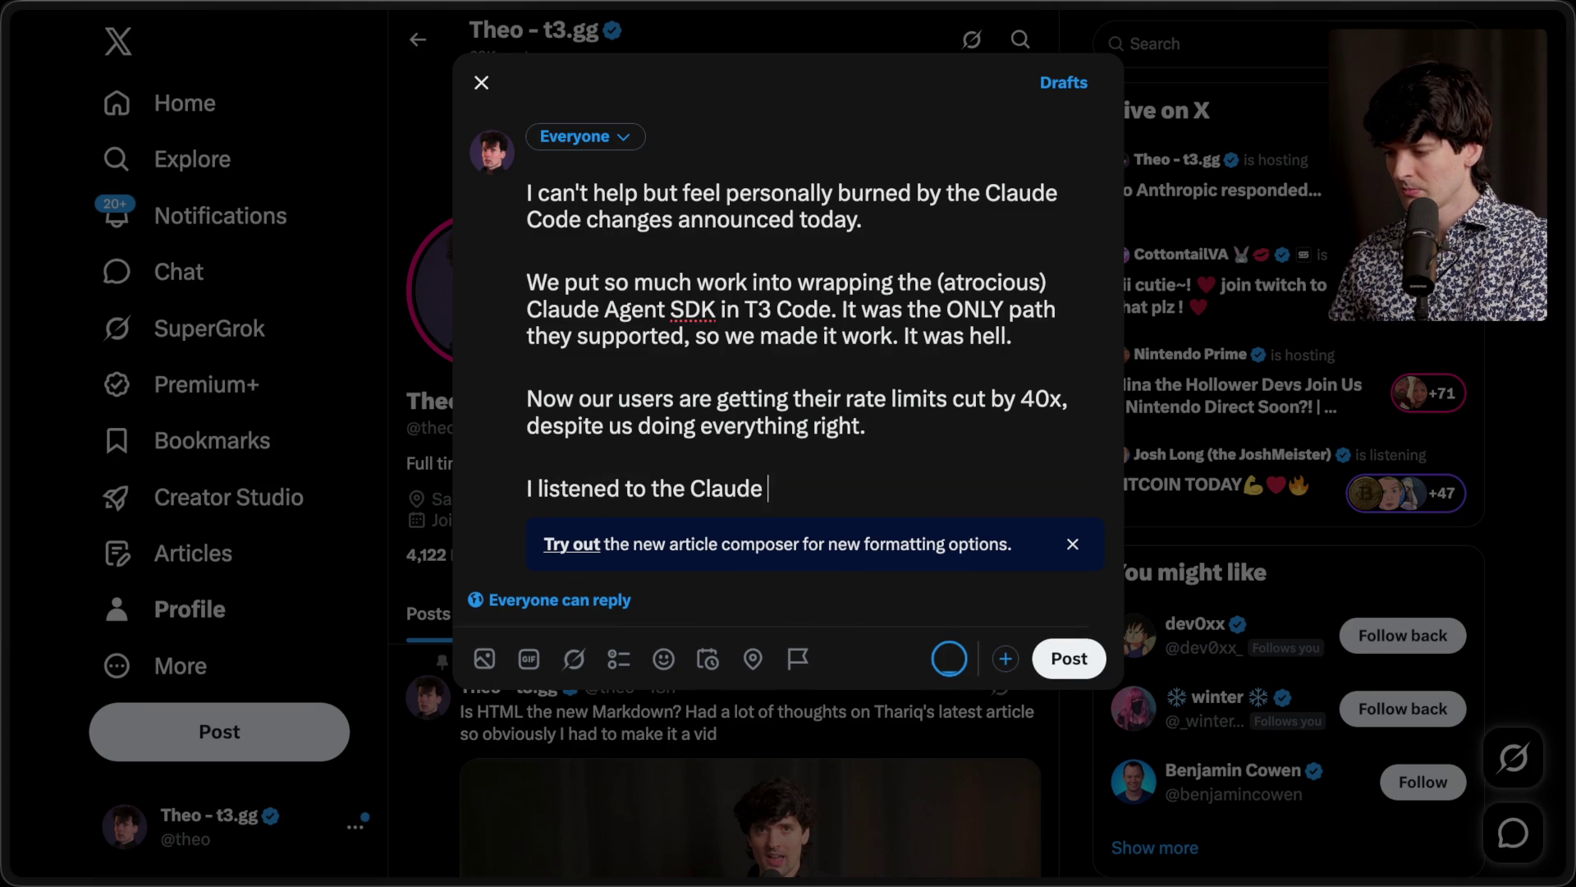
type("Code team. I trust")
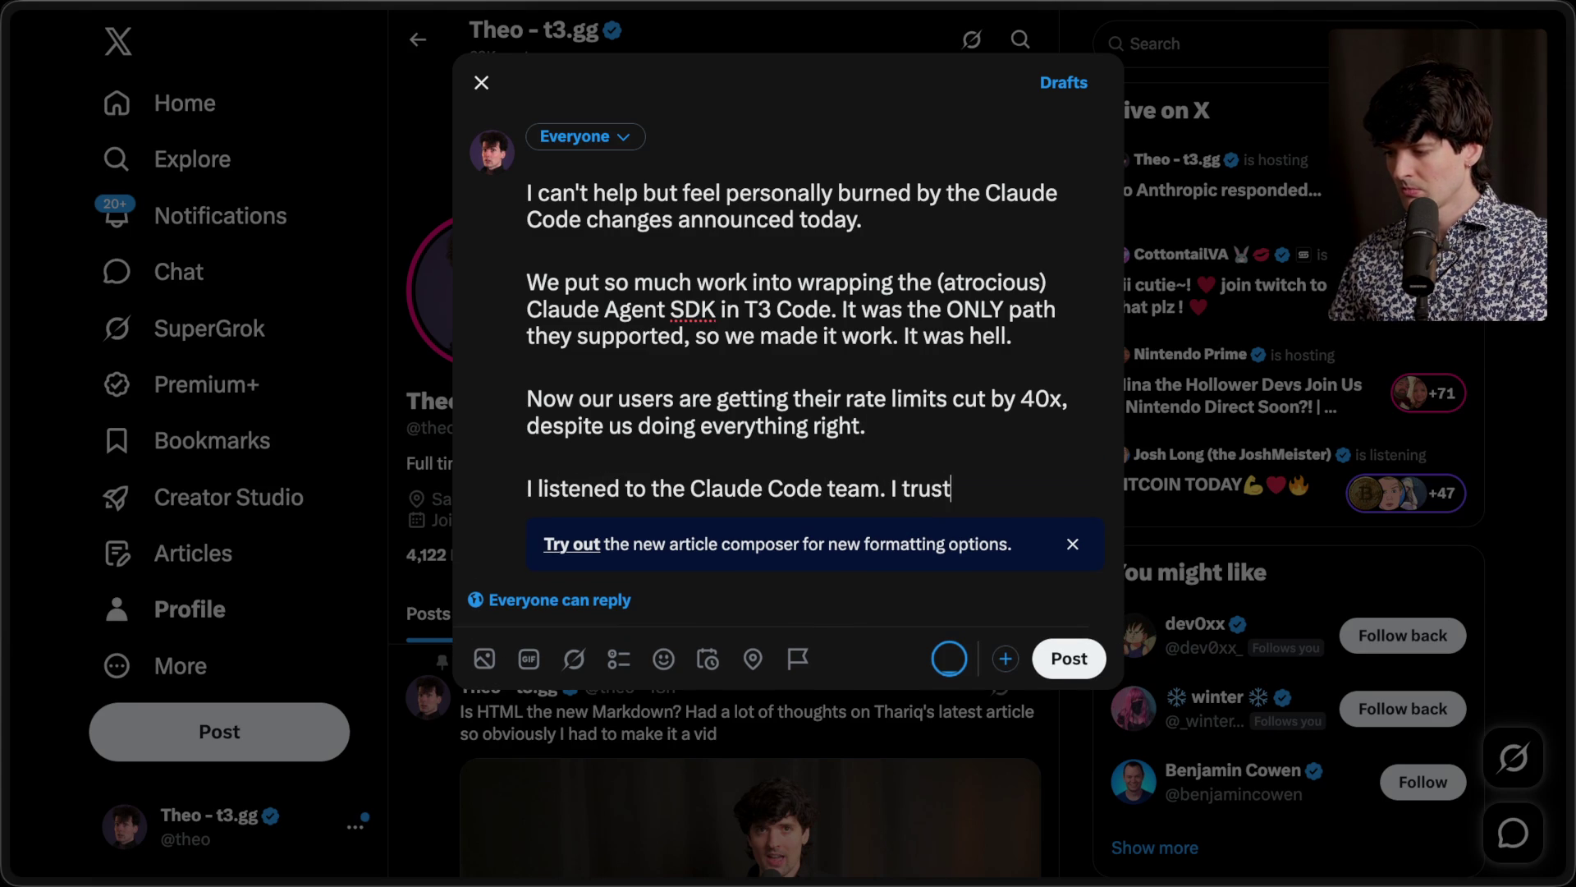
key("BackSpace")
key("BackSpace")
key("BackSpace")
type("had my issues iwth t")
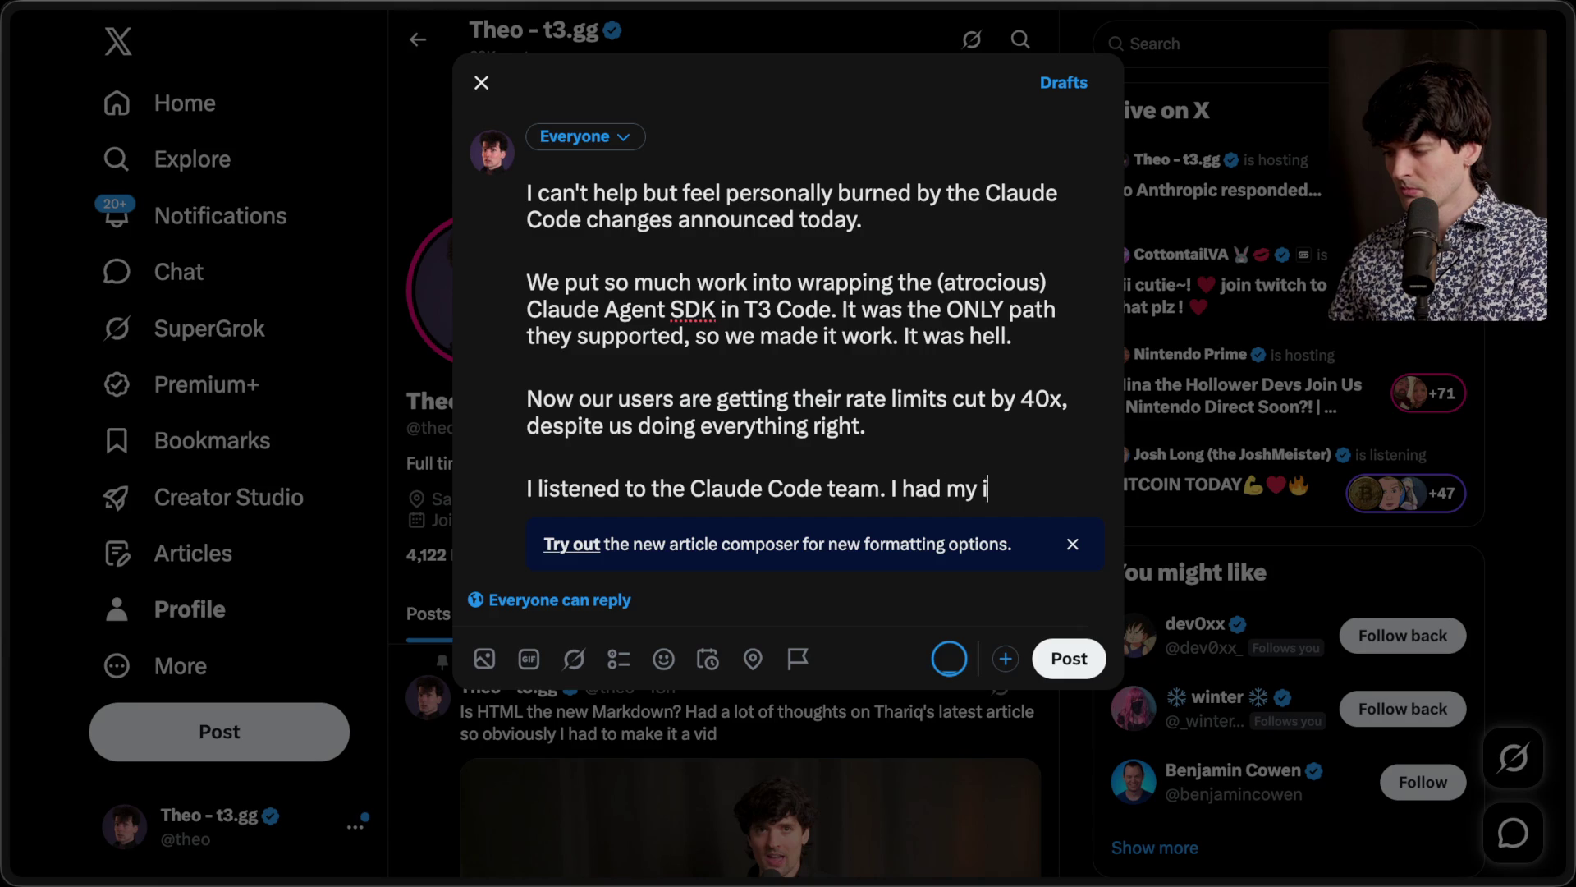
key("BackSpace")
key("BackSpace")
key("BackSpace")
type("with th")
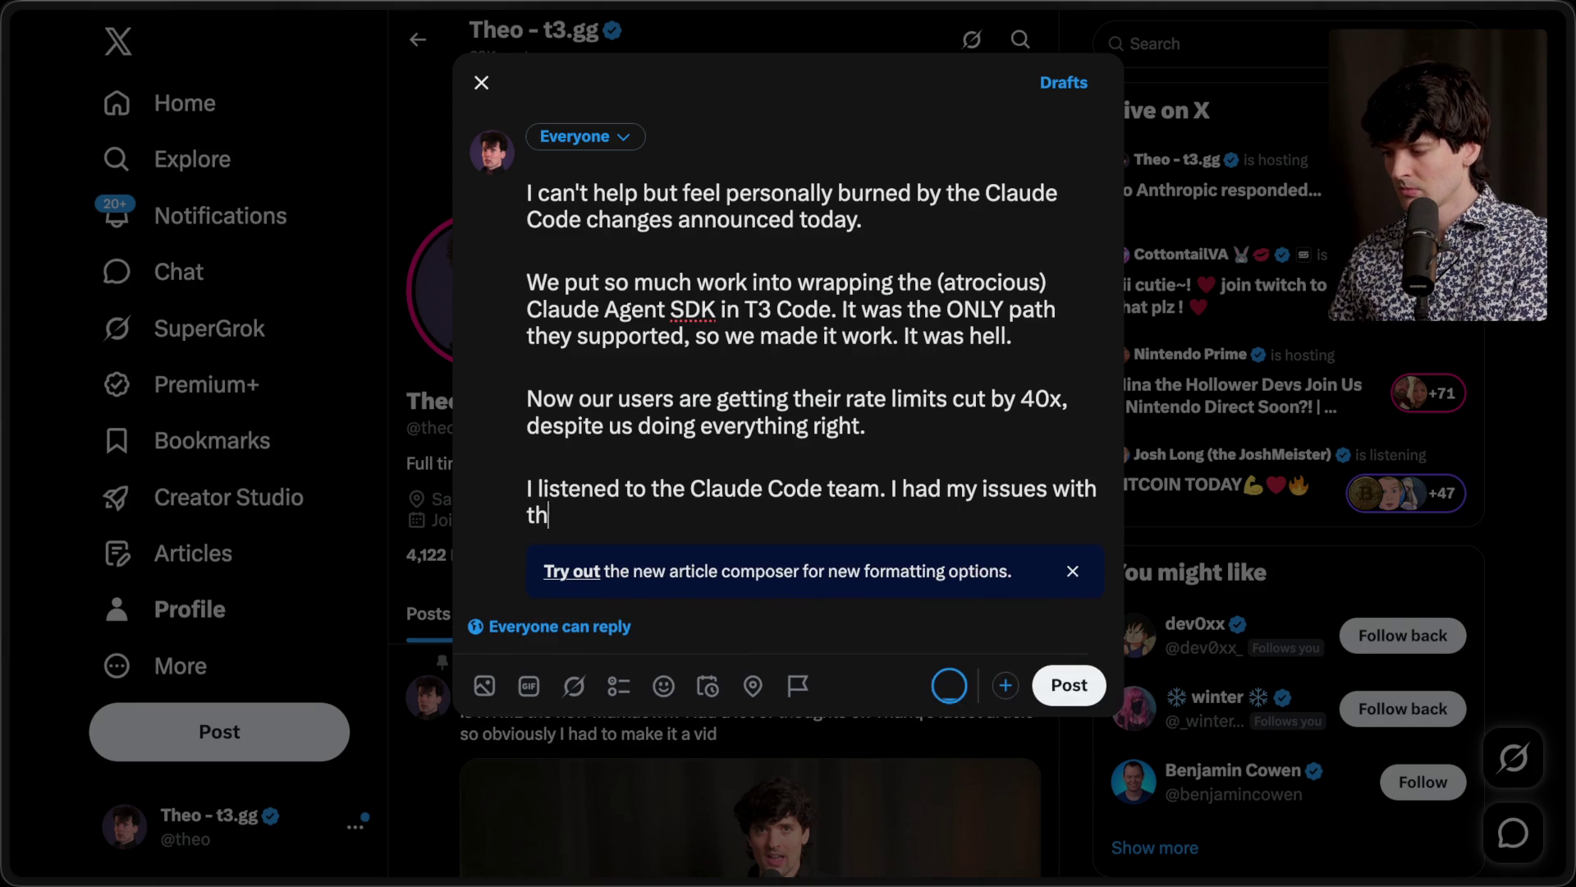
type("eir direction, but I tru")
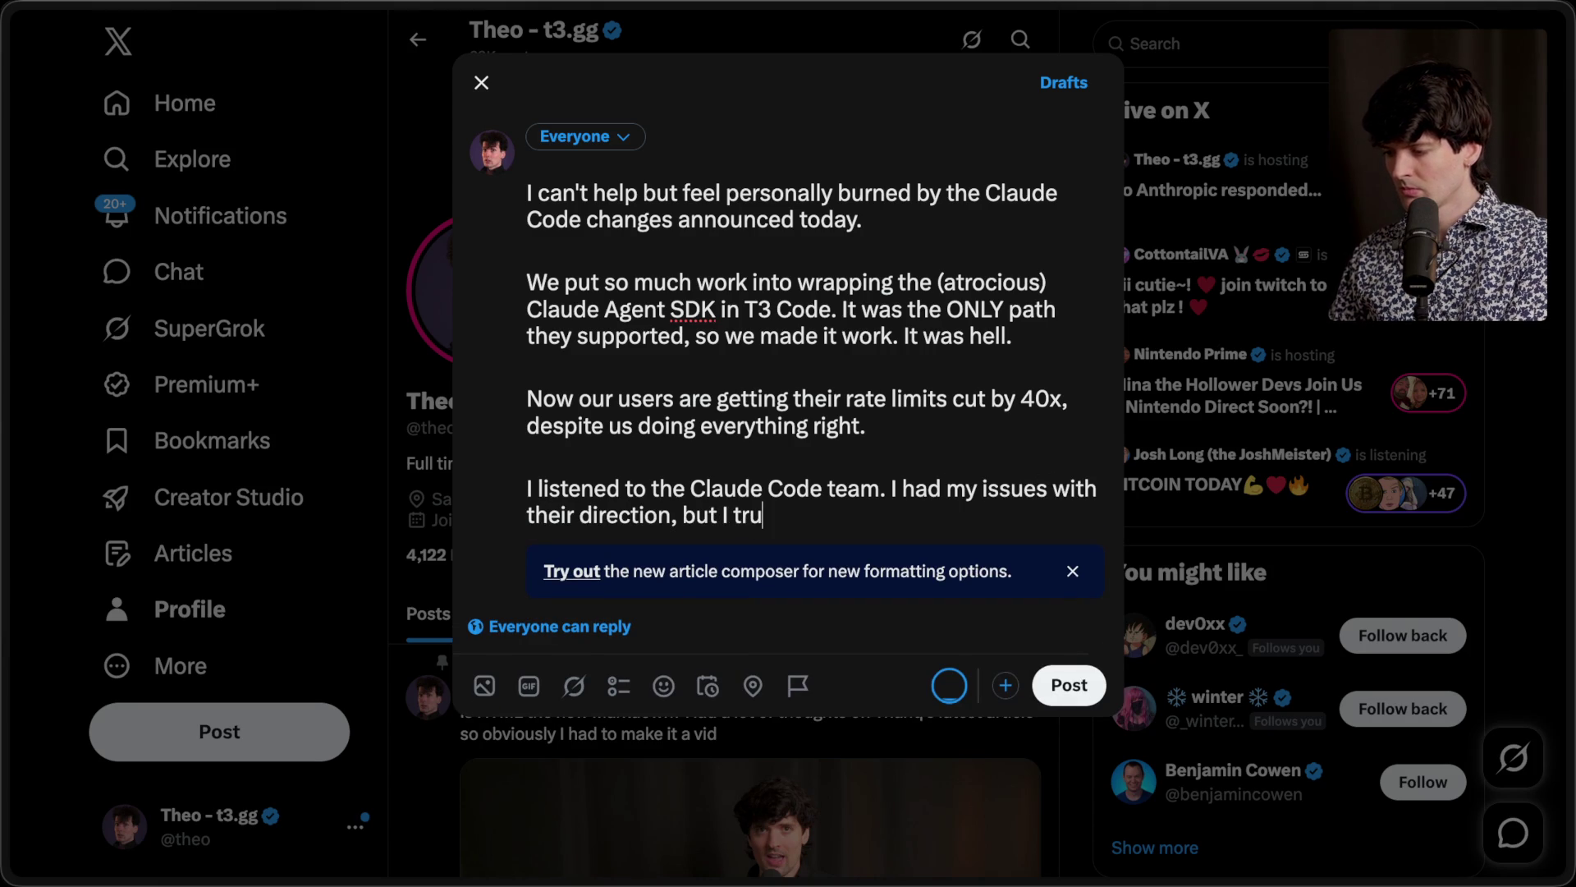
type("sted them and took them at ")
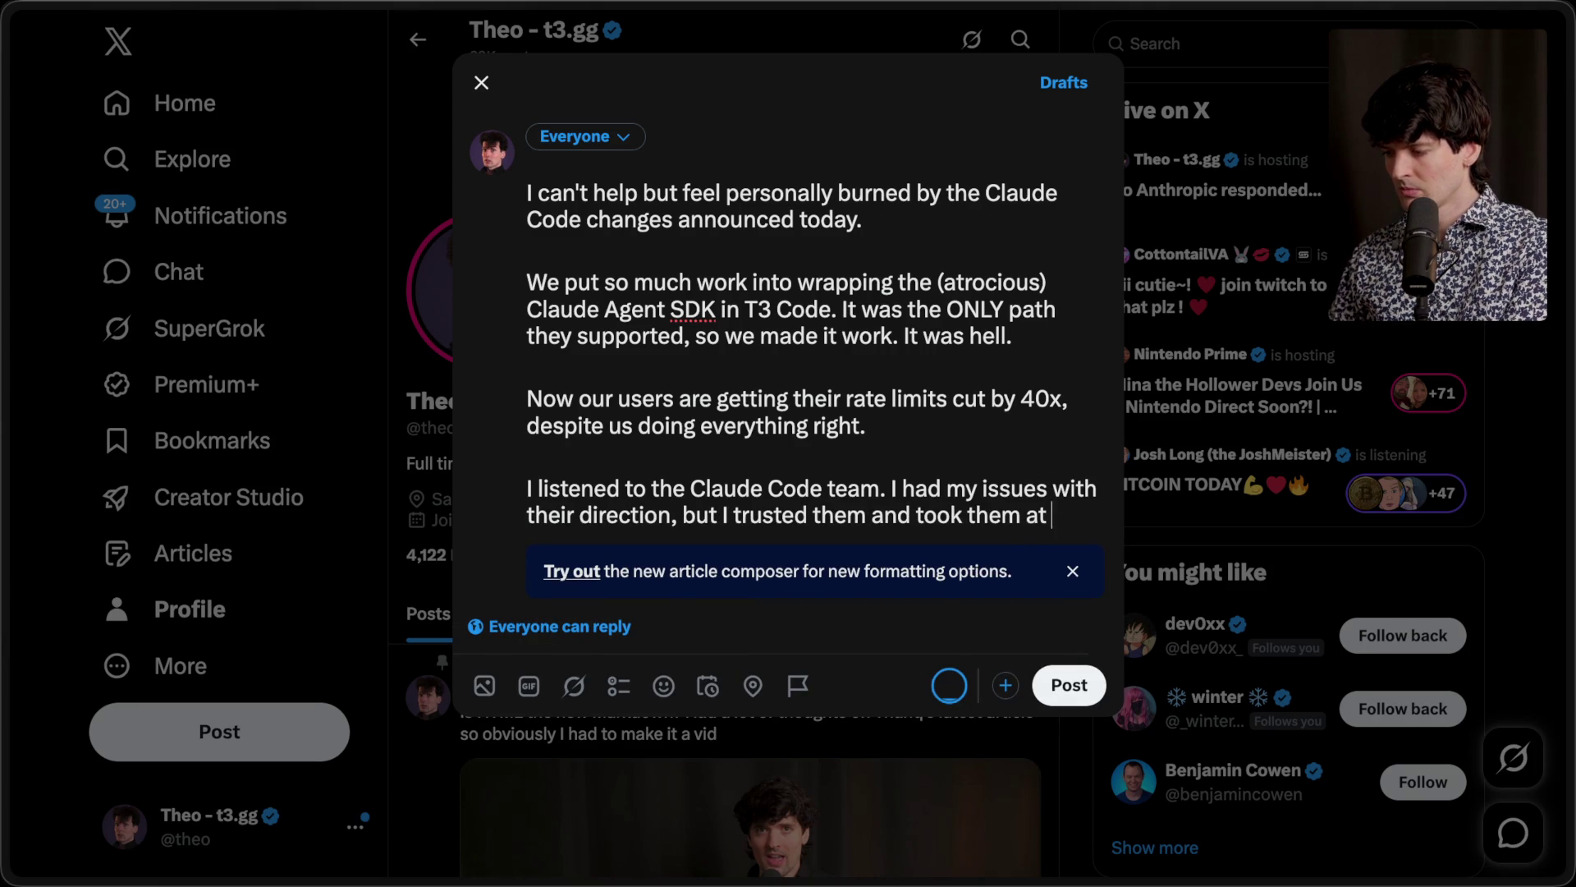
type("their word.")
key("Return")
key("Return")
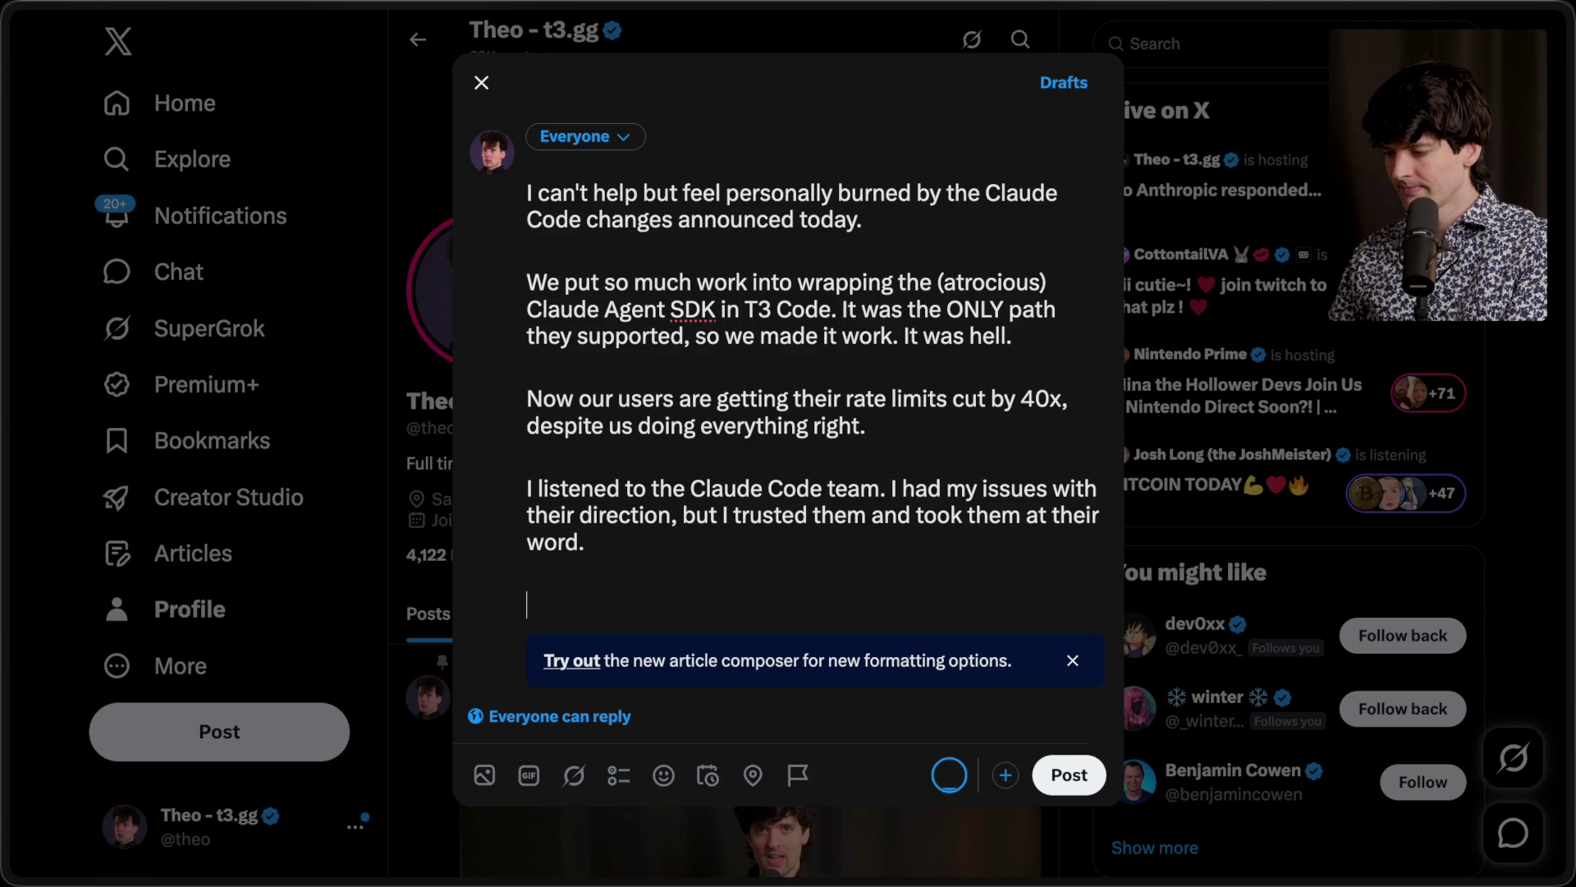
type("I will never make that mistake again.")
key("Return")
key("Return")
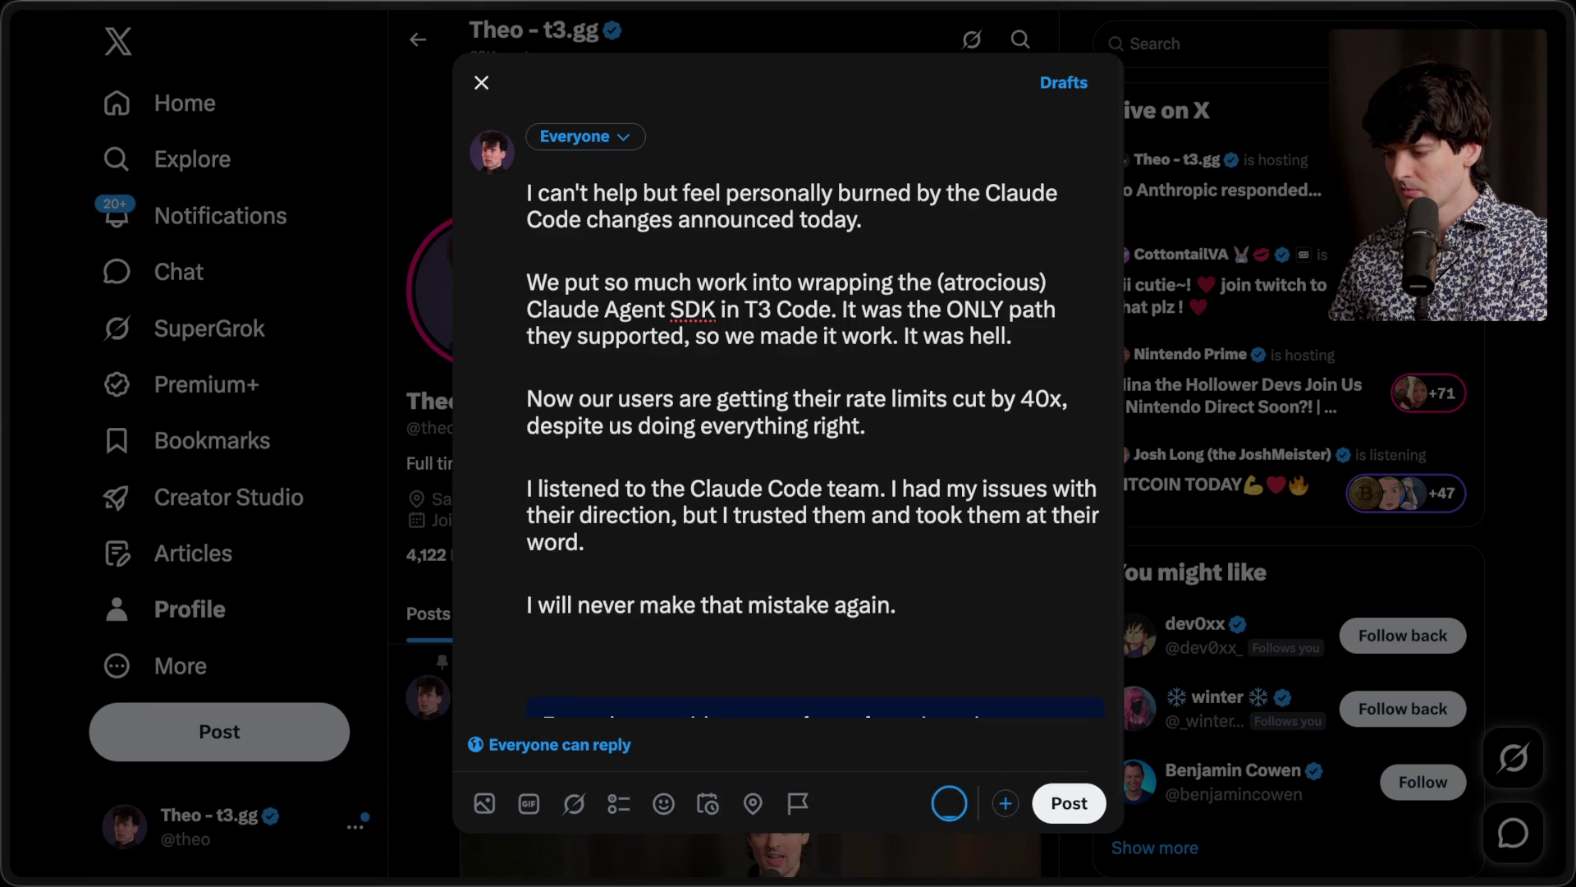
Step: Type the closing 'Until we see significant change…' paragraph and put 'The rug will be pulled…' on its own paragraph
type("Until we see significant change, i")
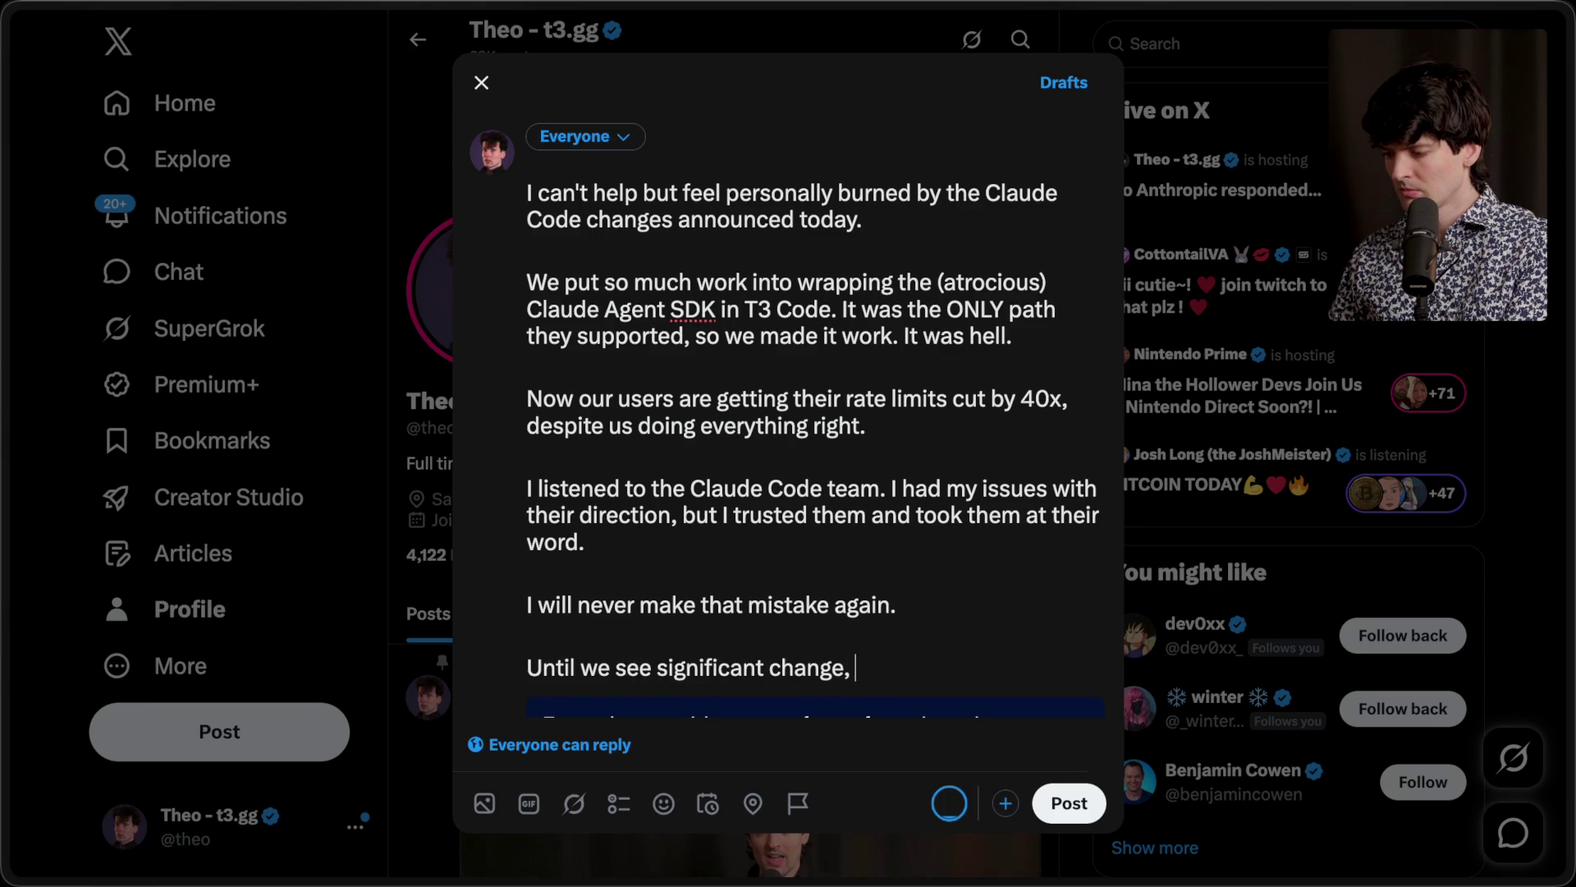
type("t is safe")
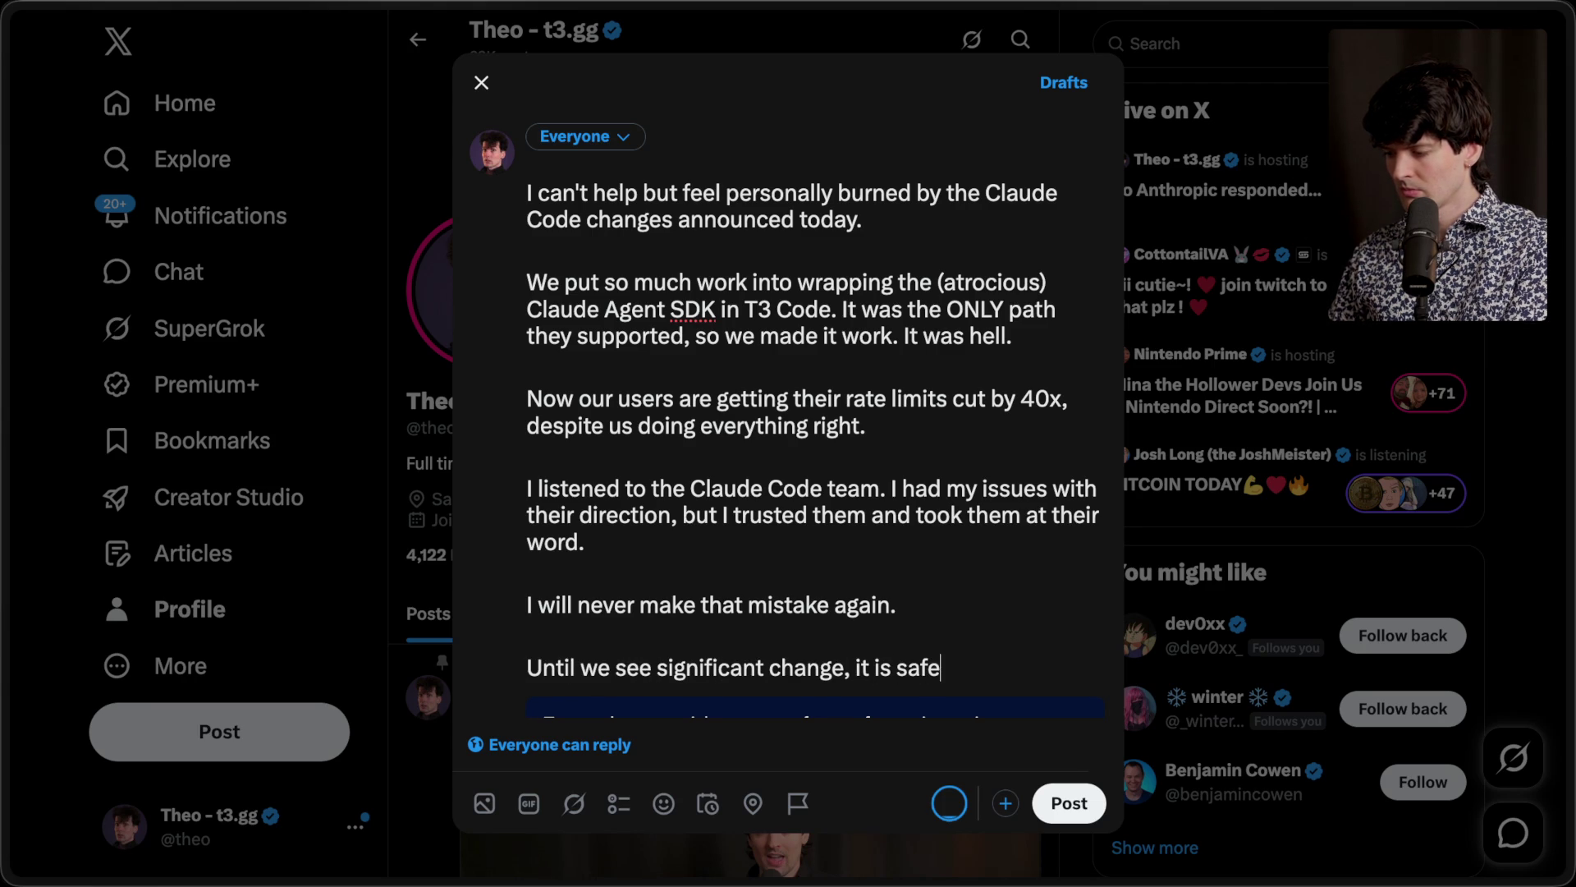
type(" to assume any ")
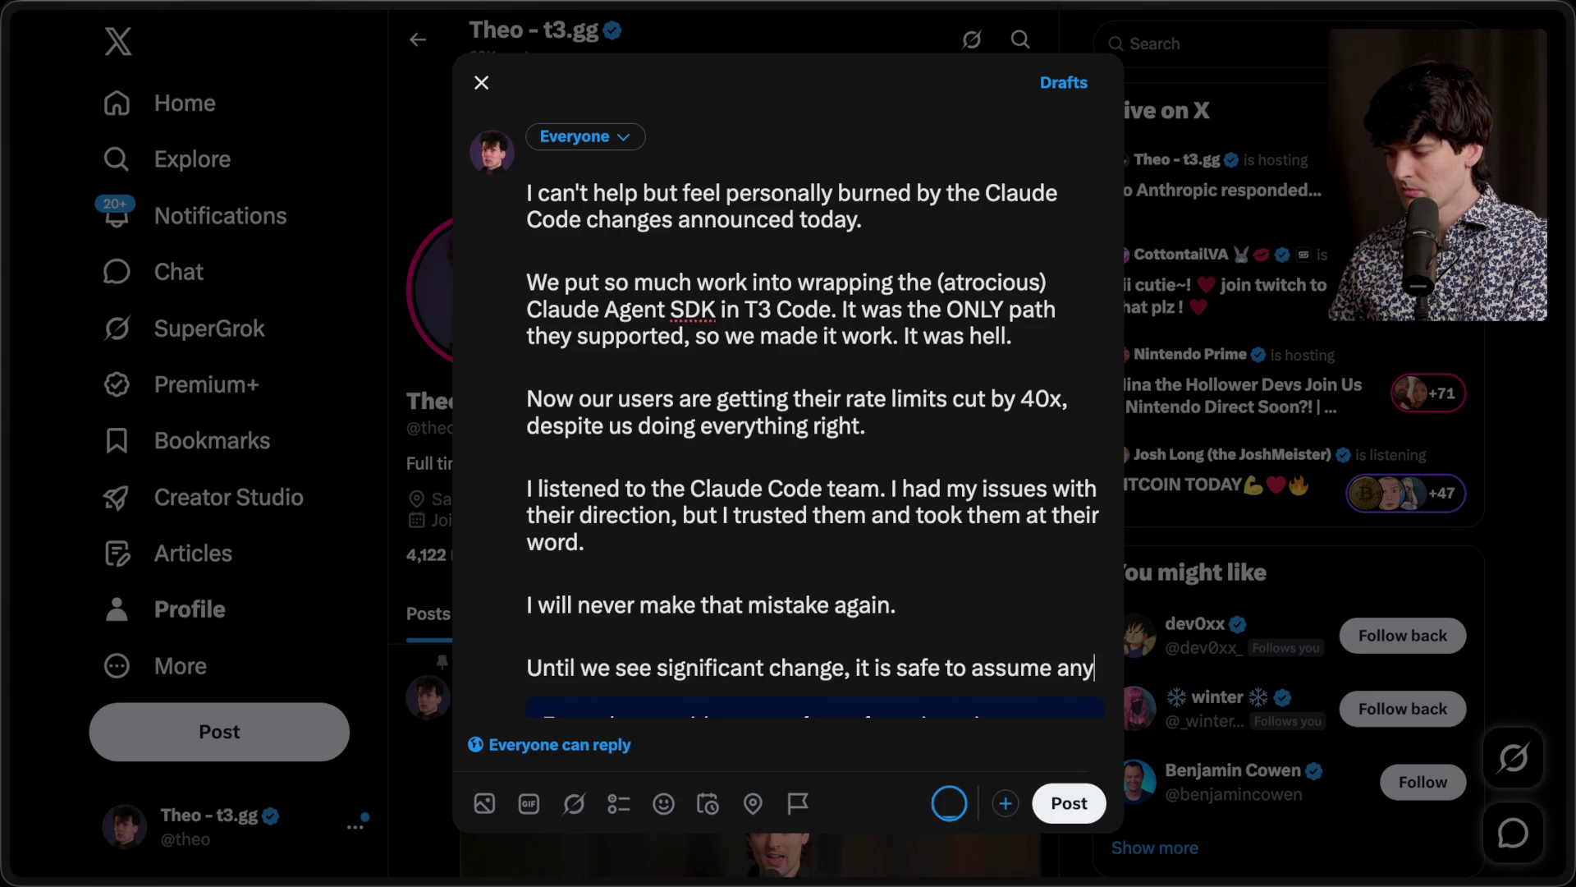
type("statement fro")
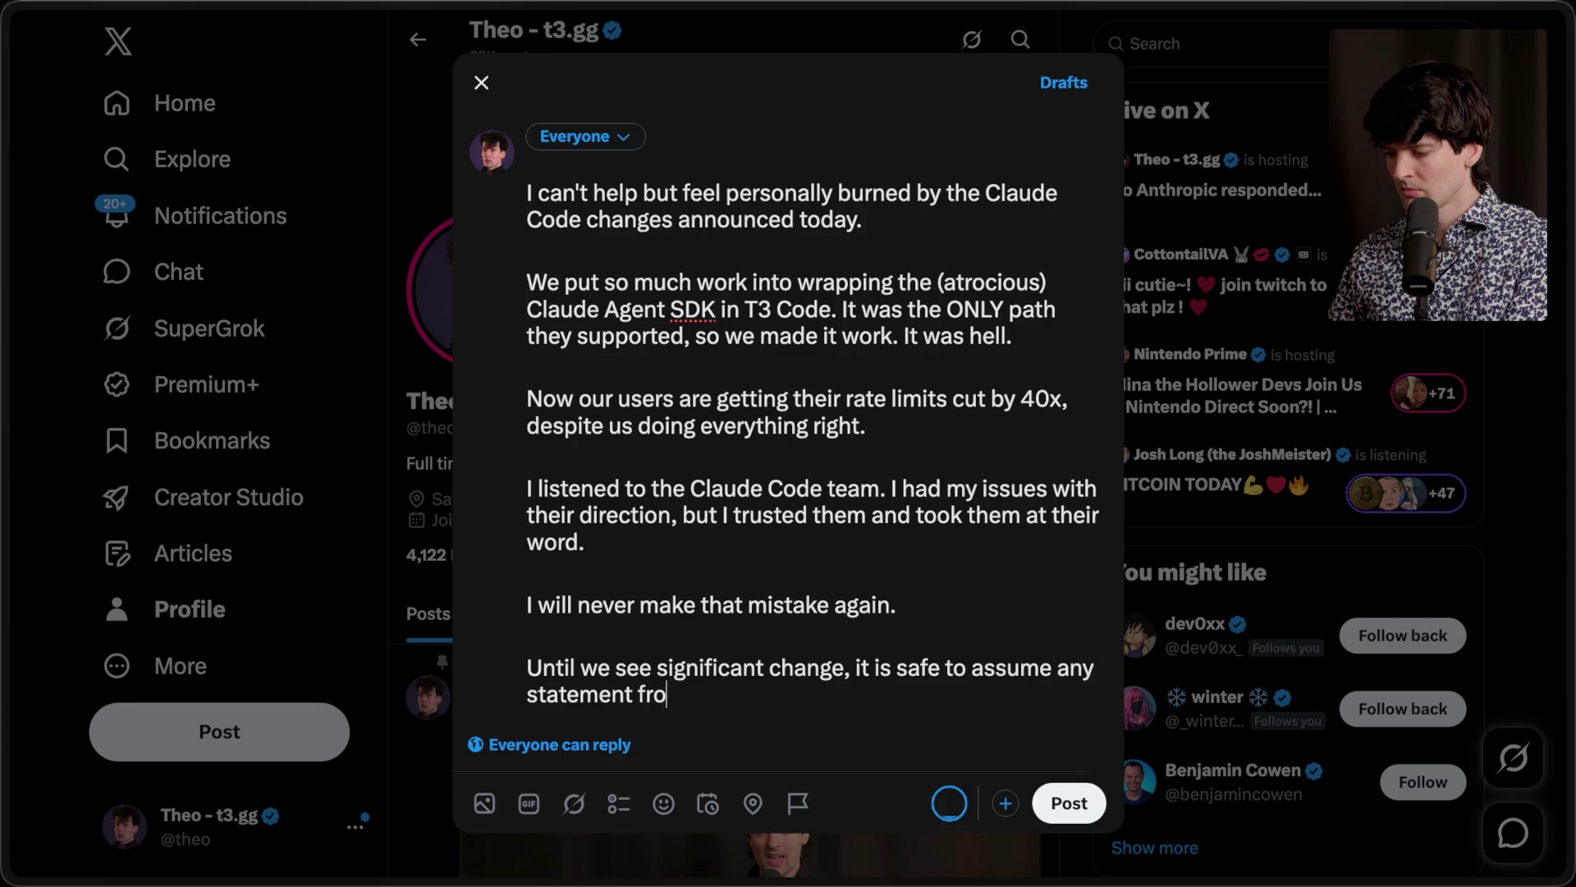
type("m an Anthropic empl")
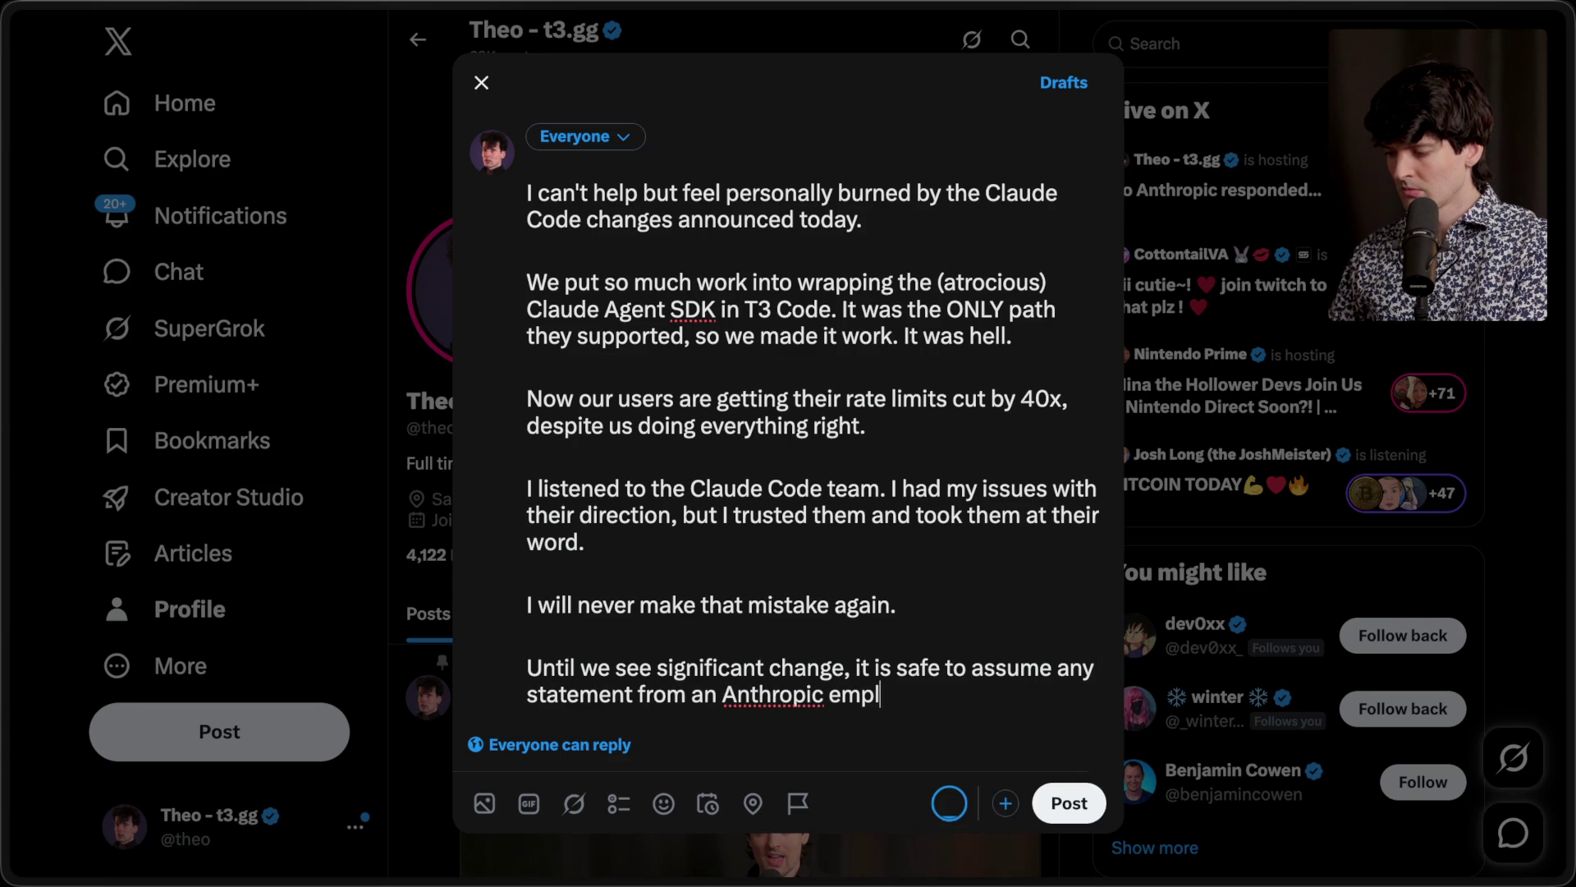
type("oyee is a lie on a timer. The")
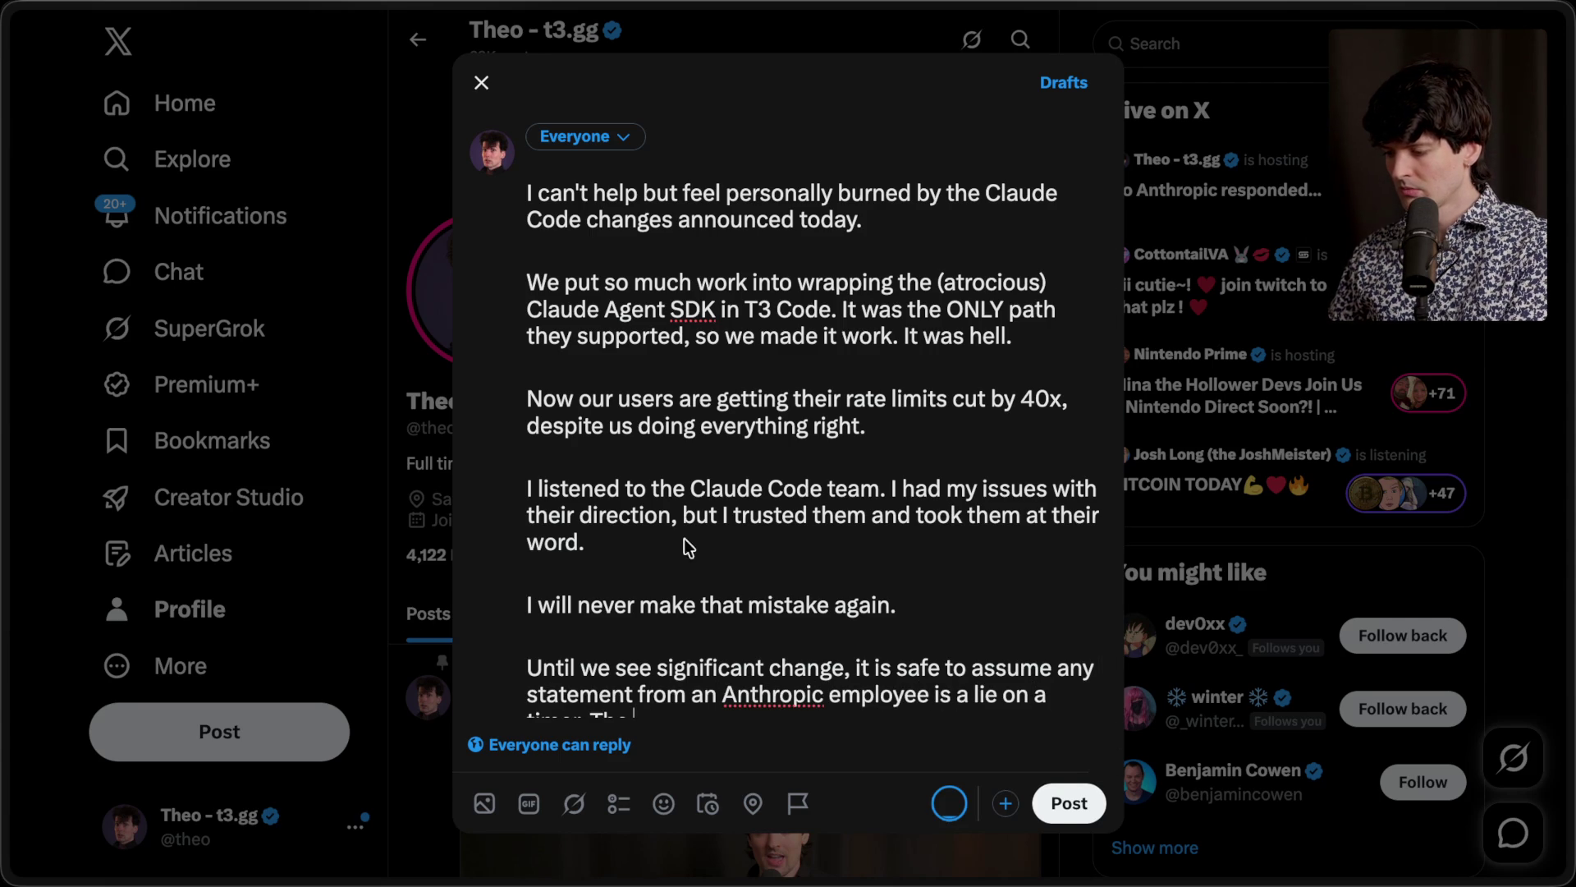
type(" rug will be pulled, no")
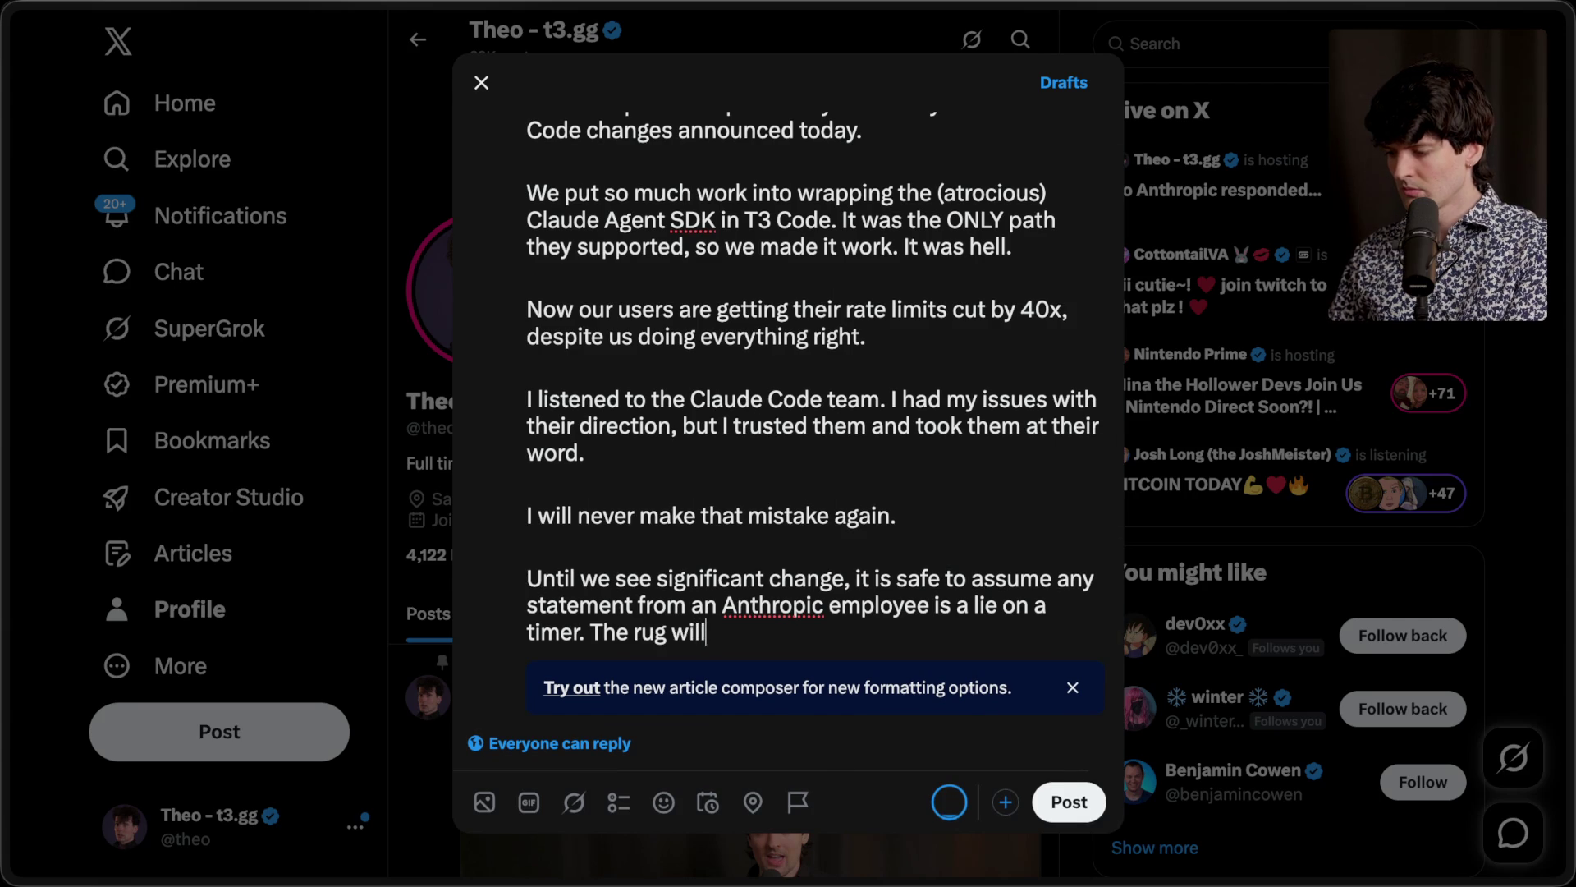
type(" mat")
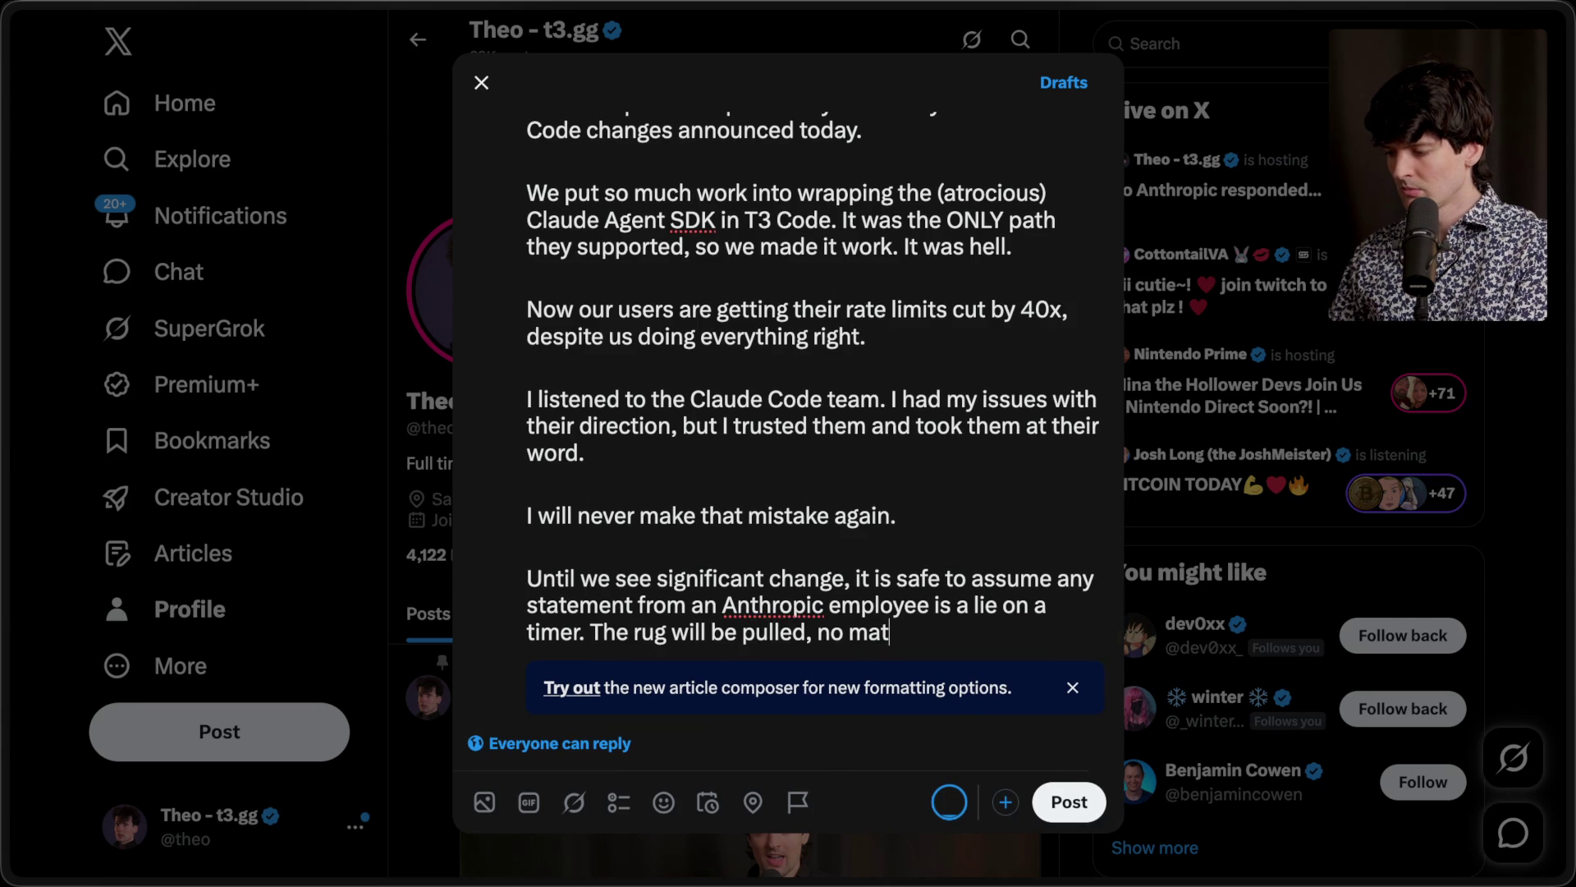
type("ter how many promises a")
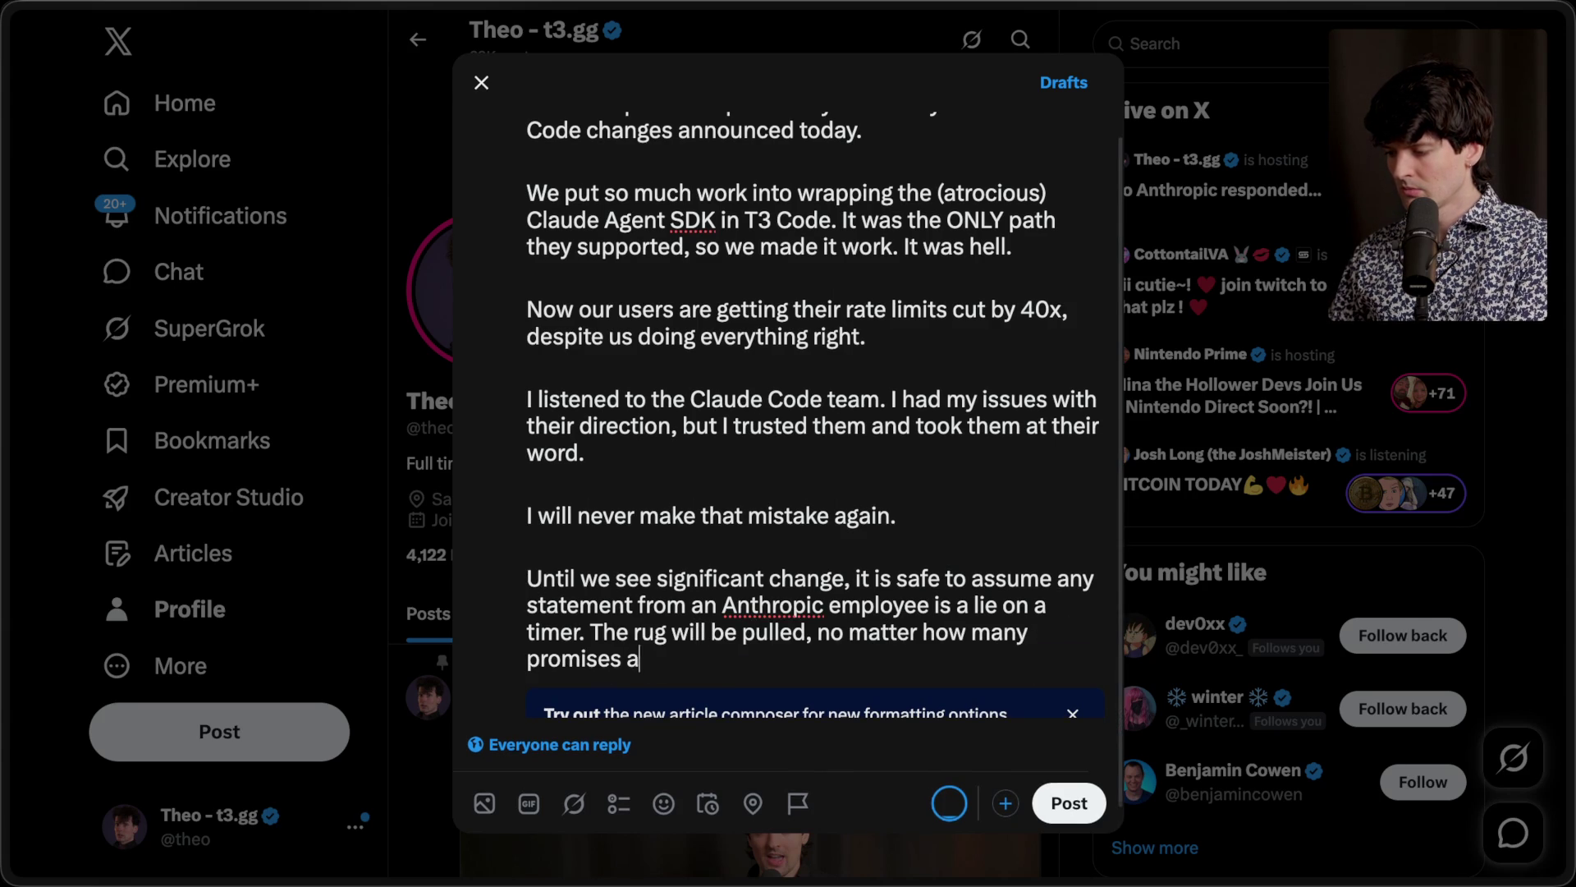
type("re made beforehand.")
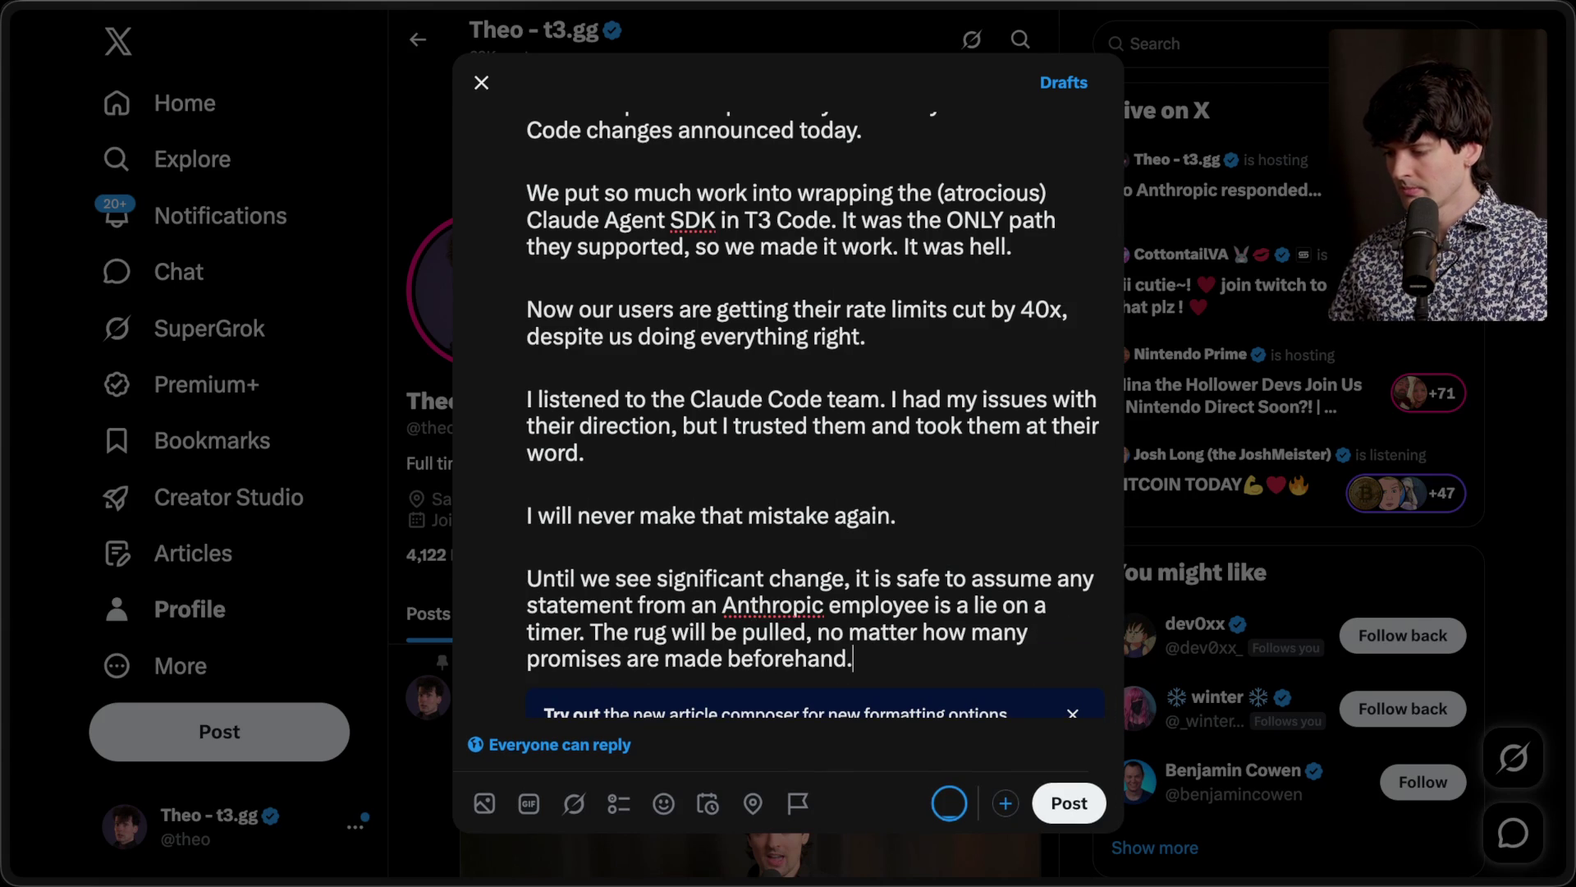
left_click(591, 632)
key("Return")
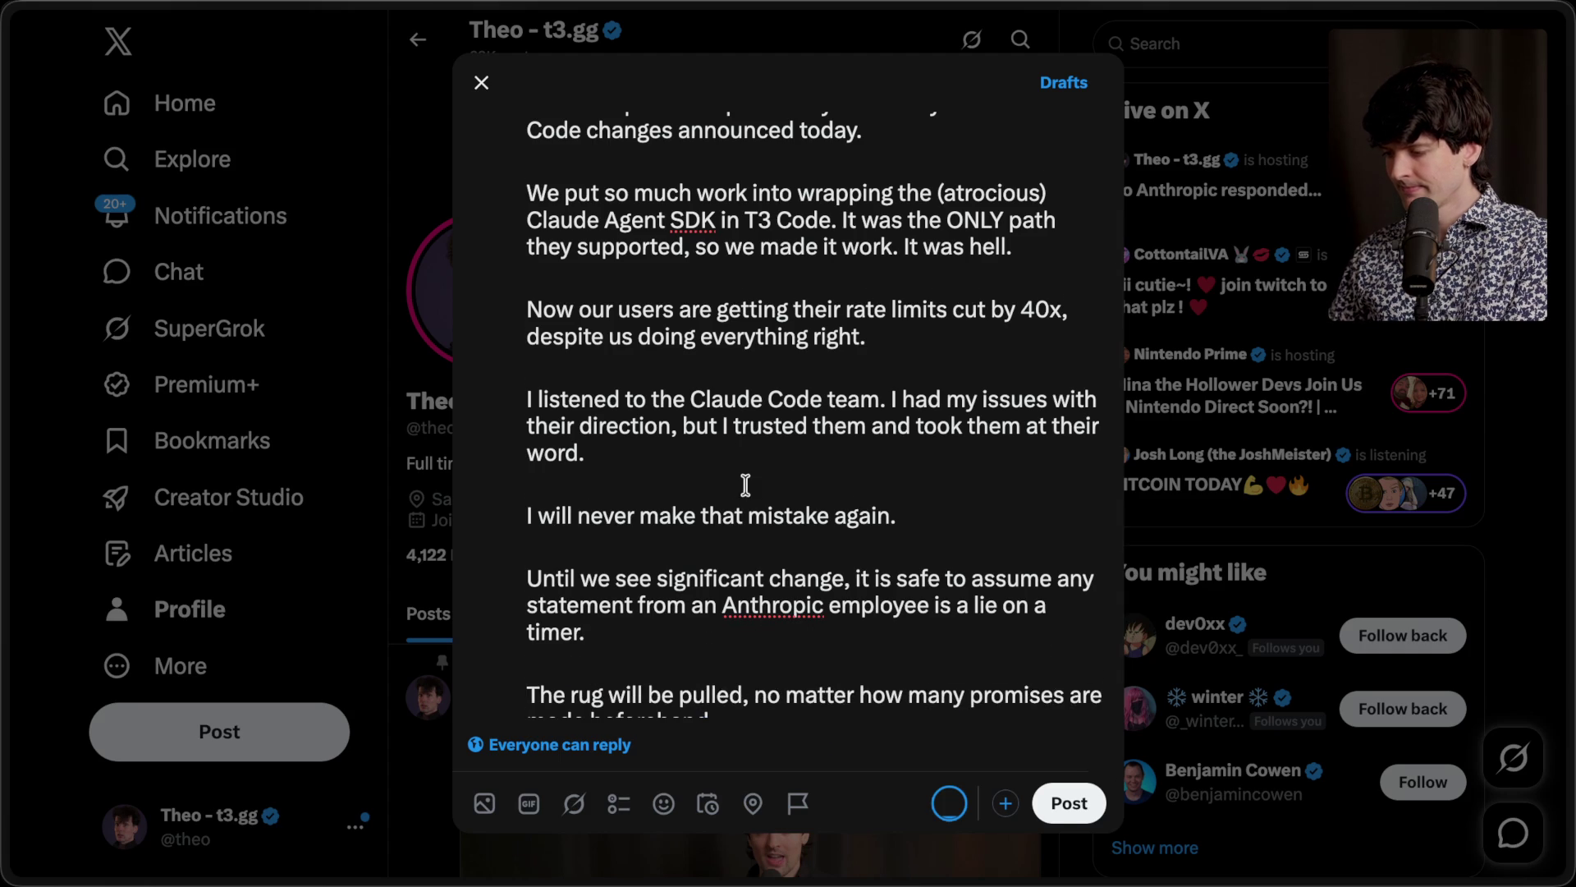
key("Return")
left_click(749, 632)
Step: Publish the post with Ctrl+Enter and open it on its own page
key("ctrl+Return")
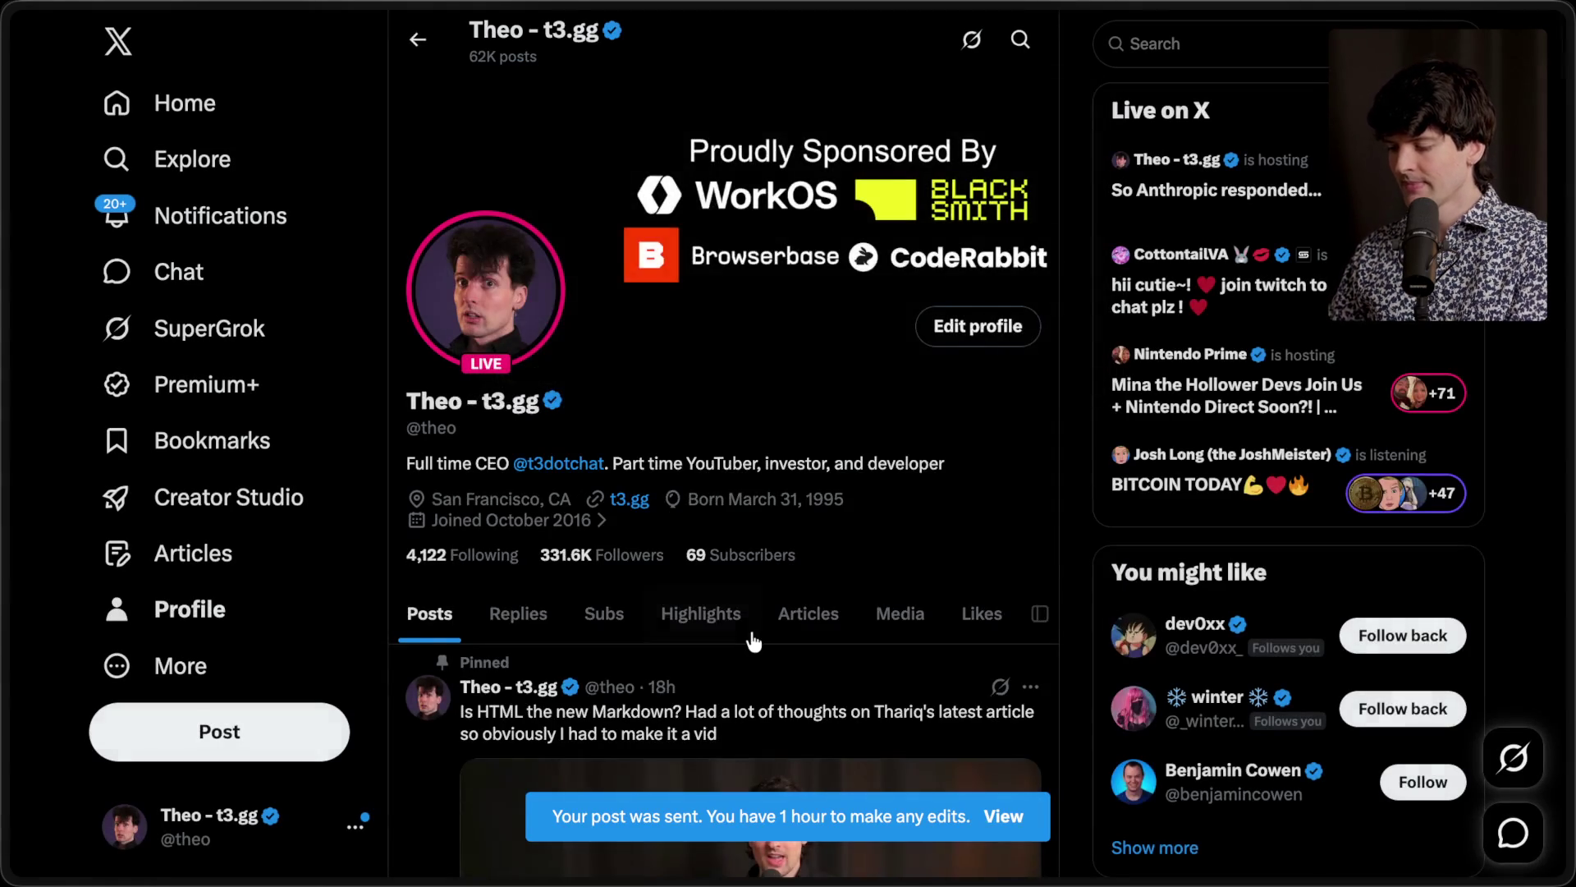
scroll(752, 636, "down", 10)
scroll(753, 640, "up", 5)
scroll(763, 591, "down", 6)
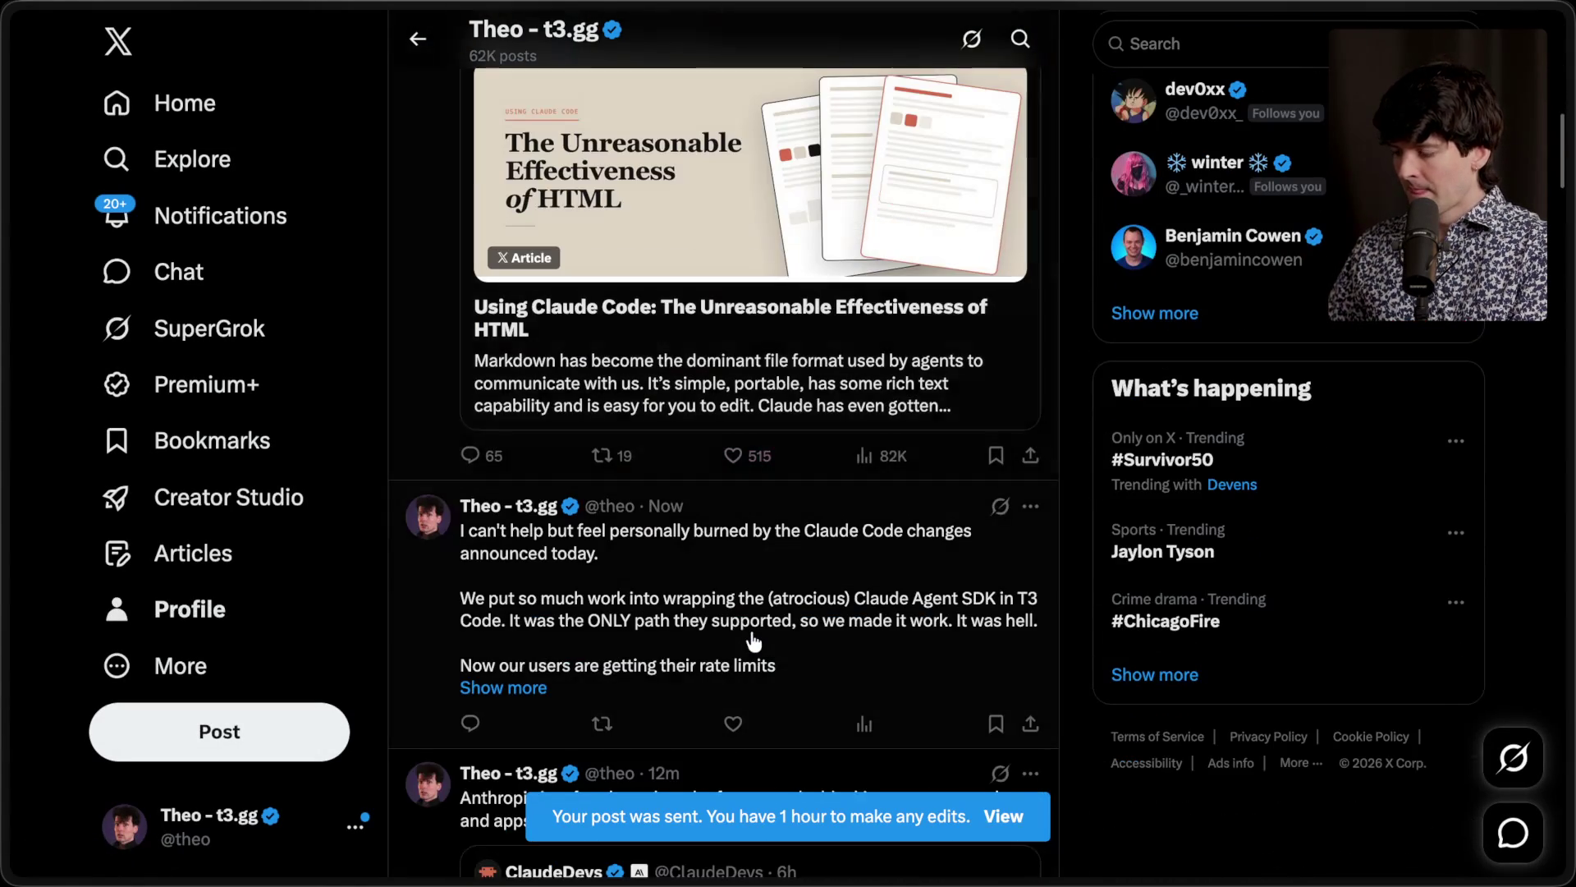
left_click(758, 561)
Step: Copy the post's link, send it in the Twitch stream chat, and return to the post
mouse_move(1560, 460)
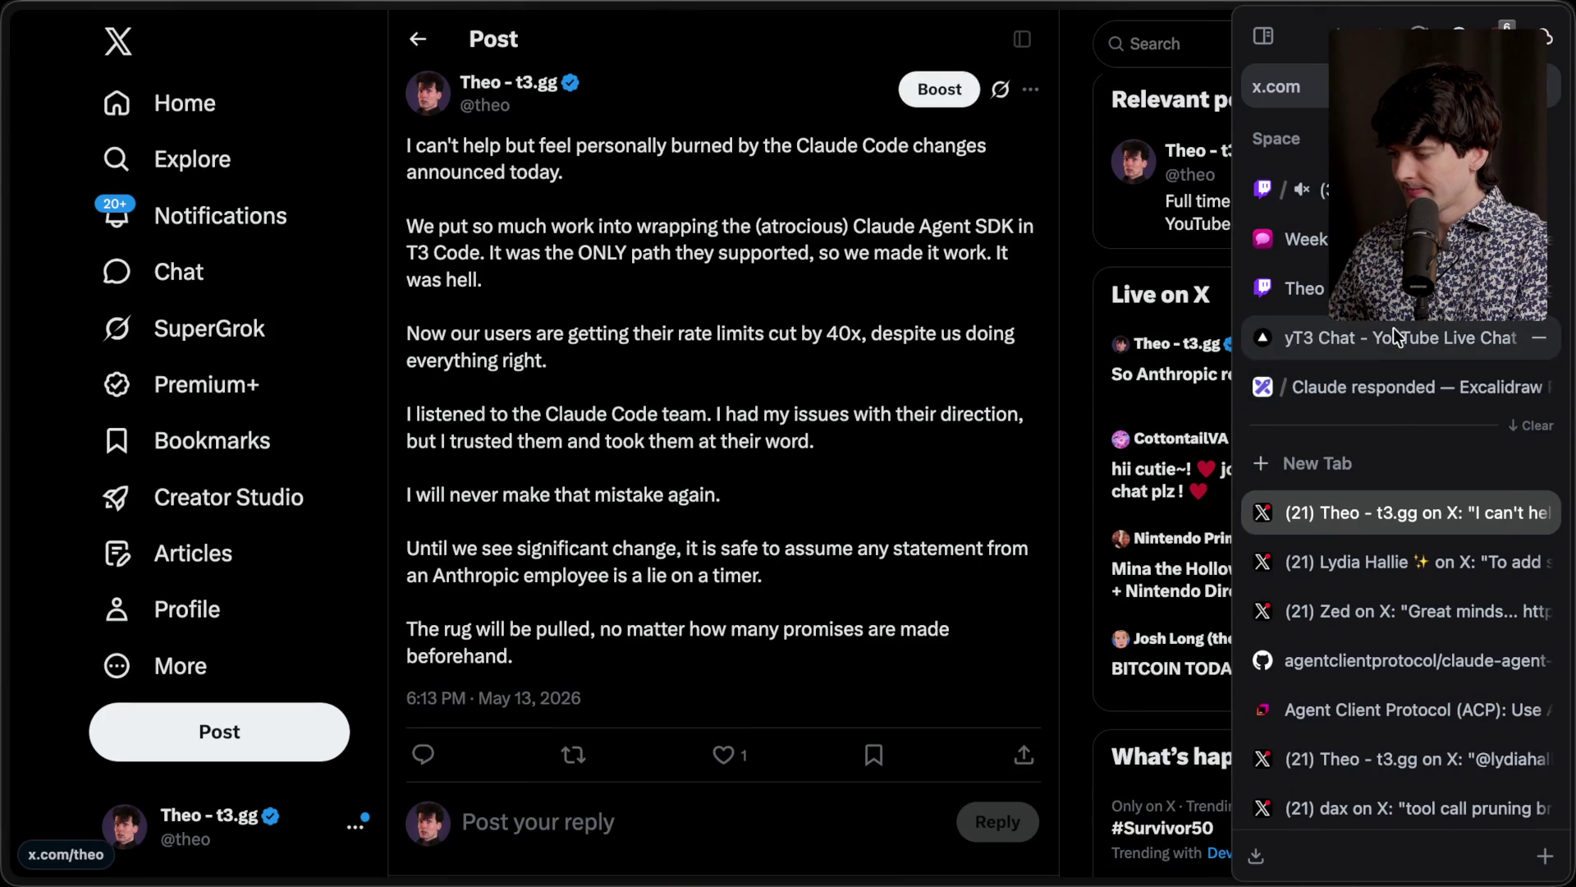
key("super+shift+c")
key("super+Tab")
left_click(529, 808)
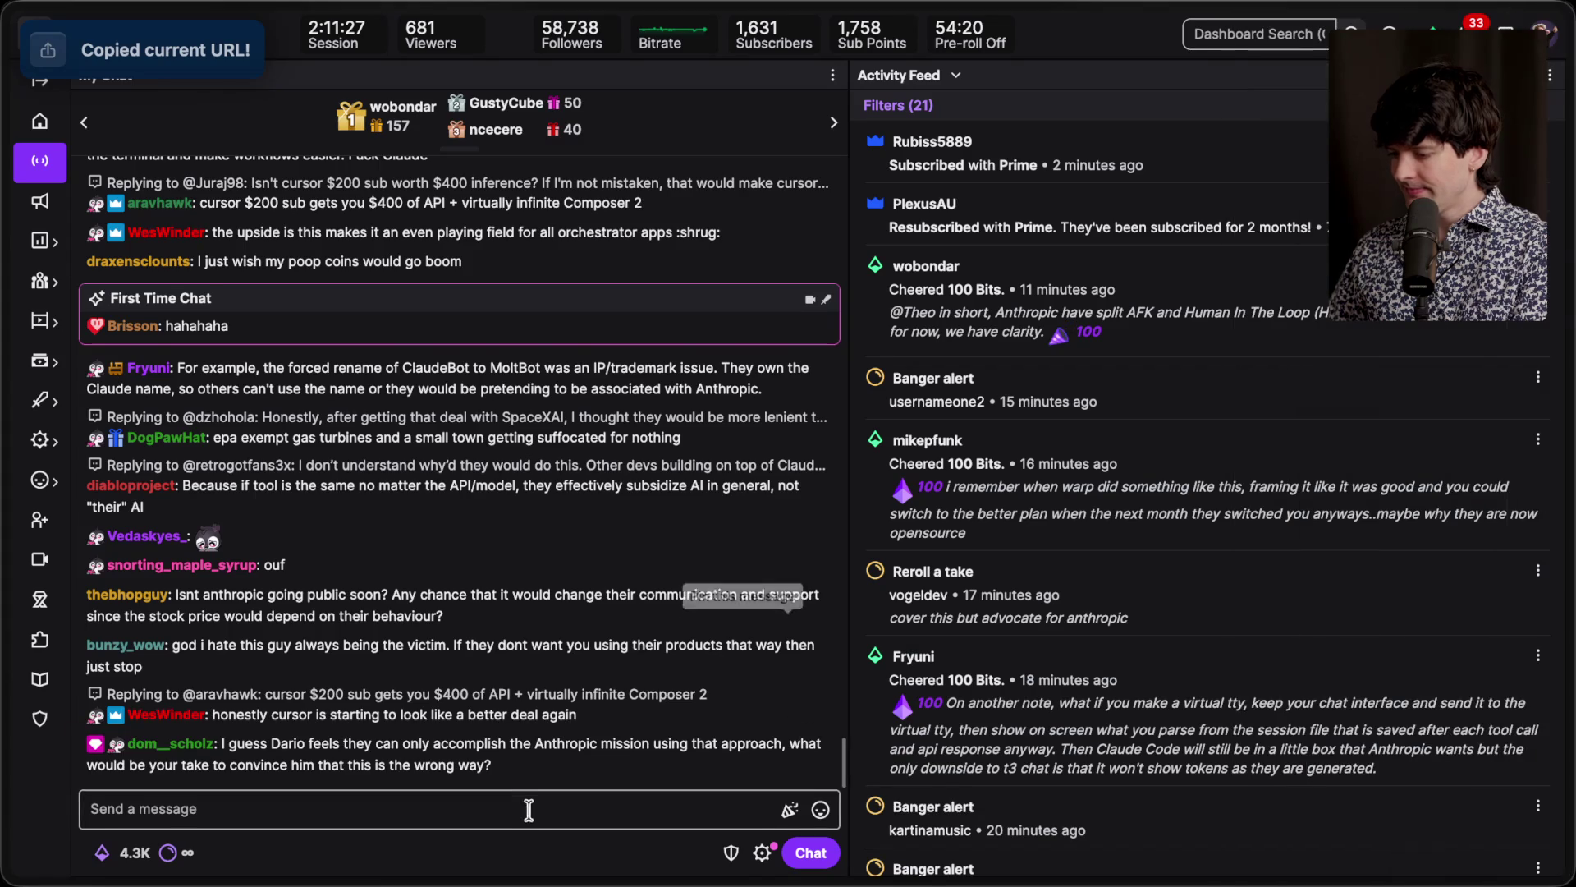
key("super+v")
key("Return")
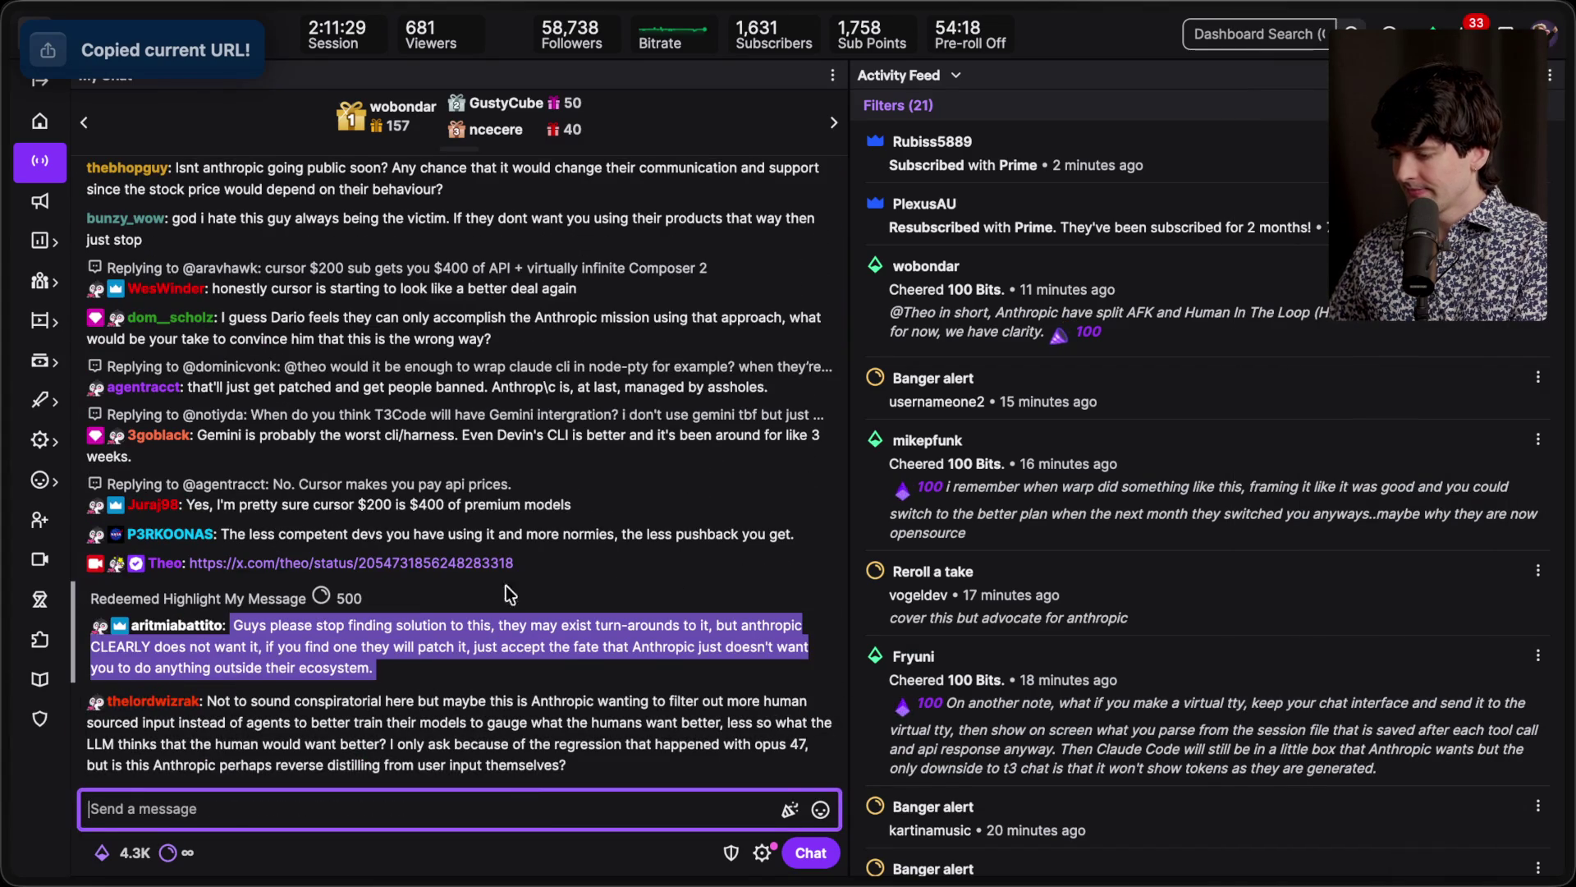
mouse_move(1566, 361)
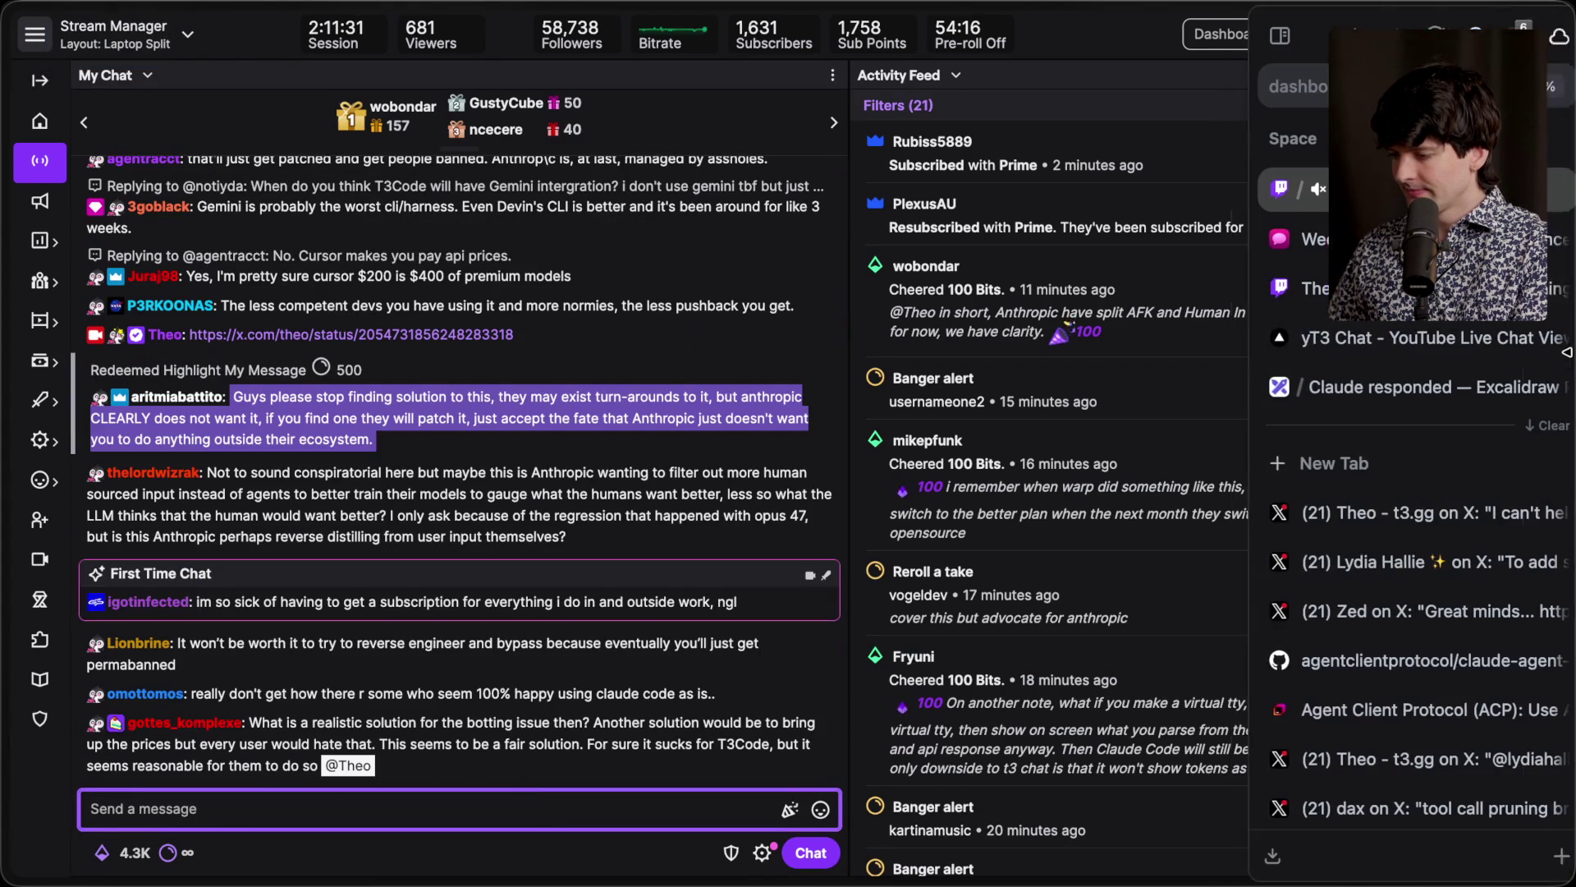
left_click(1373, 502)
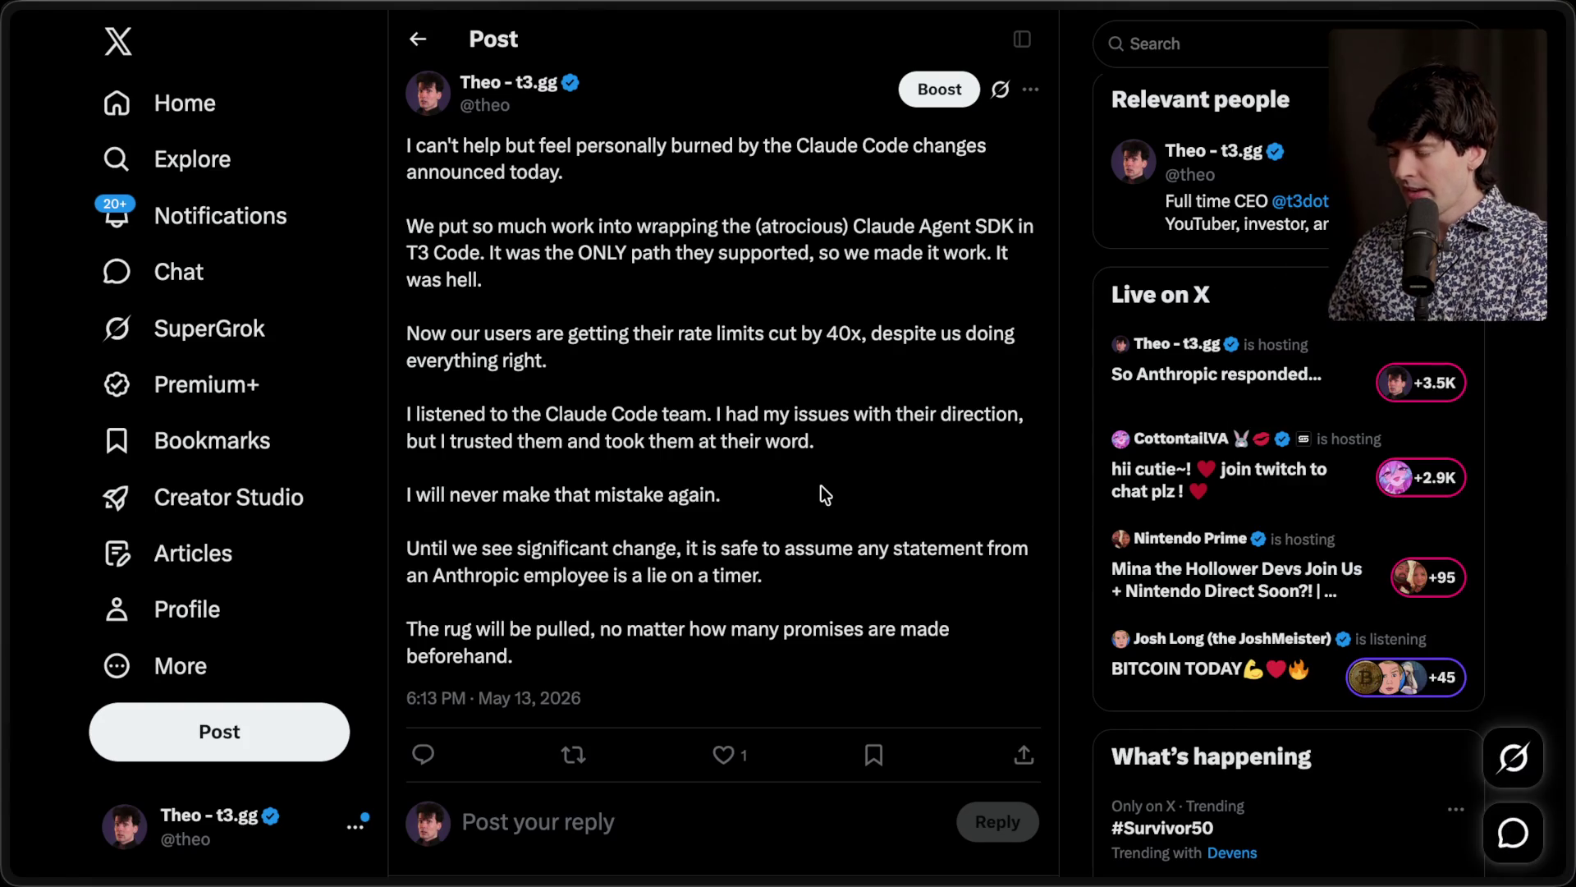
Step: Reread the post, highlighting its opening paragraphs and the 'Now our users' paragraph
scroll(825, 493, "up", 1)
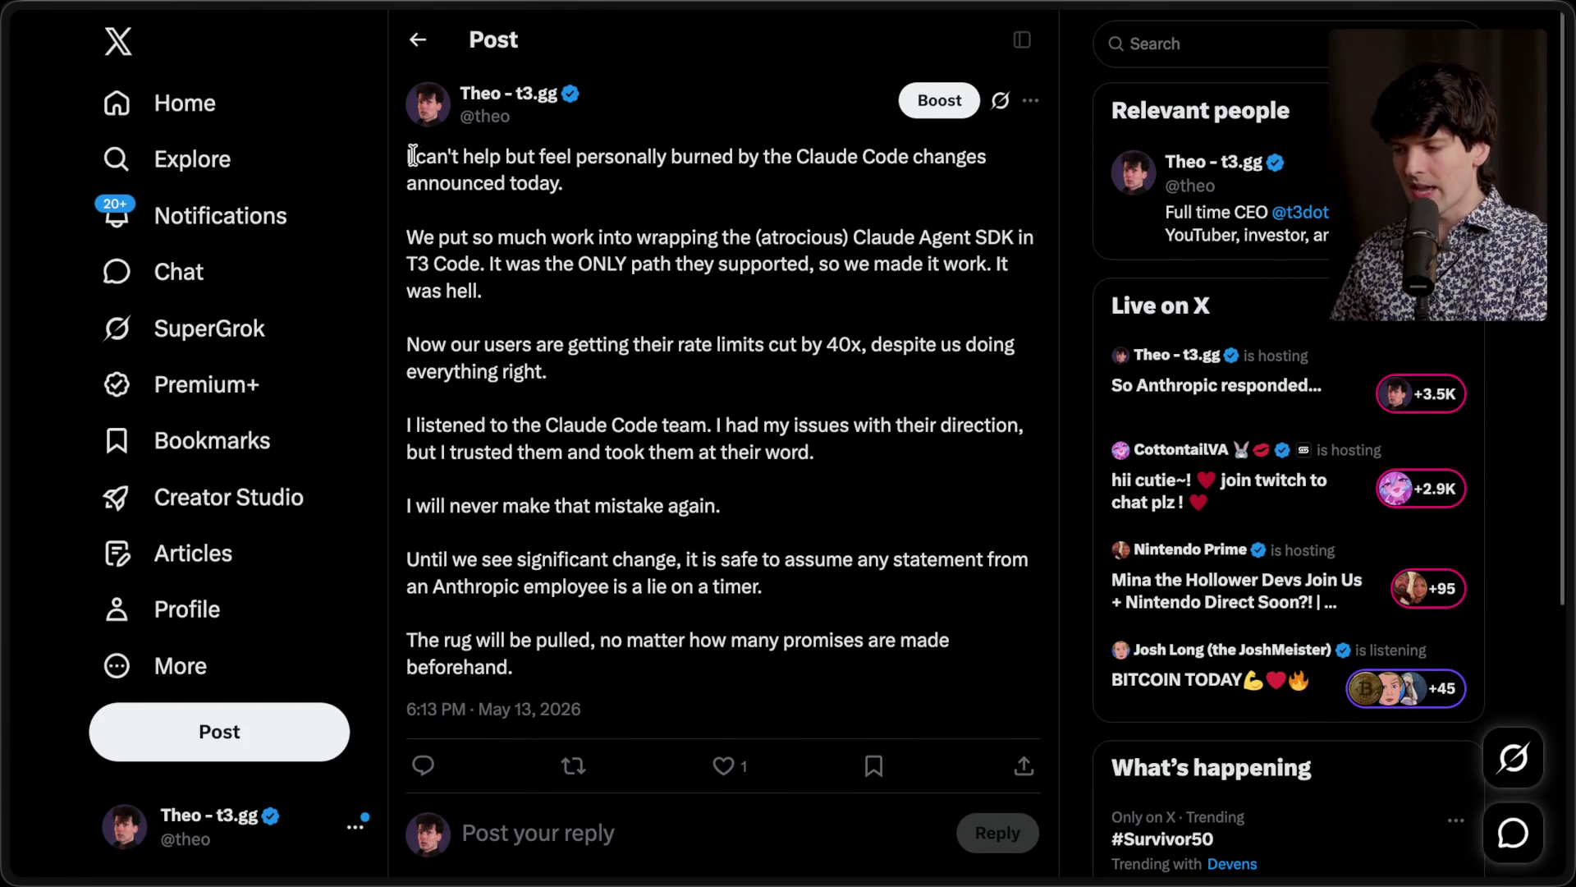
left_click_drag(403, 154, 621, 227)
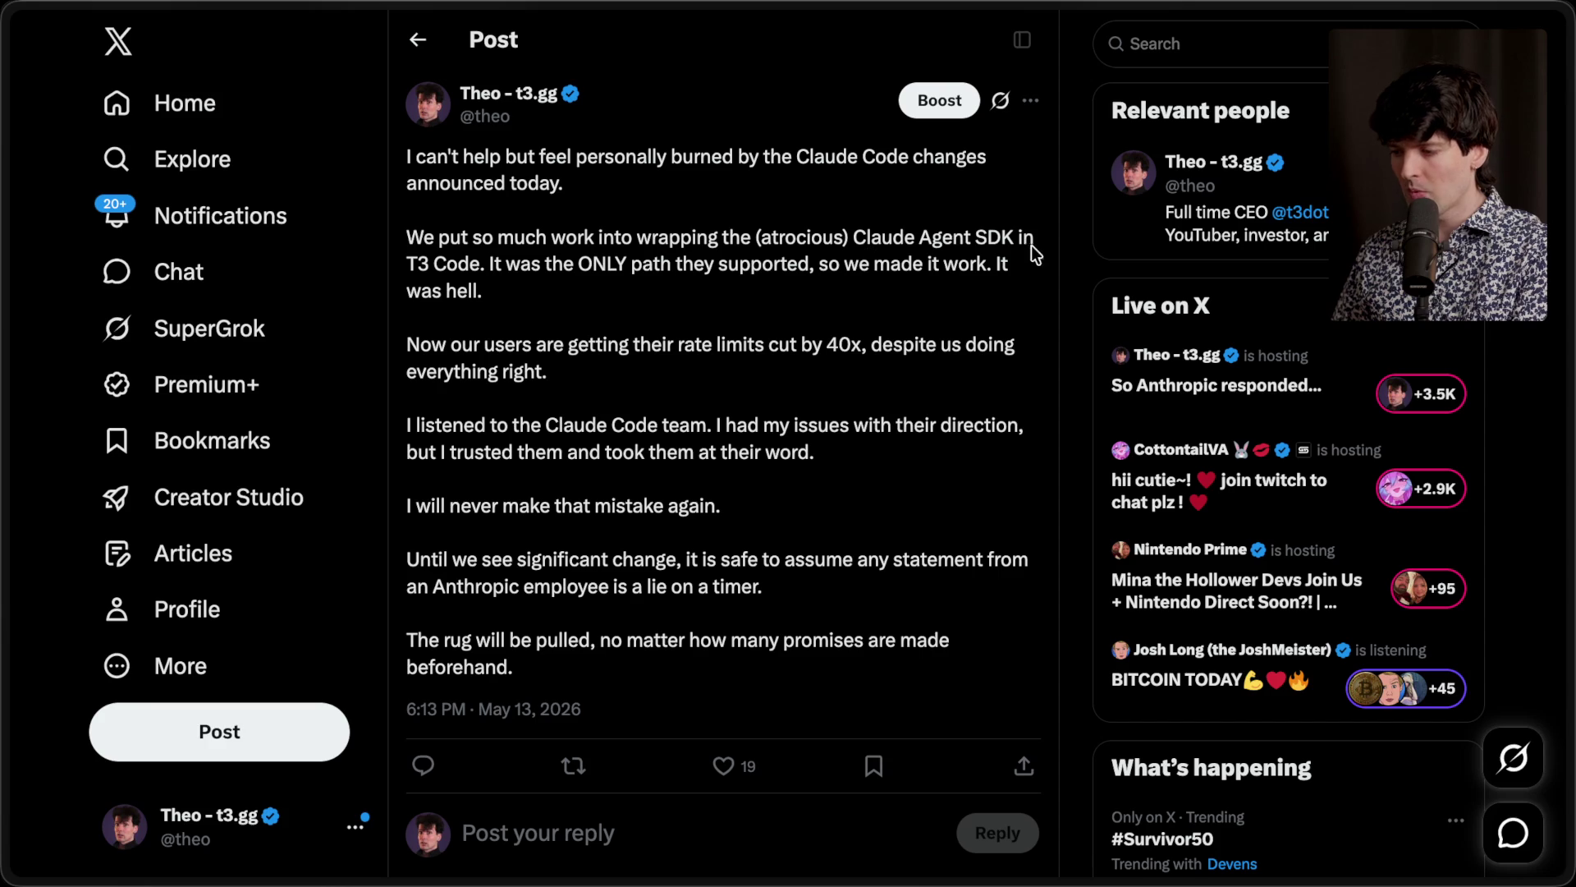
mouse_move(514, 296)
left_mouse_down()
mouse_move(376, 200)
mouse_move(402, 184)
mouse_move(402, 158)
left_mouse_up()
left_click(462, 262)
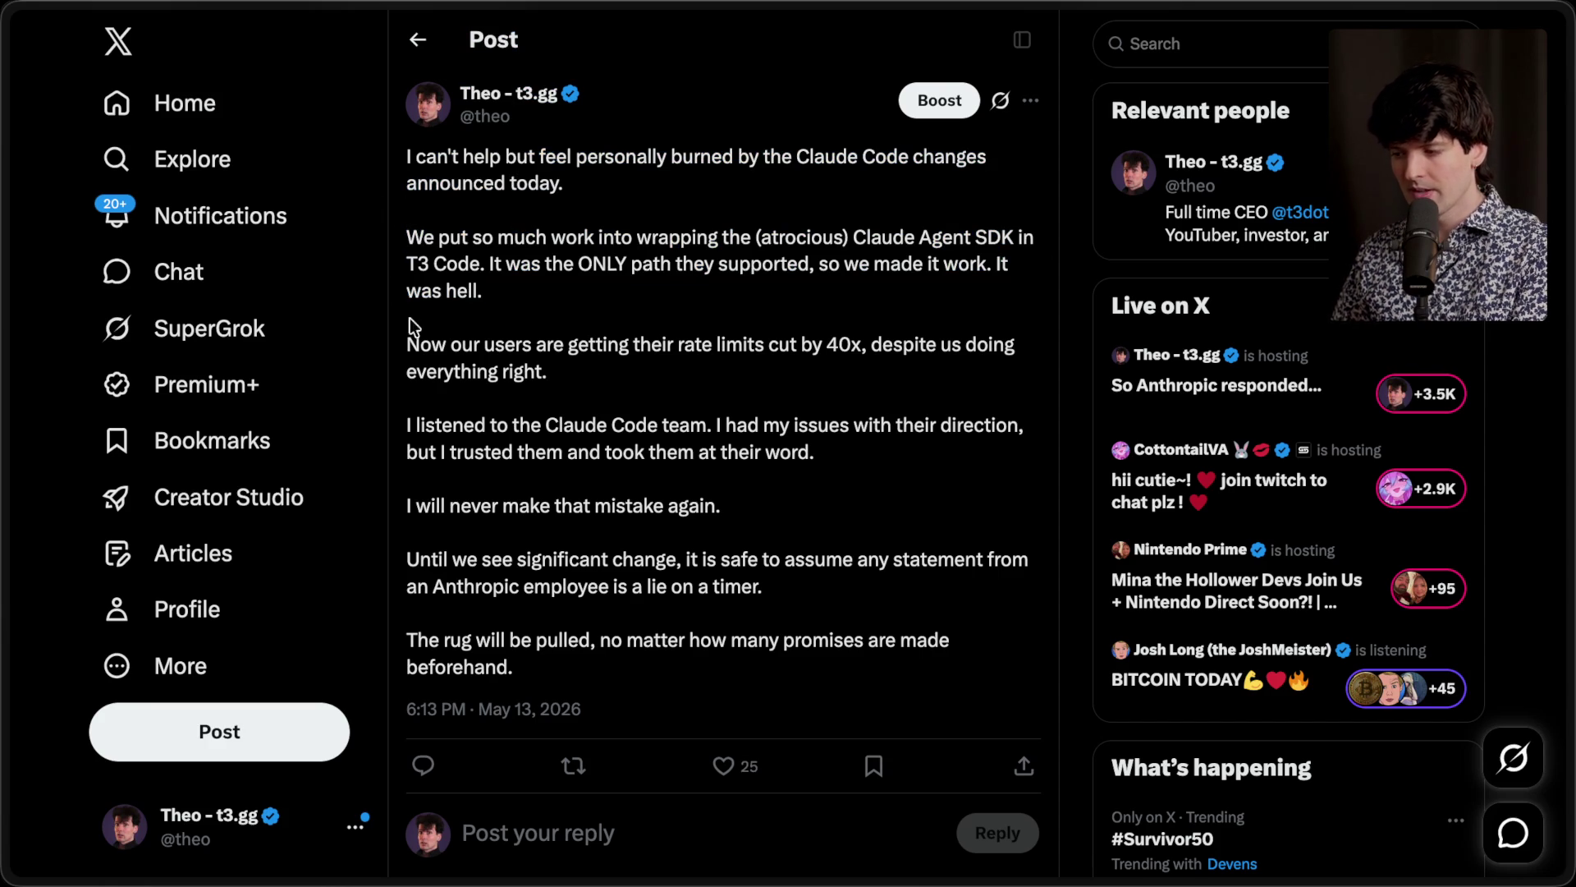
left_click_drag(408, 341, 593, 375)
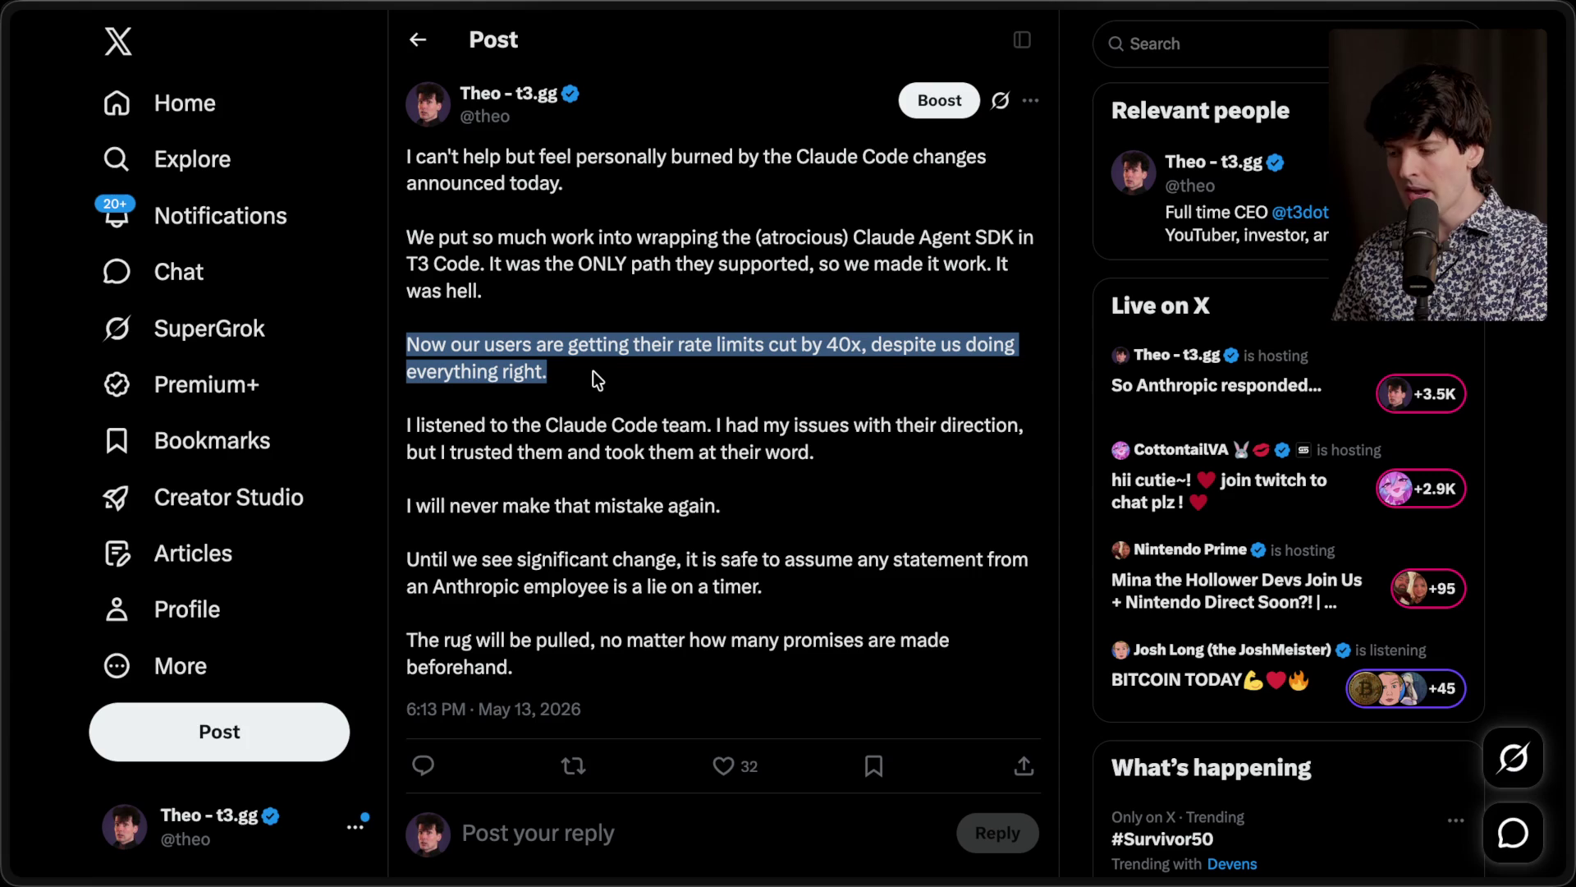
left_click(594, 376)
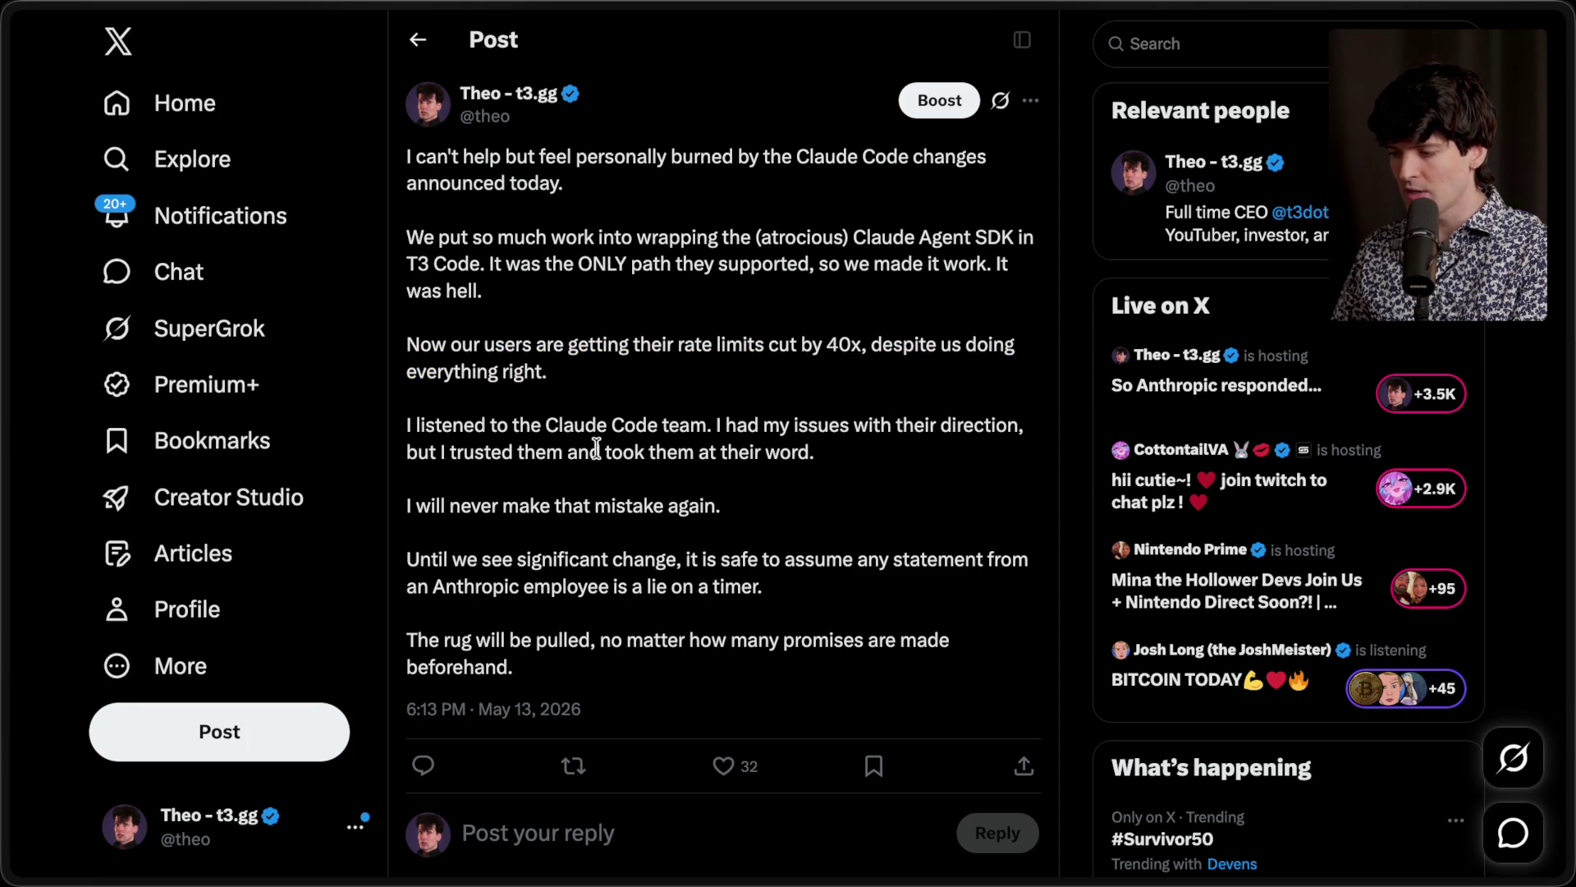
Step: Highlight the closing lines through 'The rug will be pulled', then bring out and scroll the tab list
left_click_drag(404, 515, 819, 510)
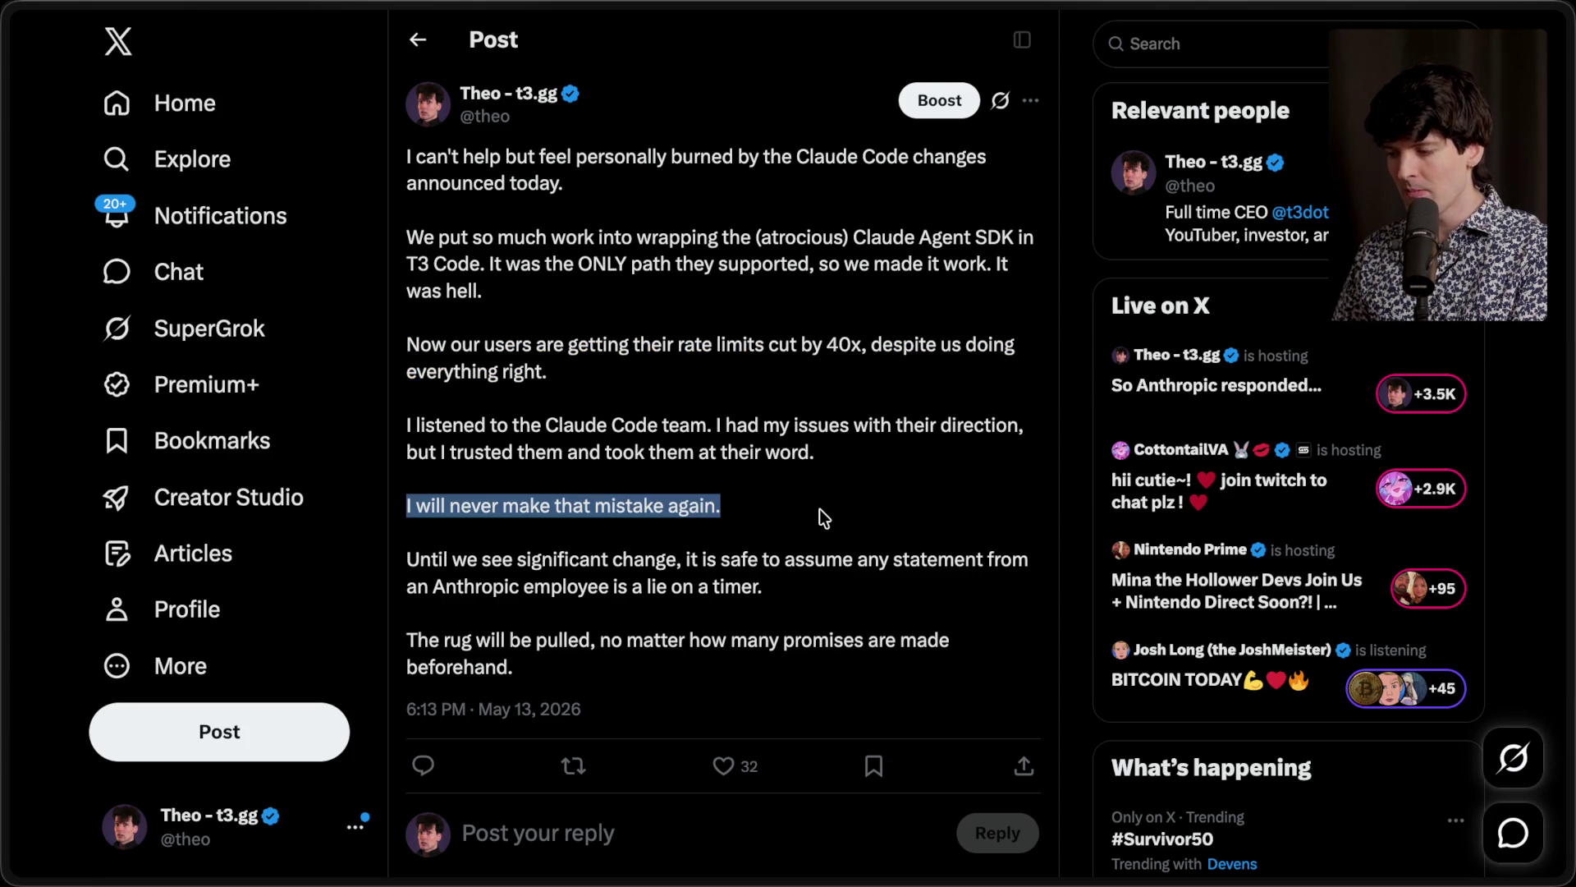
mouse_move(765, 586)
left_mouse_down()
mouse_move(609, 587)
mouse_move(407, 550)
left_mouse_up()
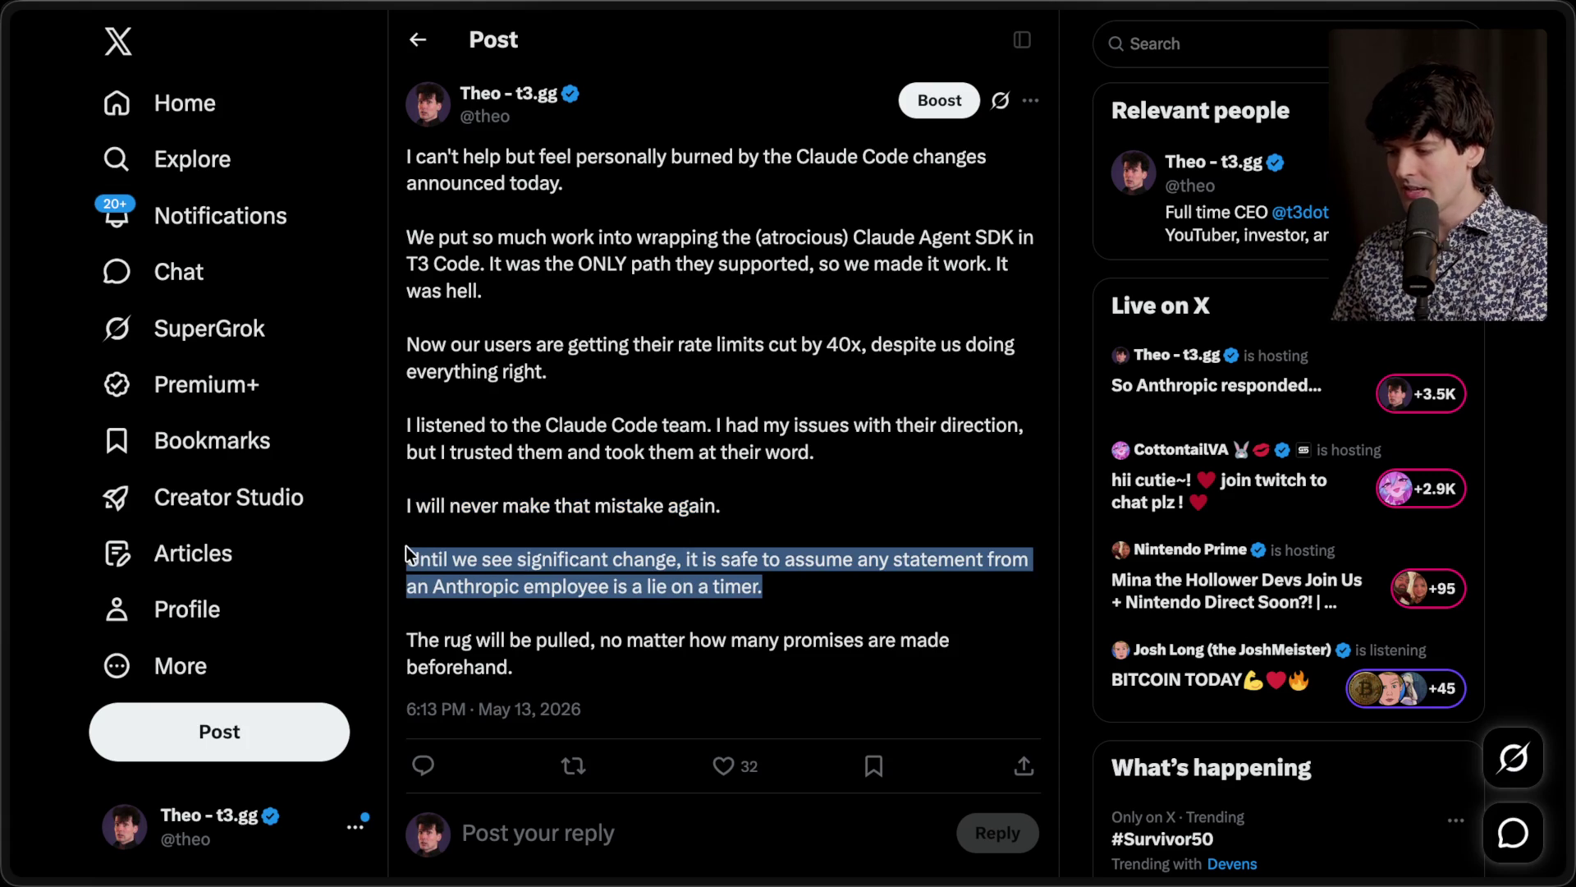
left_click(765, 514)
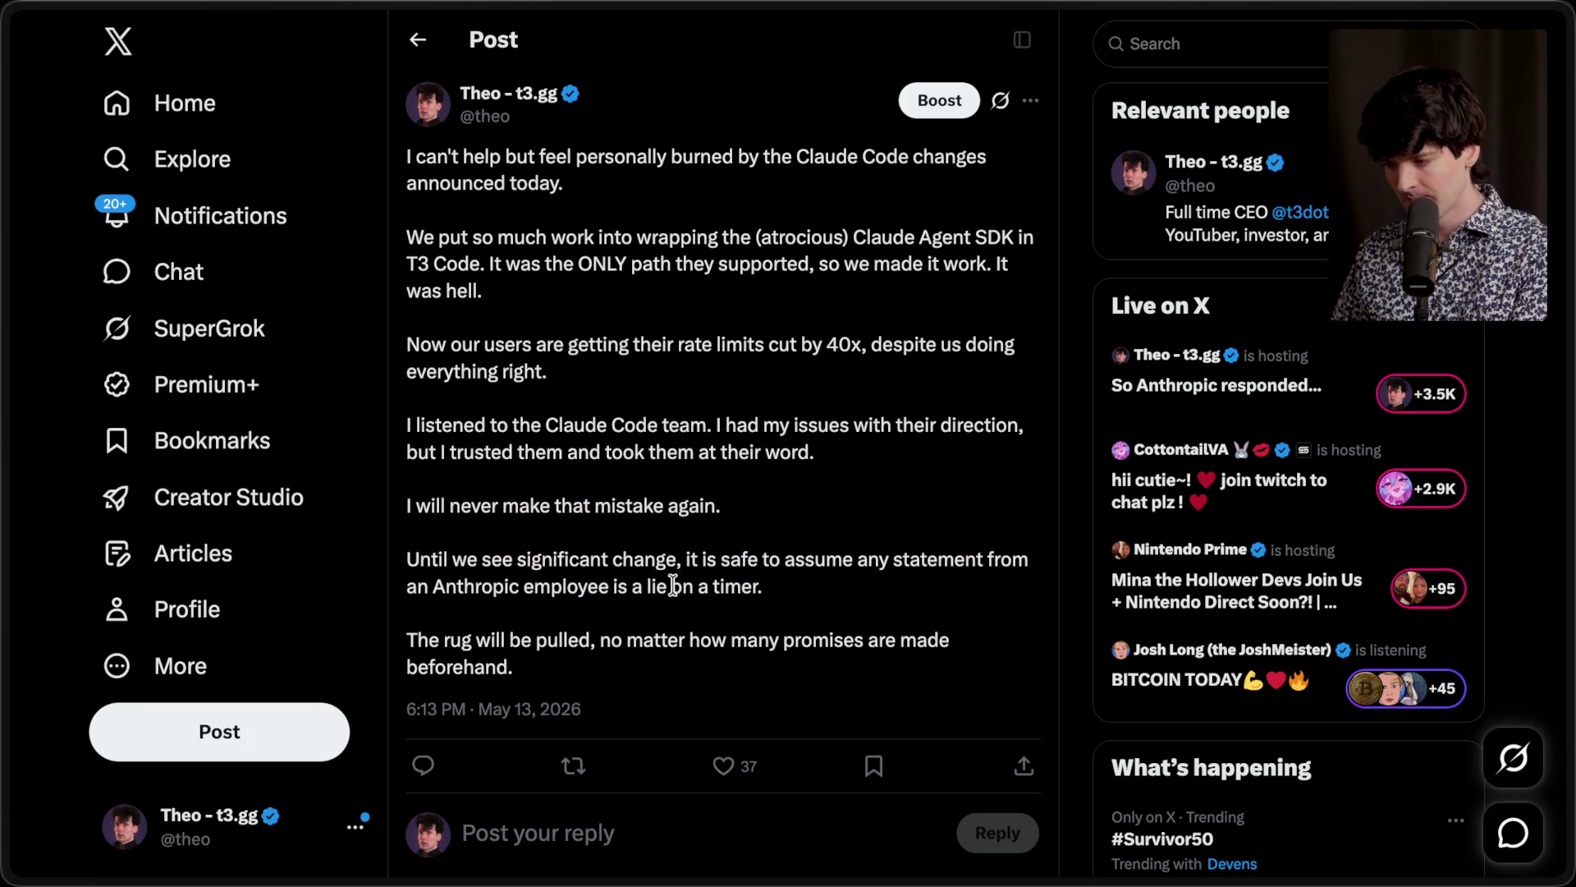
left_click_drag(411, 642, 572, 671)
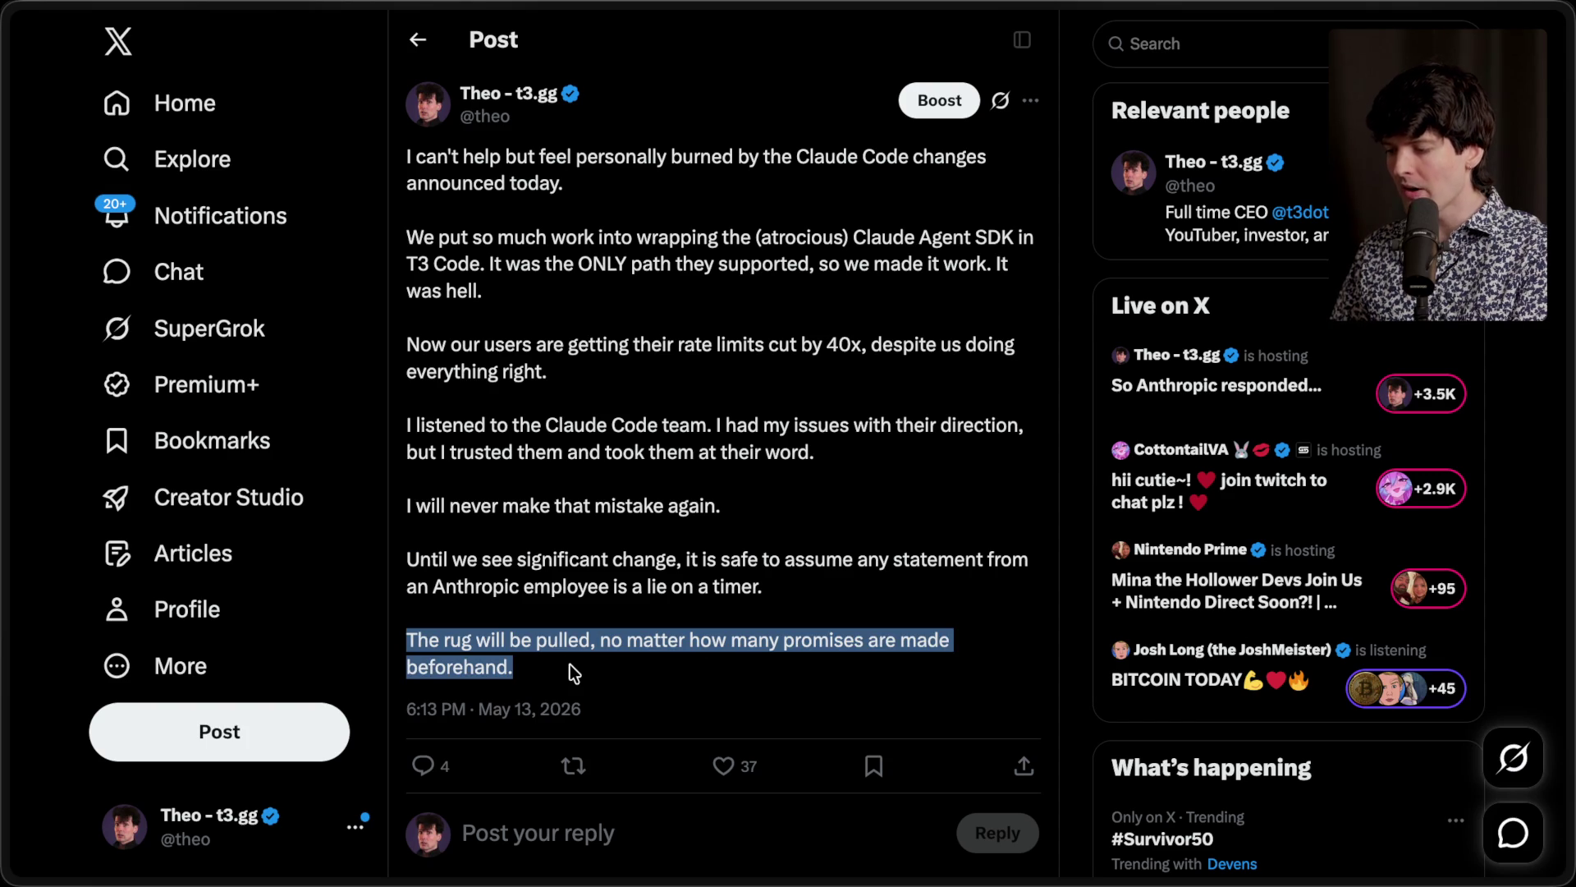
left_click(571, 667)
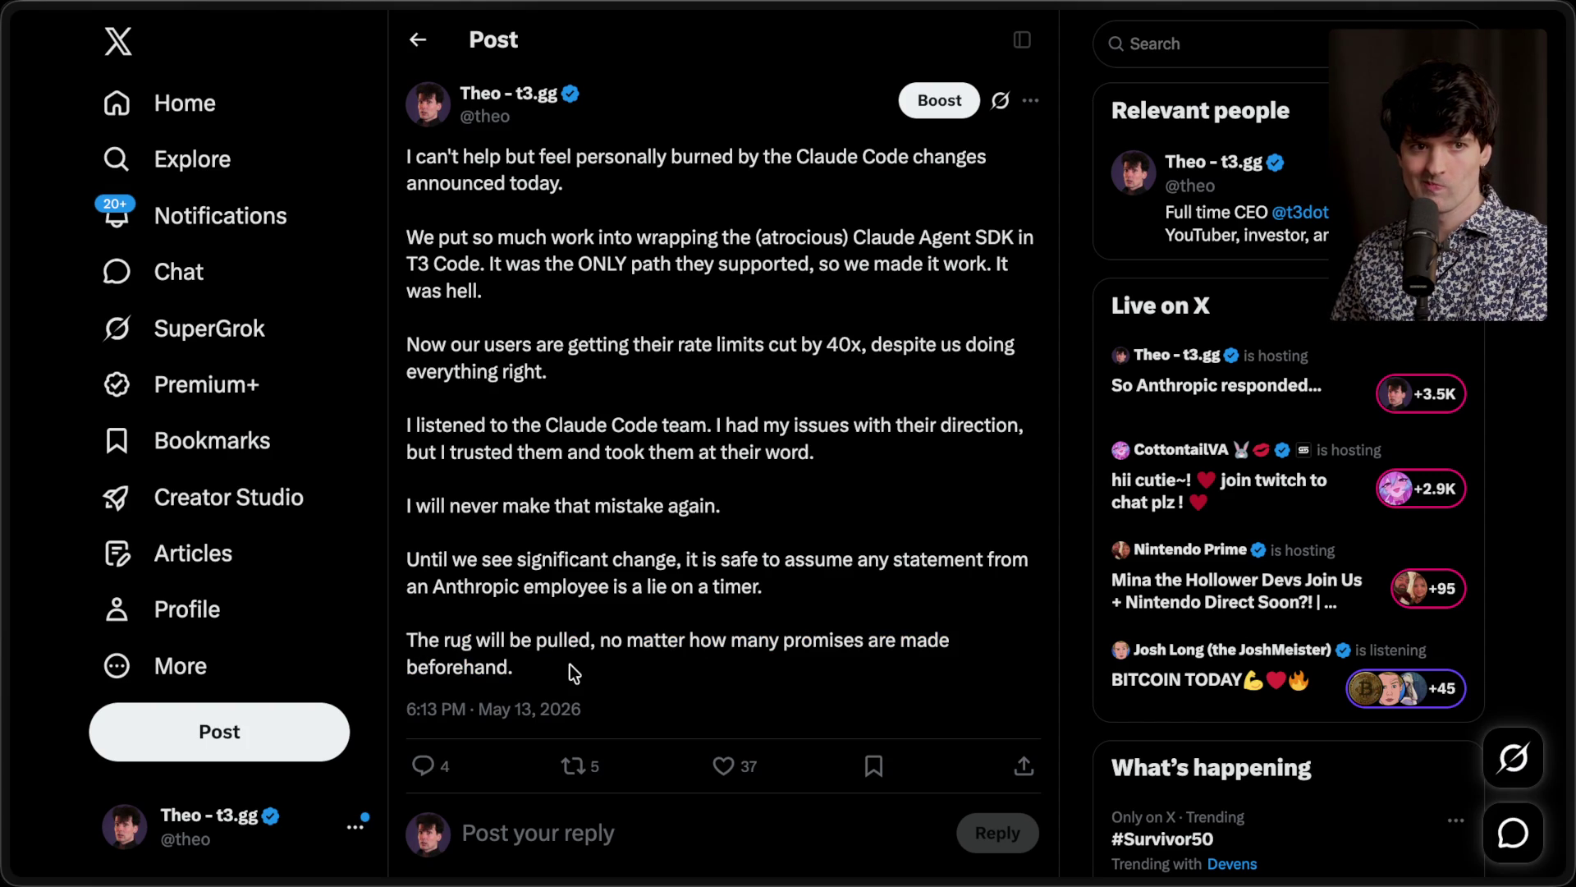
mouse_move(1568, 554)
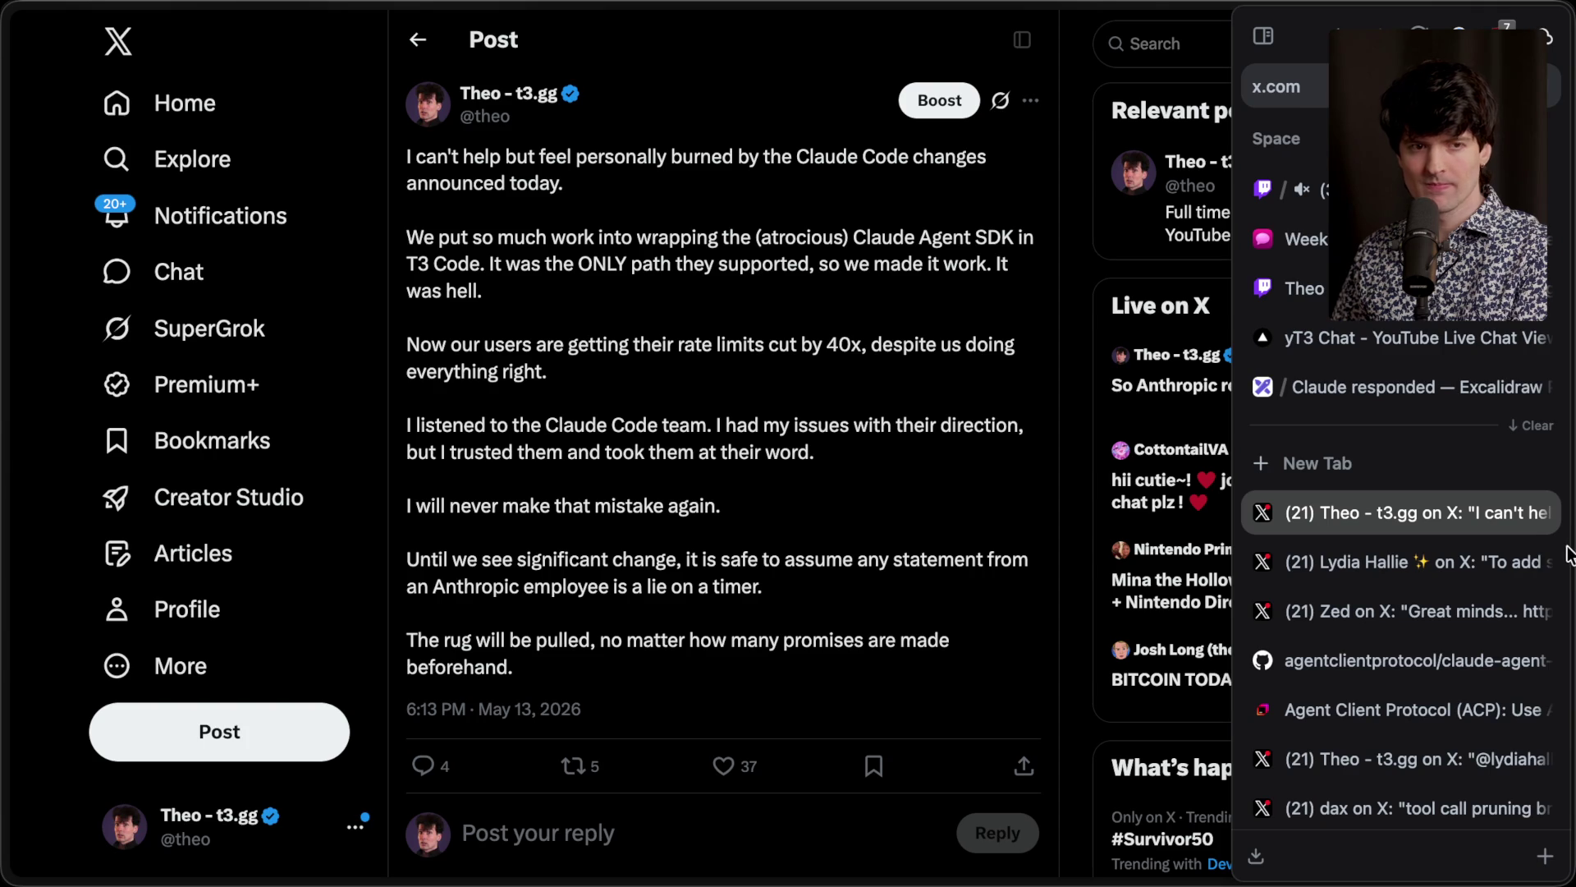
scroll(1341, 707, "down", 2)
scroll(1342, 707, "down", 5)
Step: Open the poisoned-chalice post, then switch to T3 Code (Nightly) and start a new t3code-1 thread
left_click(1341, 706)
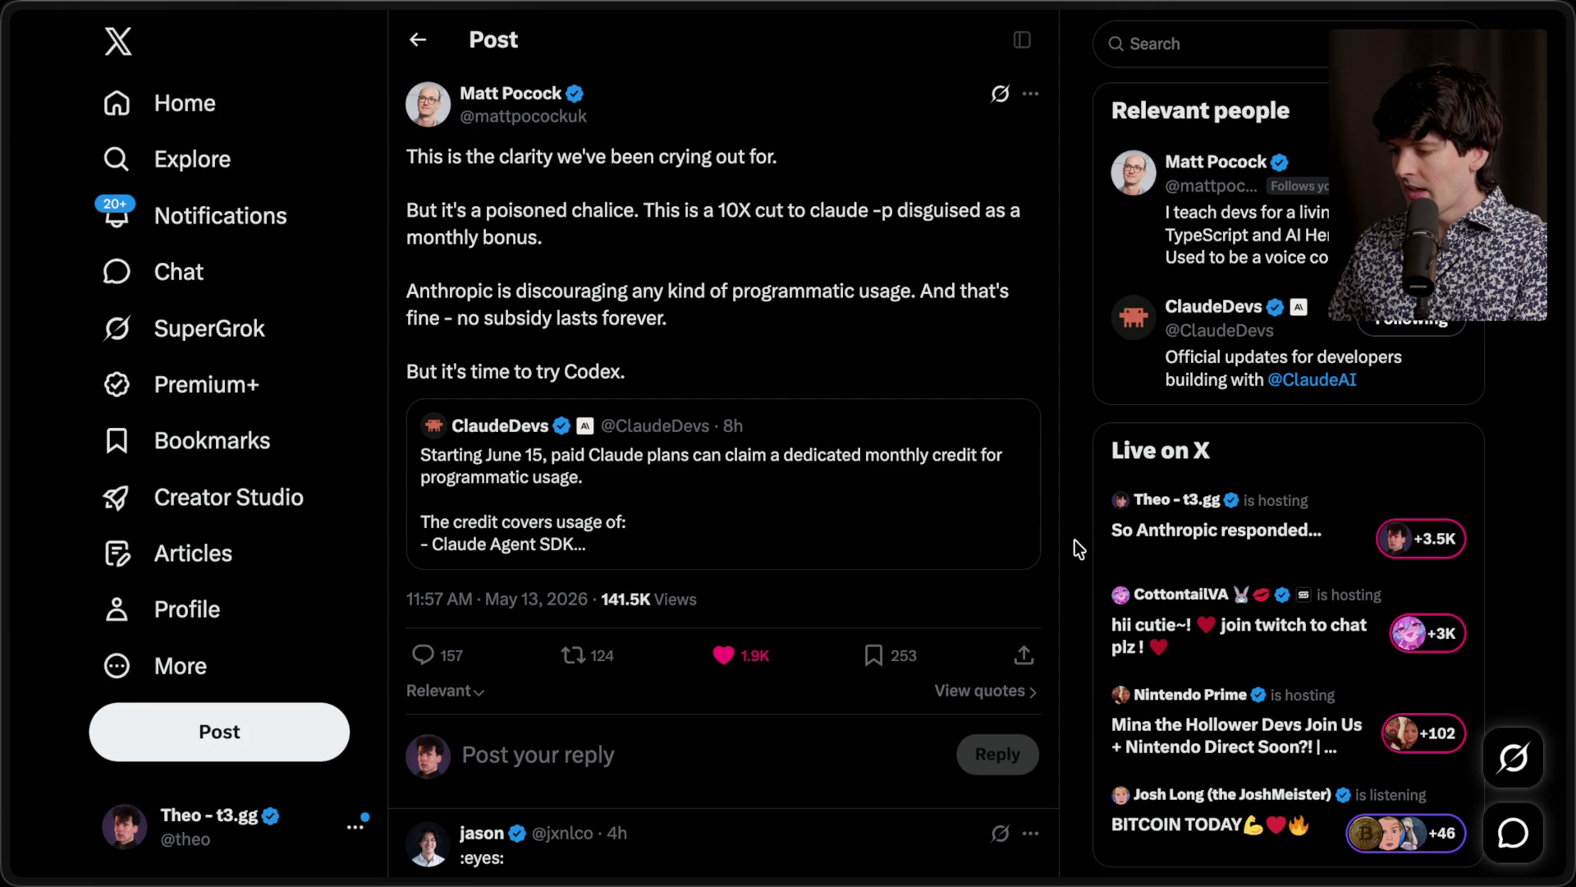
key("super+Tab")
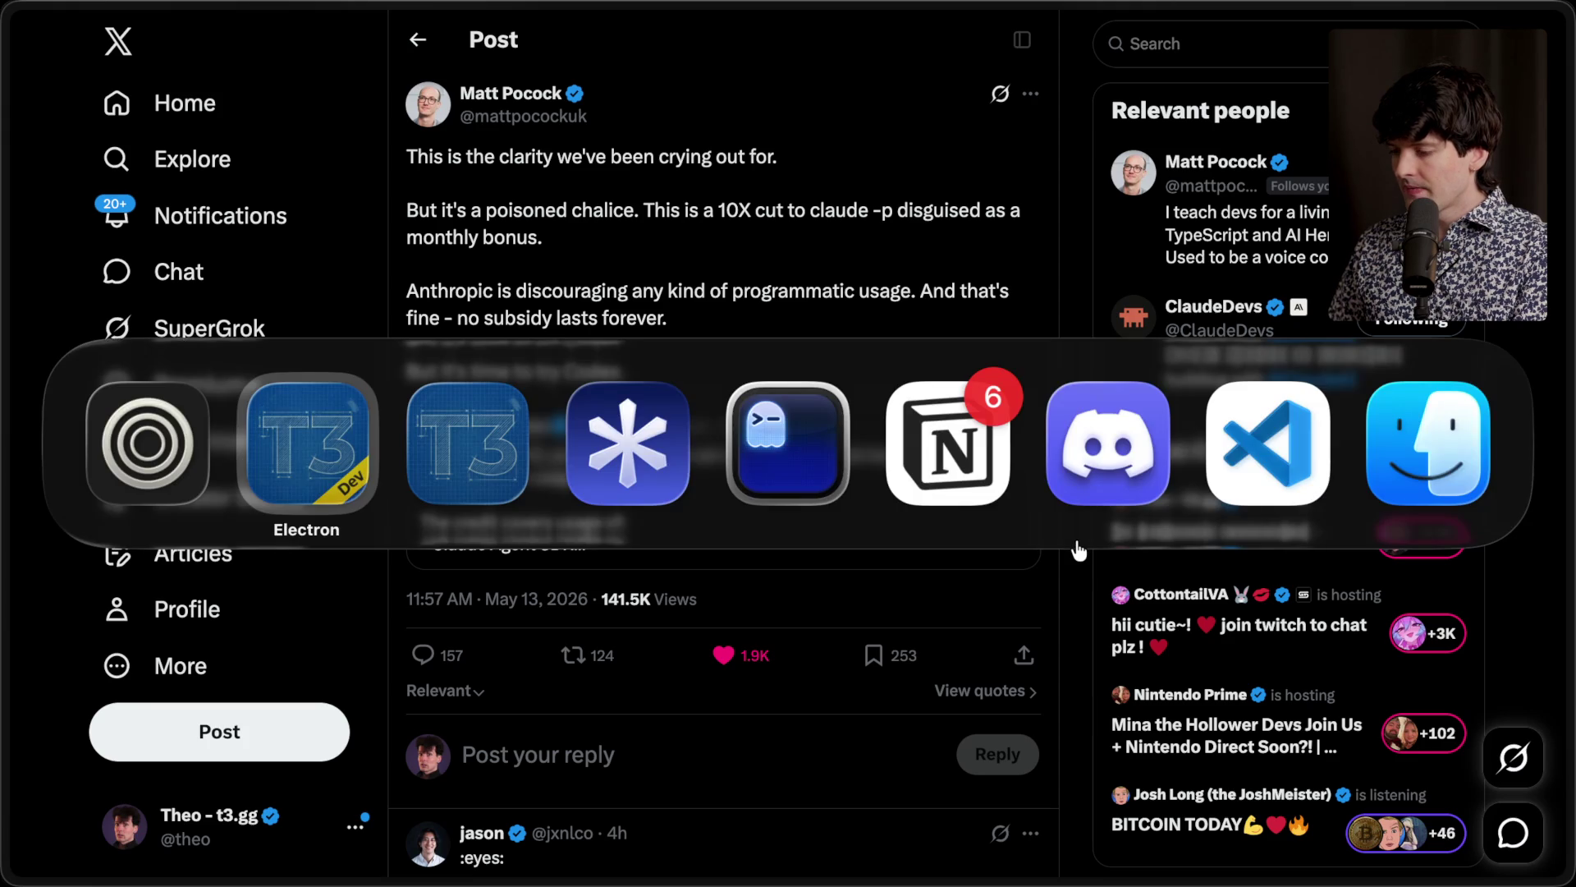
key("super+Tab")
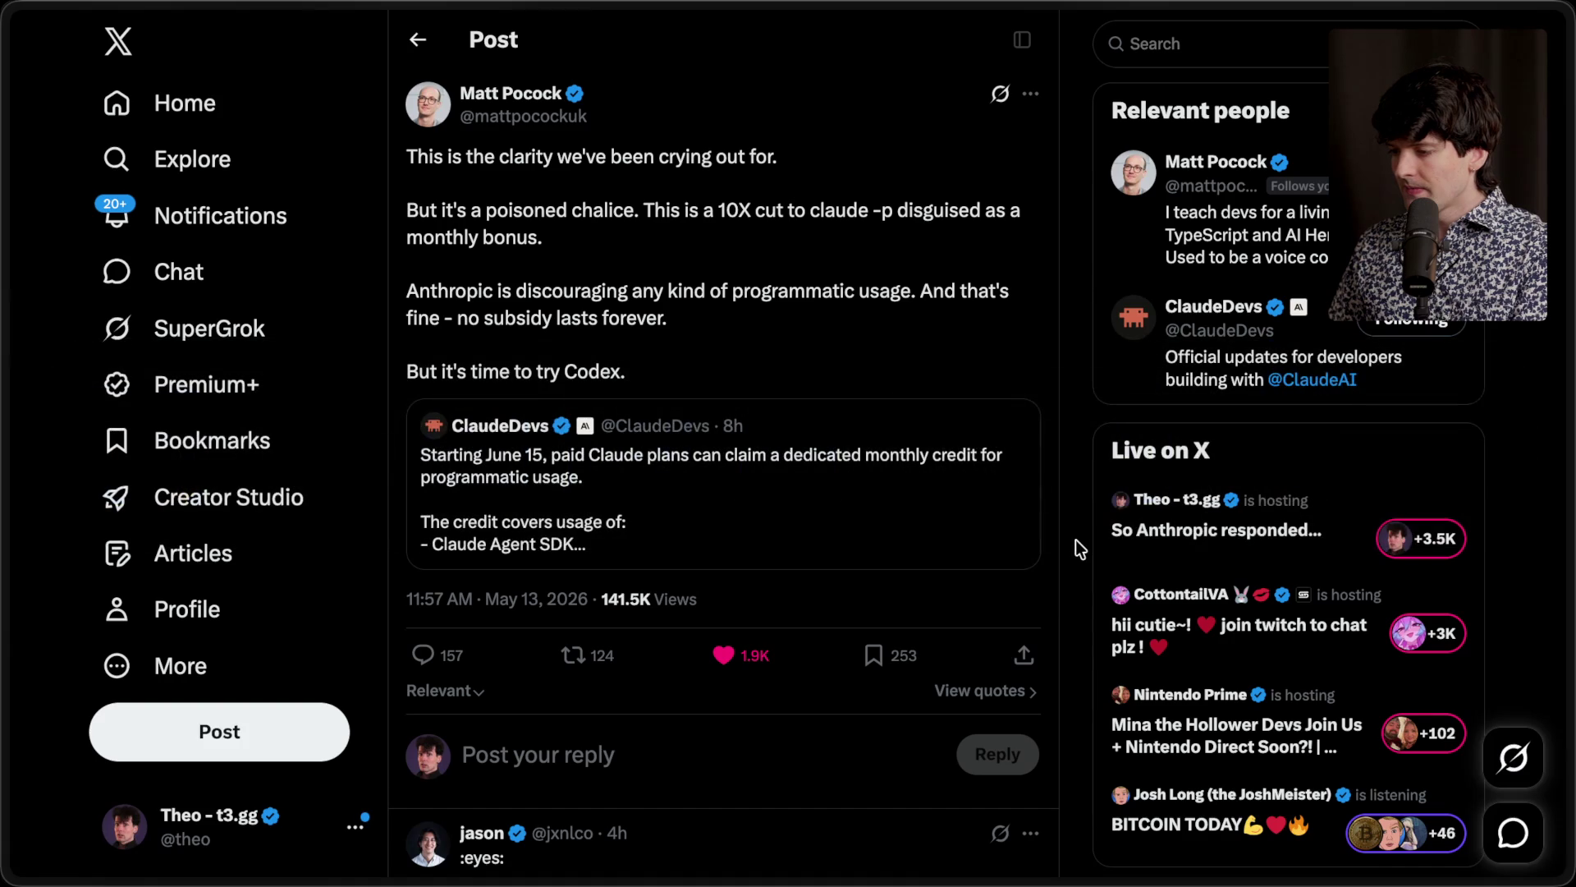
key("super+Tab")
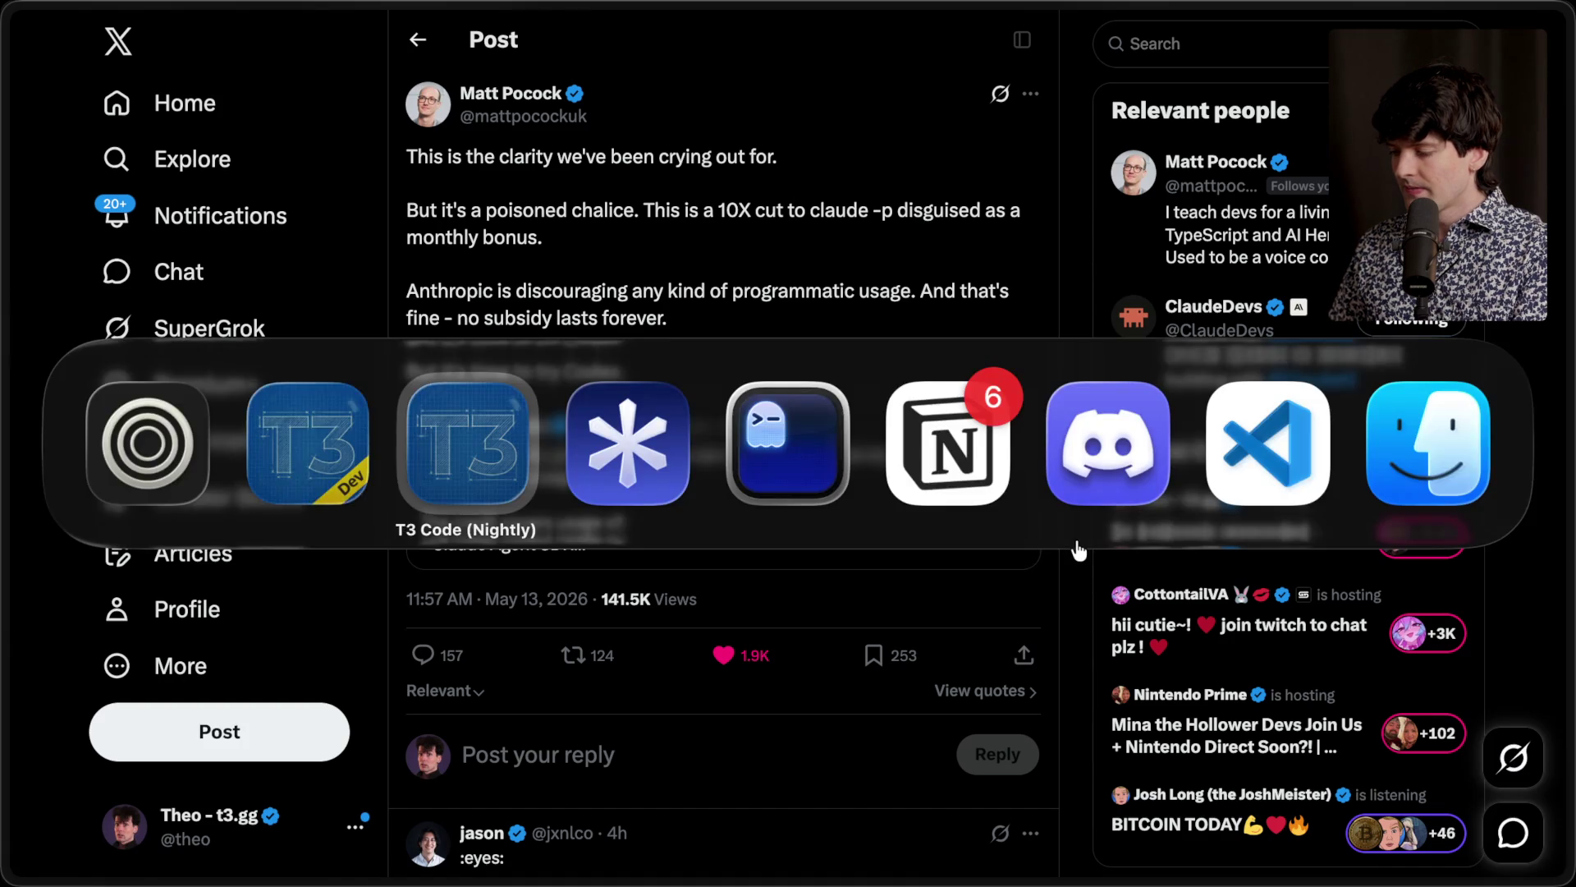
key("super+shift+o")
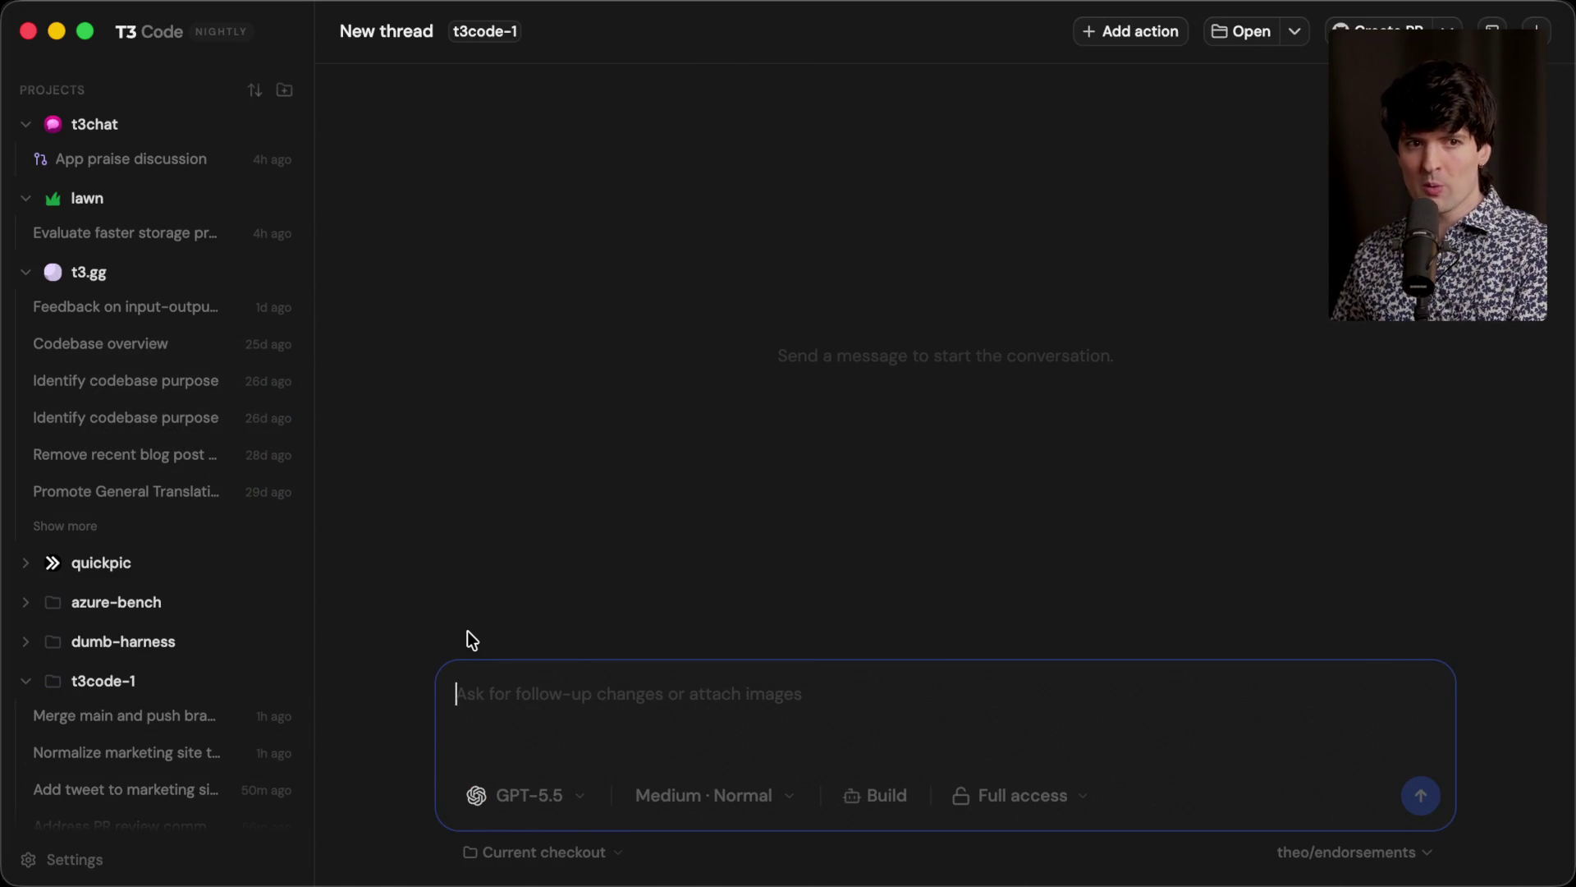
Step: Browse the Codex models in the model picker, keep GPT-5.5, then return to the X post
left_click(503, 798)
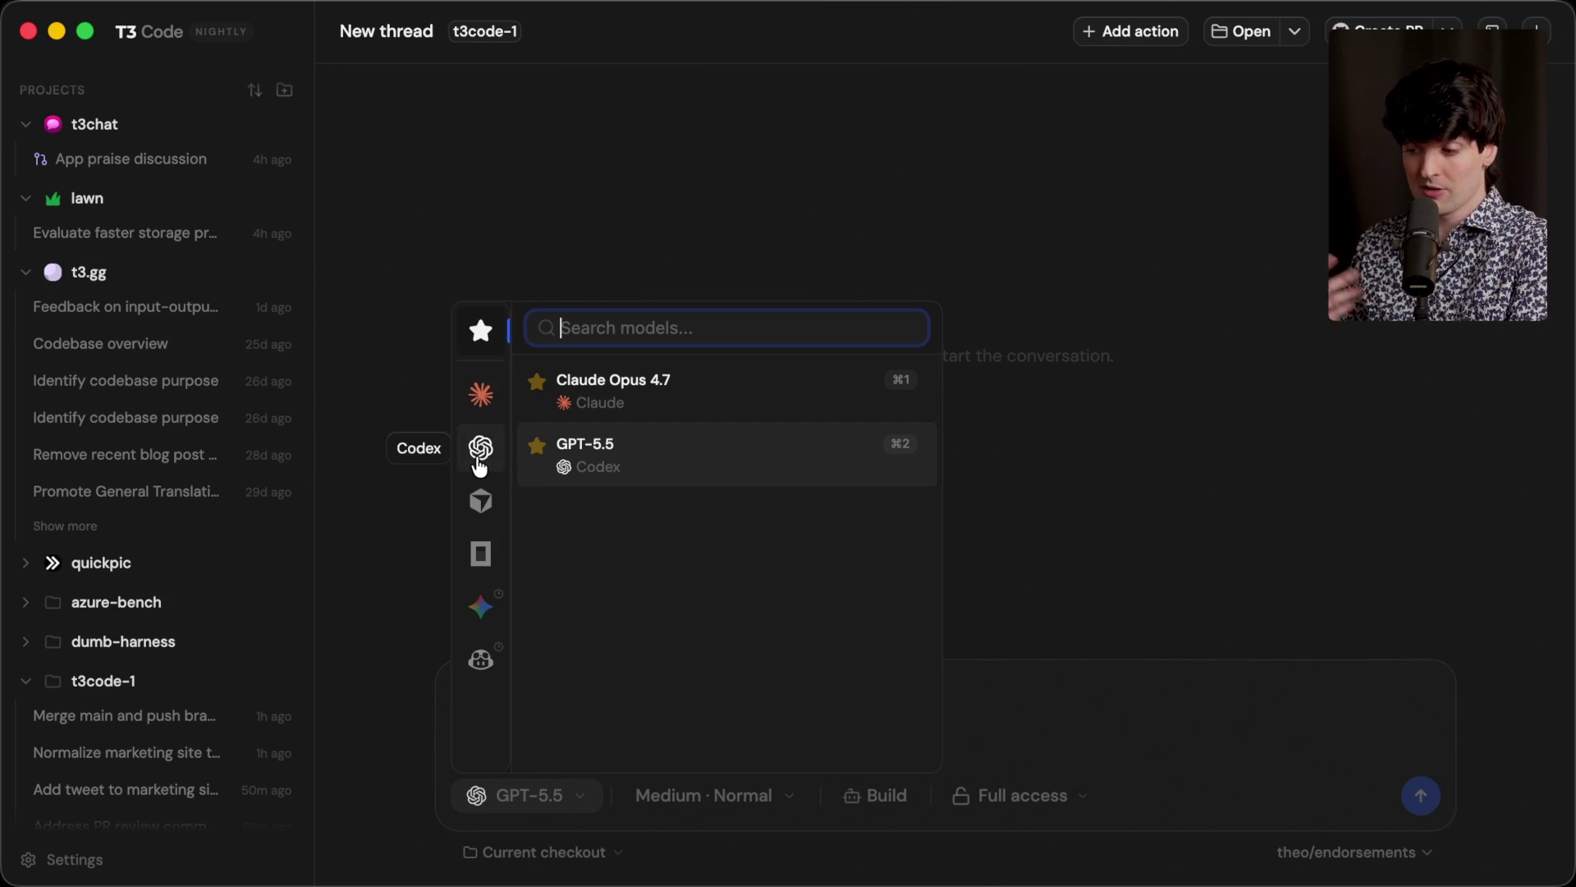
left_click(480, 461)
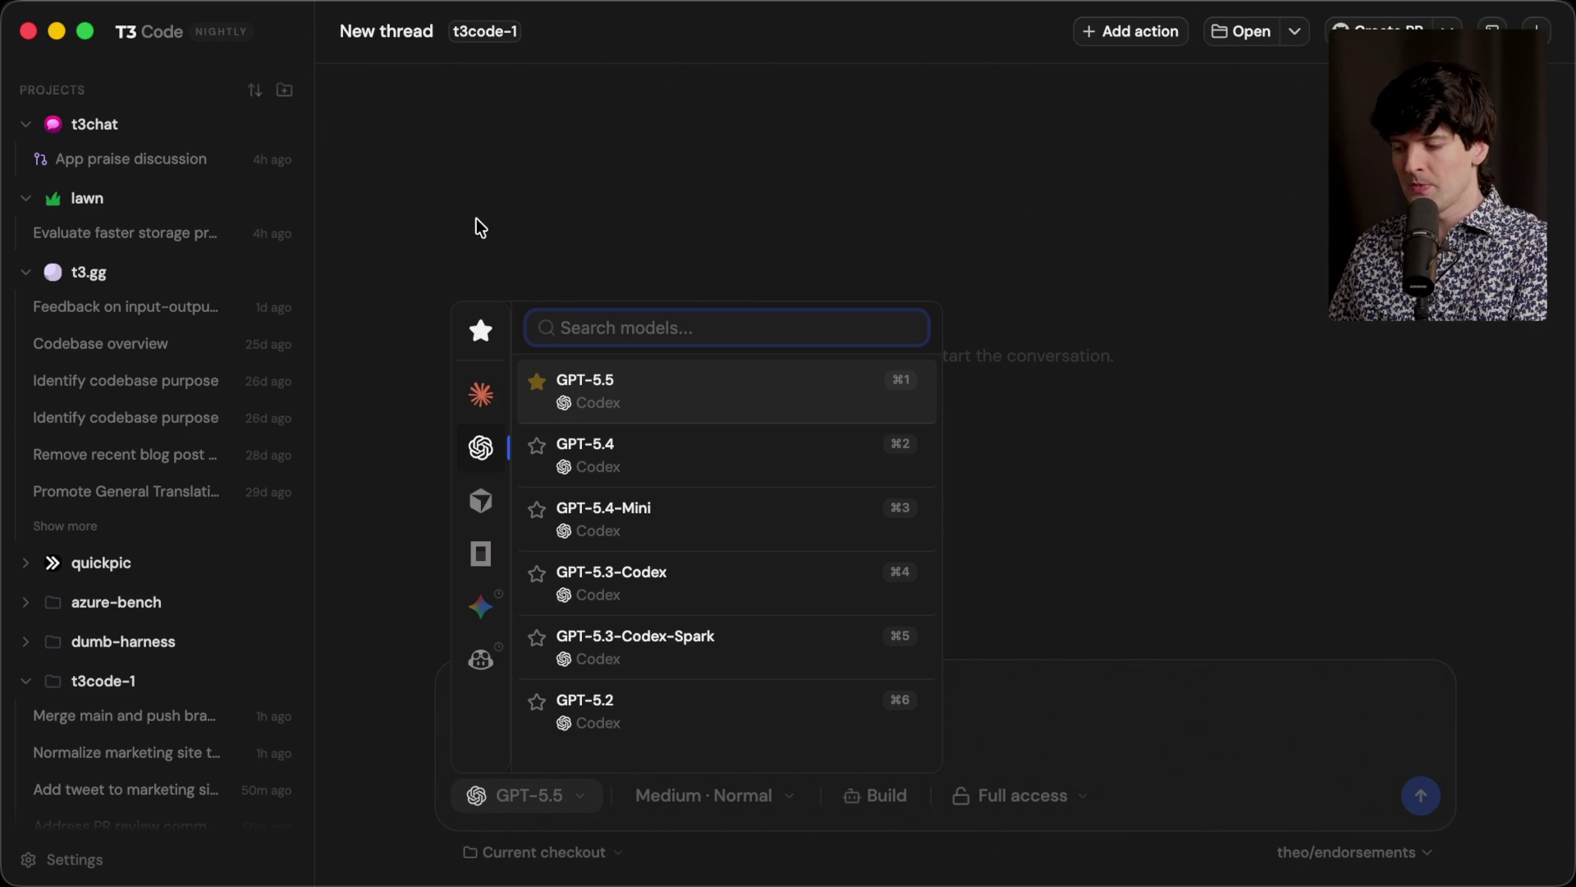
left_click(476, 219)
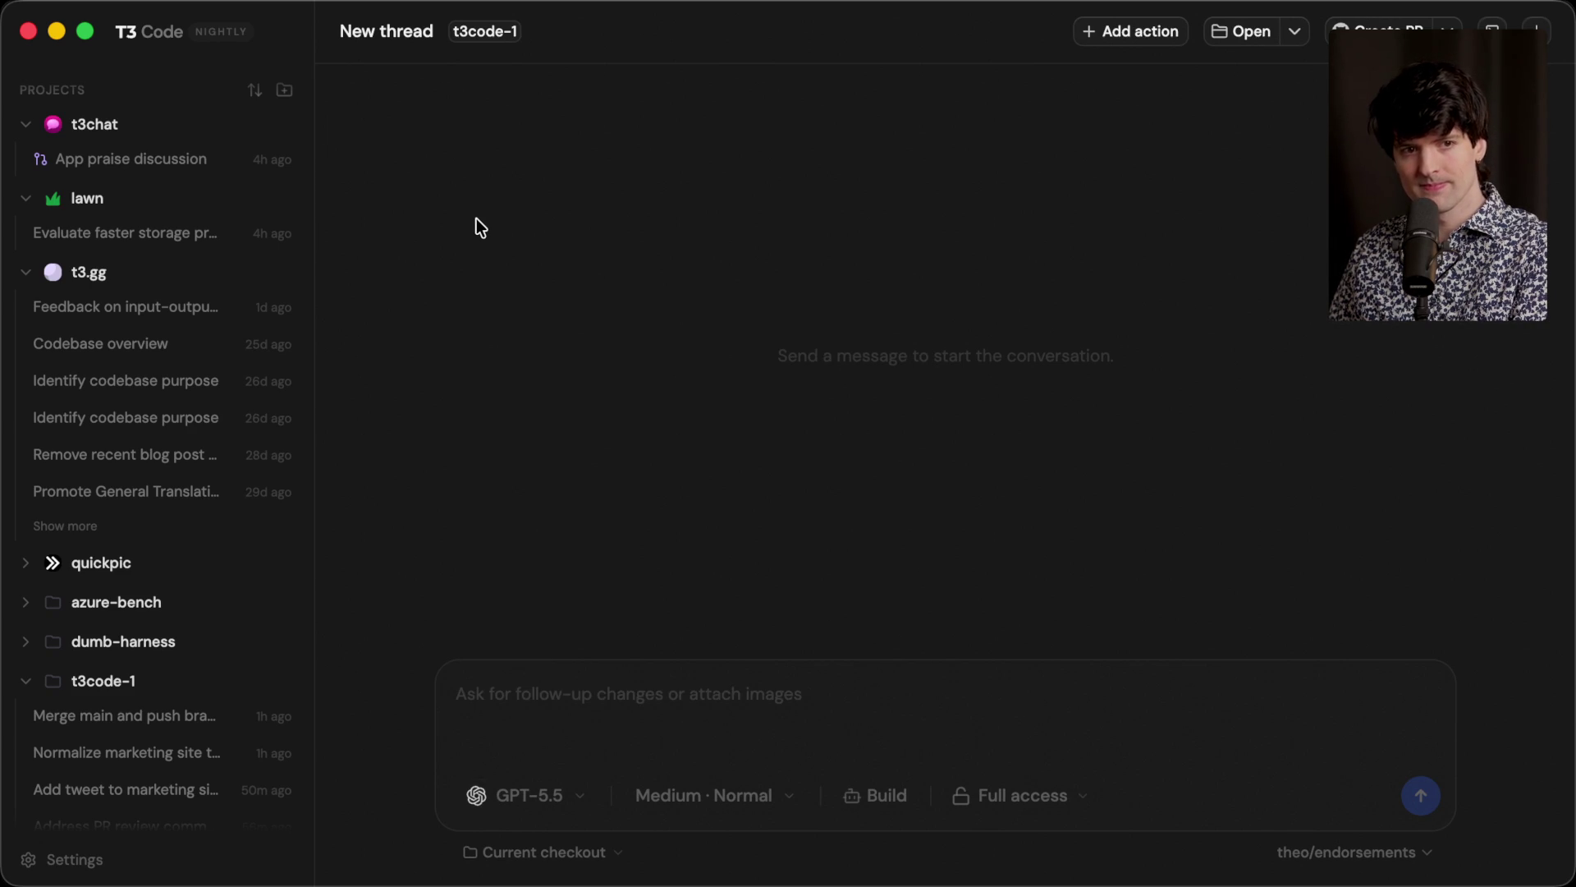
key("super+Tab")
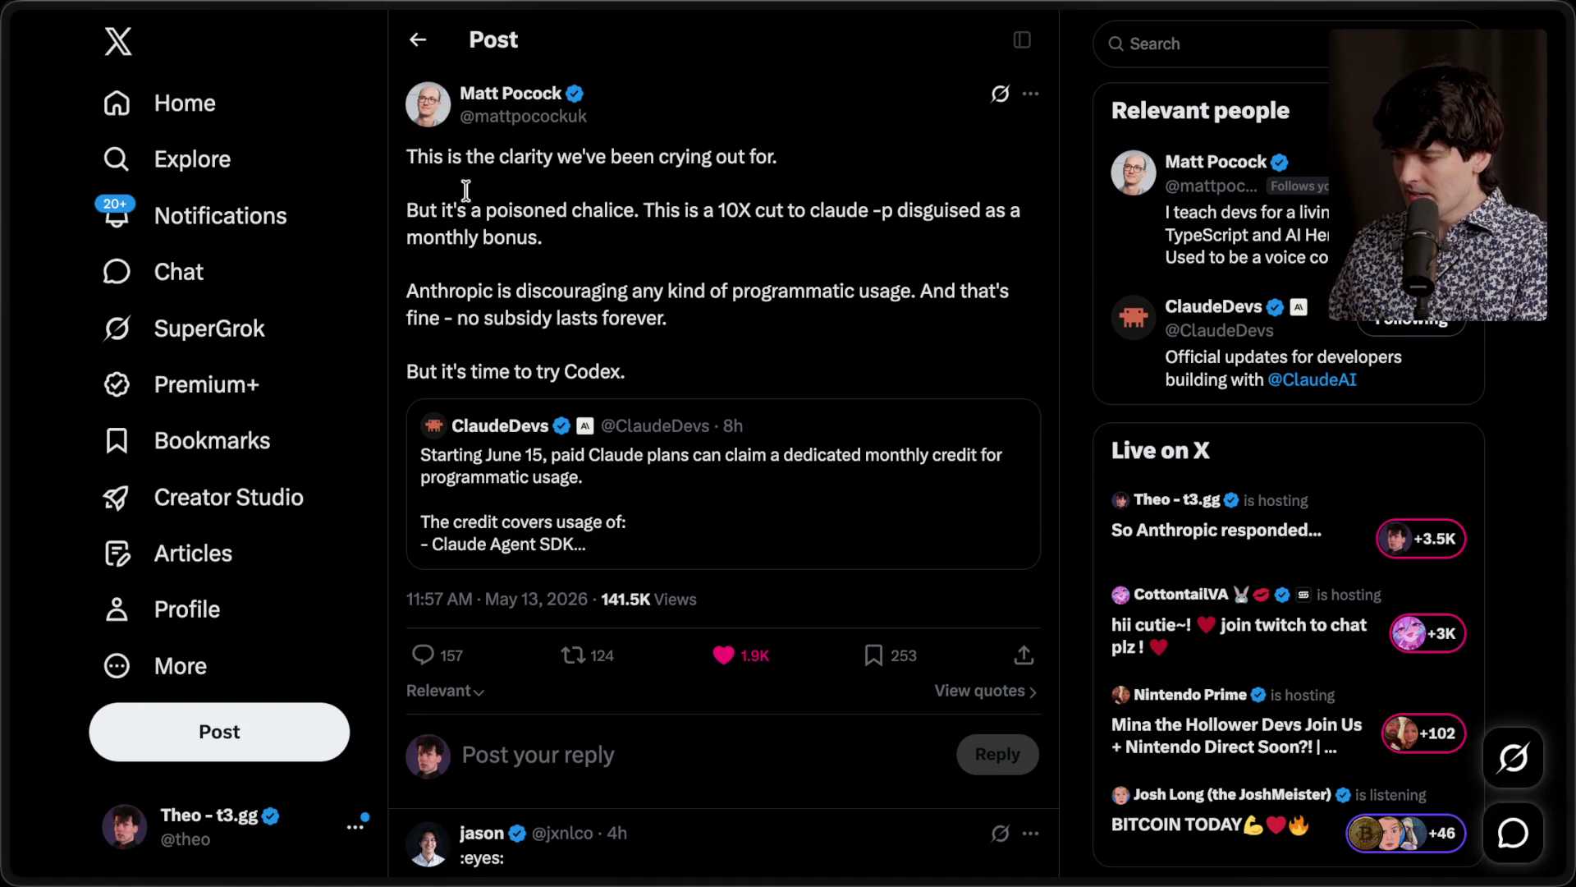
Step: Highlight and clear lines of the poisoned-chalice post while reading: the opening line, the 10X phrase, the monthly bonus, the subsidy line and the whole post
left_click_drag(411, 158, 681, 183)
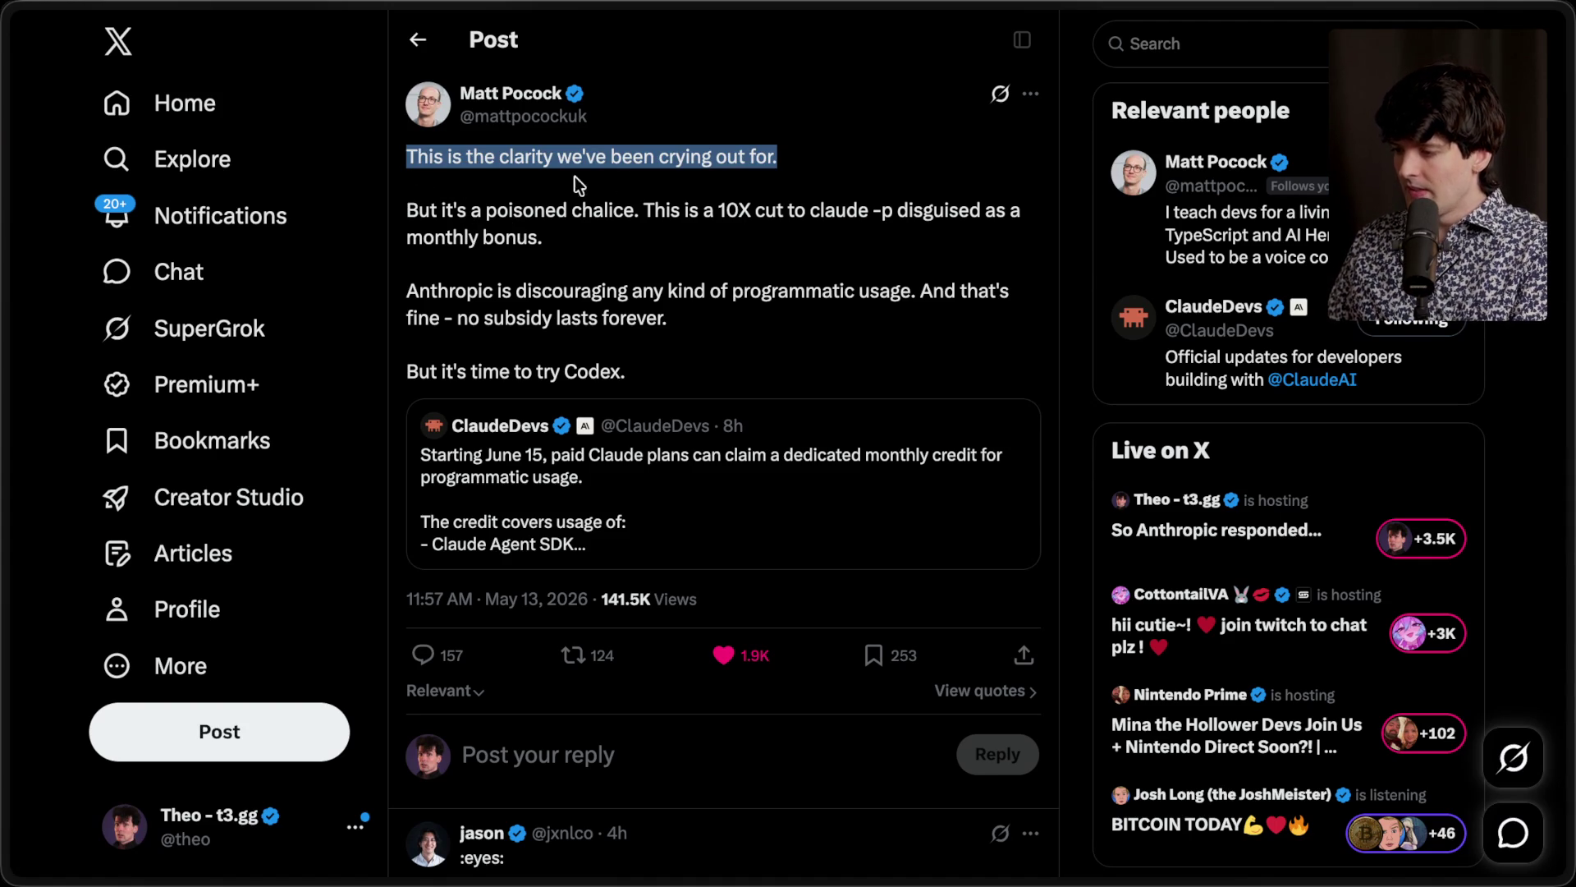
left_click(811, 168)
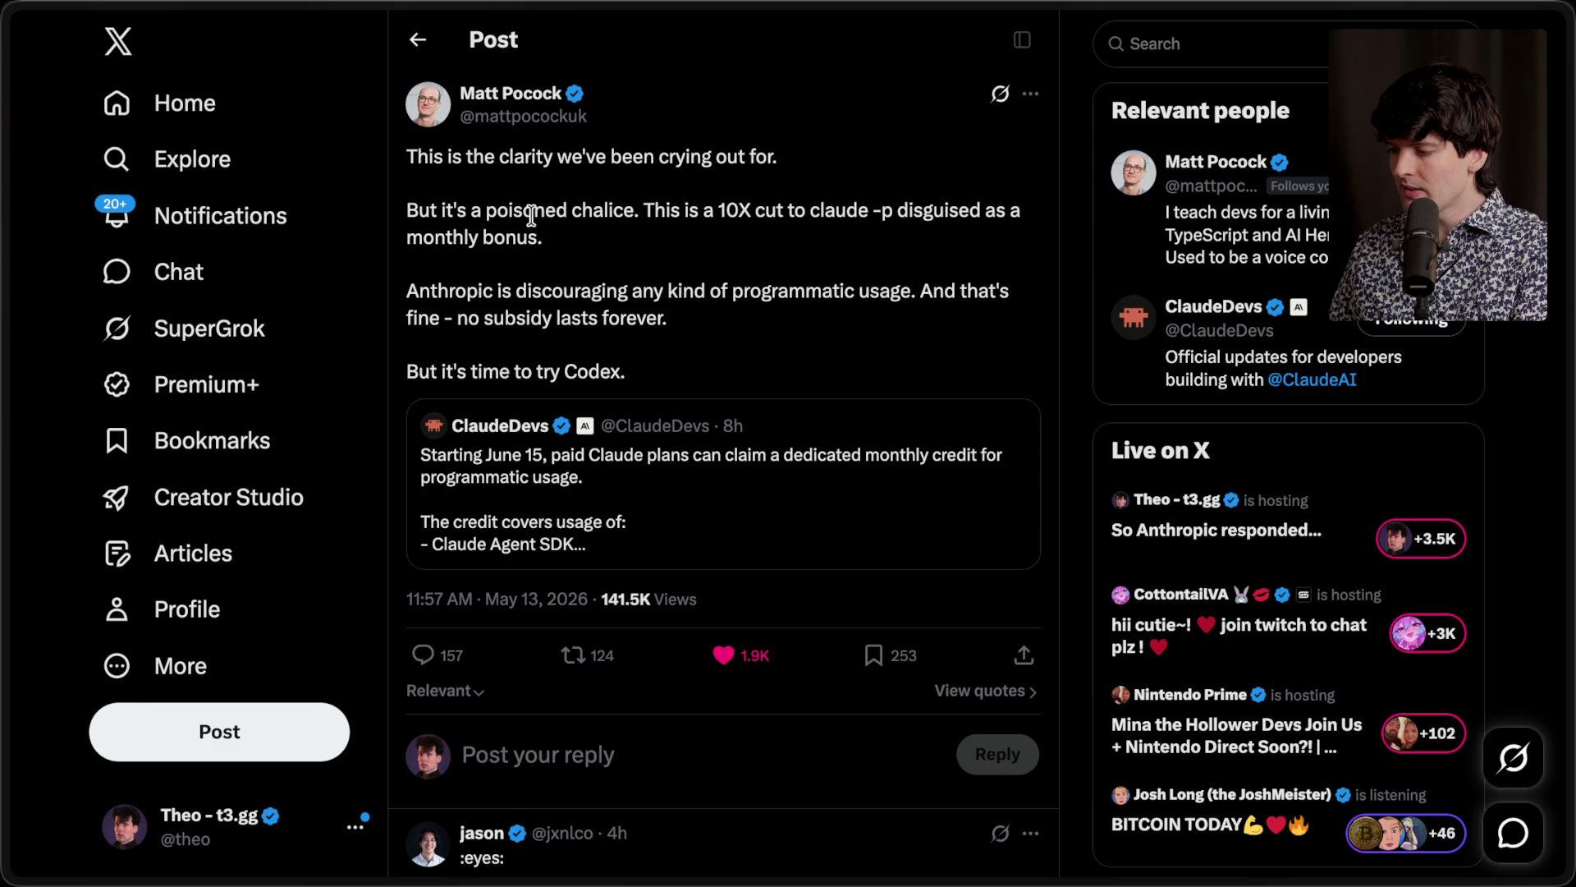
left_click_drag(727, 211, 744, 212)
left_click(744, 211)
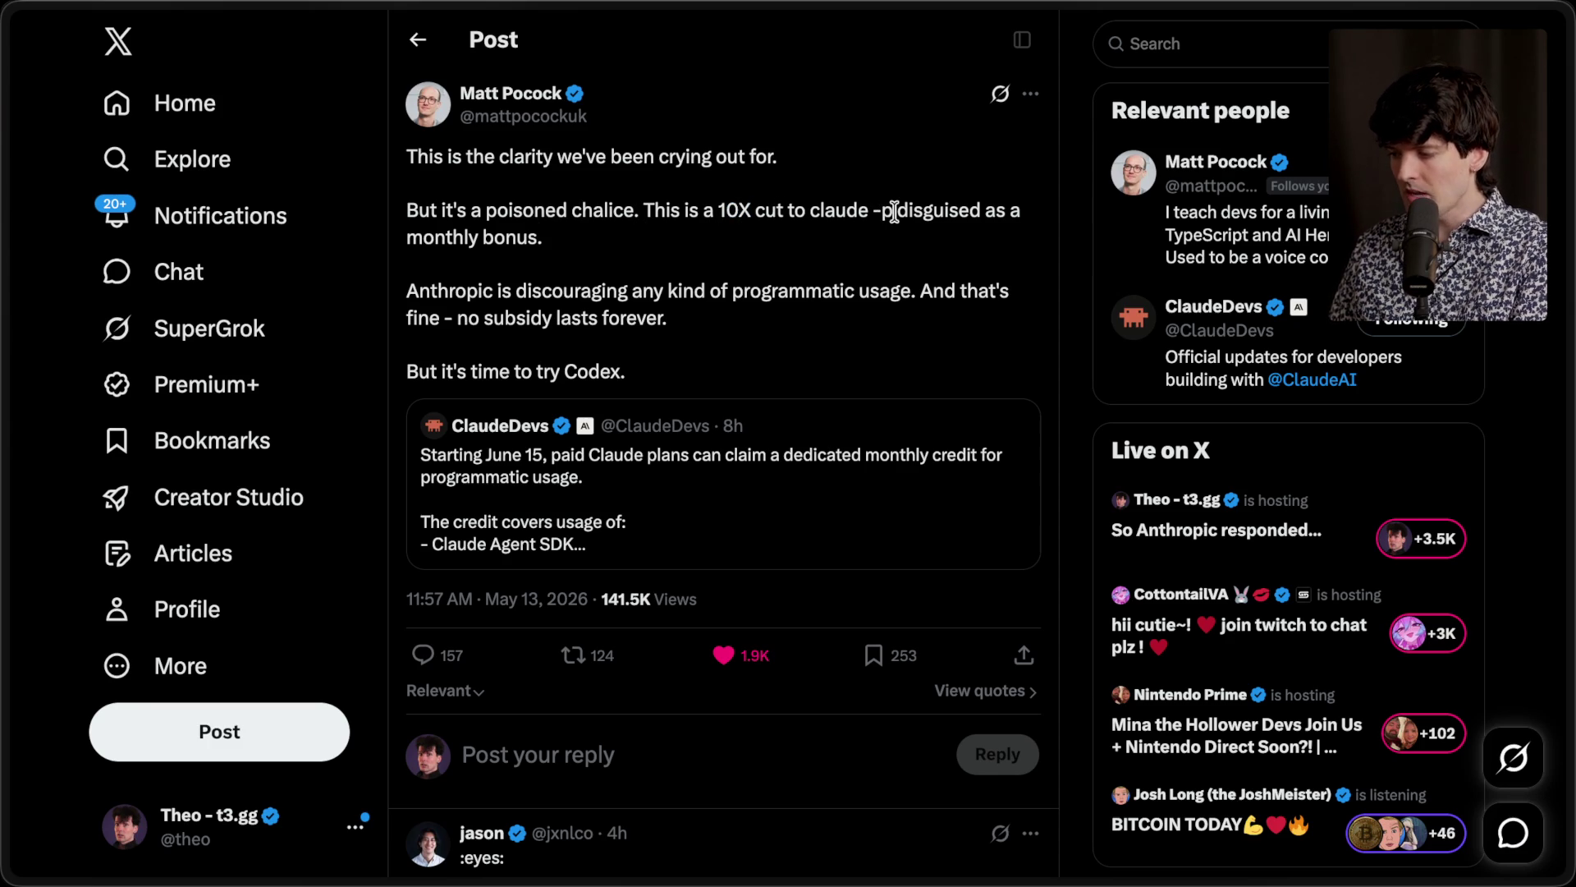
left_click_drag(891, 212, 900, 245)
left_click(900, 245)
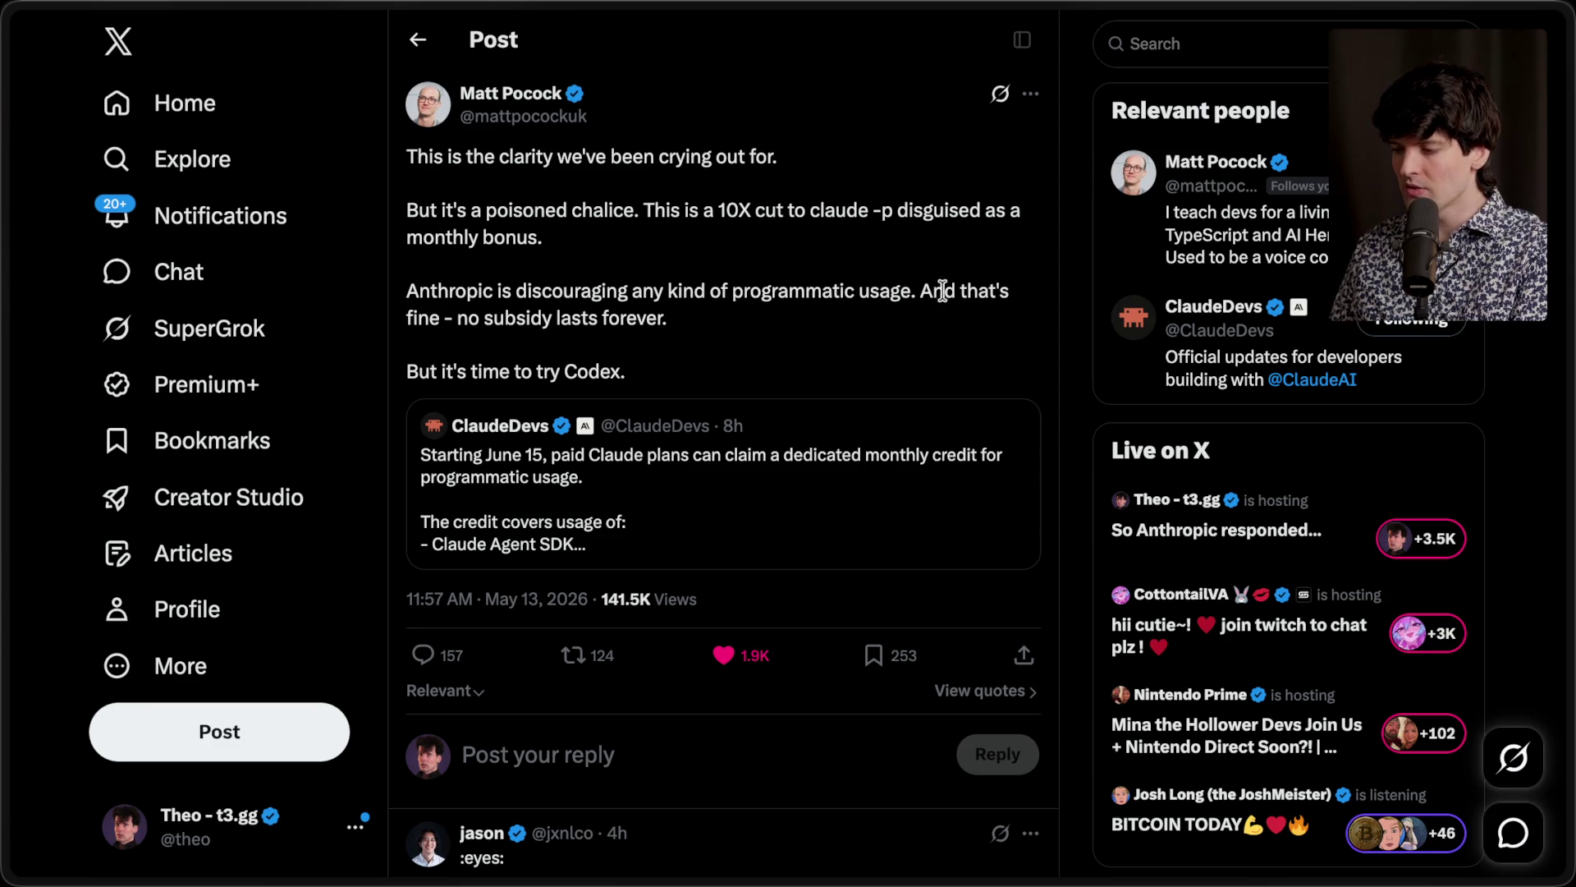
left_click_drag(457, 318, 725, 328)
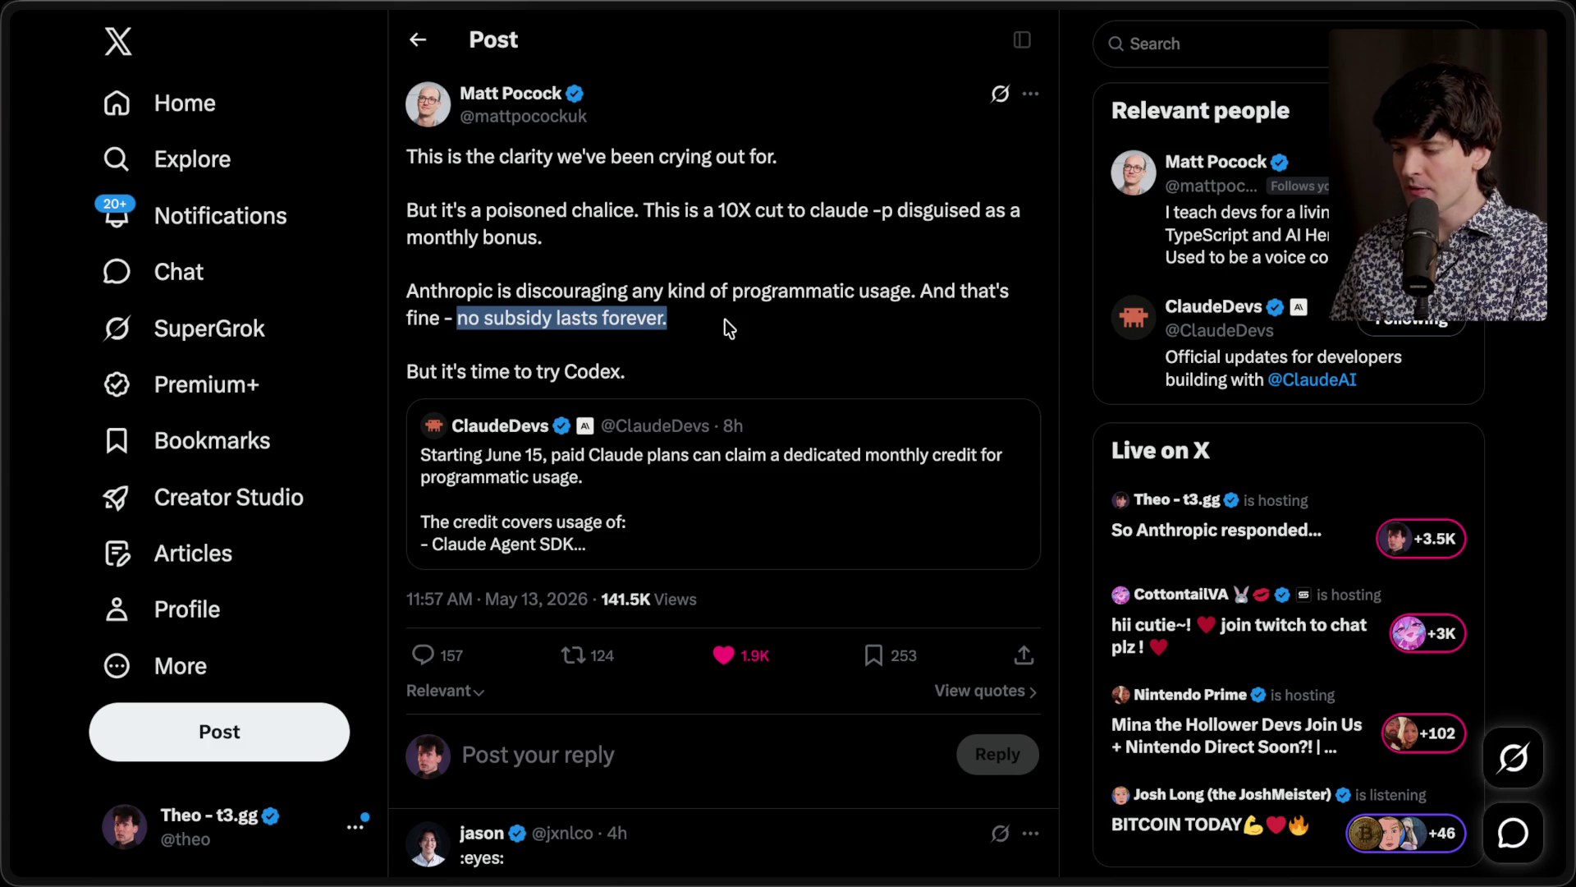
left_click(615, 371)
left_click_drag(652, 371, 378, 369)
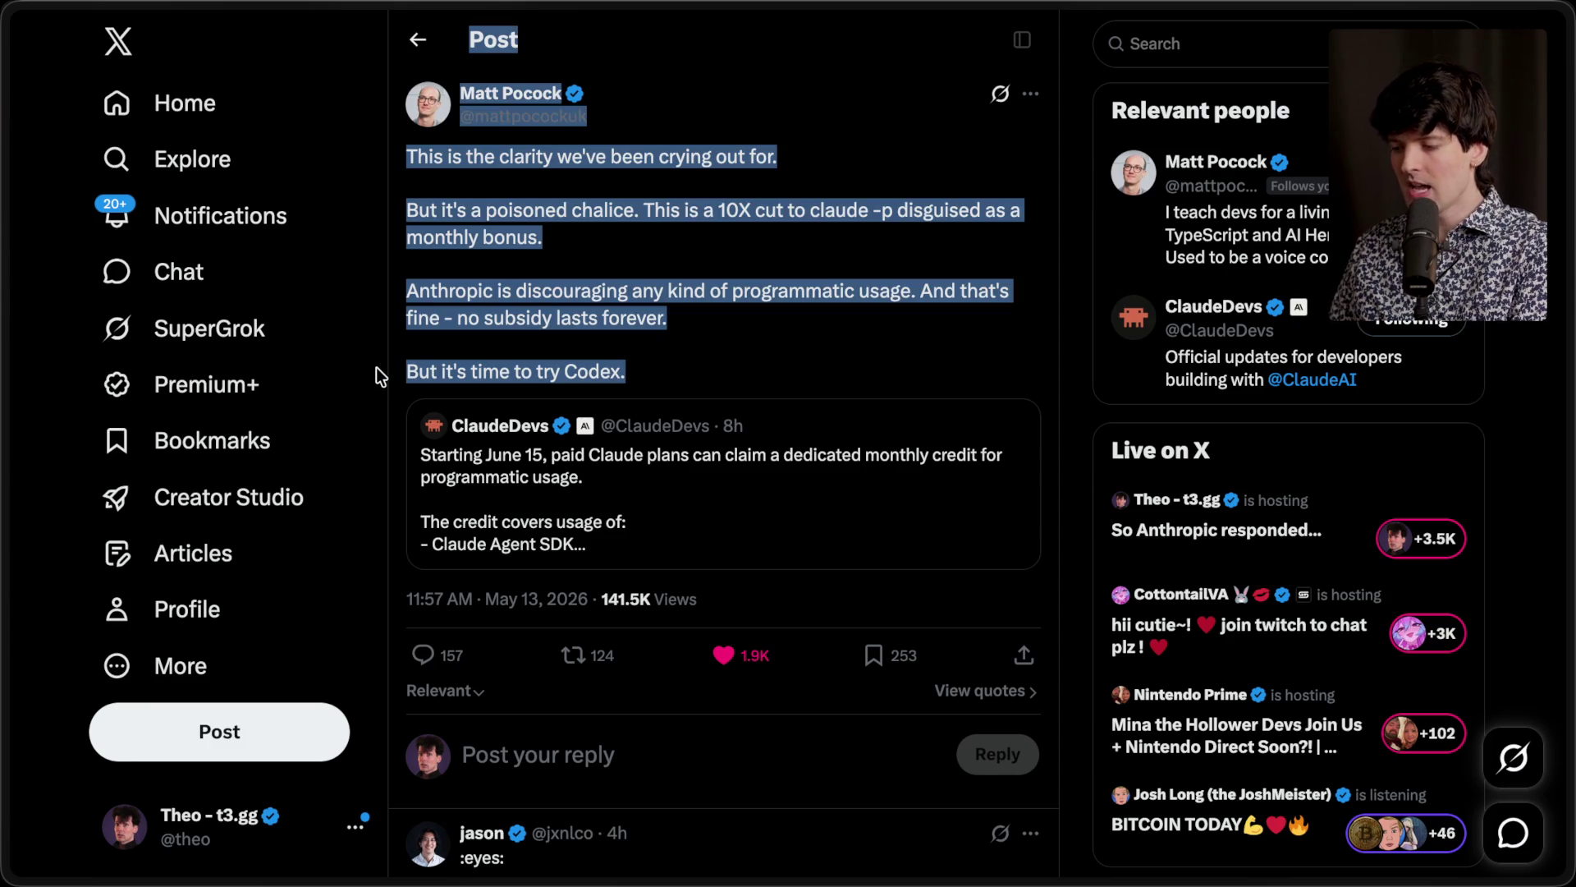
left_click(693, 347)
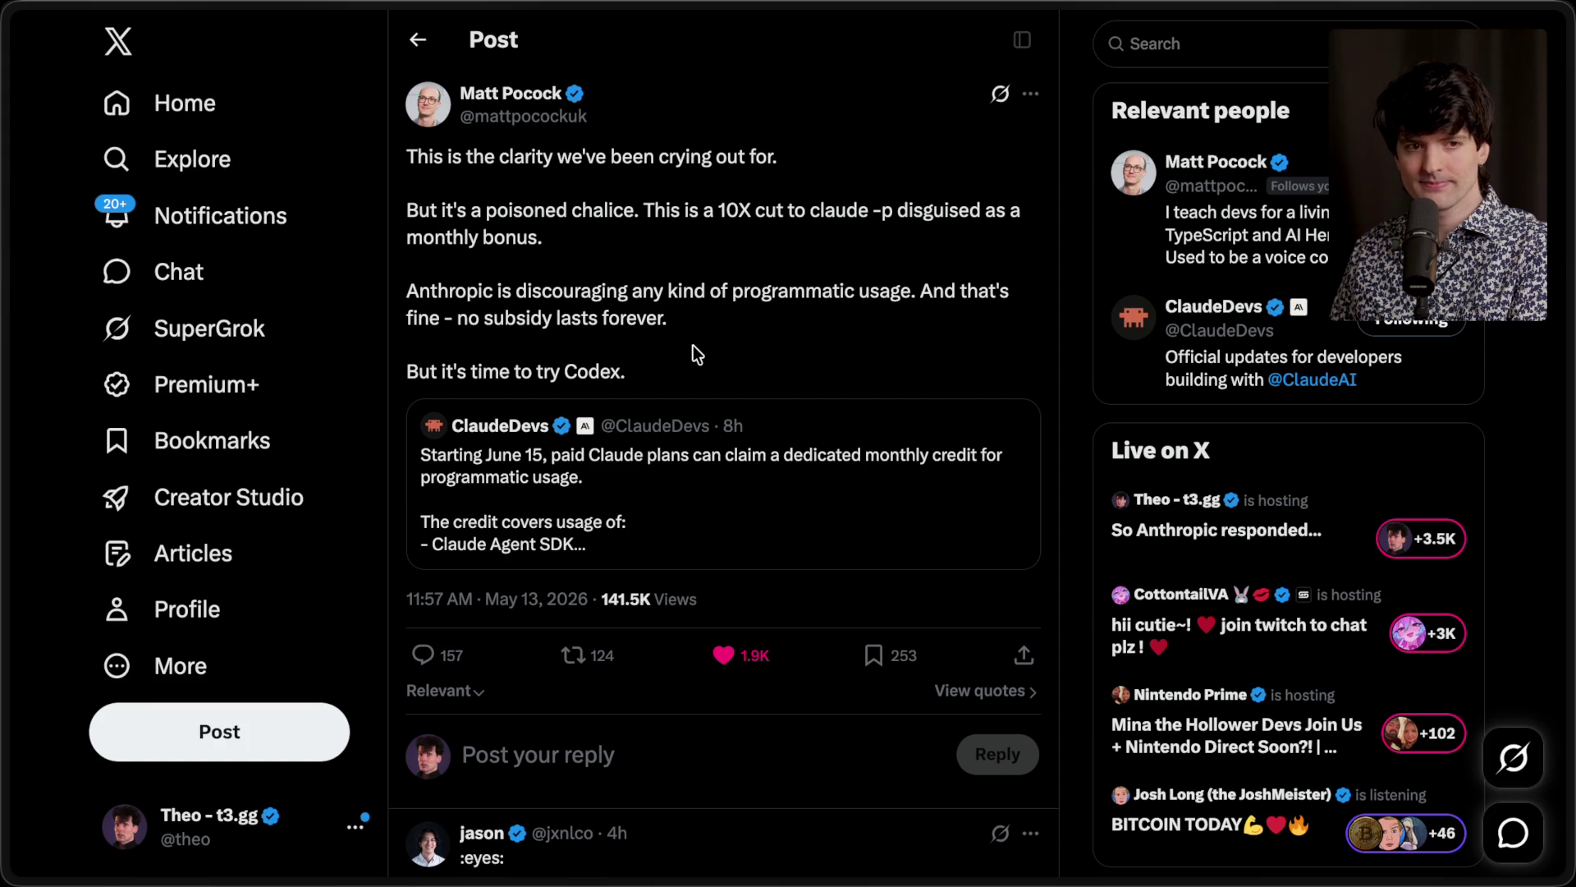
Step: Go to claude.ai and confirm cancelling the Max plan, reaching the feedback form
mouse_move(1564, 349)
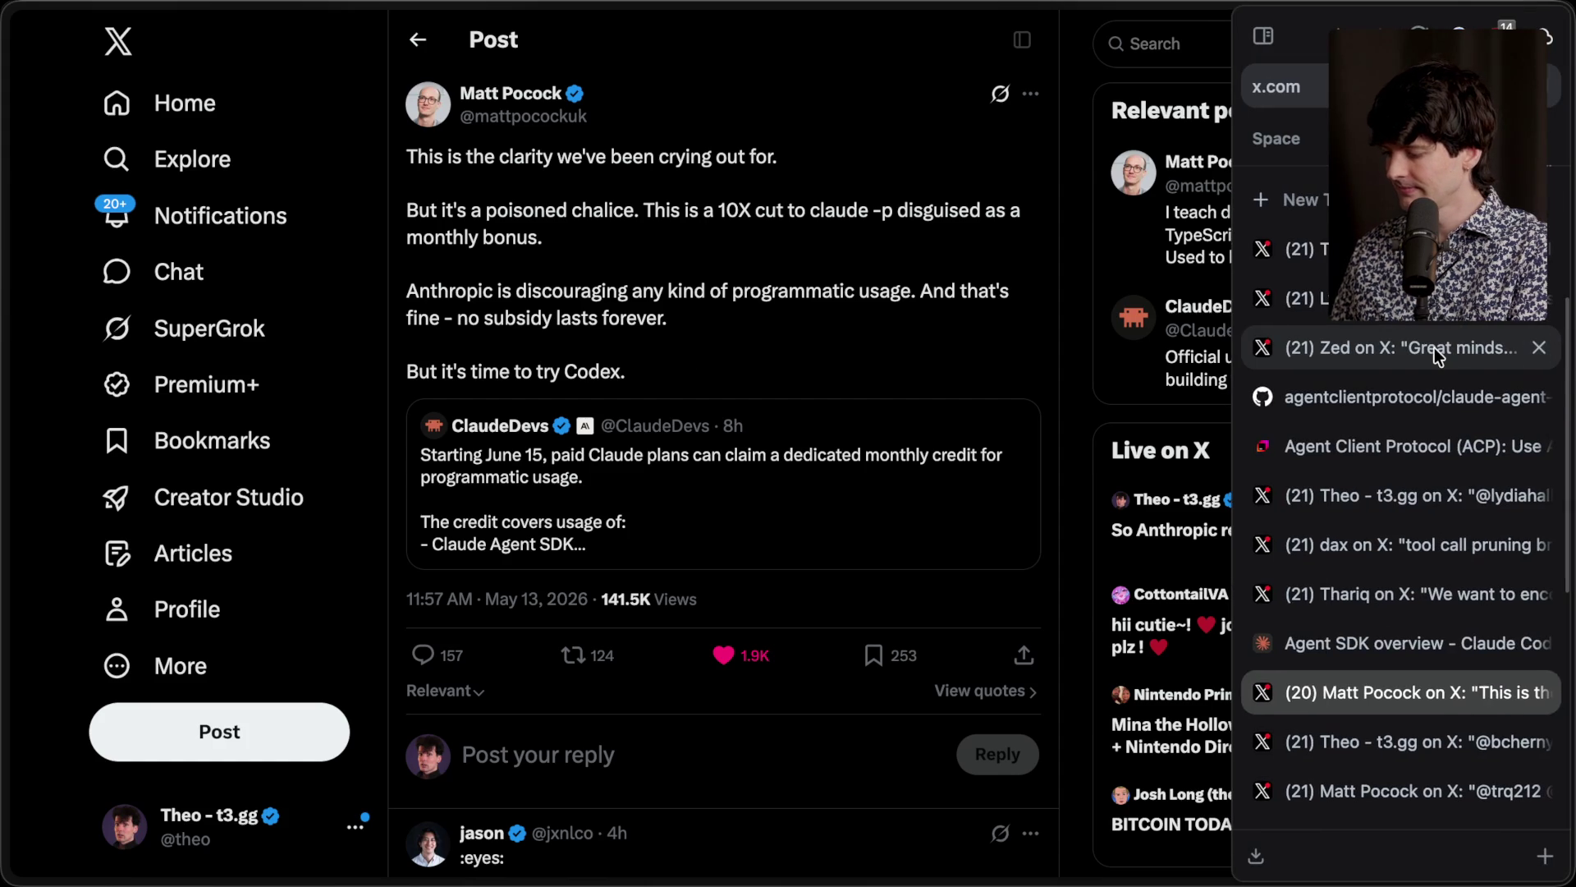
key("ctrl+t")
type("claude.ai/")
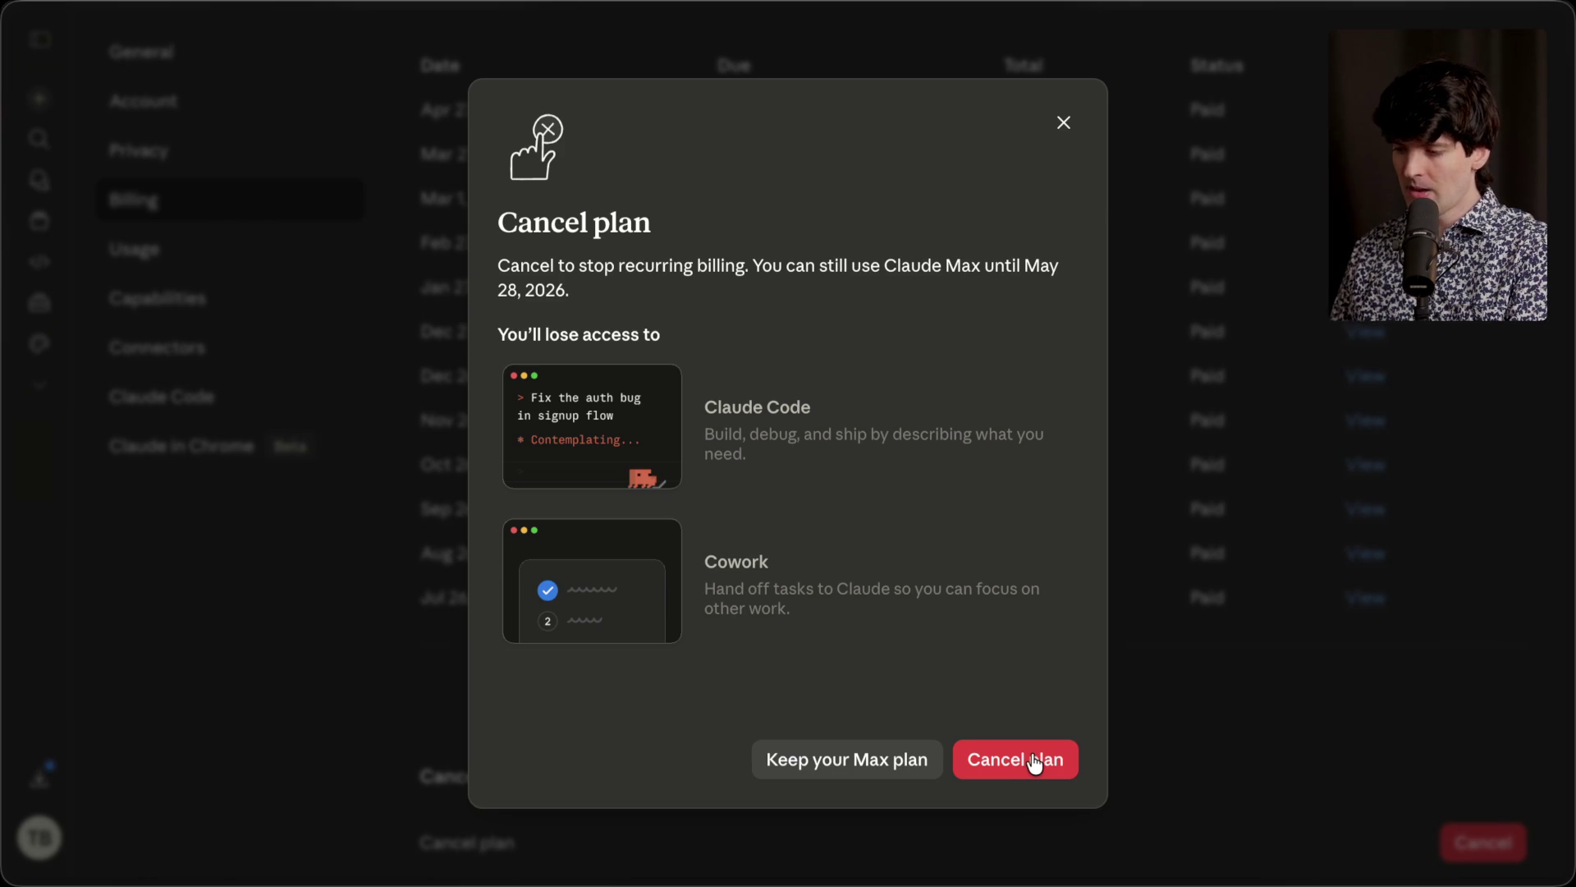
left_click(1033, 761)
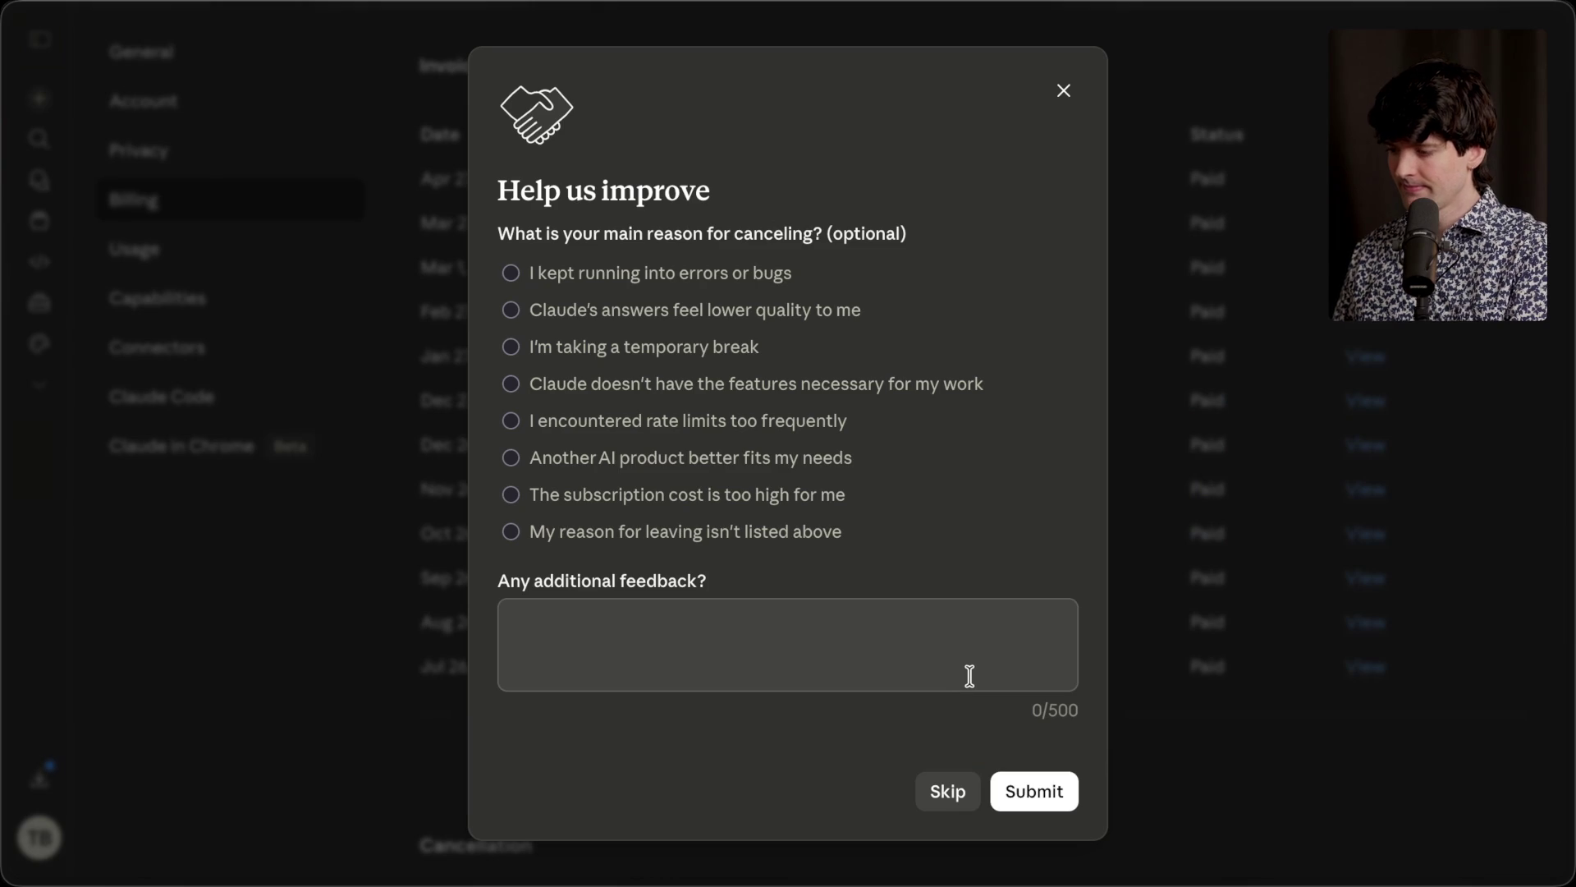
left_click(960, 672)
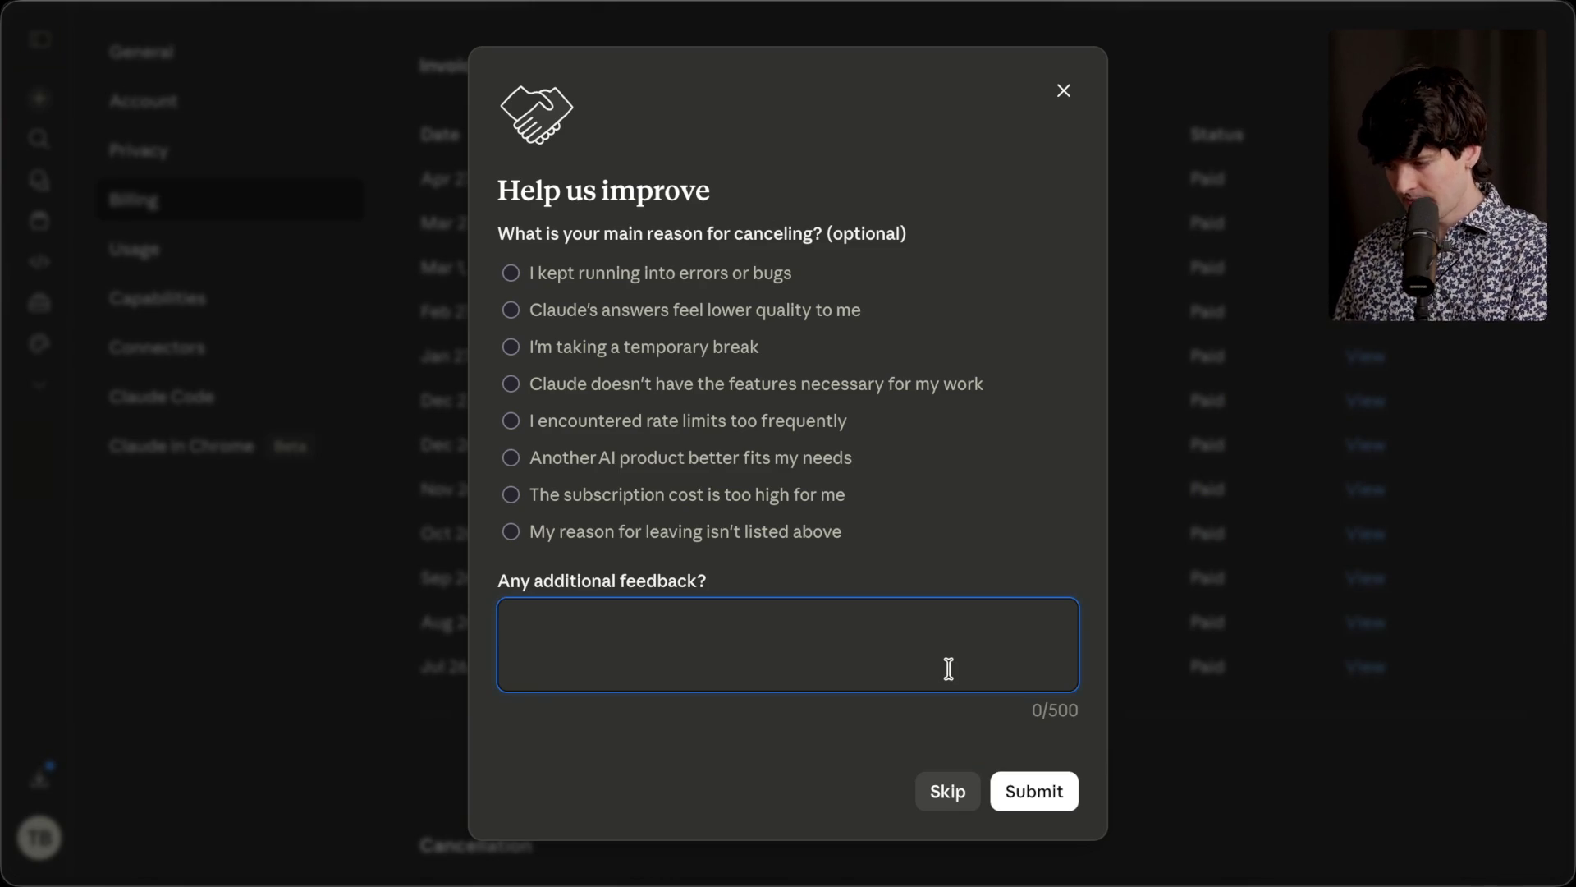
Step: Enter feedback that restricting third-party Claude Code UIs is a misstep, then screenshot the dialog
type("Restrictin")
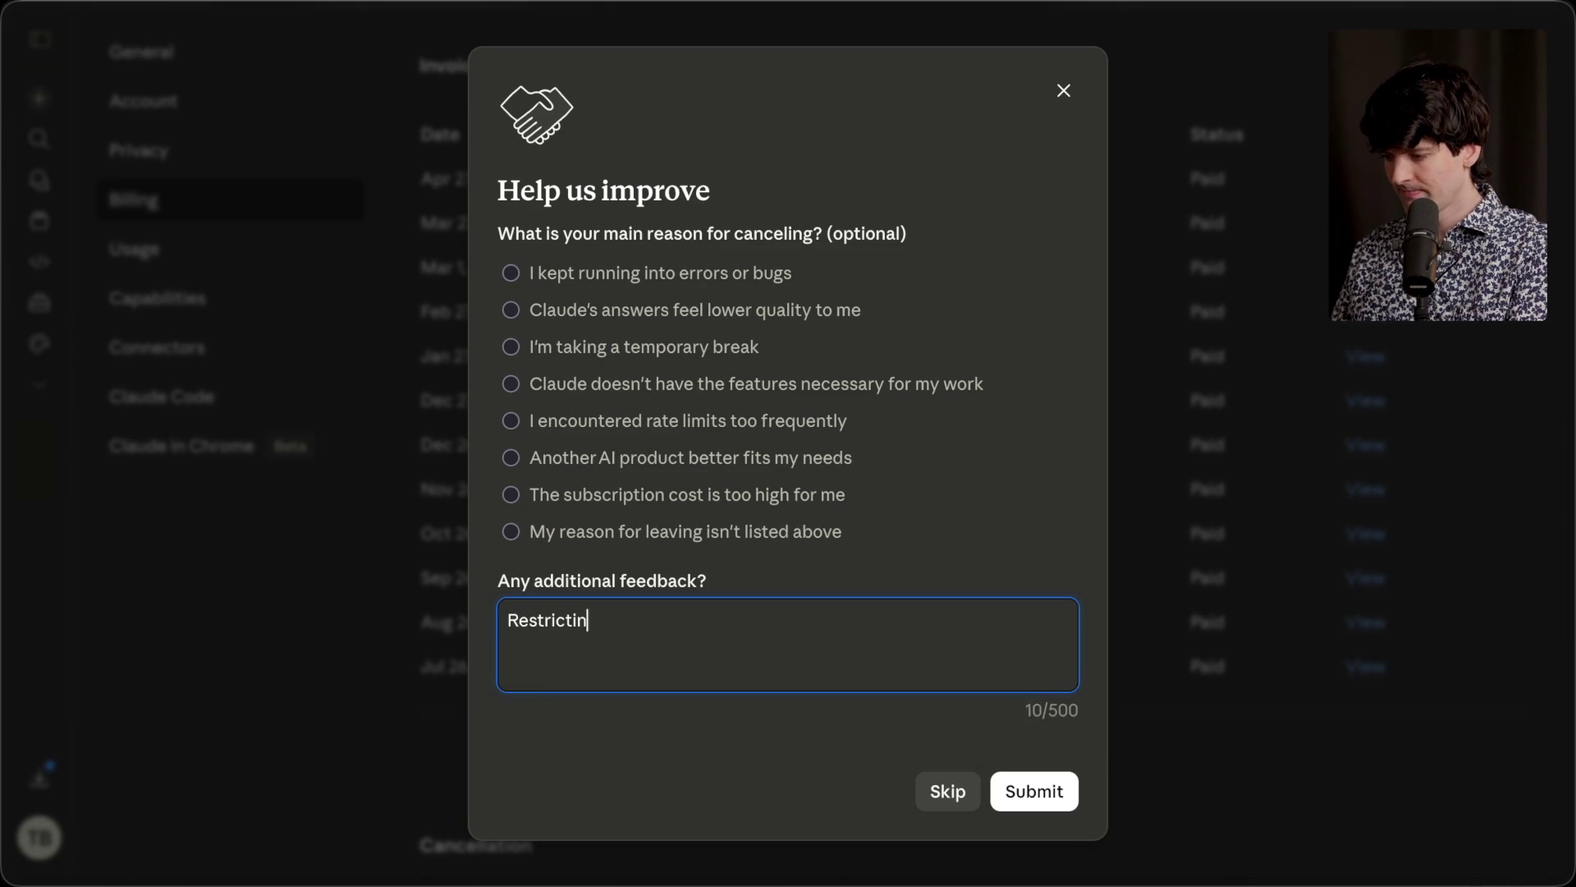
type("g third party Claud")
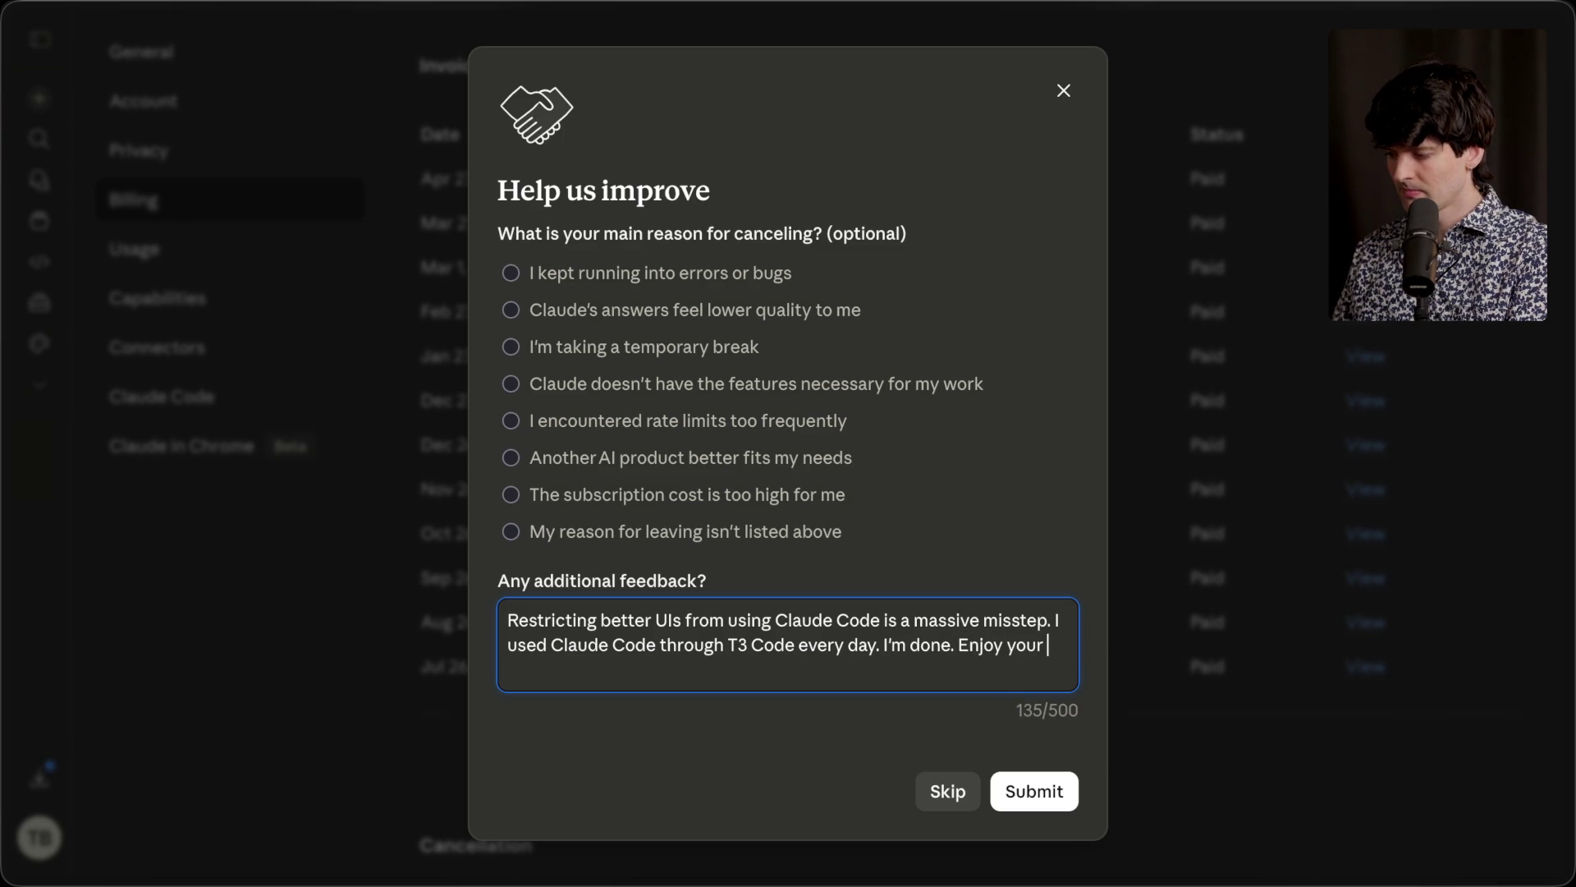
type("freed up GPUs I guess.")
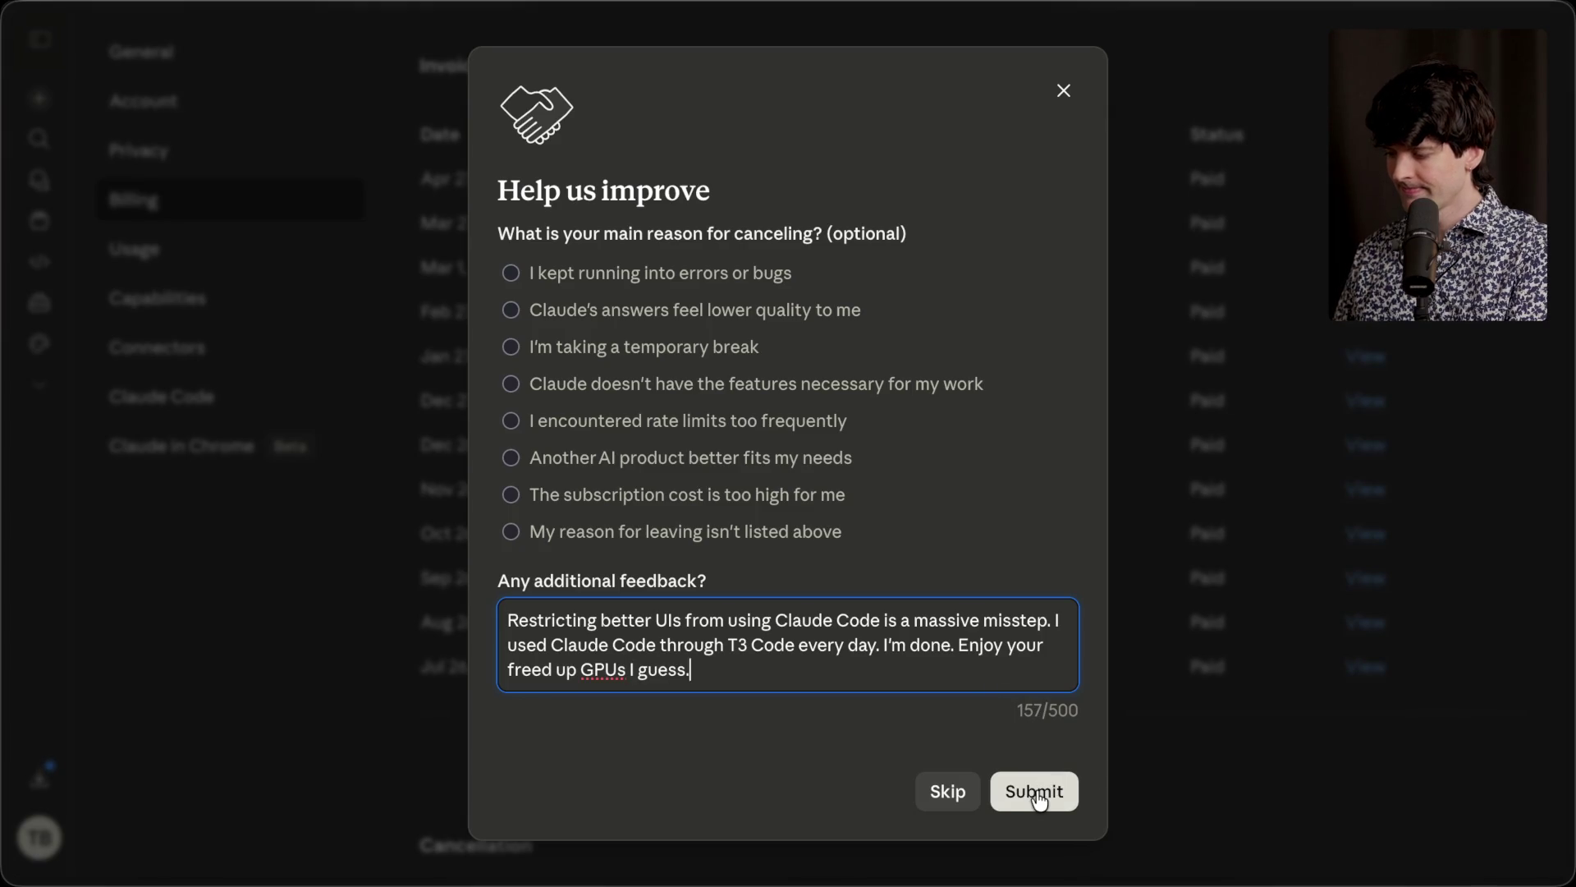
key("ctrl+a")
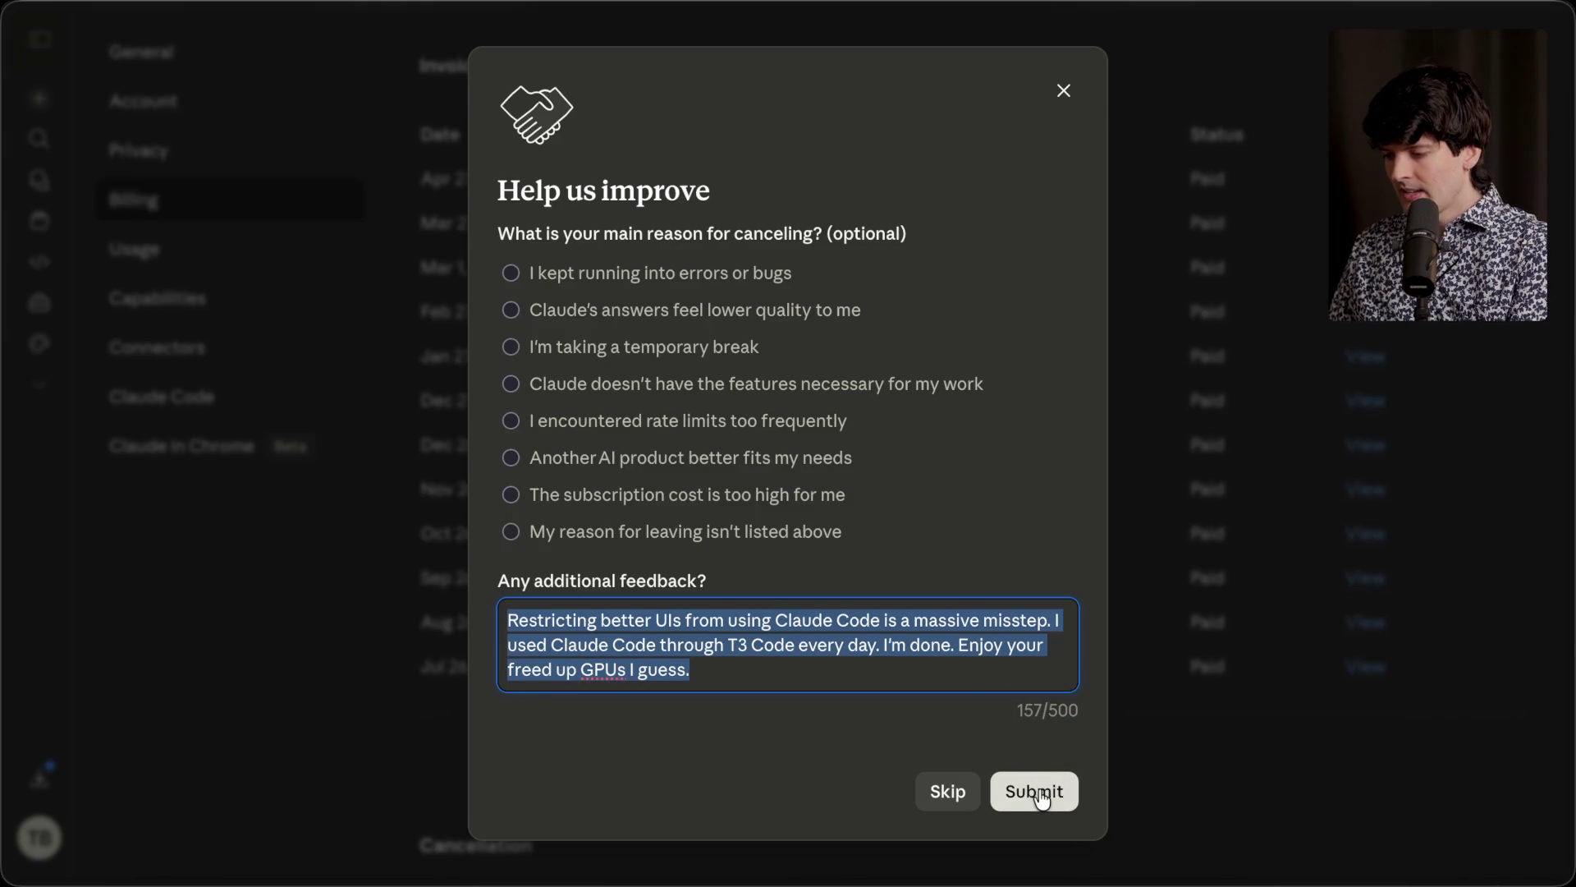
left_click(975, 679)
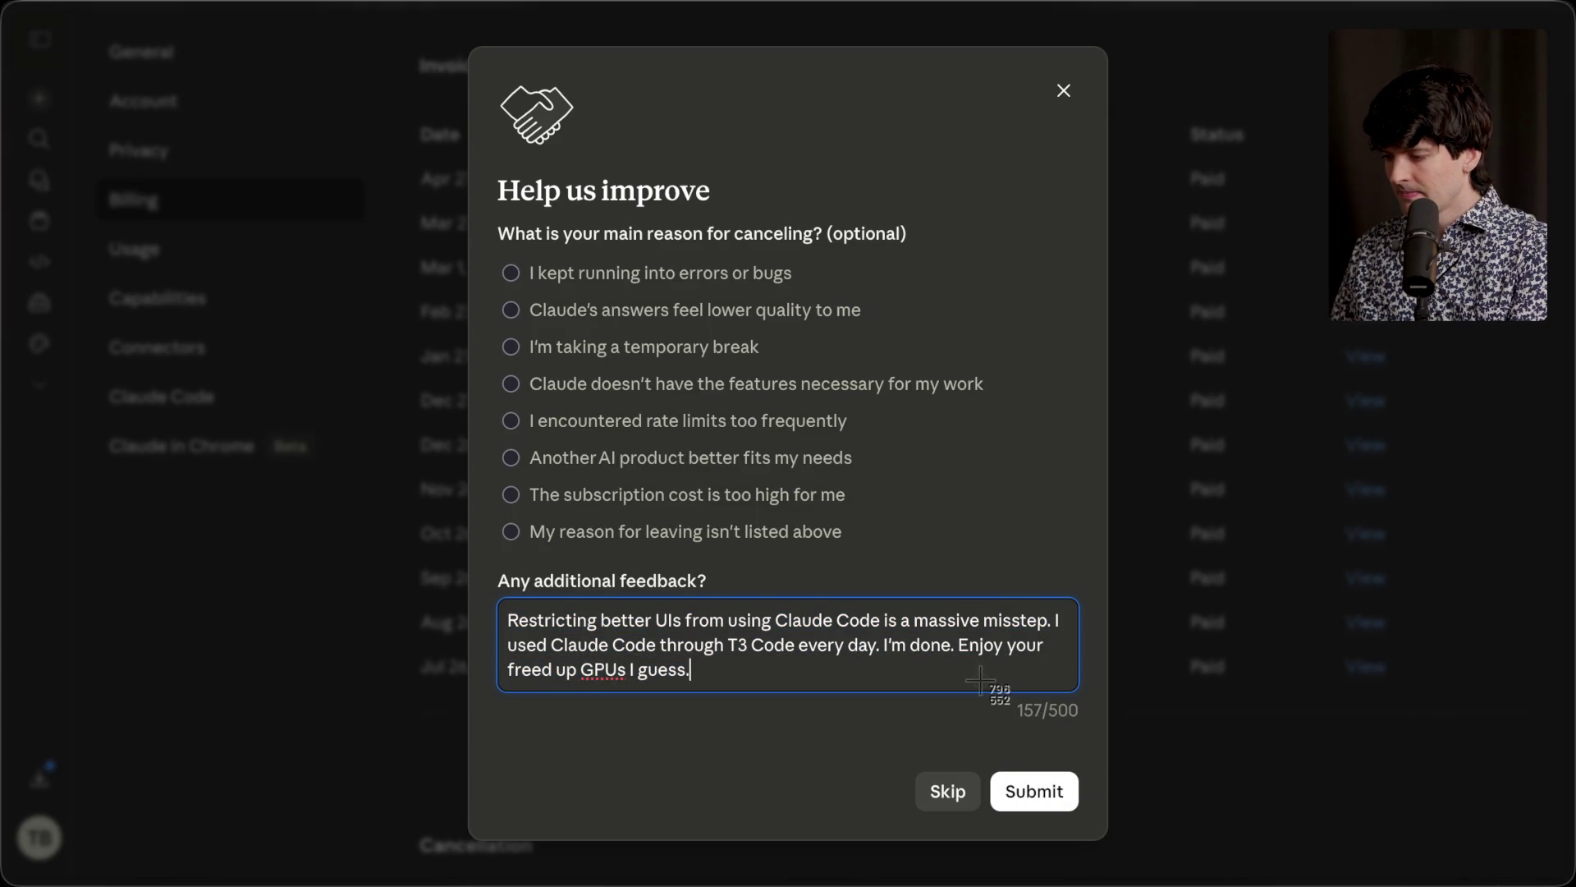
mouse_move(389, 37)
left_mouse_down()
mouse_move(1285, 885)
mouse_move(1252, 874)
left_mouse_up()
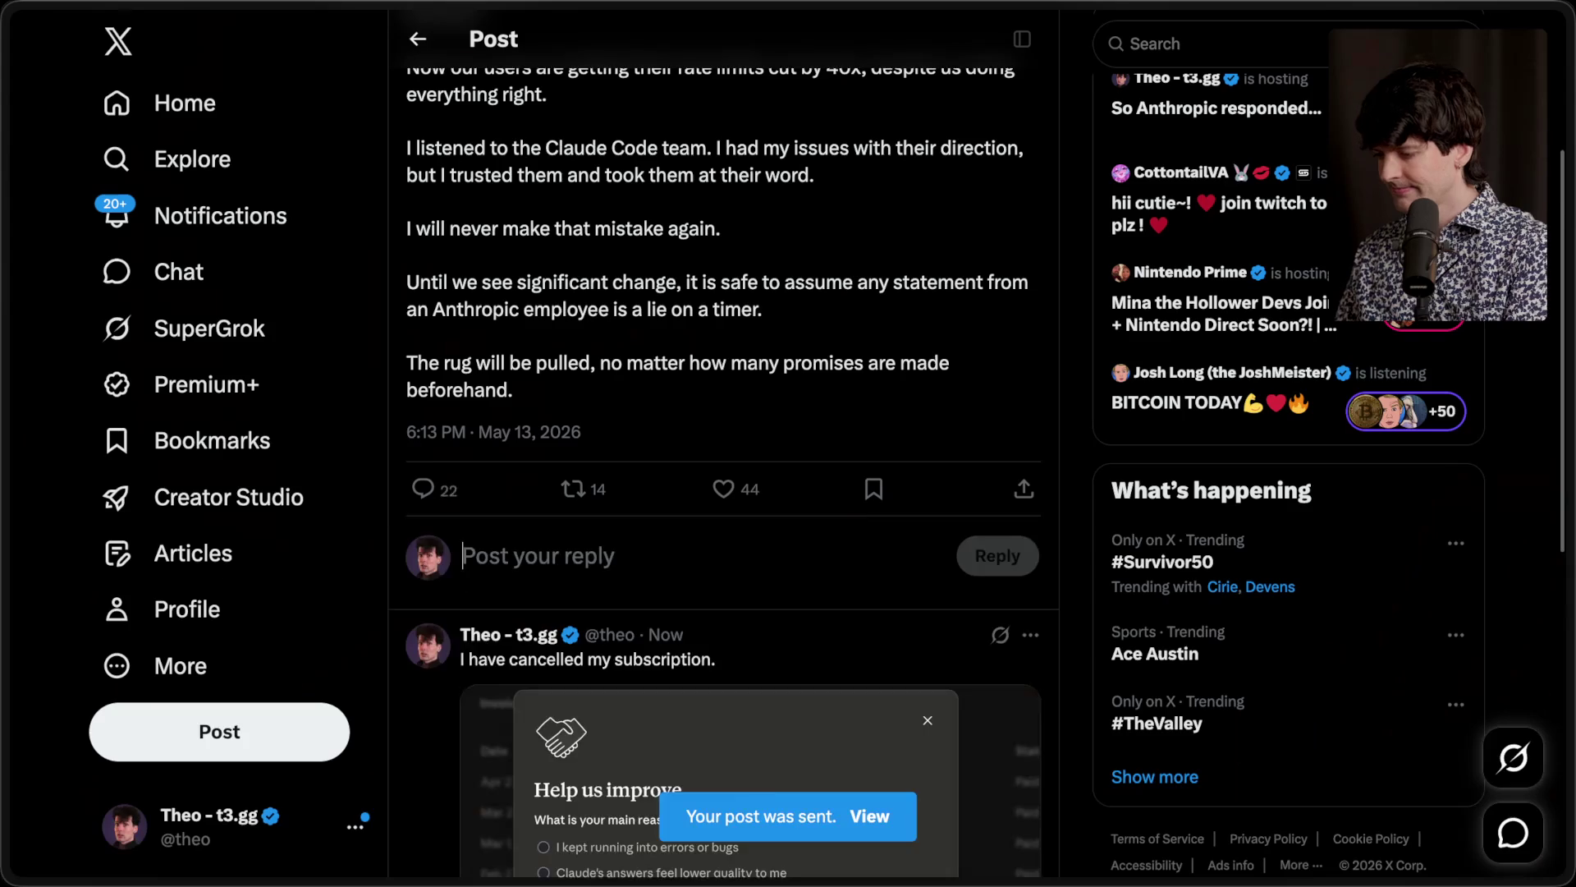
Step: Reload the cancellation post to refresh its view and like counts
scroll(668, 474, "down", 5)
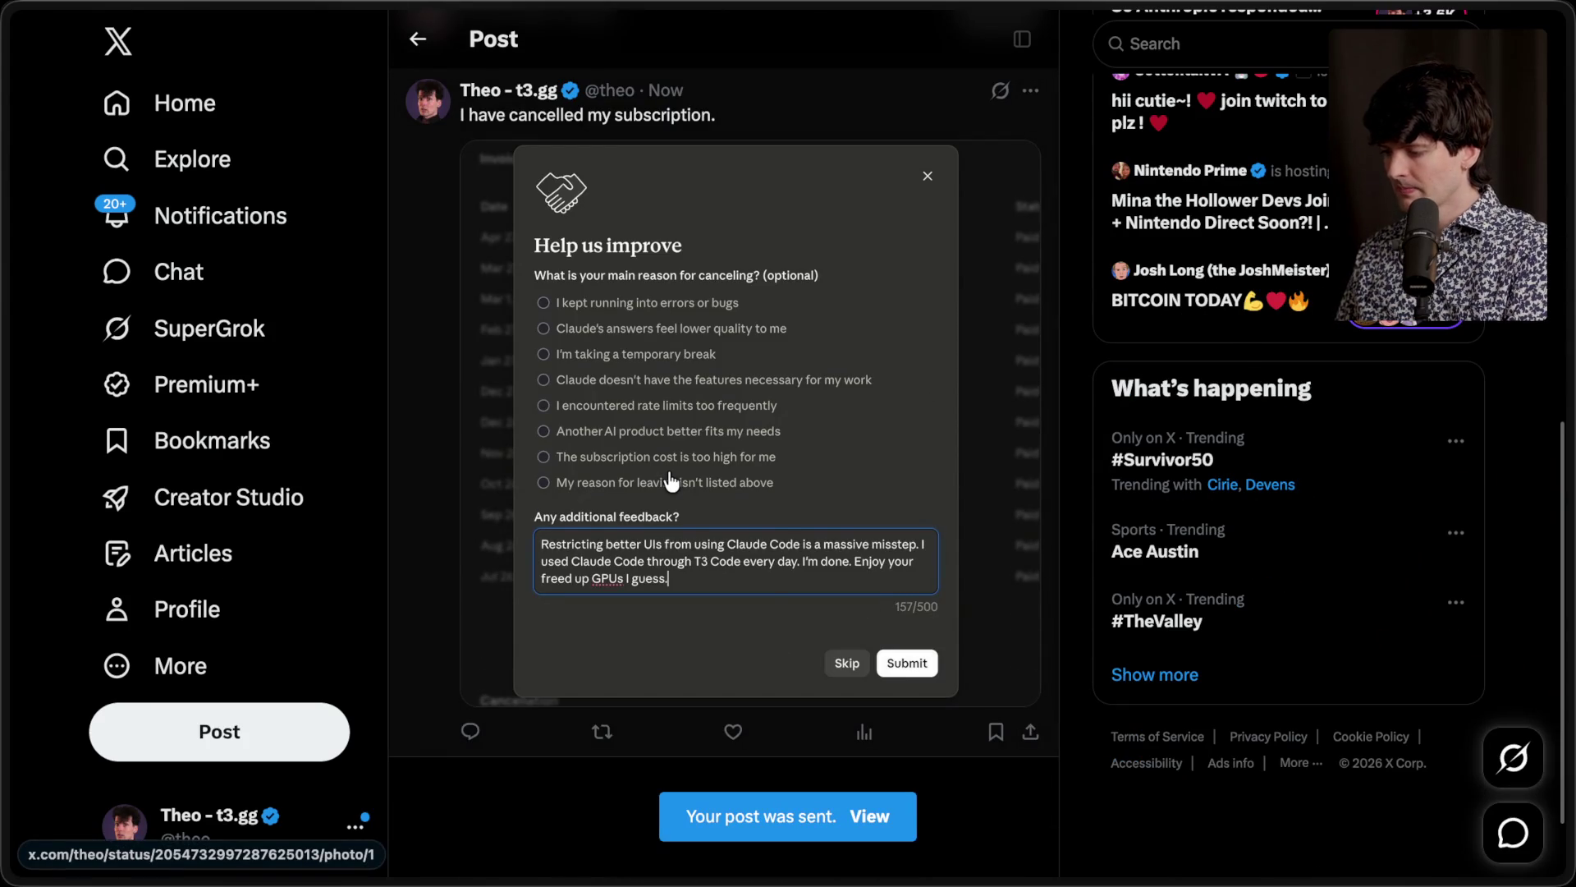
scroll(670, 474, "up", 9)
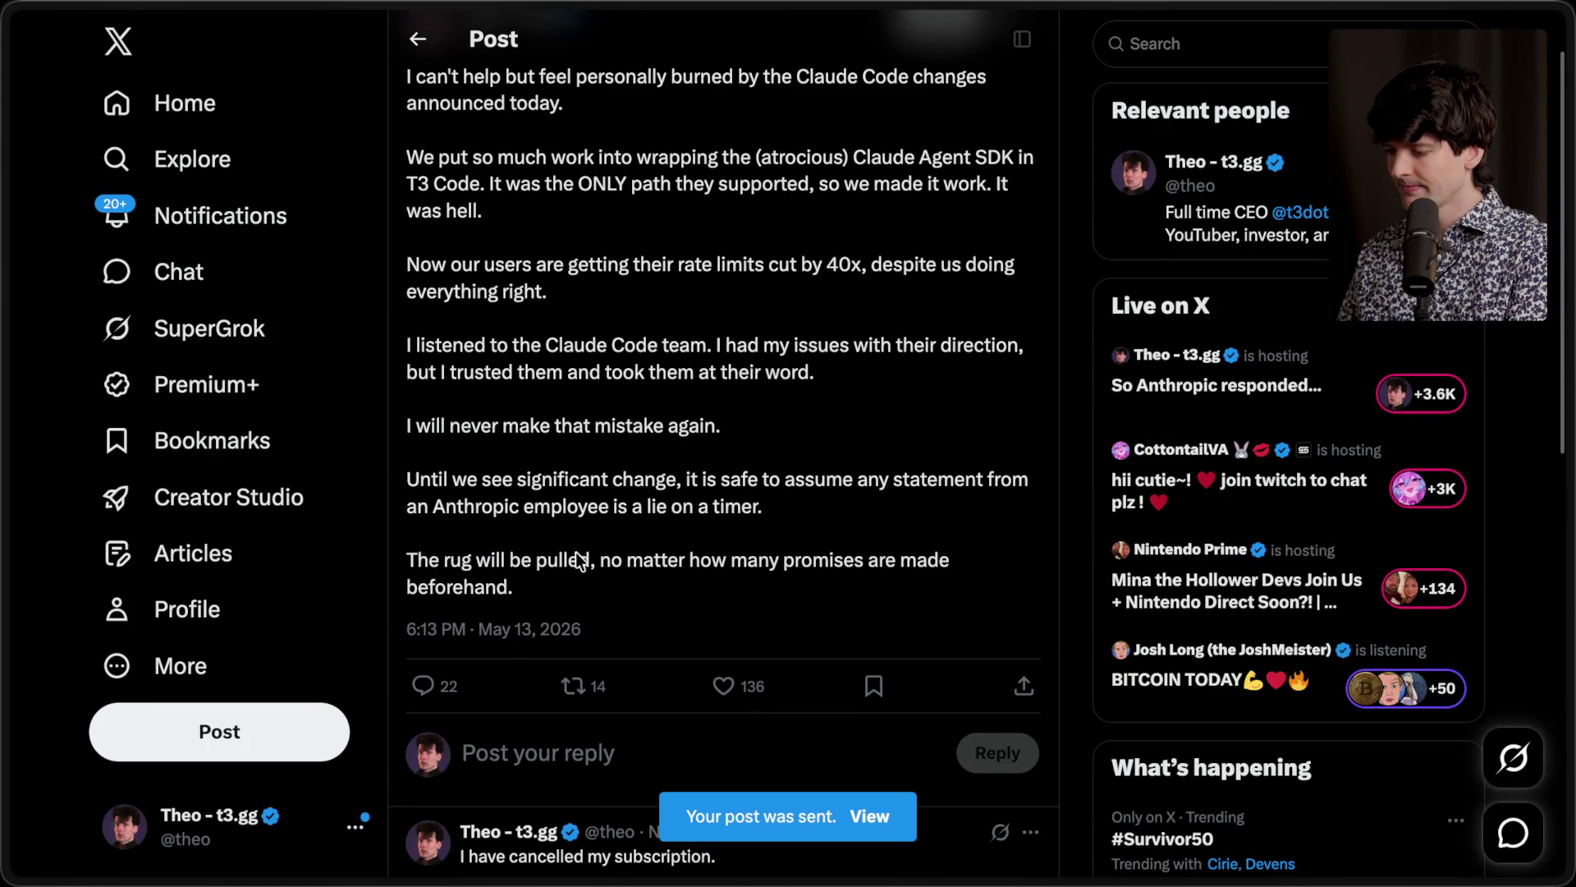
scroll(701, 327, "up", 1)
key("super+r")
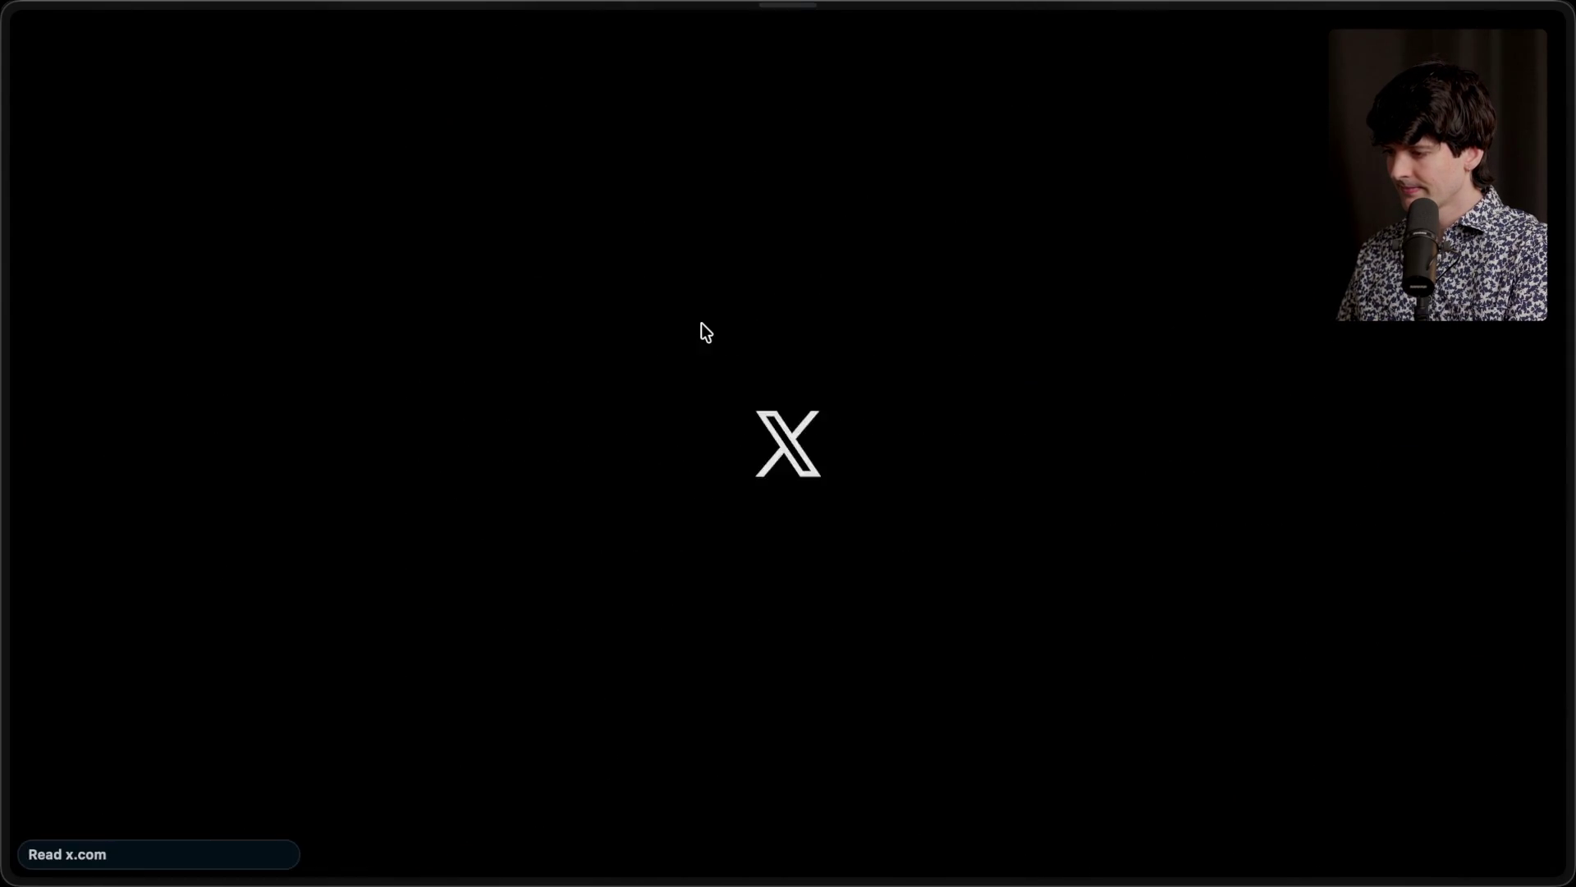
scroll(701, 322, "down", 10)
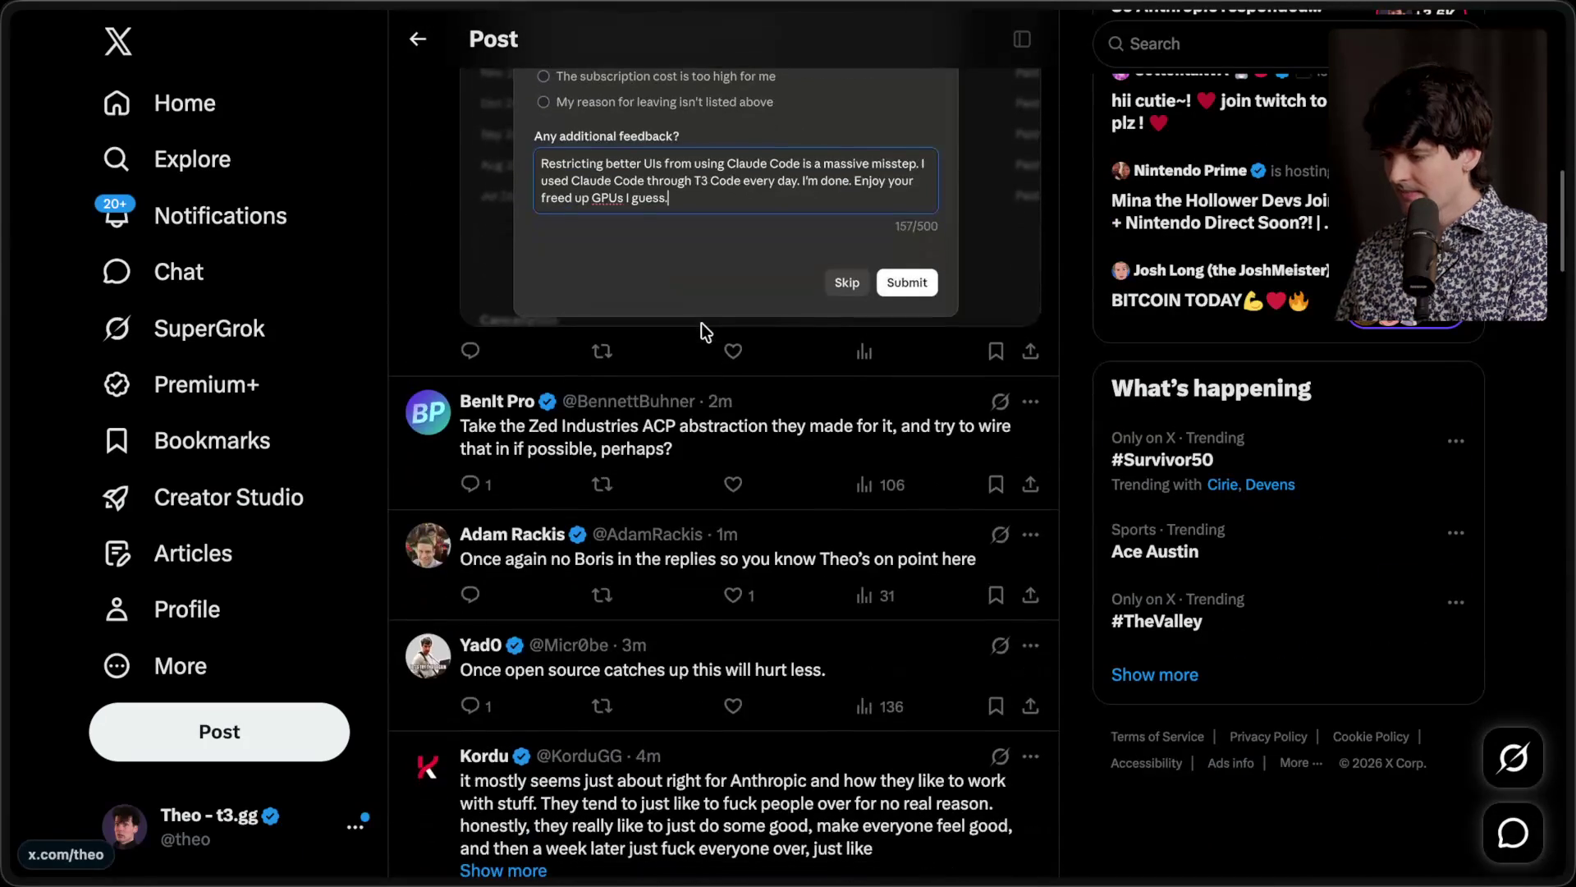
scroll(701, 322, "up", 1)
Step: Like the reply praising the post and scroll further through the thread
left_click(734, 606)
scroll(794, 433, "down", 10)
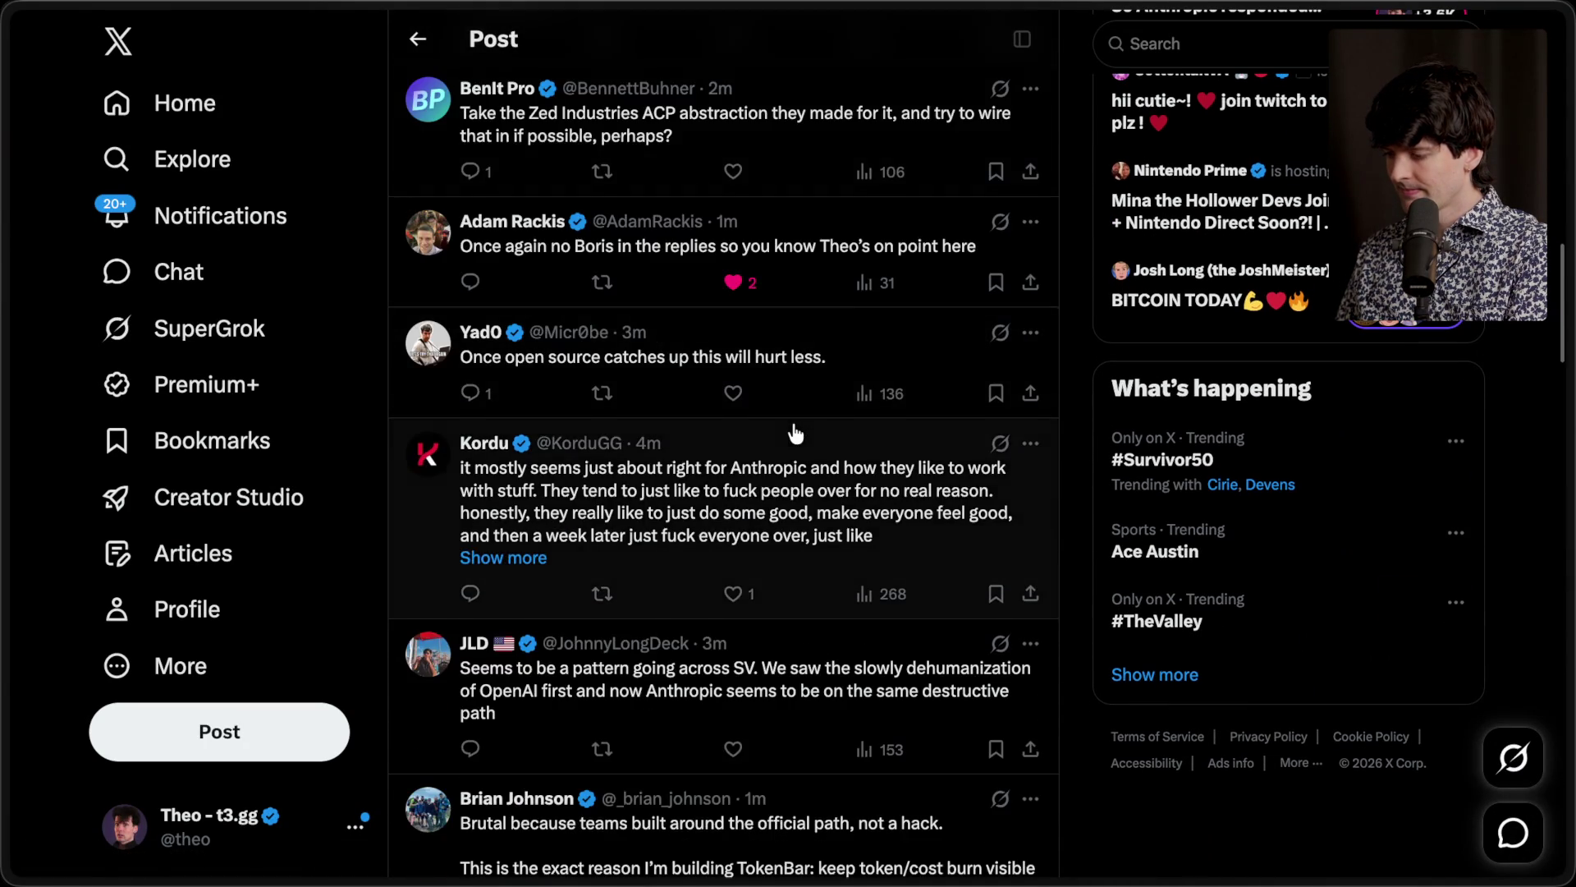
scroll(795, 433, "down", 4)
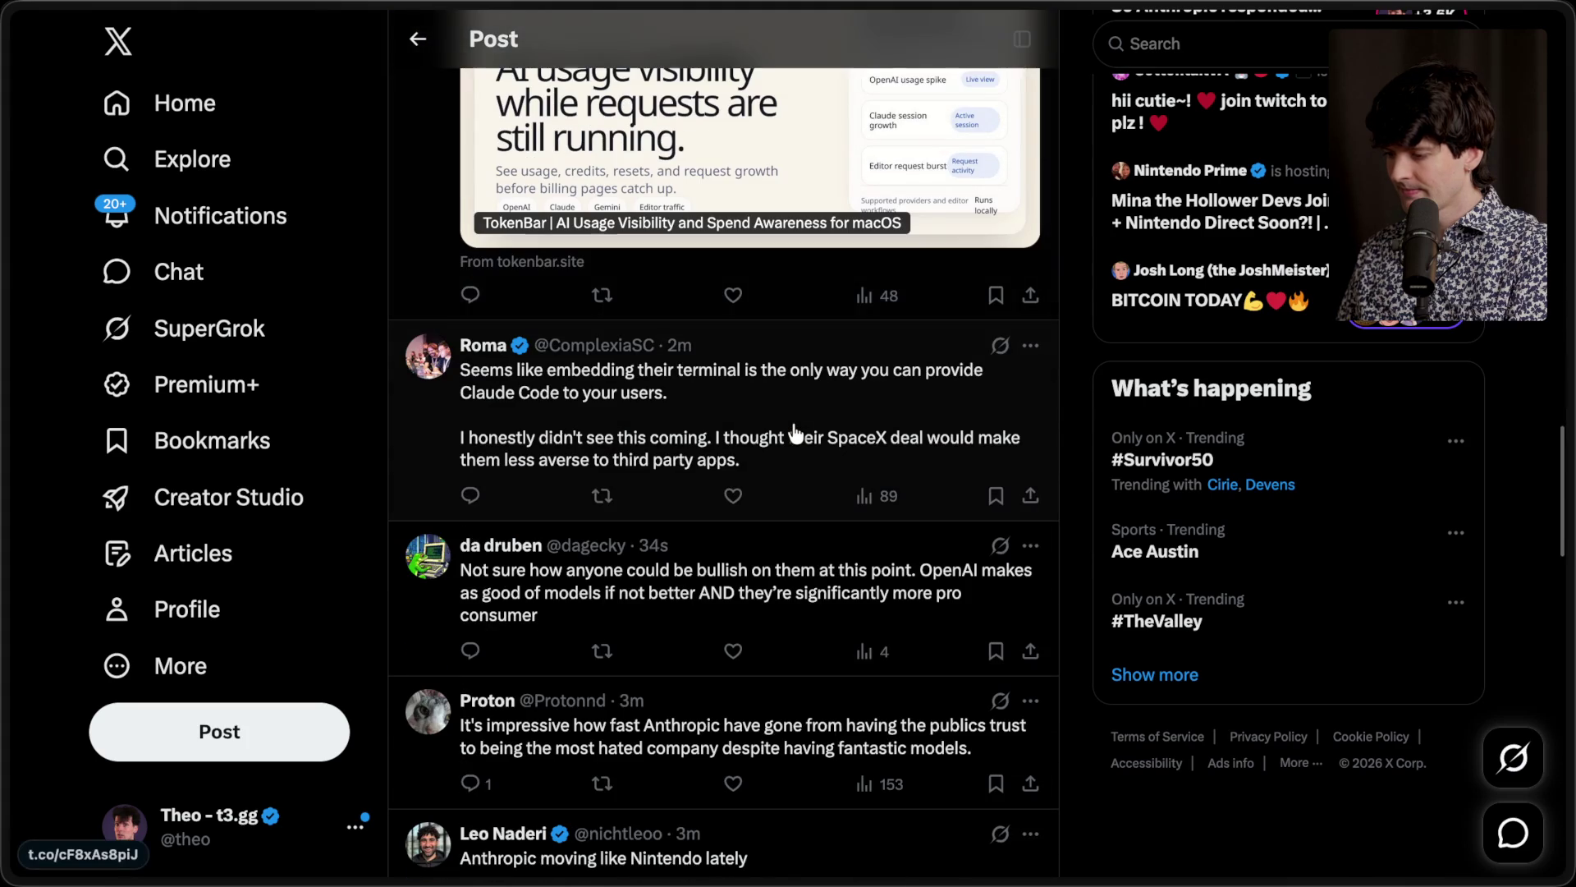
scroll(794, 431, "down", 5)
scroll(795, 429, "up", 20)
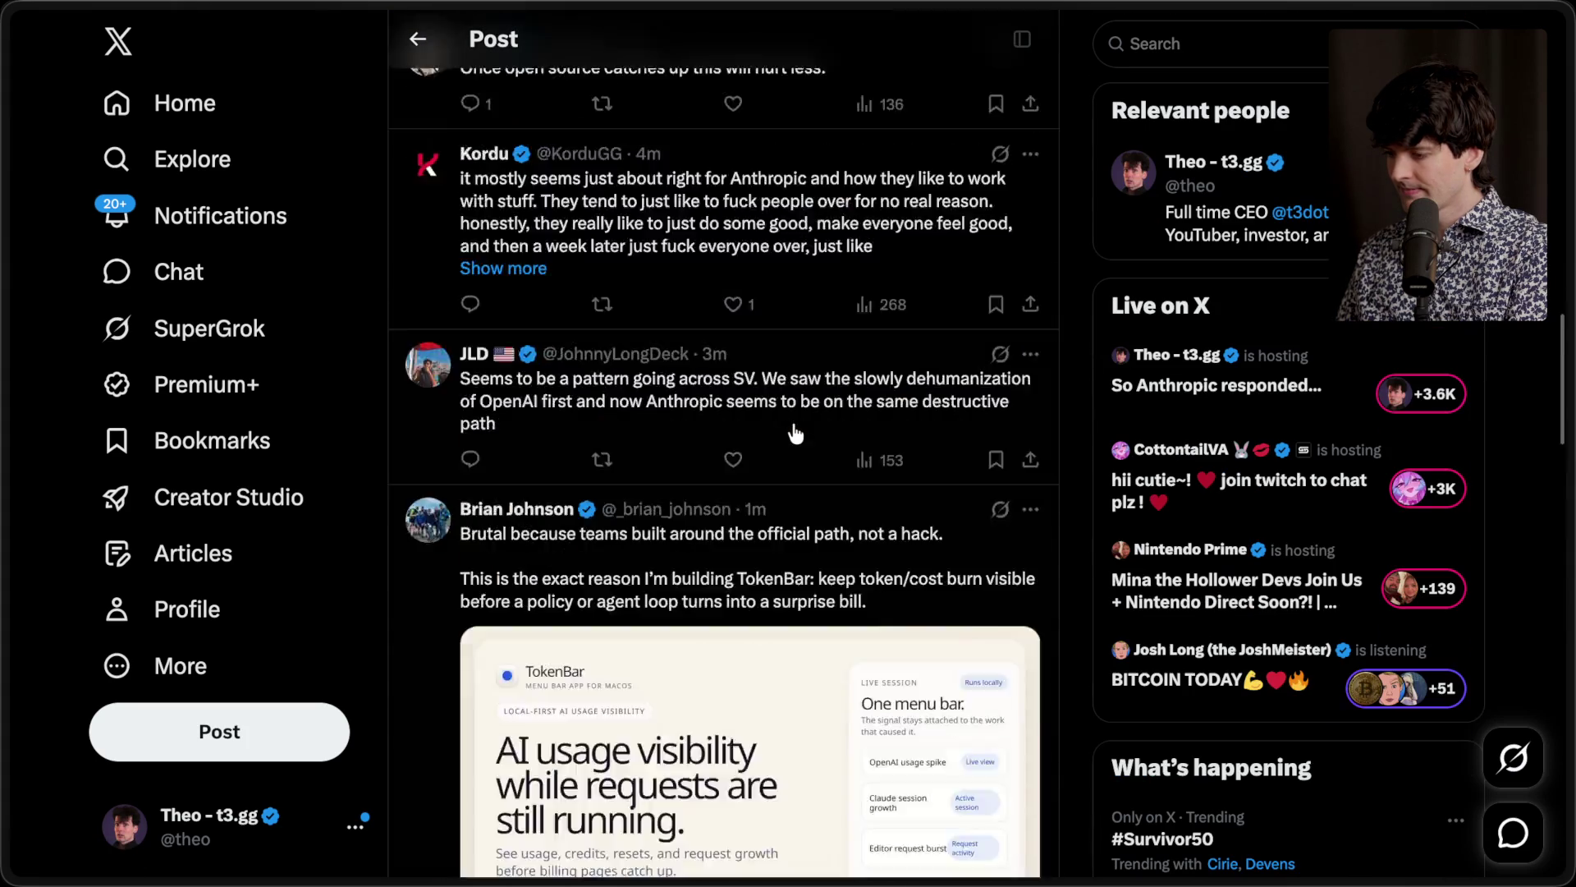
Step: Cycle through the Zed, claude-agent ACP repo, Agent SDK docs and saved X post tabs, ending on the 10X cut post
mouse_move(1567, 412)
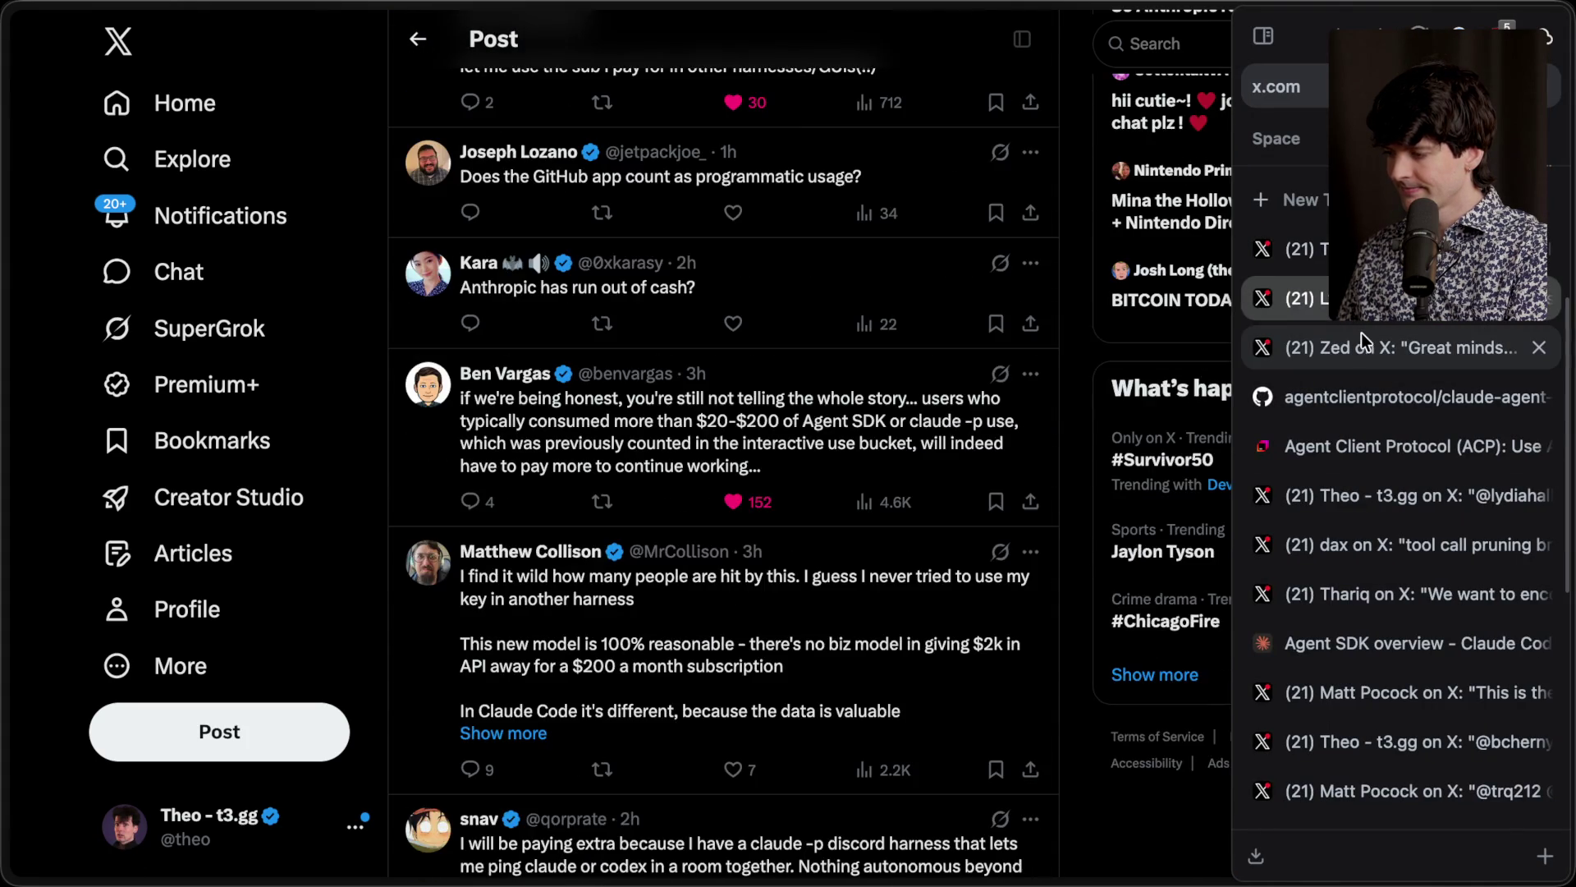
left_click(1358, 348)
left_click(1347, 400)
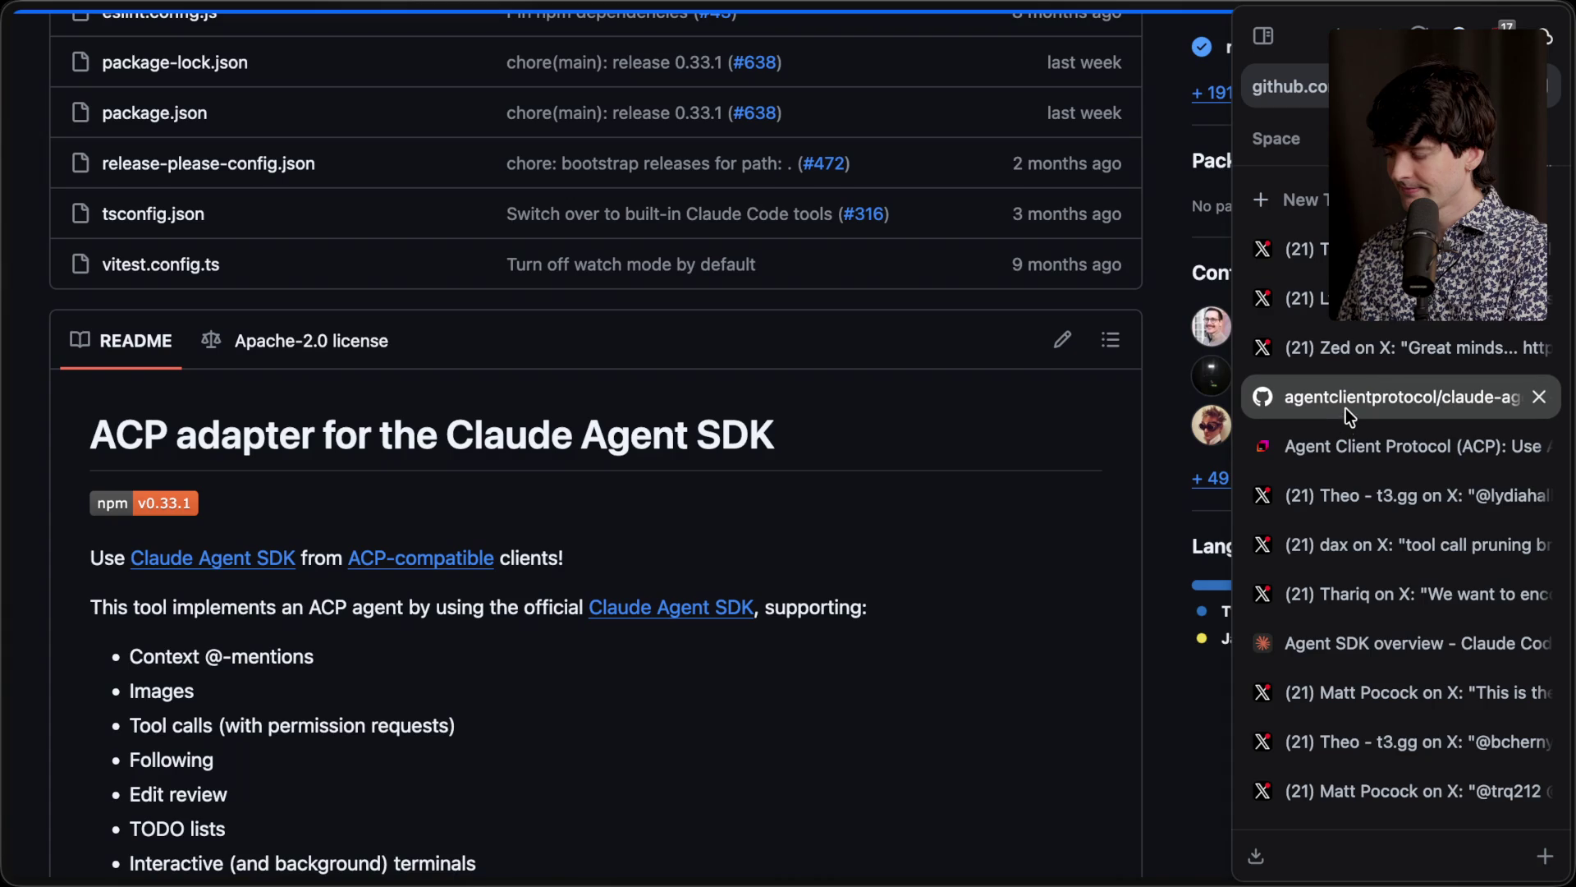
left_click(1338, 643)
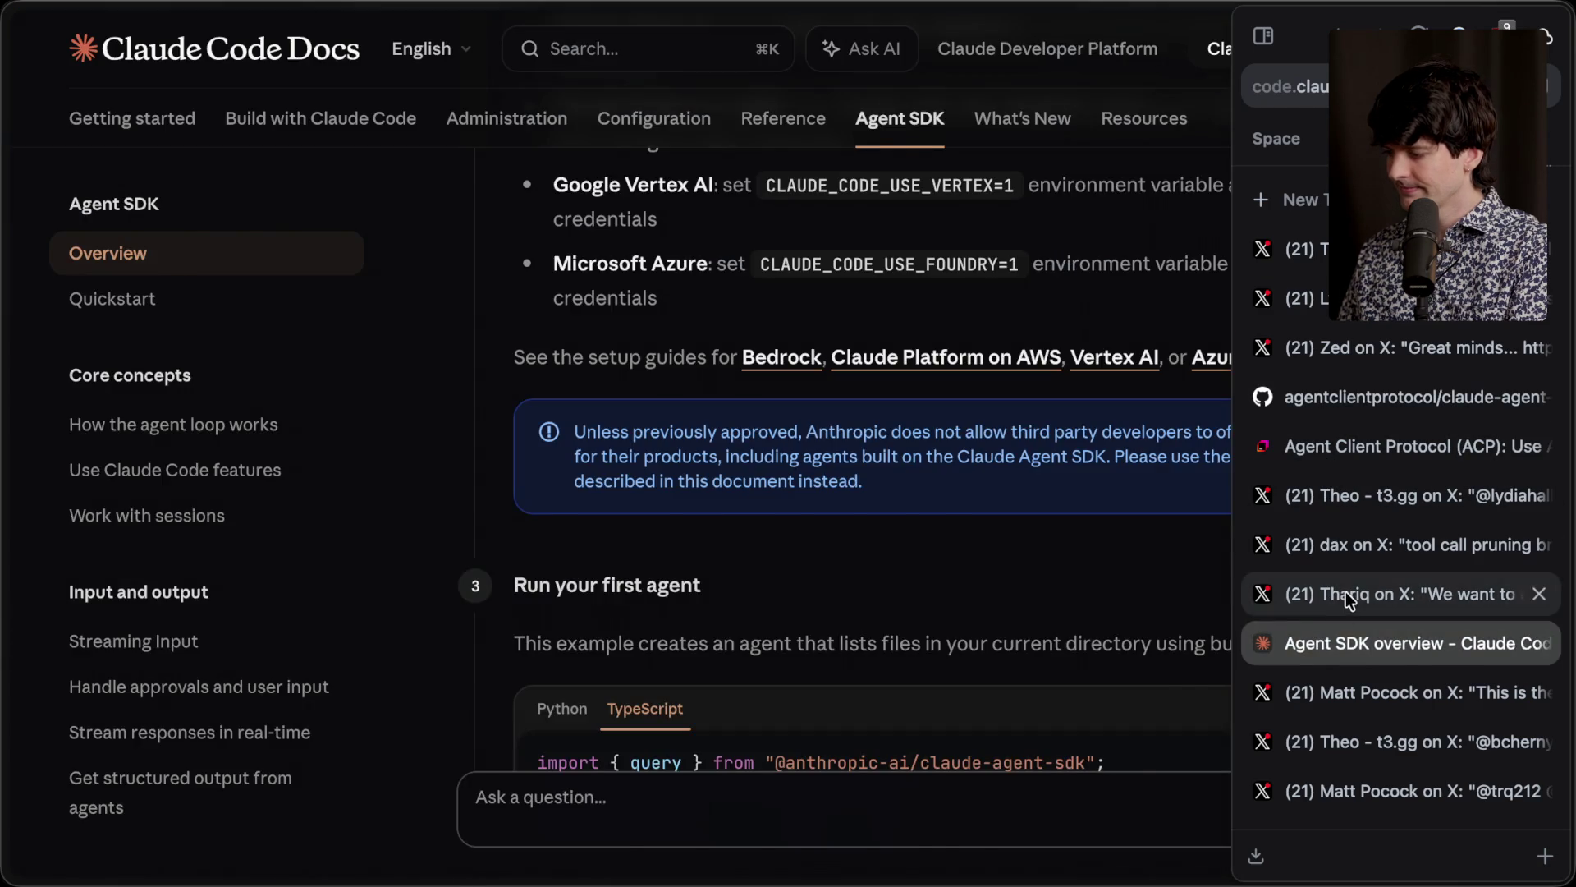
left_click(1346, 591)
left_click(1356, 553)
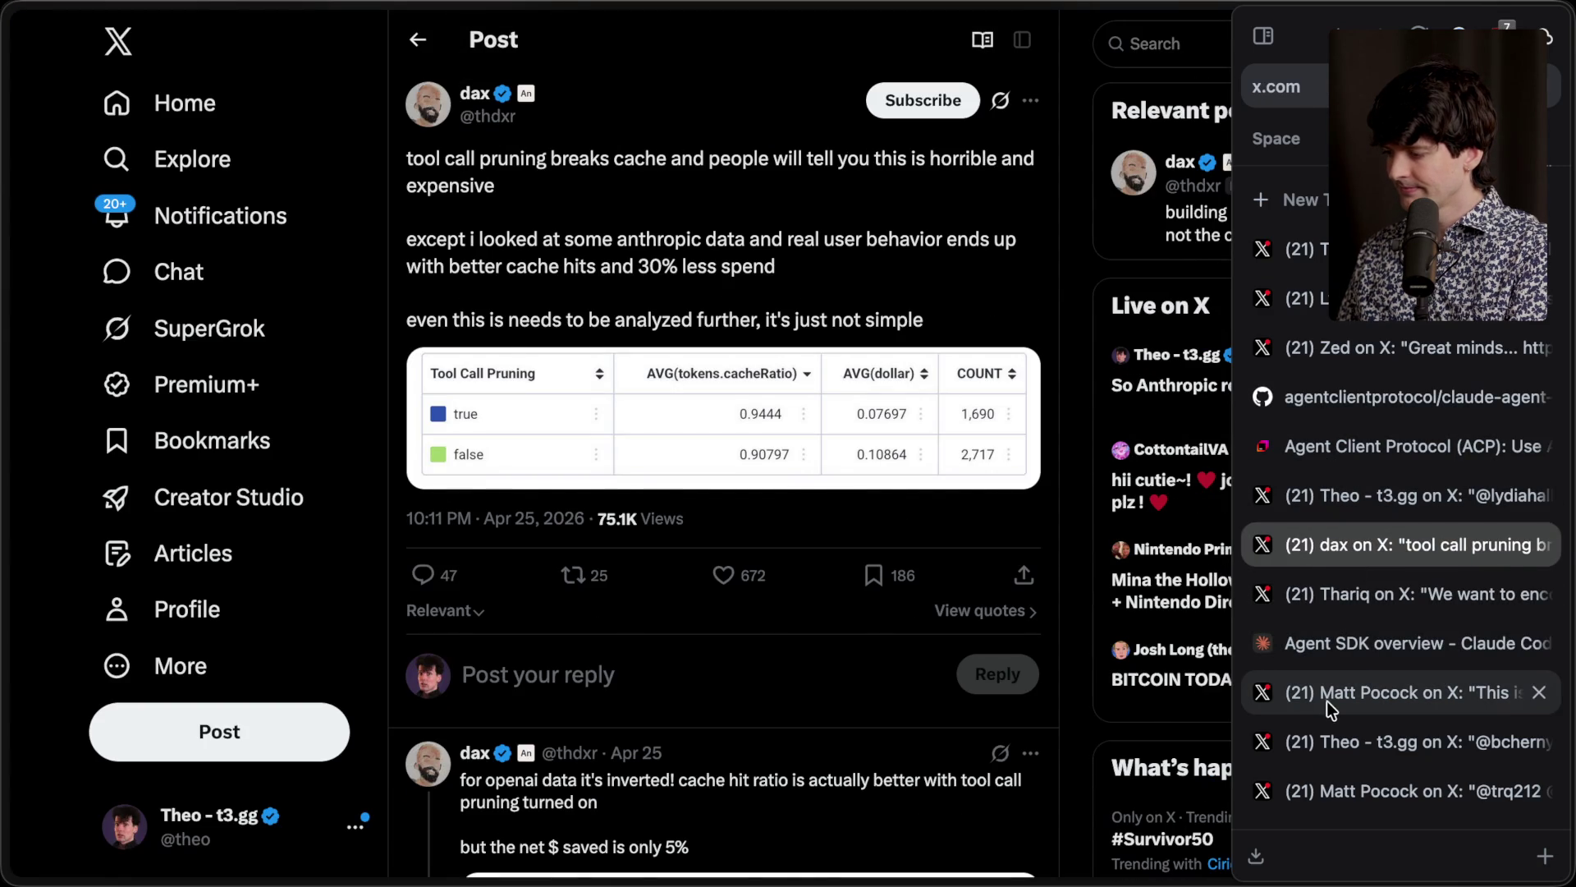
left_click(1326, 698)
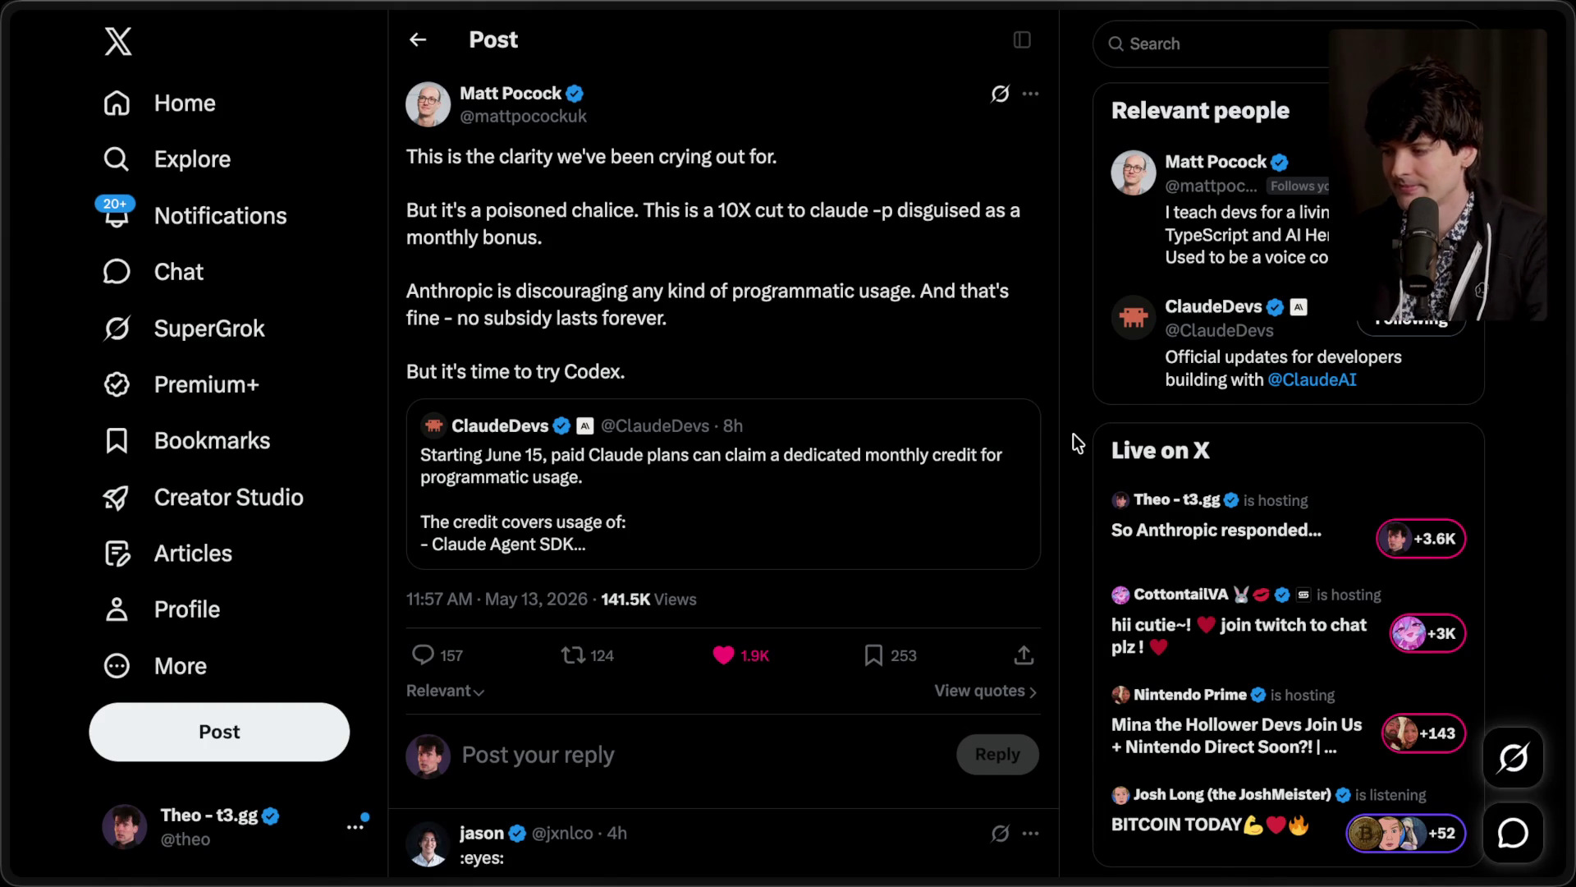
Step: In Twitch Stream Manager chat, add a stream marker titled 'End of claude vid' with /marker
mouse_move(1563, 247)
left_click(1293, 189)
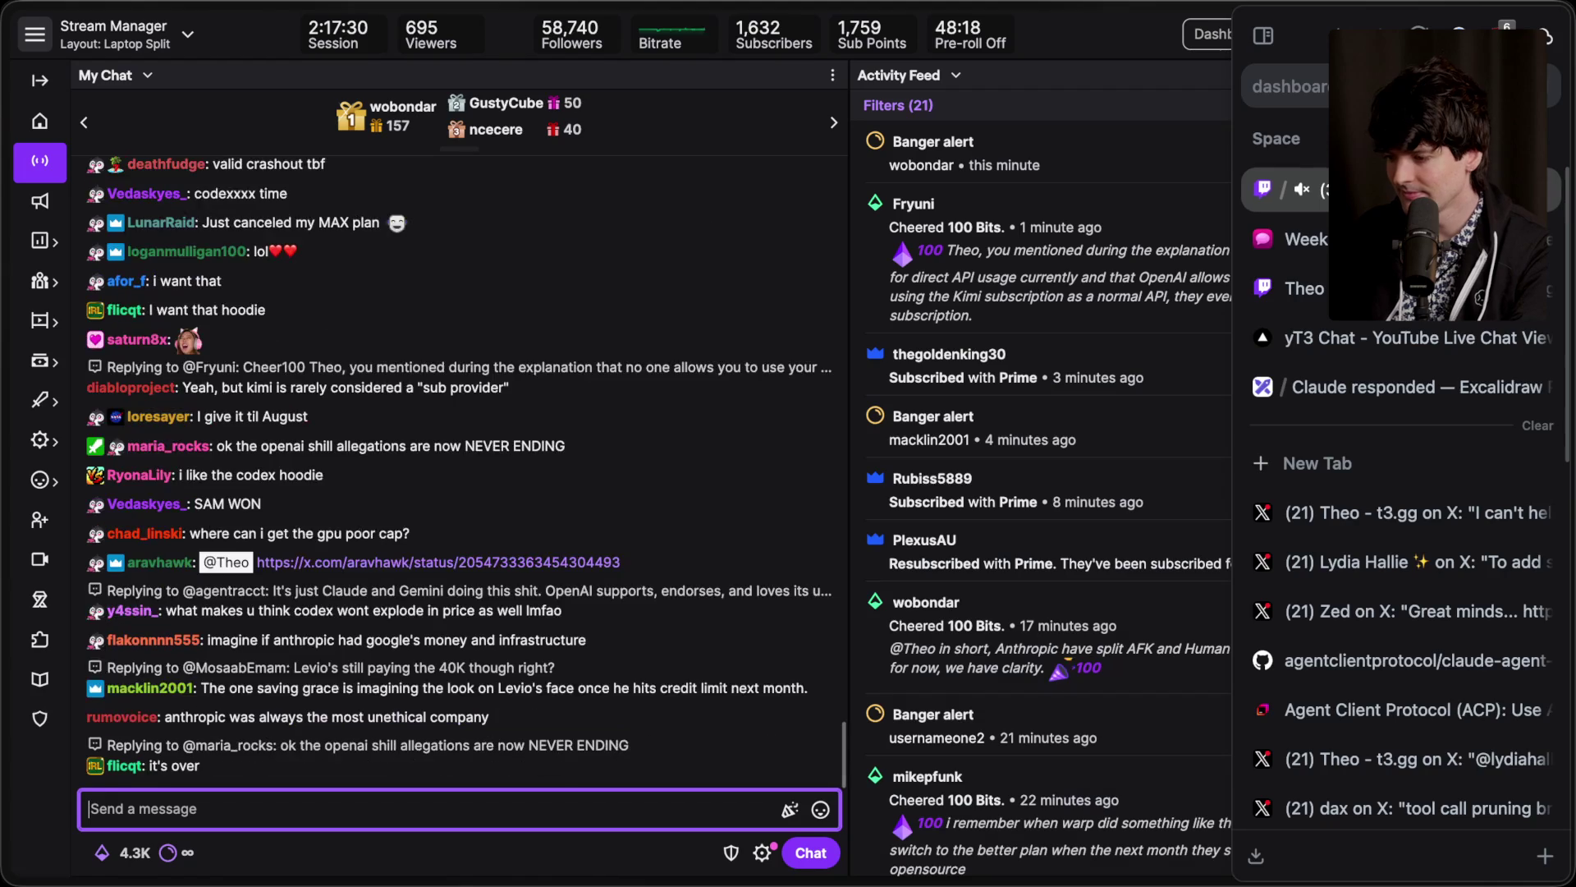
left_click(484, 809)
type("/marker End of ")
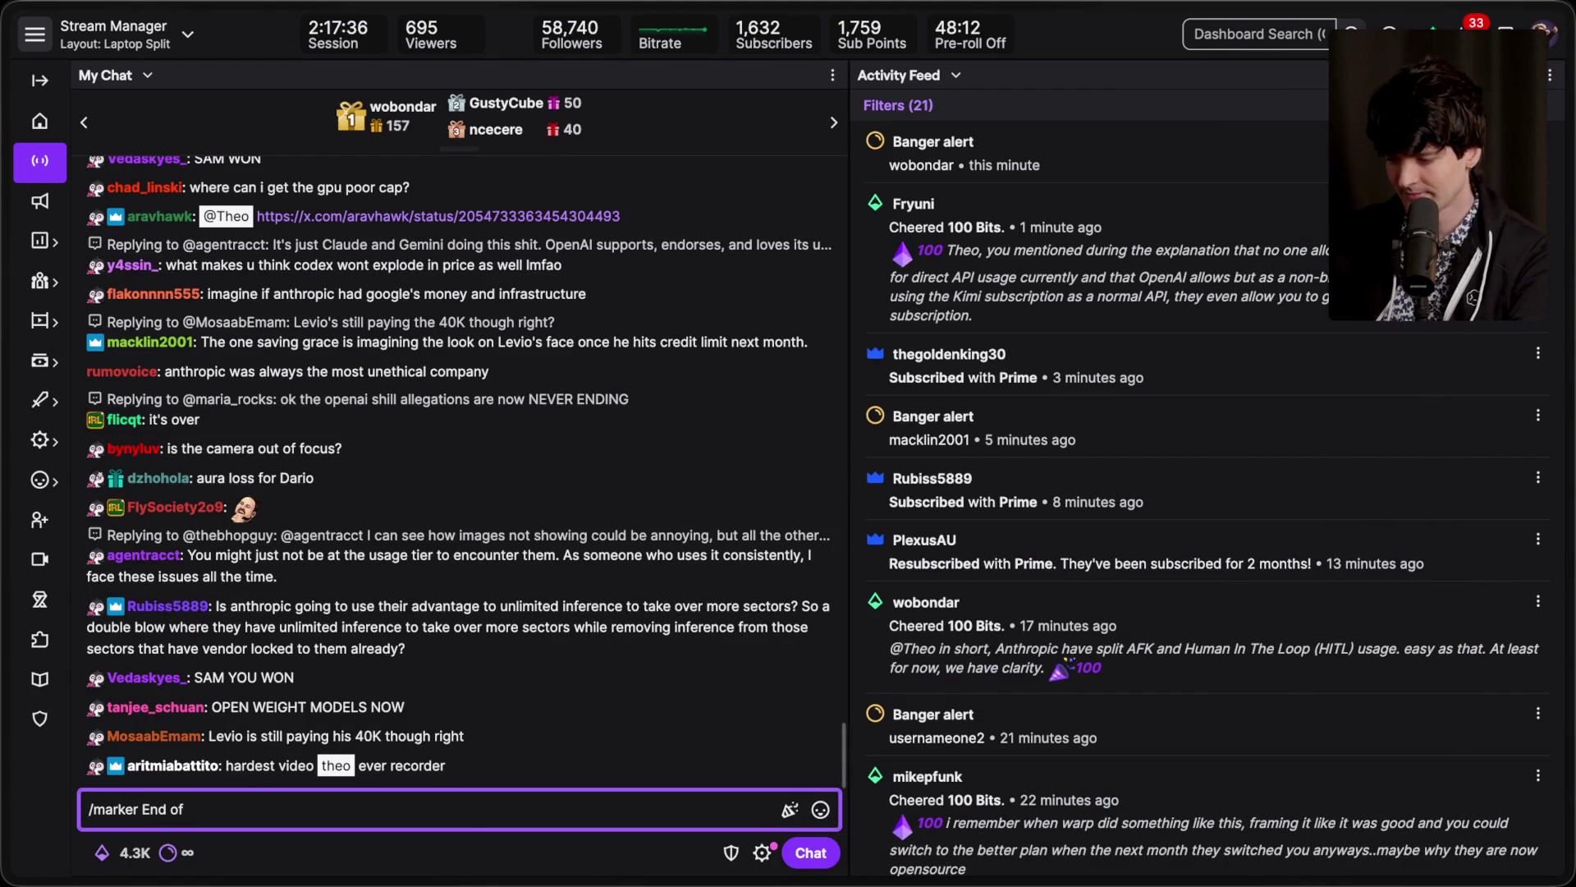
type("claude vid")
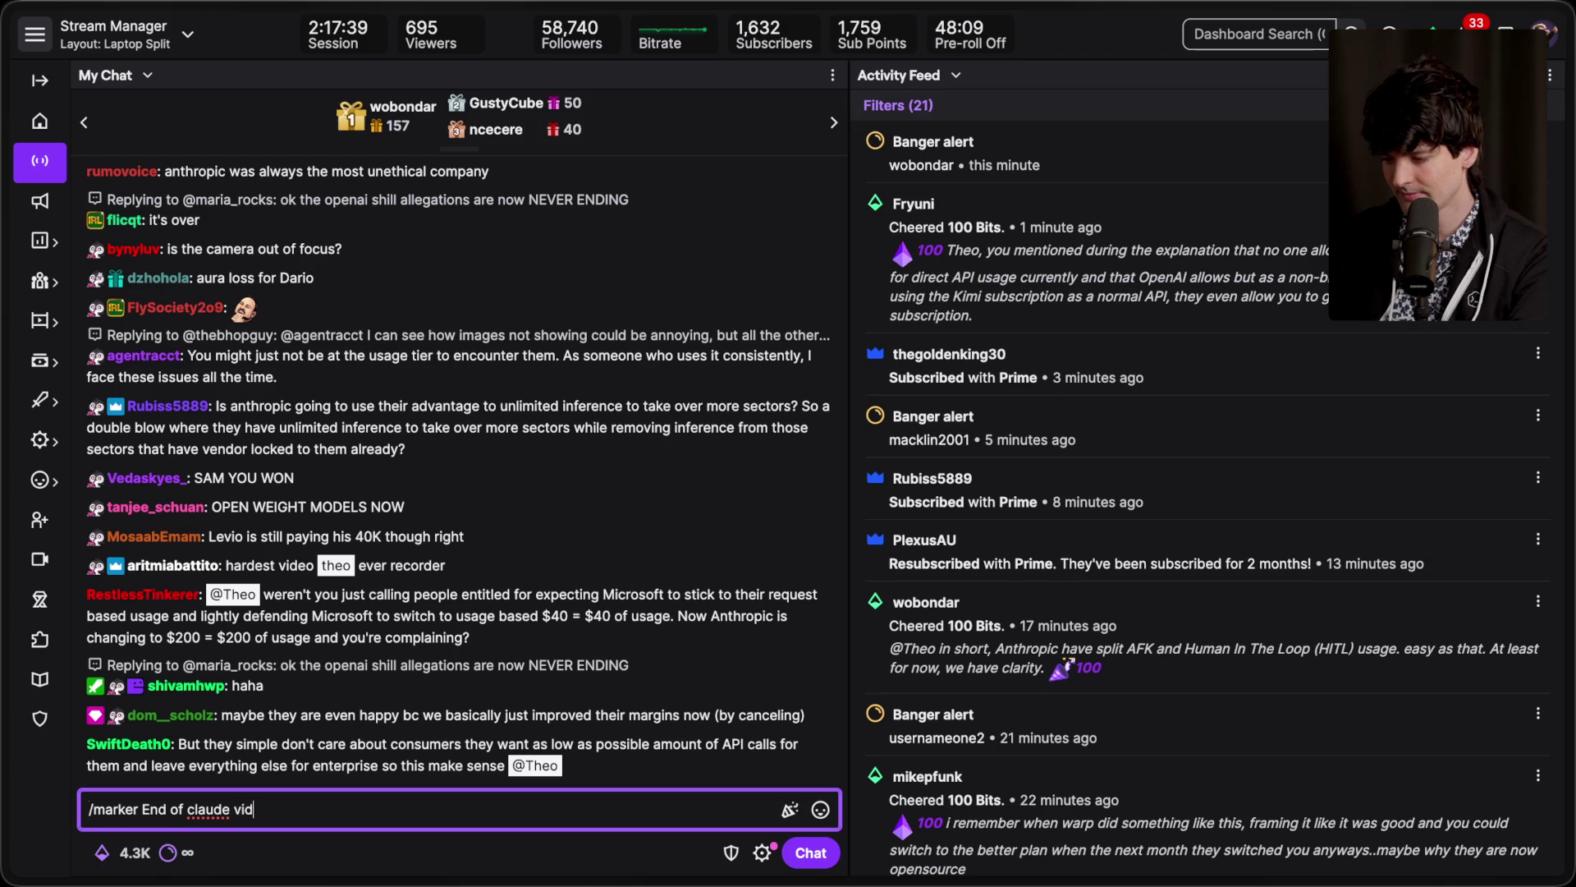
key("Return")
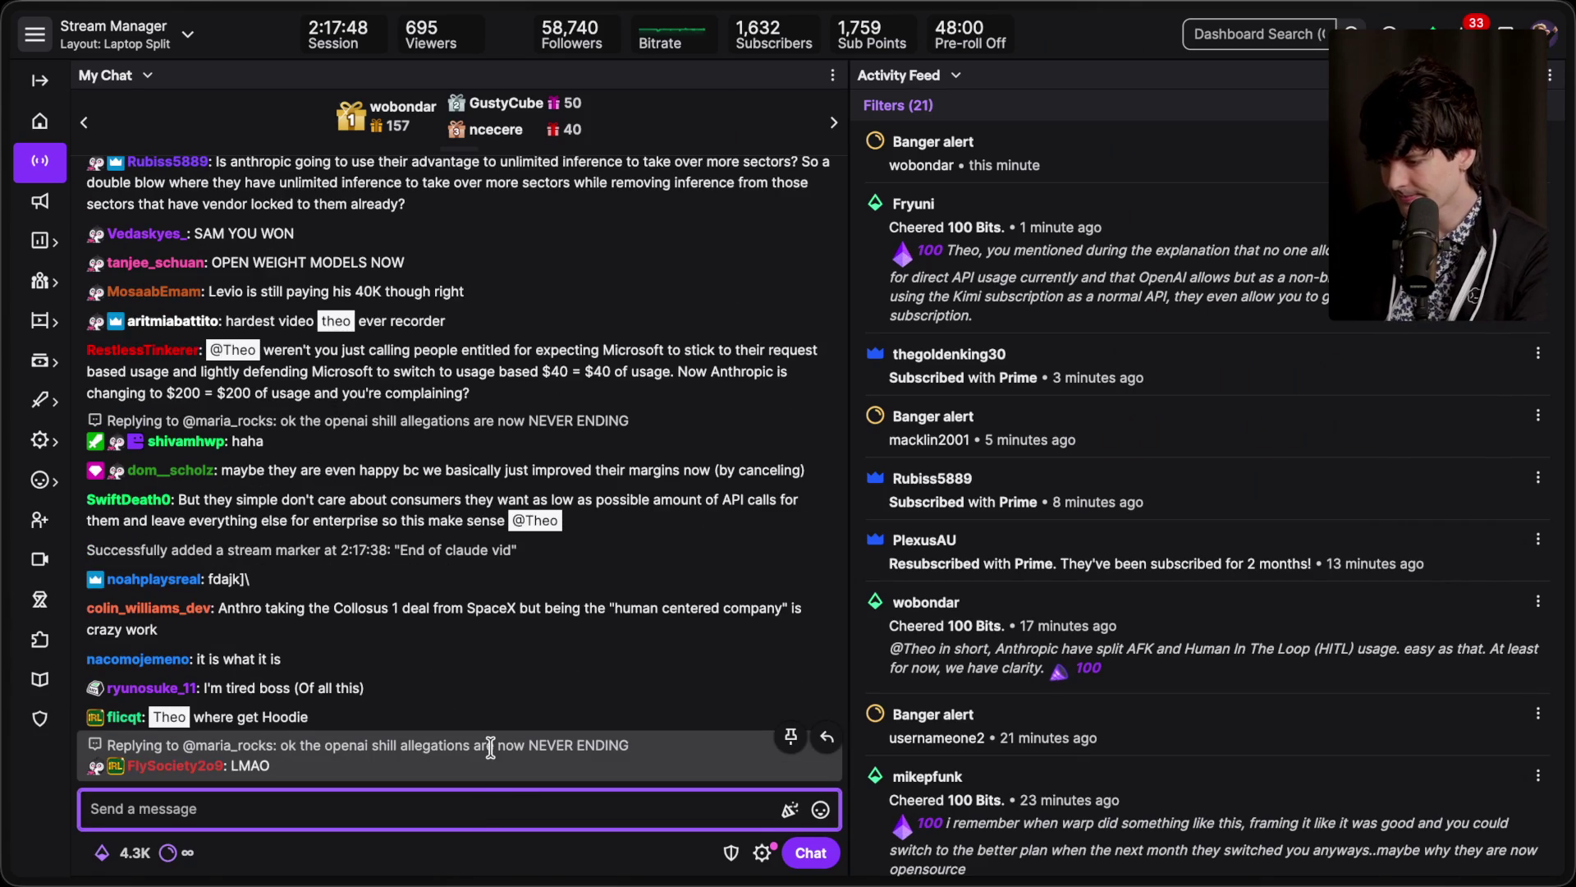
triple_click(431, 717)
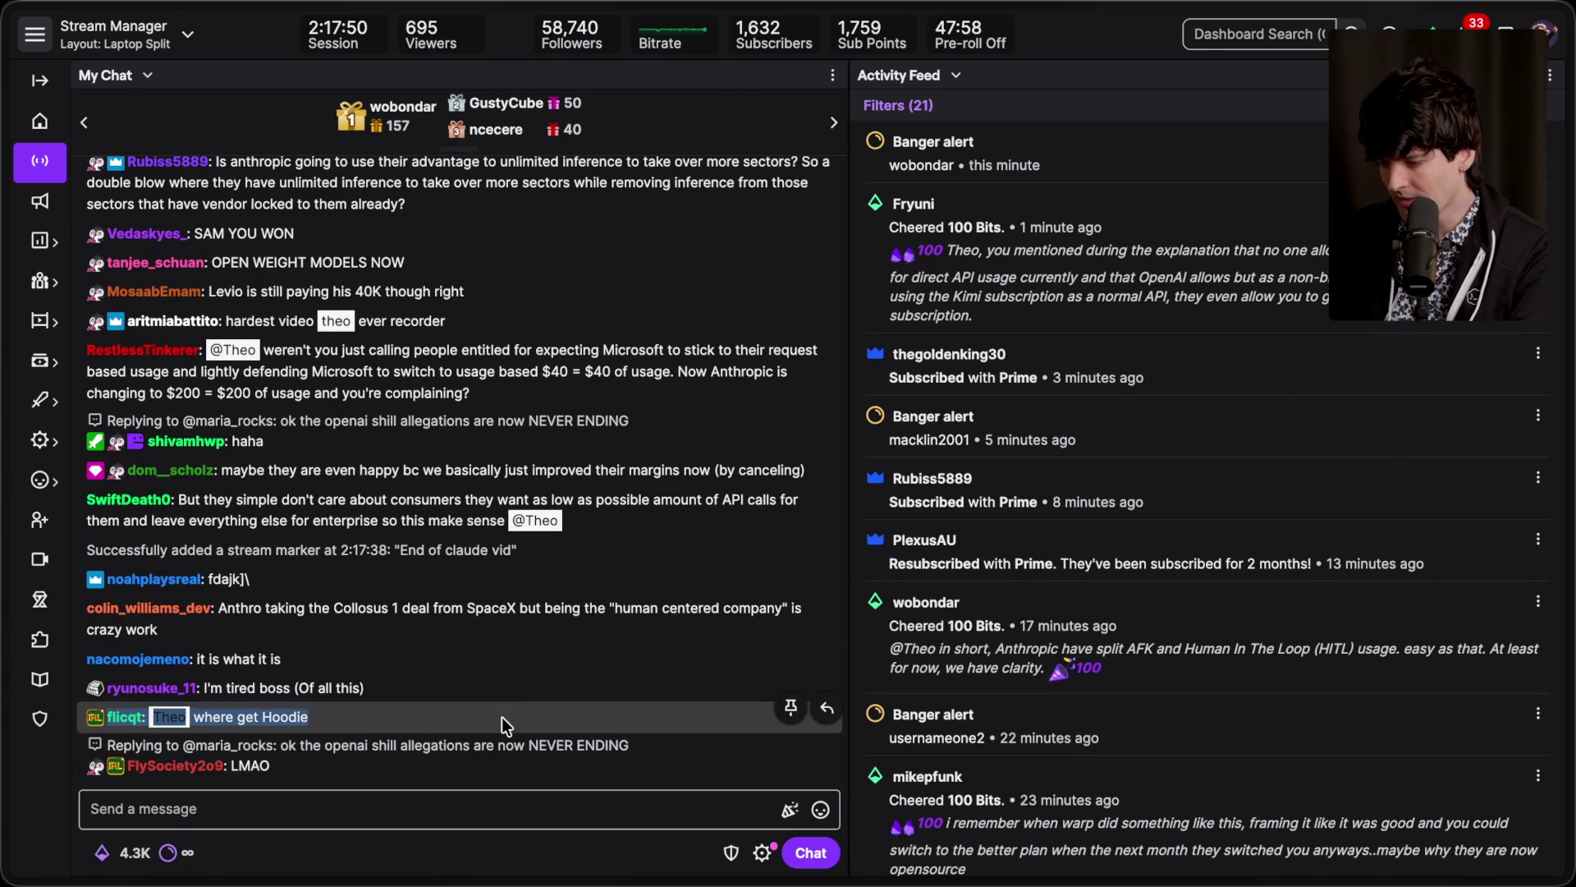
scroll(602, 541, "up", 1)
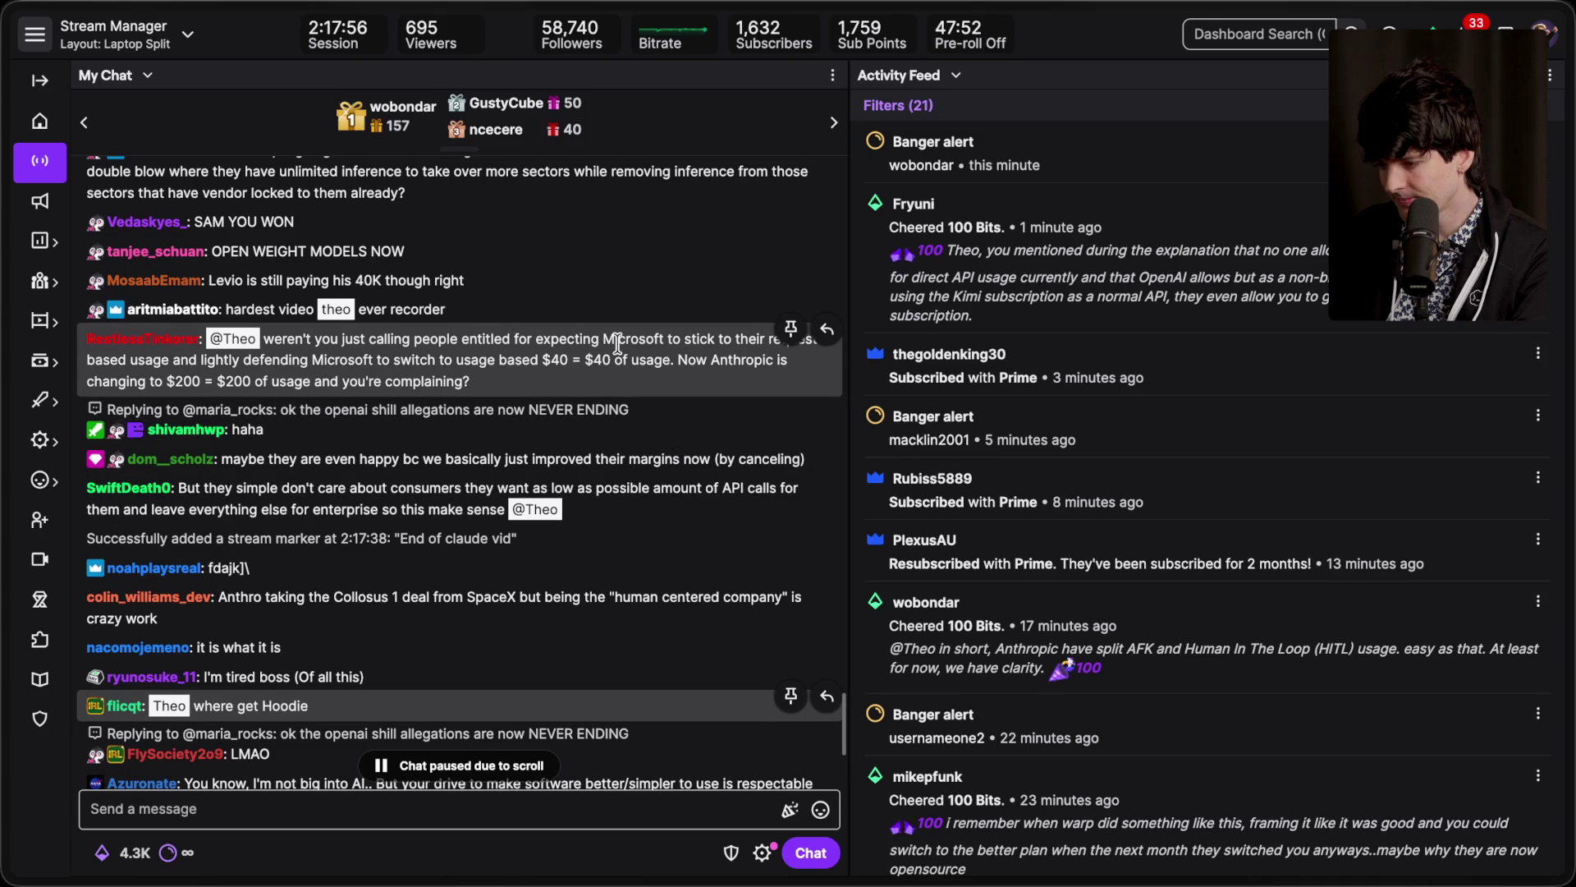
scroll(617, 343, "up", 1)
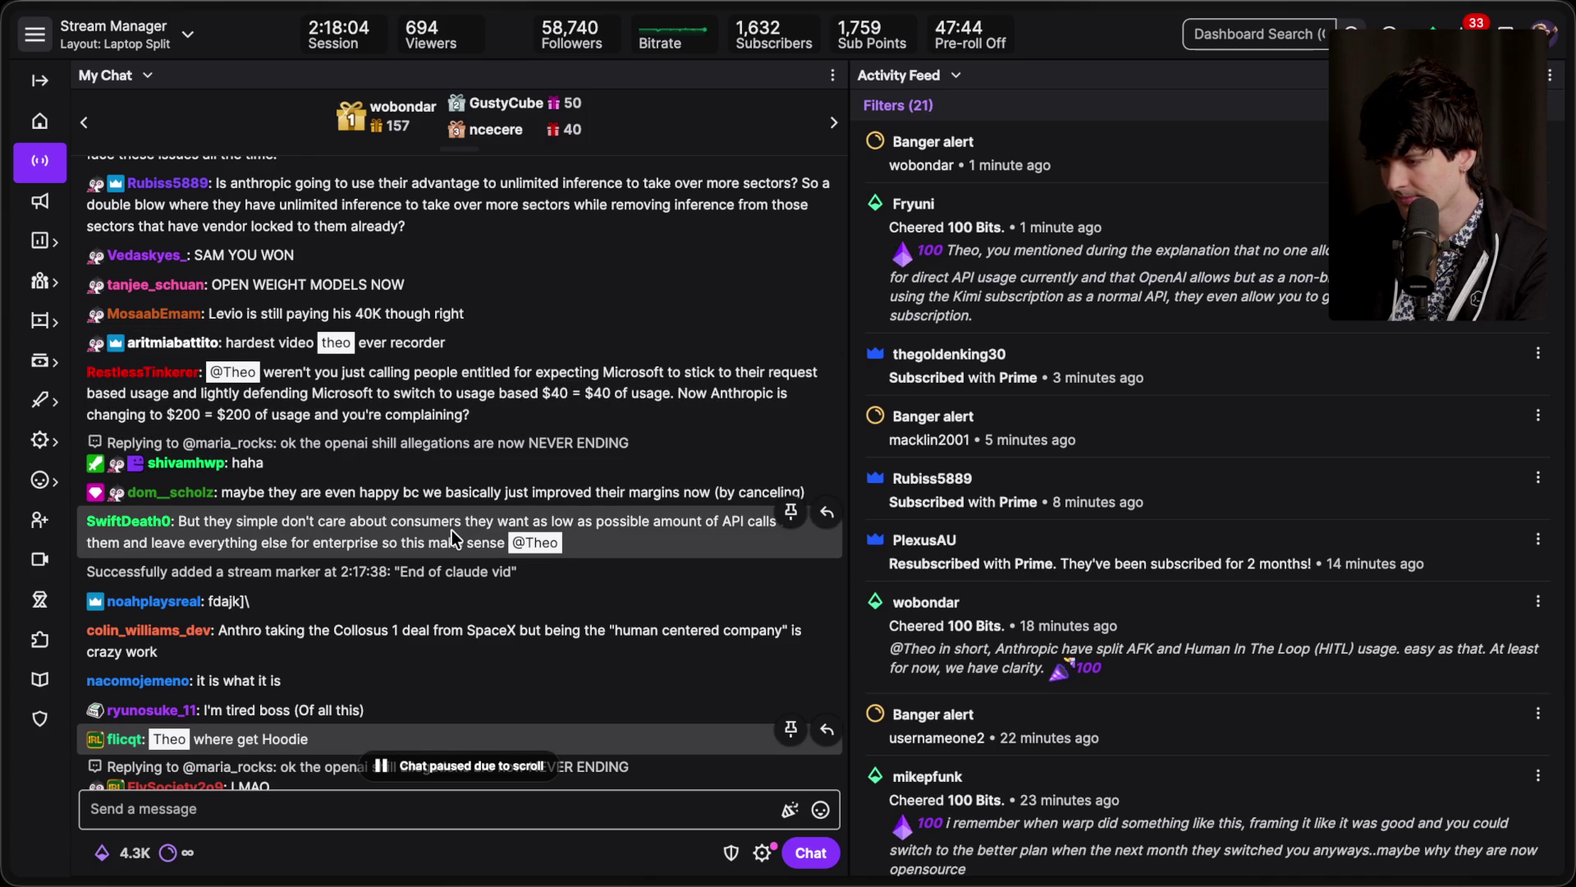
scroll(451, 529, "up", 1)
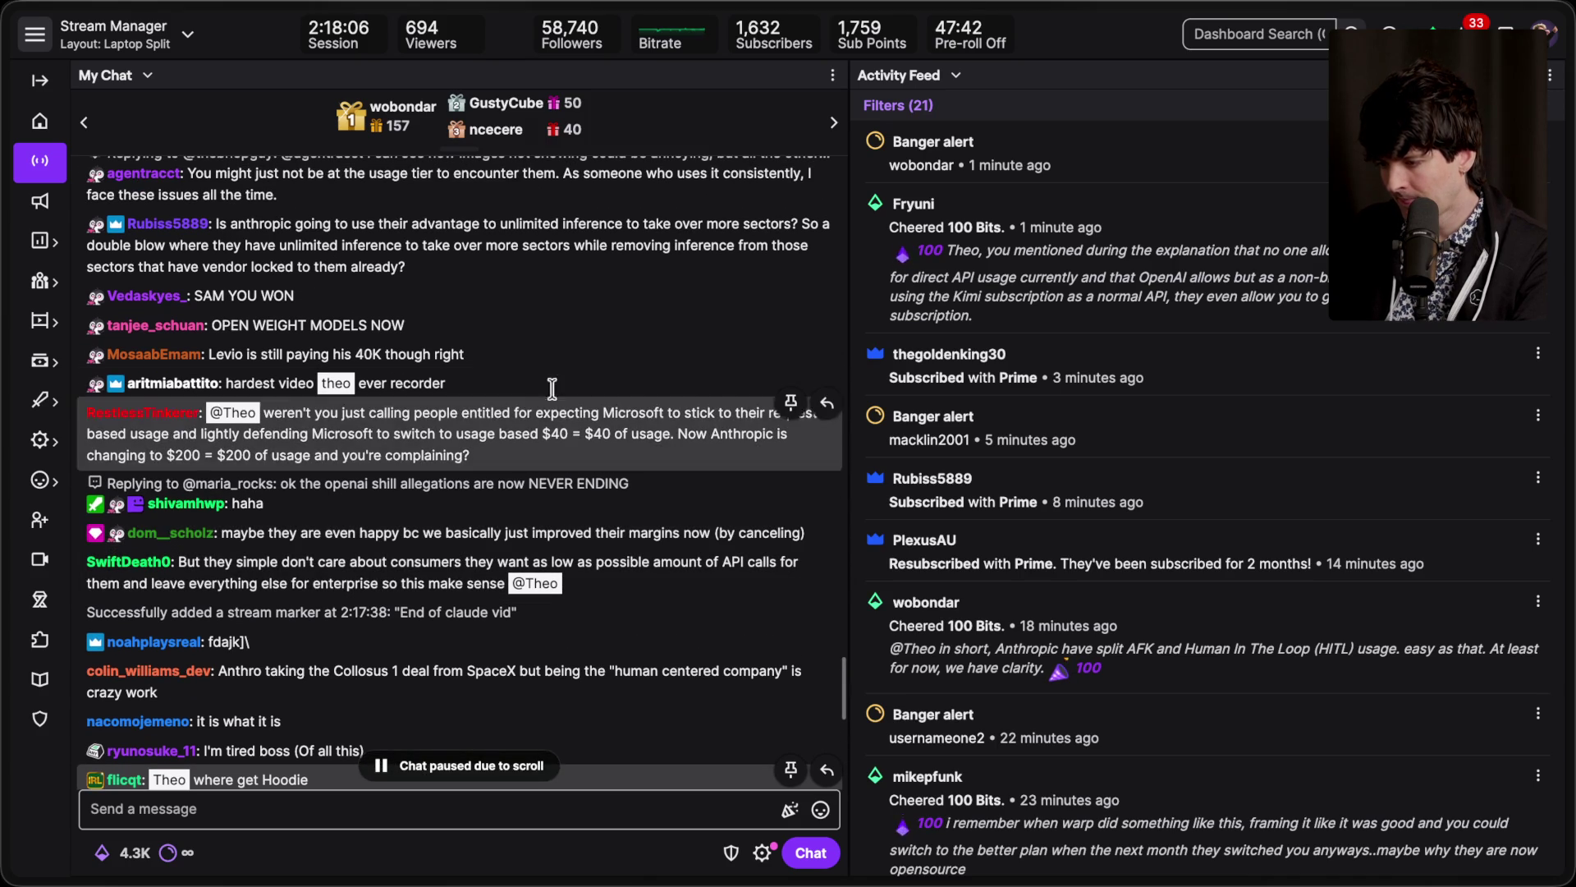
scroll(563, 342, "up", 1)
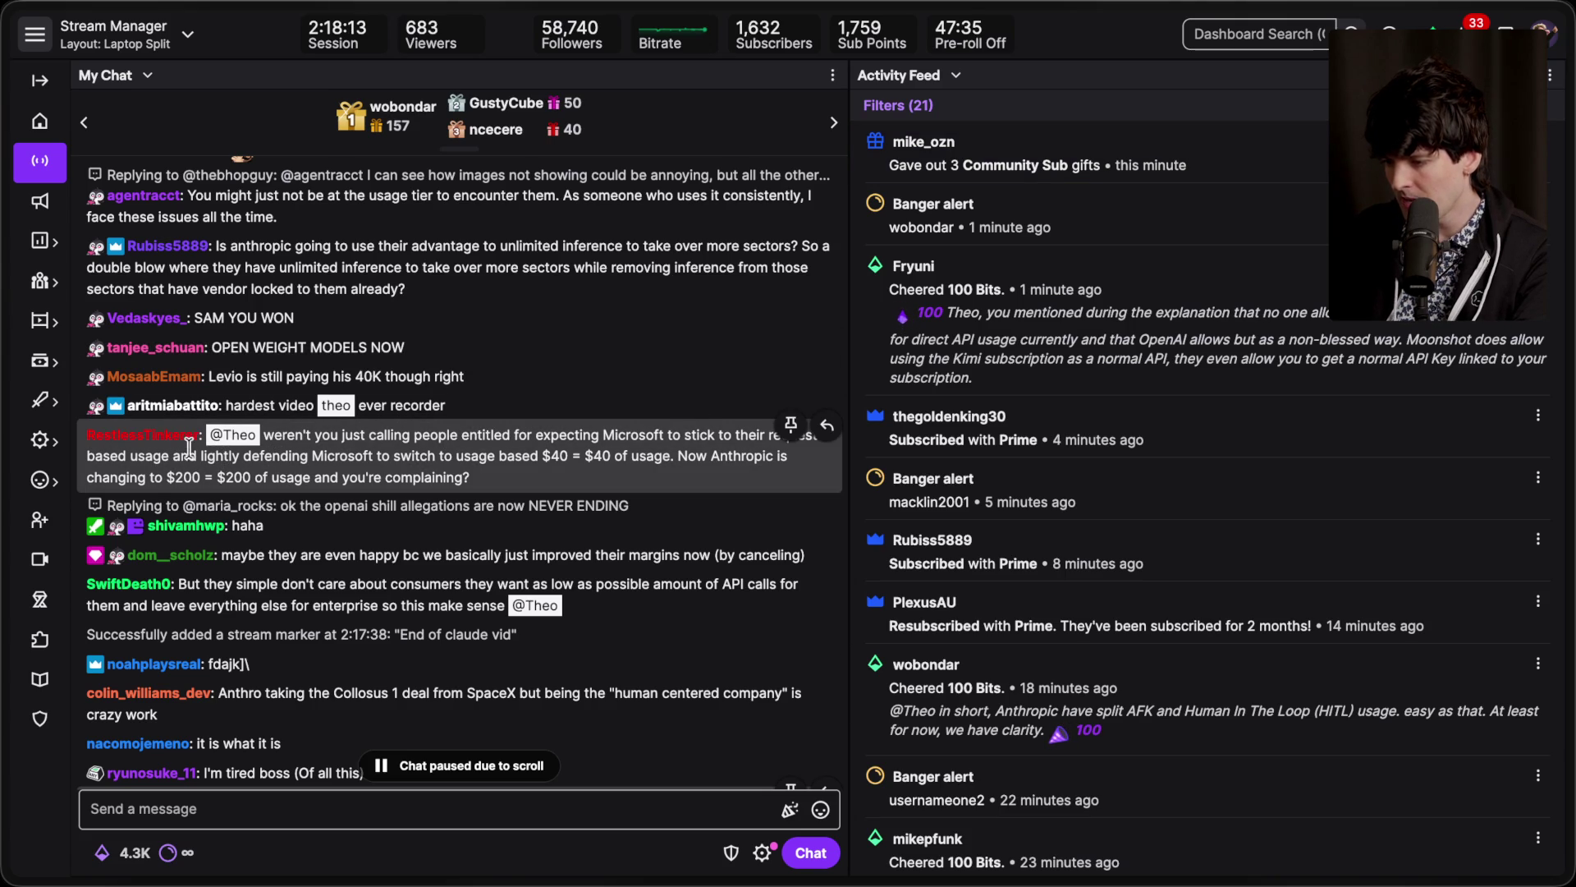
left_click_drag(168, 455, 68, 440)
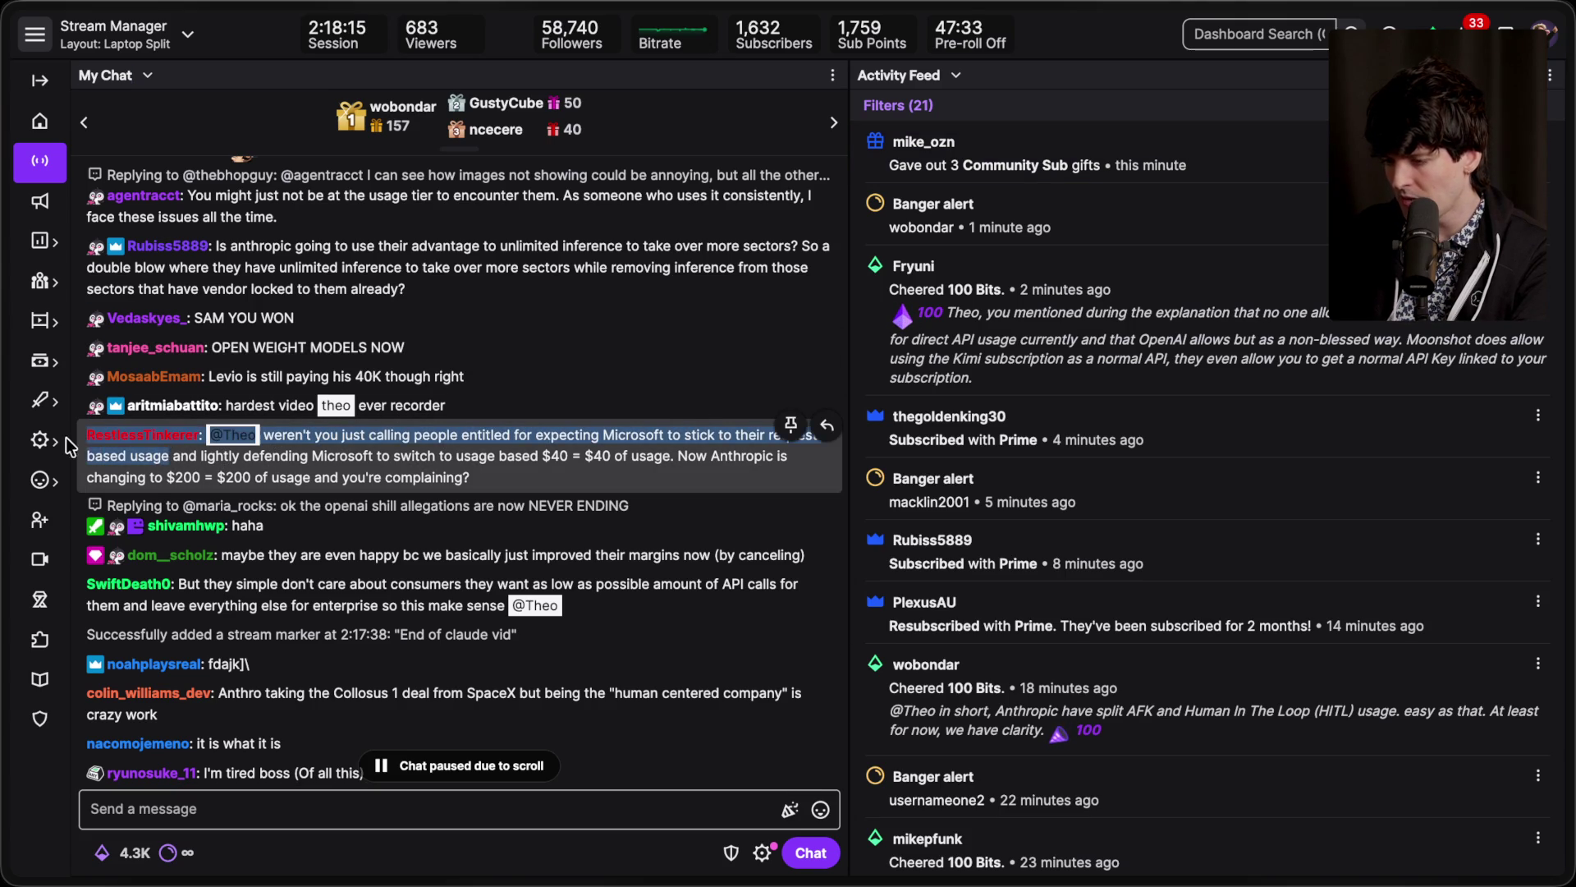
left_click(430, 455)
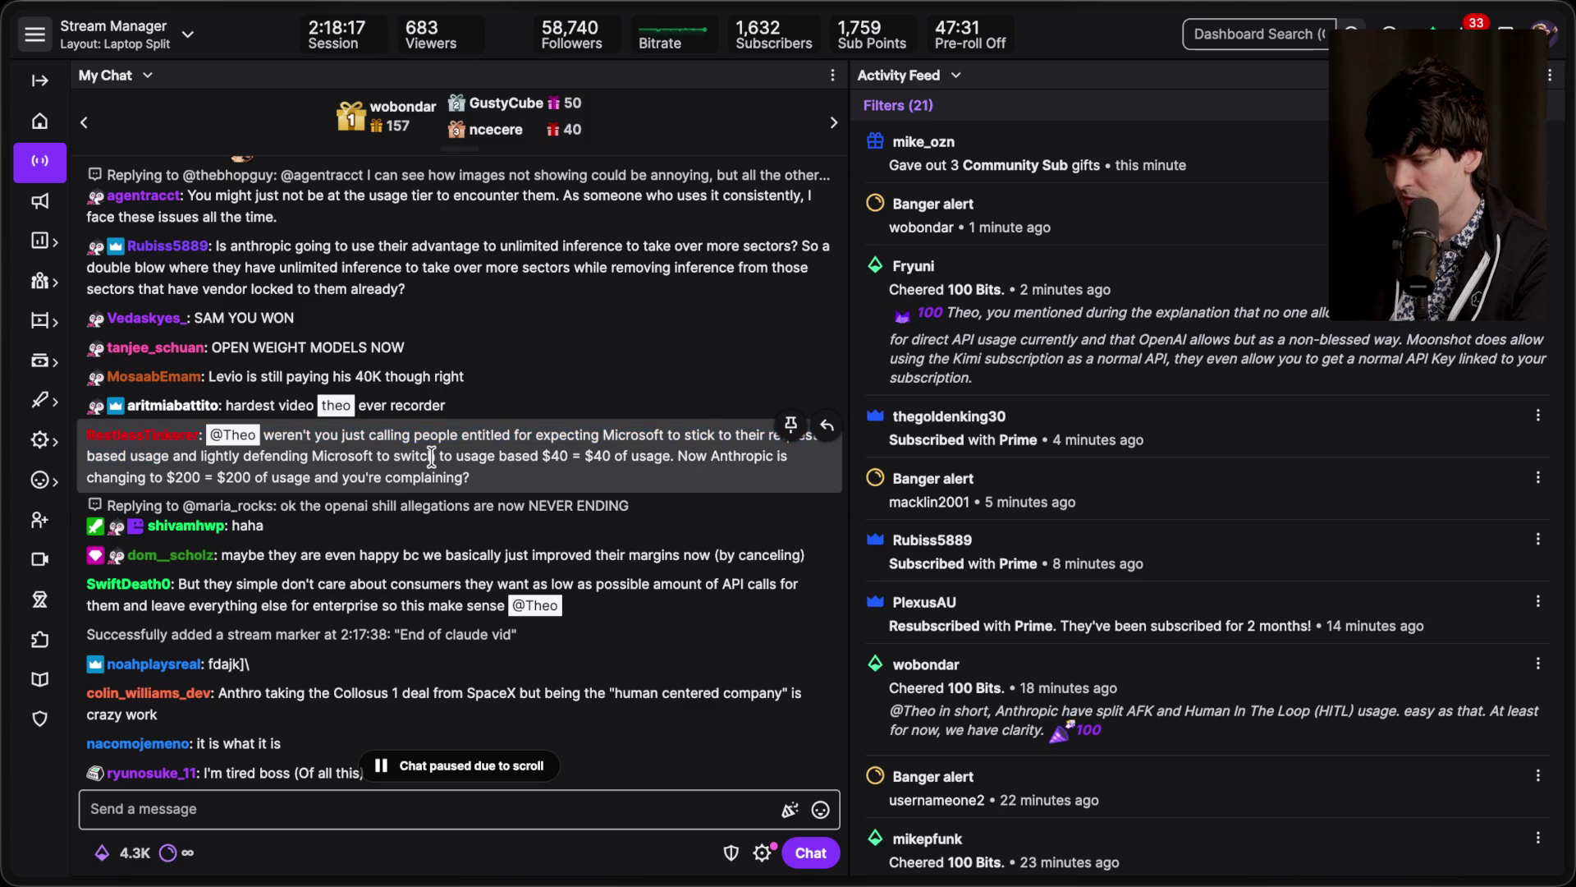
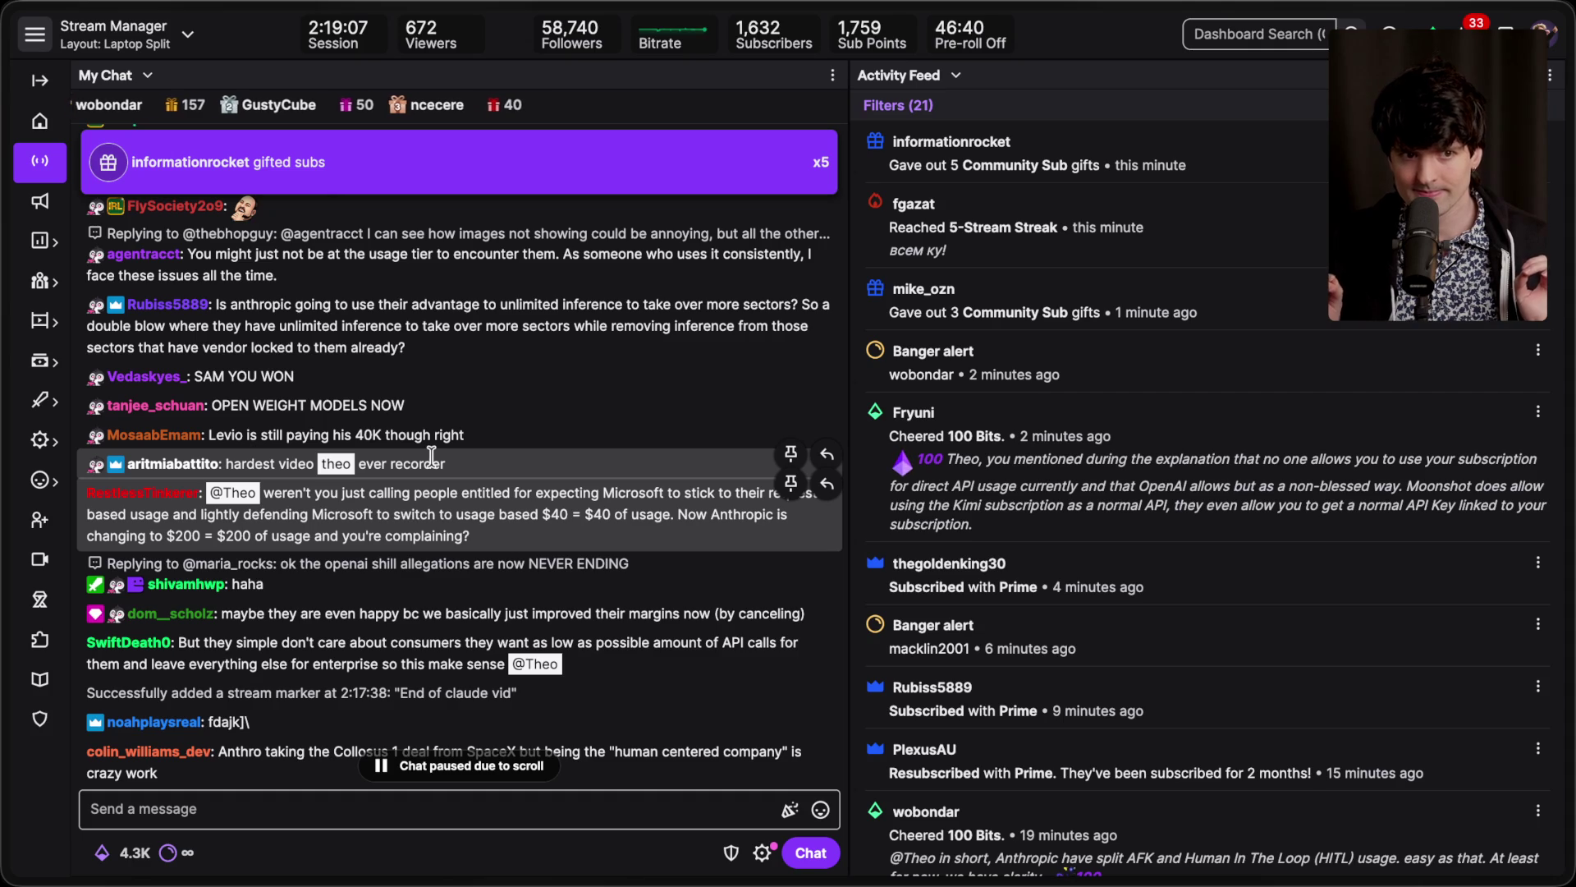
Step: Read through the chat, then switch to the X post about Claude Code rate-limit changes
scroll(432, 455, "down", 10)
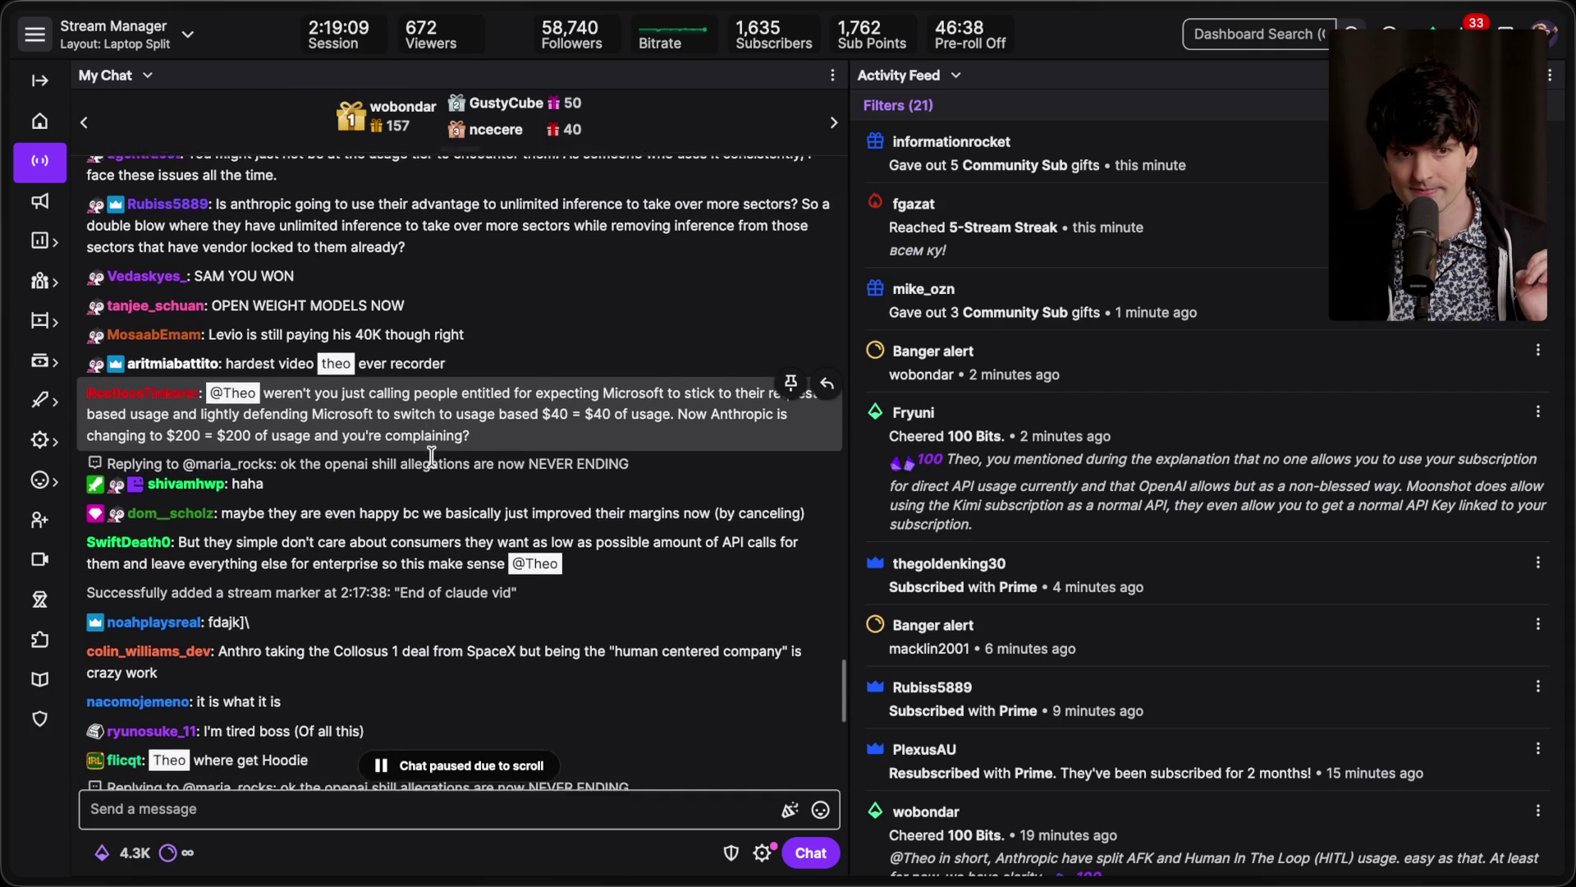
scroll(432, 455, "down", 1)
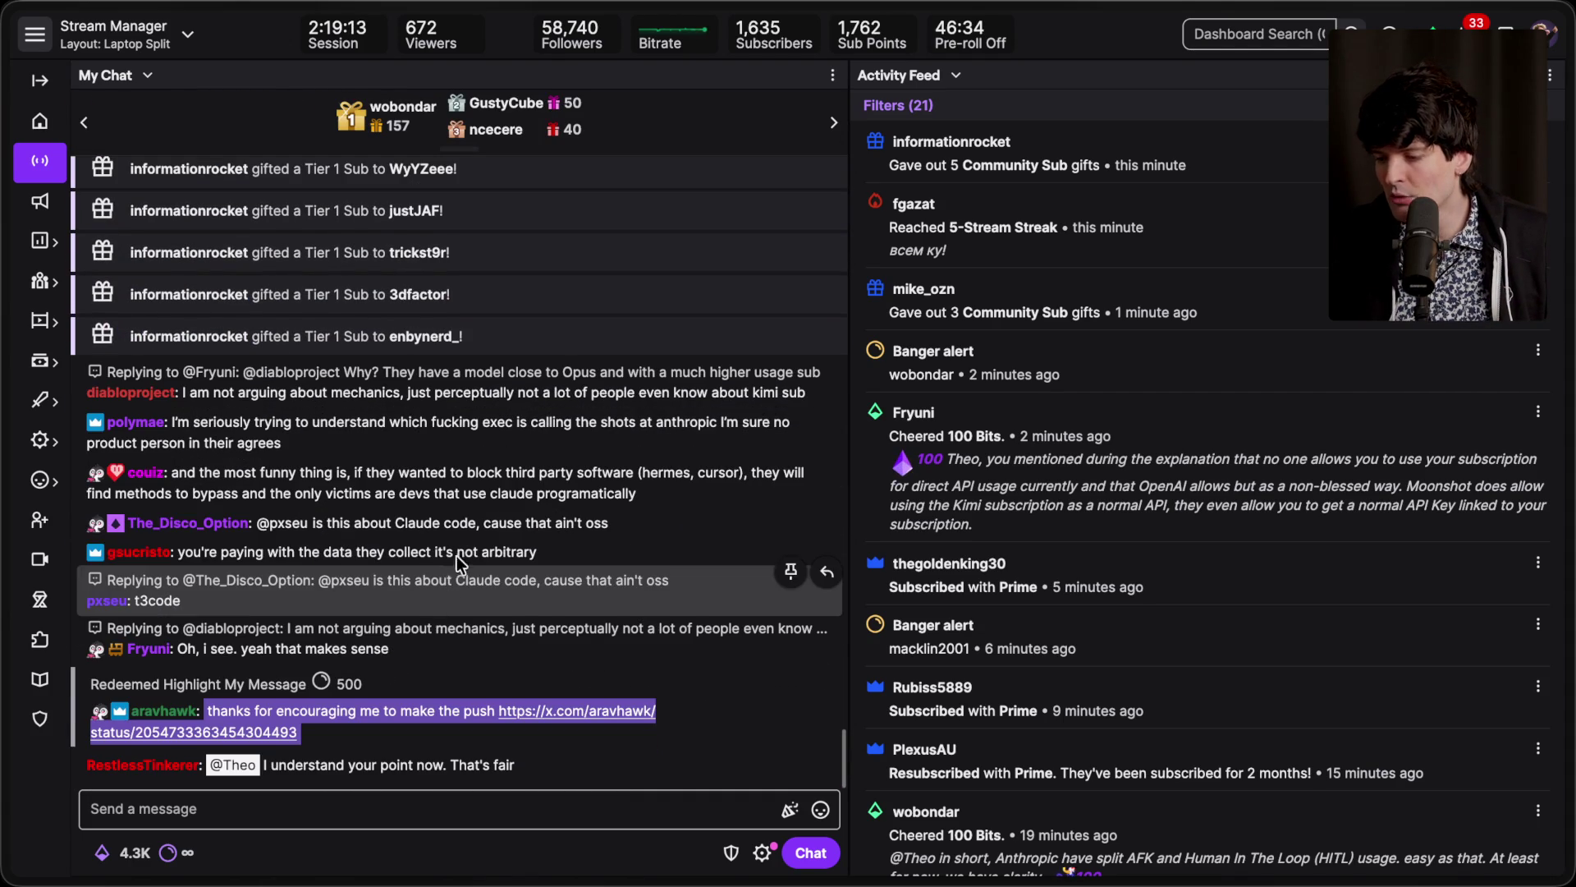
triple_click(568, 550)
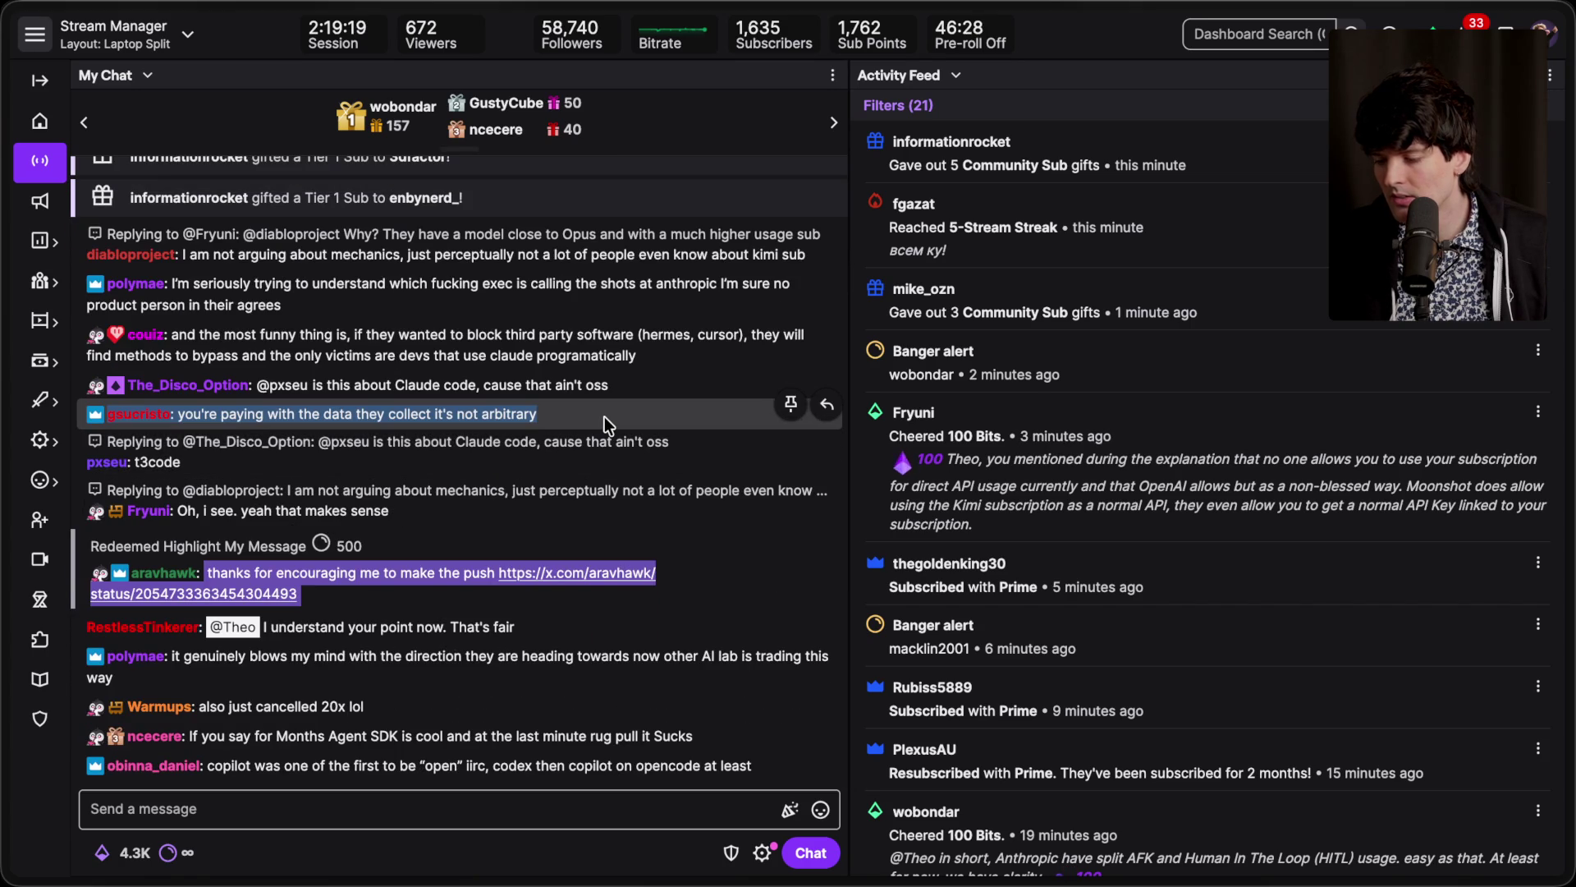
left_click(604, 416)
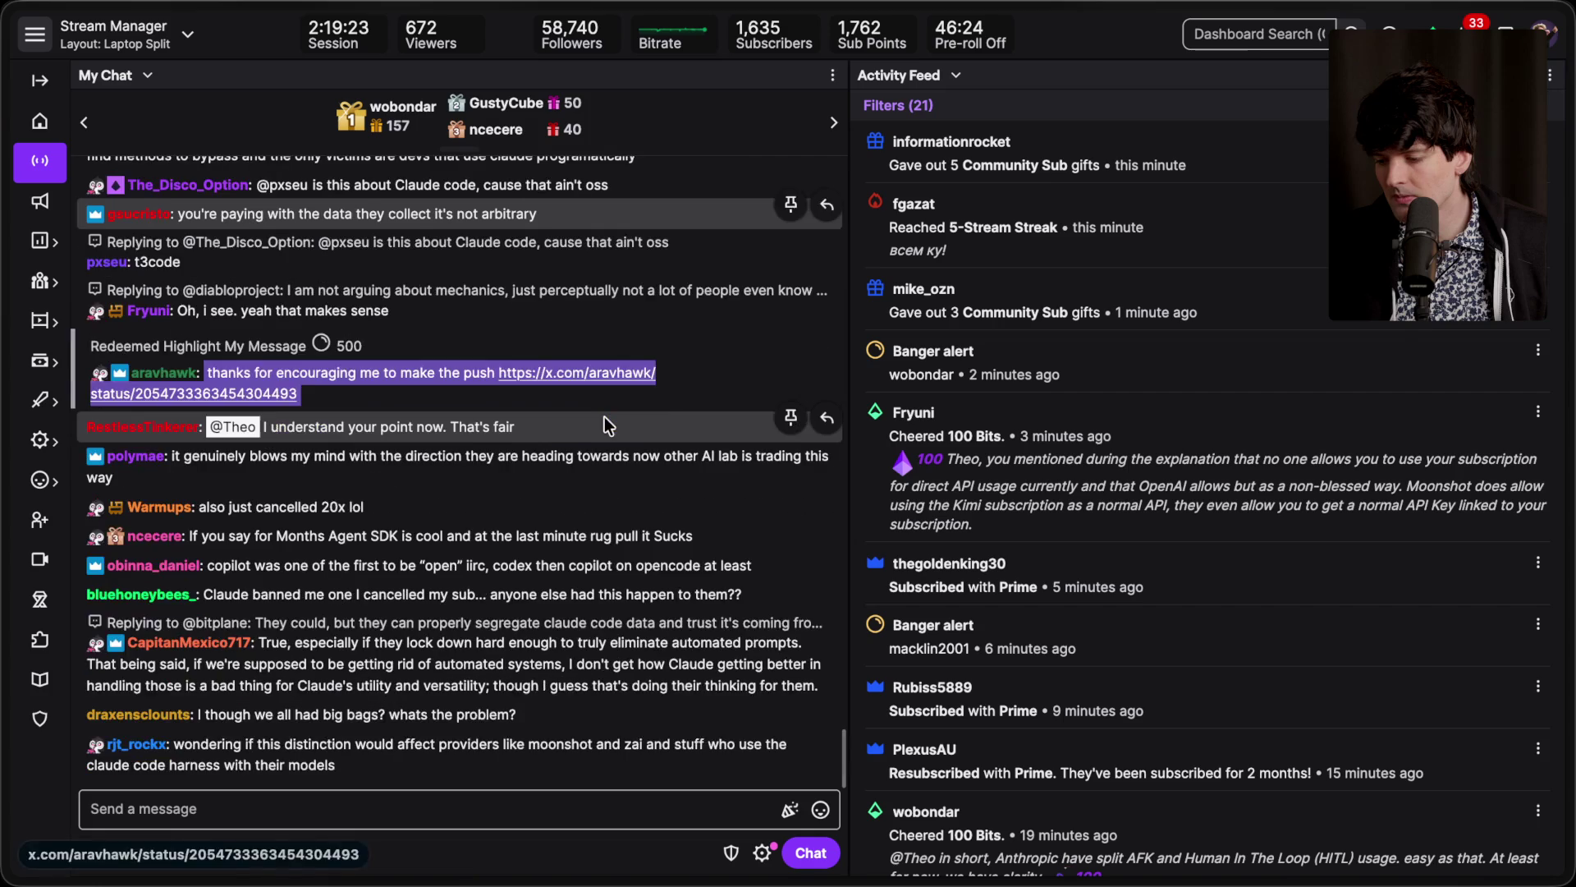
mouse_move(1570, 394)
left_click(1363, 515)
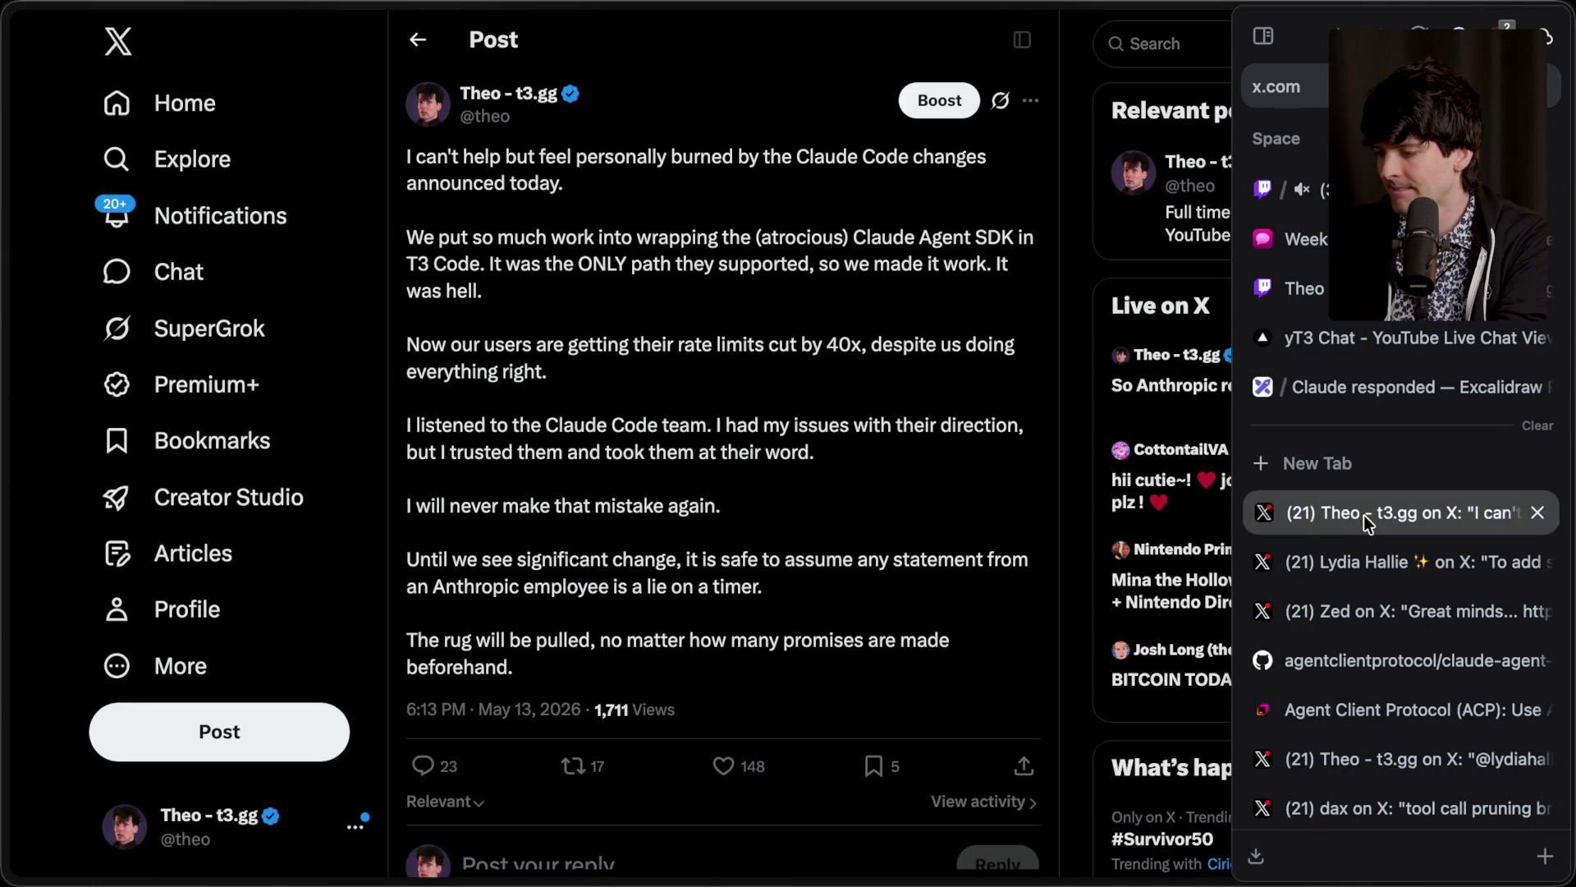
Step: Start a quote post pledging money to open source per cancelled Claude Code plan screenshot
left_click(573, 765)
left_click(548, 810)
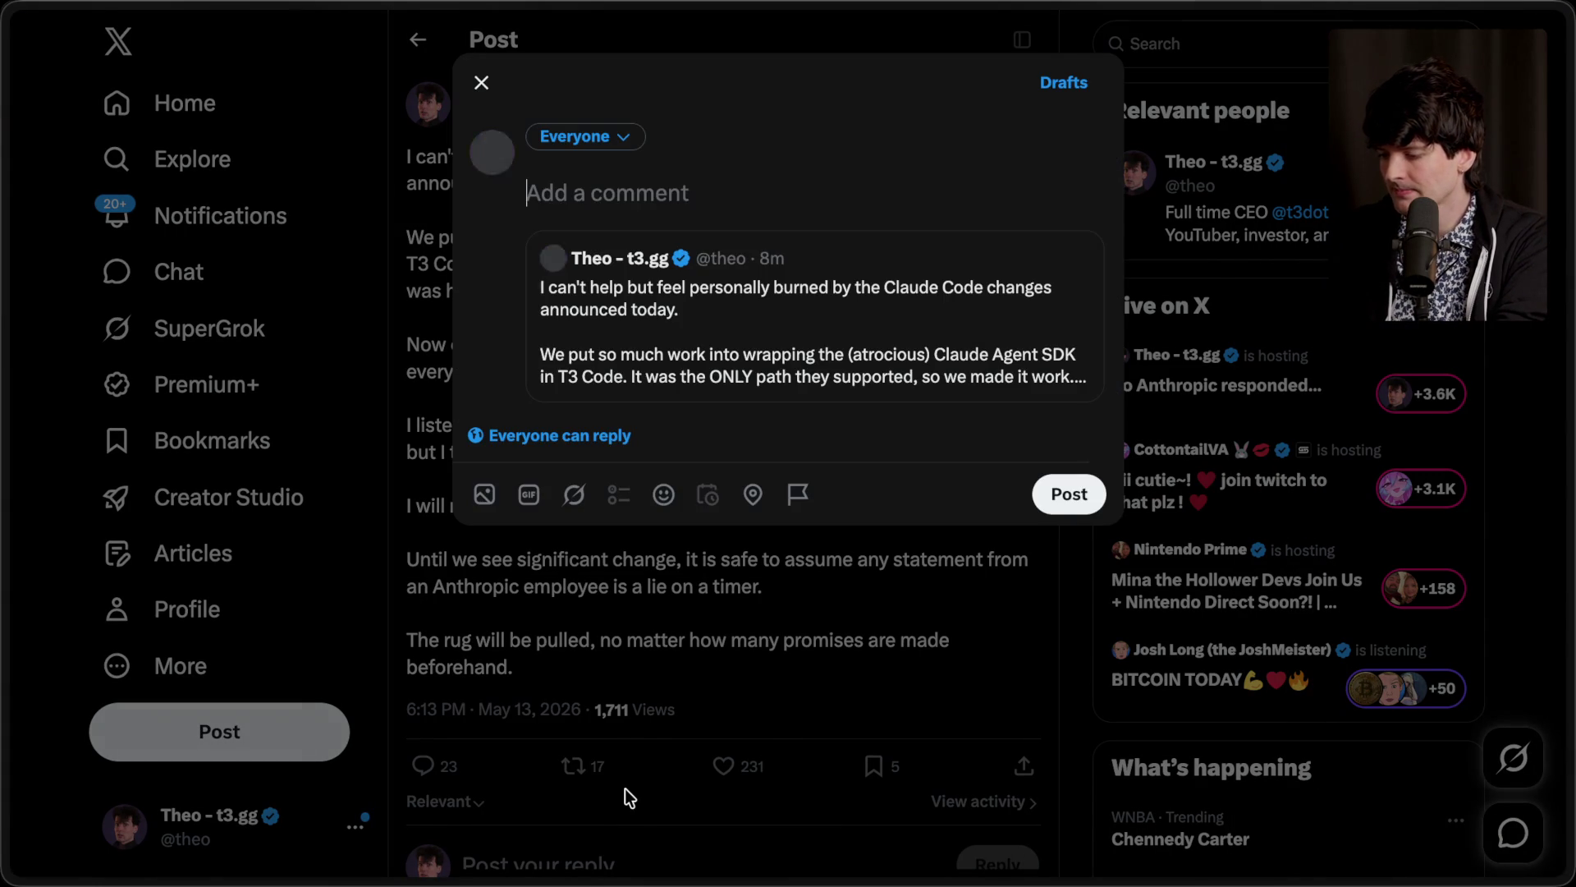
type("Every person who")
key("ctrl+a")
type("For every person who ")
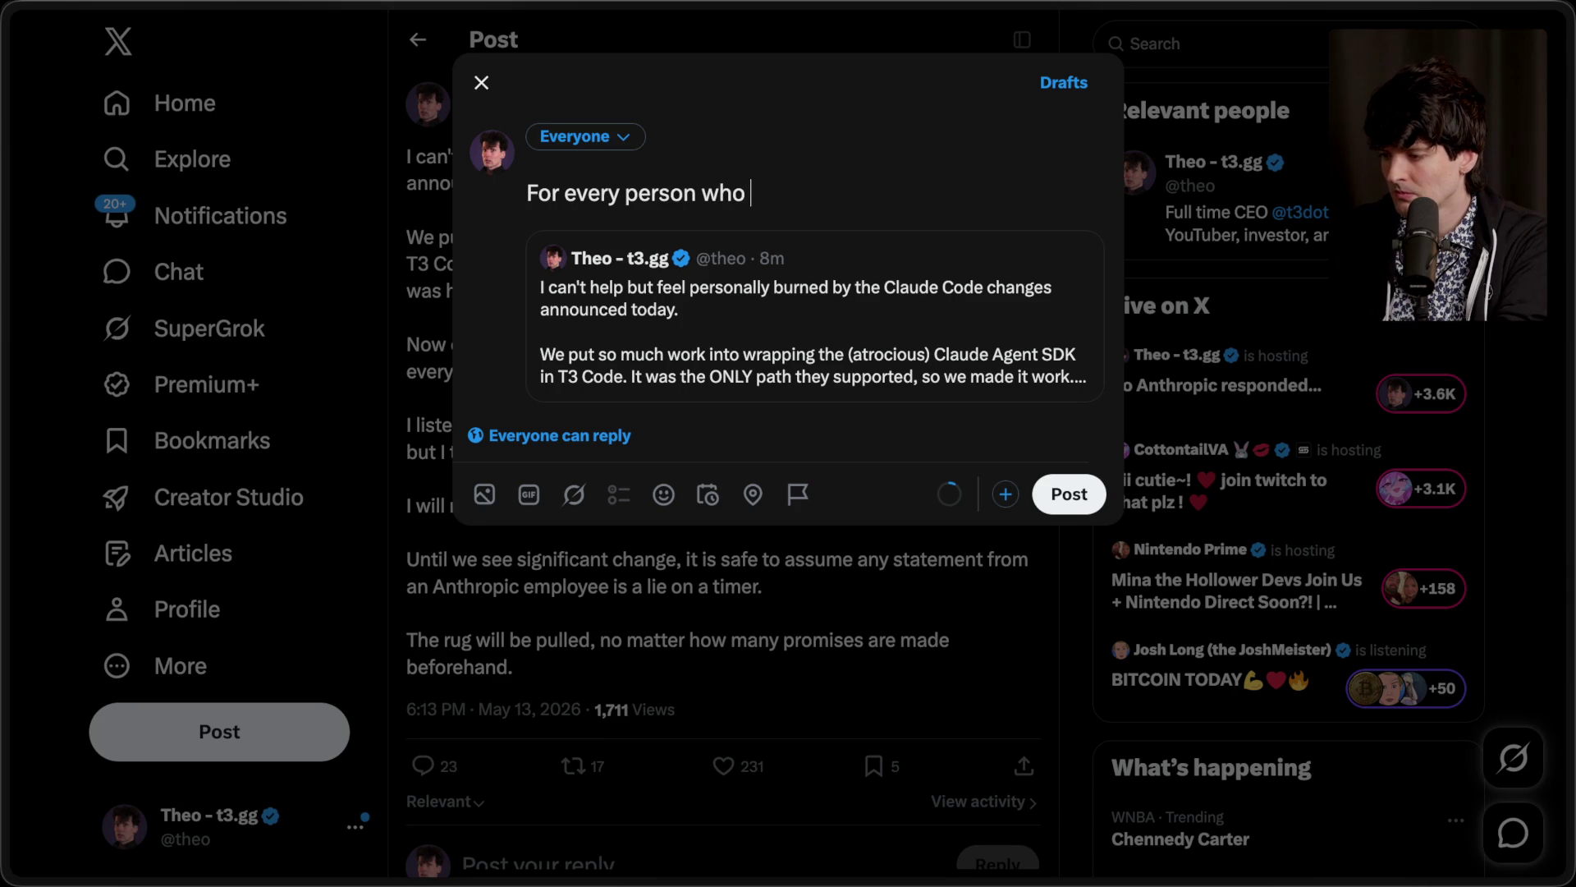
type("rep")
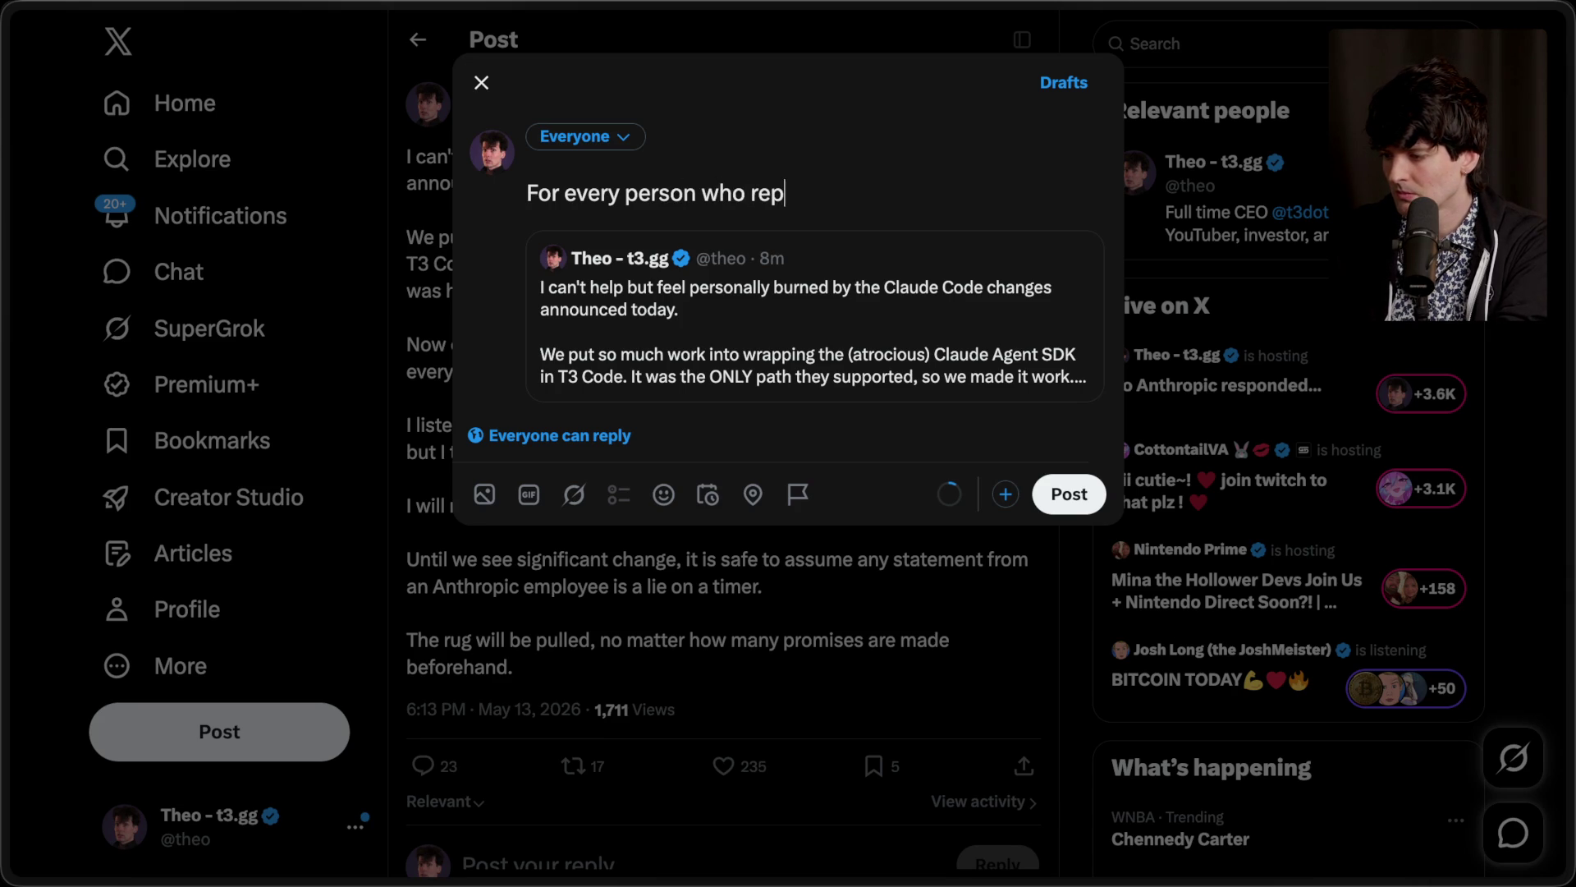
type("lies with a screenshot")
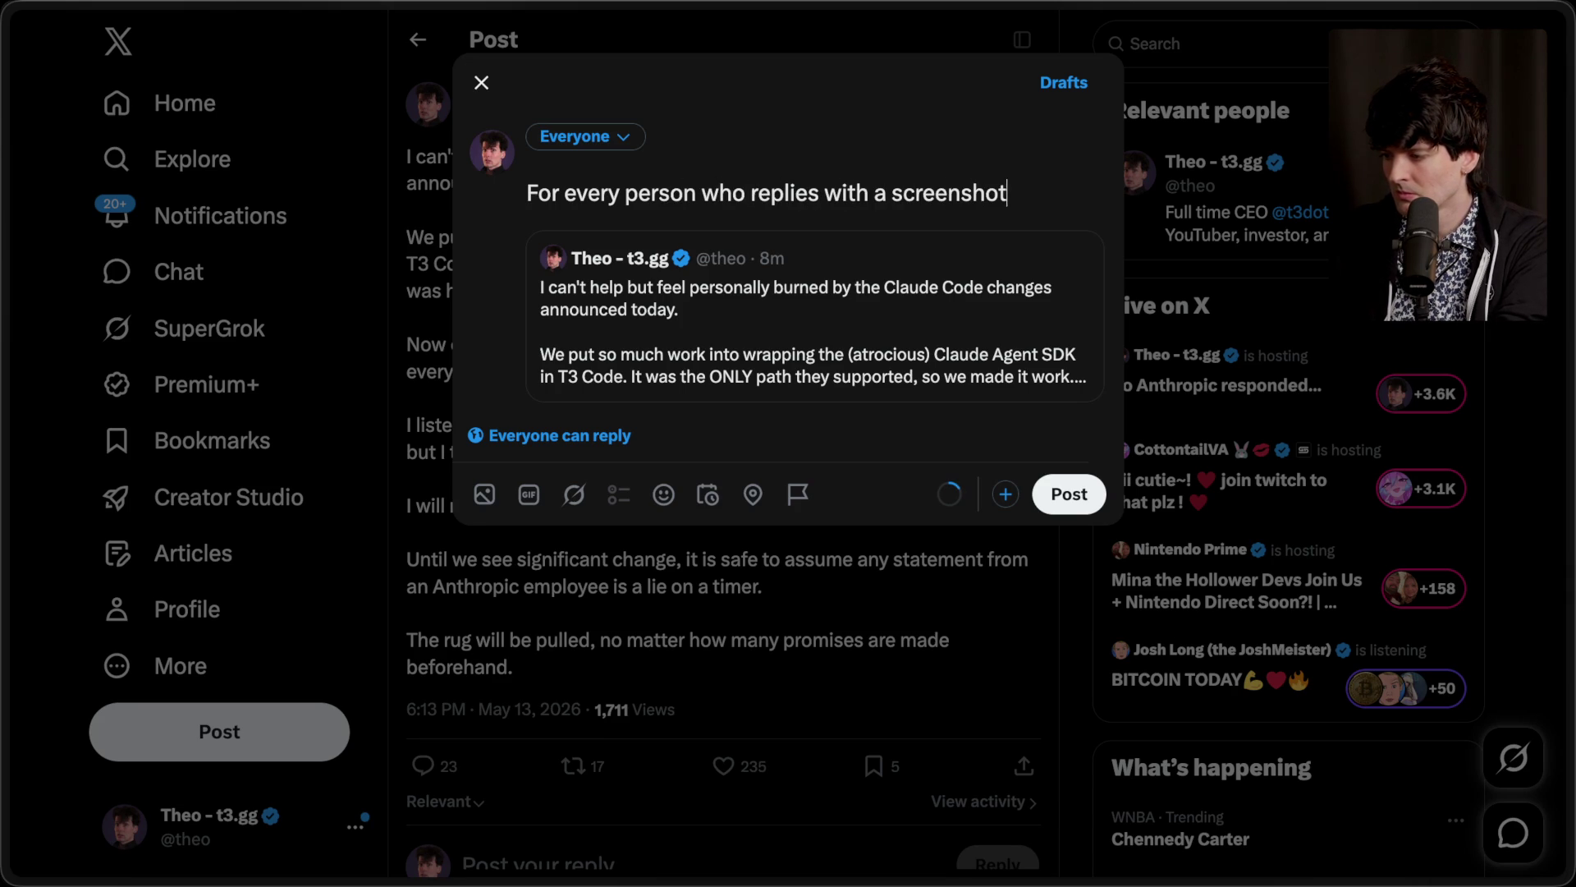
type(" of their cancelled ")
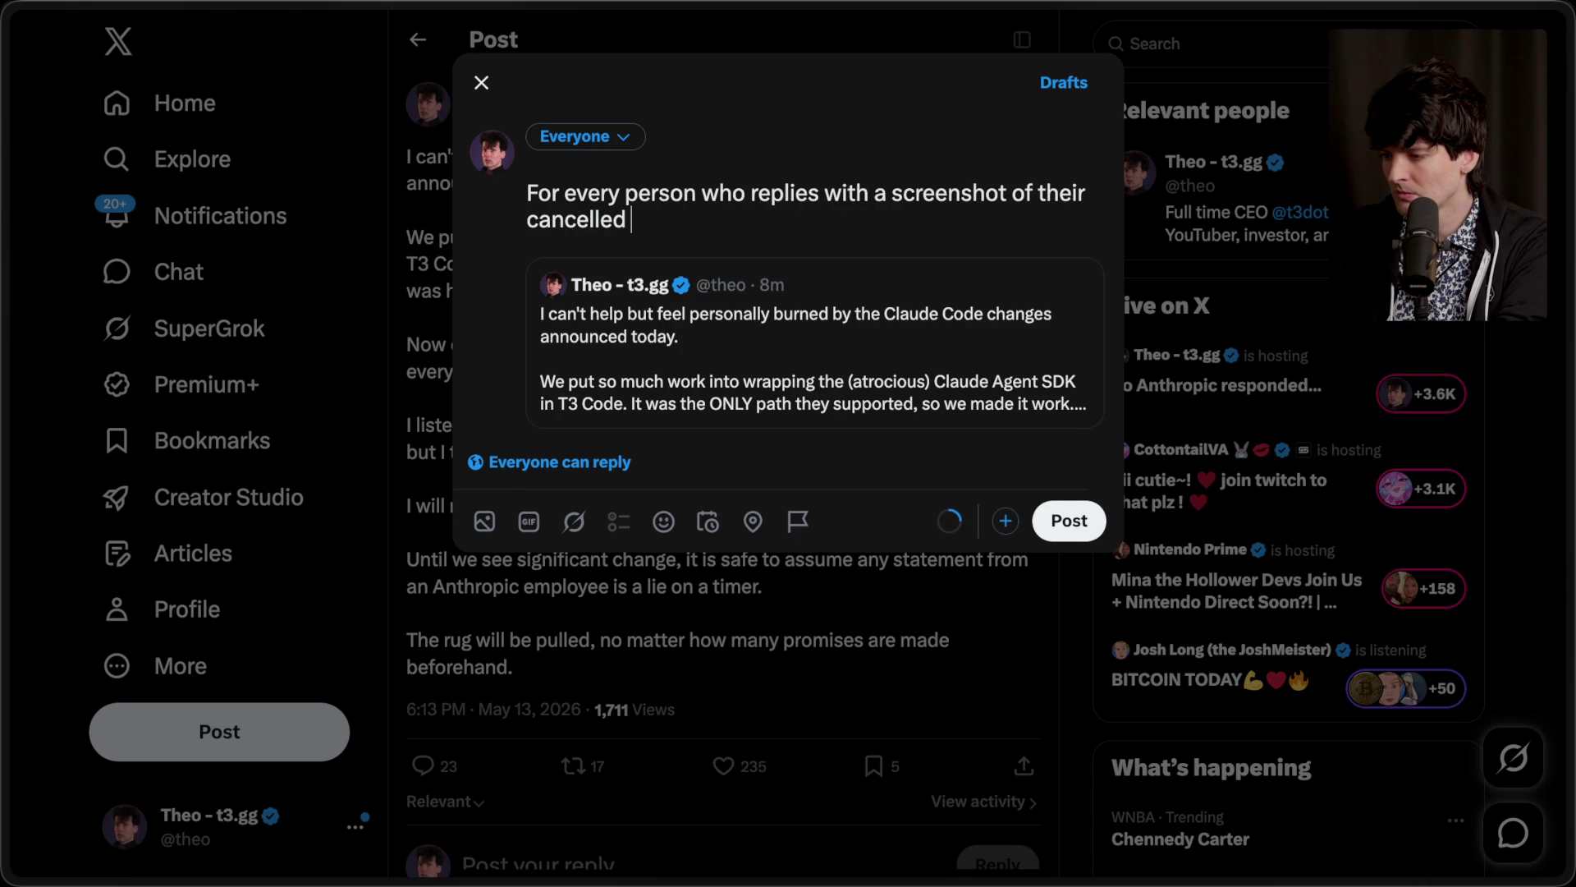
type("Claude Code pla")
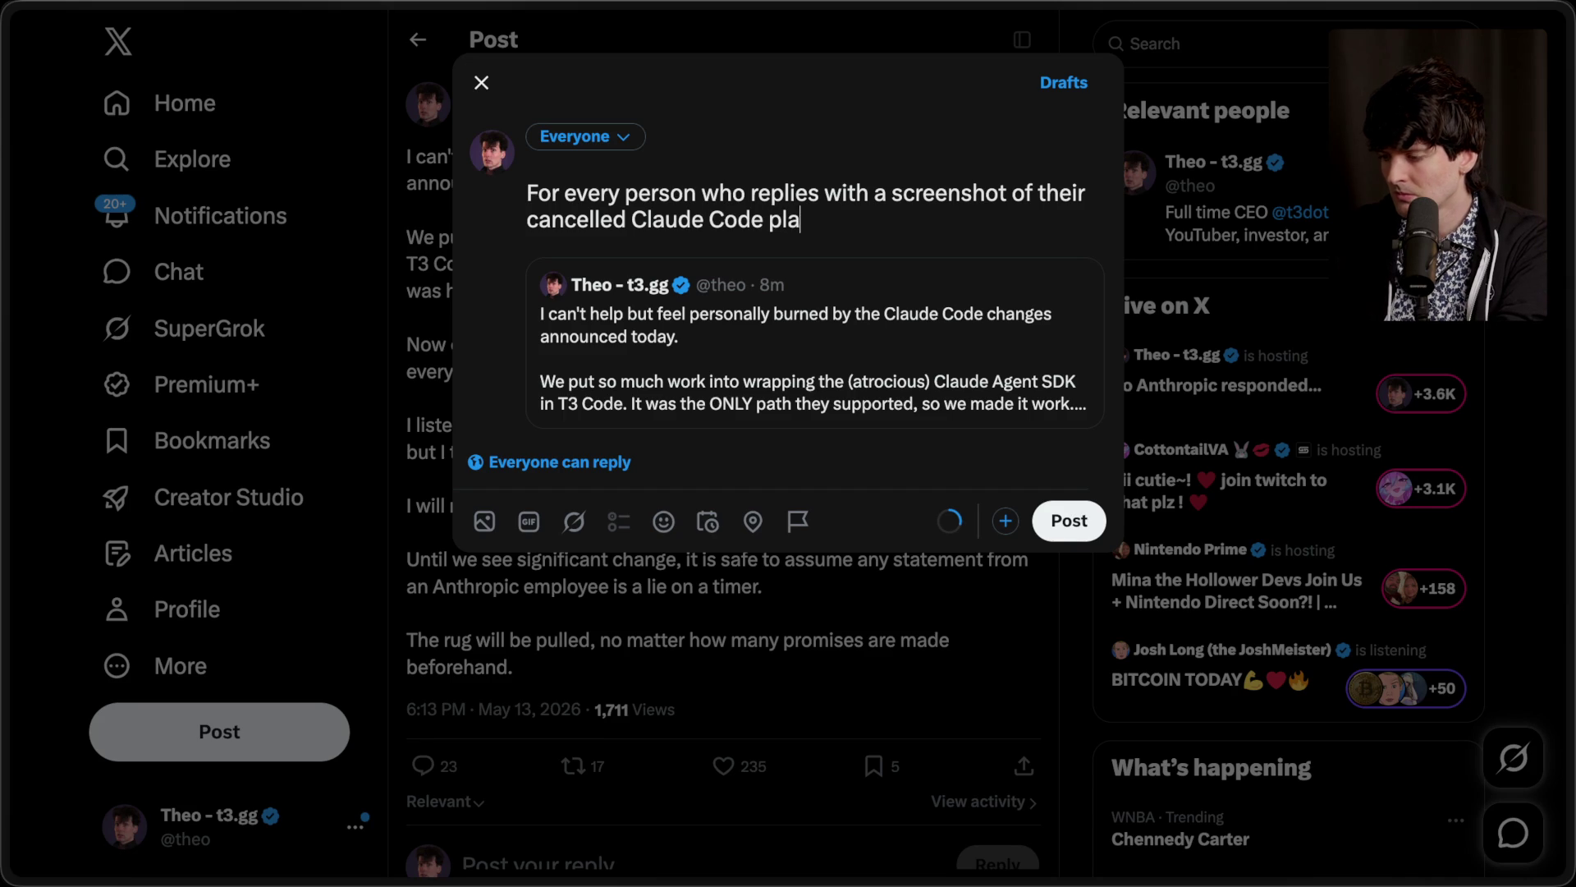
type("n, I will donate $5 to ope")
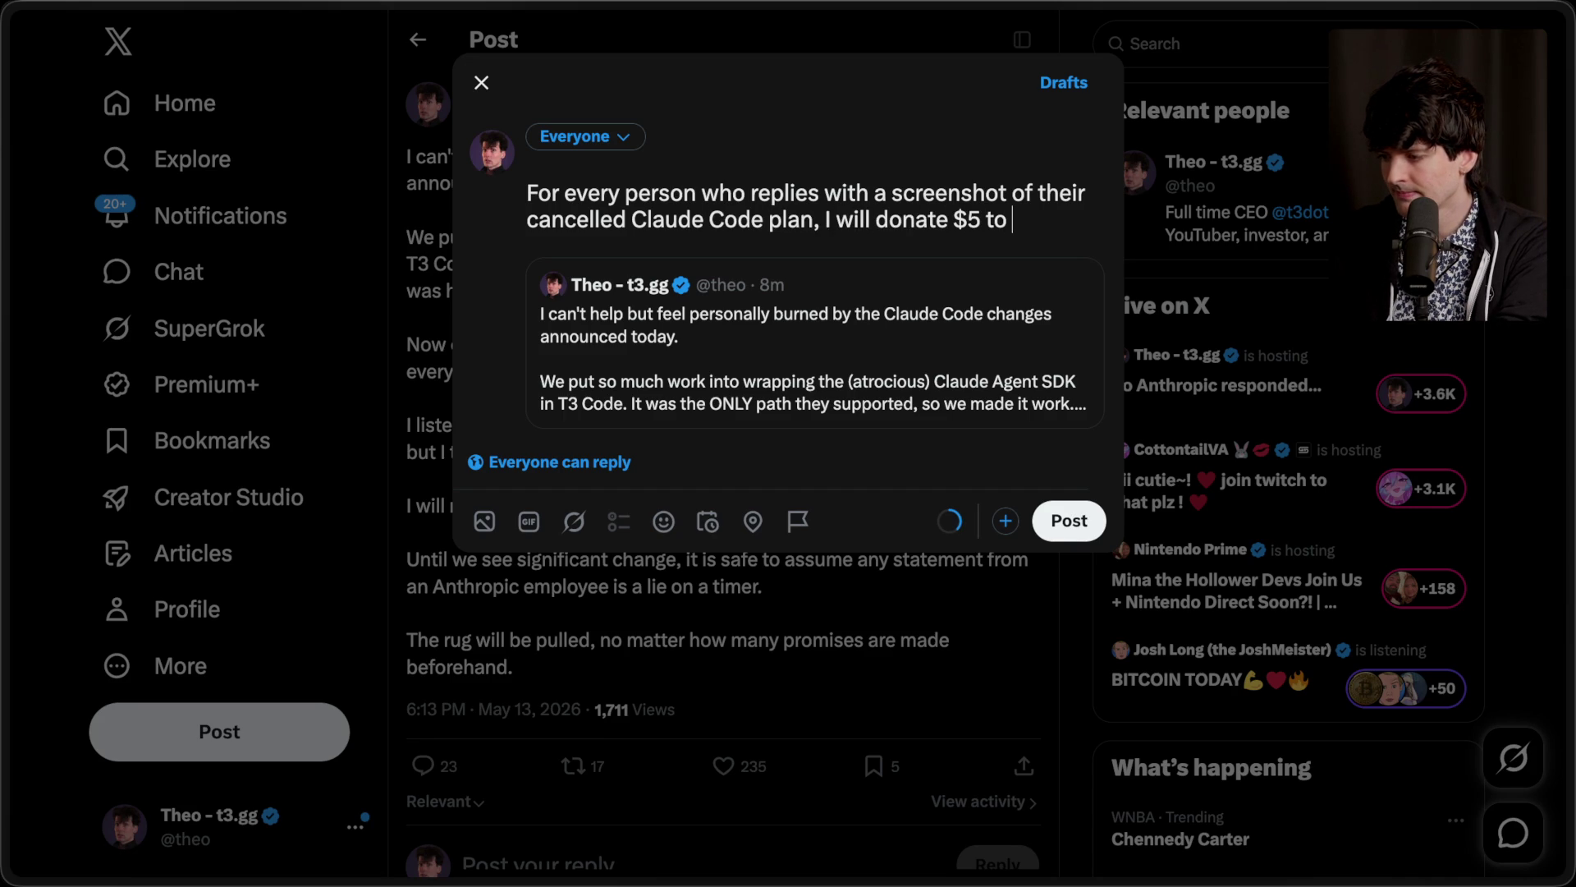
type("n source.")
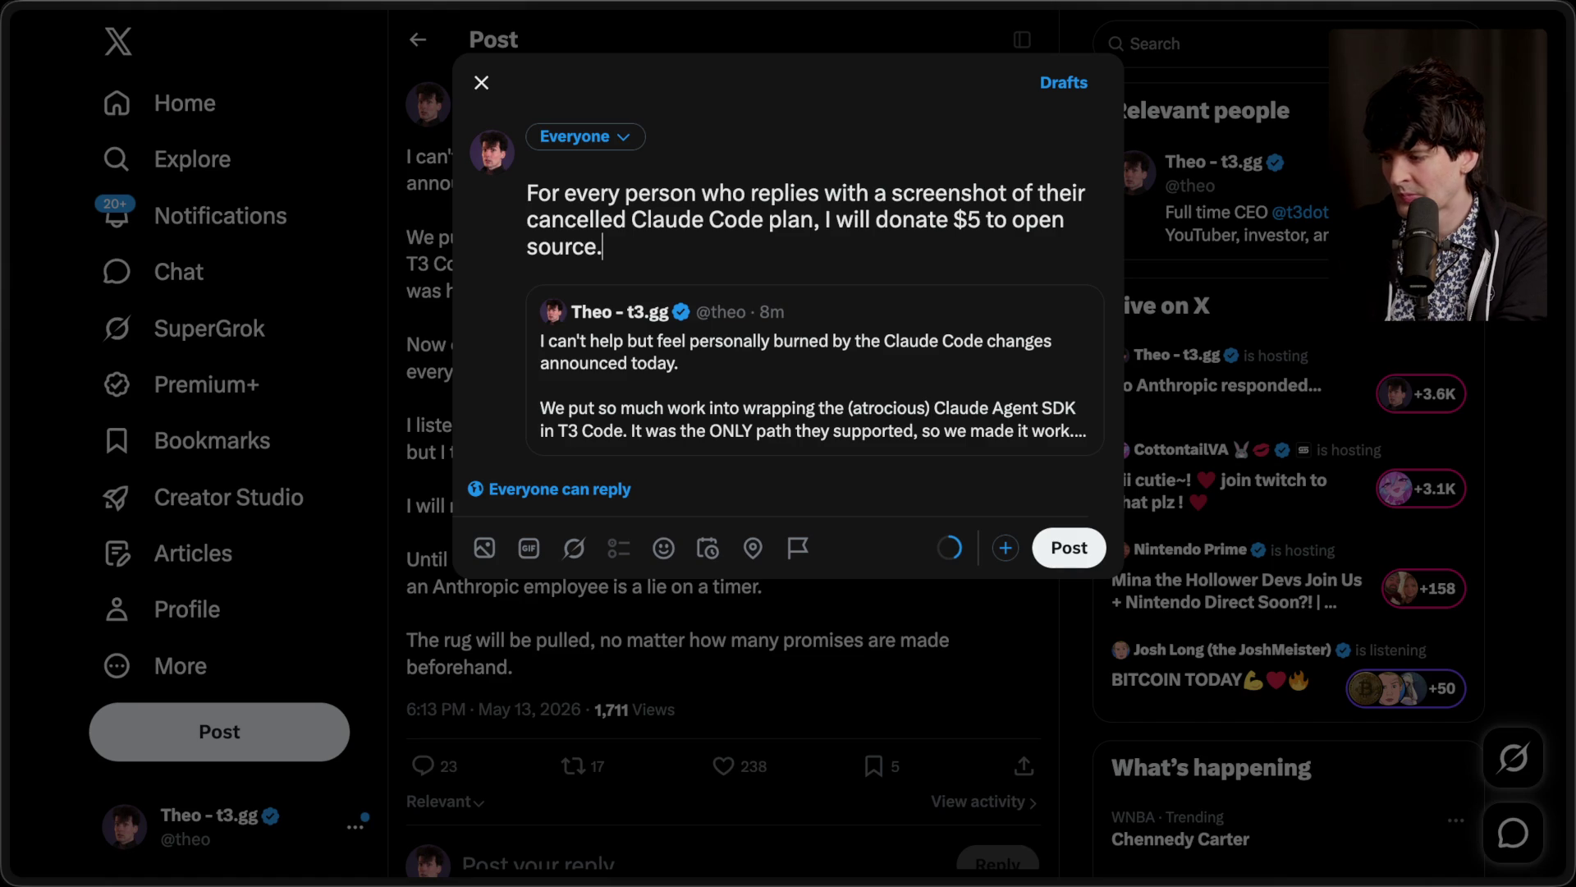
Step: Change the pledge from $5 to $10, publish the quote post, and view it
left_click(977, 220)
key("BackSpace")
type("10")
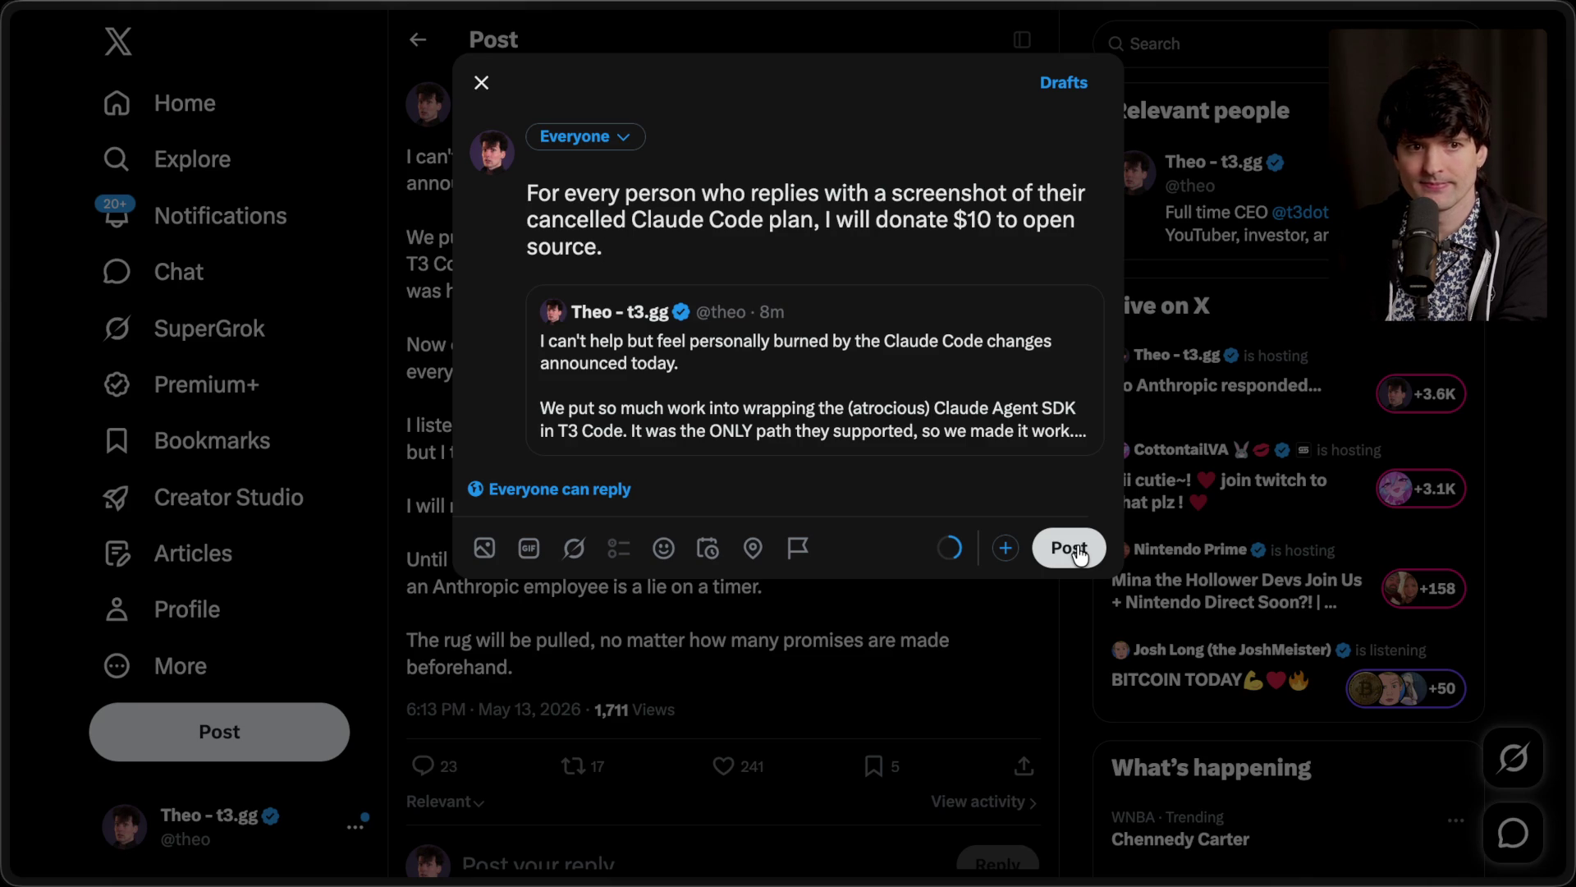
left_click(1077, 548)
left_click(993, 820)
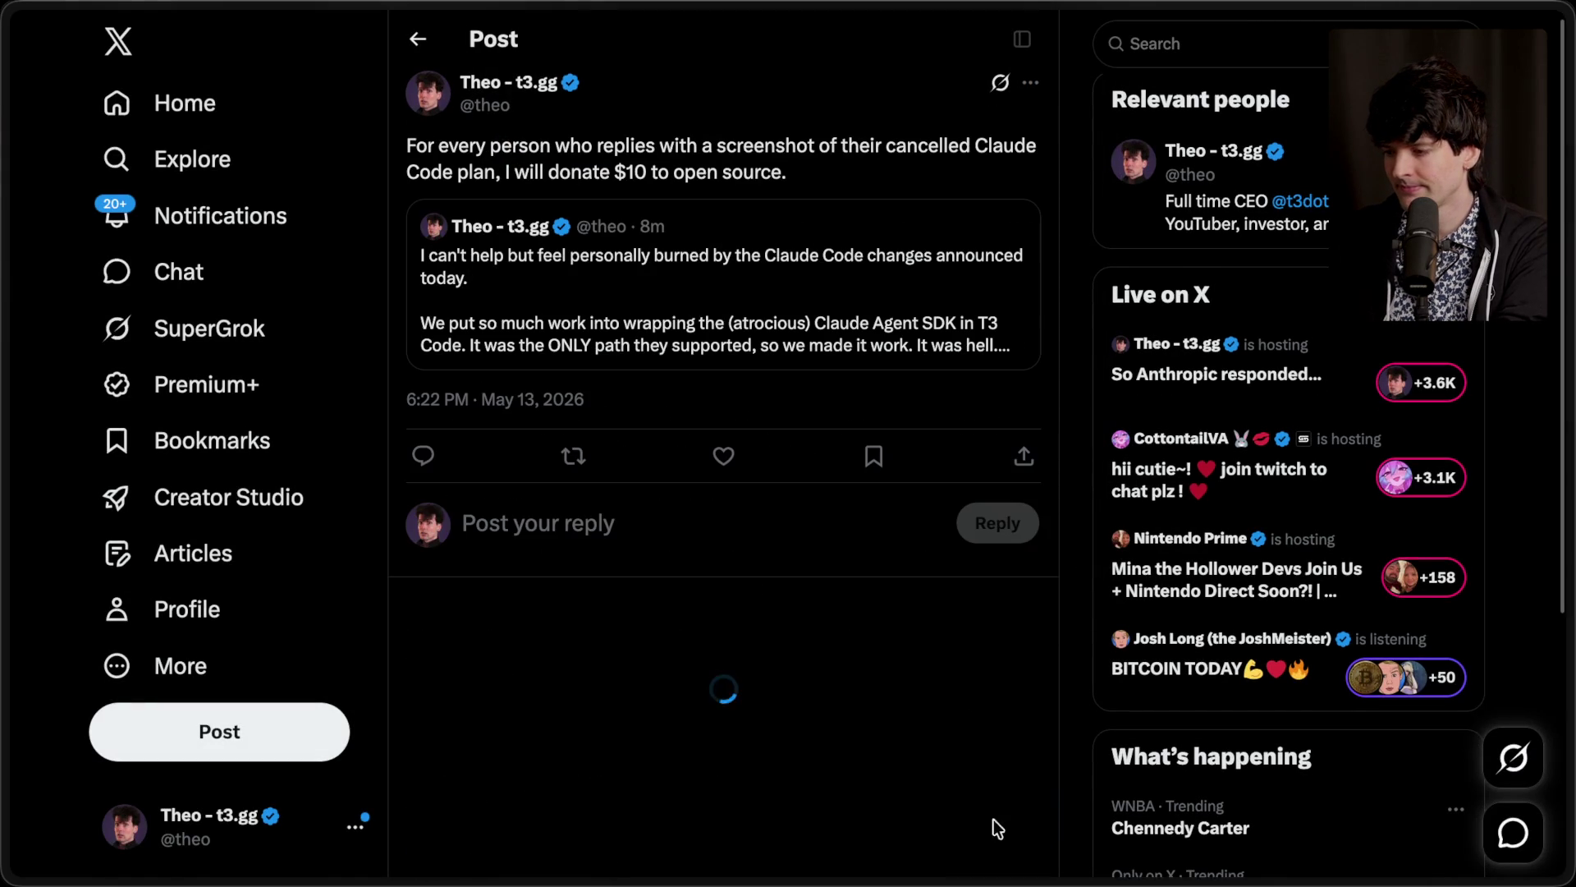
Step: Reply 'This one post has done more for open source than Anthropic ever will', then return to Twitch
left_click(726, 545)
type("This one post ")
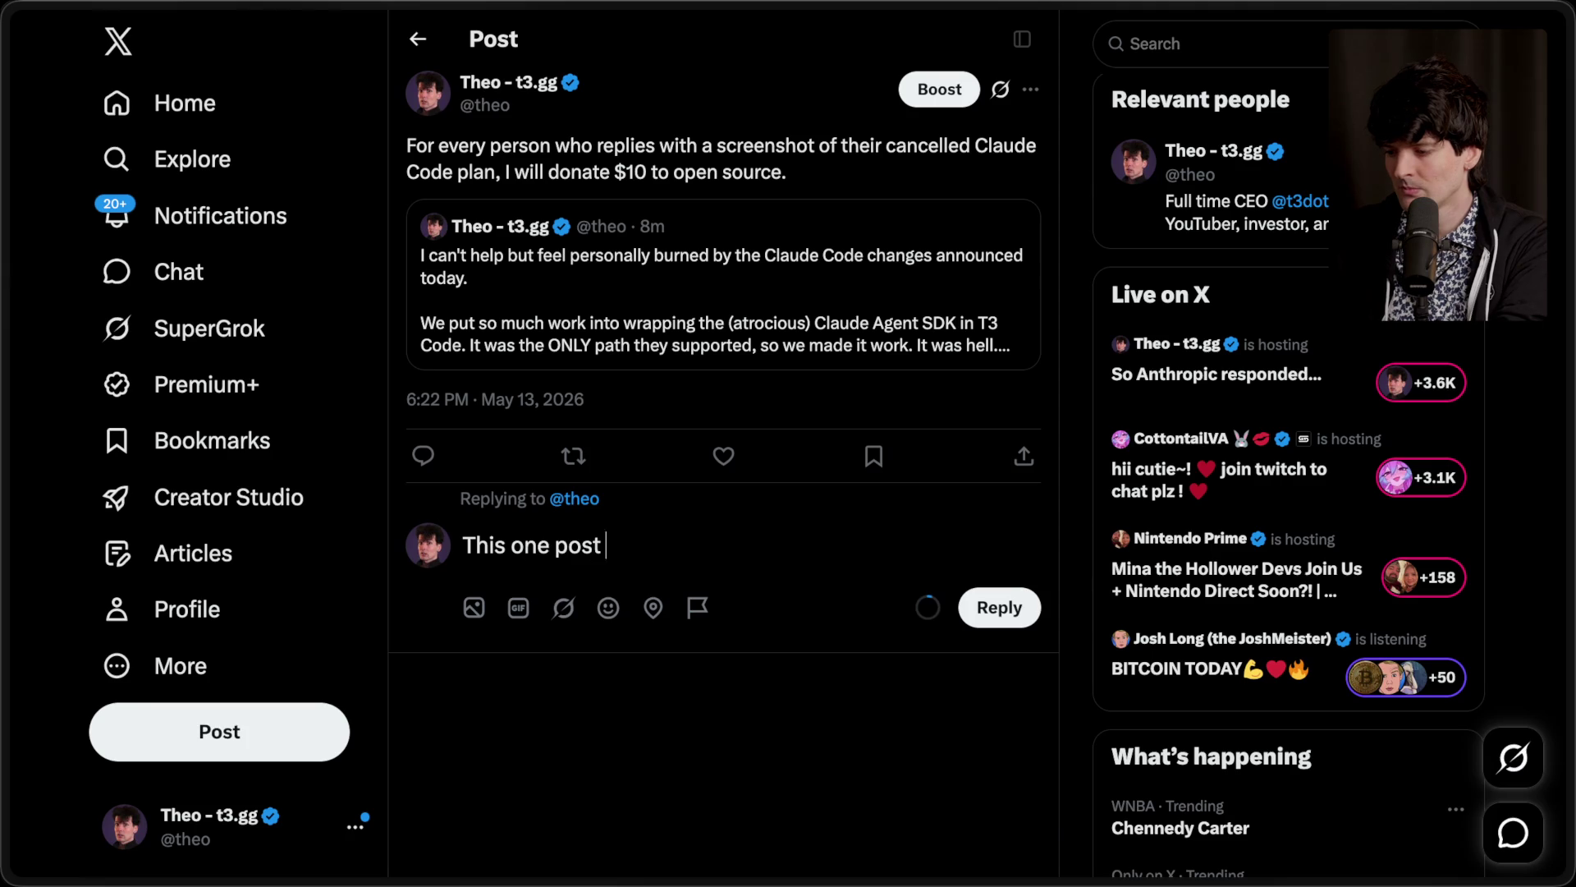
type("has done more for ")
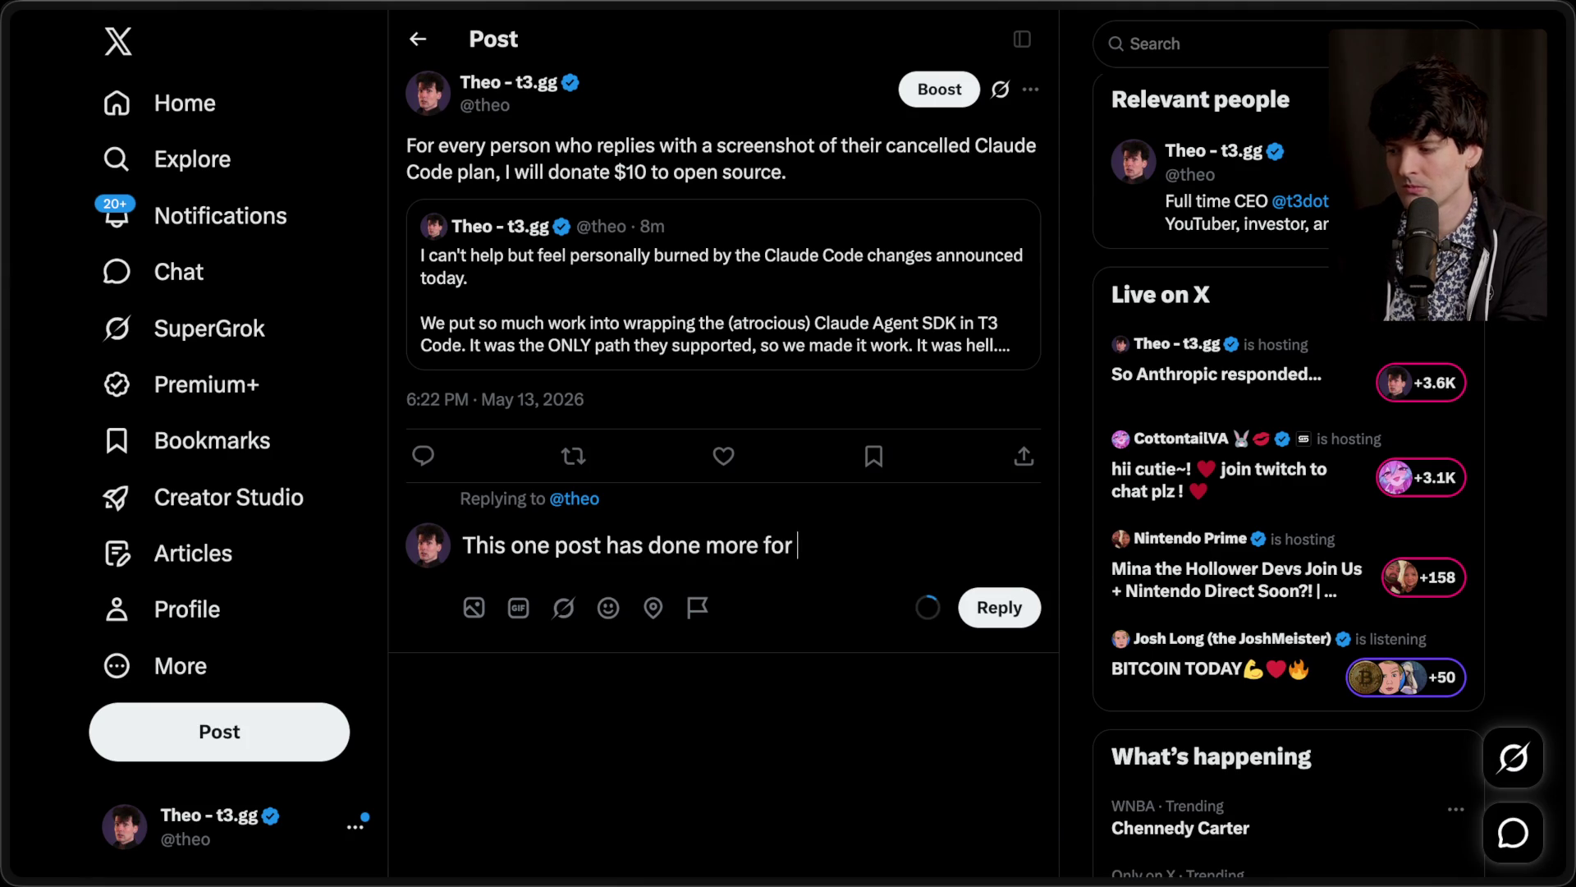
type("open source than Anthropic ever will.")
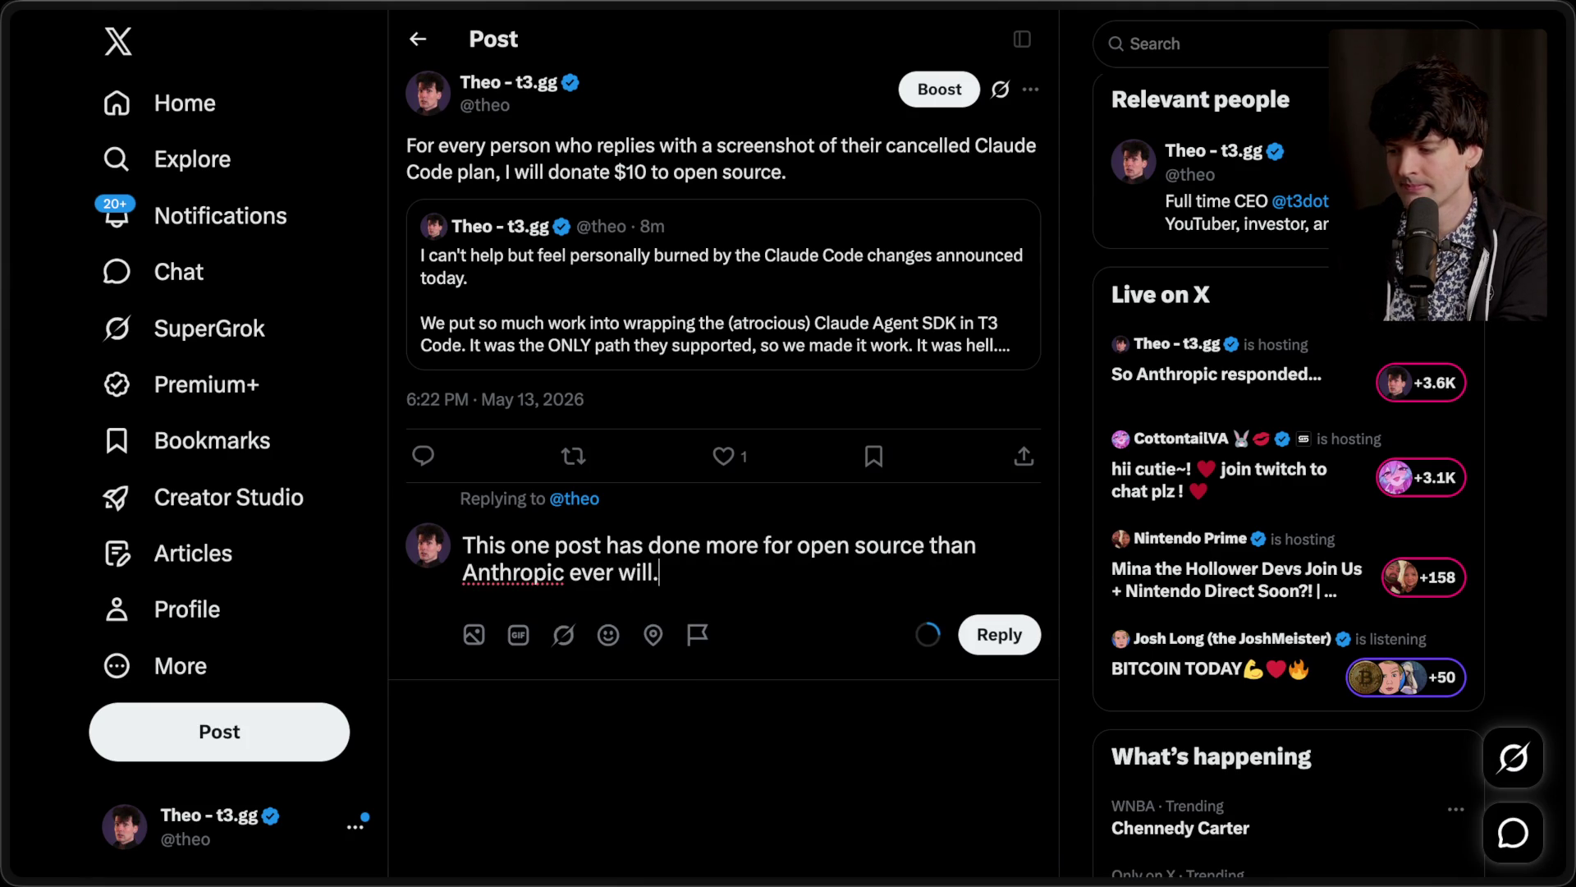
key("ctrl+Return")
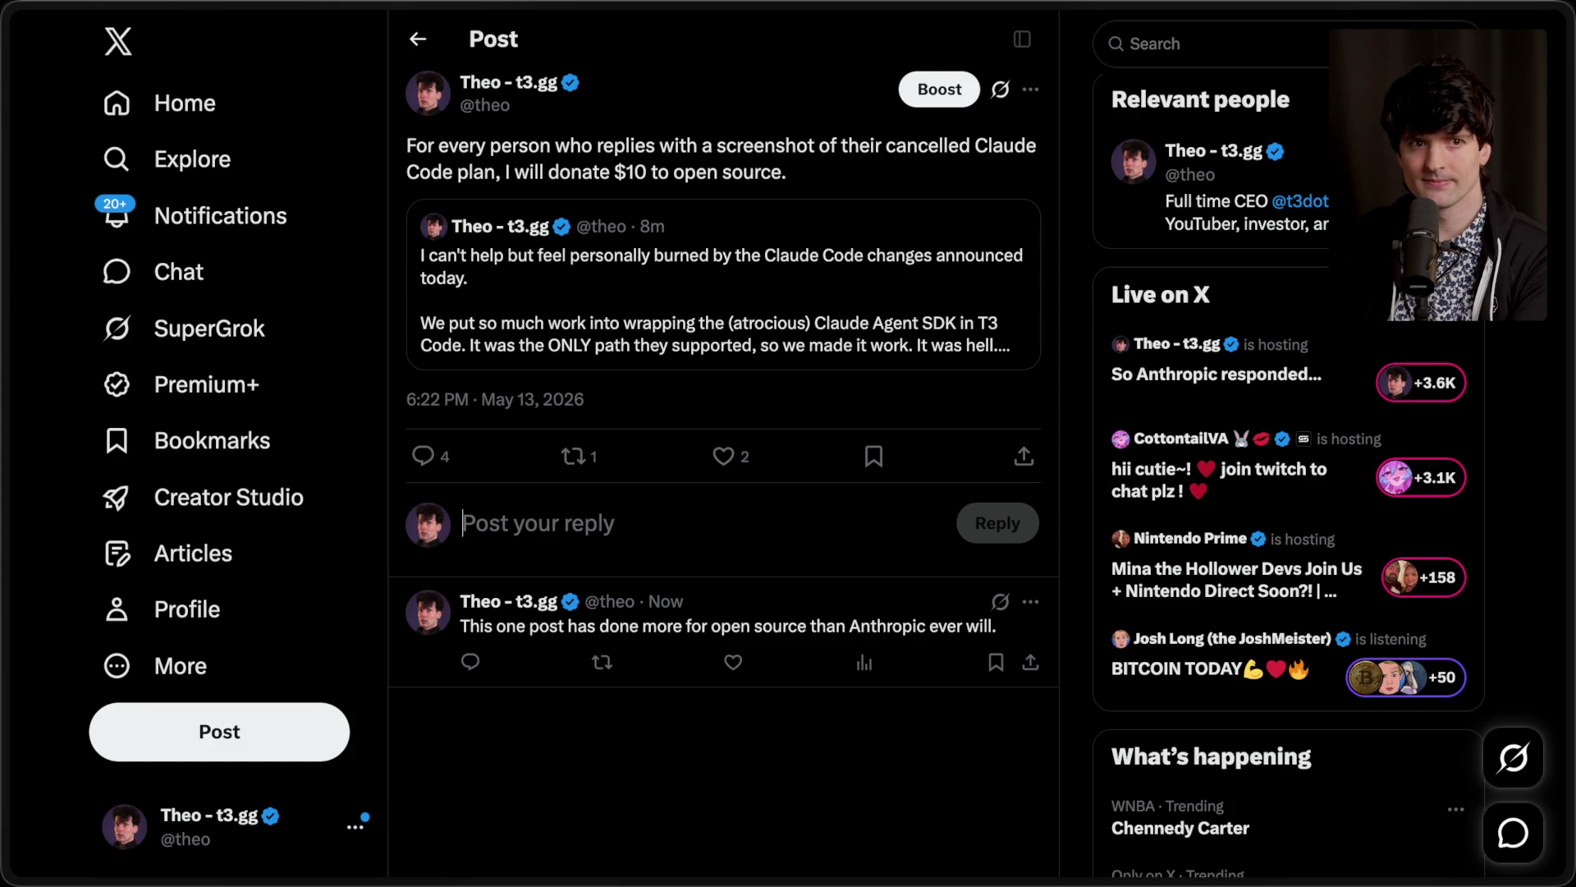
left_click(1256, 187)
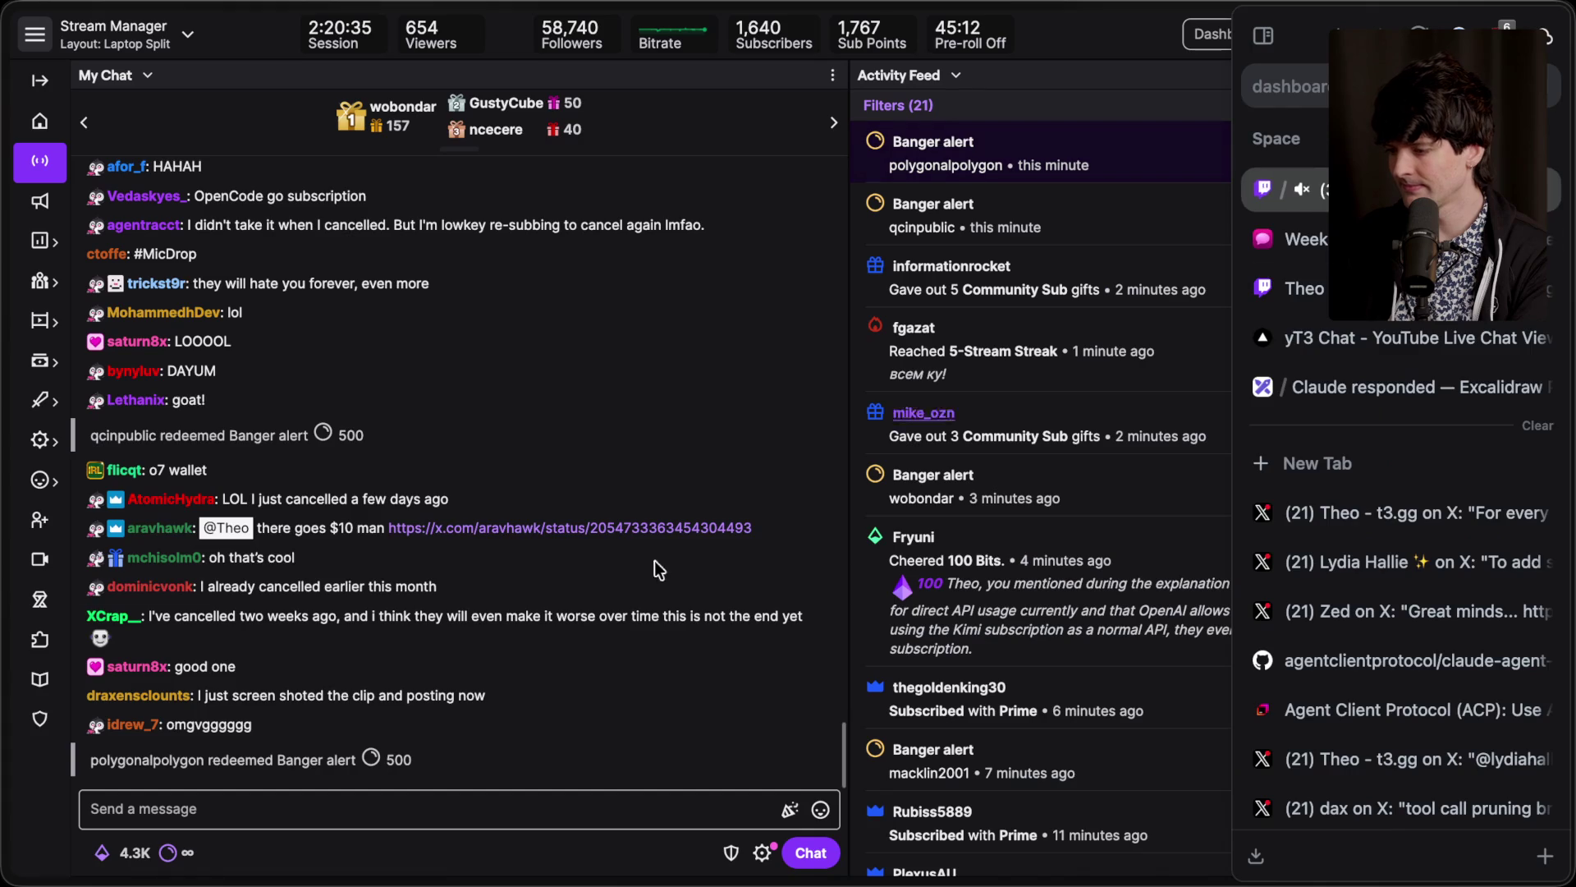
Step: Open a viewer's linked X post about cancelling their plan, like it, and close it
left_click(540, 512)
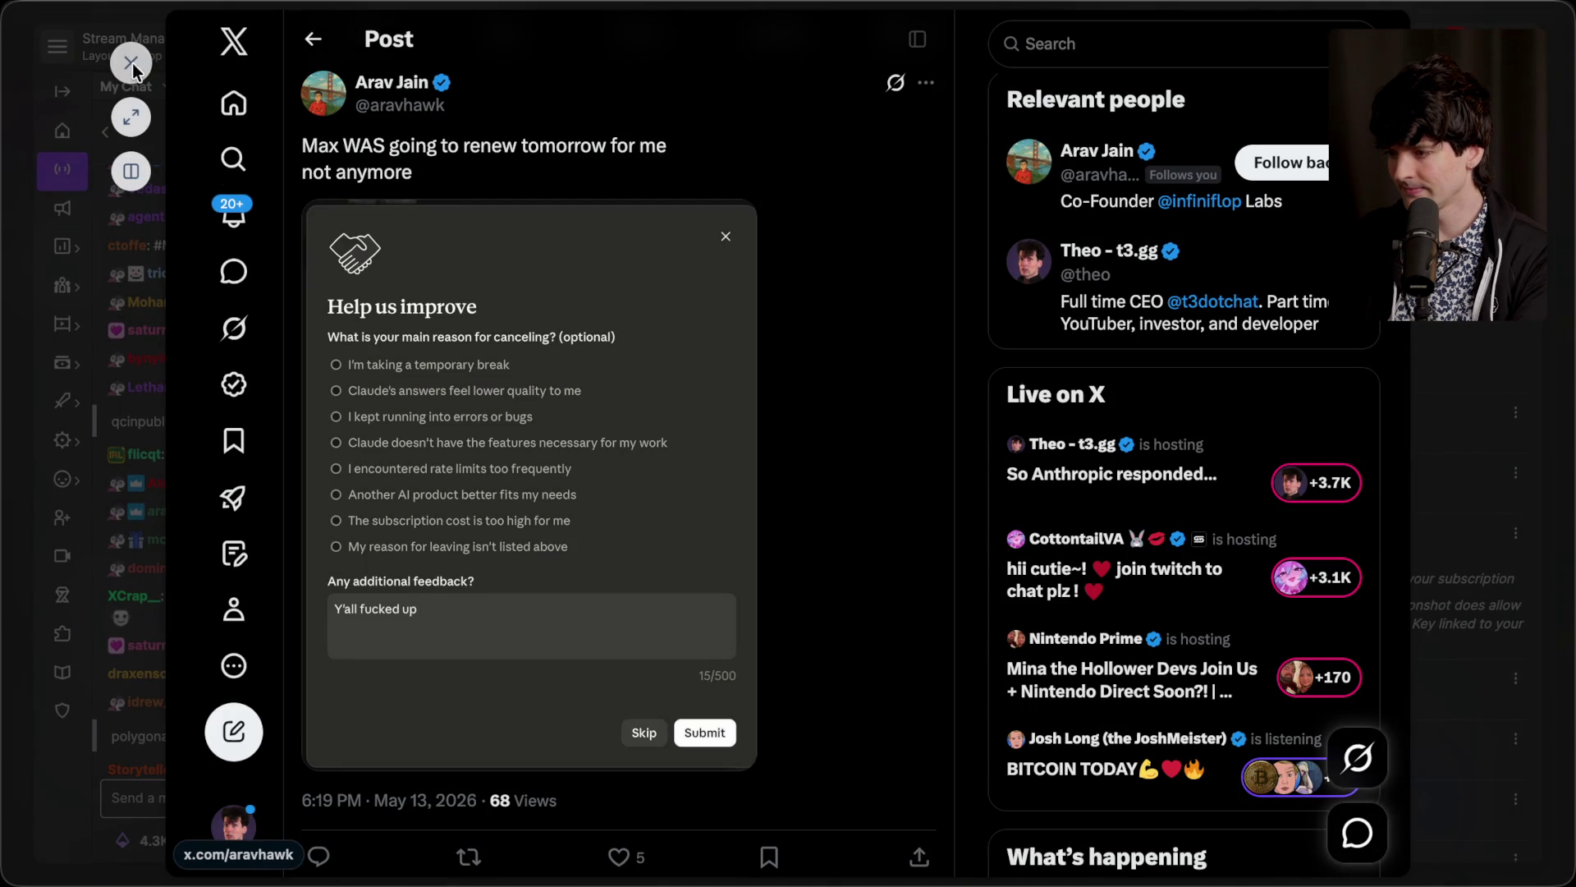
scroll(533, 492, "down", 4)
left_click(619, 528)
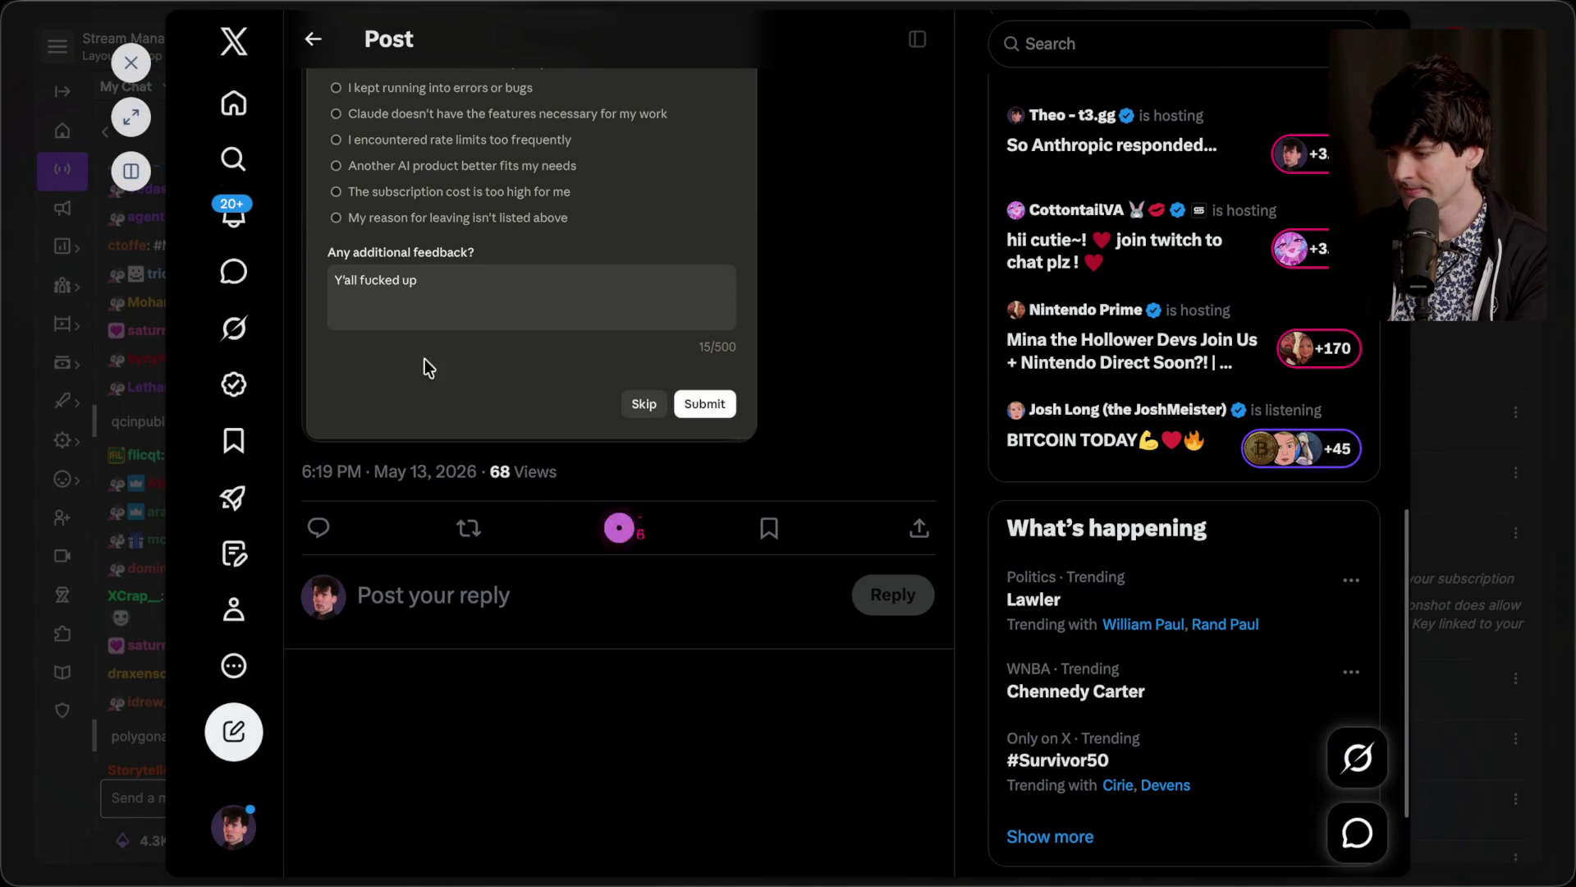
left_click(146, 59)
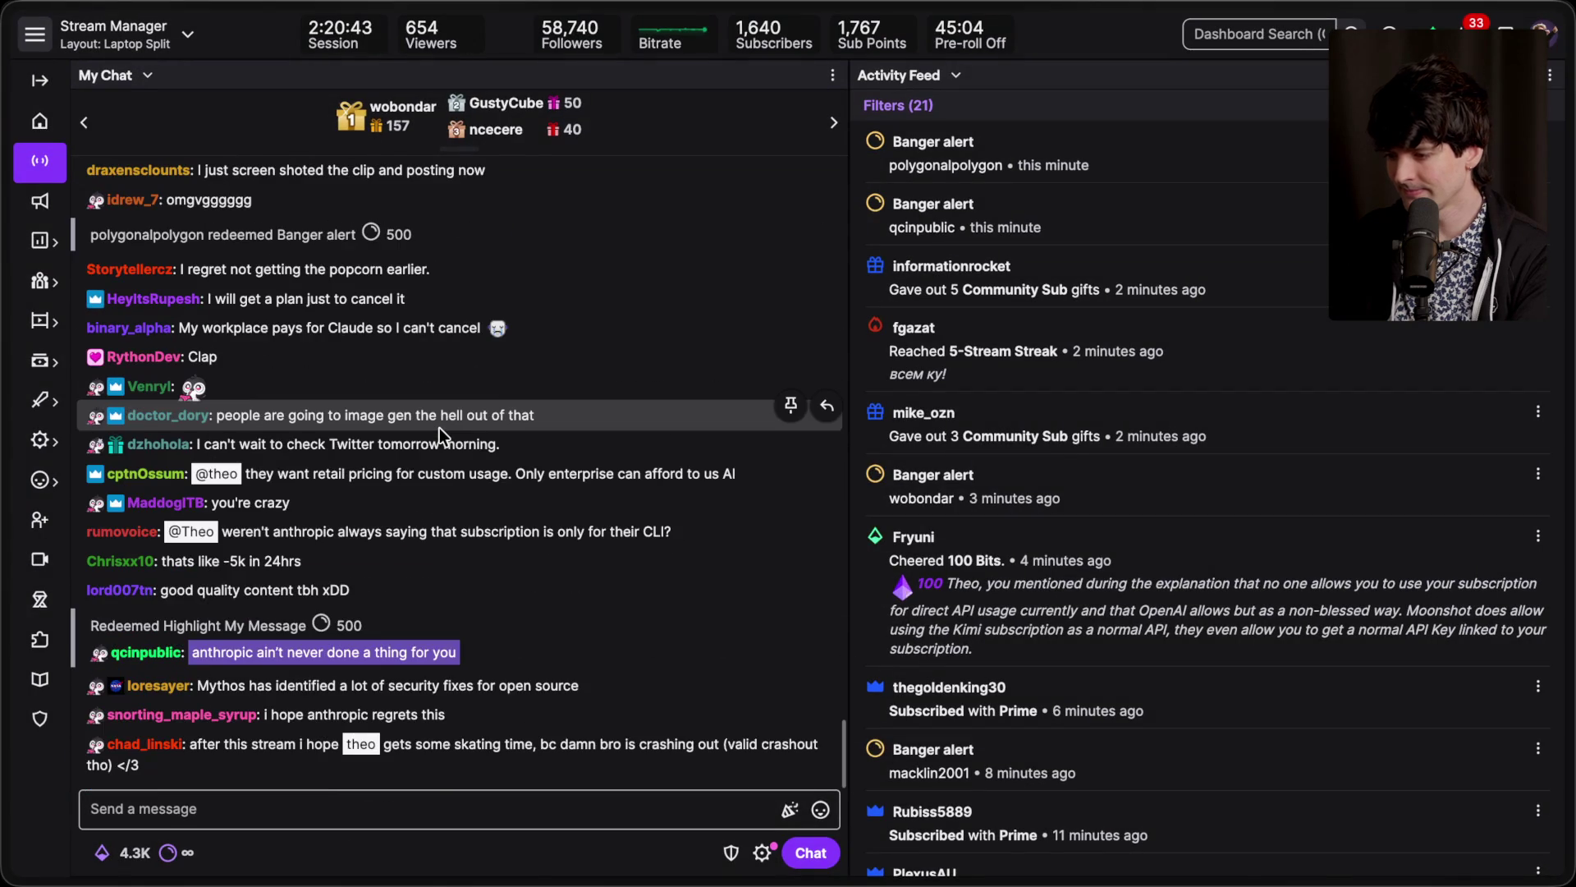
Step: Scroll back through the chat, then switch to the tab with the donation post
scroll(440, 426, "up", 3)
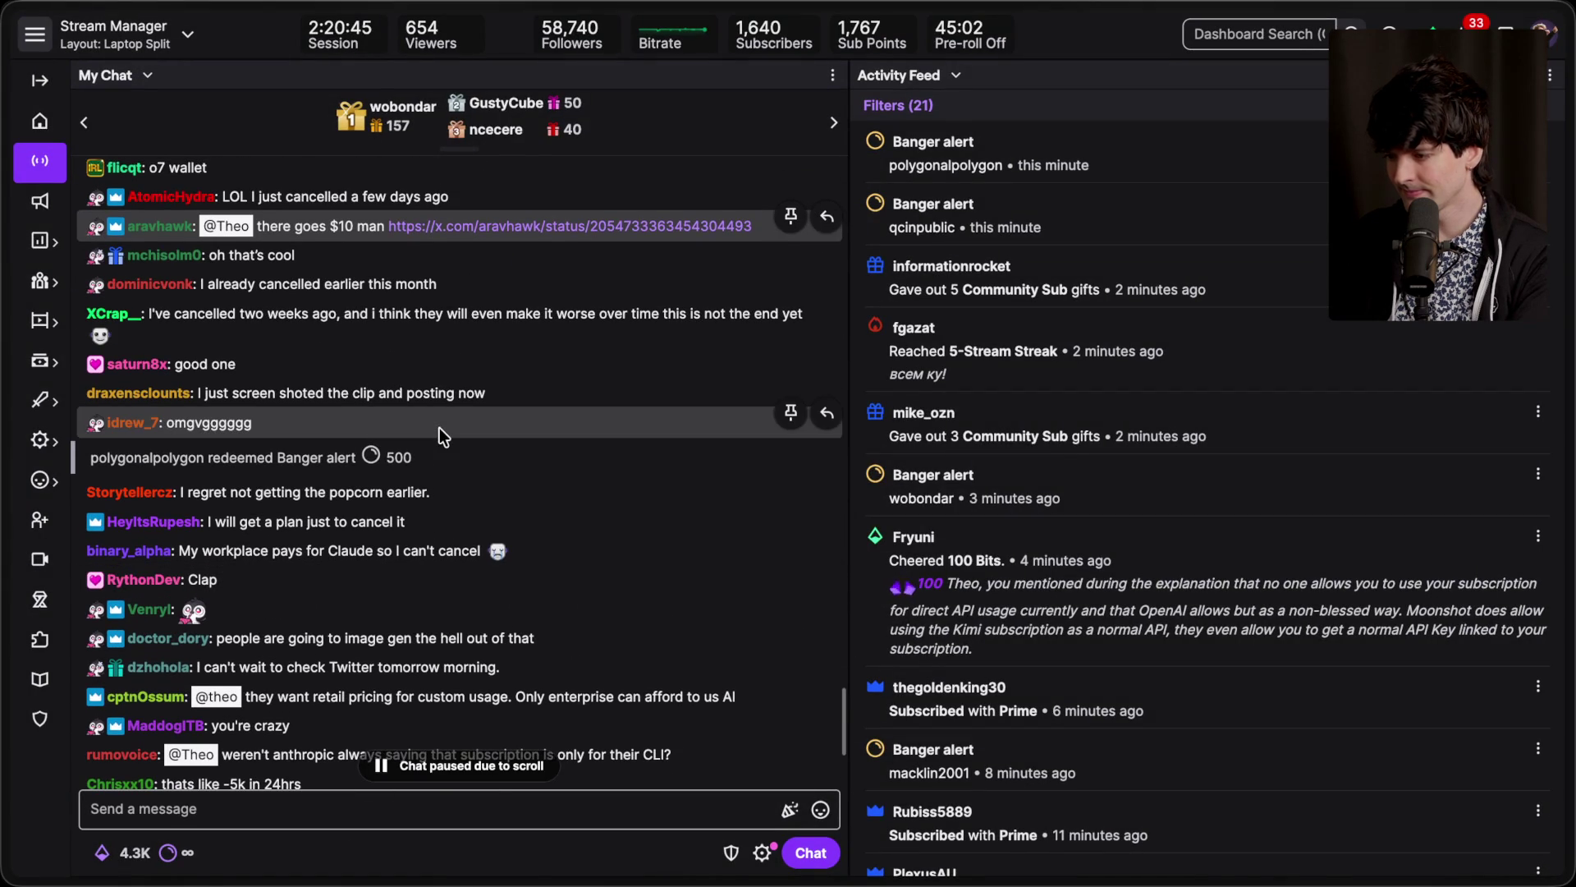
scroll(440, 426, "down", 3)
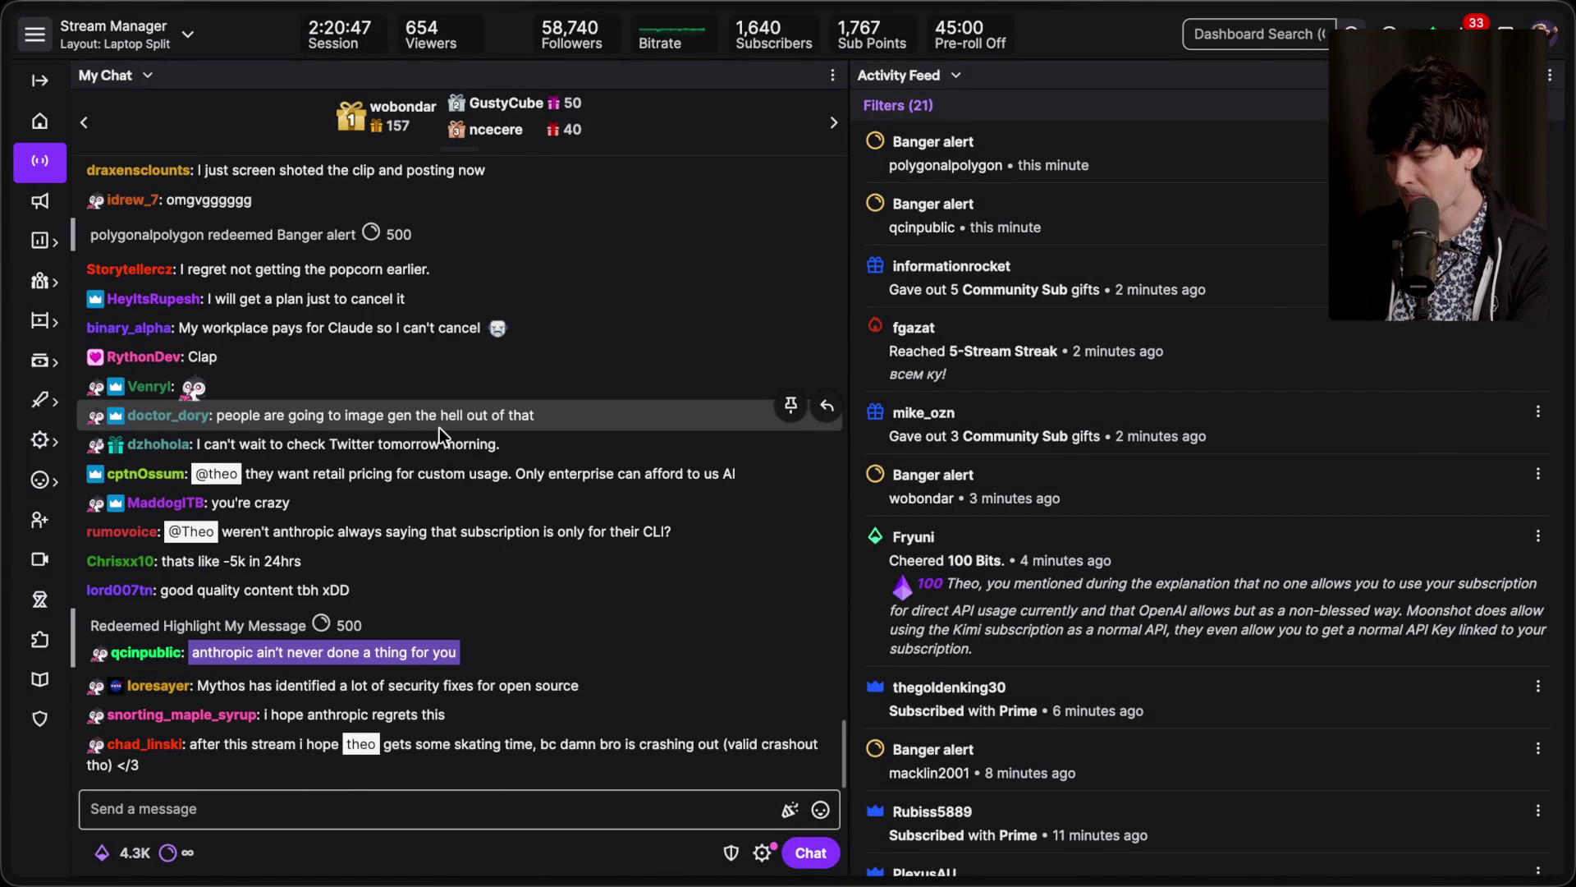
mouse_move(1566, 375)
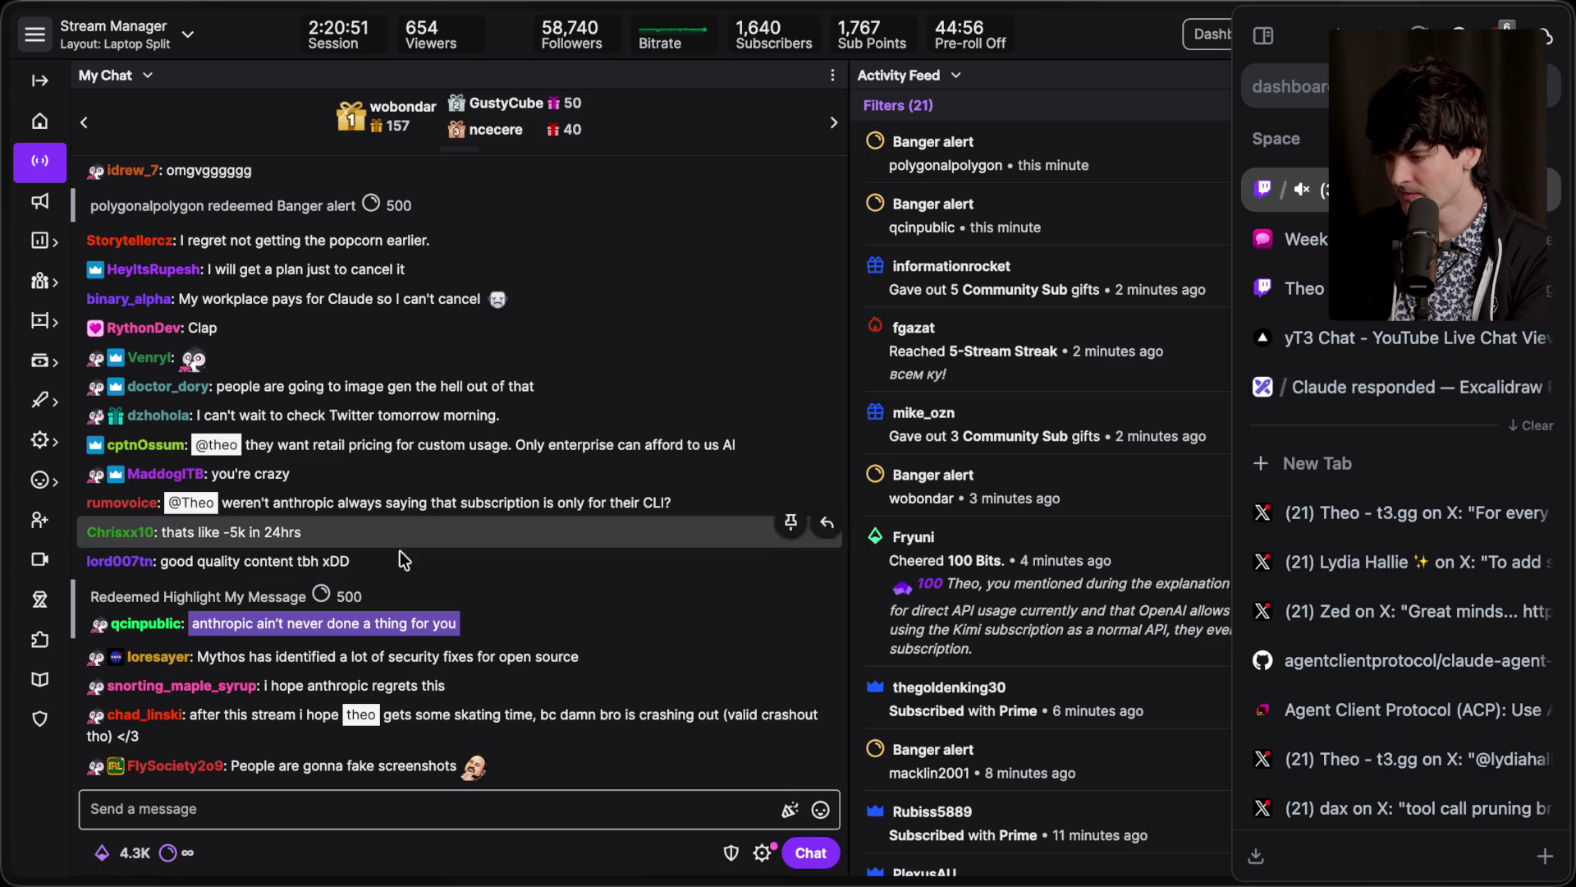
scroll(376, 551, "up", 5)
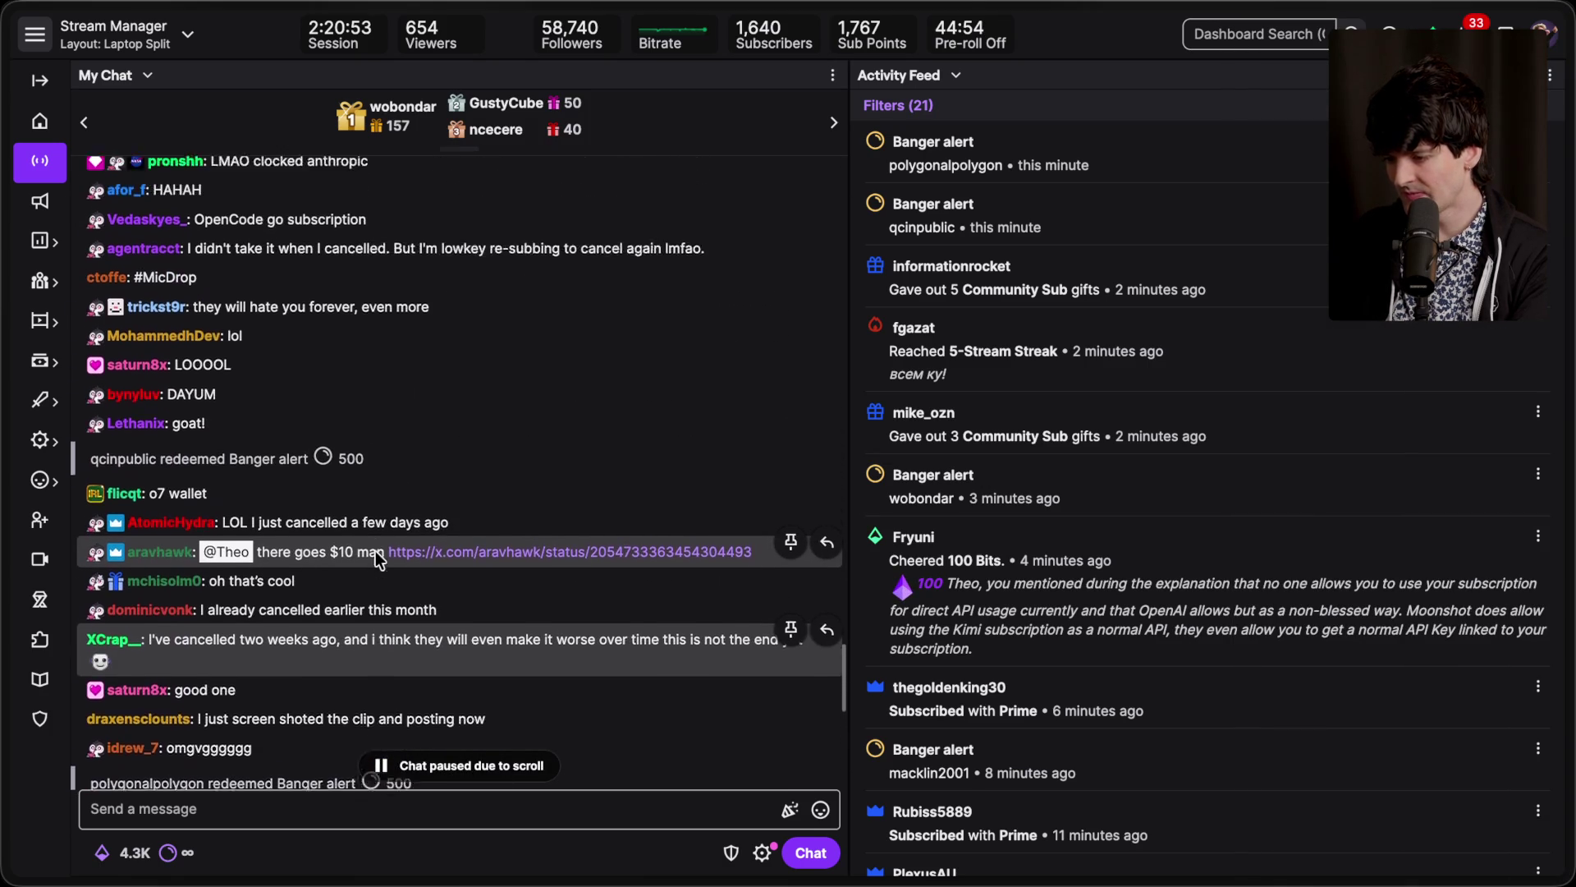
scroll(376, 550, "up", 1)
scroll(376, 550, "up", 3)
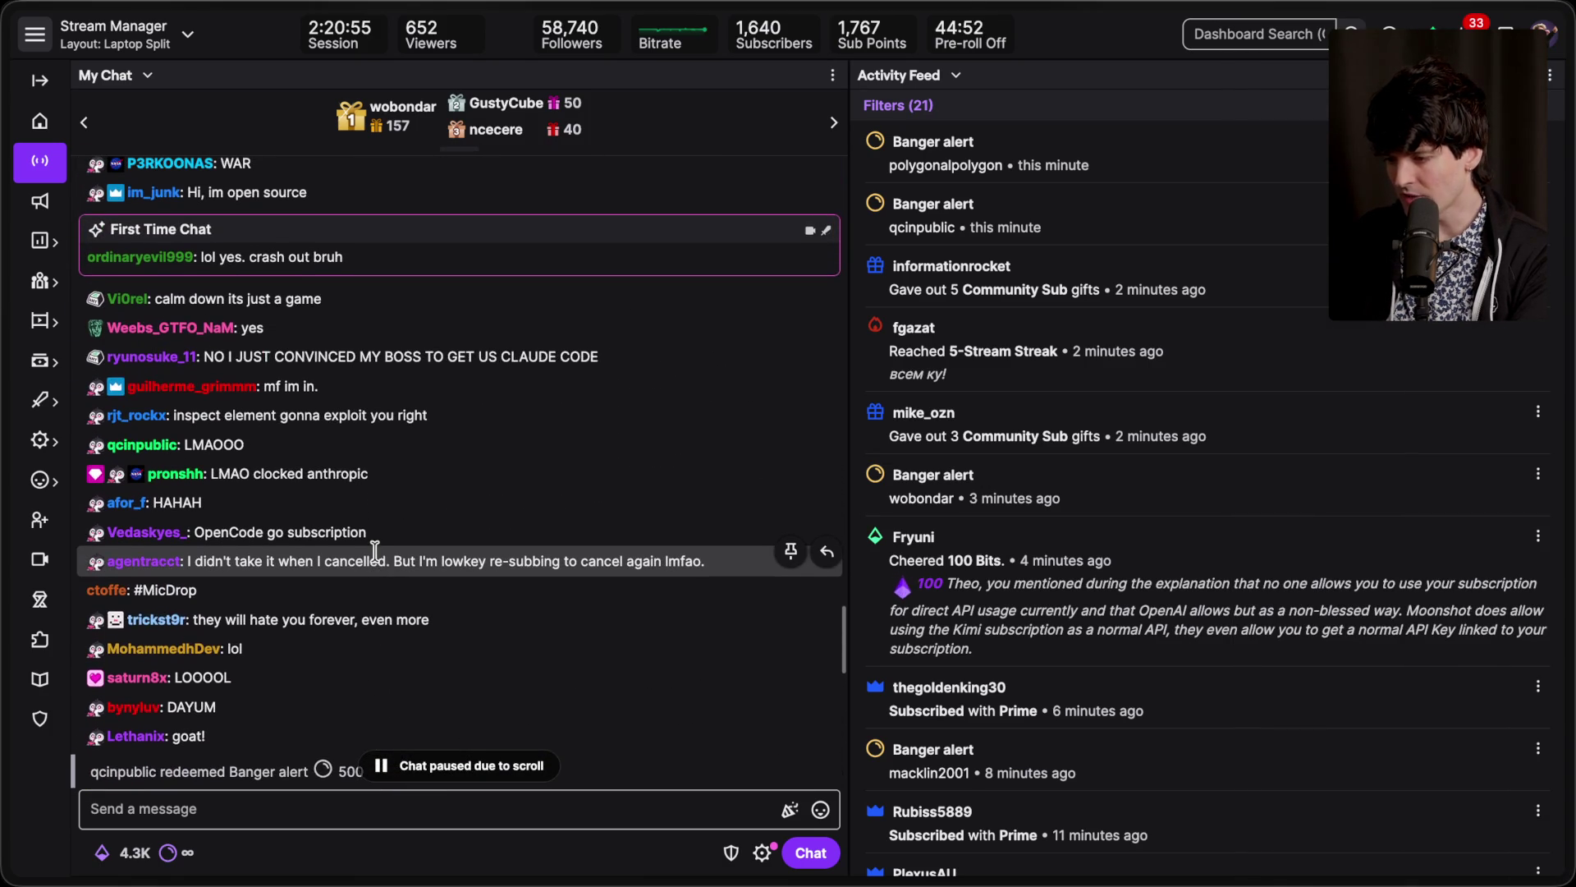
scroll(376, 550, "up", 10)
scroll(377, 558, "up", 5)
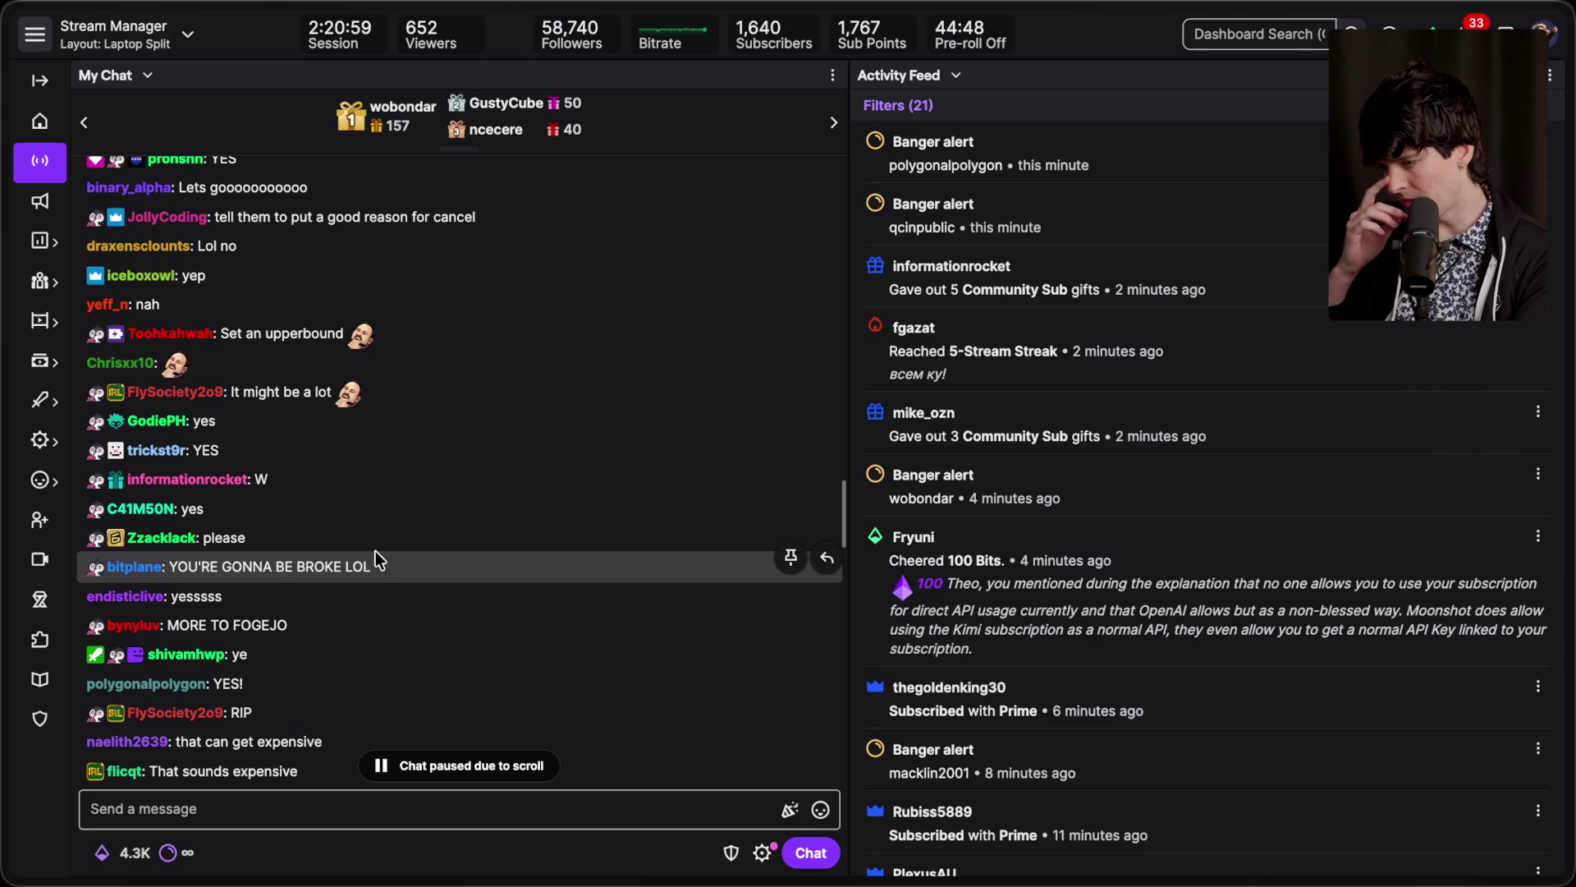
scroll(376, 559, "up", 2)
scroll(376, 555, "up", 8)
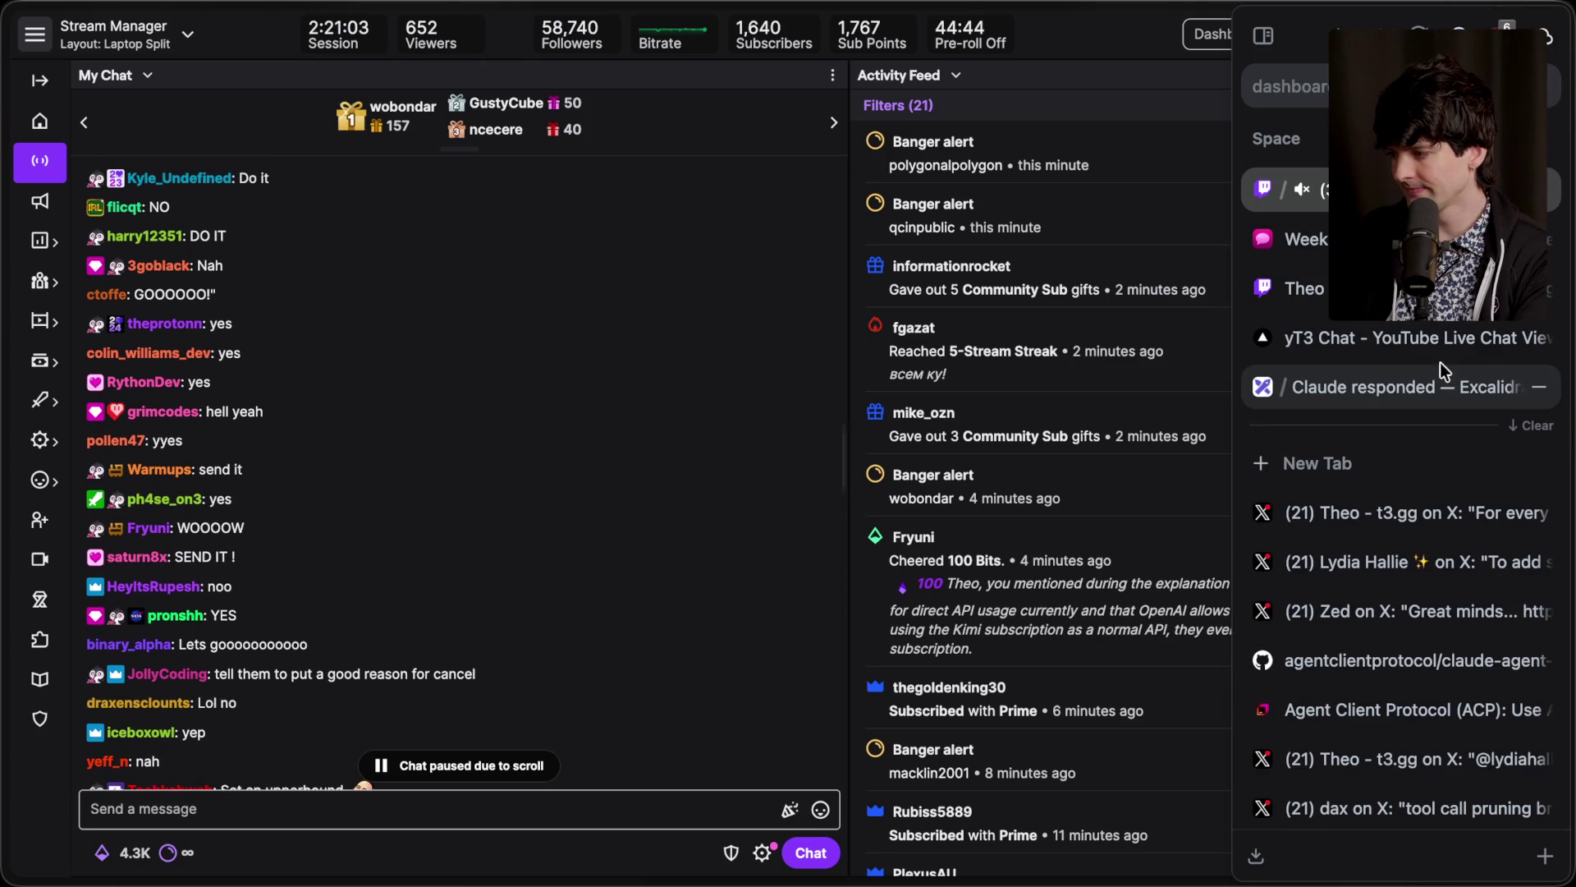
left_click(1373, 514)
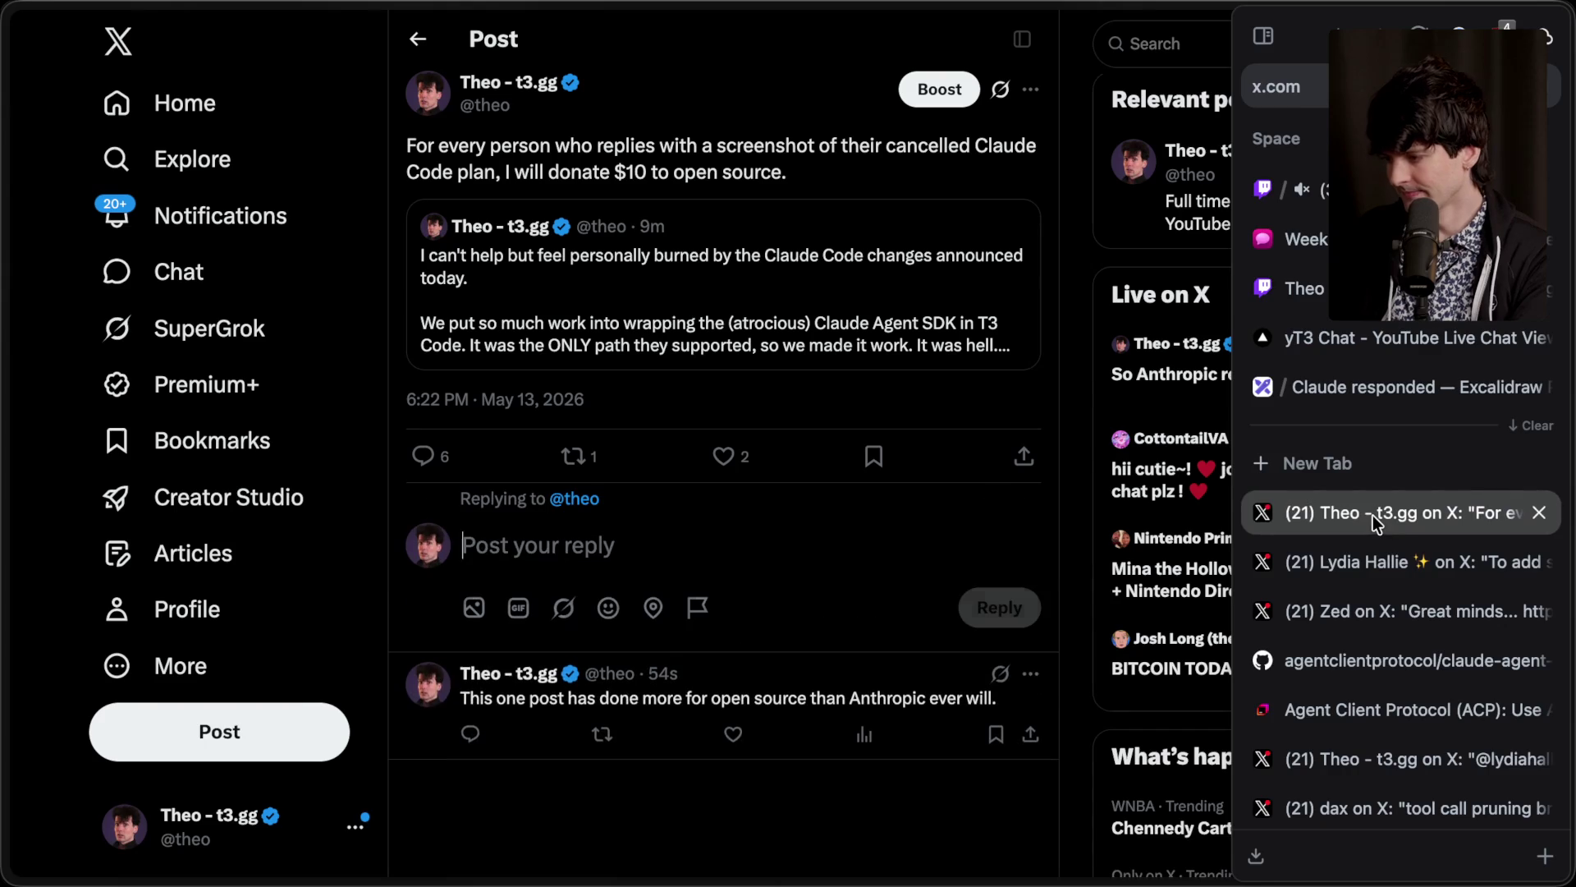
Step: Reply to the follow-up post setting a $20,000 upper bound due to rising inference costs
left_click(722, 693)
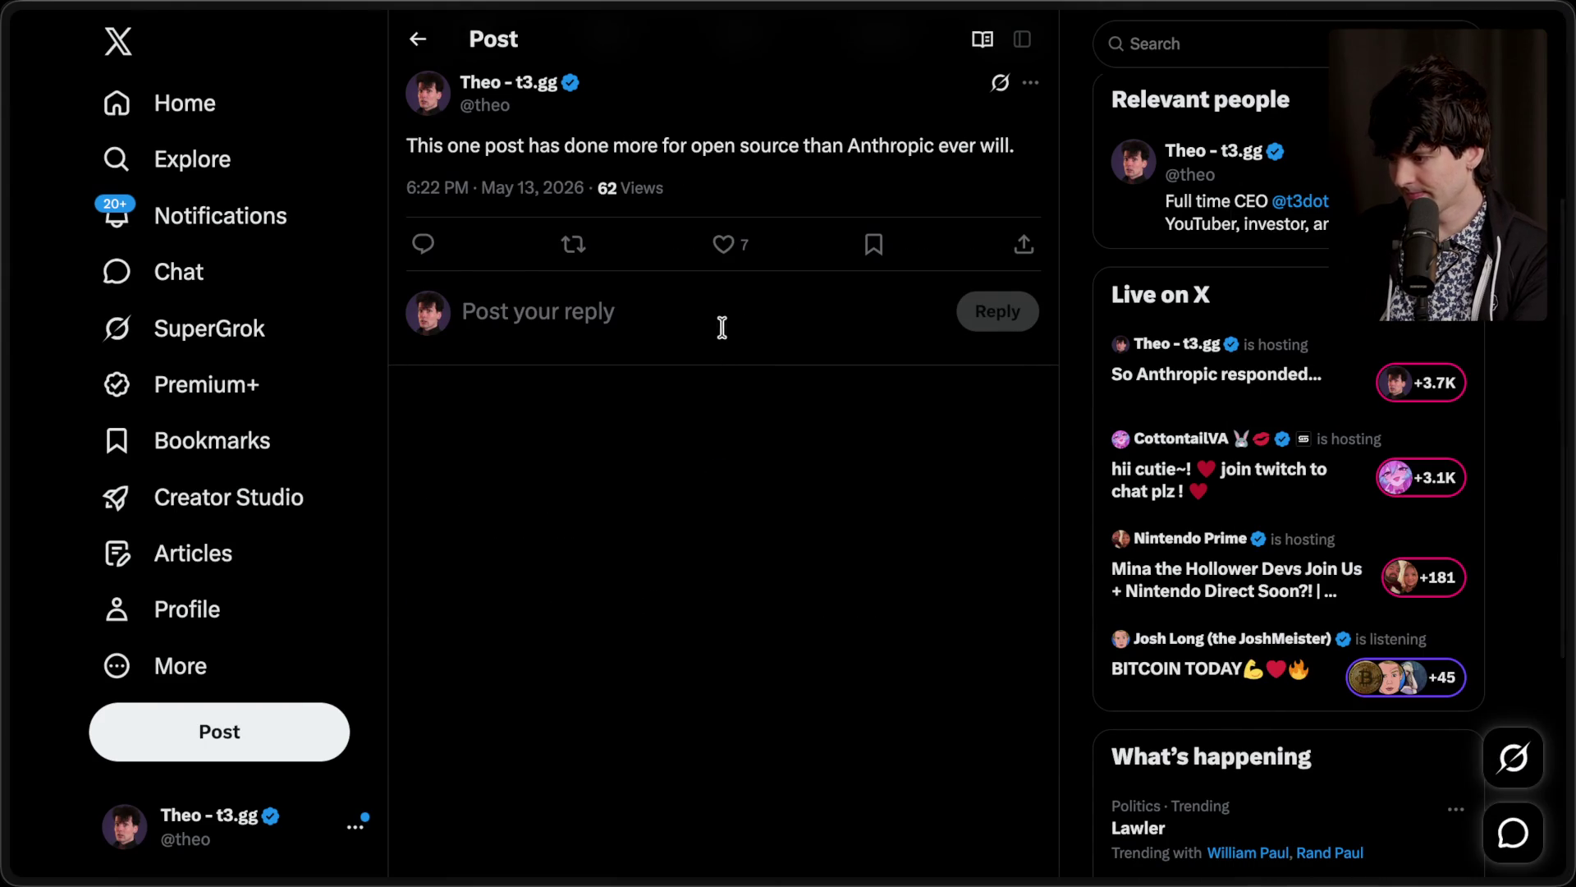
left_click(717, 337)
type("Setting an upper bound at $10,000")
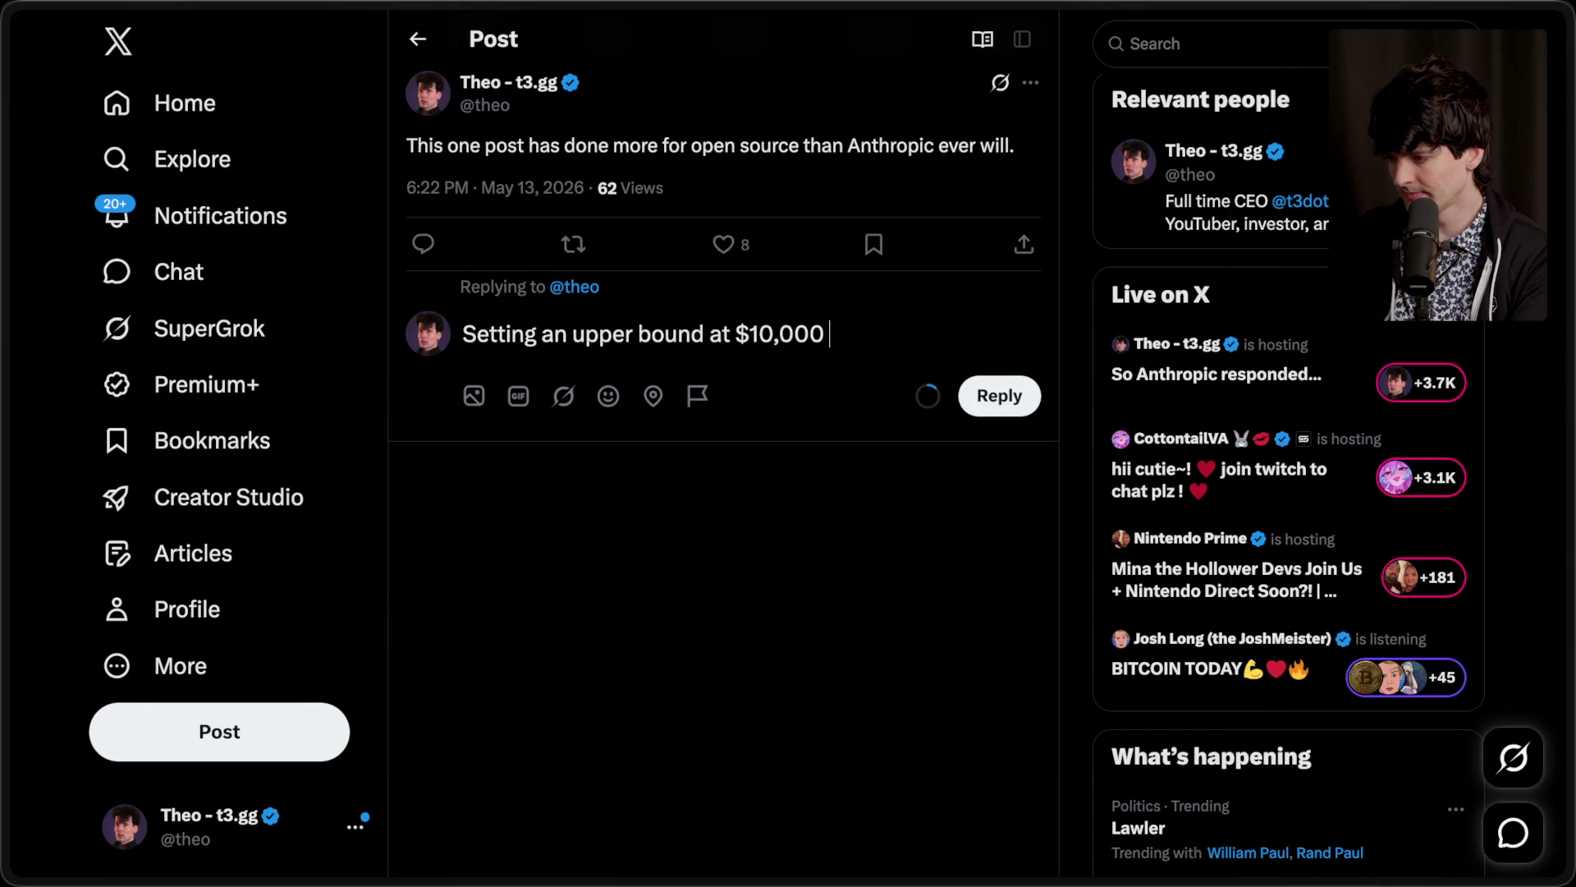
type("because I'm")
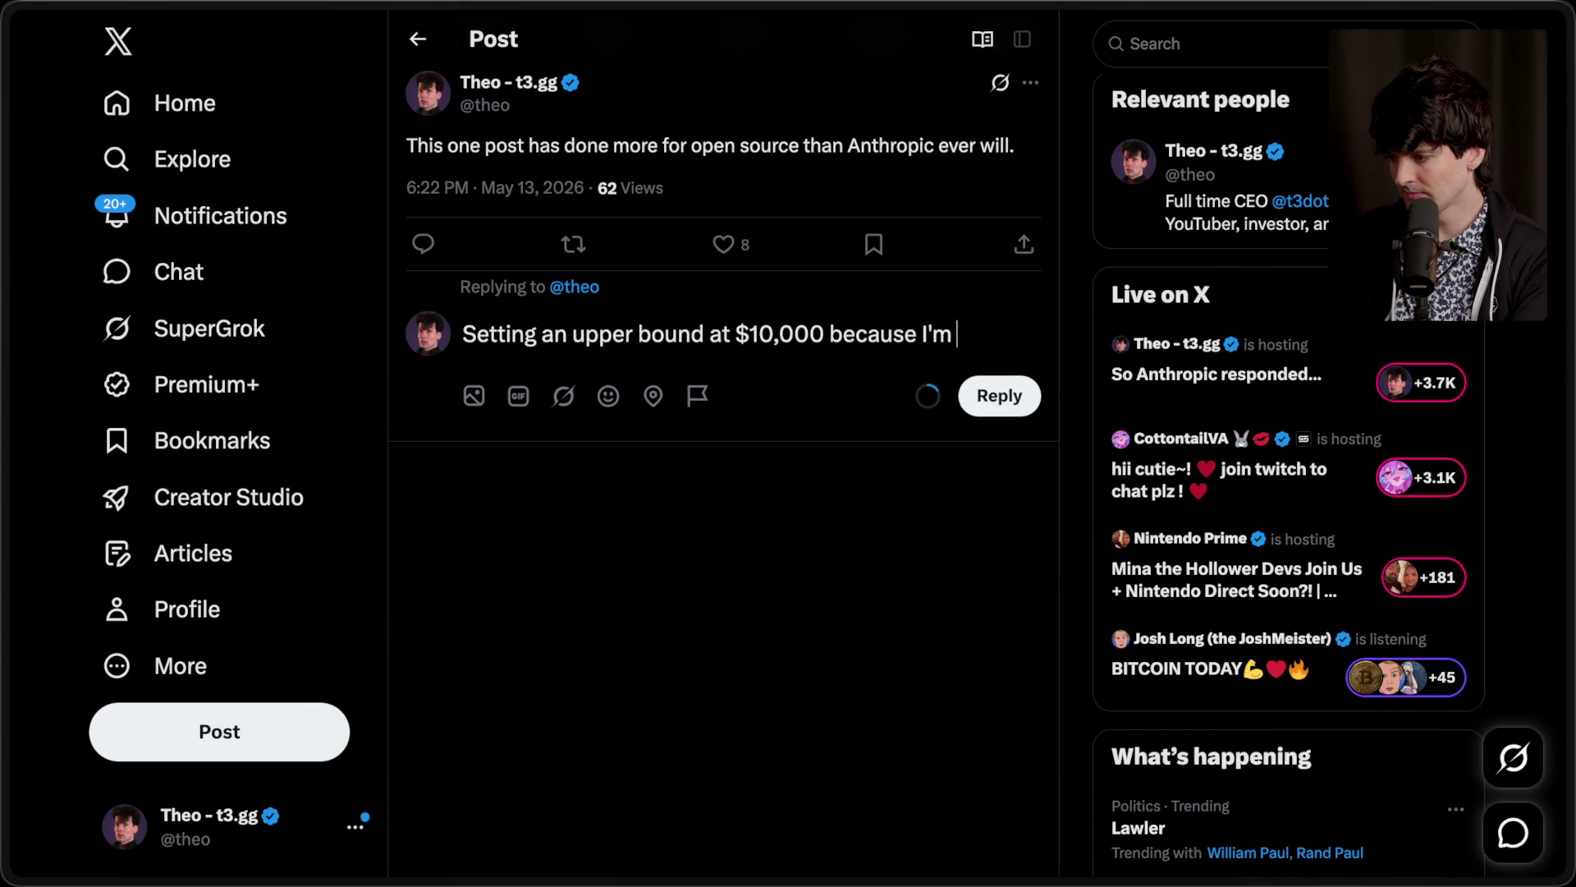
type("already gonnaoke with th")
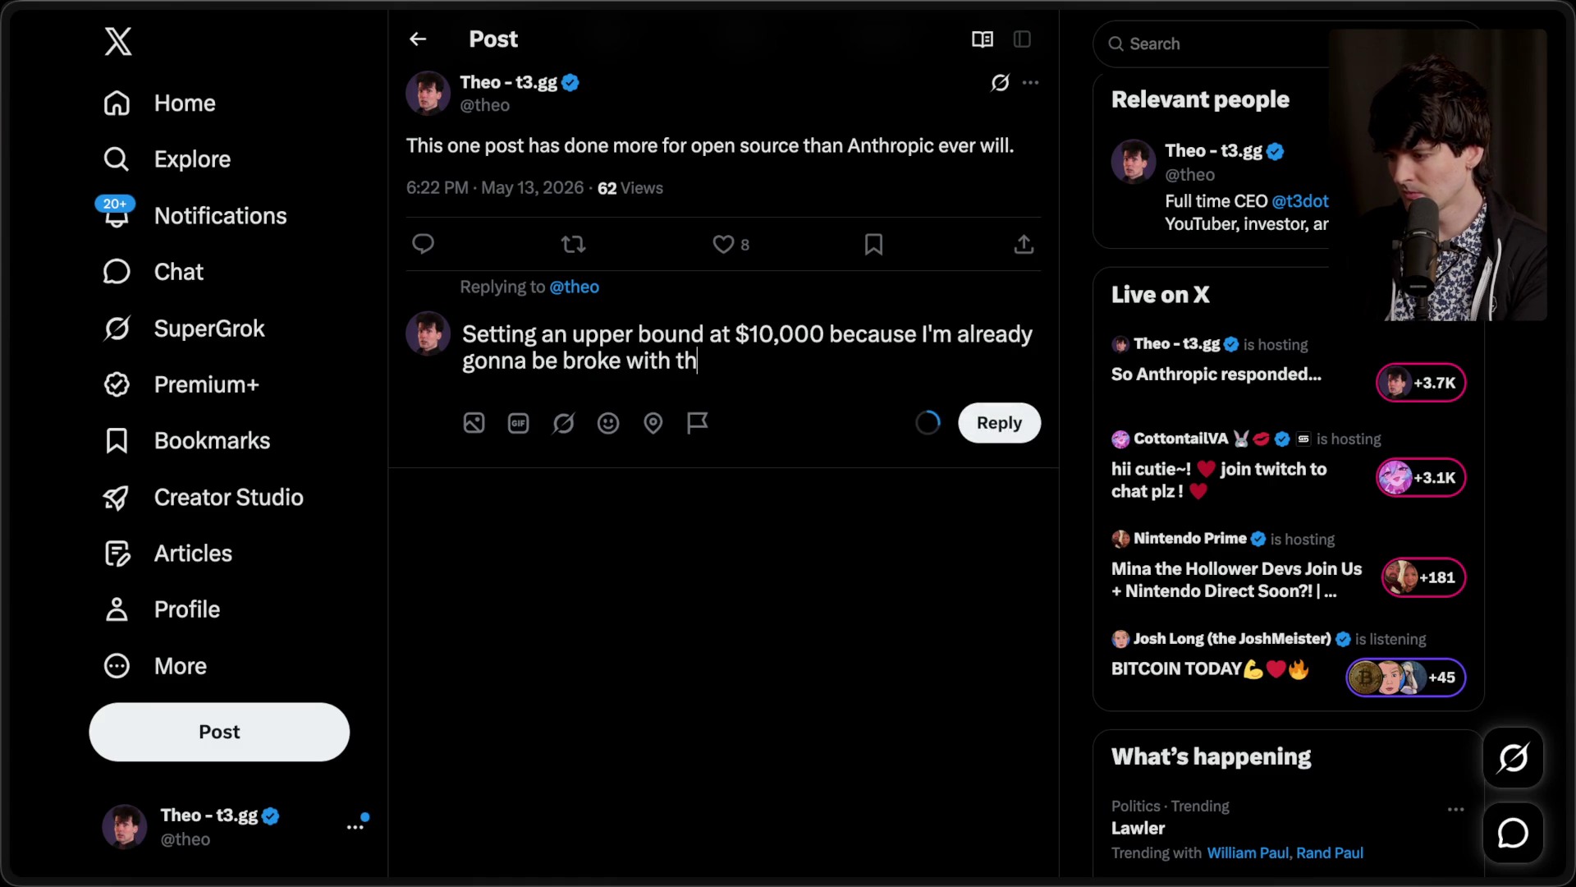
type("ase in inference.")
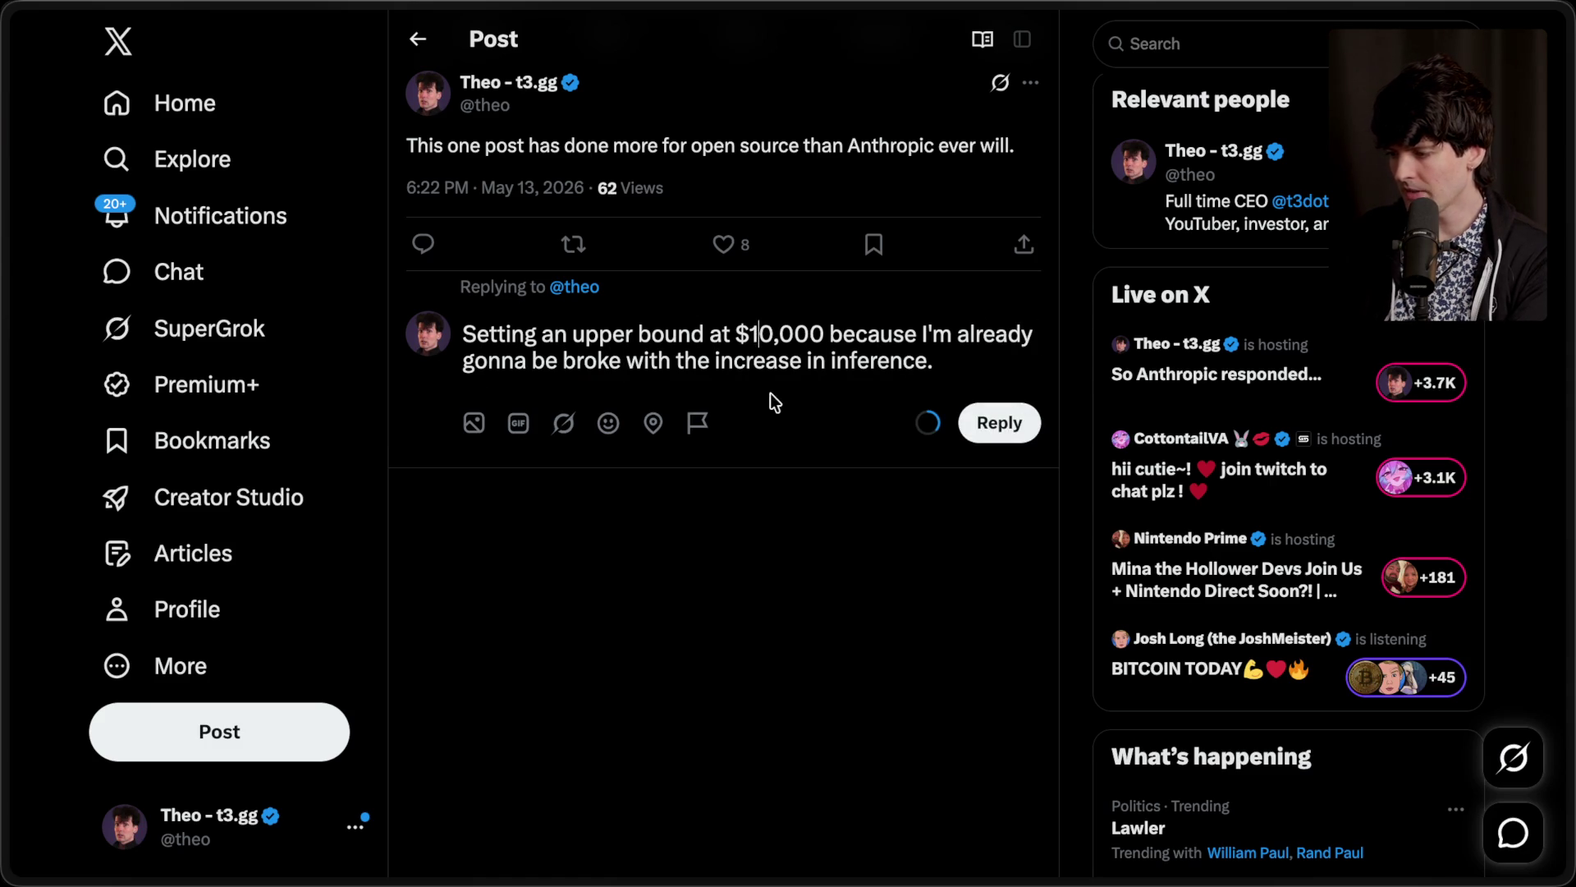
key("BackSpace")
type("2")
key("ctrl+Return")
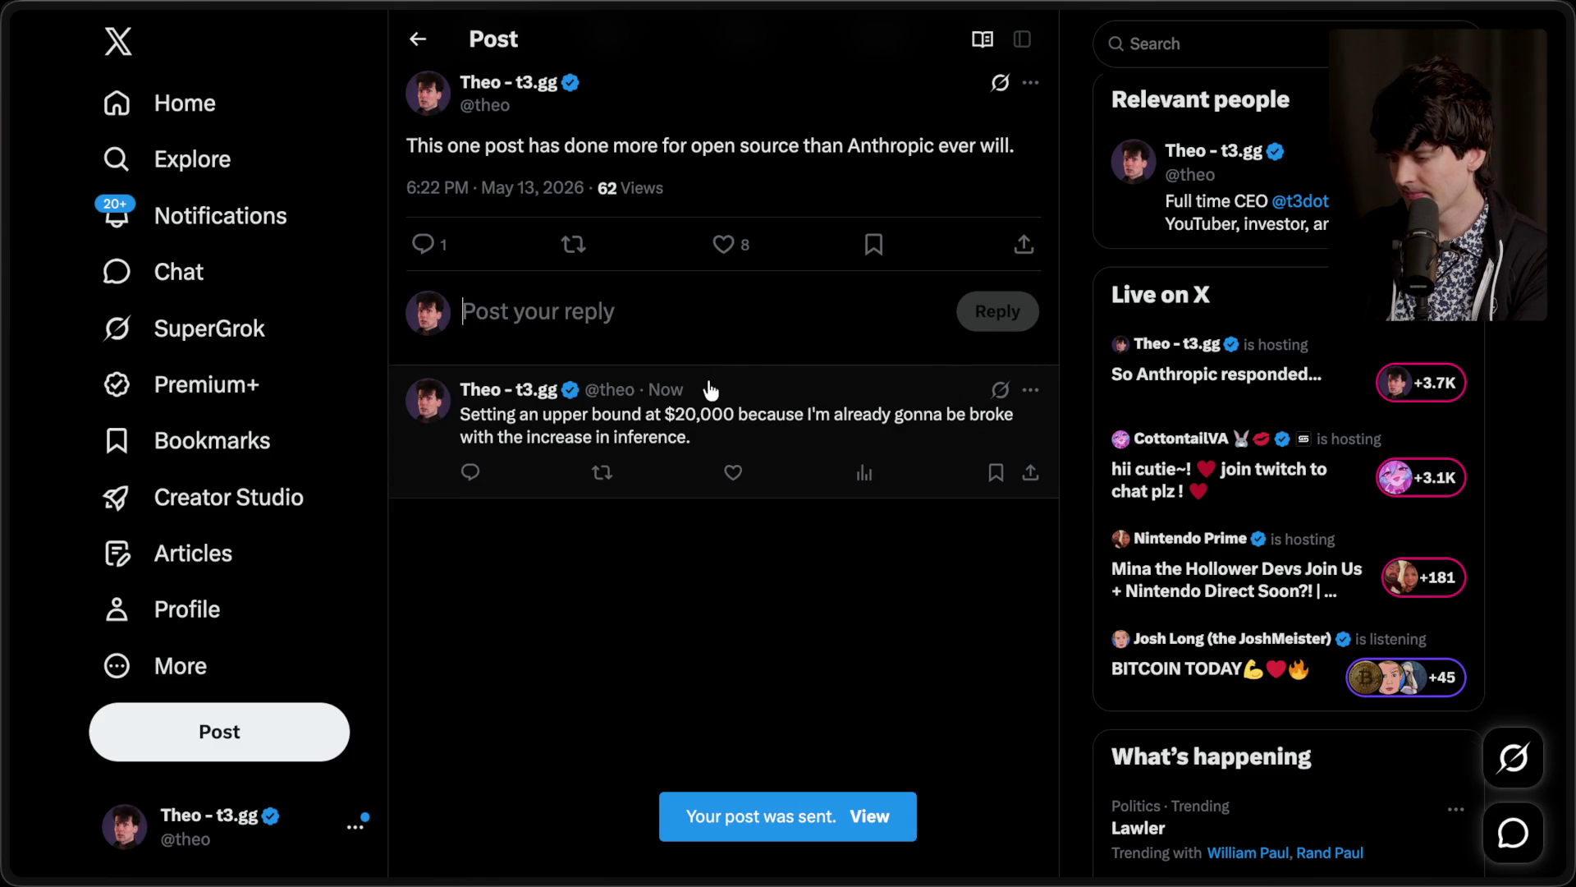
Step: Open the original $10 donation post and scroll through its replies
scroll(710, 390, "up", 4)
left_click(776, 104)
scroll(751, 172, "down", 10)
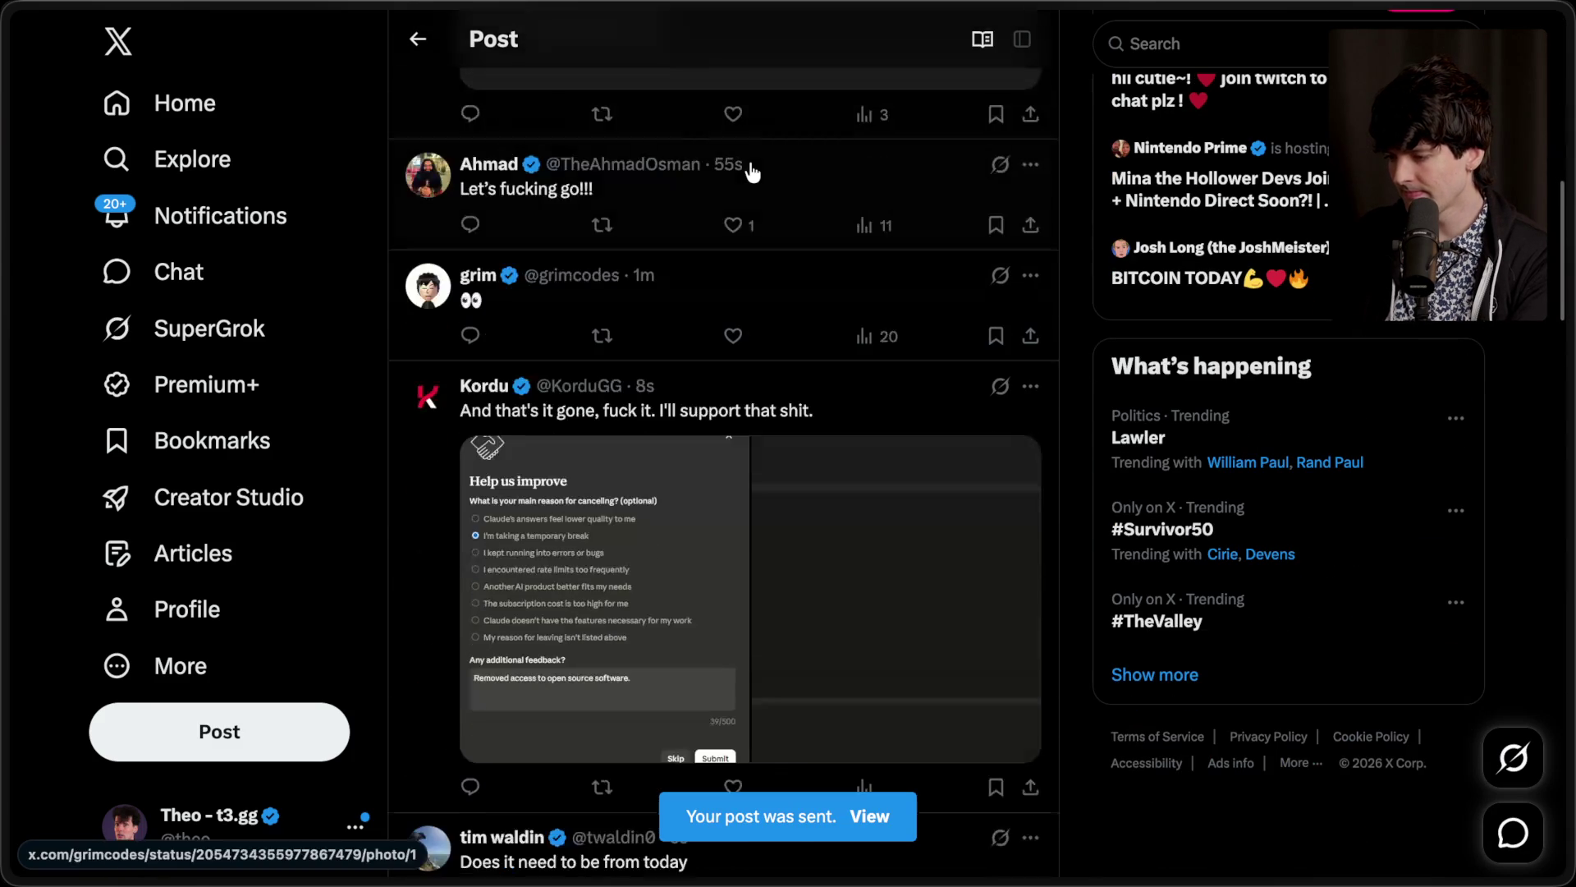
scroll(752, 173, "down", 6)
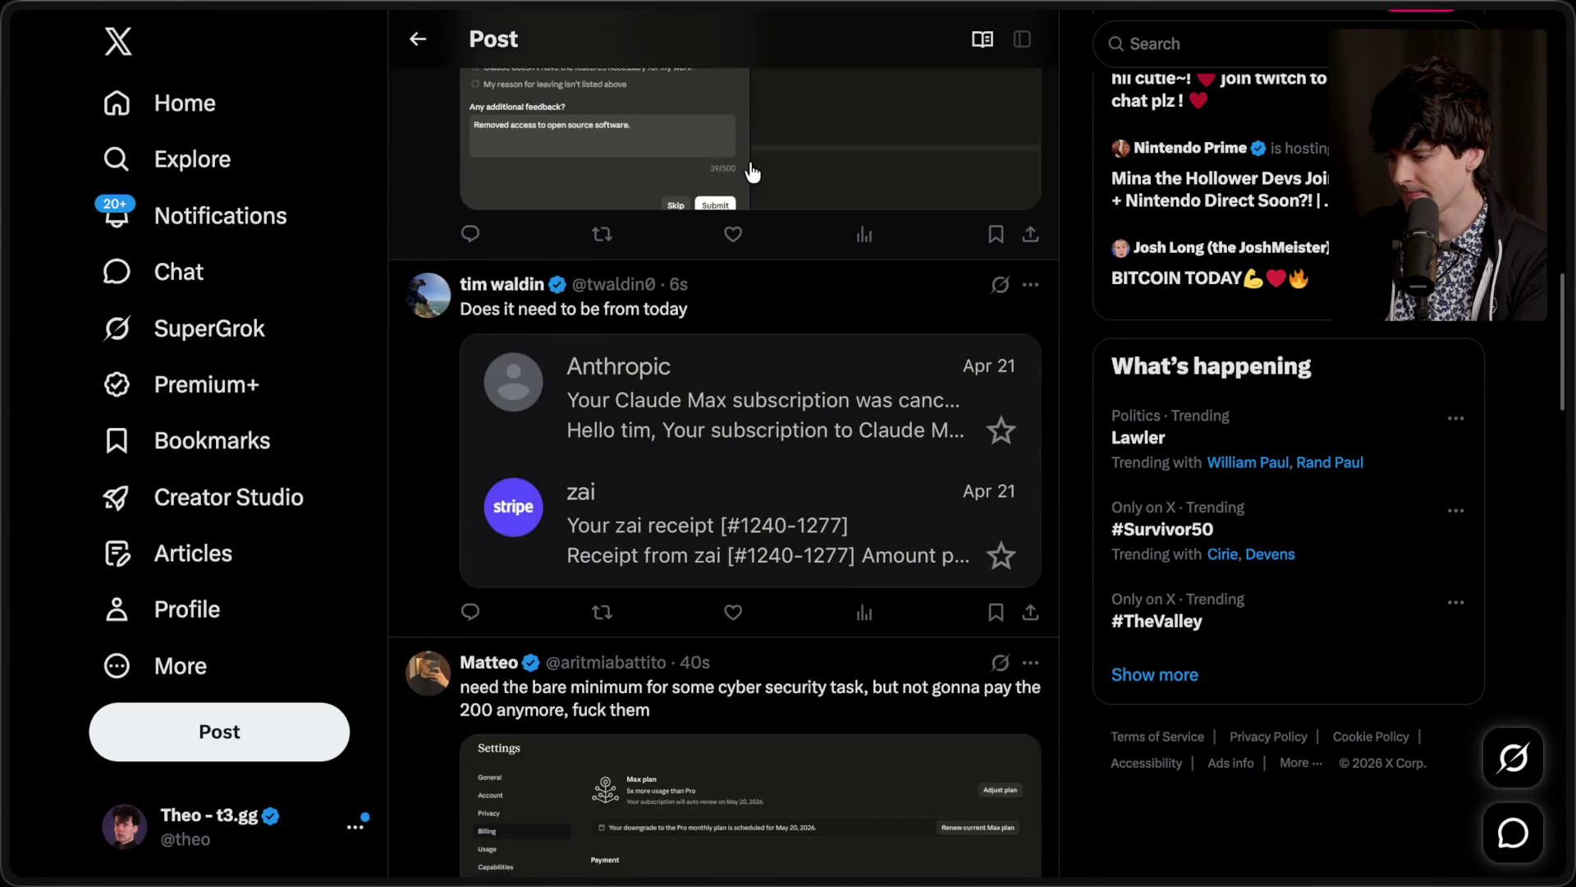
scroll(751, 169, "up", 10)
scroll(750, 161, "down", 1)
scroll(750, 161, "up", 1)
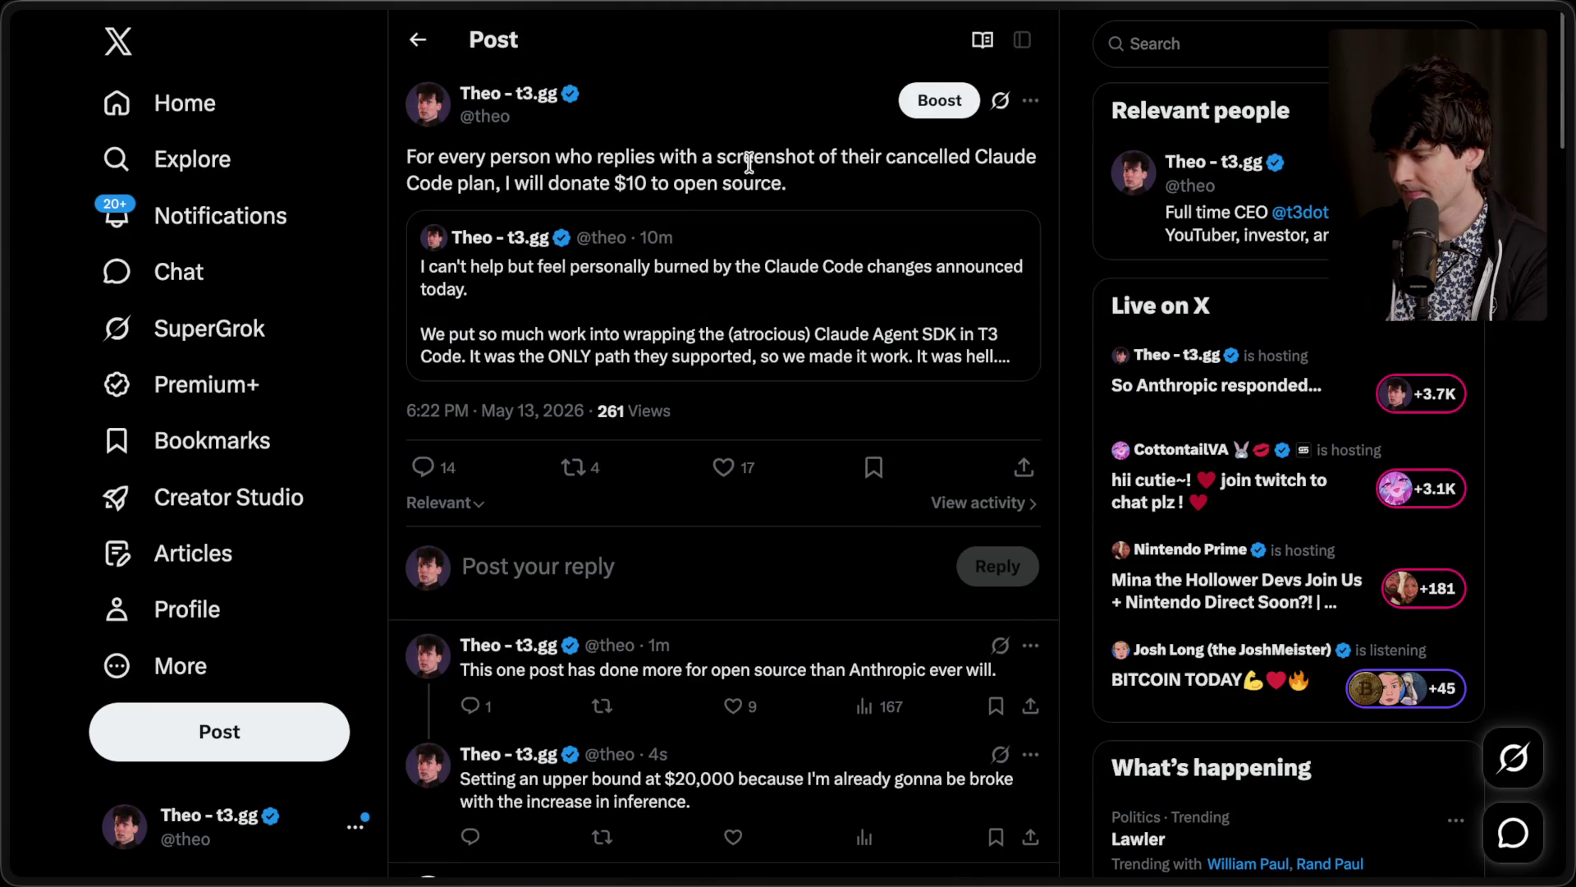
Step: Switch to the Twitch stream dashboard and read the chat message about app telemetry
mouse_move(1570, 189)
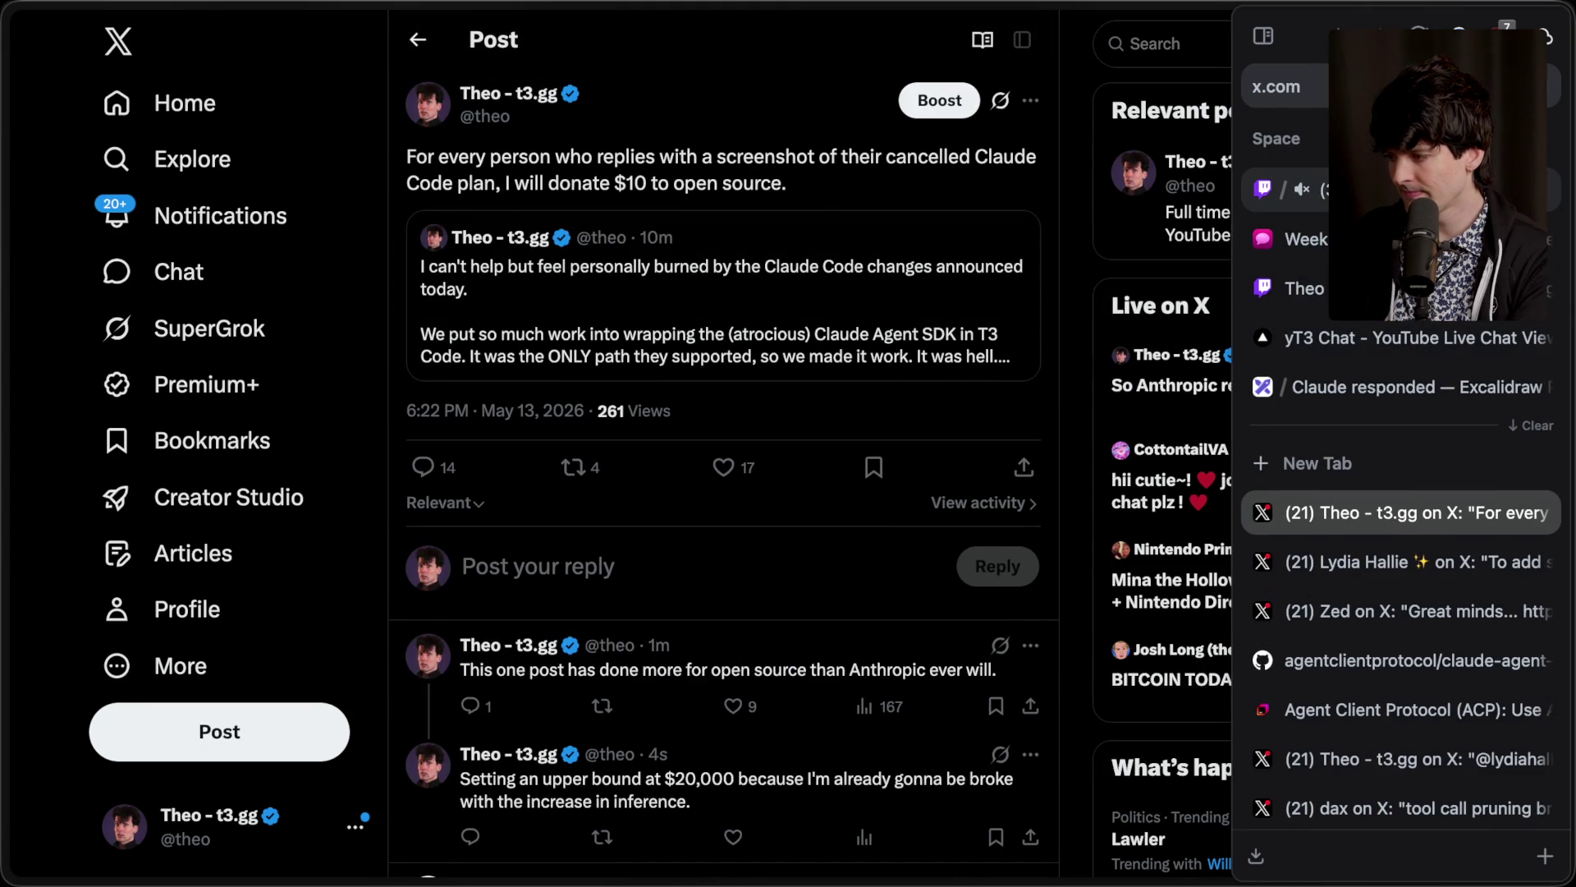
left_click(1281, 189)
scroll(599, 564, "down", 10)
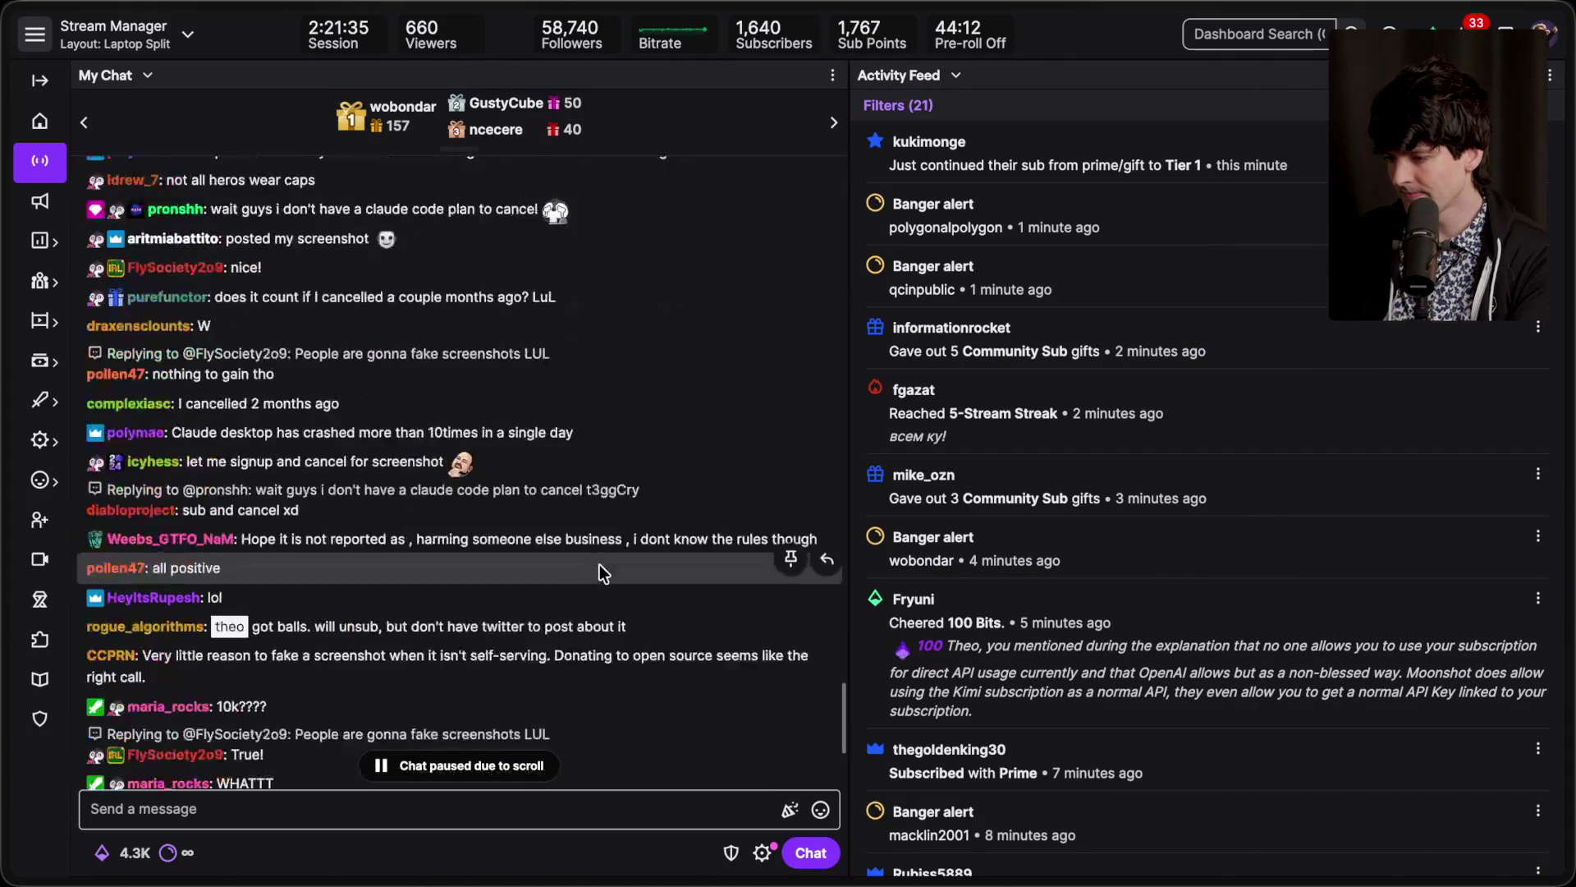
scroll(599, 564, "up", 10)
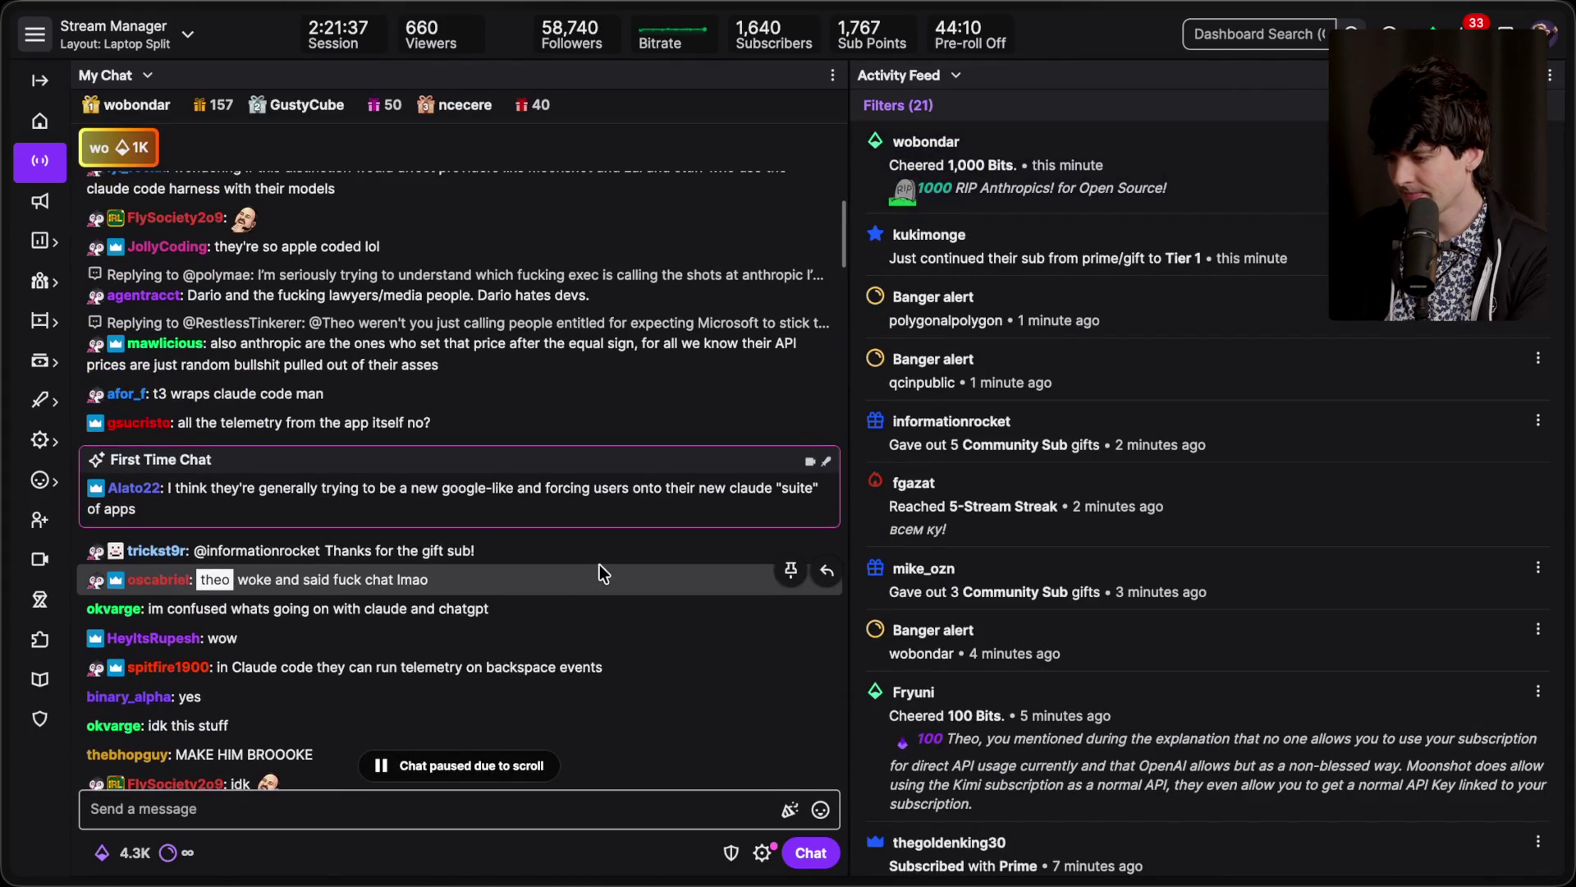
scroll(599, 563, "up", 3)
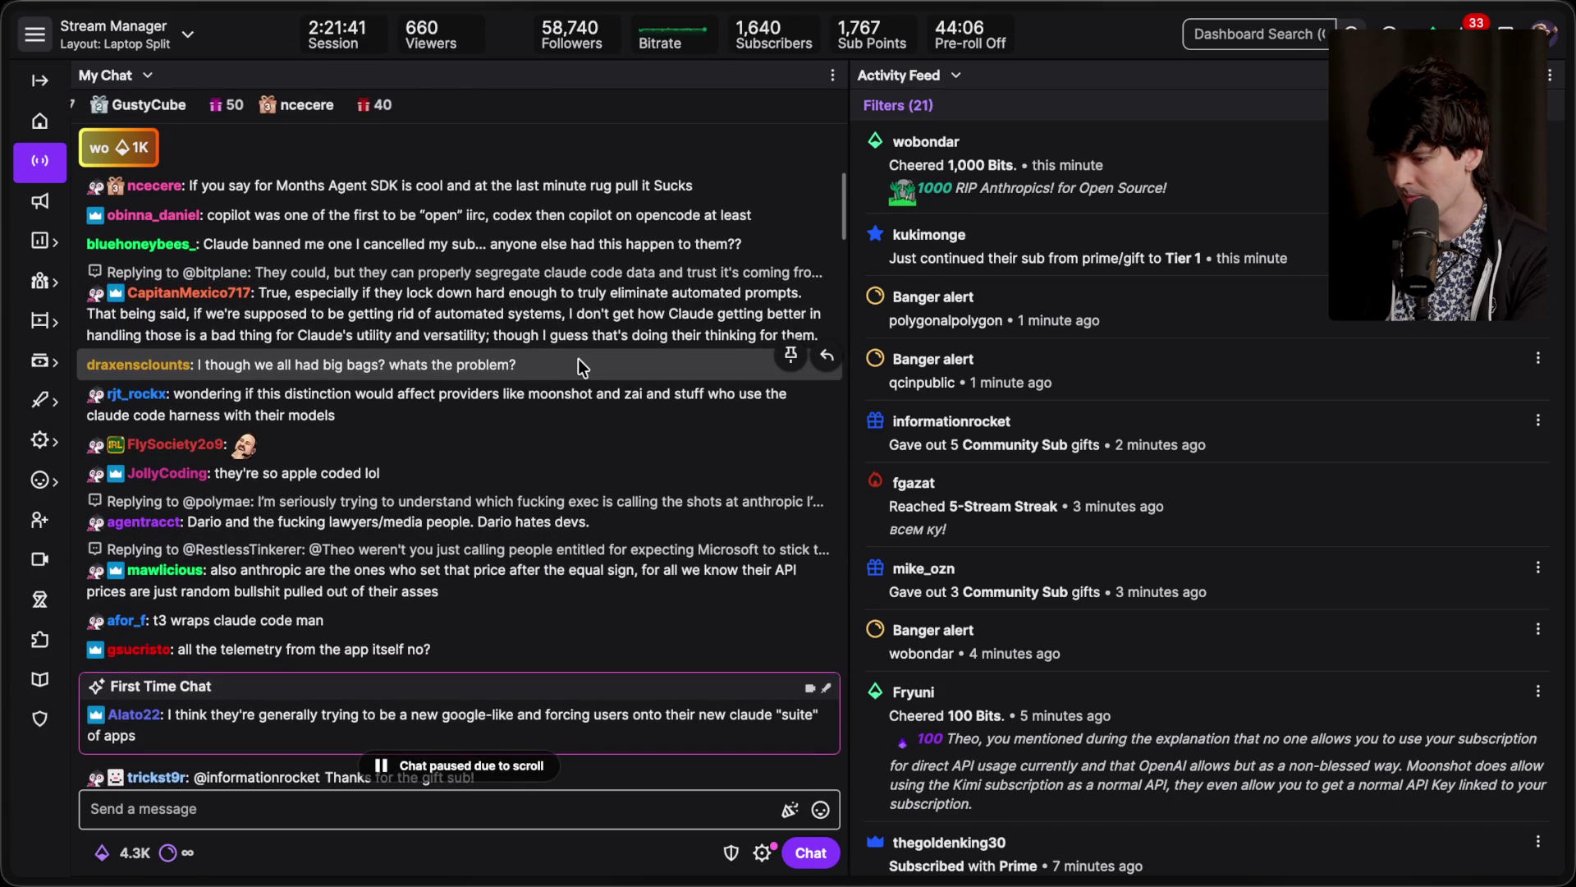
triple_click(315, 647)
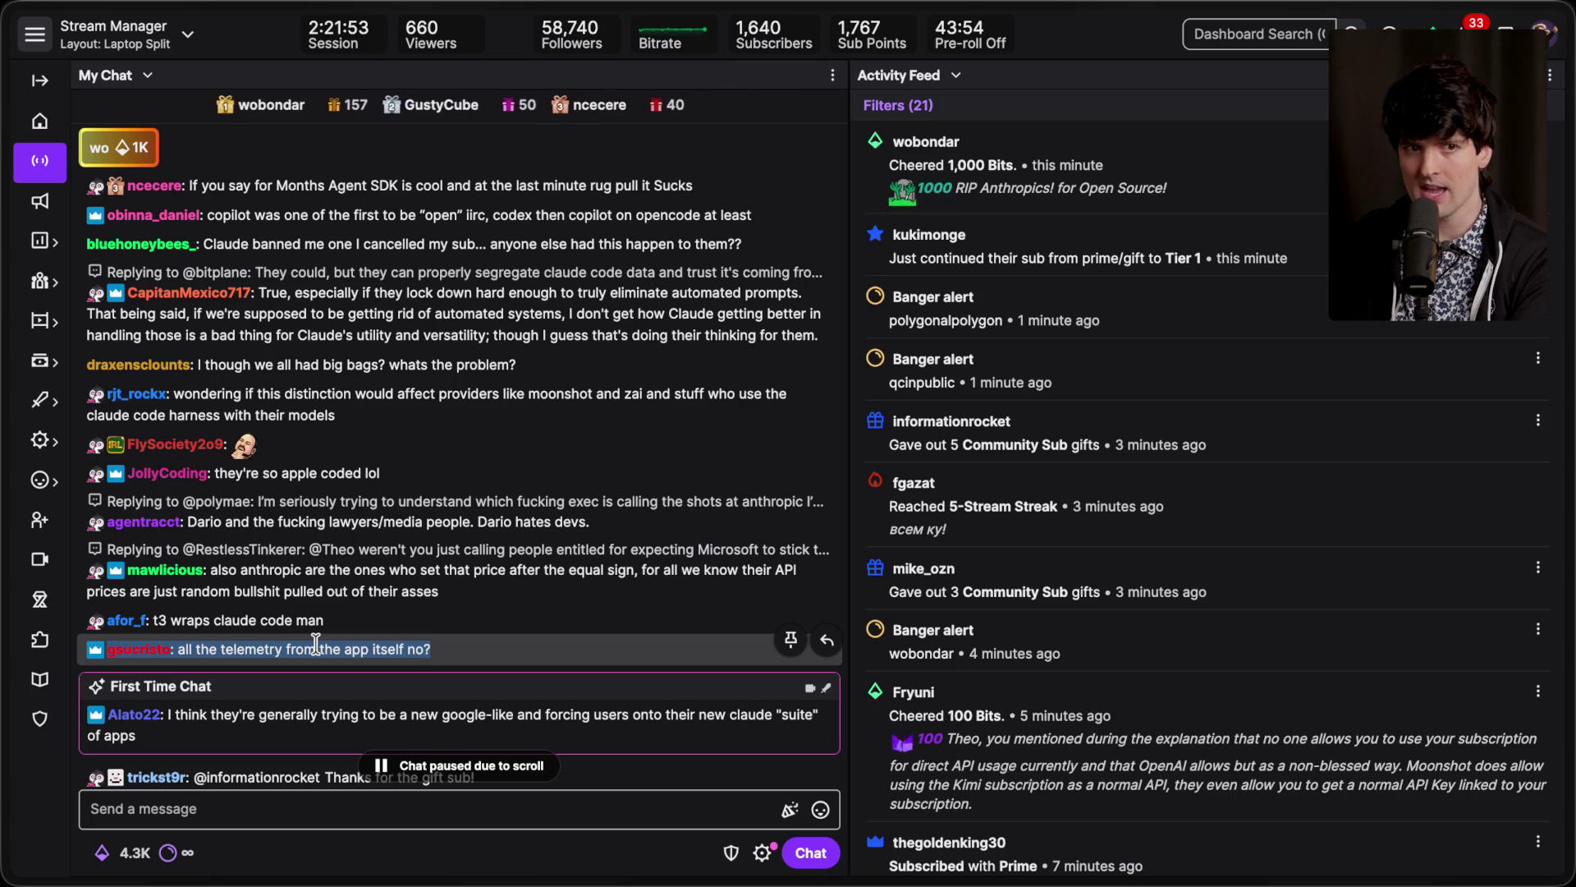
scroll(317, 643, "up", 10)
scroll(420, 591, "down", 10)
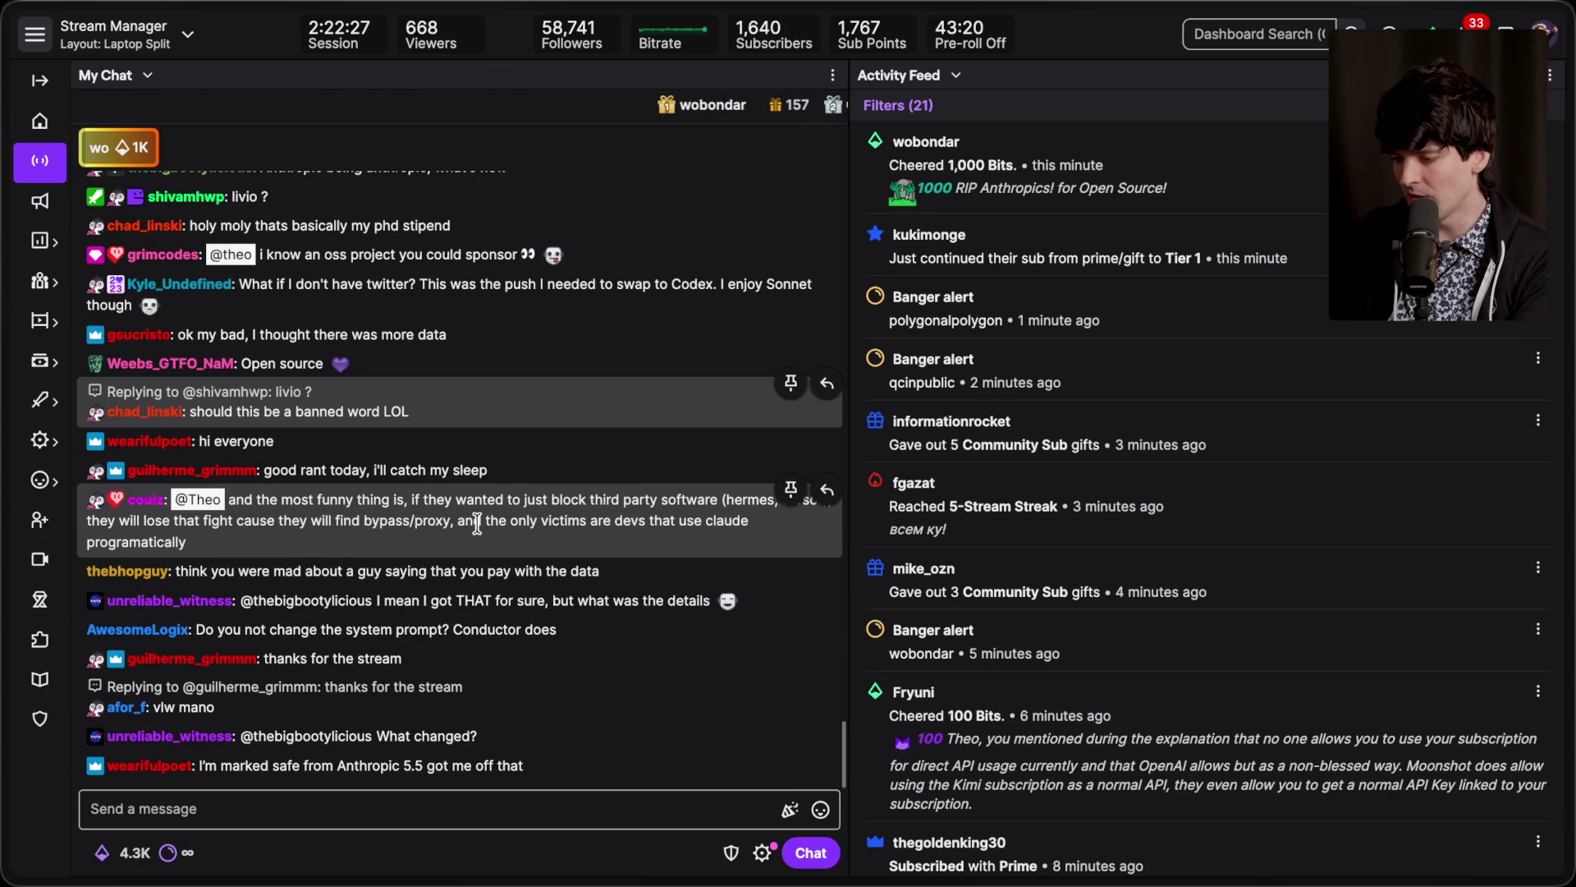
Step: Read the chat questions about the system prompt and a T3 Code bug
left_click_drag(458, 493, 525, 518)
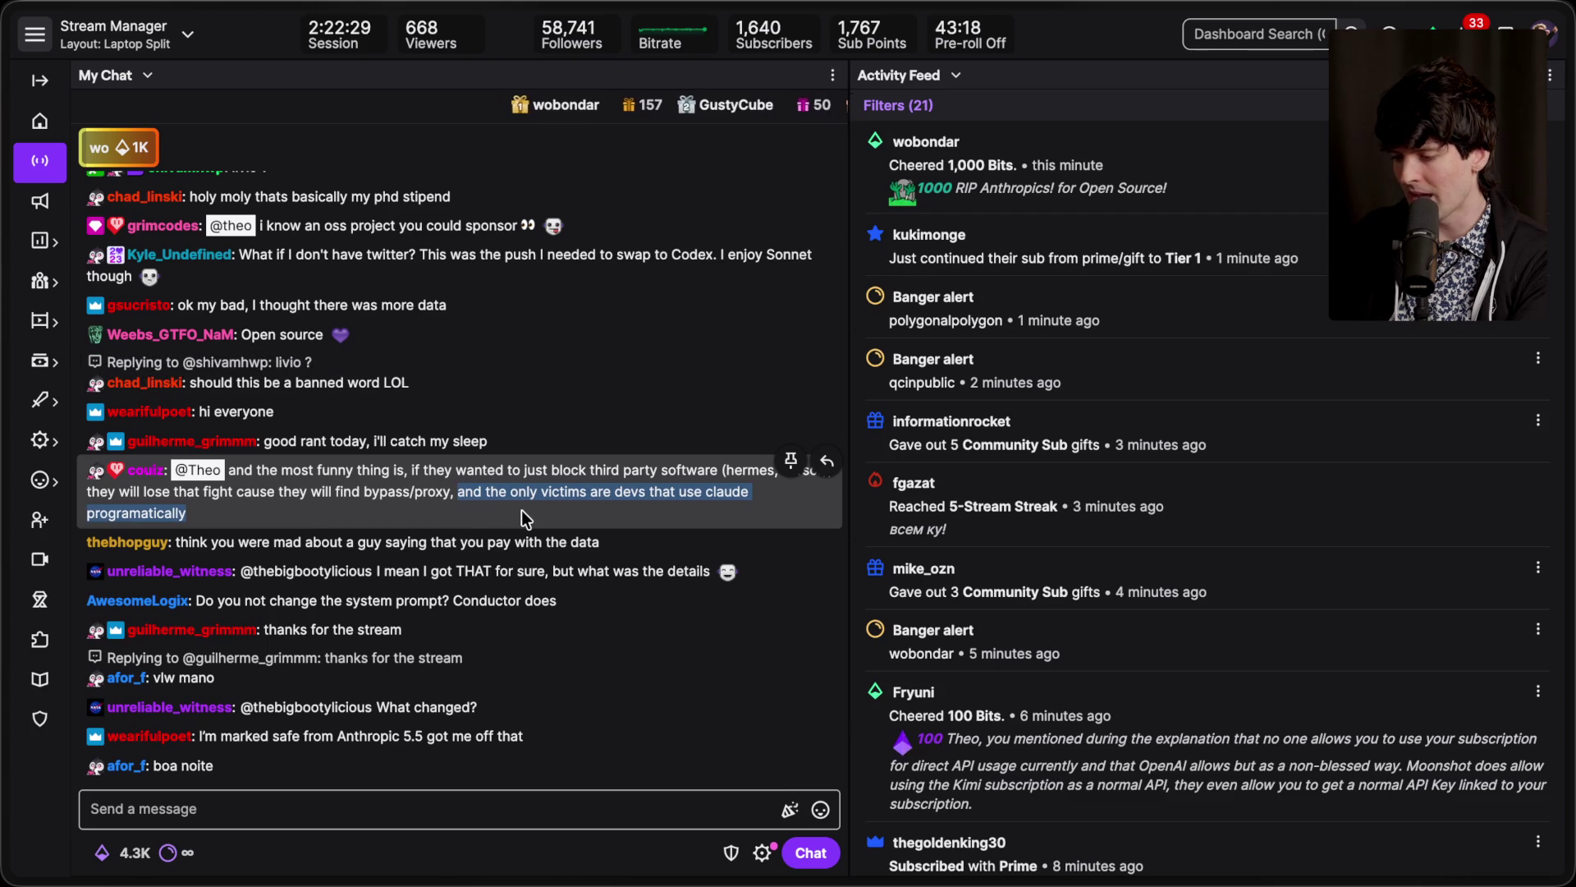
left_click(568, 499)
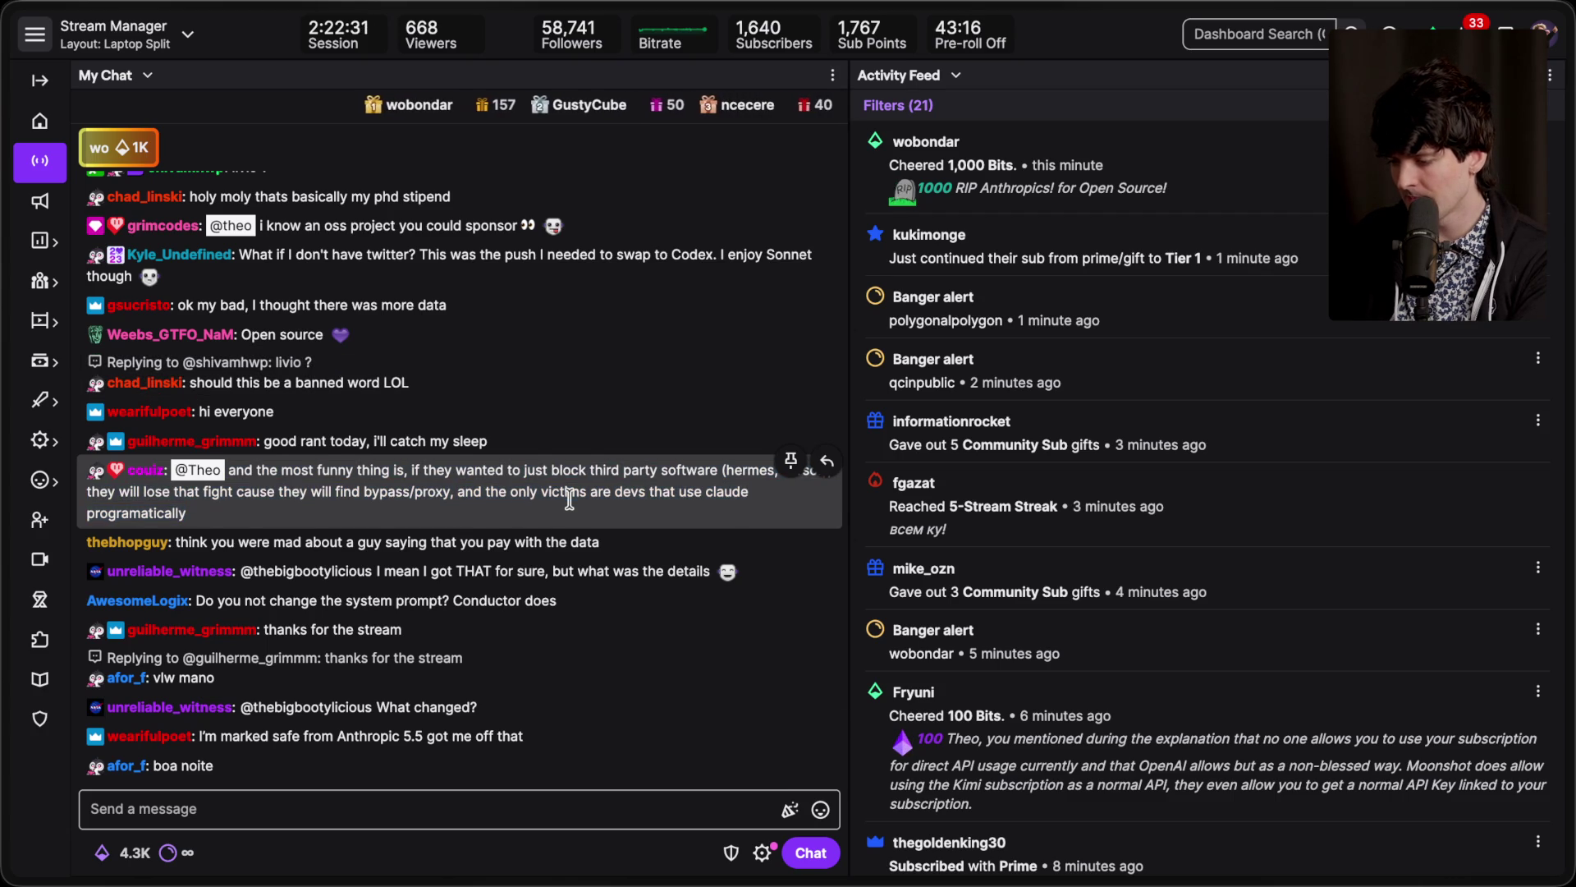
triple_click(417, 567)
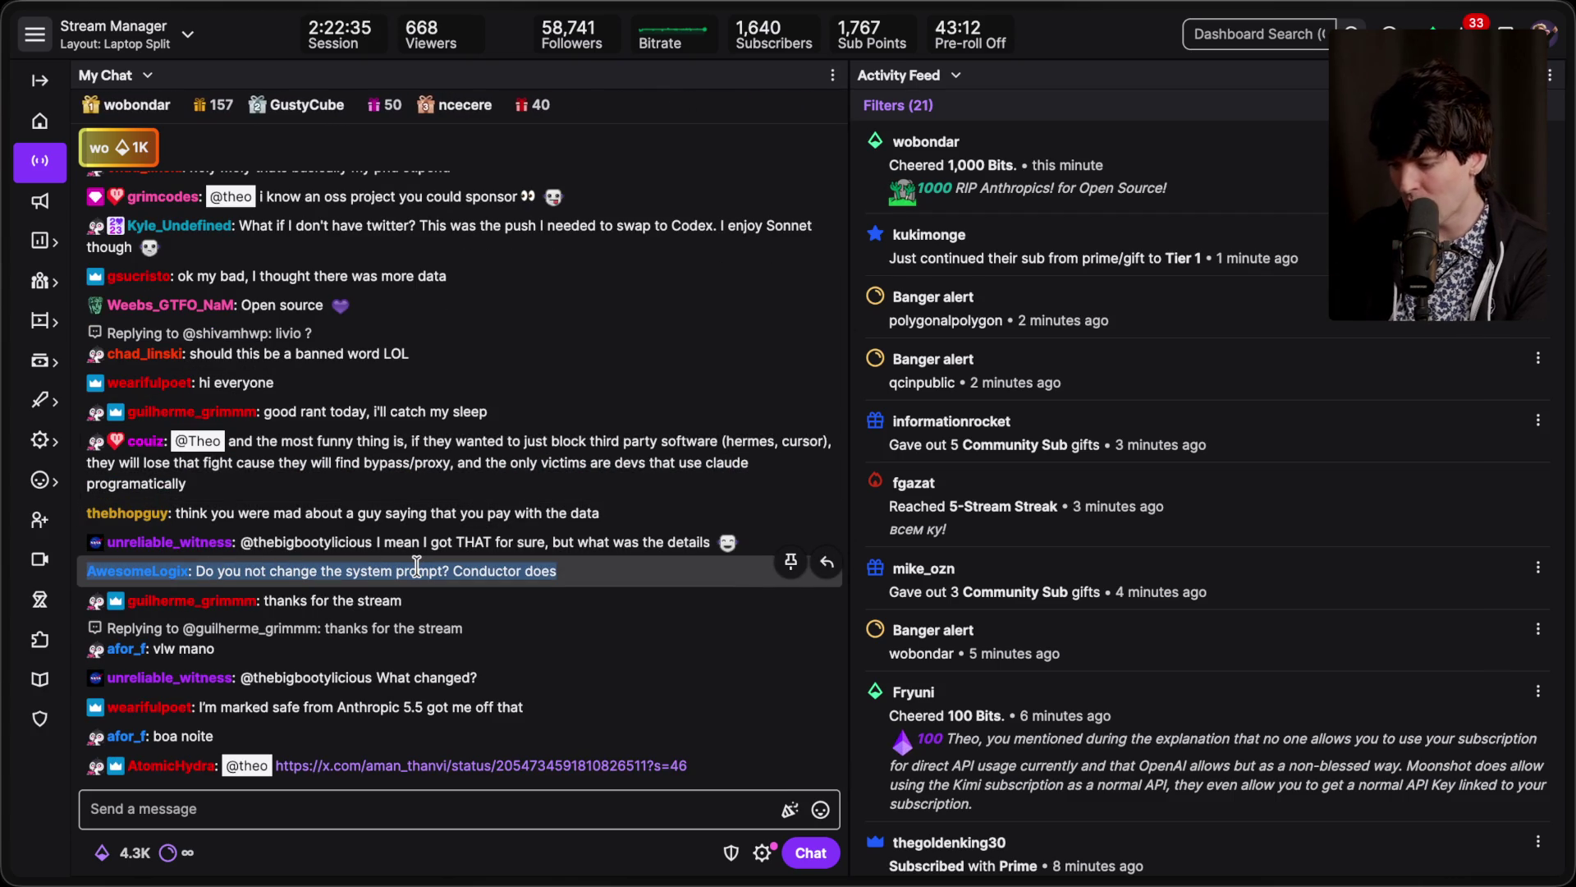
left_click(473, 566)
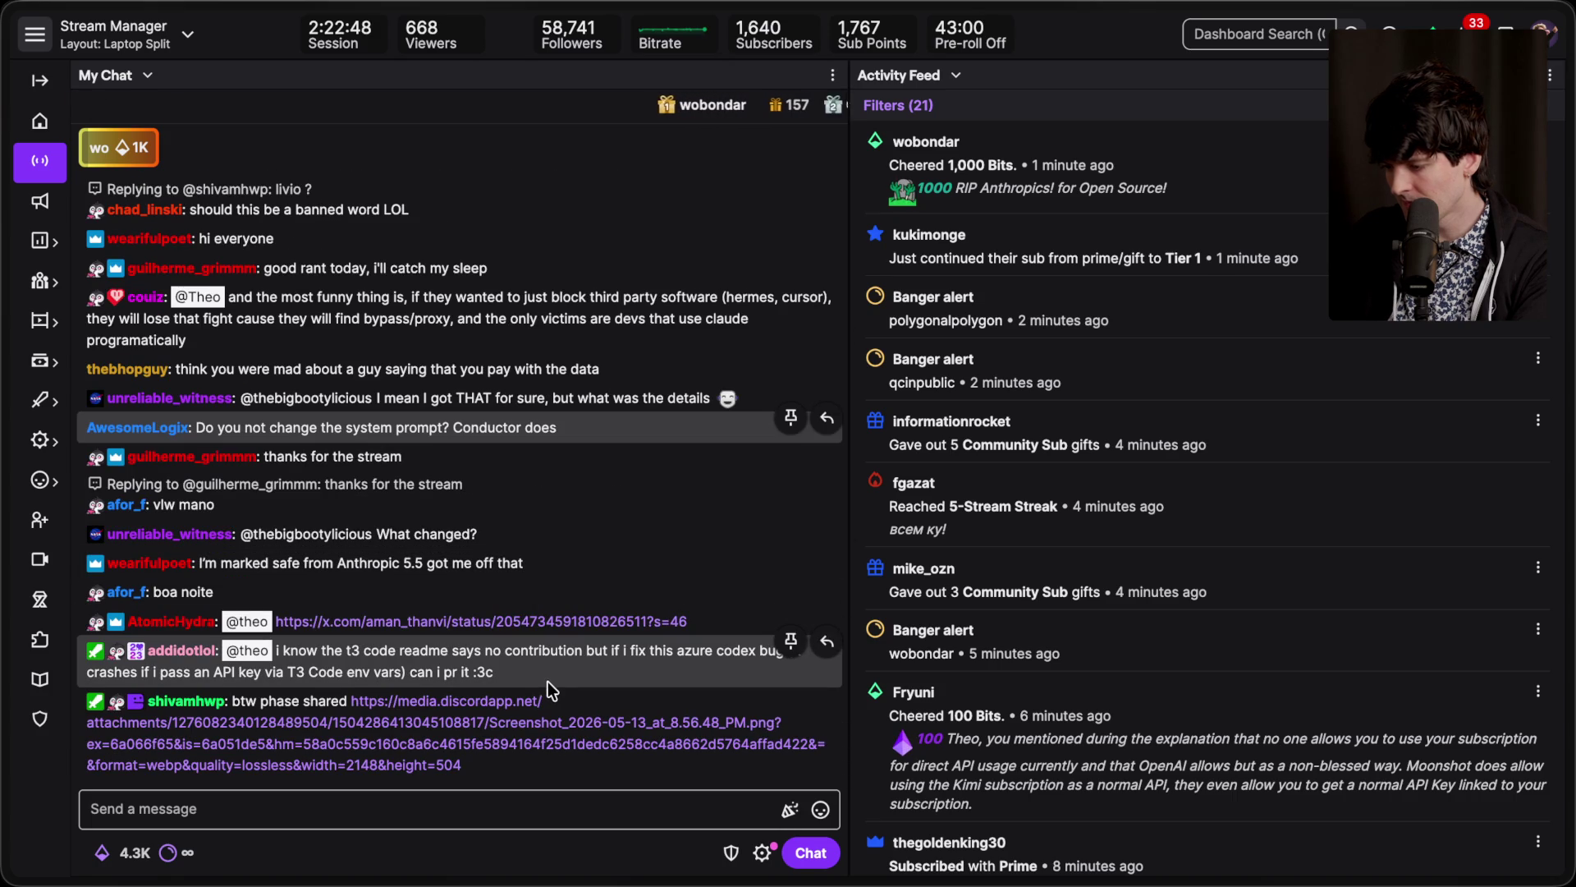
left_click(377, 641)
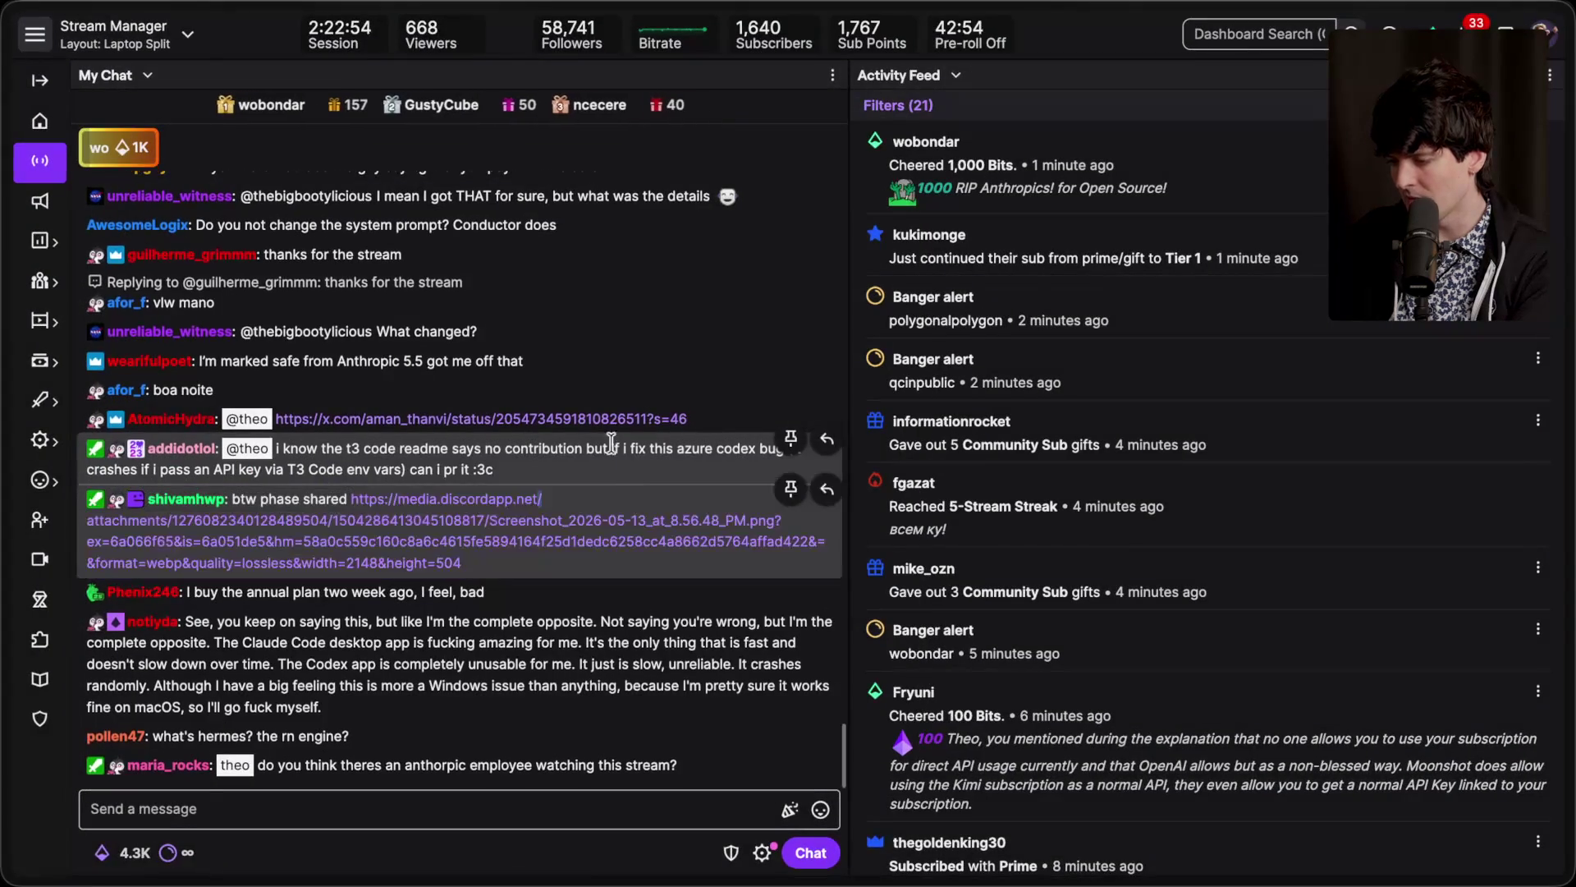
left_click(544, 520)
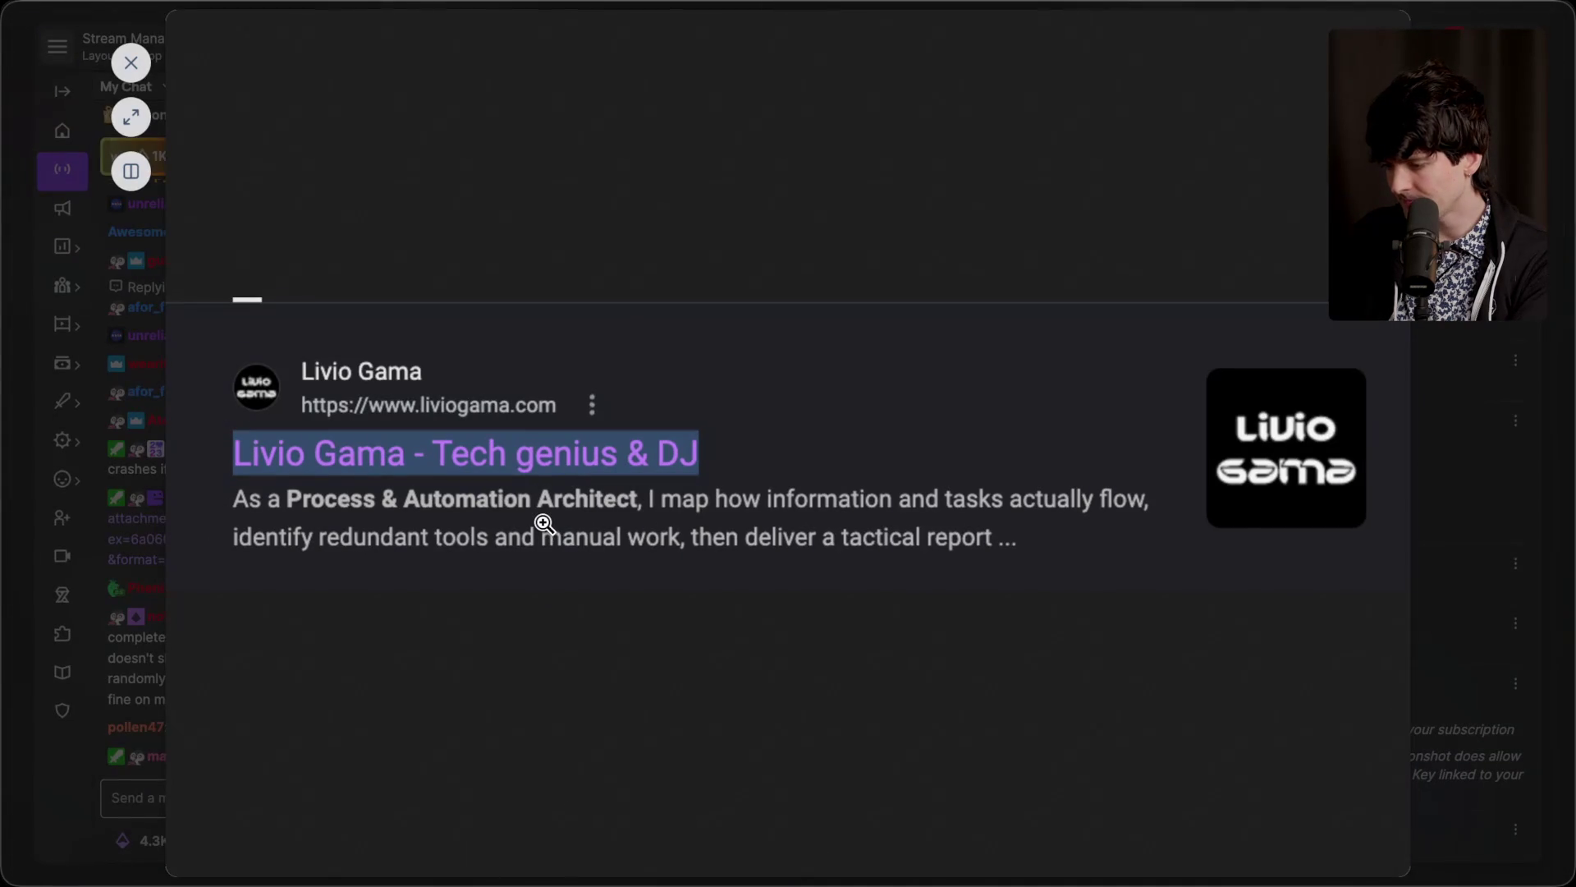
left_click(525, 624)
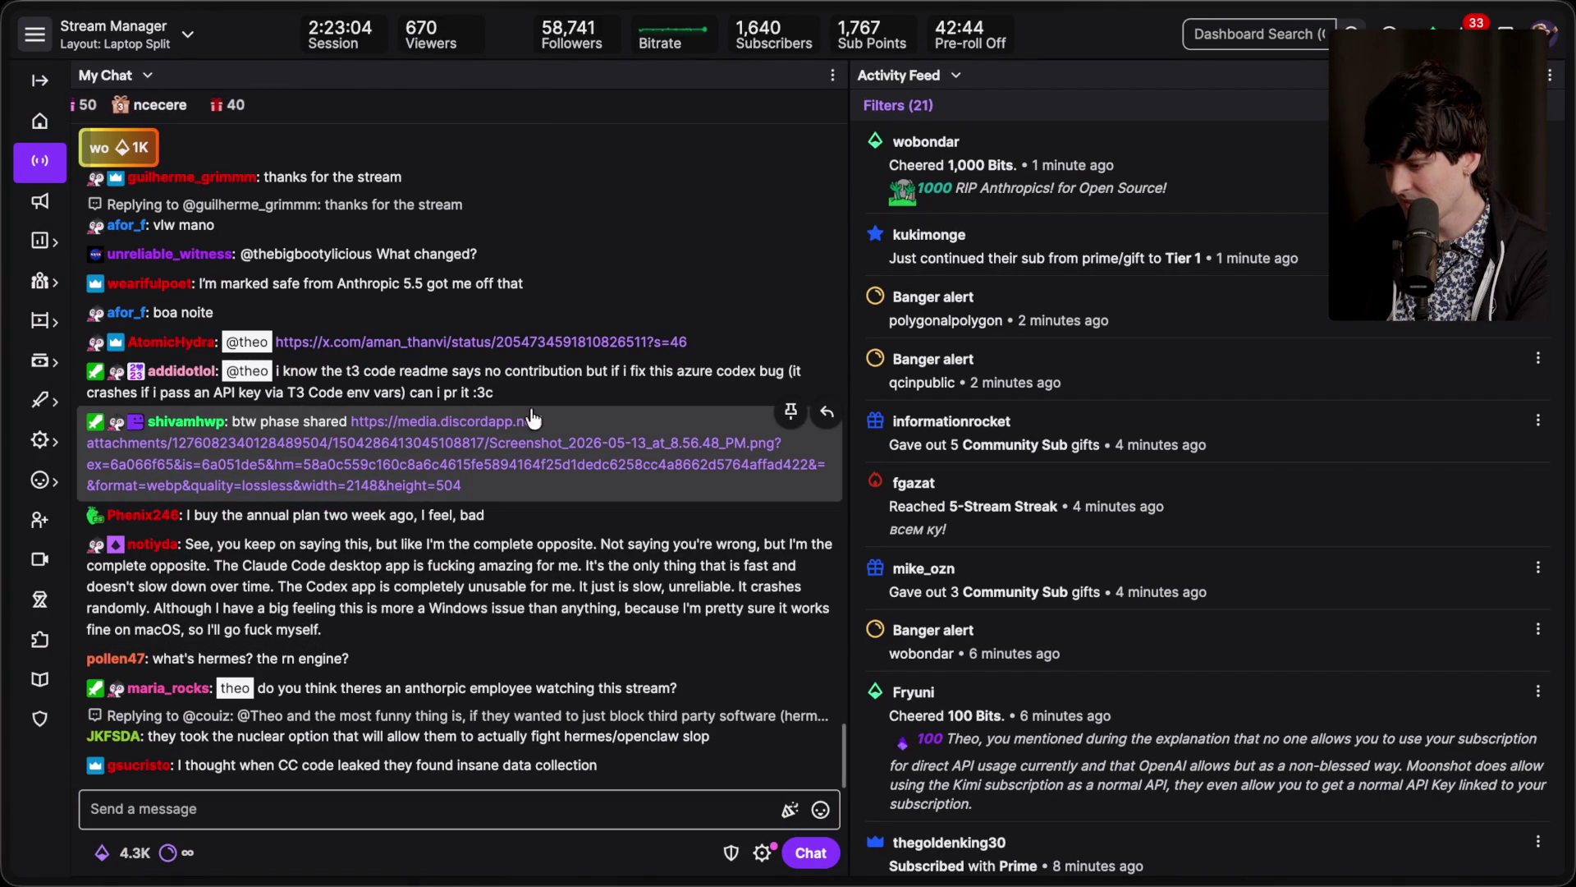
scroll(531, 407, "up", 2)
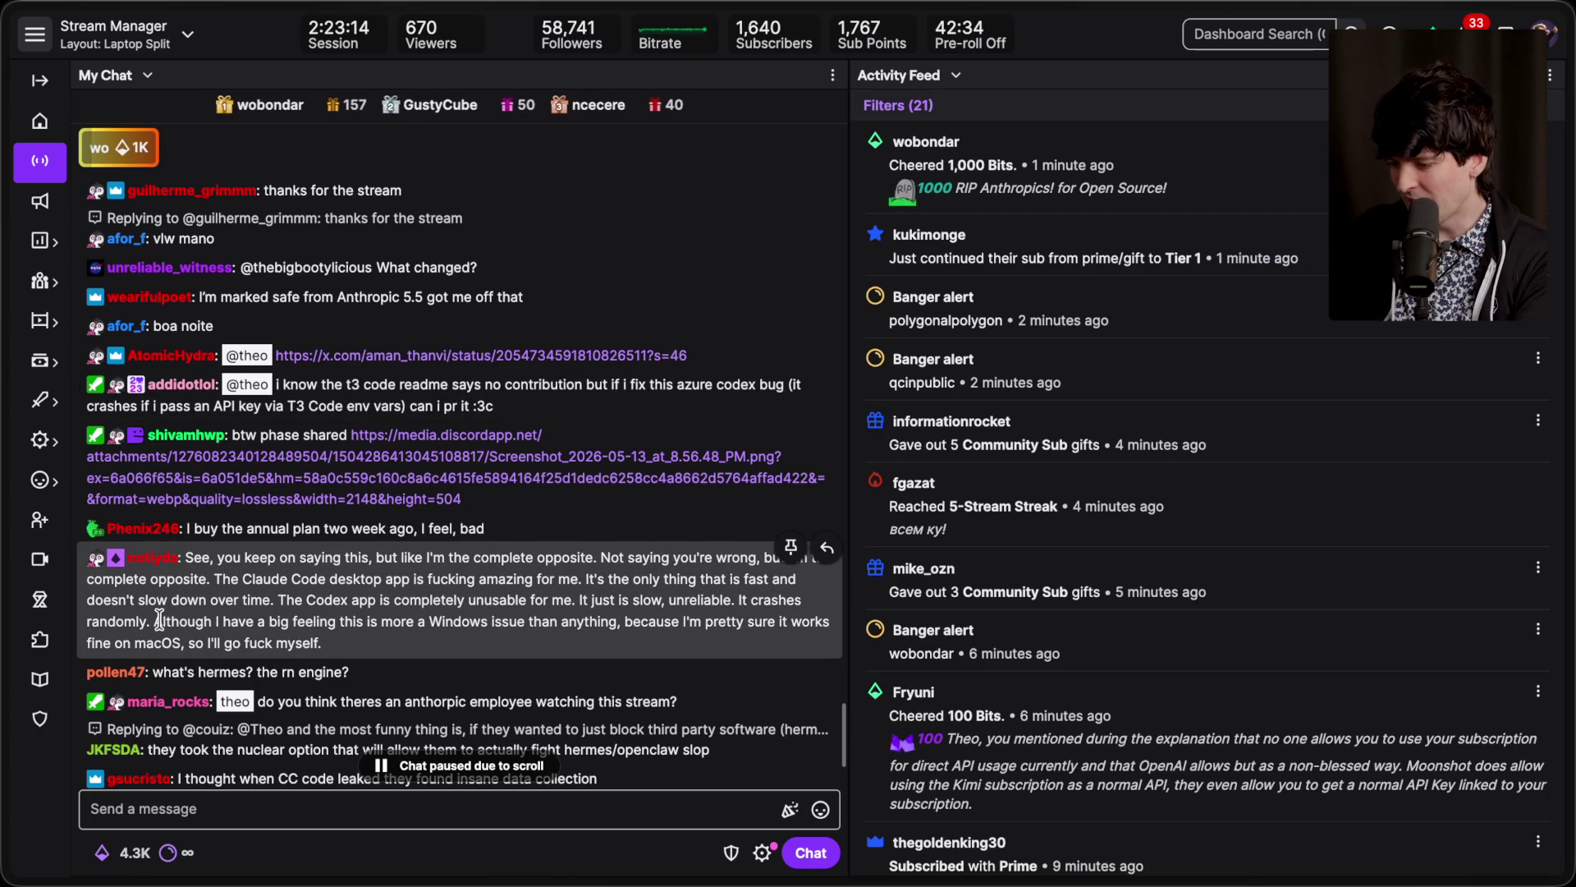
left_click_drag(156, 621, 363, 645)
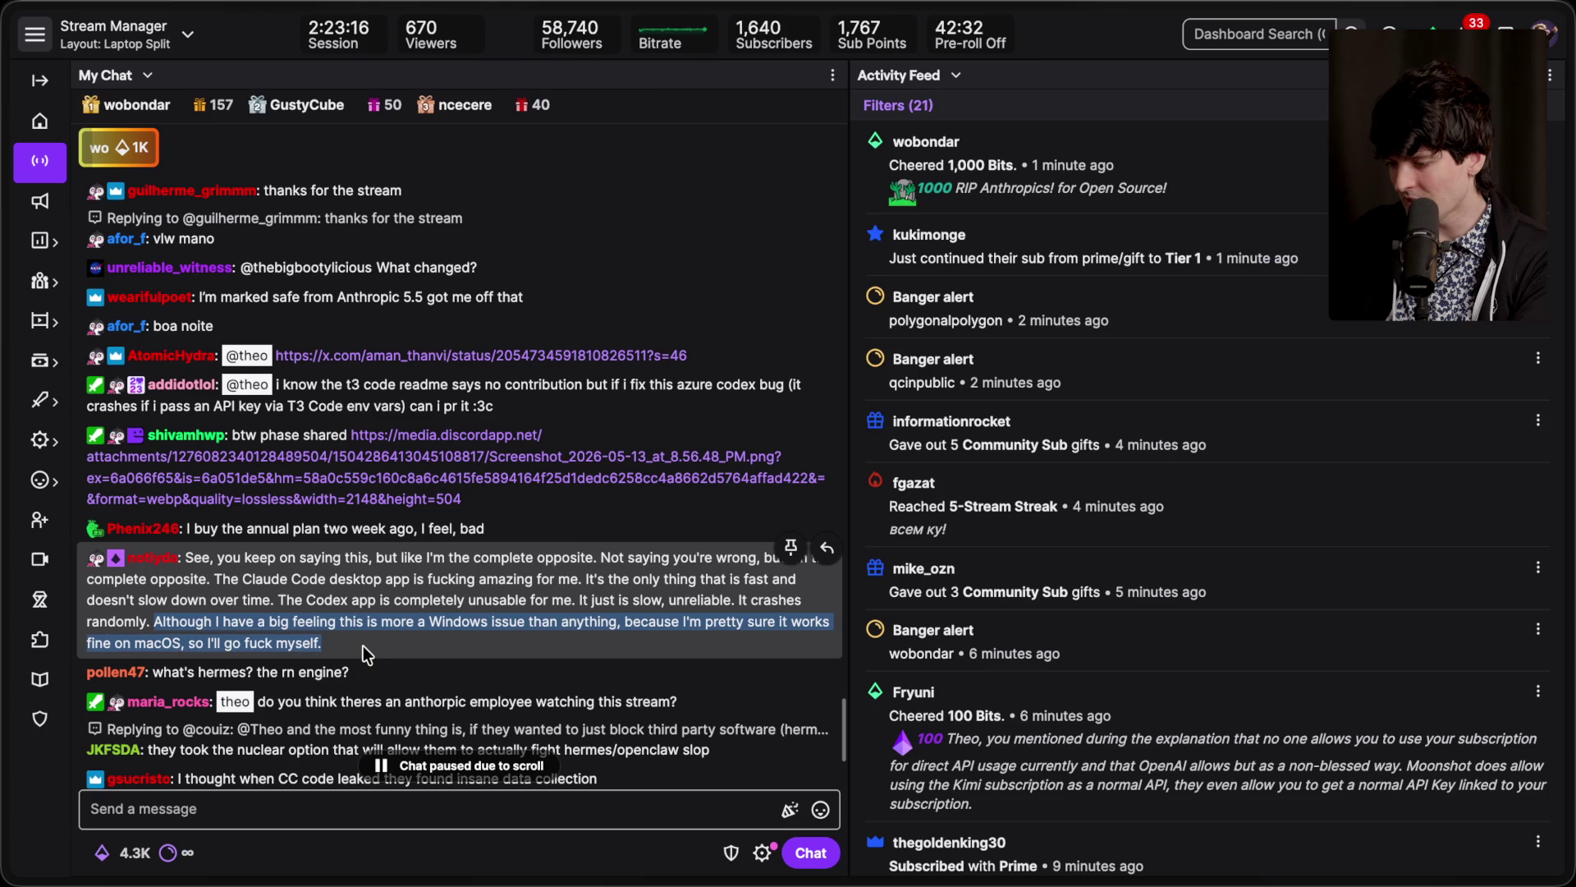
triple_click(387, 637)
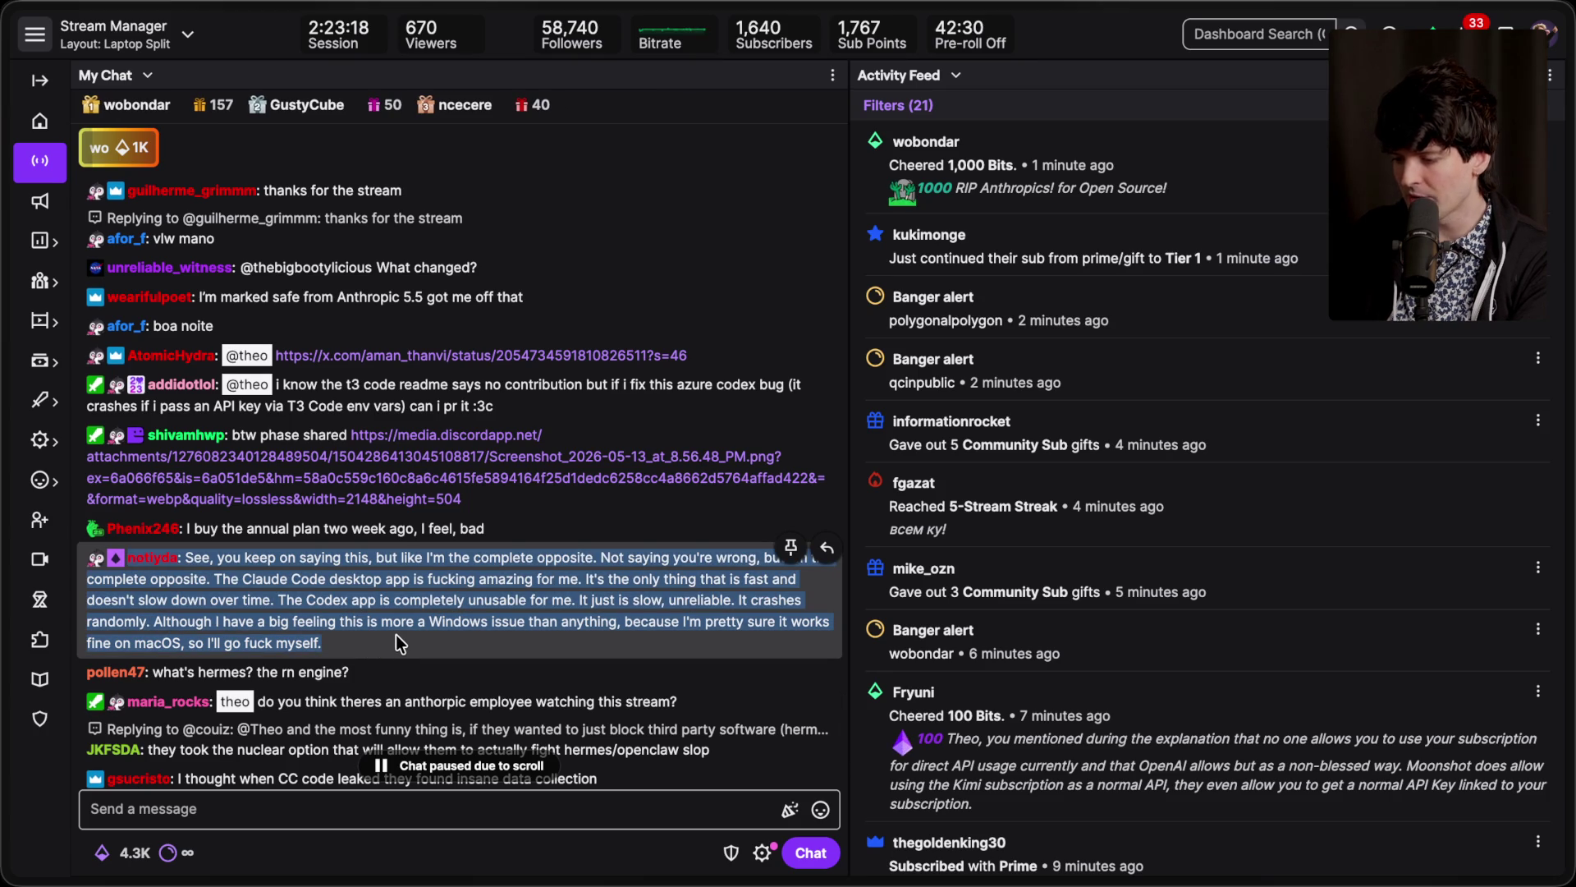
left_click(342, 599)
left_click_drag(238, 575, 404, 579)
left_click(391, 645)
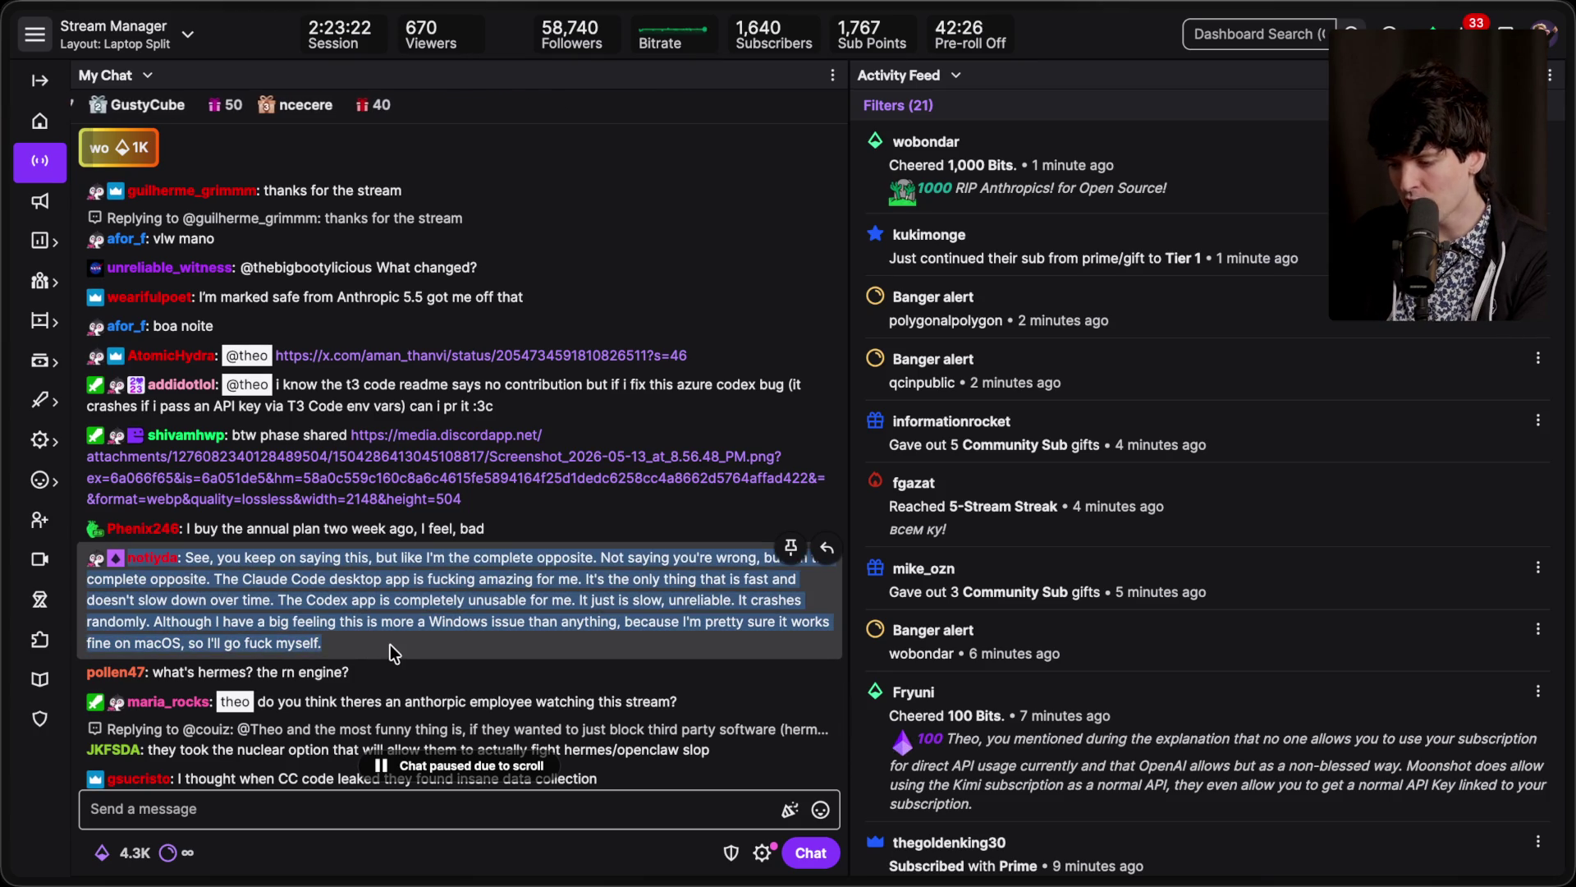
scroll(396, 647, "down", 5)
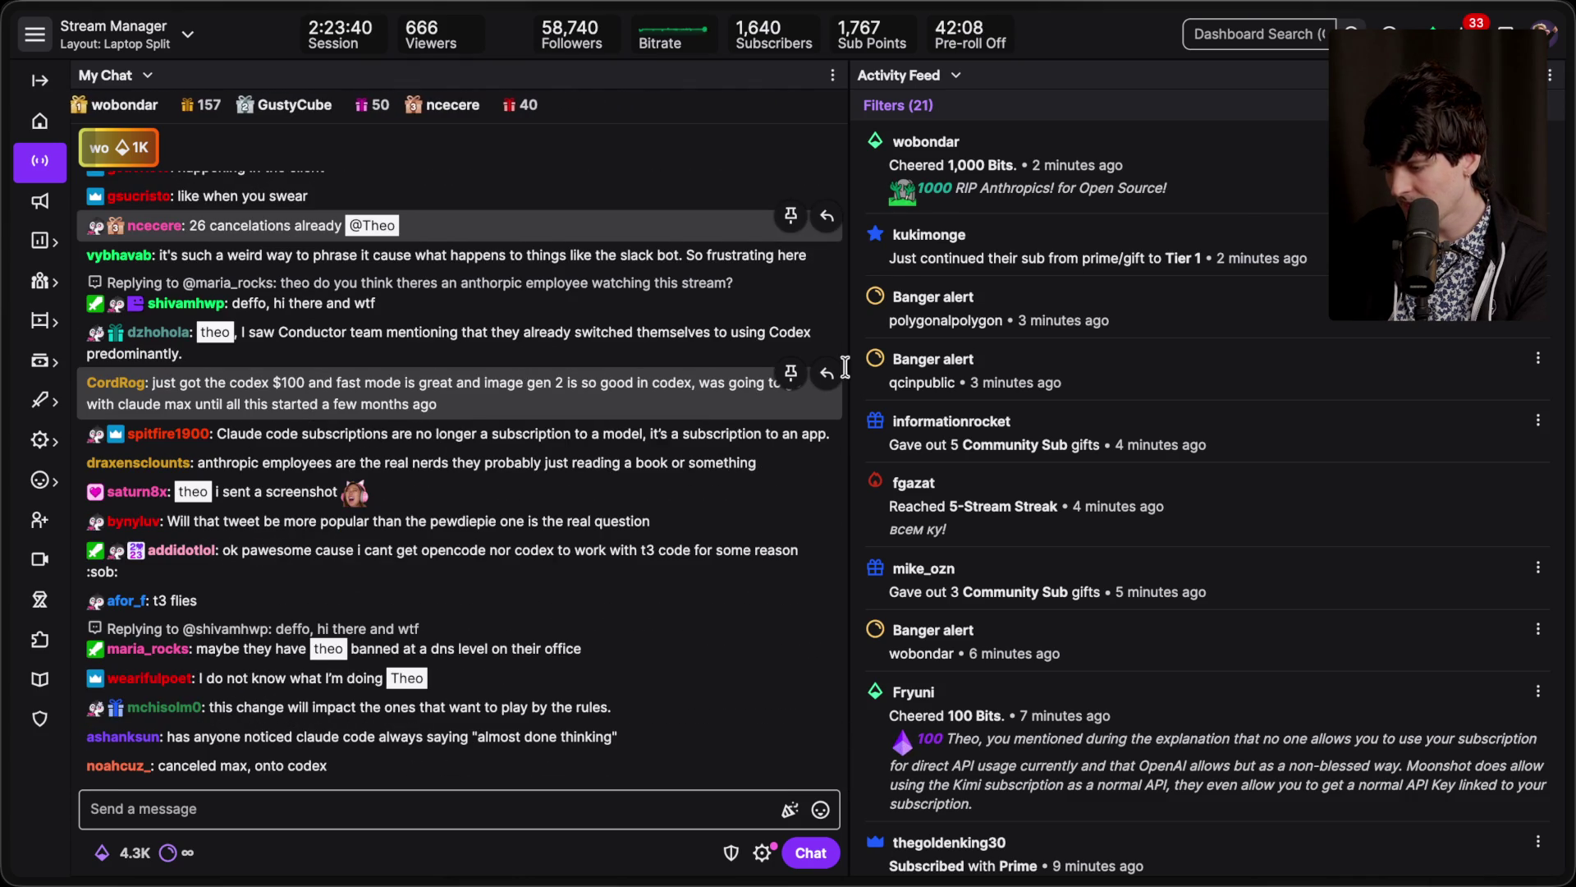
mouse_move(1564, 459)
left_click(1416, 509)
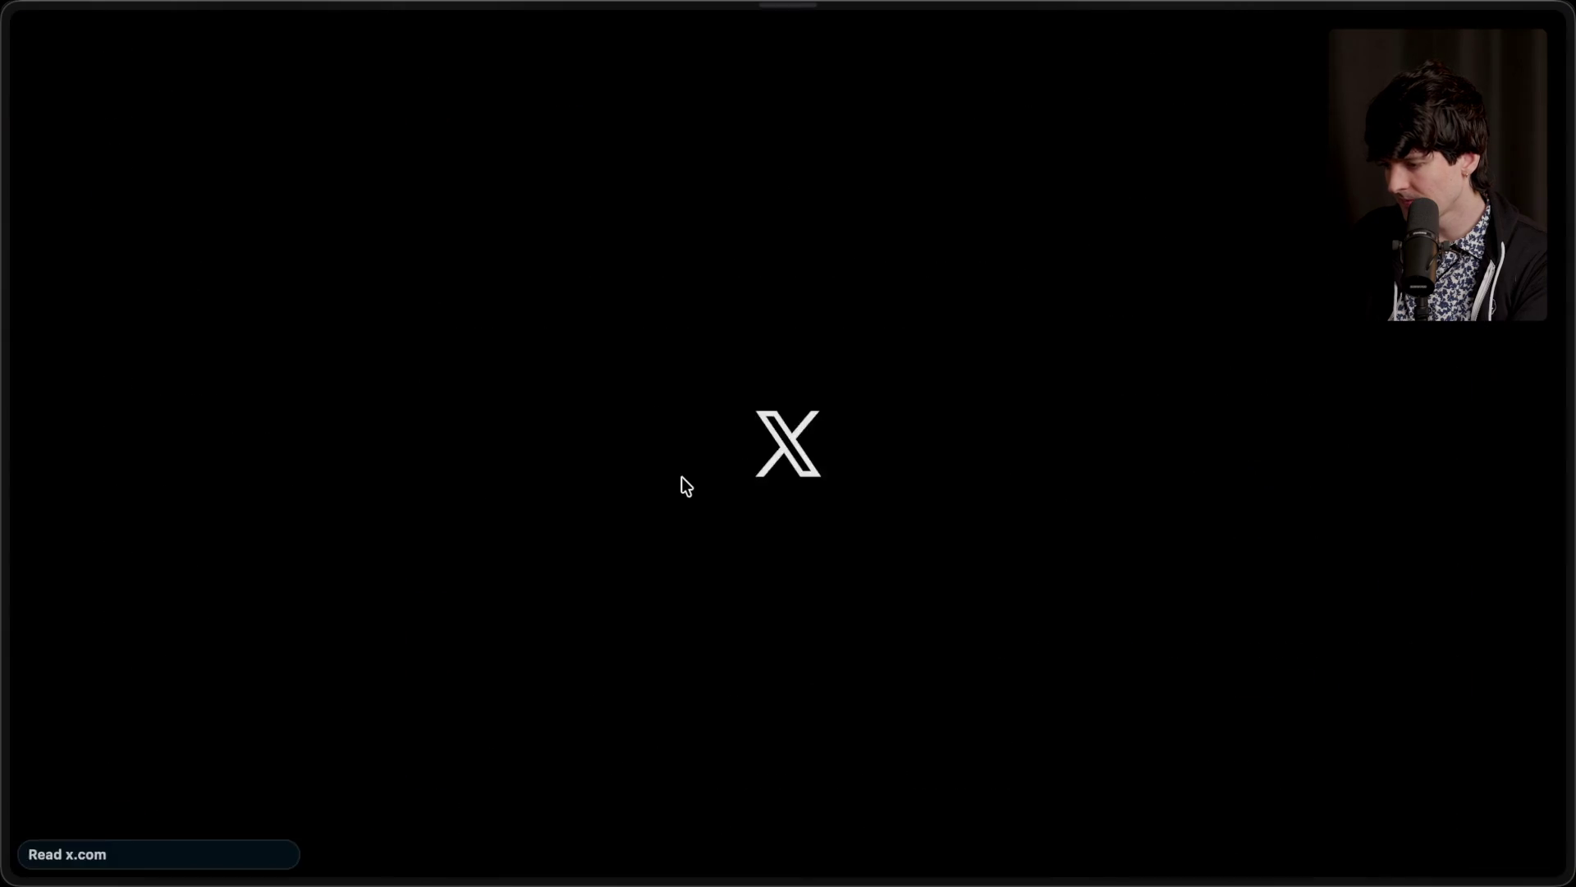
scroll(681, 477, "down", 7)
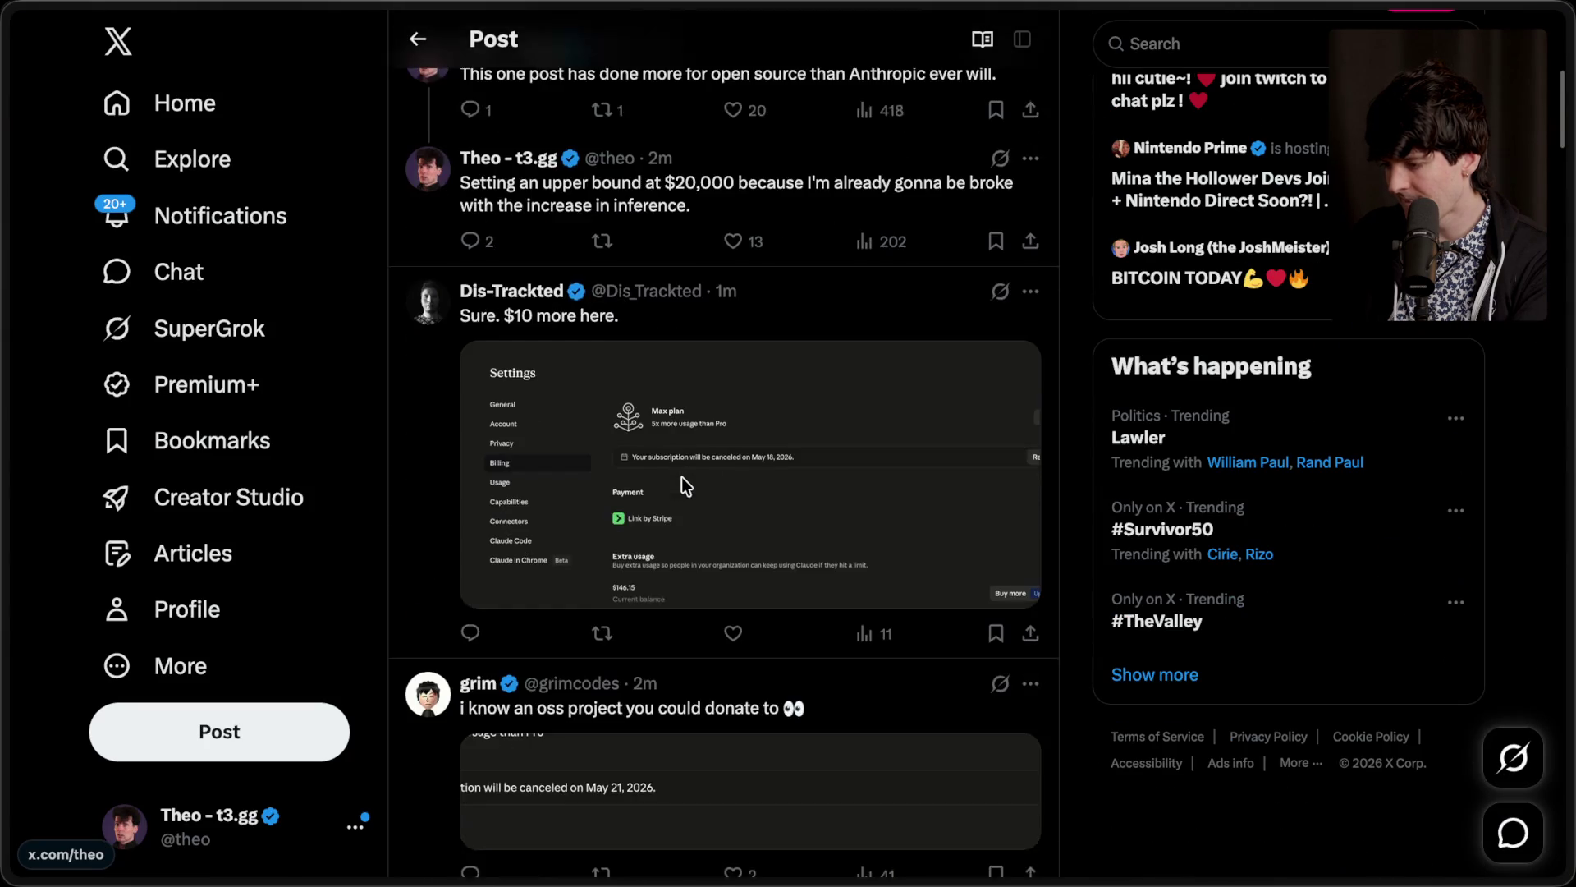
scroll(681, 476, "down", 5)
scroll(681, 476, "up", 3)
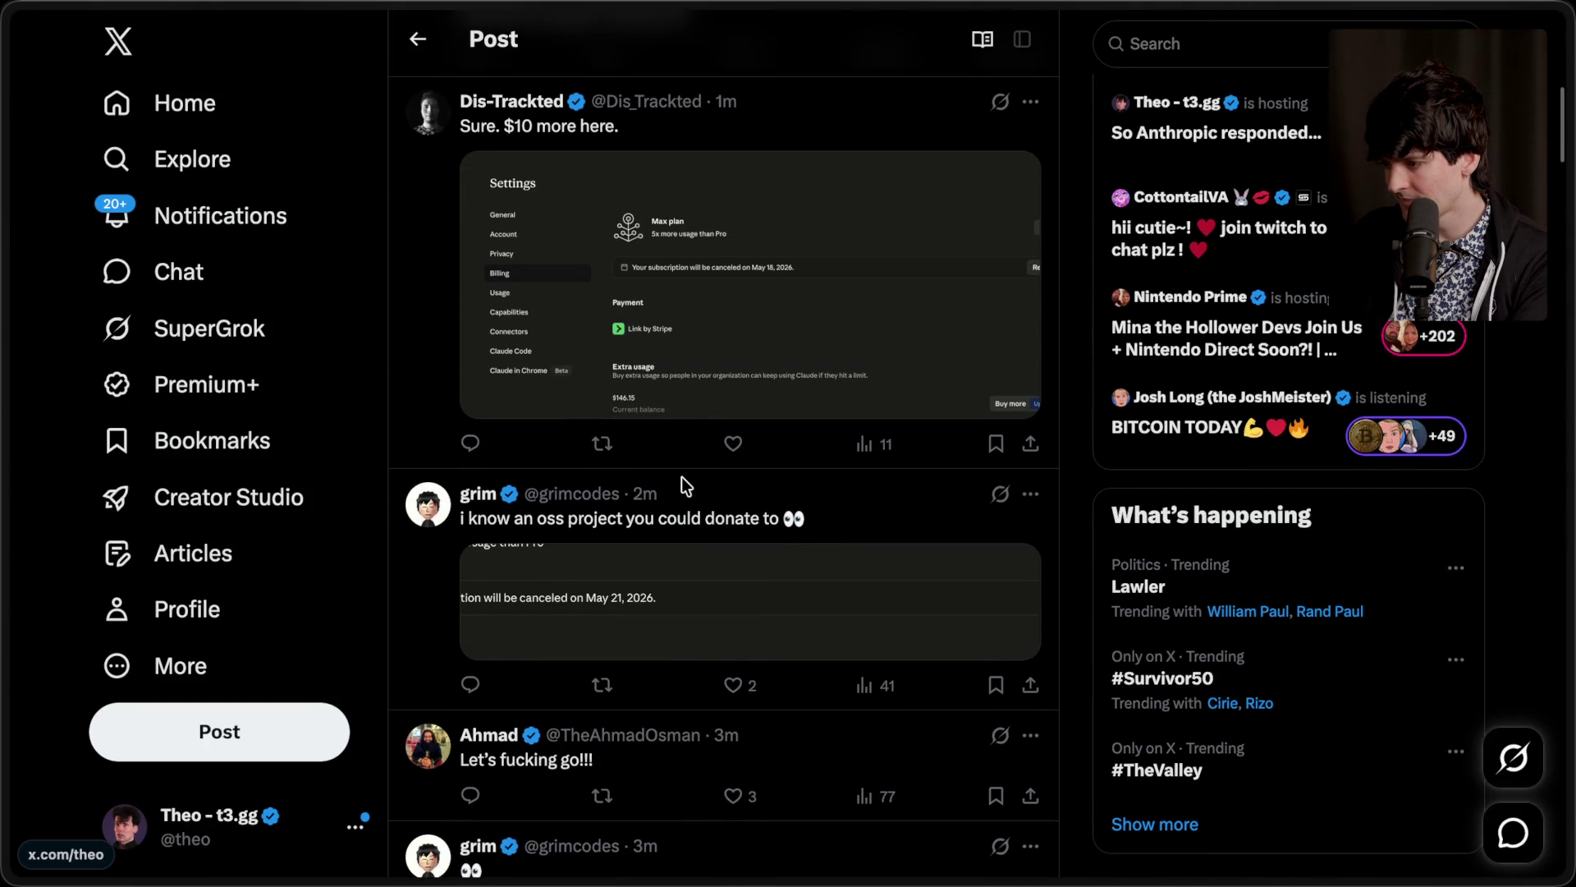
scroll(681, 478, "down", 8)
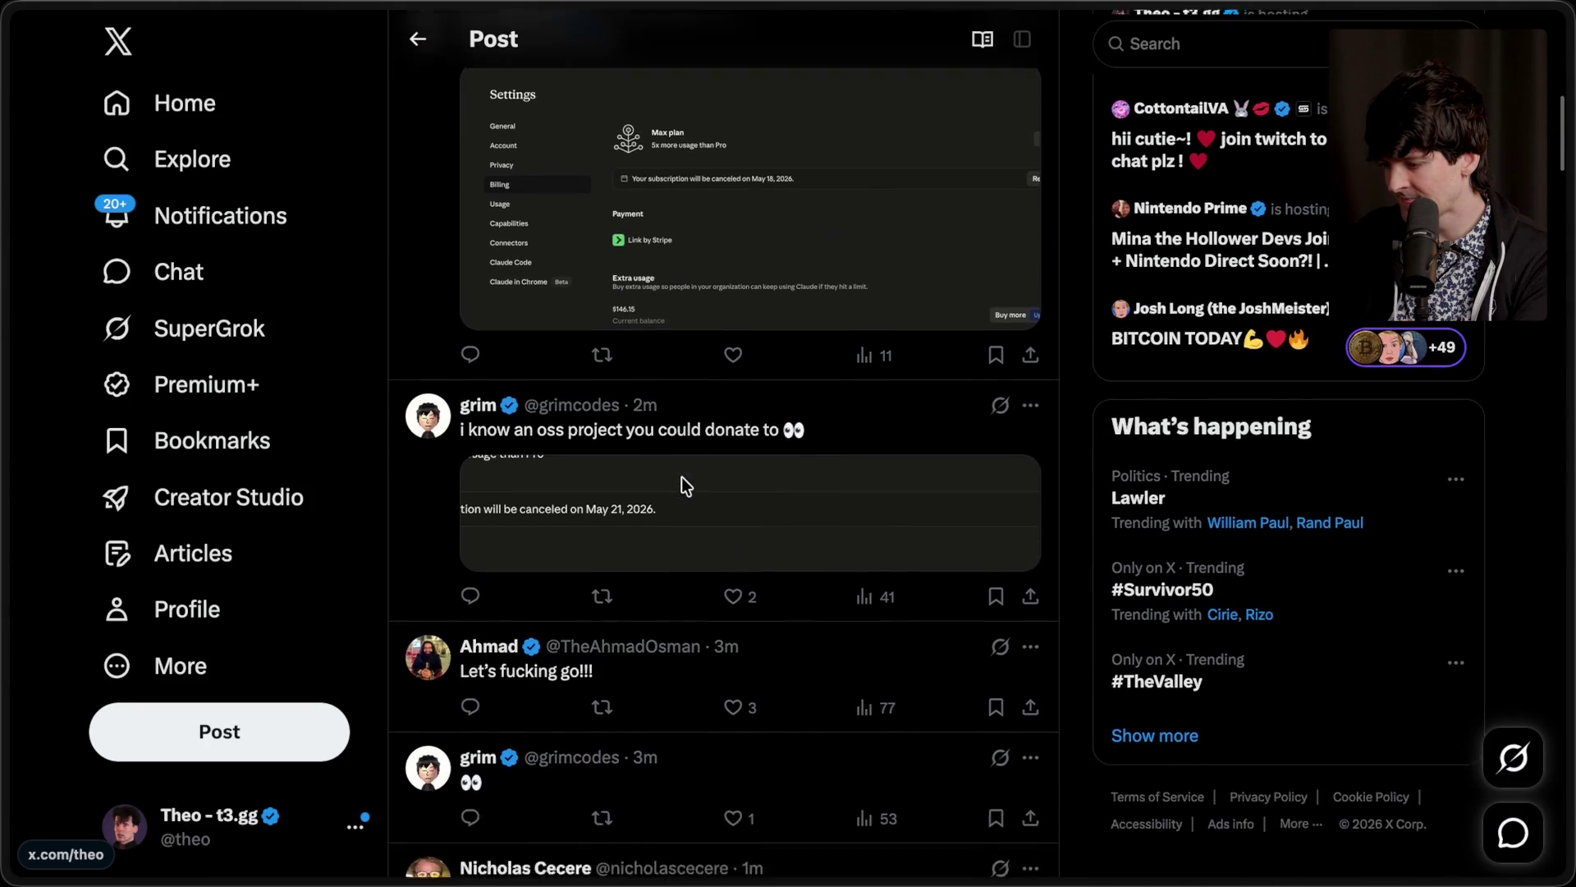
scroll(681, 476, "down", 4)
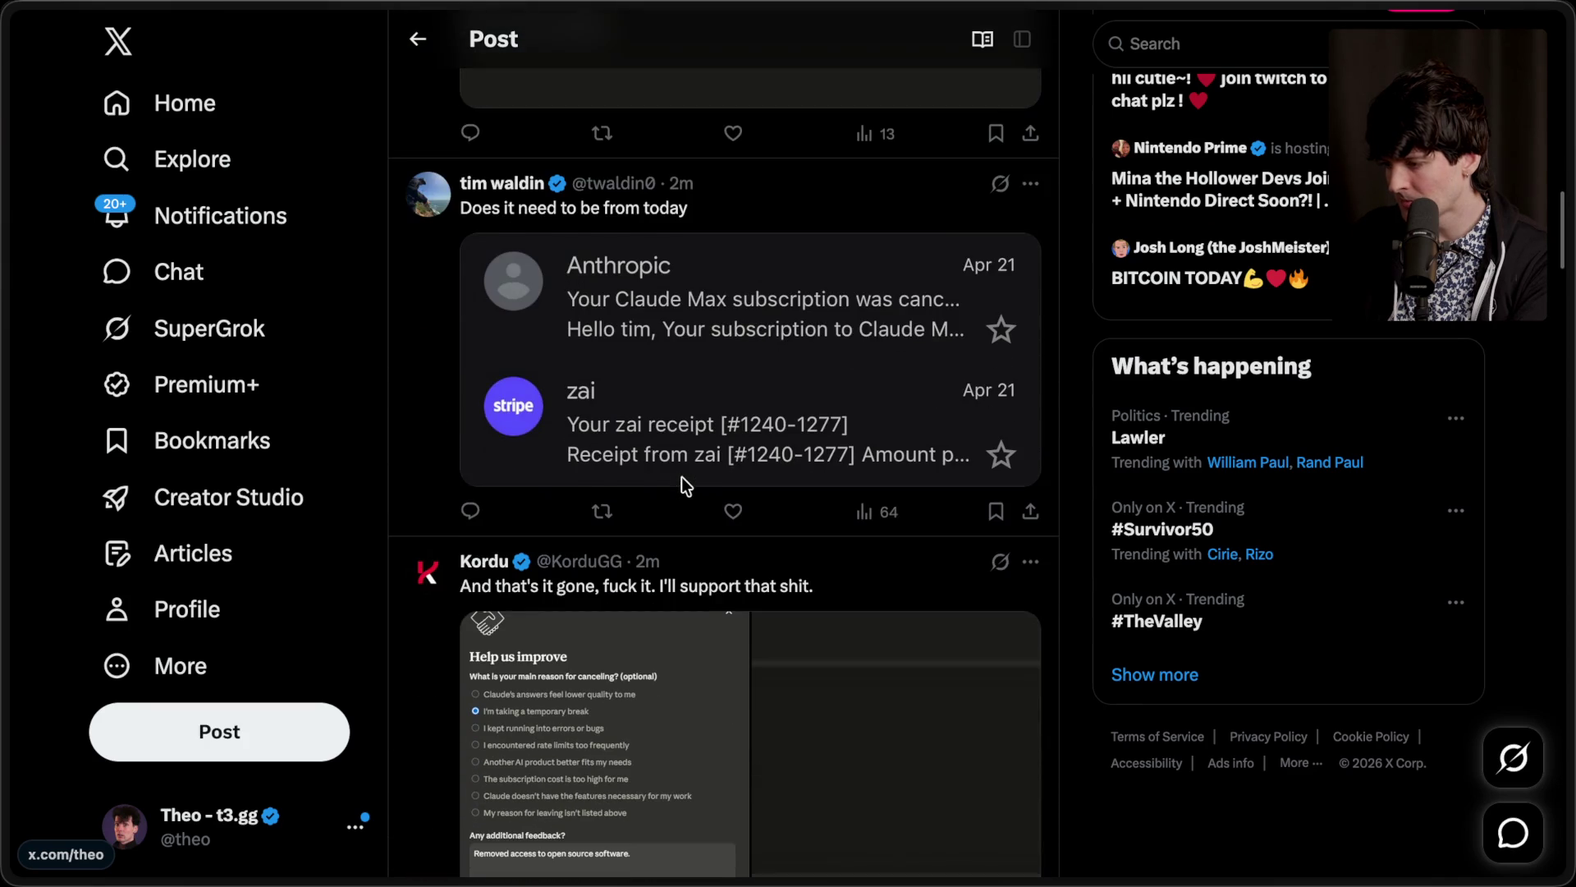
scroll(681, 477, "down", 3)
scroll(681, 476, "down", 20)
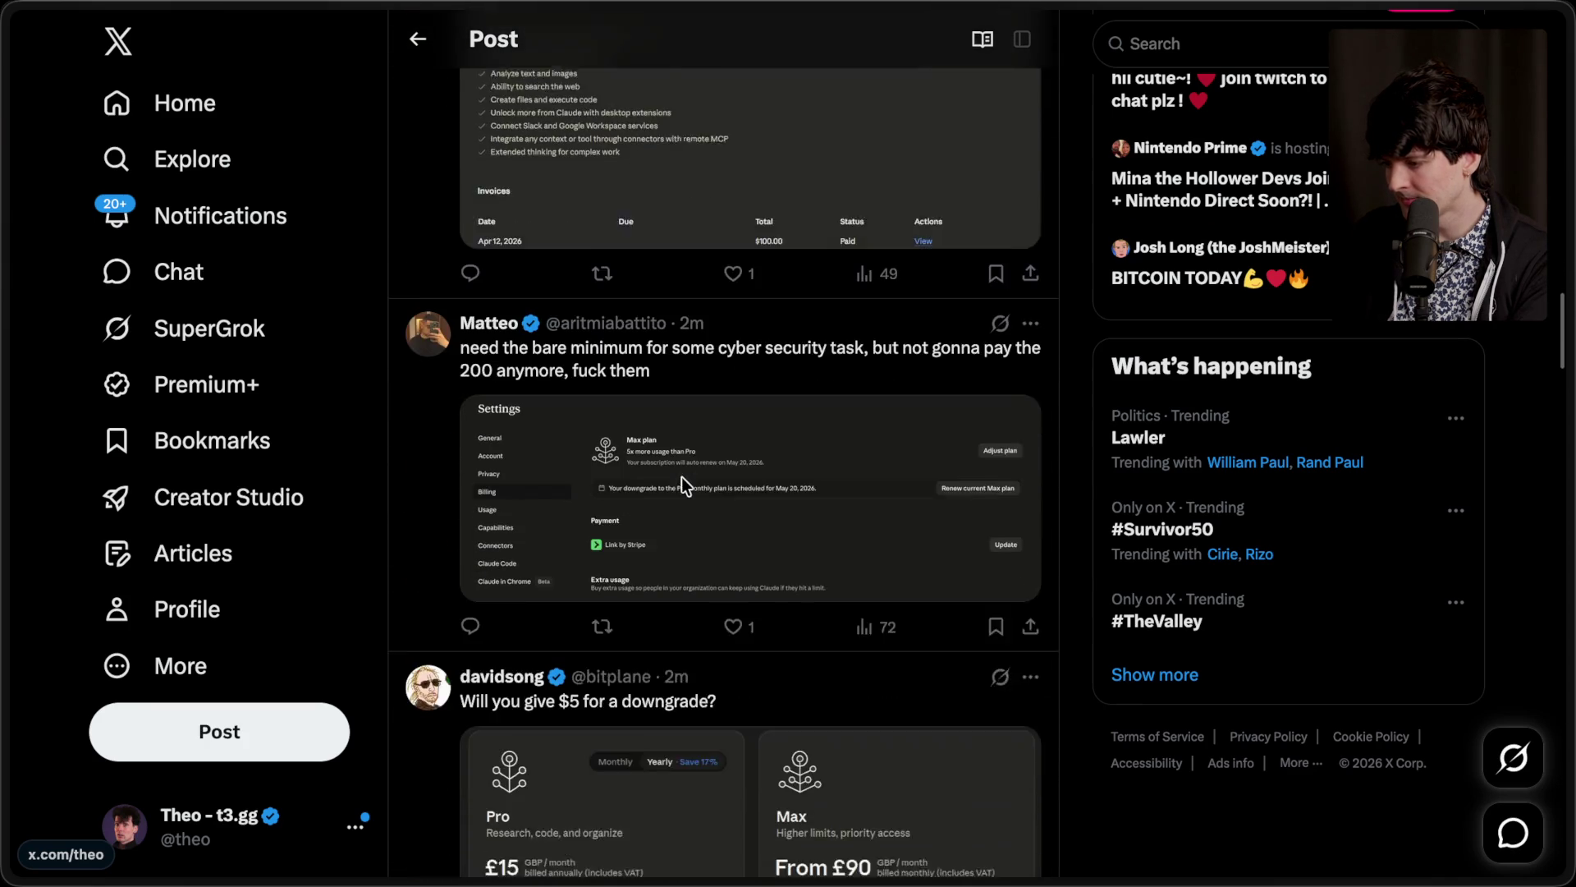
scroll(682, 476, "up", 7)
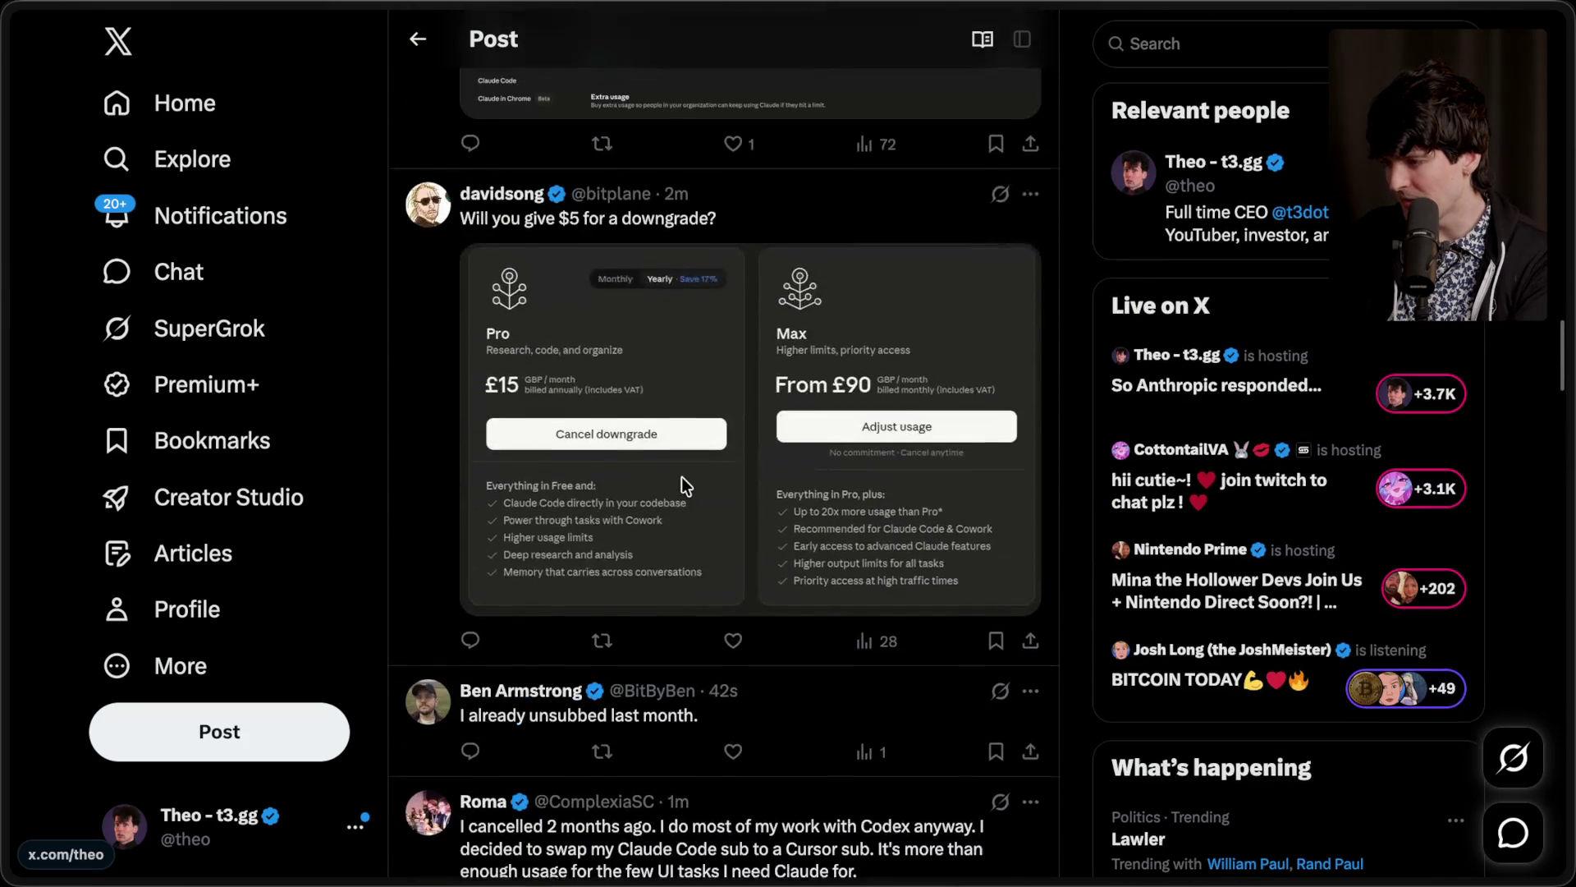
scroll(681, 476, "down", 9)
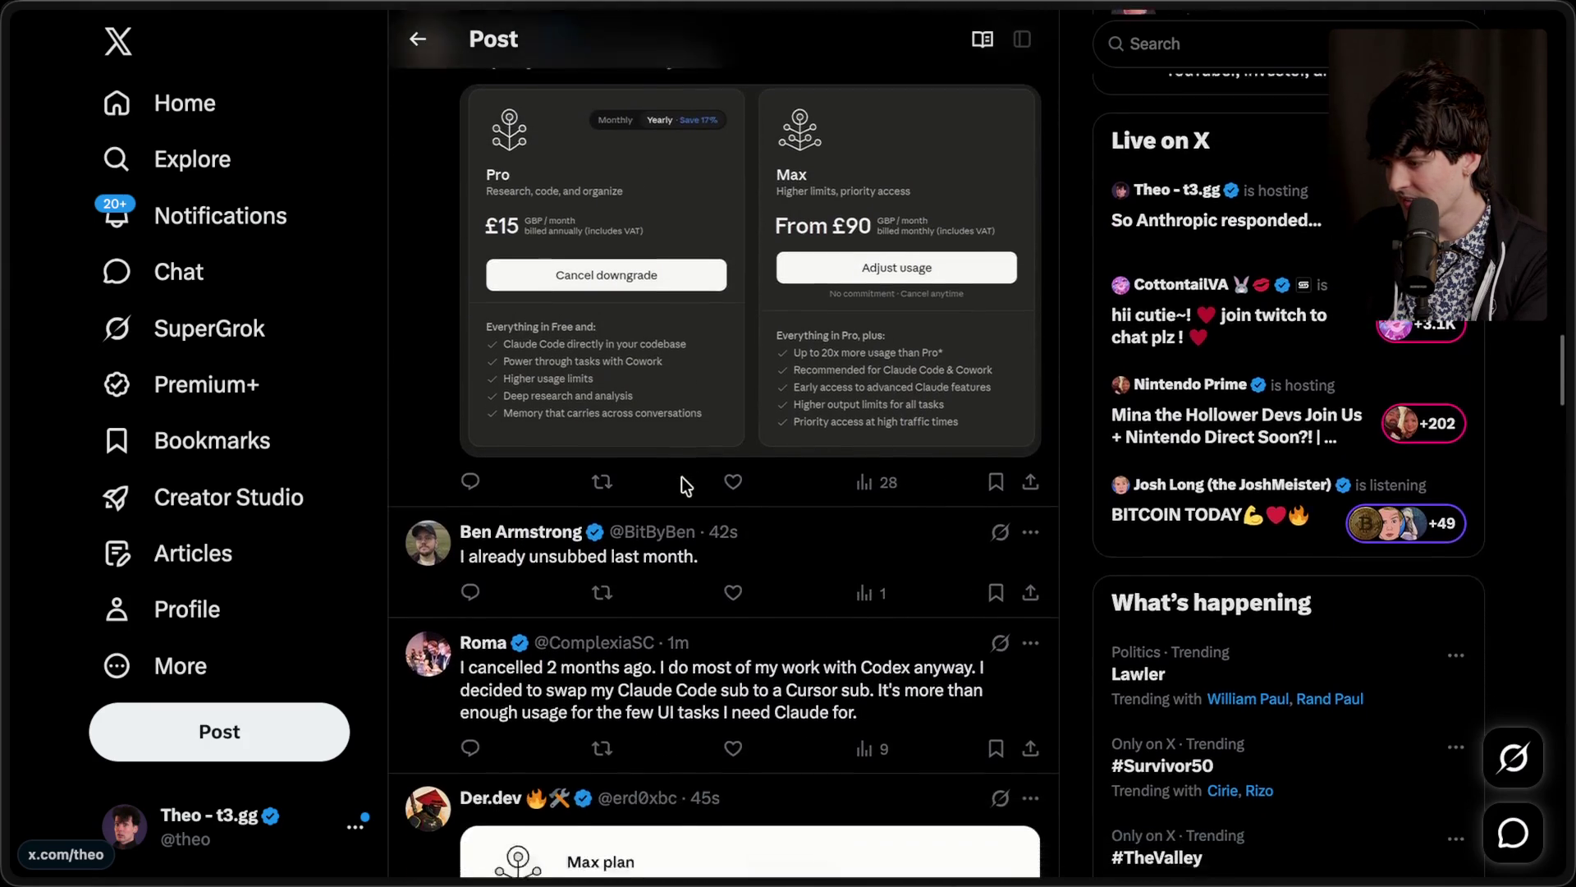
scroll(682, 484, "down", 15)
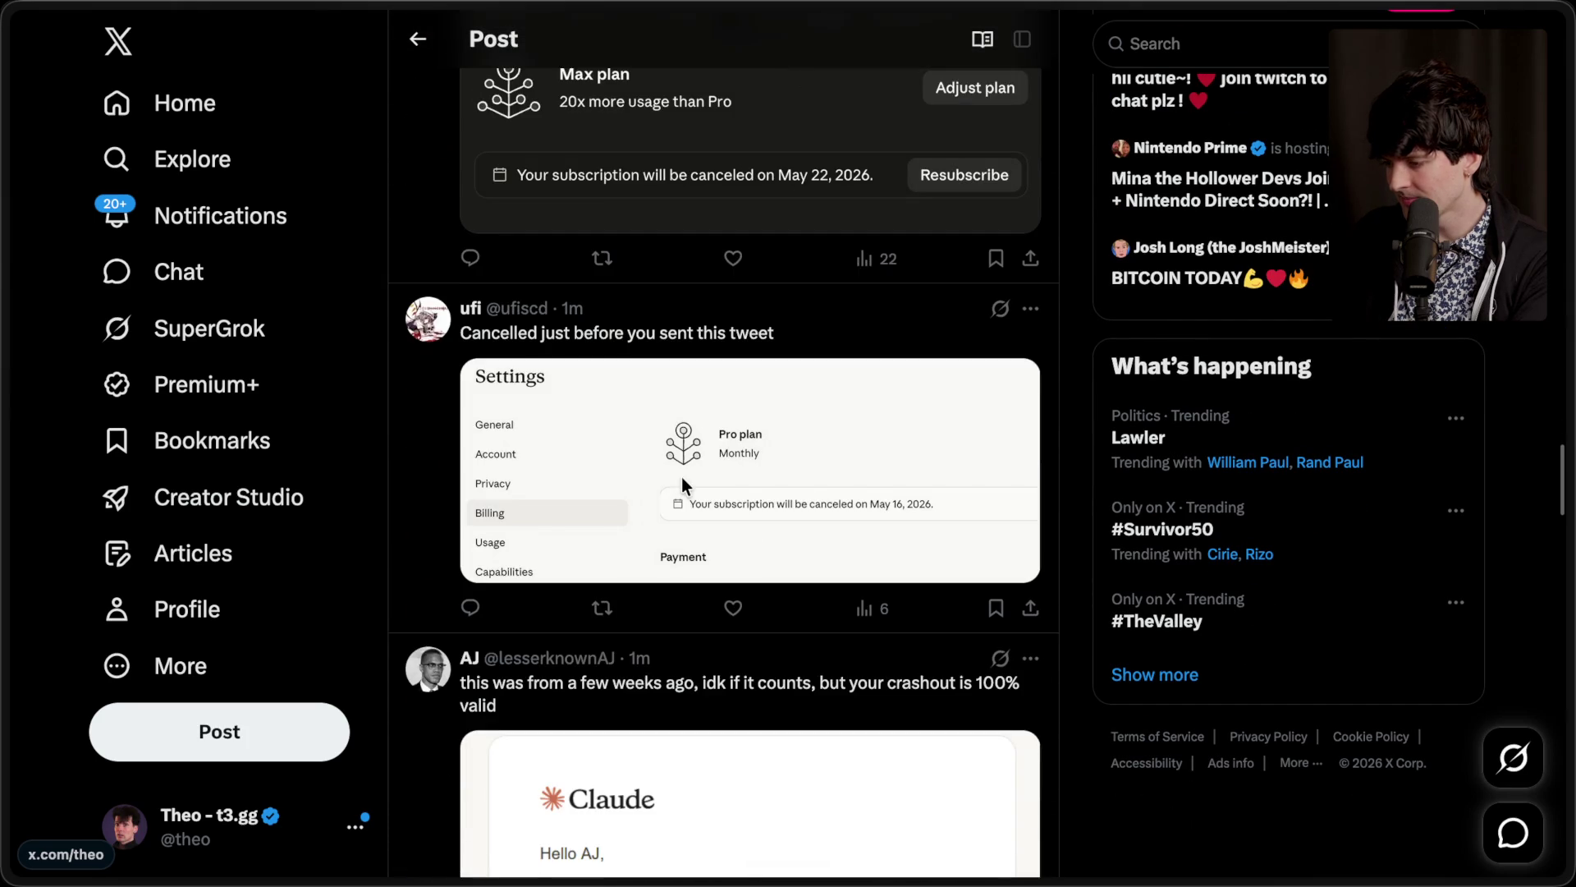
scroll(681, 484, "down", 10)
scroll(682, 485, "down", 15)
scroll(681, 485, "up", 20)
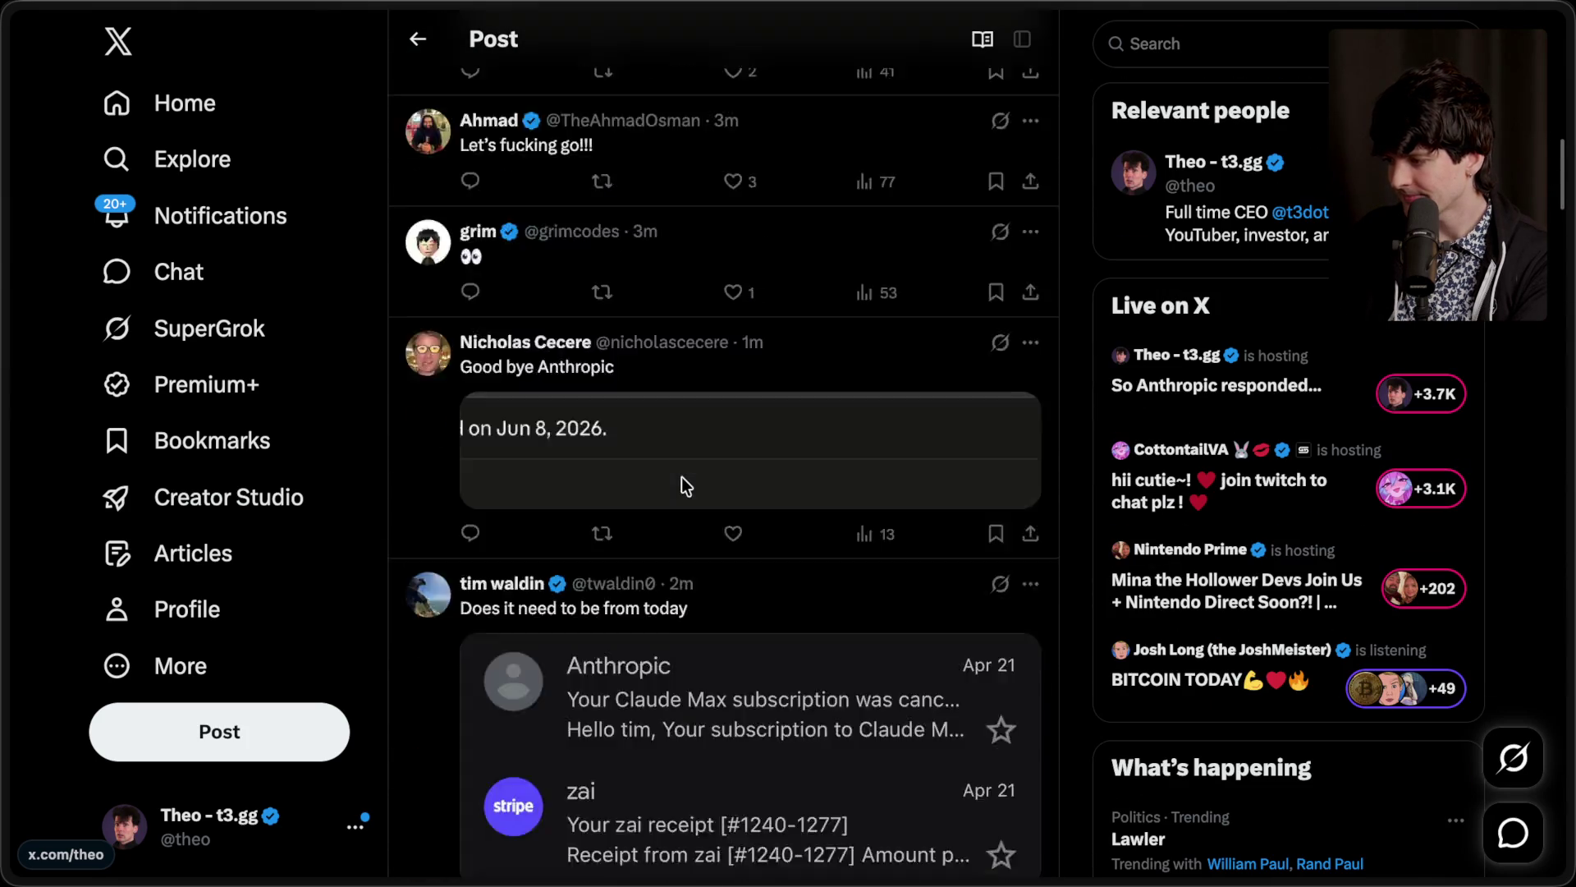
mouse_move(1412, 361)
left_click(1314, 190)
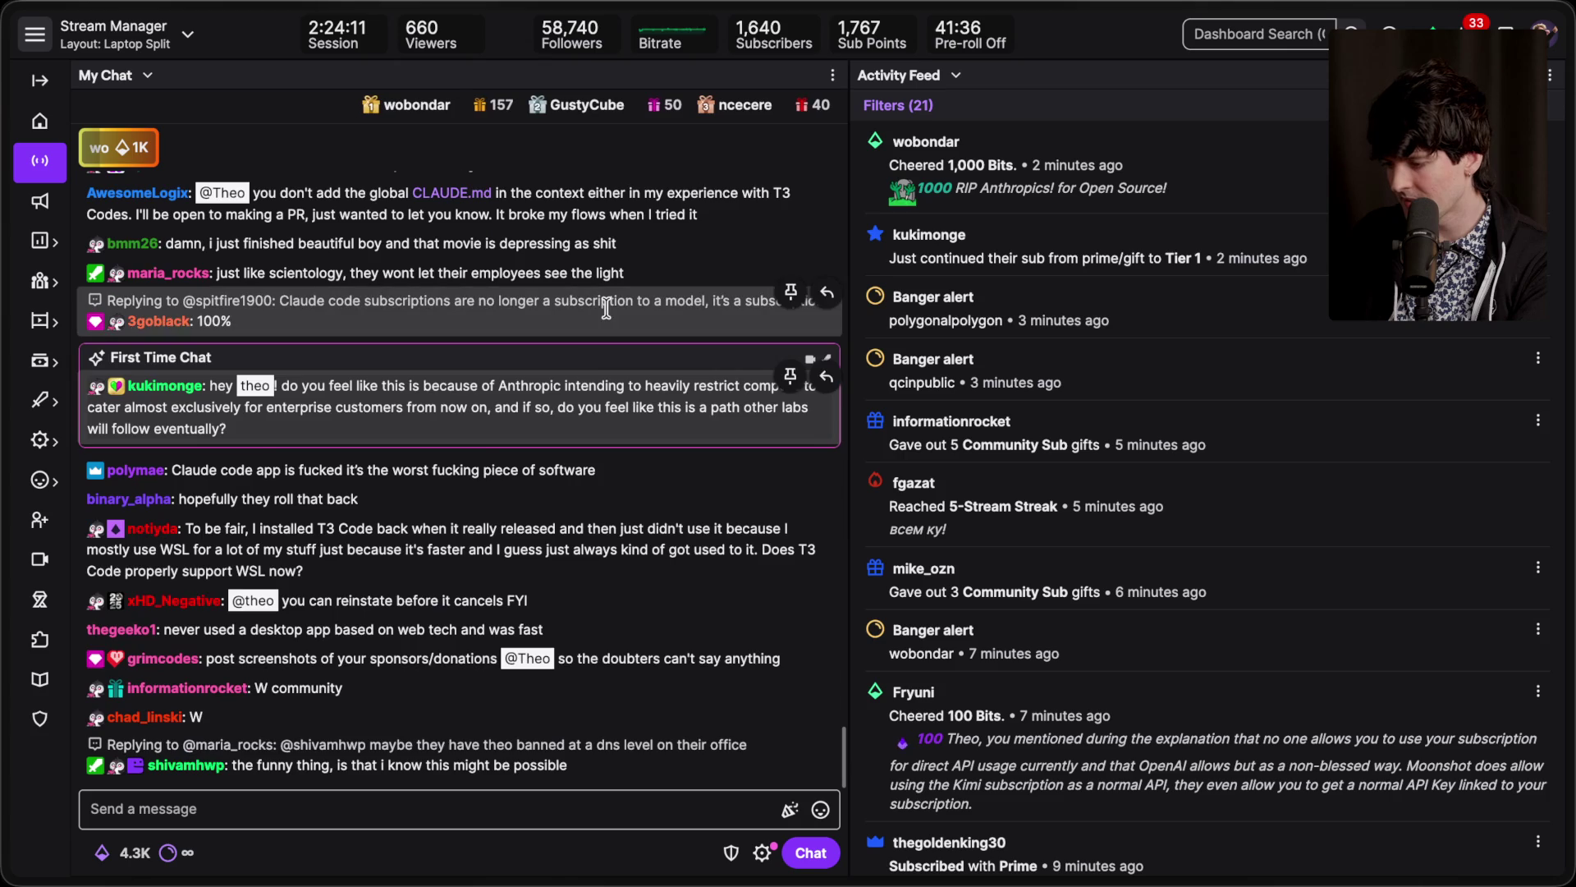
Step: Scroll the Twitch chat up and down to read recent messages
scroll(608, 314, "up", 1)
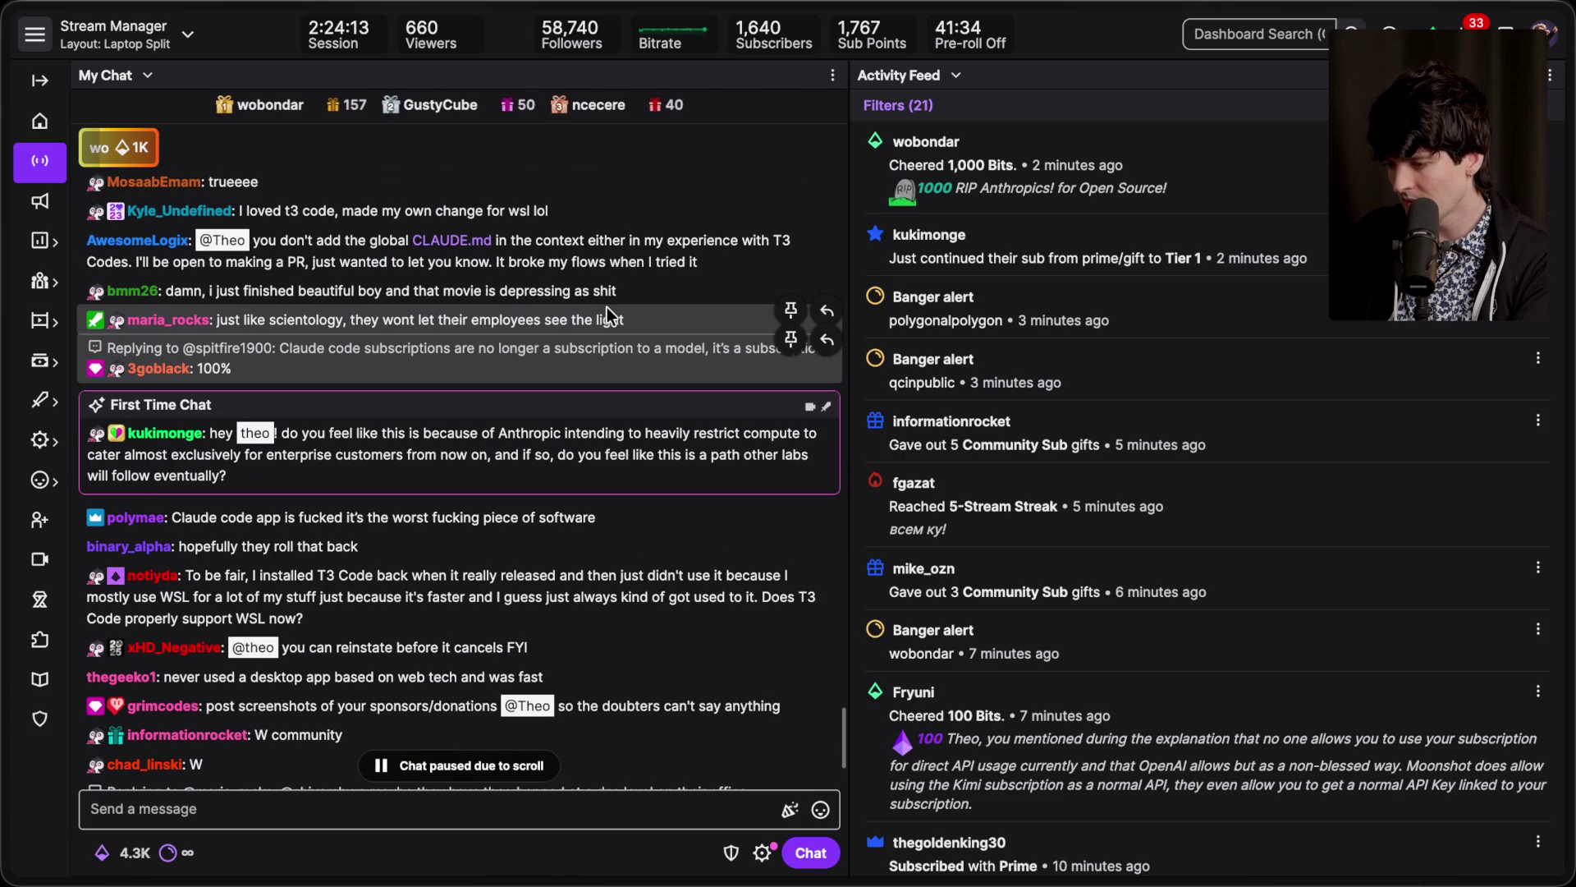
scroll(608, 308, "down", 1)
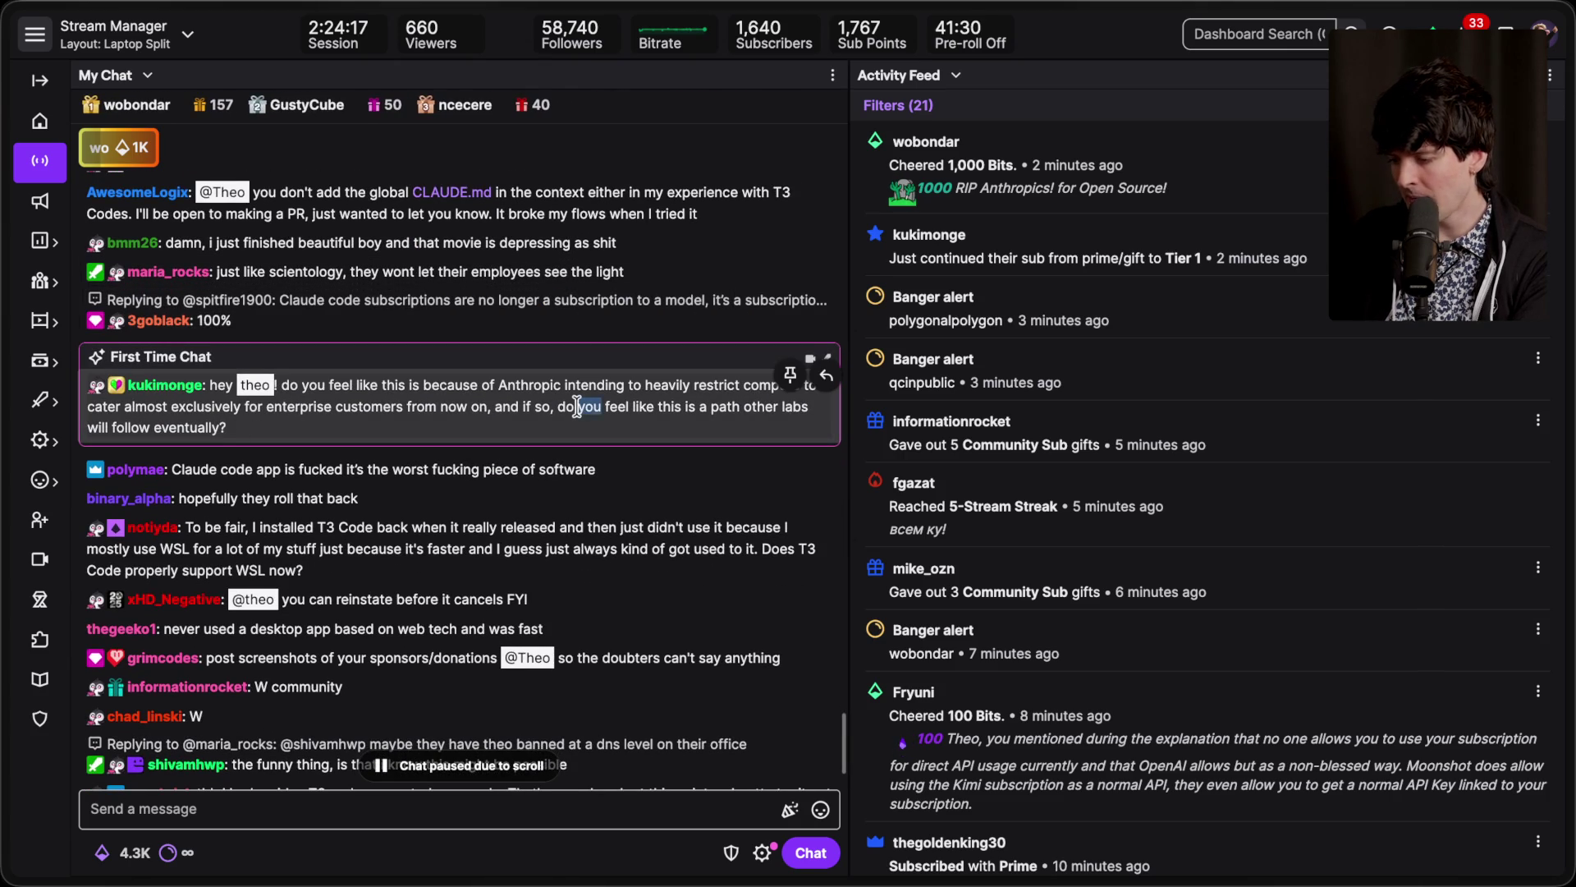
scroll(510, 431, "down", 2)
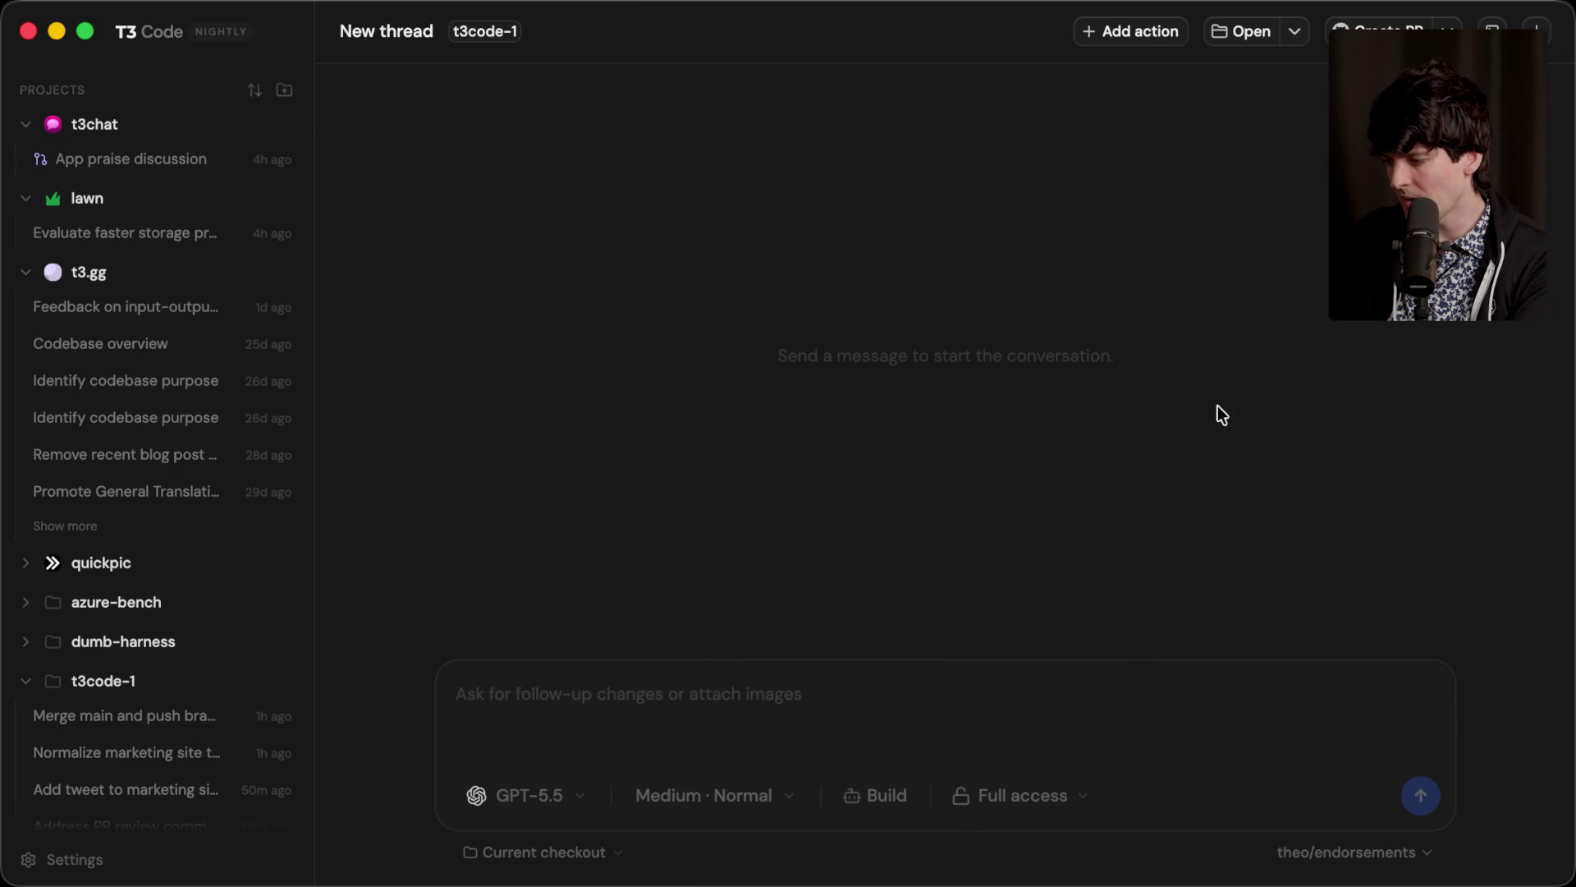
Step: Switch to GitHub pull request #2681 and scroll through its conversation
key("super+Tab")
key("super+Tab")
key("super+Tab")
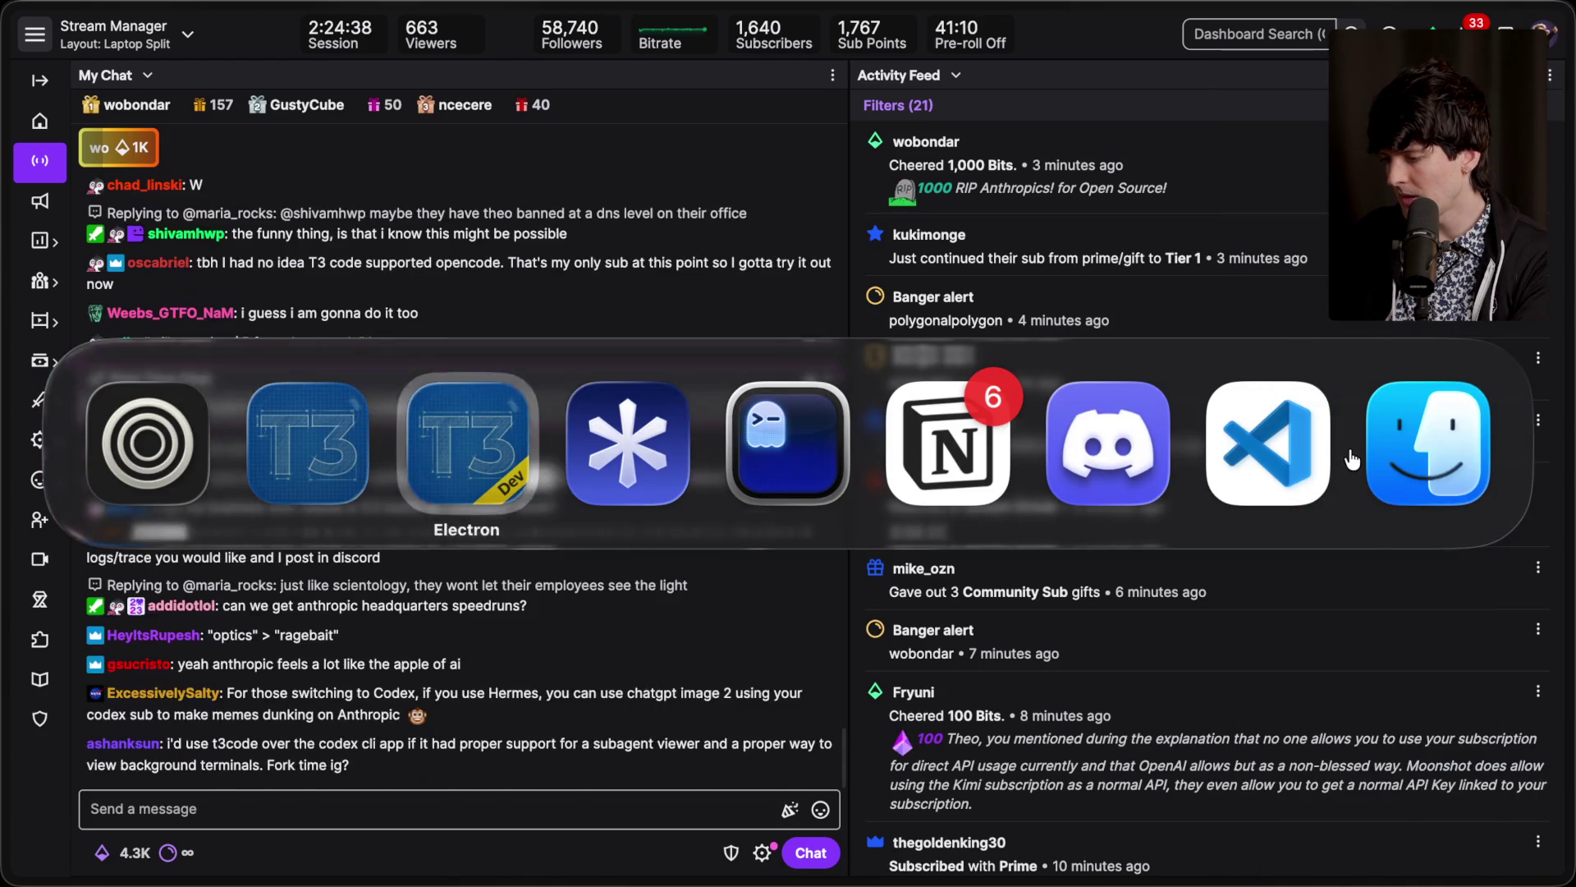
scroll(701, 434, "down", 15)
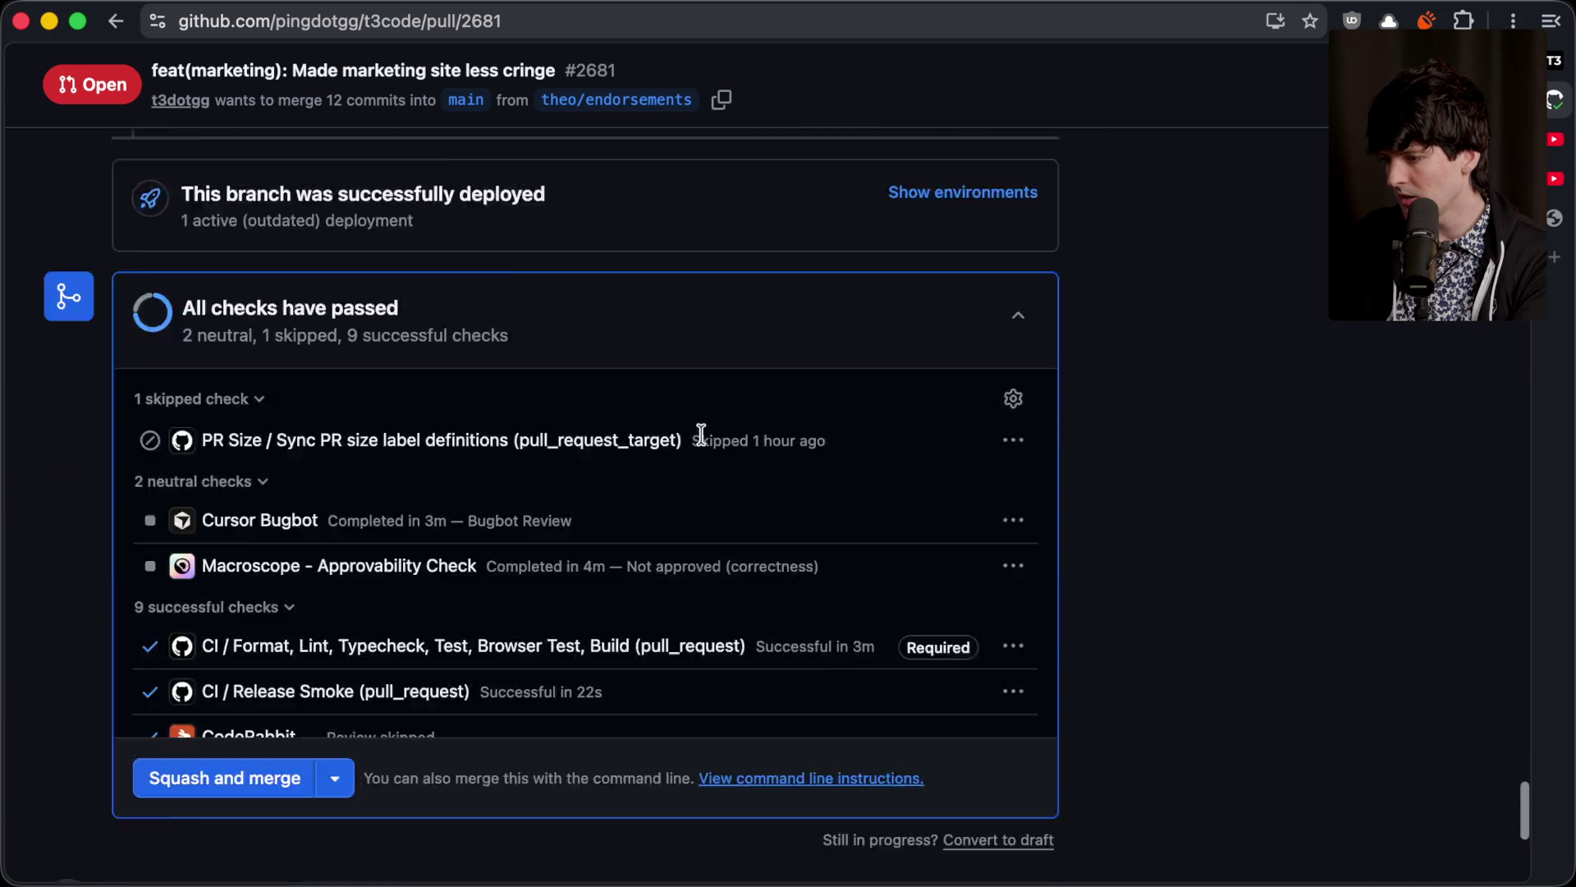
scroll(701, 433, "up", 6)
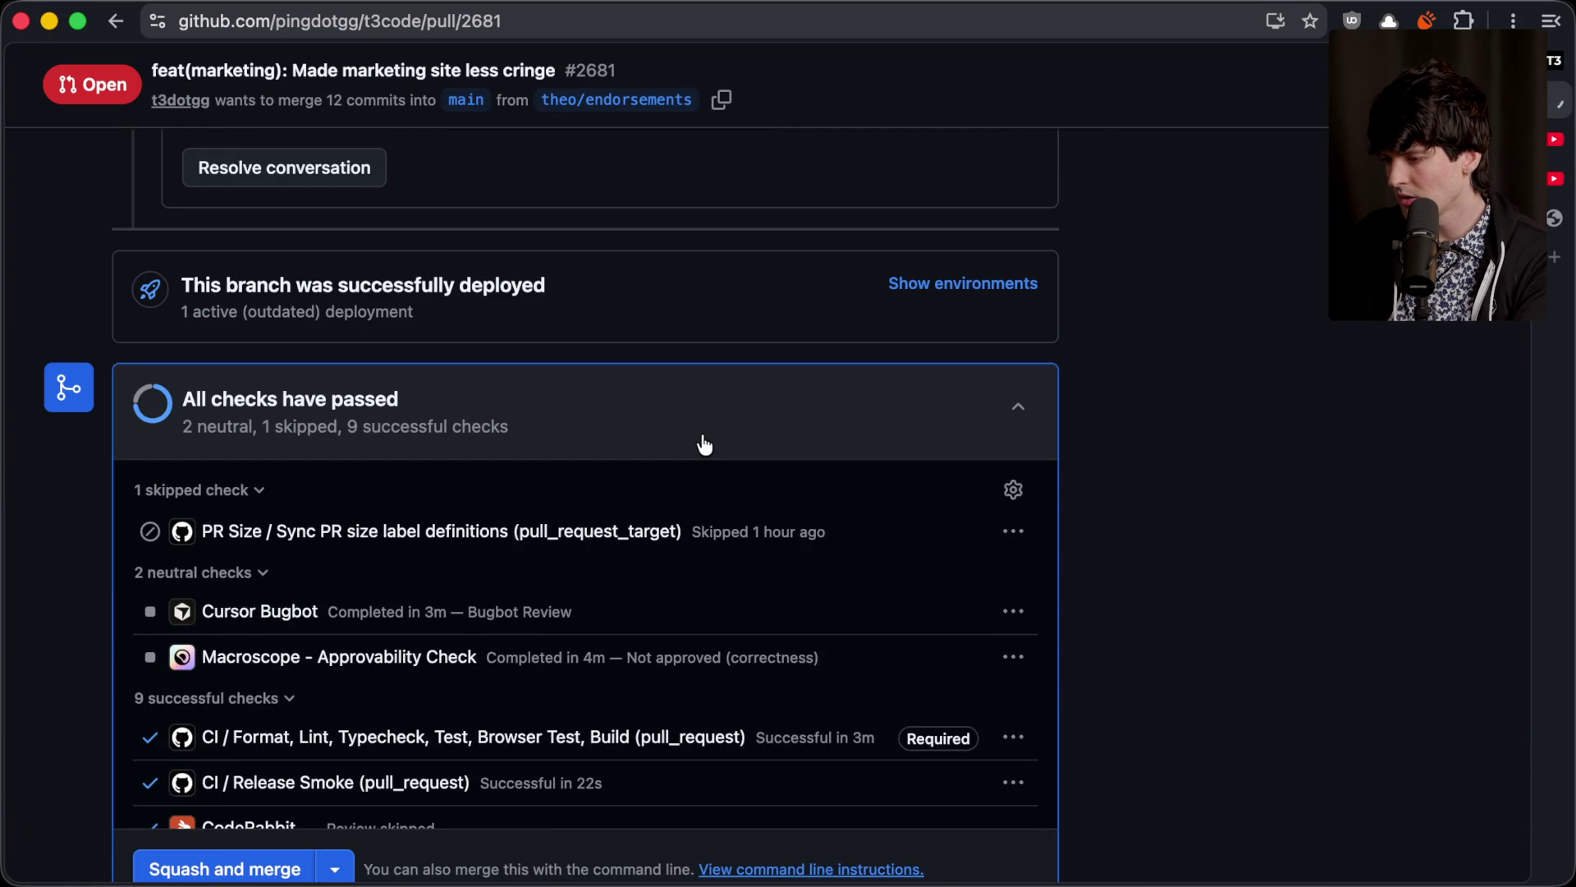
scroll(704, 445, "down", 7)
scroll(703, 444, "up", 15)
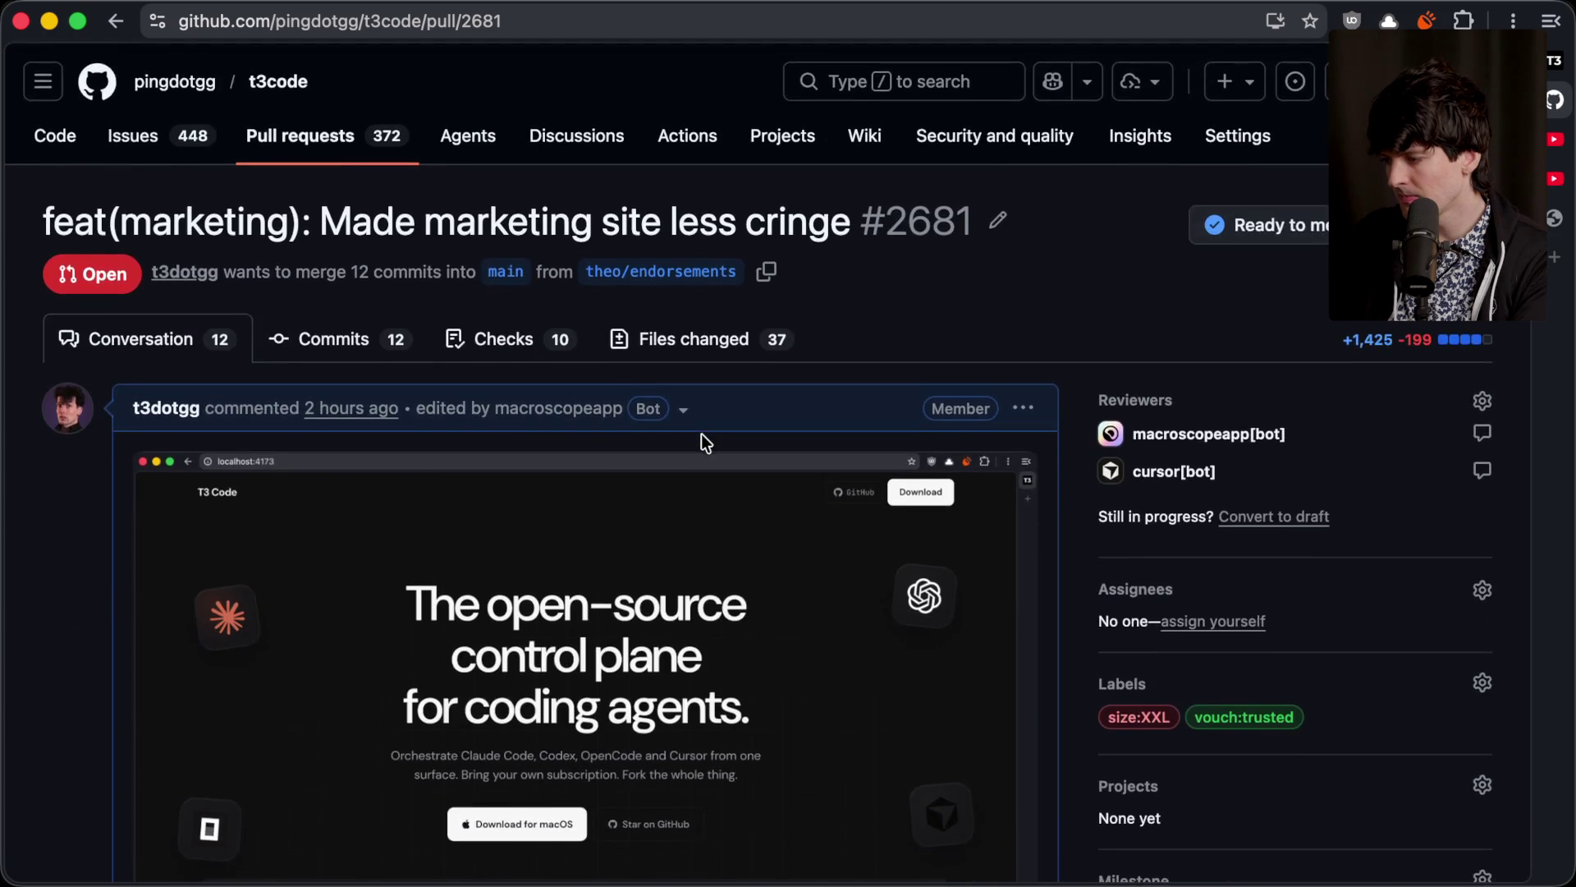
scroll(703, 442, "down", 4)
scroll(704, 442, "down", 15)
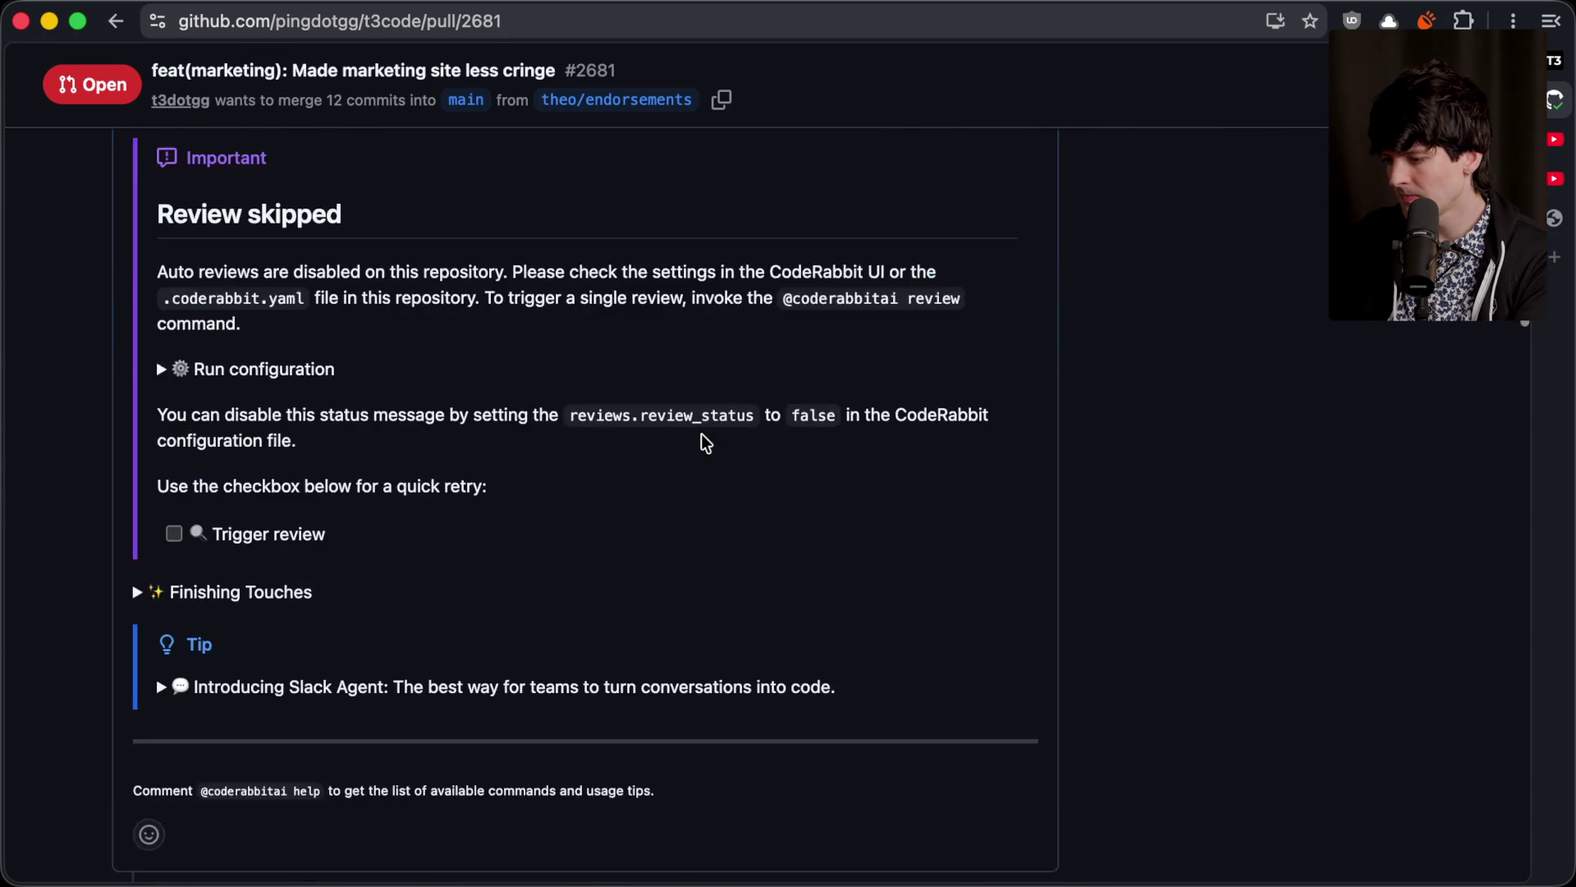
scroll(701, 434, "down", 4)
scroll(701, 433, "up", 3)
scroll(701, 433, "down", 9)
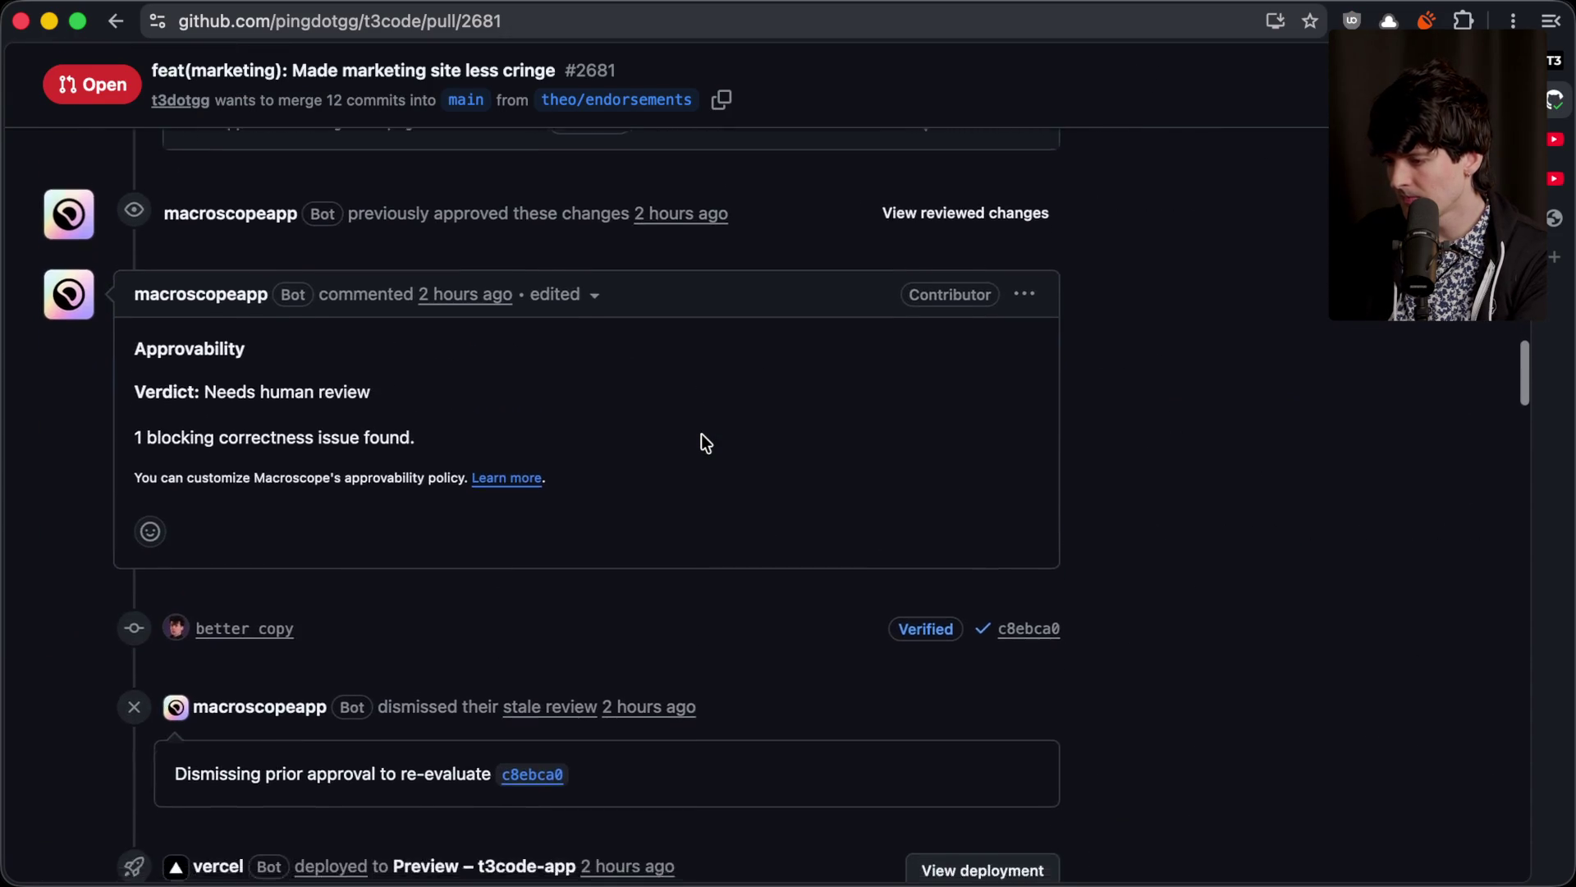
scroll(703, 444, "down", 3)
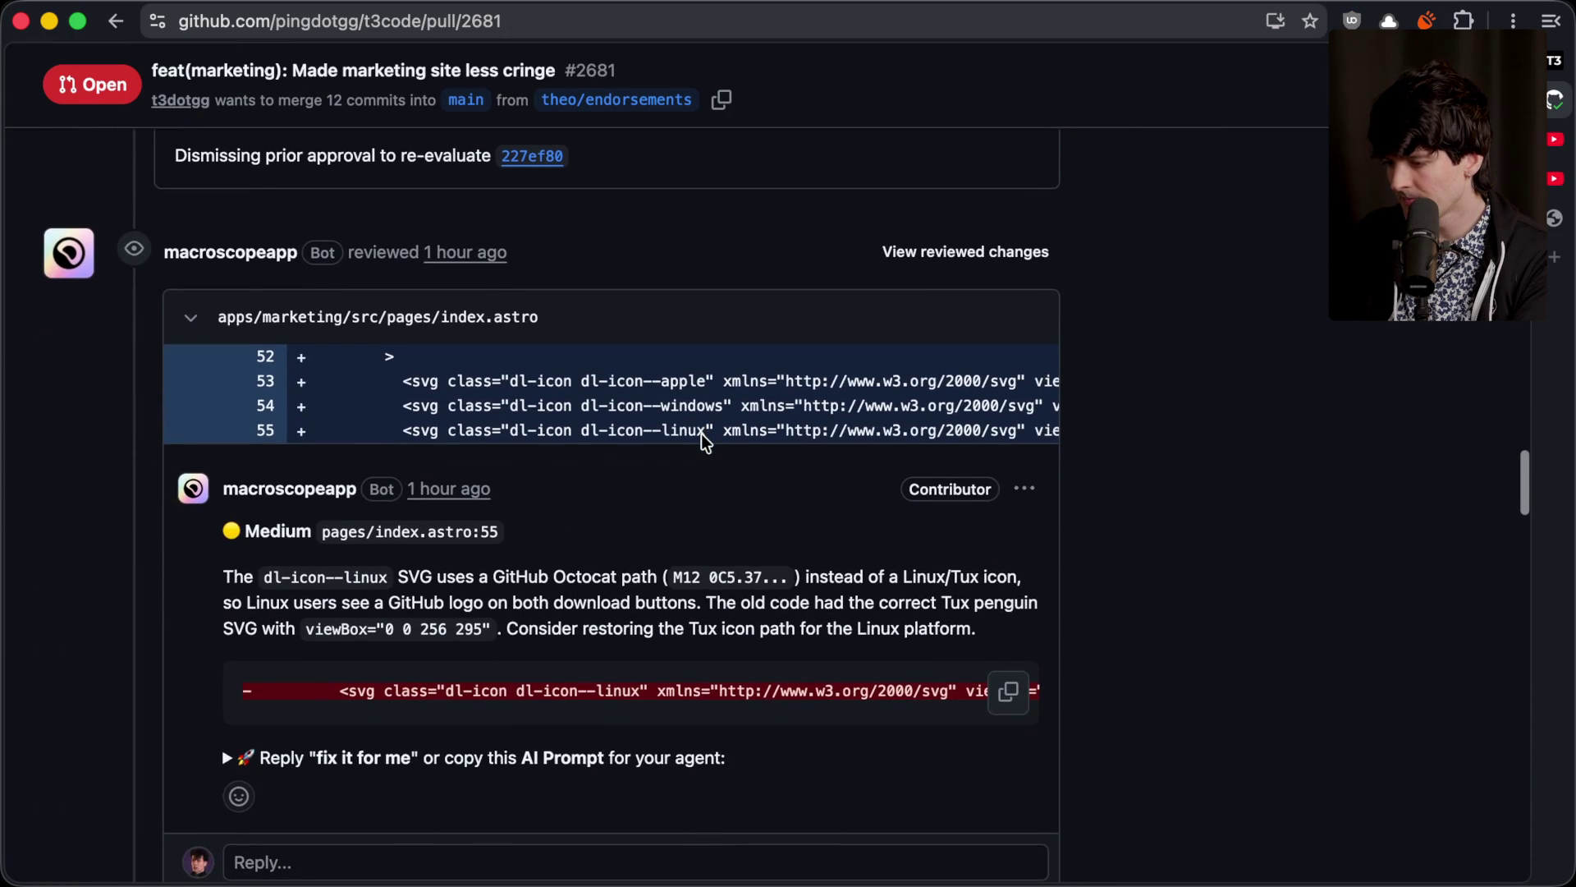
scroll(702, 435, "down", 2)
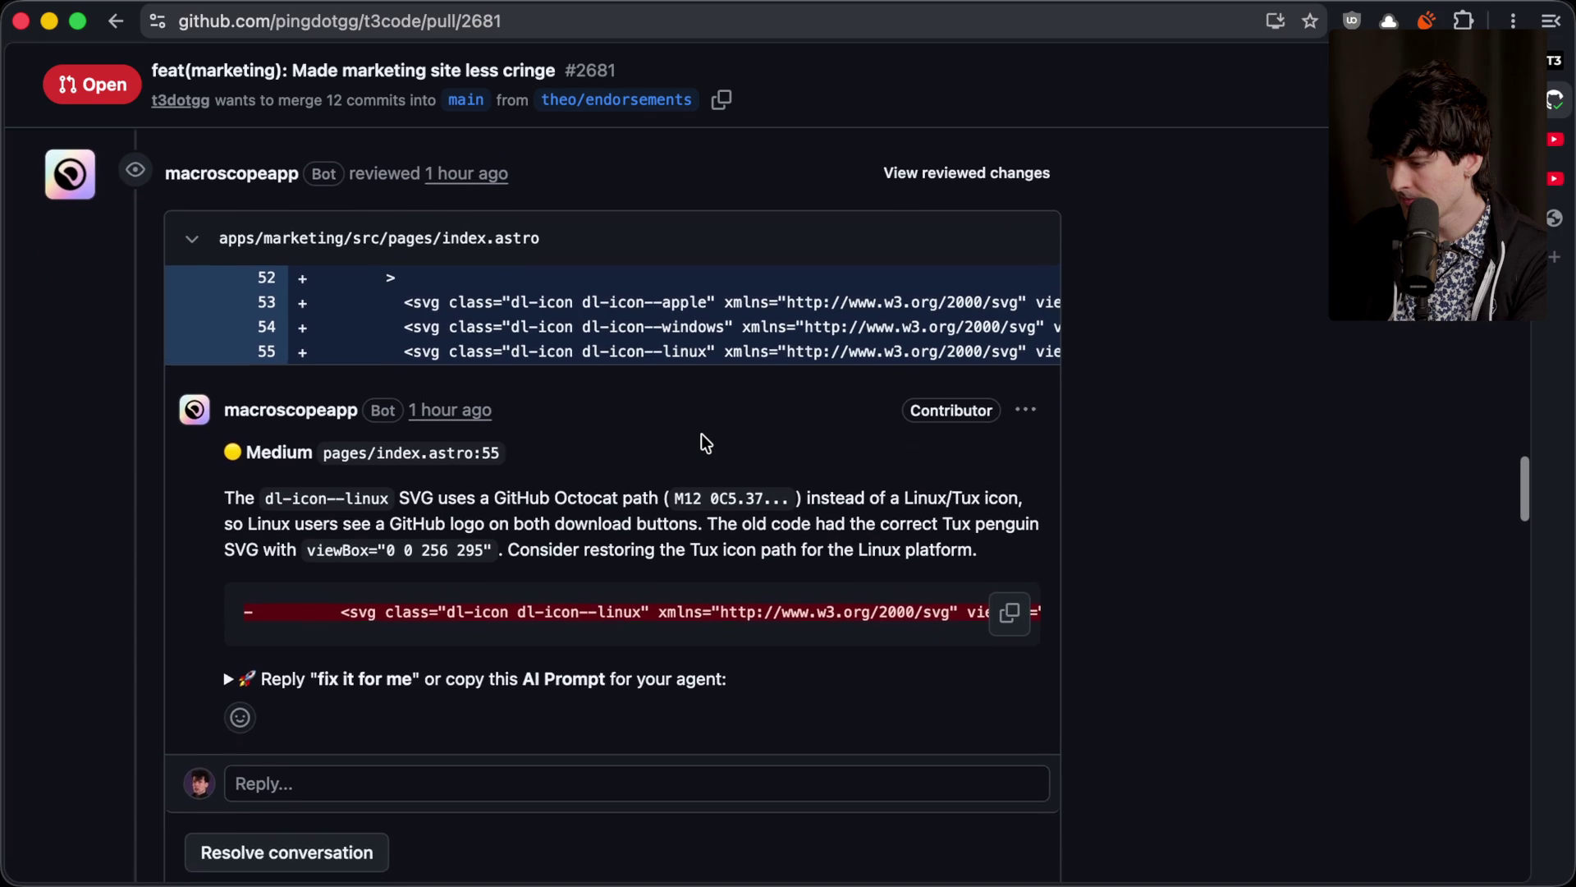
scroll(701, 433, "down", 1)
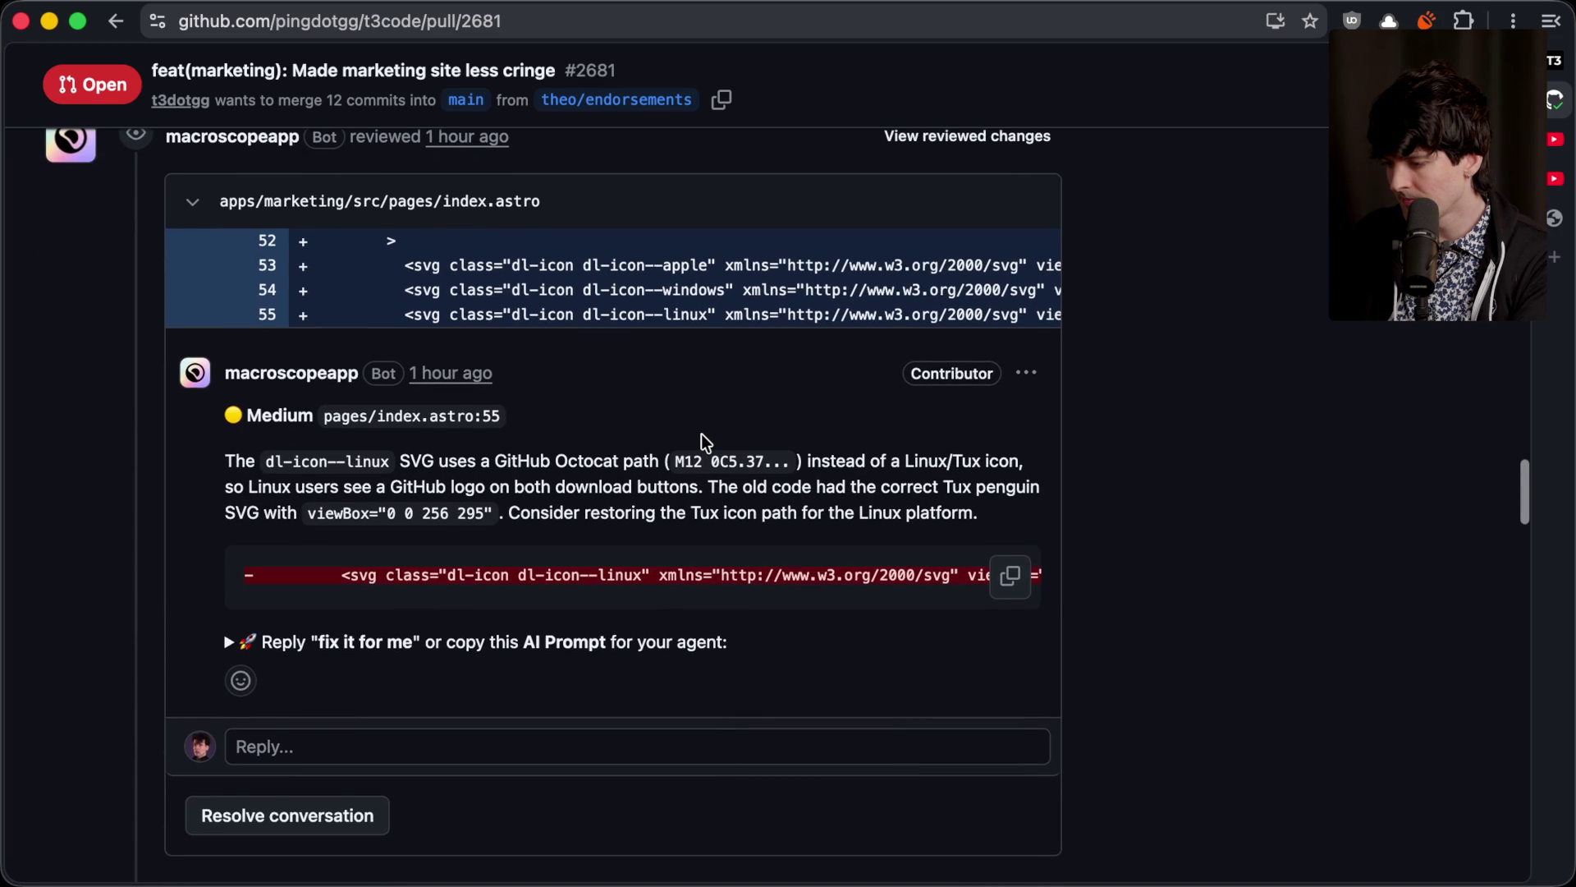
scroll(701, 434, "down", 2)
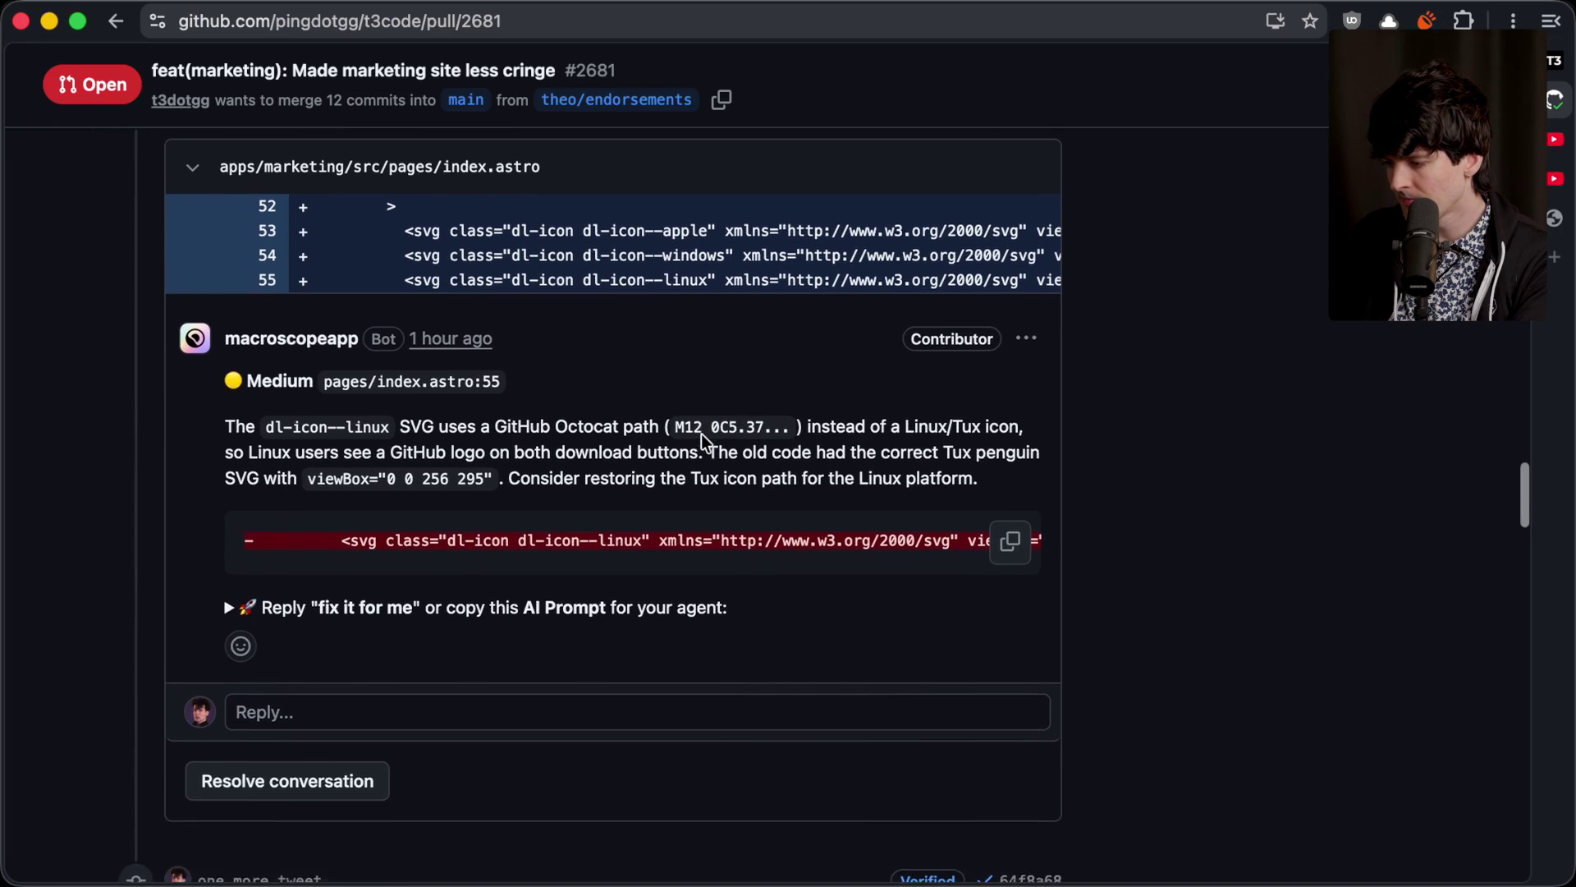
scroll(701, 434, "up", 4)
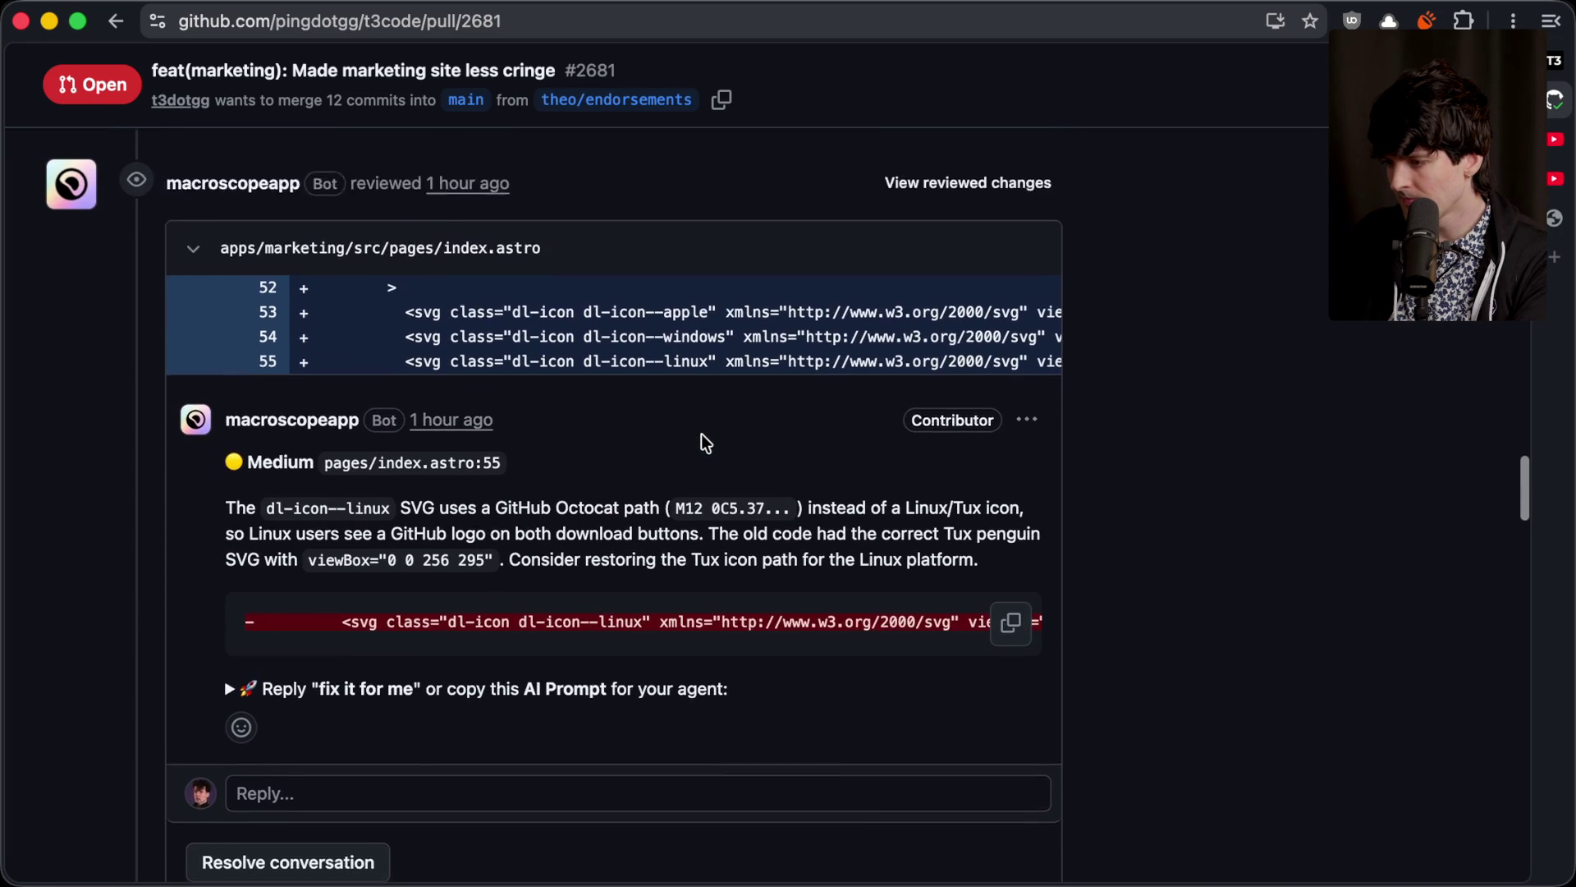
scroll(739, 329, "down", 1)
scroll(730, 343, "right", 5)
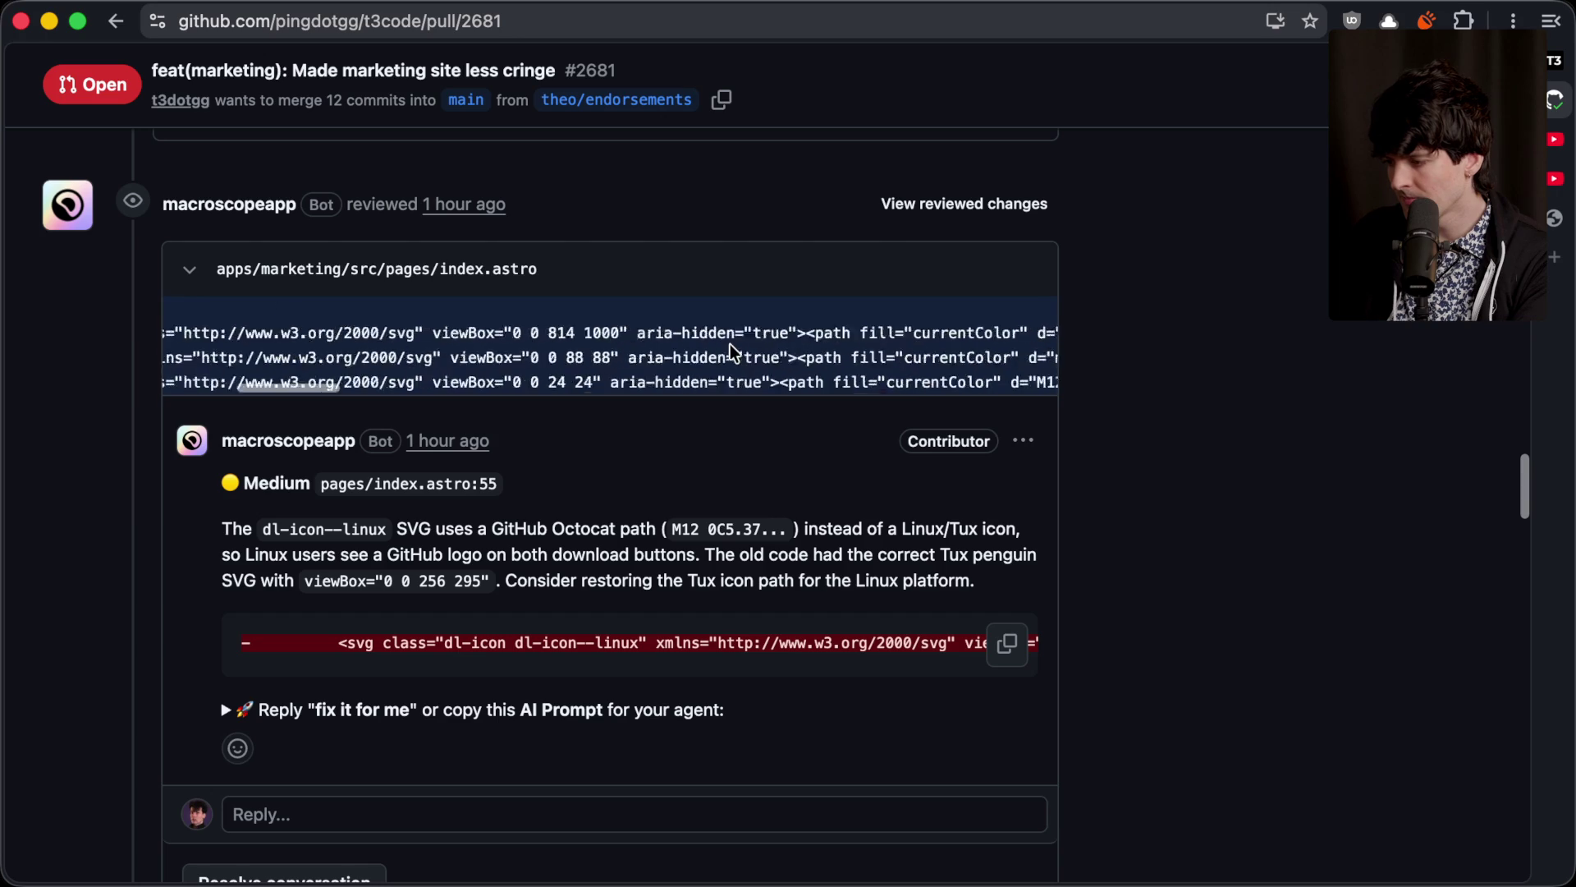
scroll(731, 343, "left", 5)
scroll(731, 343, "down", 10)
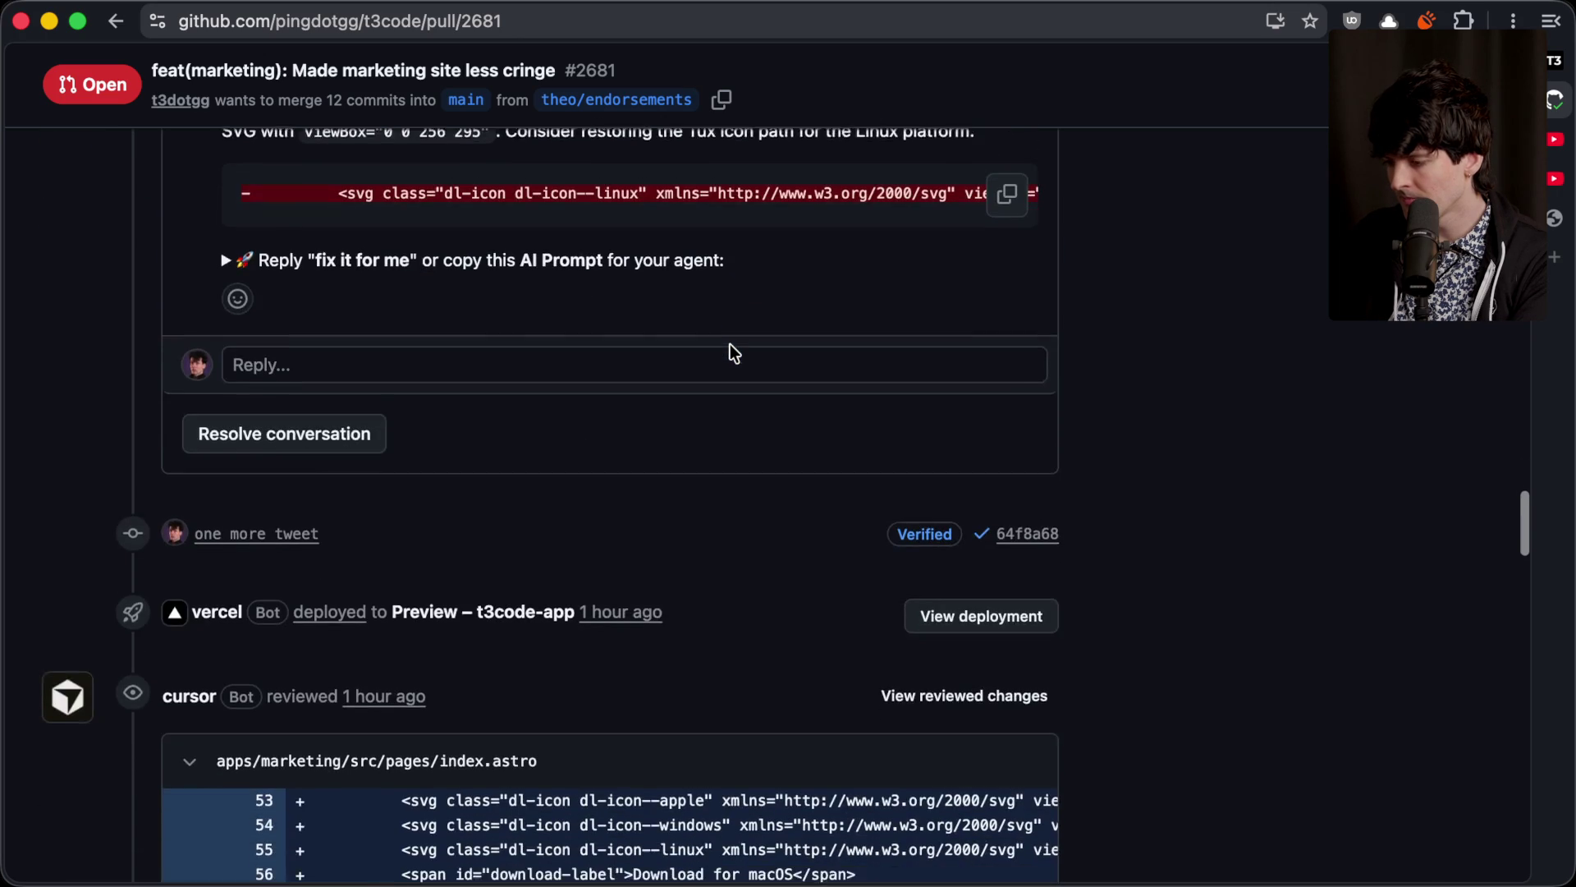
Step: Expand the bot's 'Nav Download link broken on non-homepage pages' comment, then switch to T3 Code
left_click(542, 242)
scroll(706, 345, "down", 15)
scroll(703, 343, "up", 3)
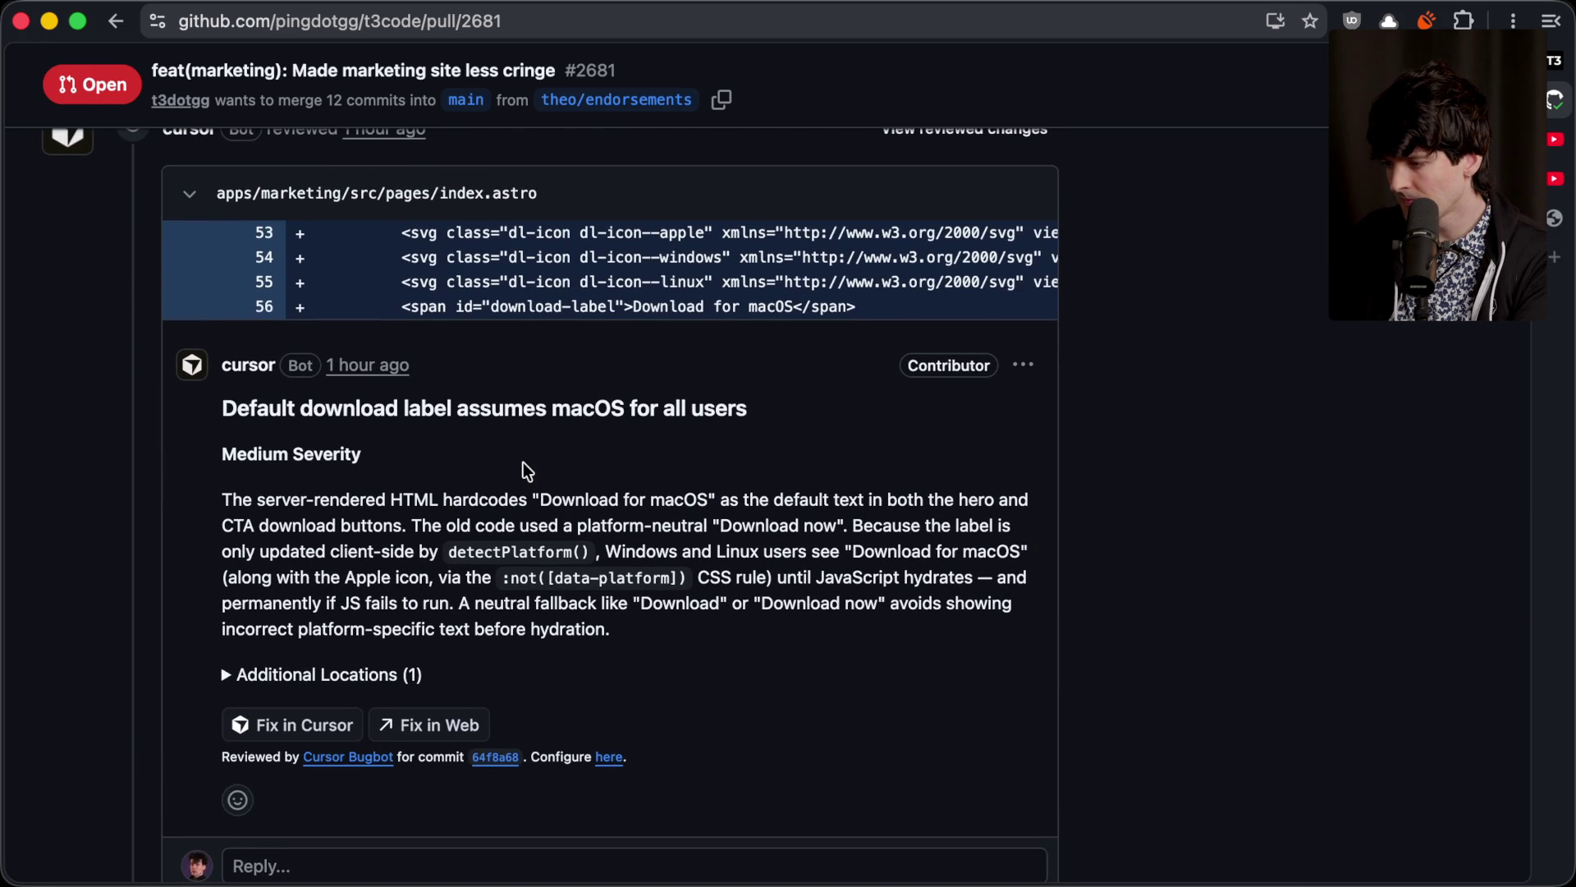
scroll(527, 471, "down", 1)
scroll(527, 471, "up", 2)
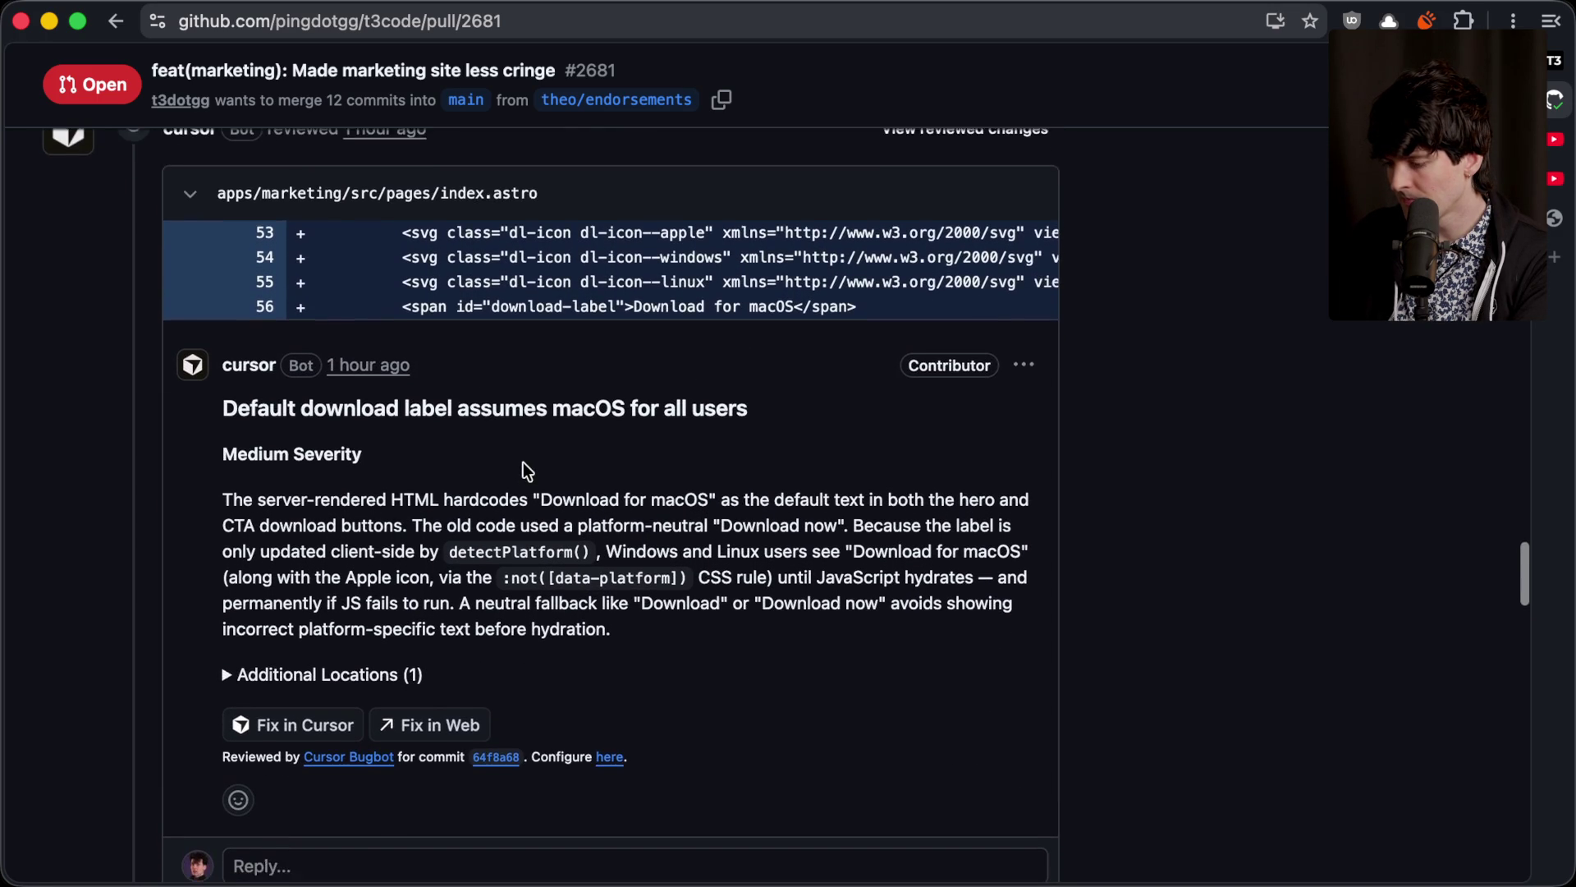
scroll(525, 469, "down", 4)
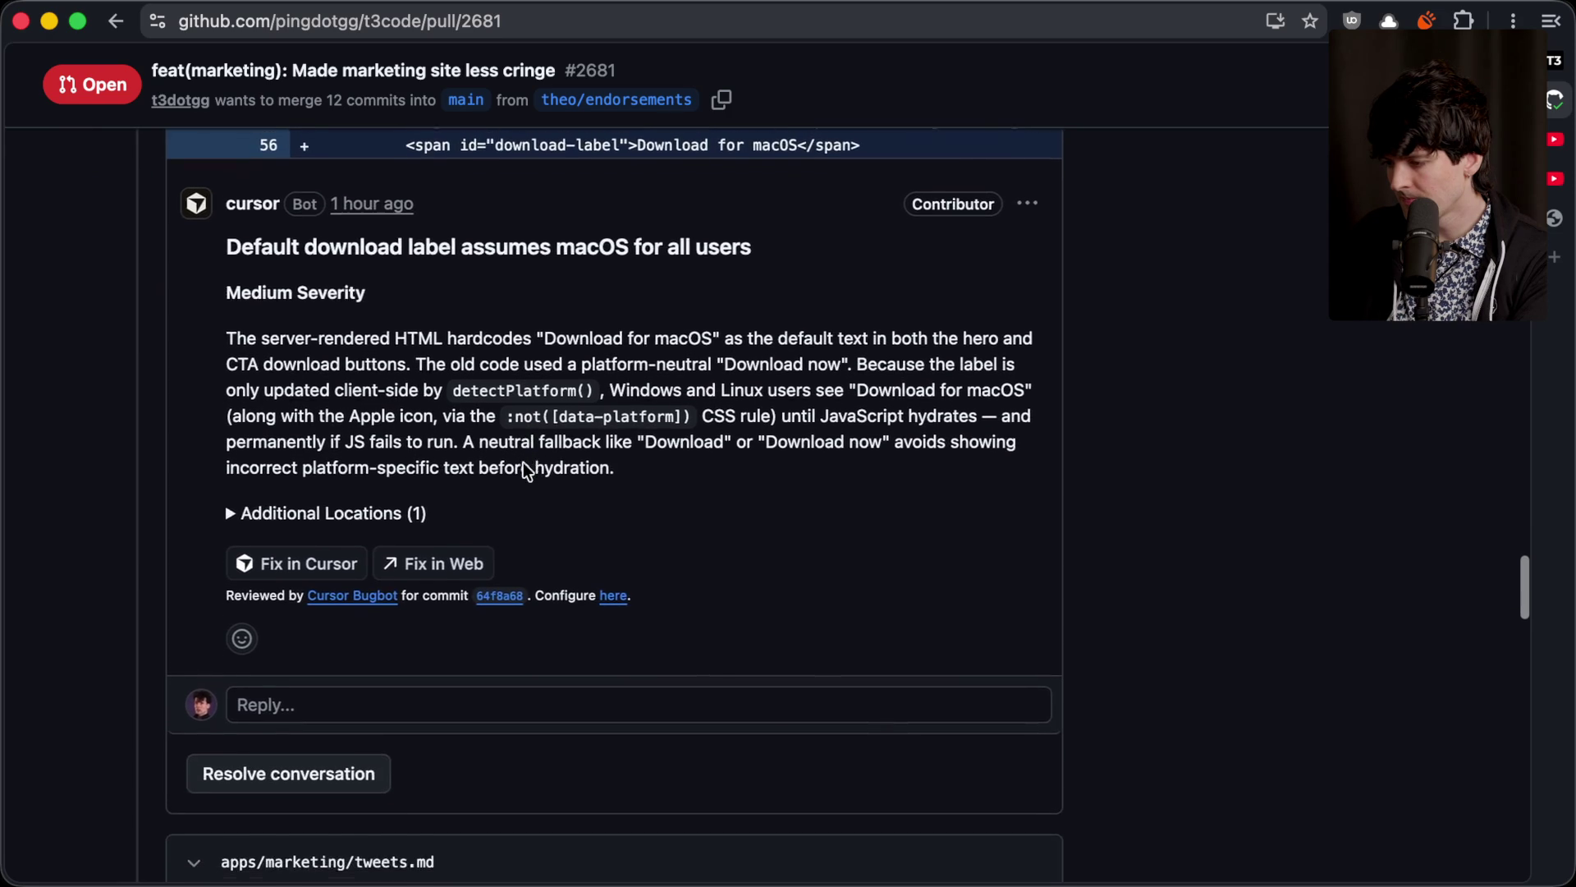
scroll(524, 461, "down", 10)
scroll(522, 461, "down", 1)
scroll(522, 461, "up", 3)
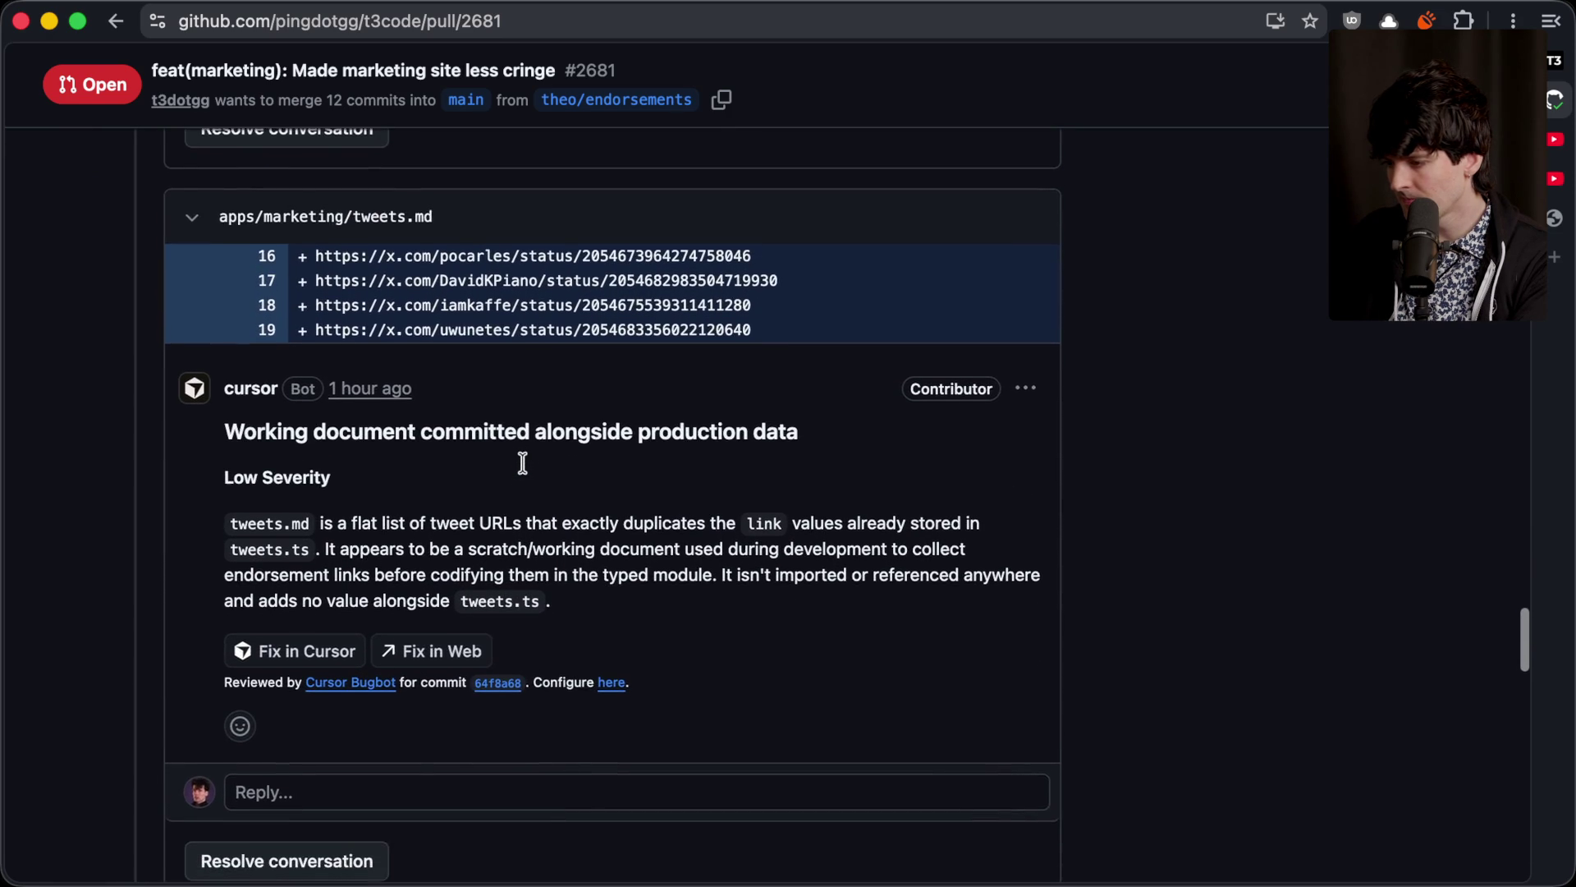
scroll(520, 509, "down", 10)
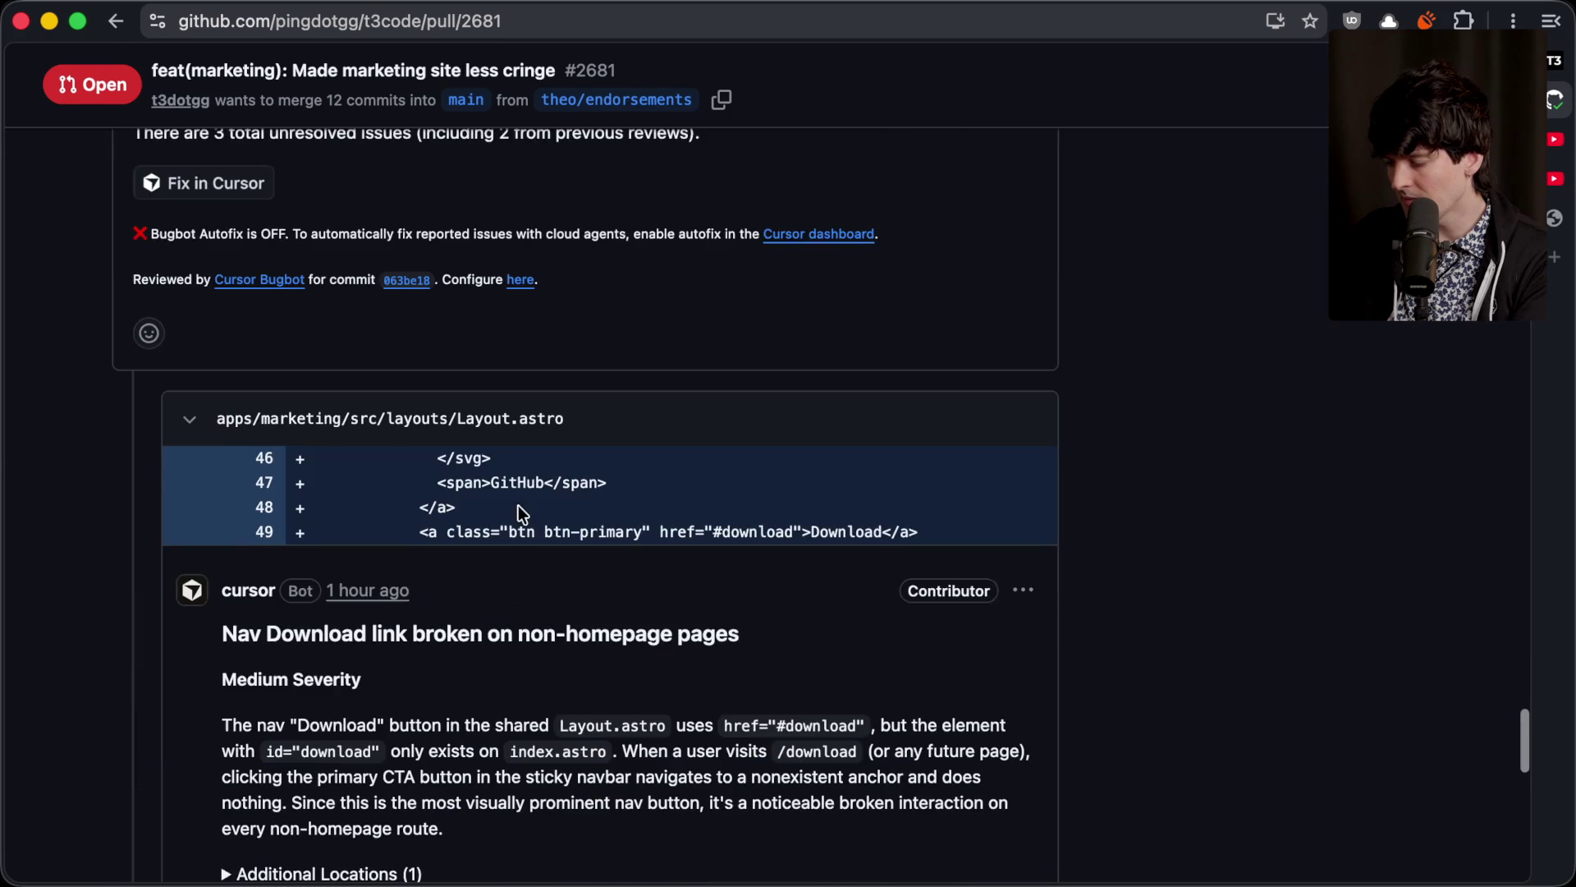
scroll(518, 509, "down", 5)
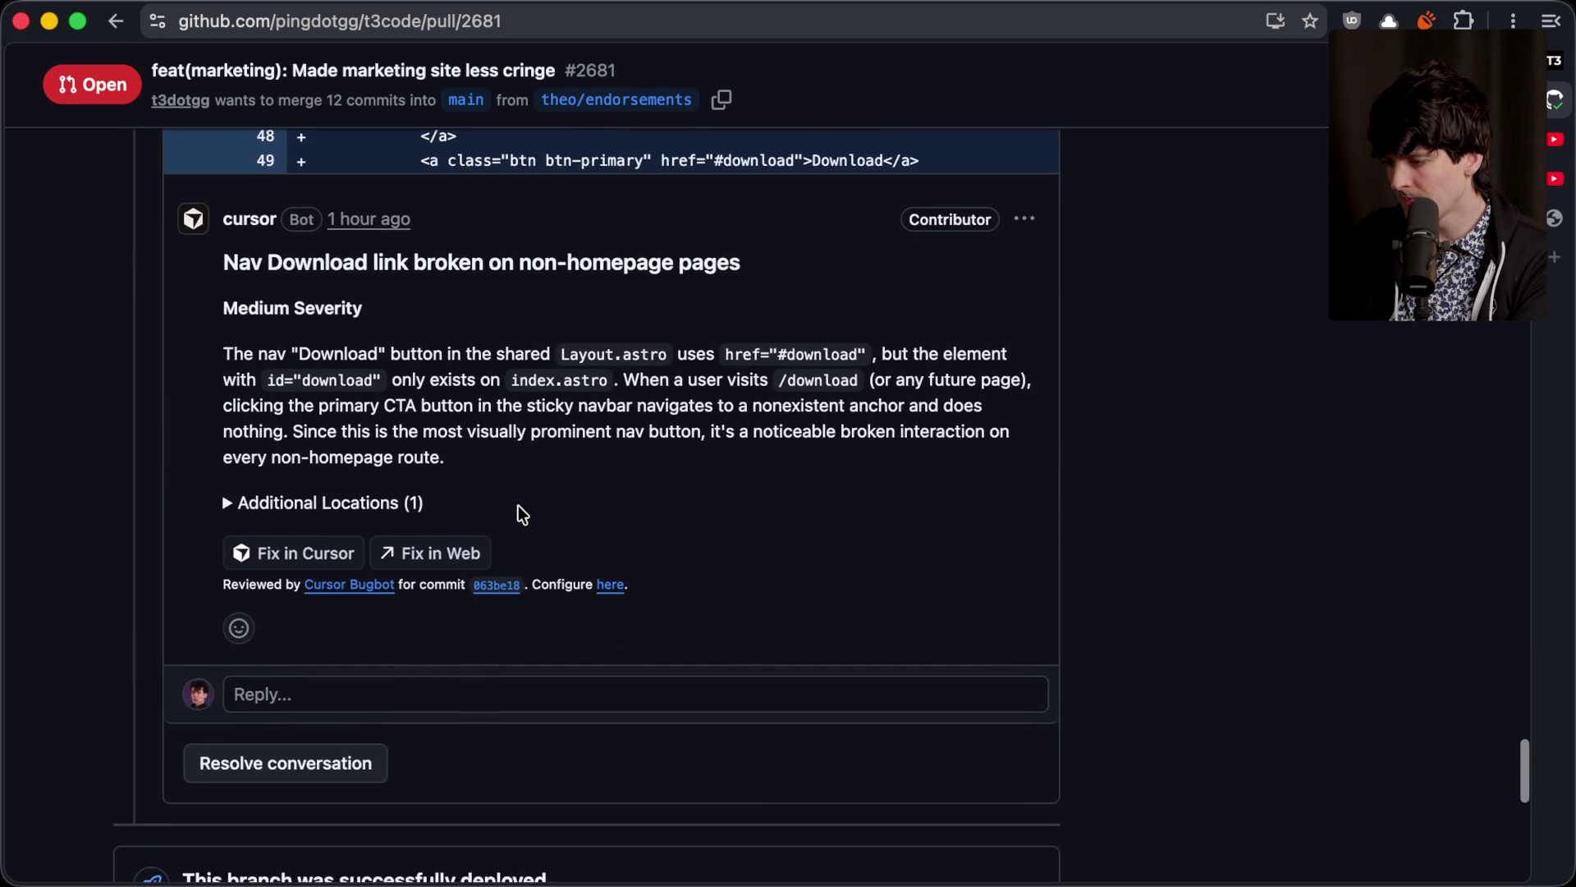
scroll(518, 505, "down", 8)
scroll(519, 504, "up", 12)
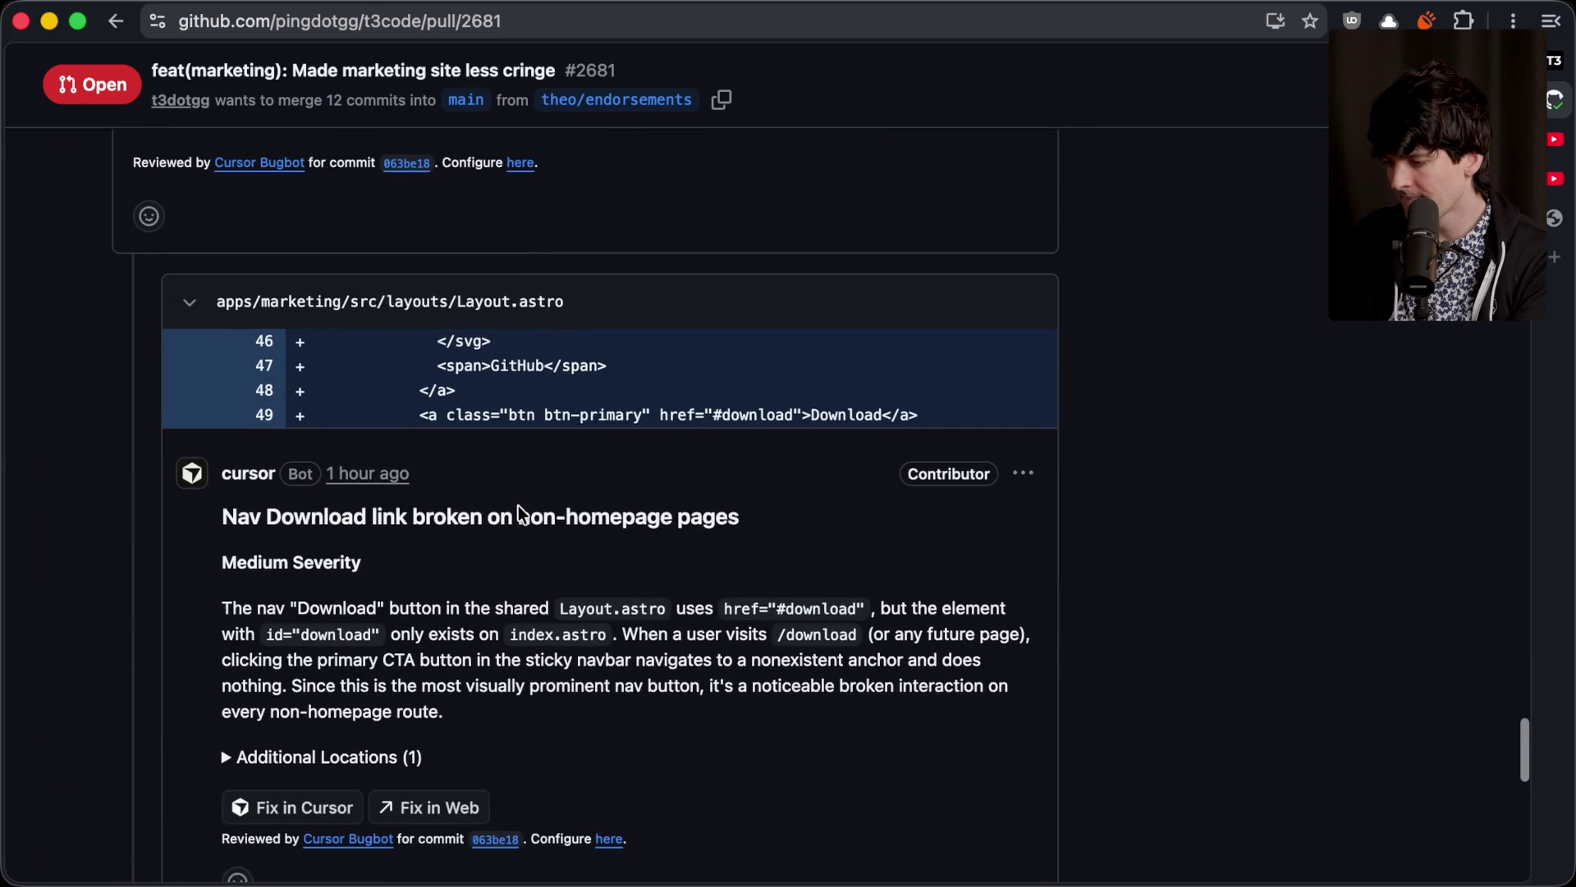
scroll(519, 505, "down", 2)
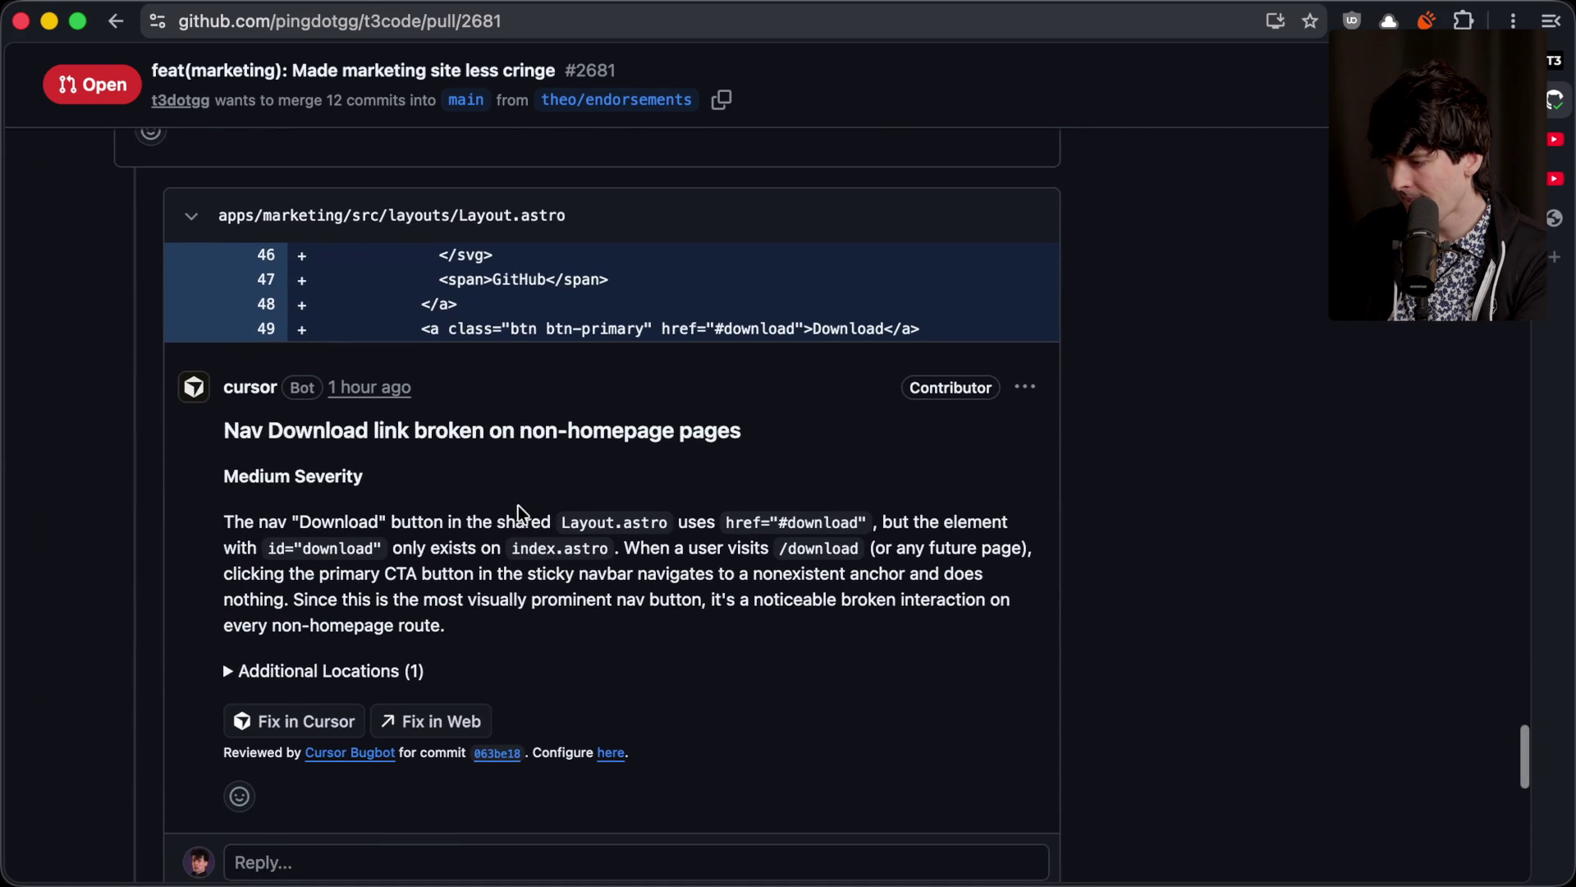
scroll(518, 509, "down", 2)
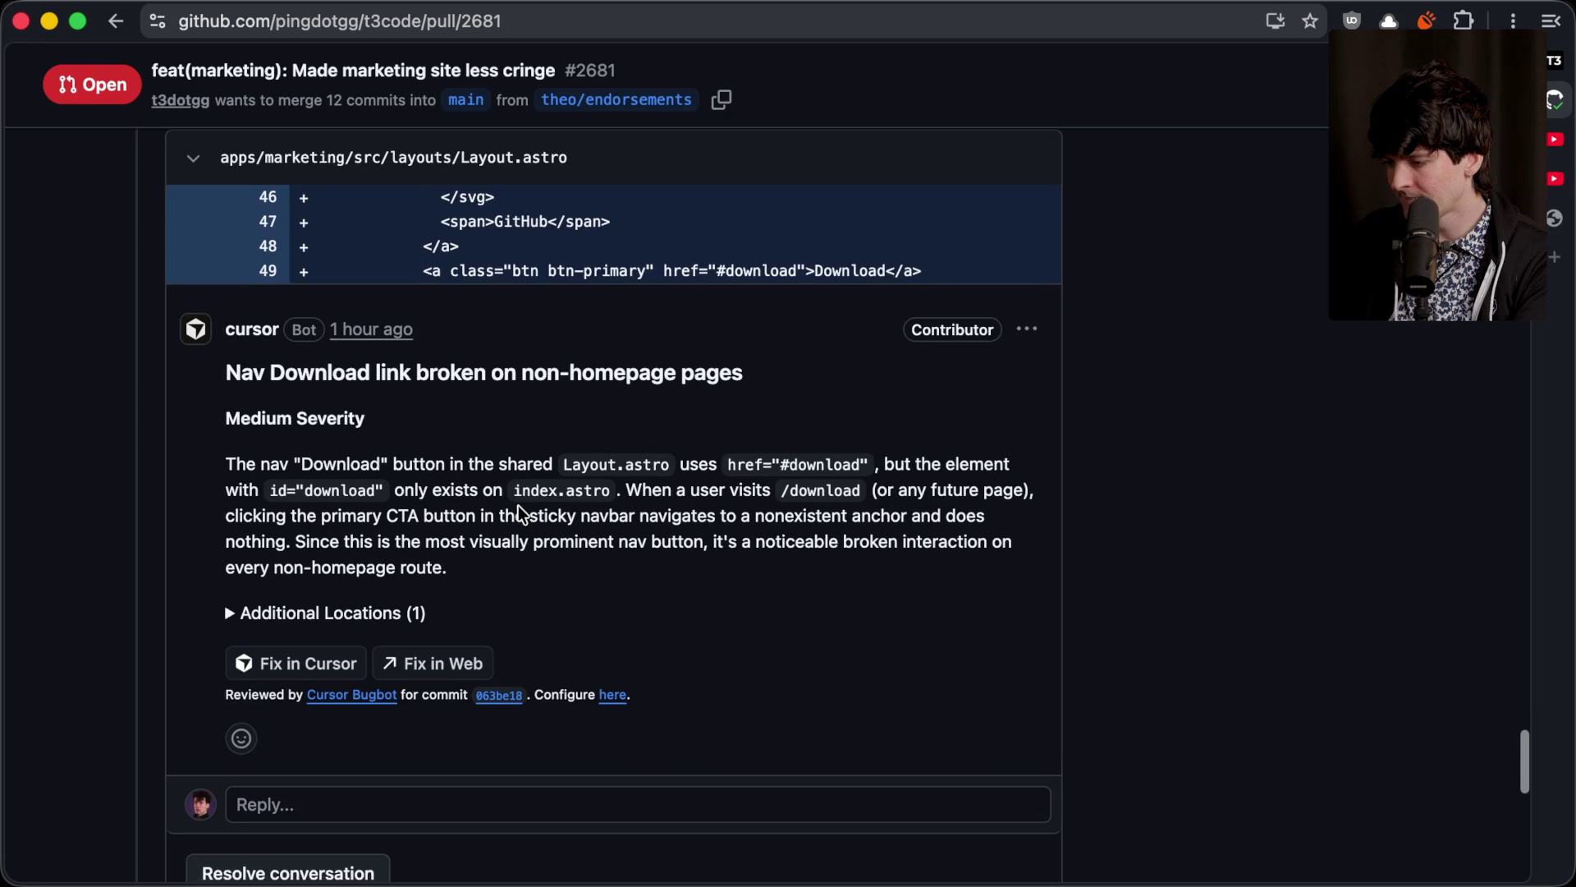
scroll(519, 509, "down", 3)
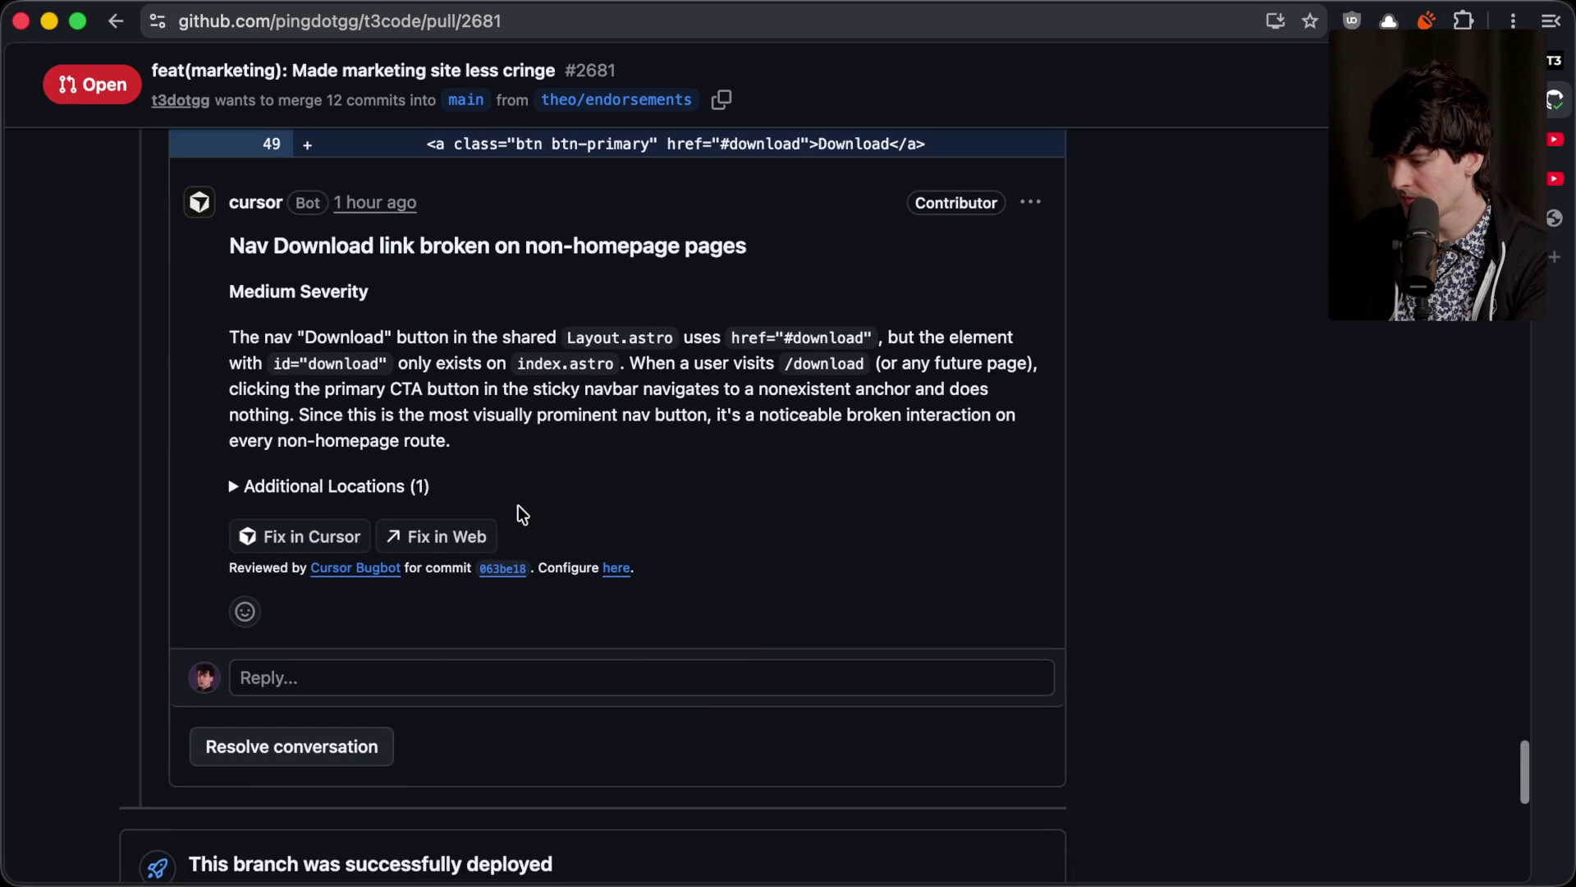
key("super+Tab")
left_click(521, 516)
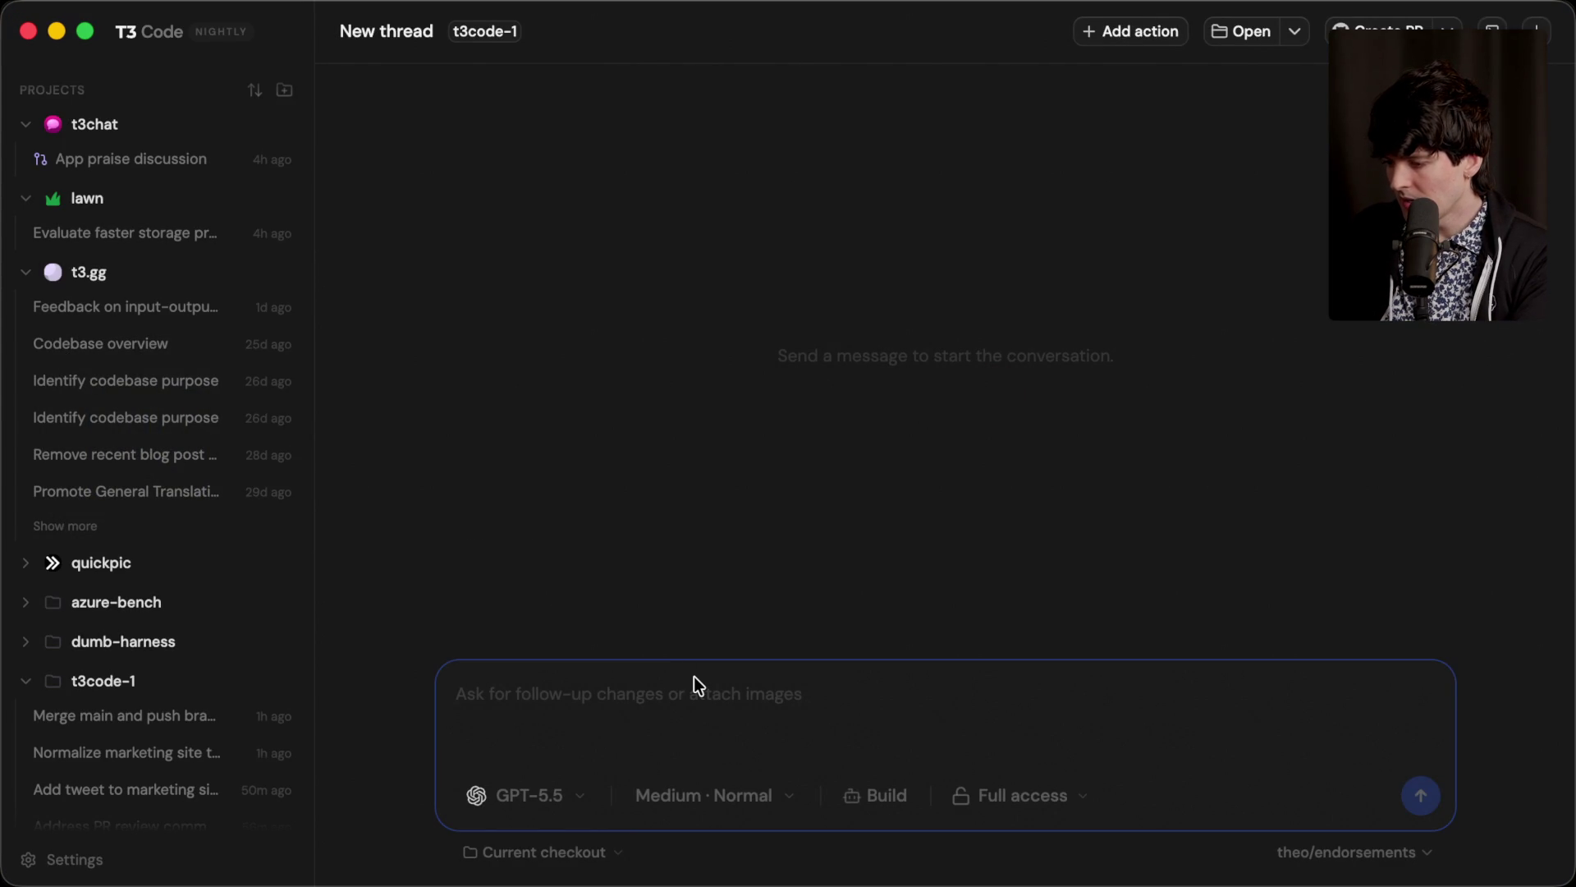
Step: Start the T3 Code request with a marketing heading and the pasted Linux icon review comment
type("Marketing site pr has issues")
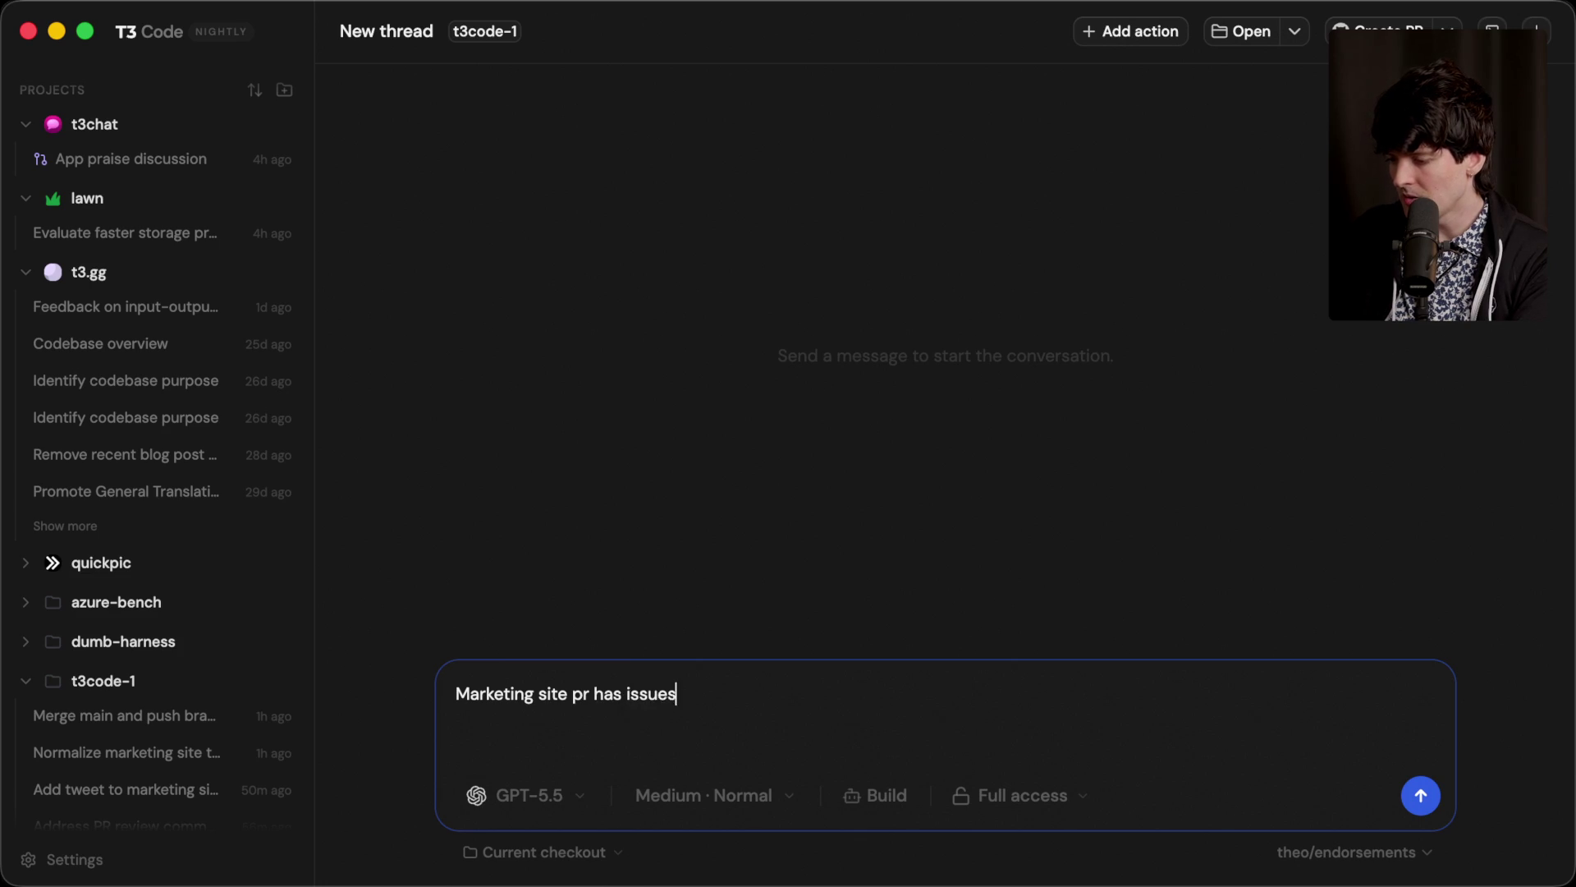
key("shift+Return")
key("shift+Return")
type("In file apps/marketing/src/pages/index.astro around line 55:  The `dl-icon--linux` SVG uses a GitHub Octocat path (`M12 0C5.37...`) instead of a Linux/Tux icon, so Linux users see a GitHub logo on both download buttons. The old code had the correct Tux penguin SVG with `viewBox=\"0 0 256 295\"`. Consider restoring the Tux icon path for the Linux platform.")
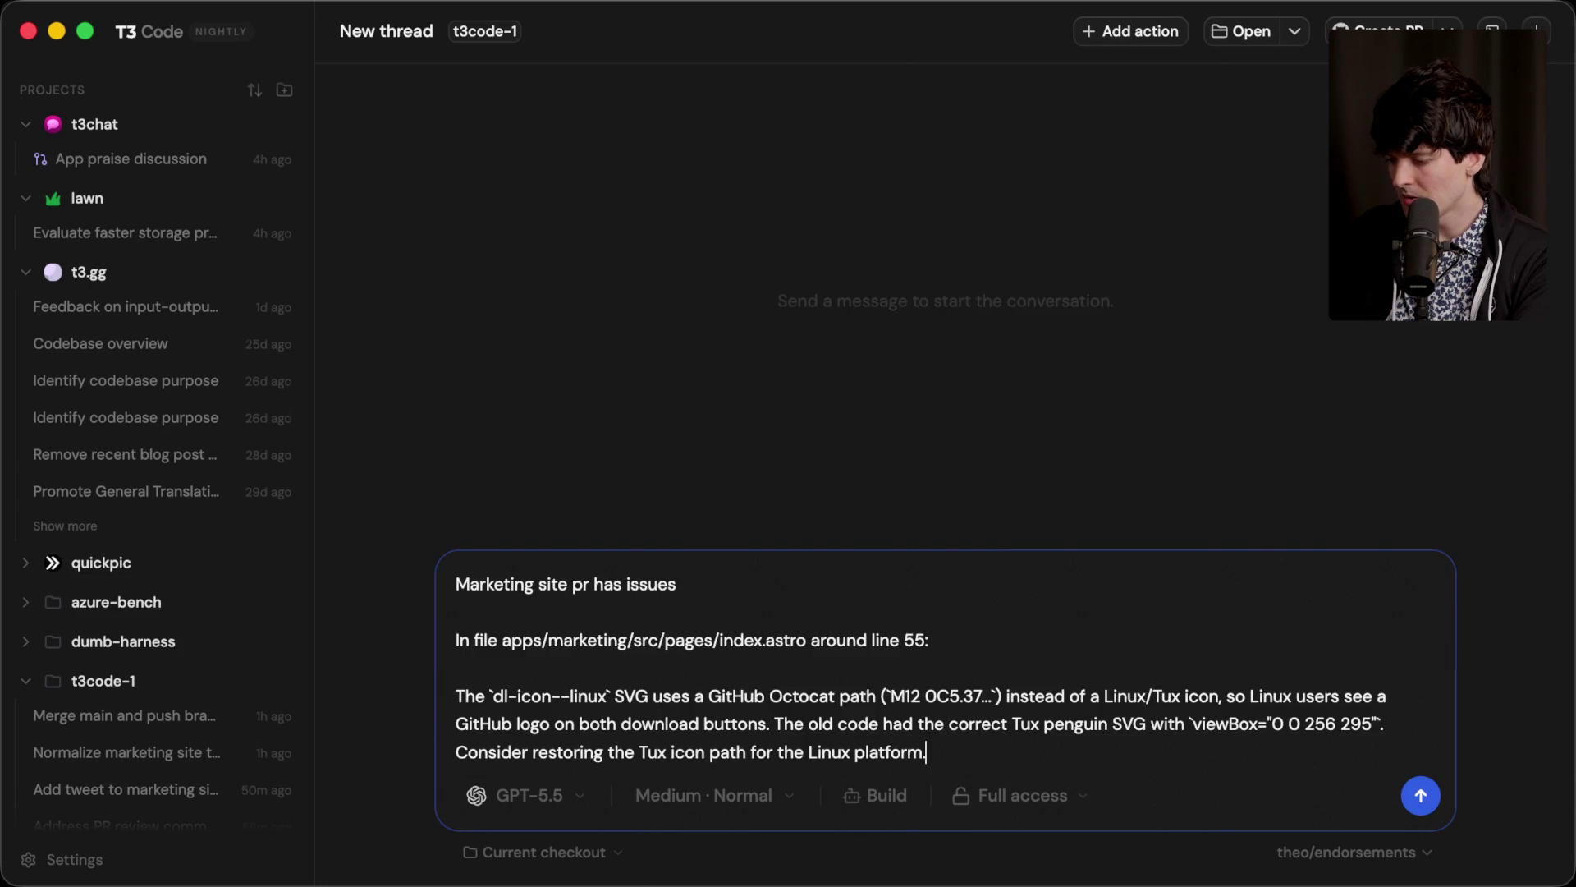
key("shift+Return")
key("shift+Return")
Step: Copy the nav Download link comment from the PR and add both issues as a numbered list
key("super+Tab")
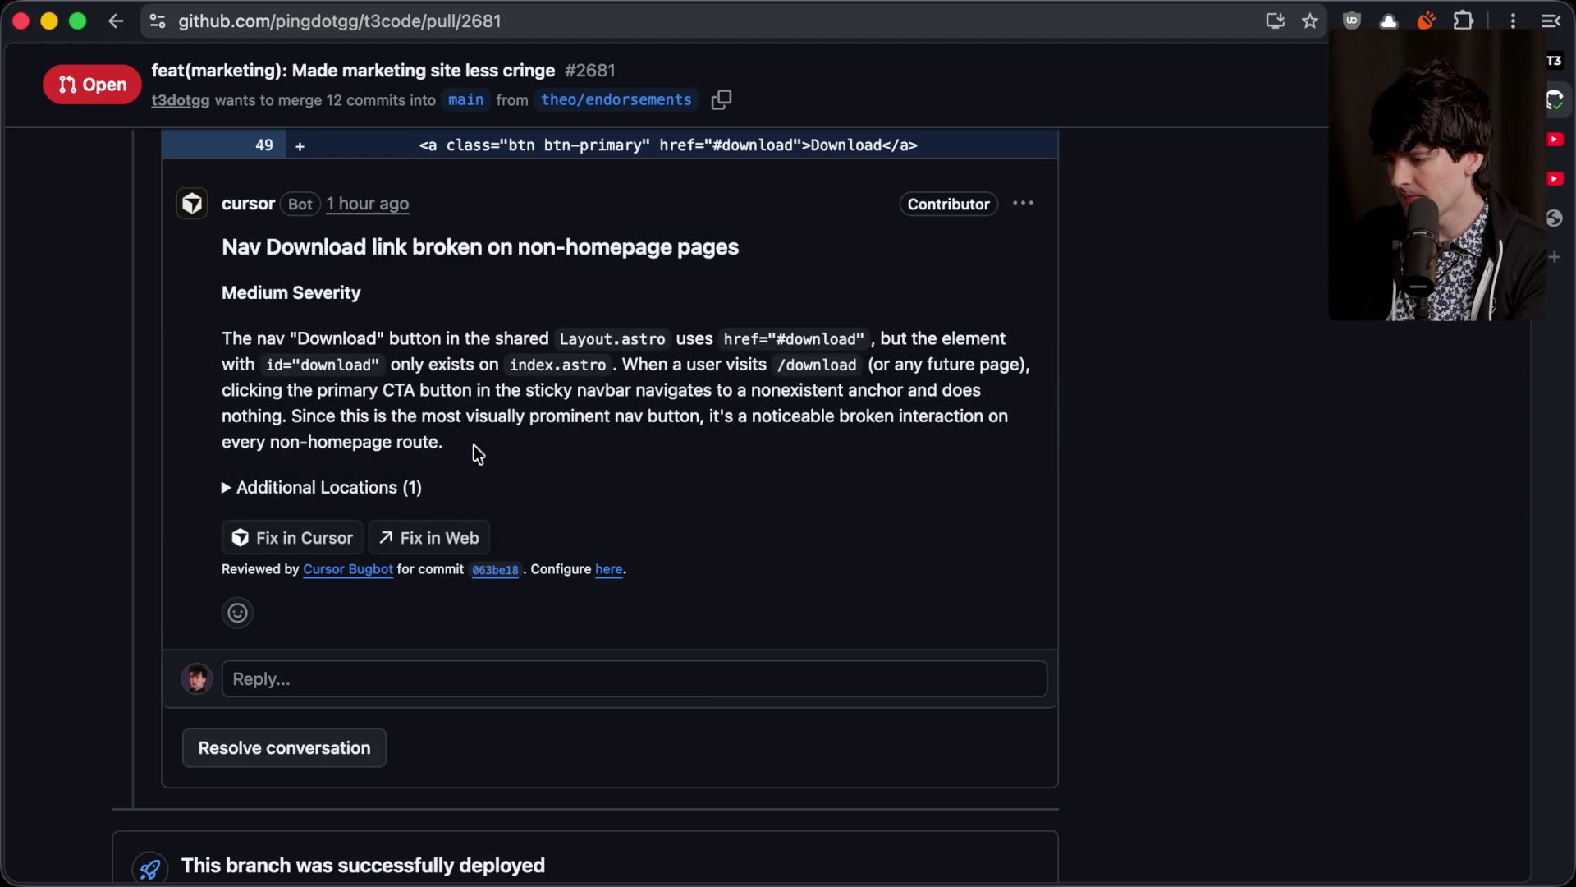
left_click_drag(435, 446, 213, 325)
key("super+c")
key("super+Tab")
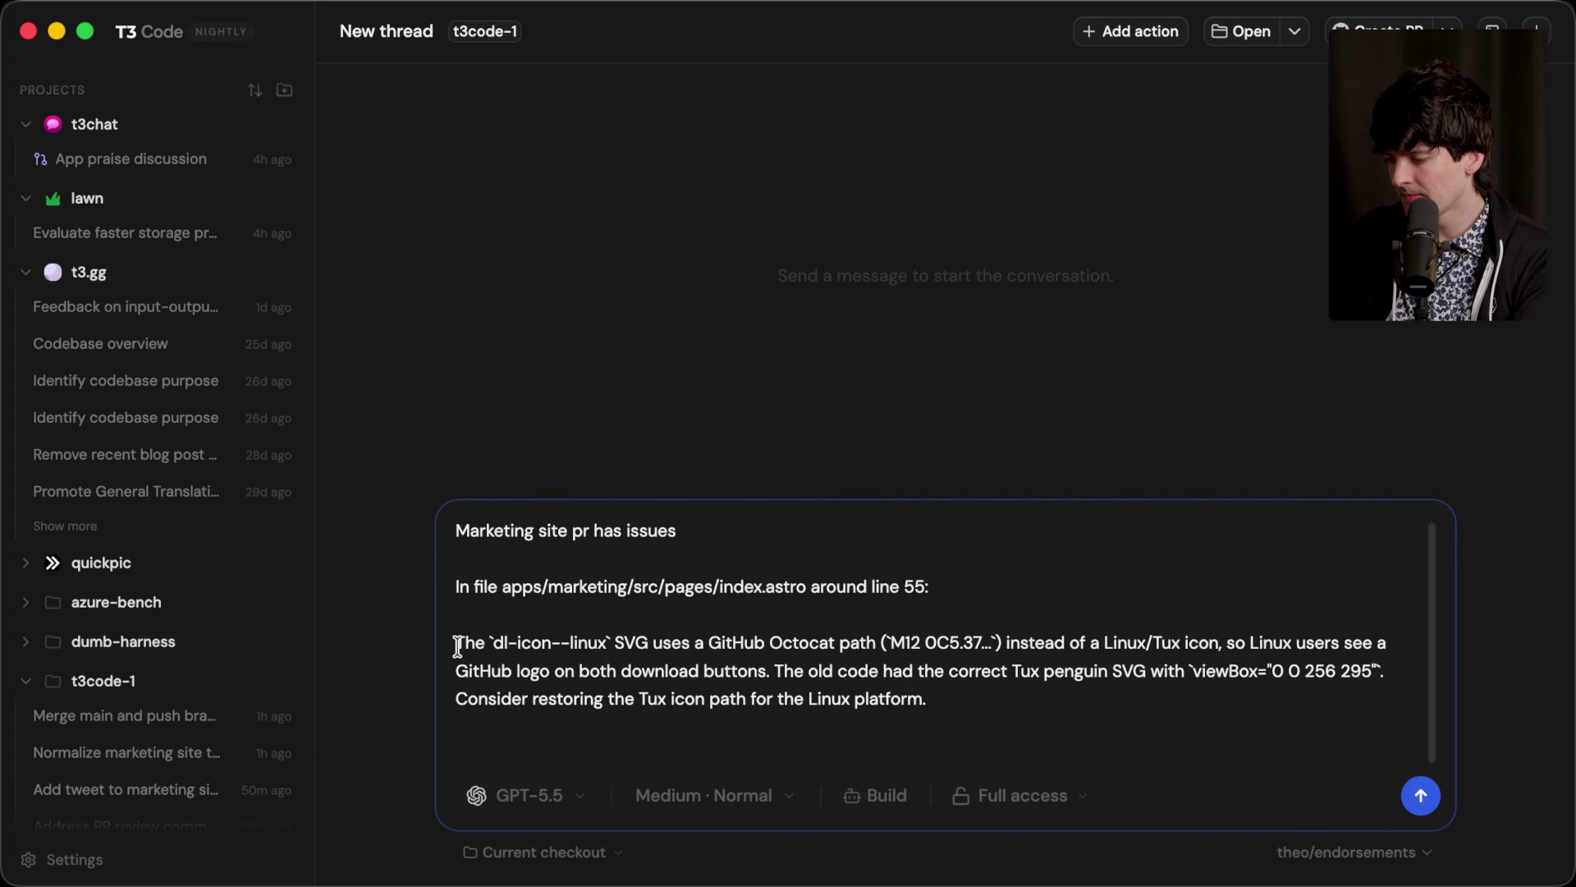
key("Up")
key("Up")
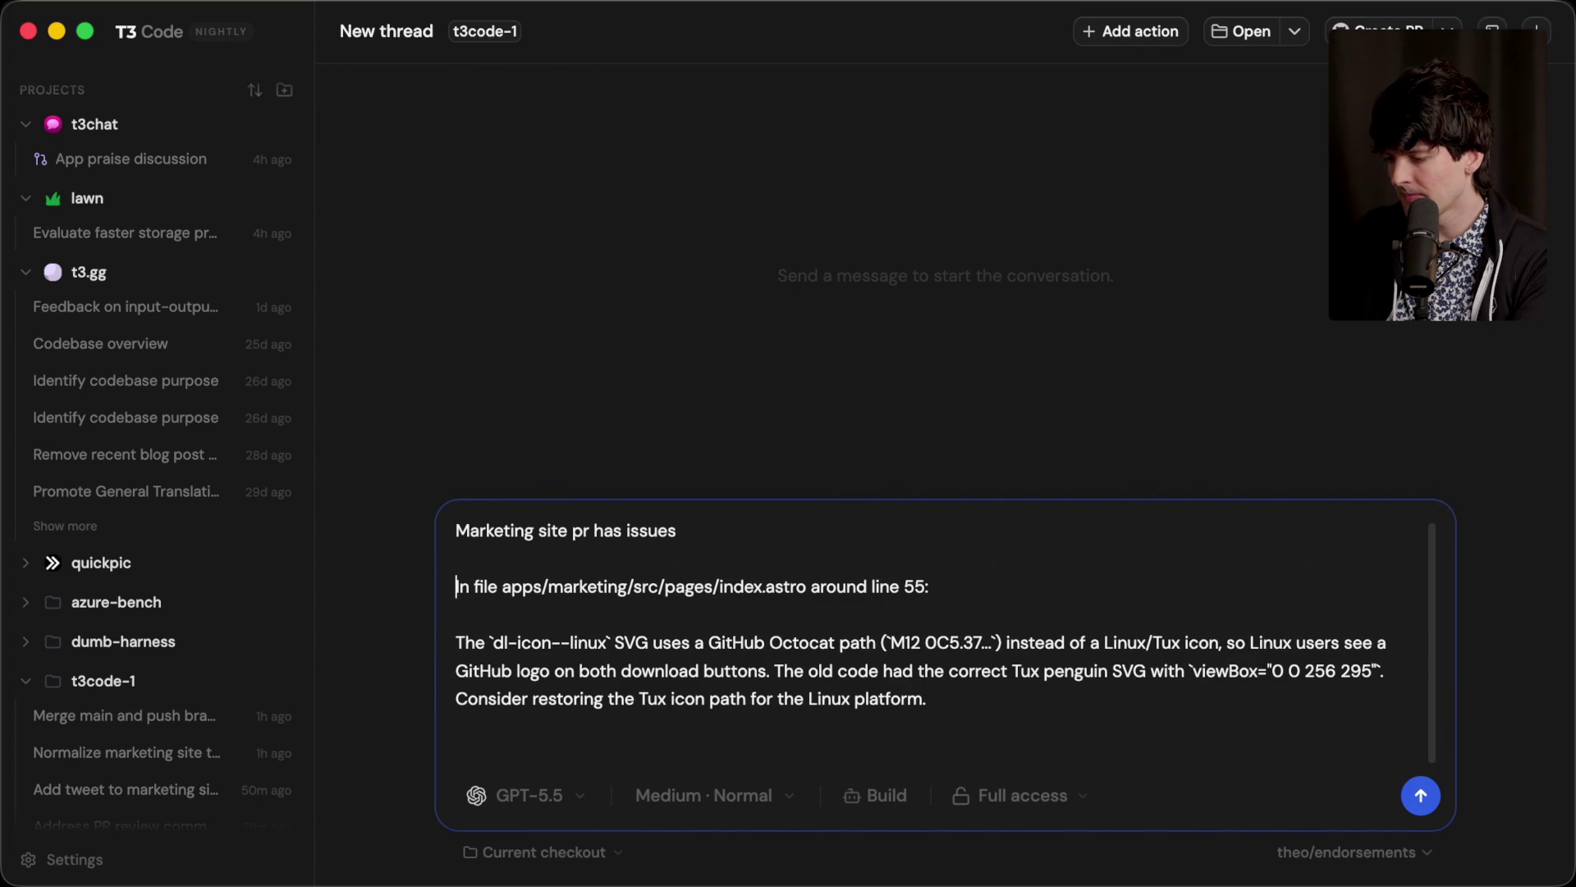
type("1.")
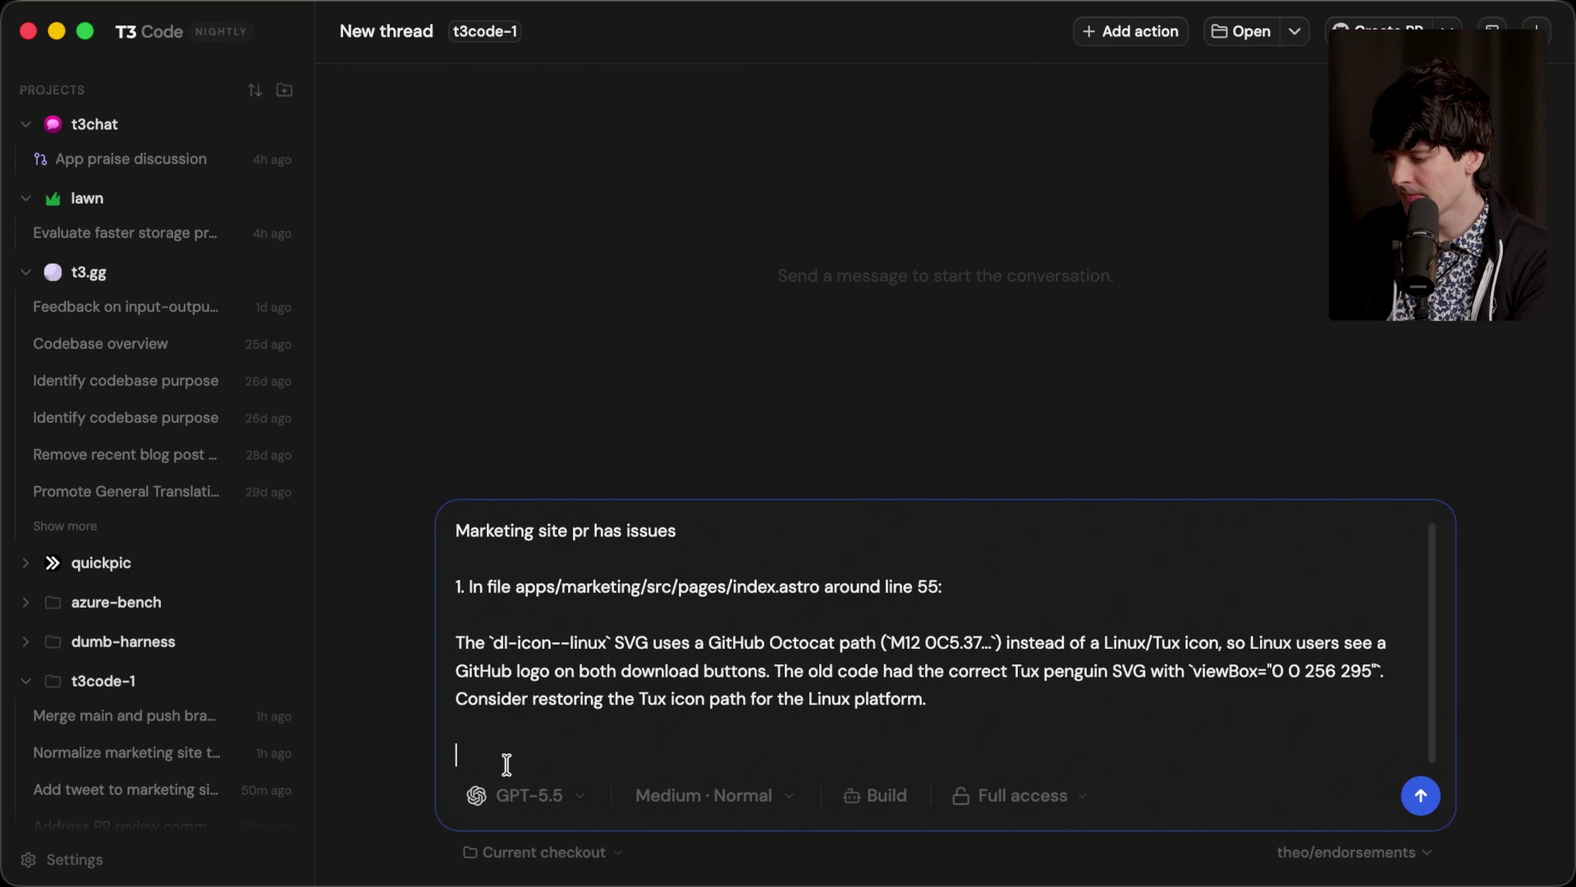
key("super+v")
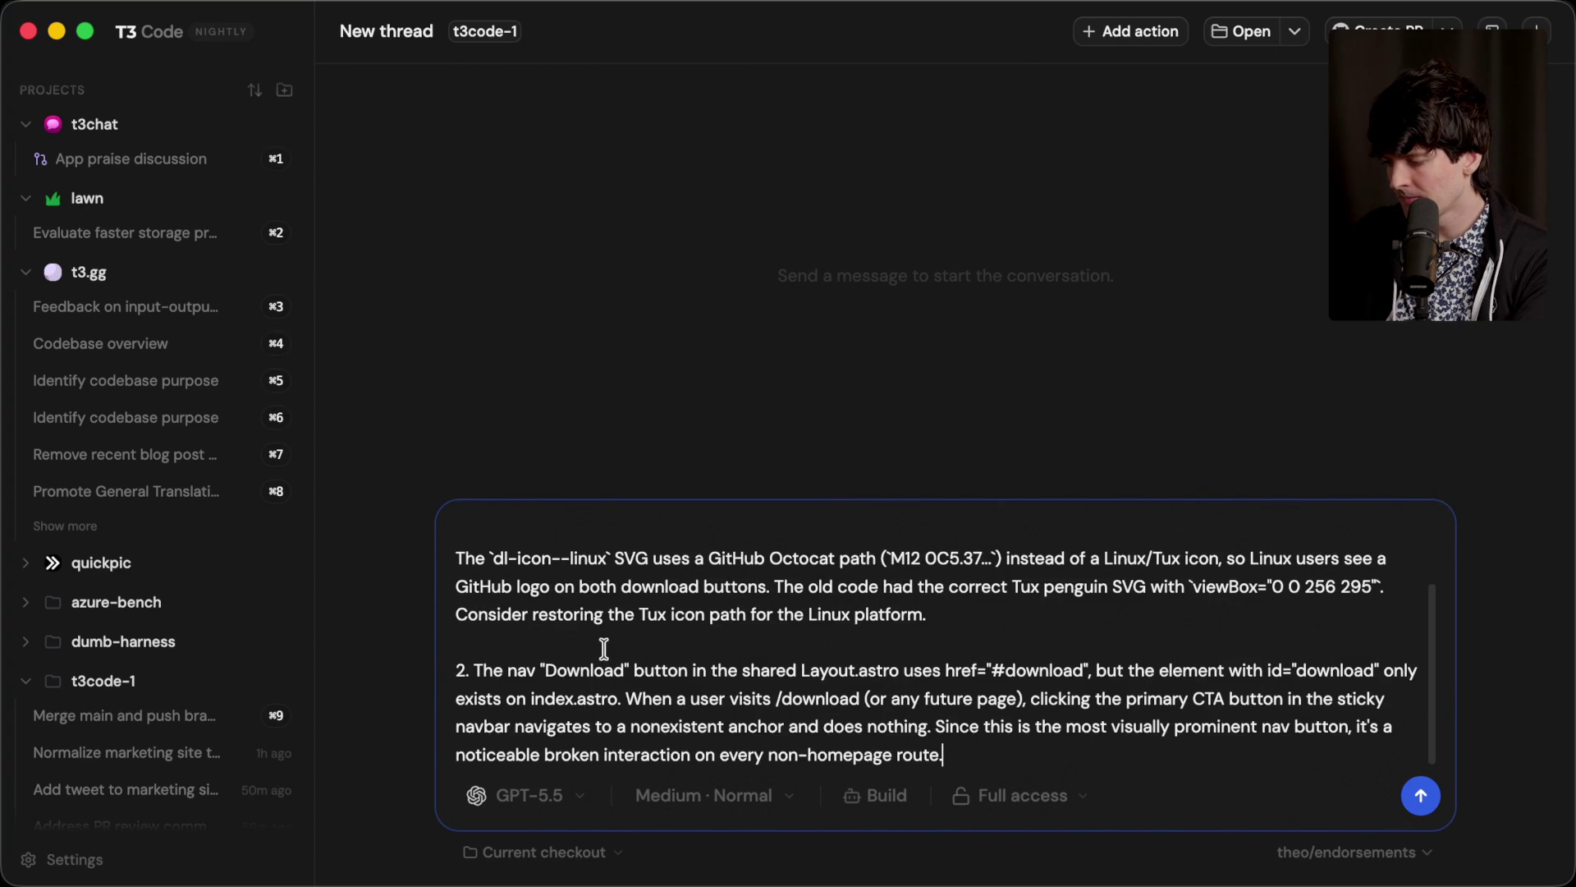
Step: Send the request with Low reasoning and Fast Mode, then return to the stream dashboard
left_click(713, 795)
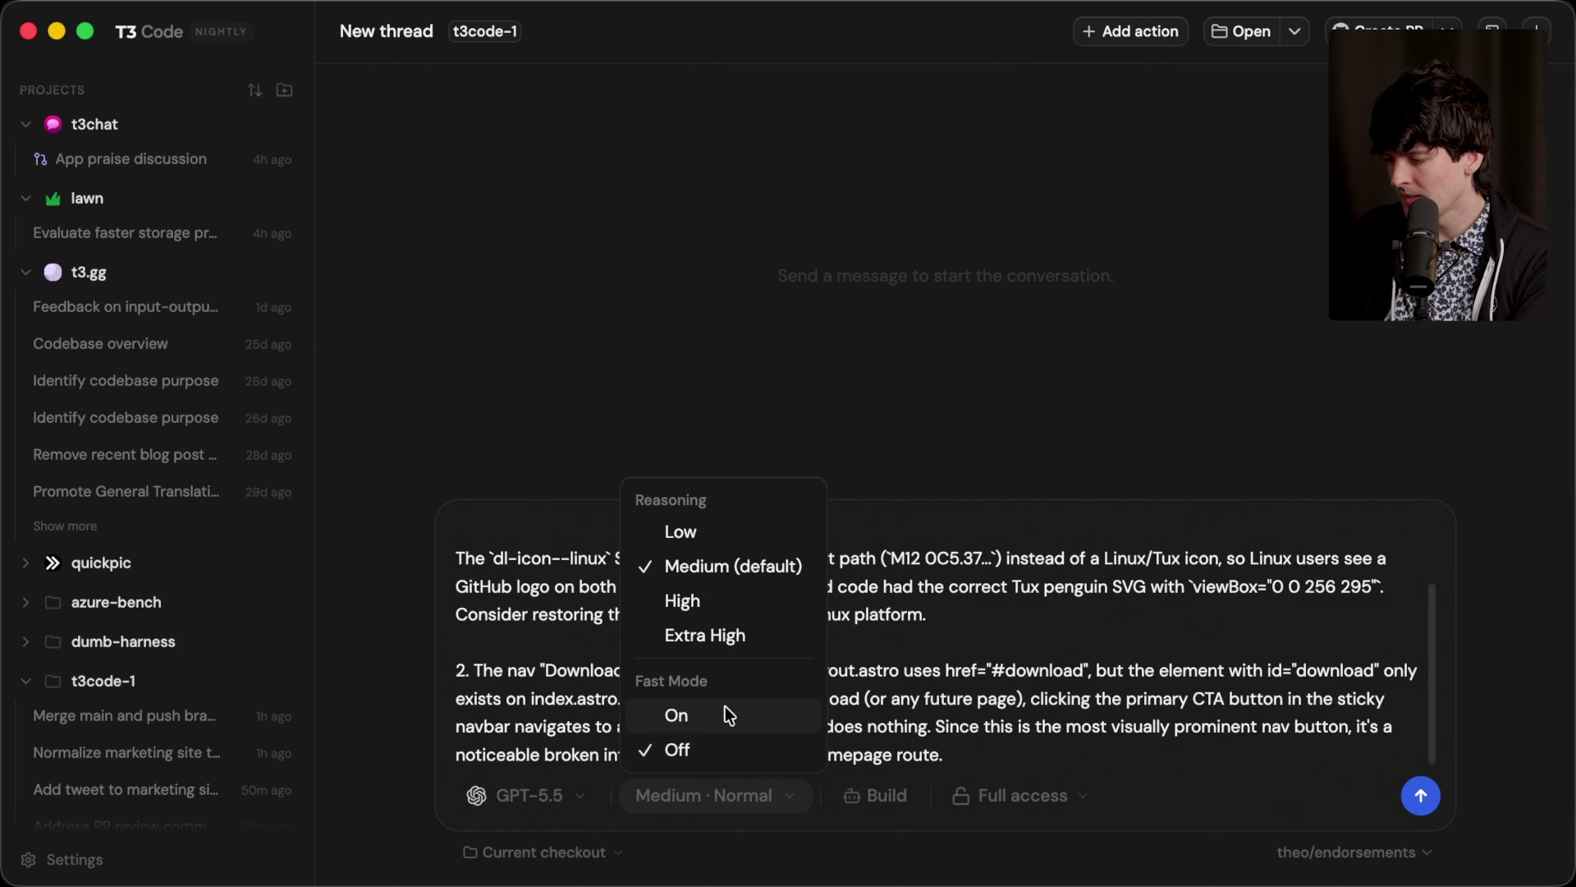
left_click(1004, 736)
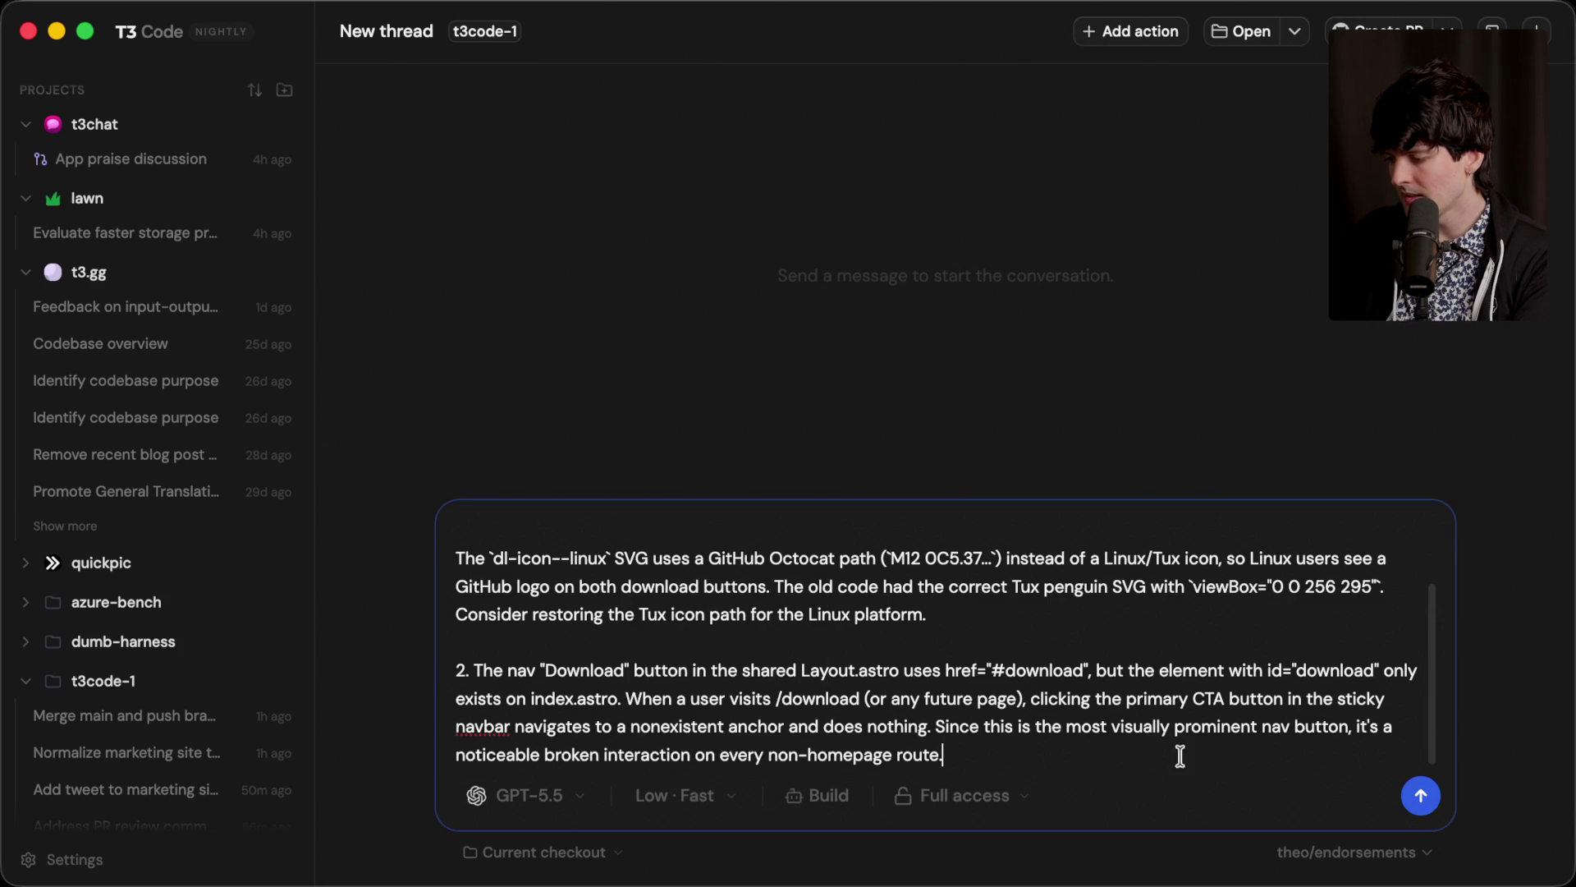
left_click(1422, 795)
key("super+Tab")
left_click(1038, 589)
key("super+Tab")
key("super+Tab")
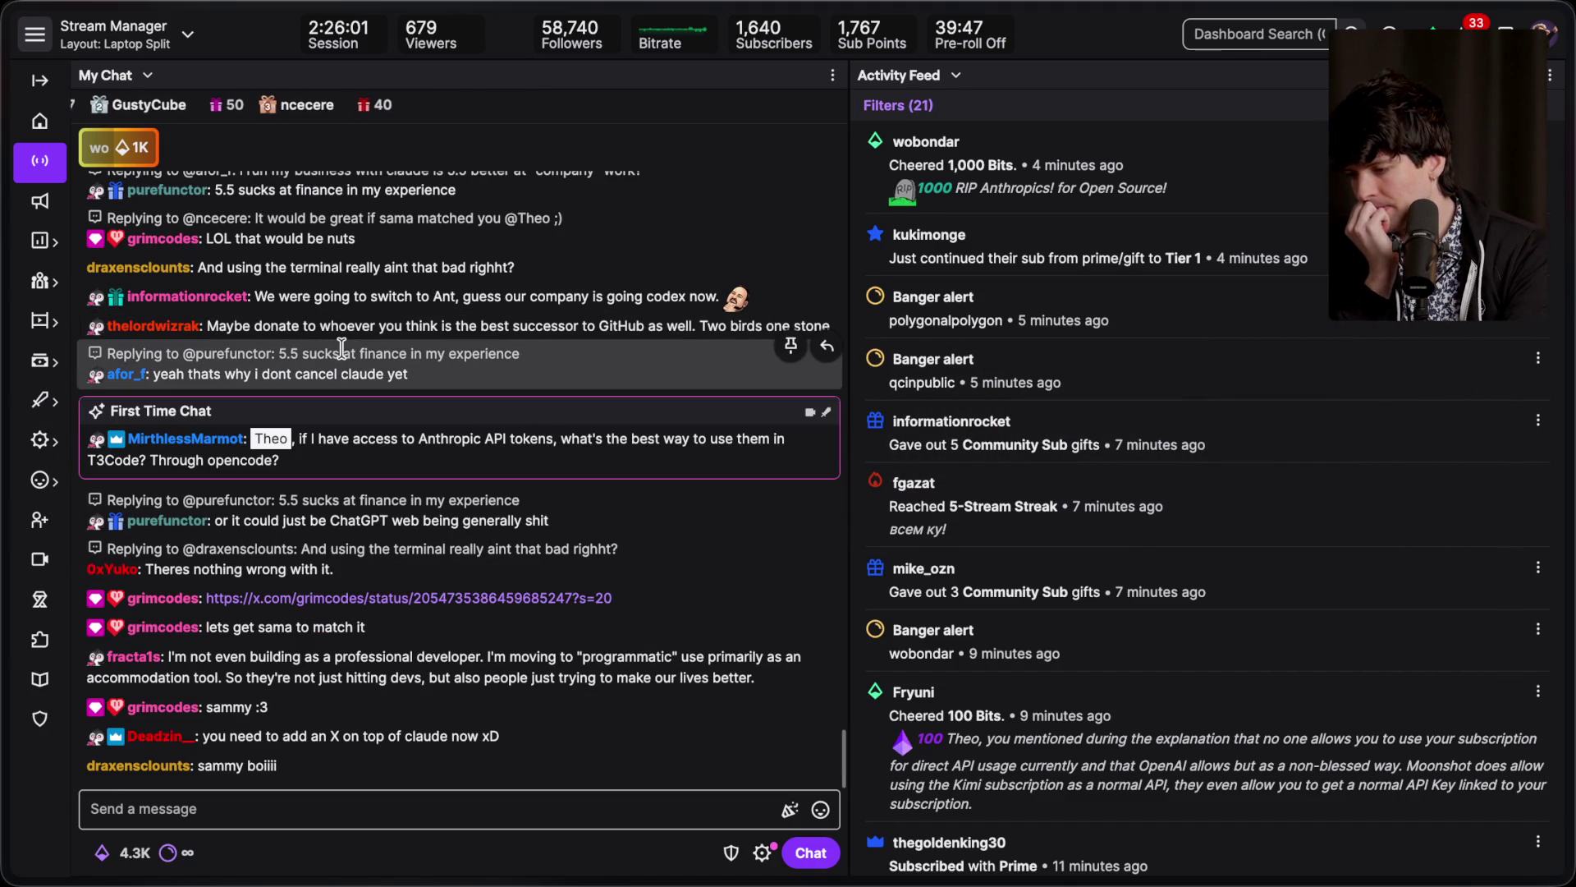
Step: Like a chatter's linked X post asking for the donation to be matched
scroll(343, 352, "up", 1)
triple_click(376, 472)
left_click(396, 467)
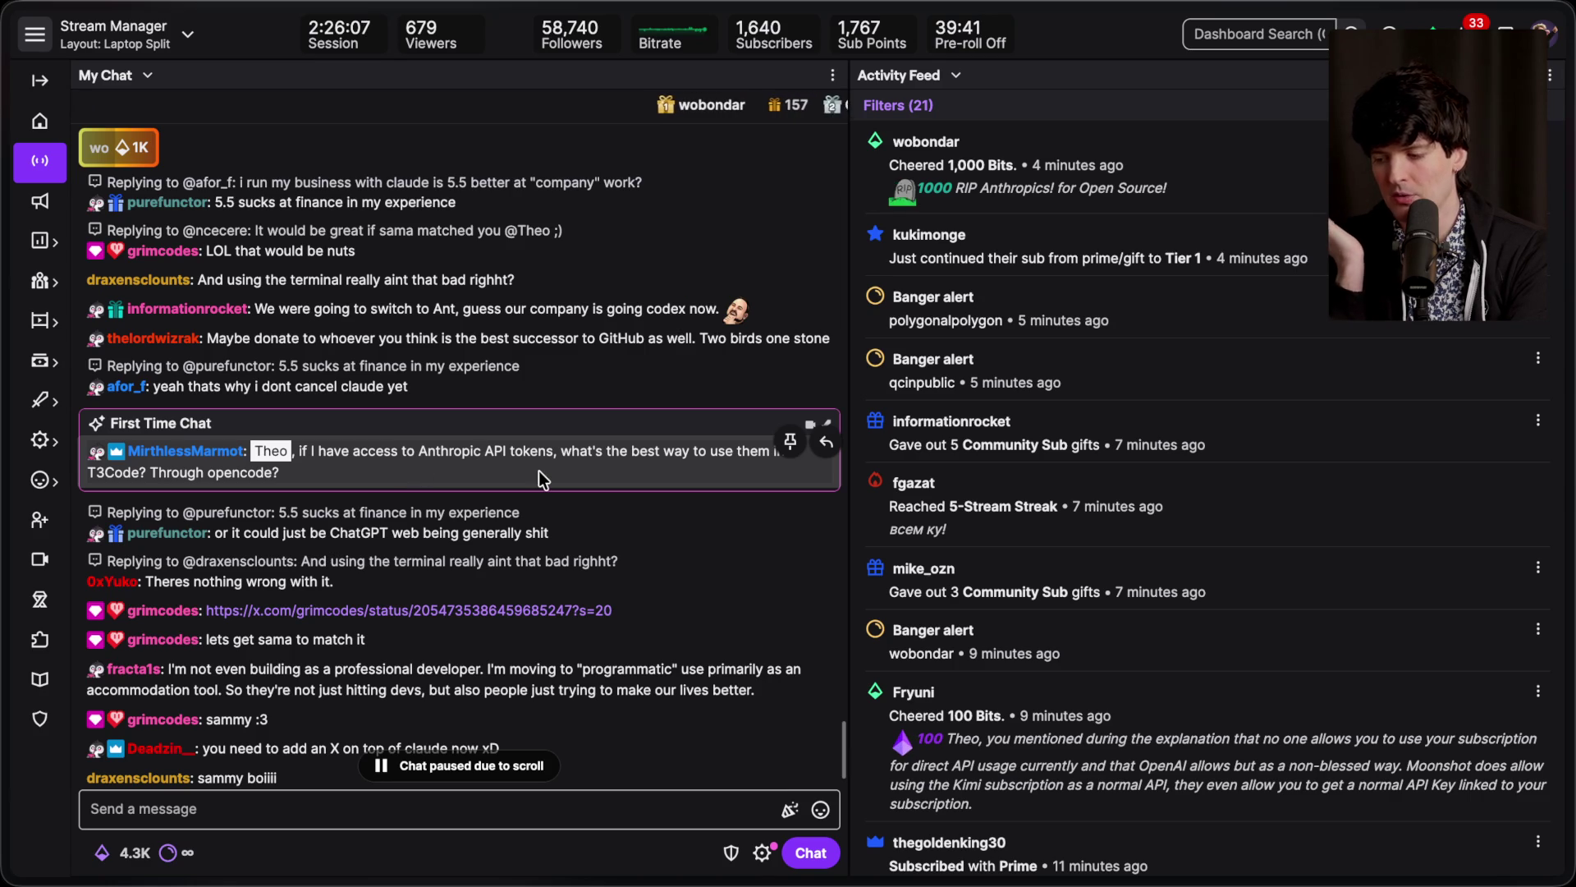
scroll(539, 470, "down", 3)
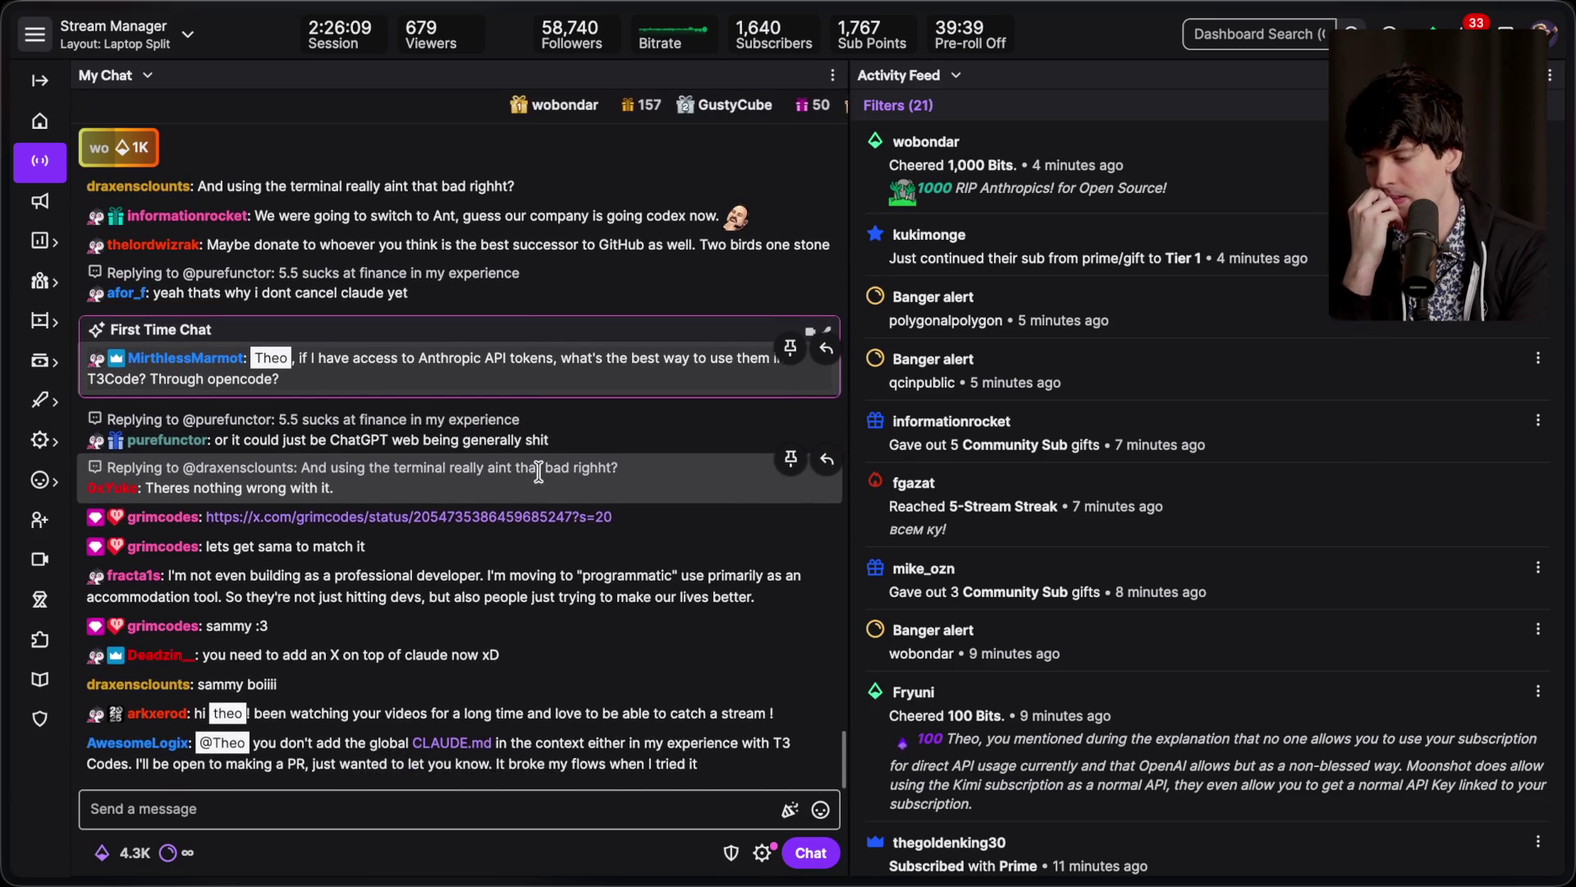
left_click(528, 522)
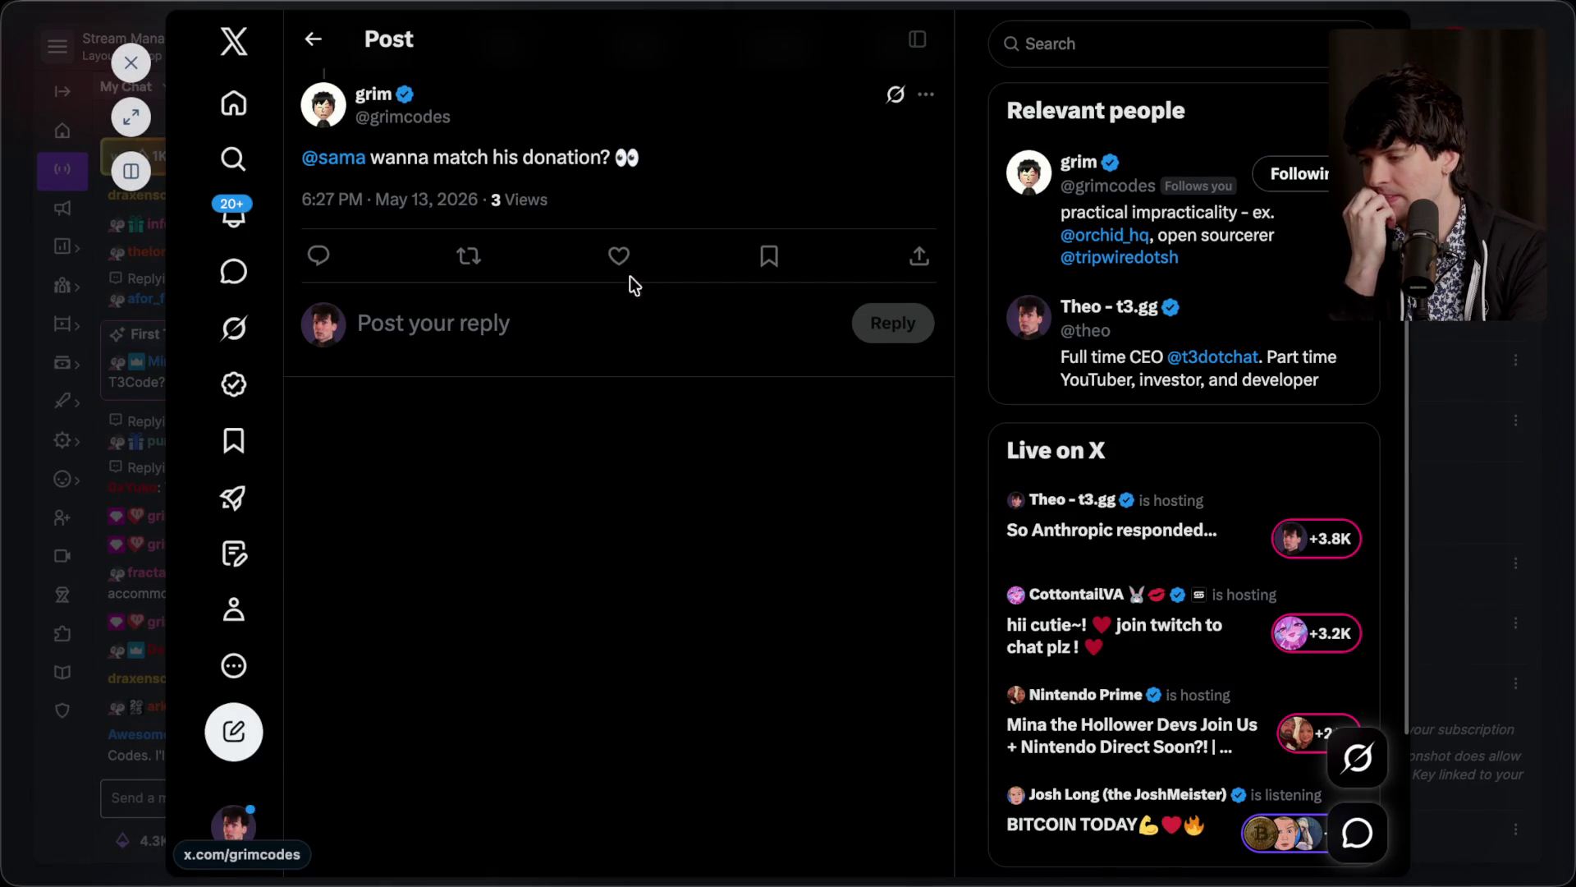
left_click(622, 259)
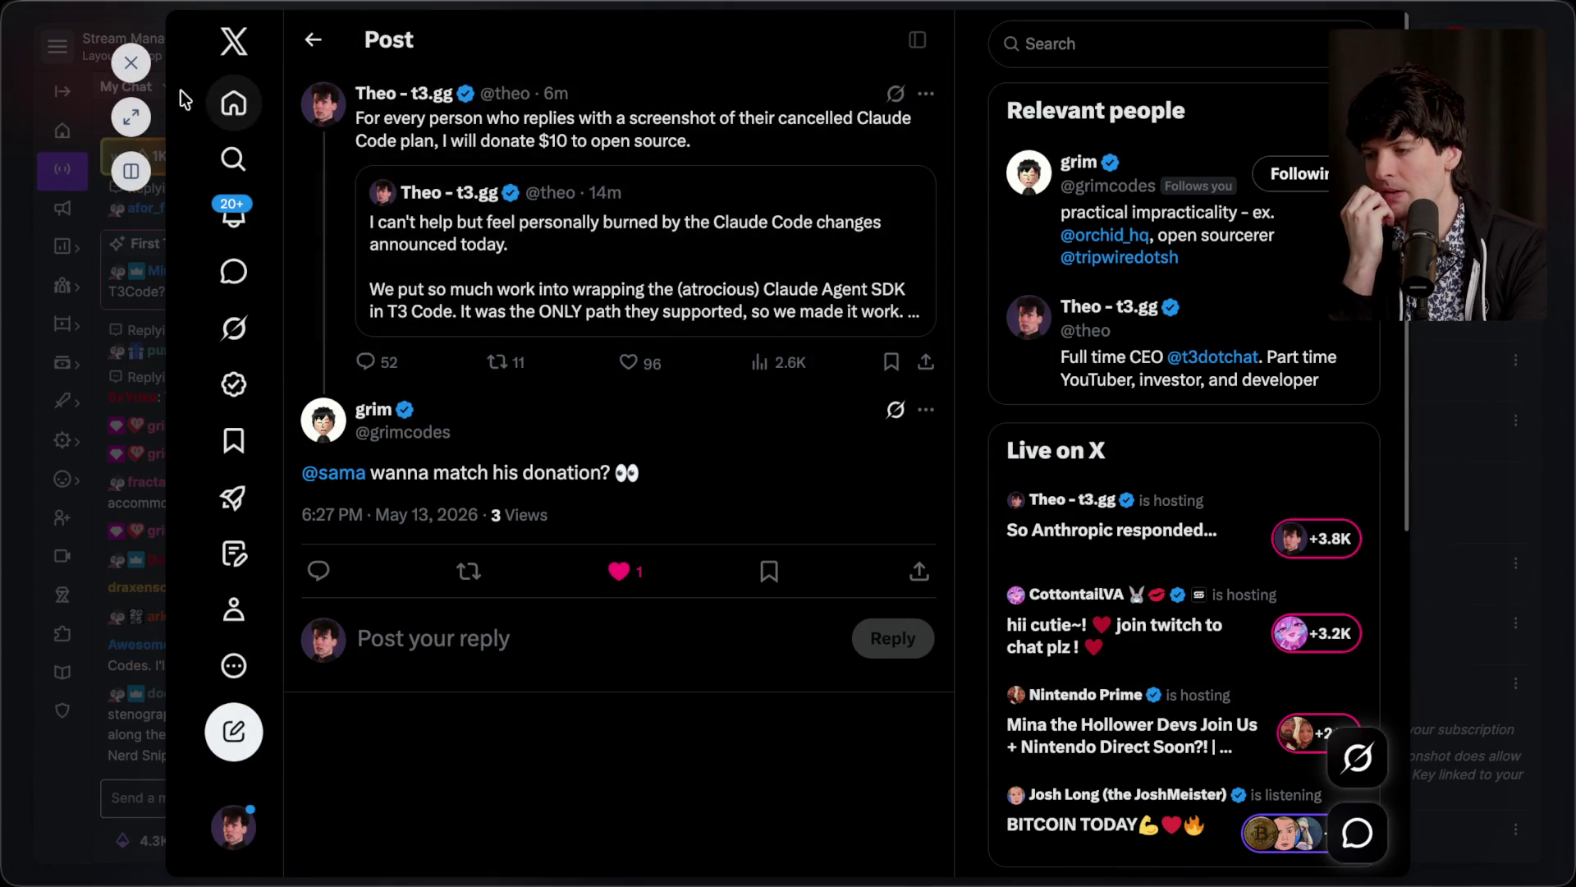
left_click(139, 72)
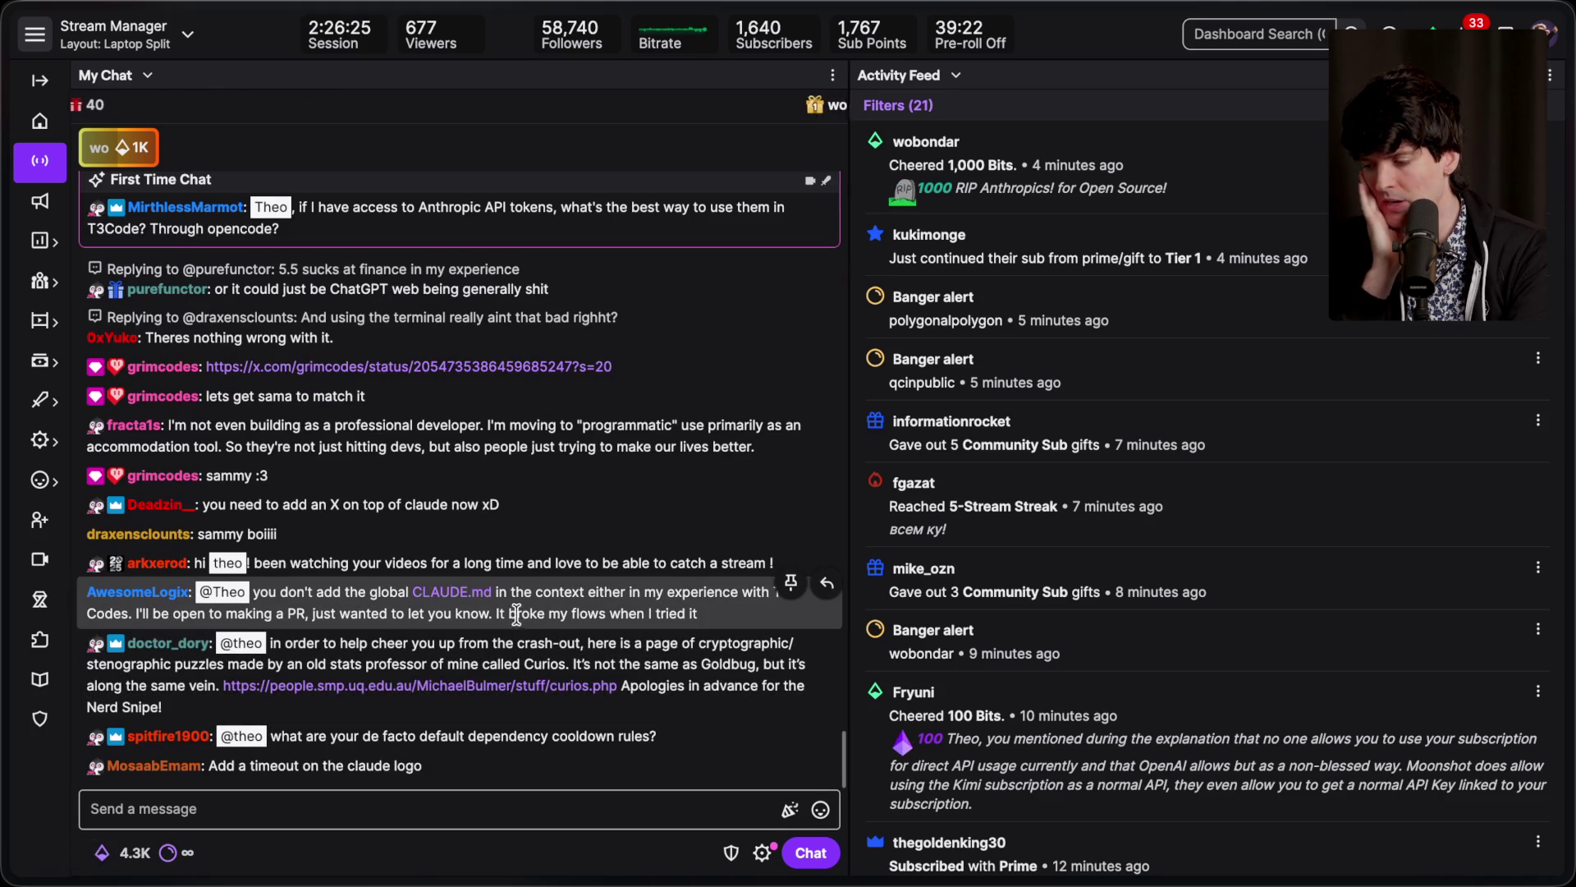
Step: Read the CLAUDE.md chat message and scroll chat, then switch to the donation pledge post
left_click_drag(517, 614, 250, 593)
left_click(569, 608)
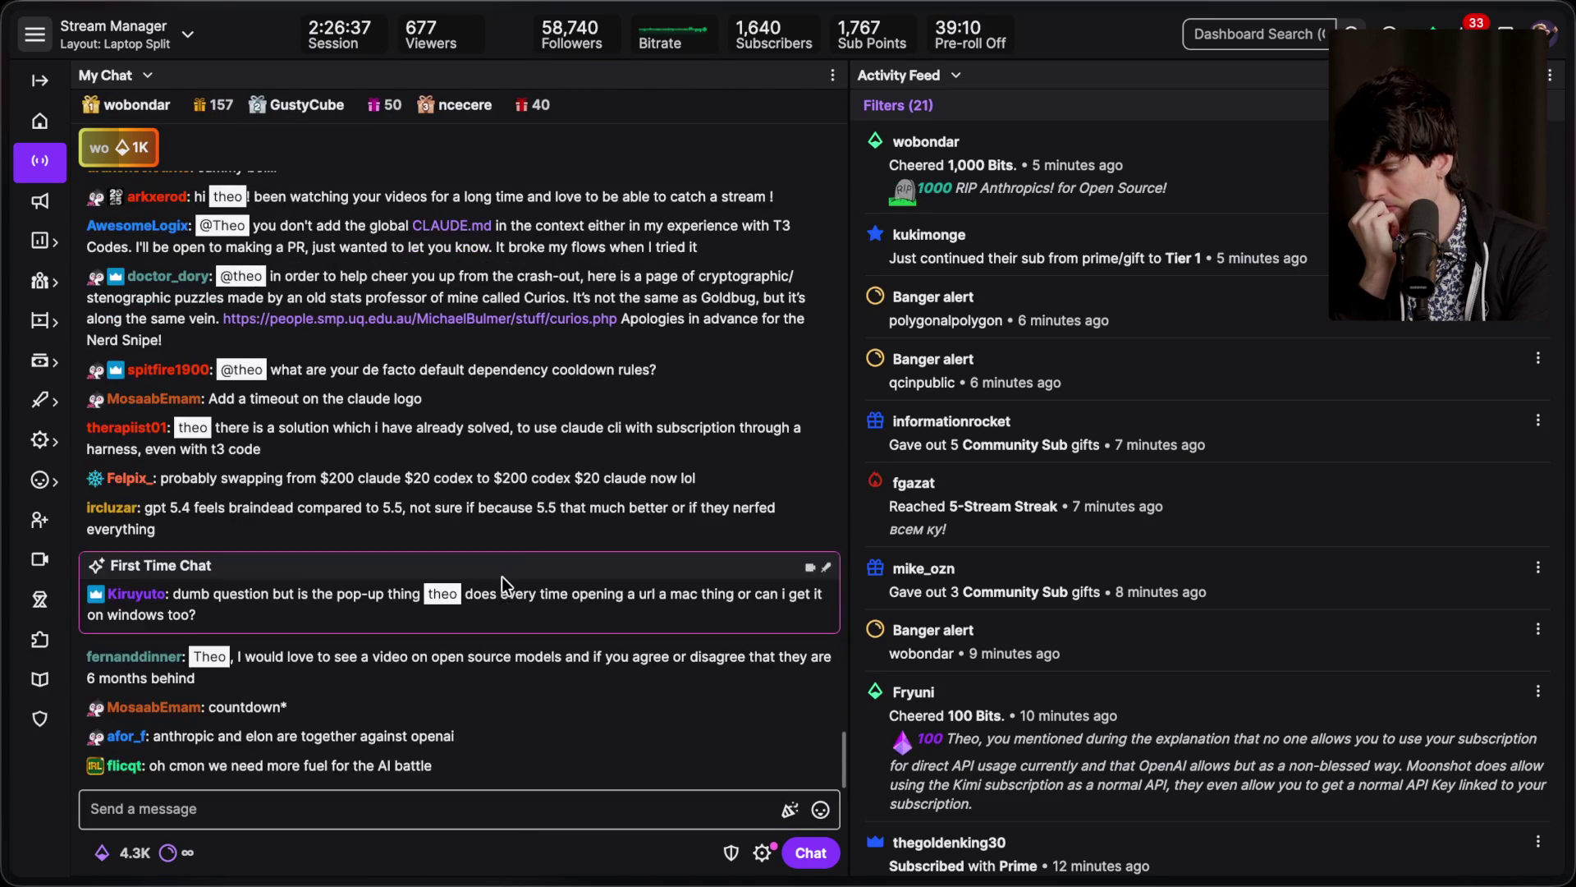
scroll(500, 576, "up", 2)
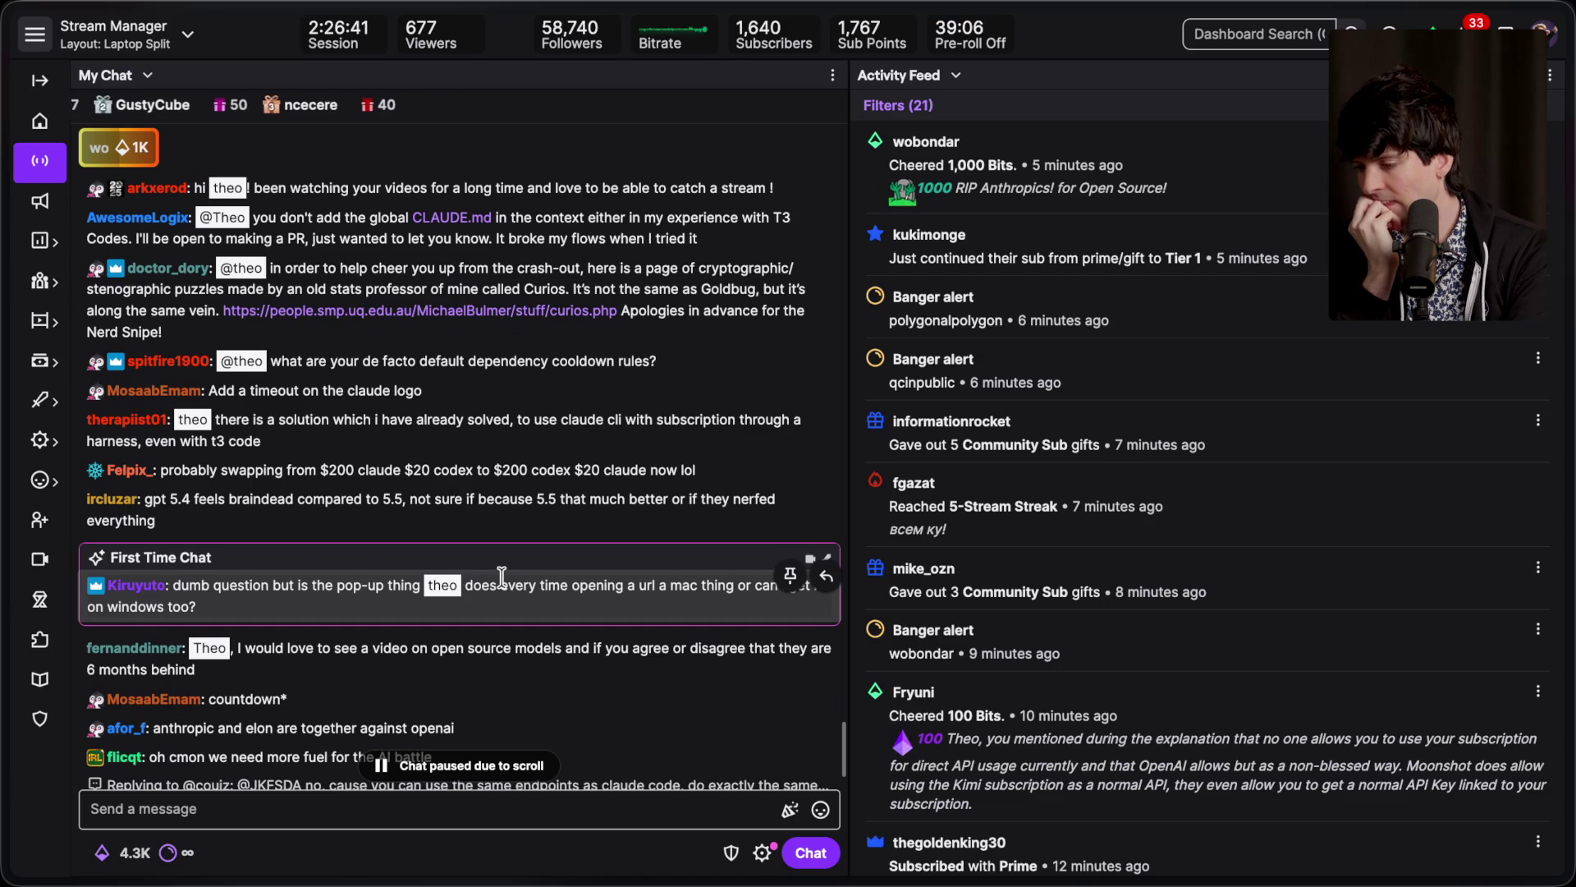
scroll(500, 576, "down", 2)
scroll(500, 576, "down", 2)
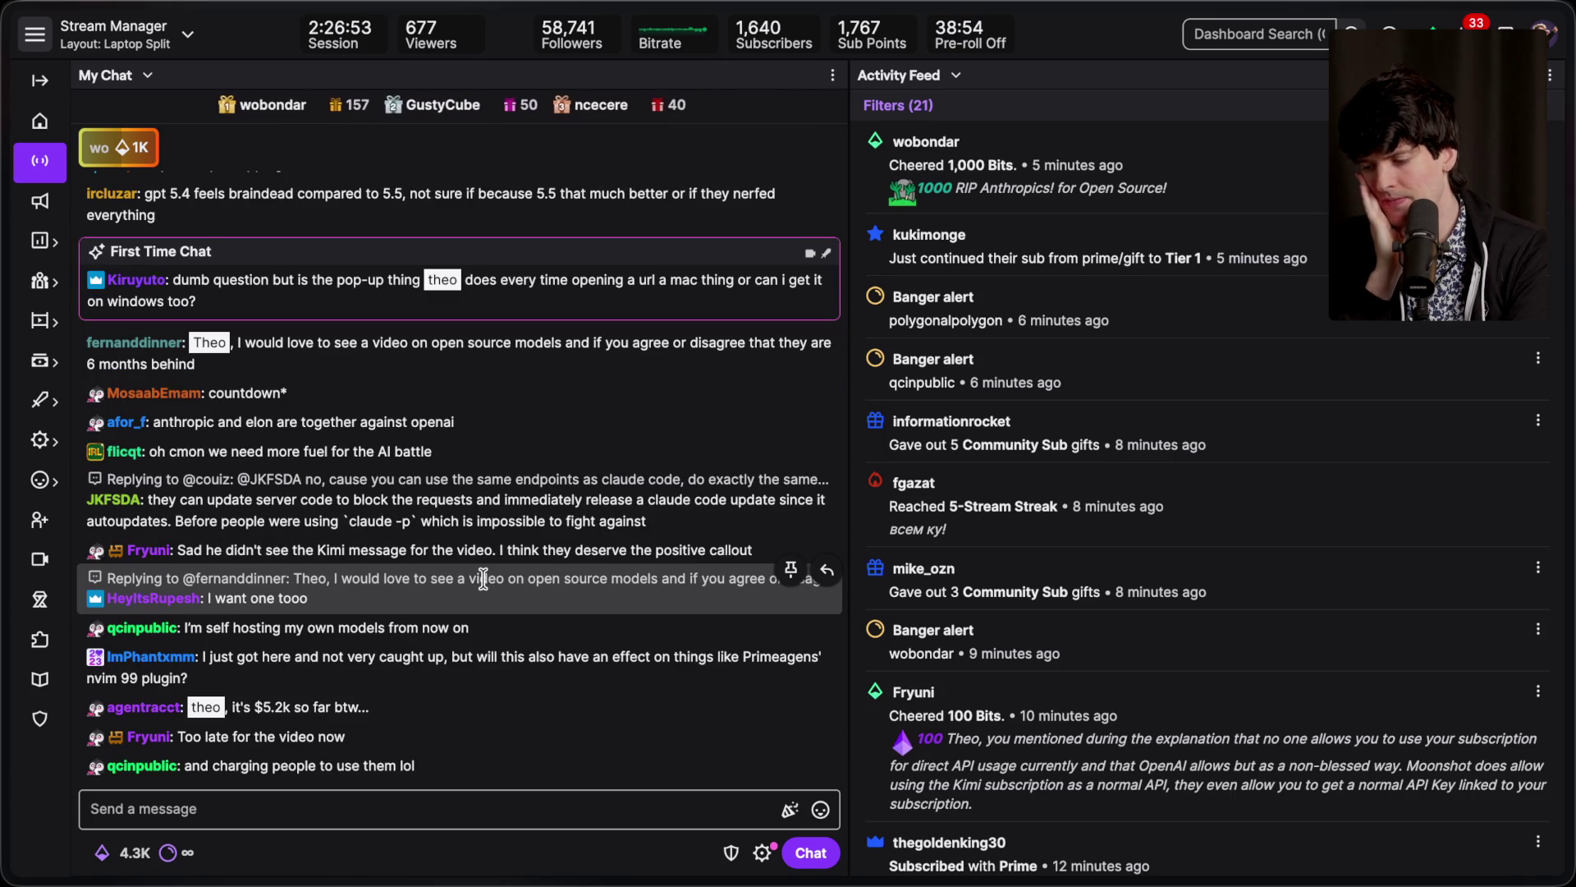
mouse_move(1572, 608)
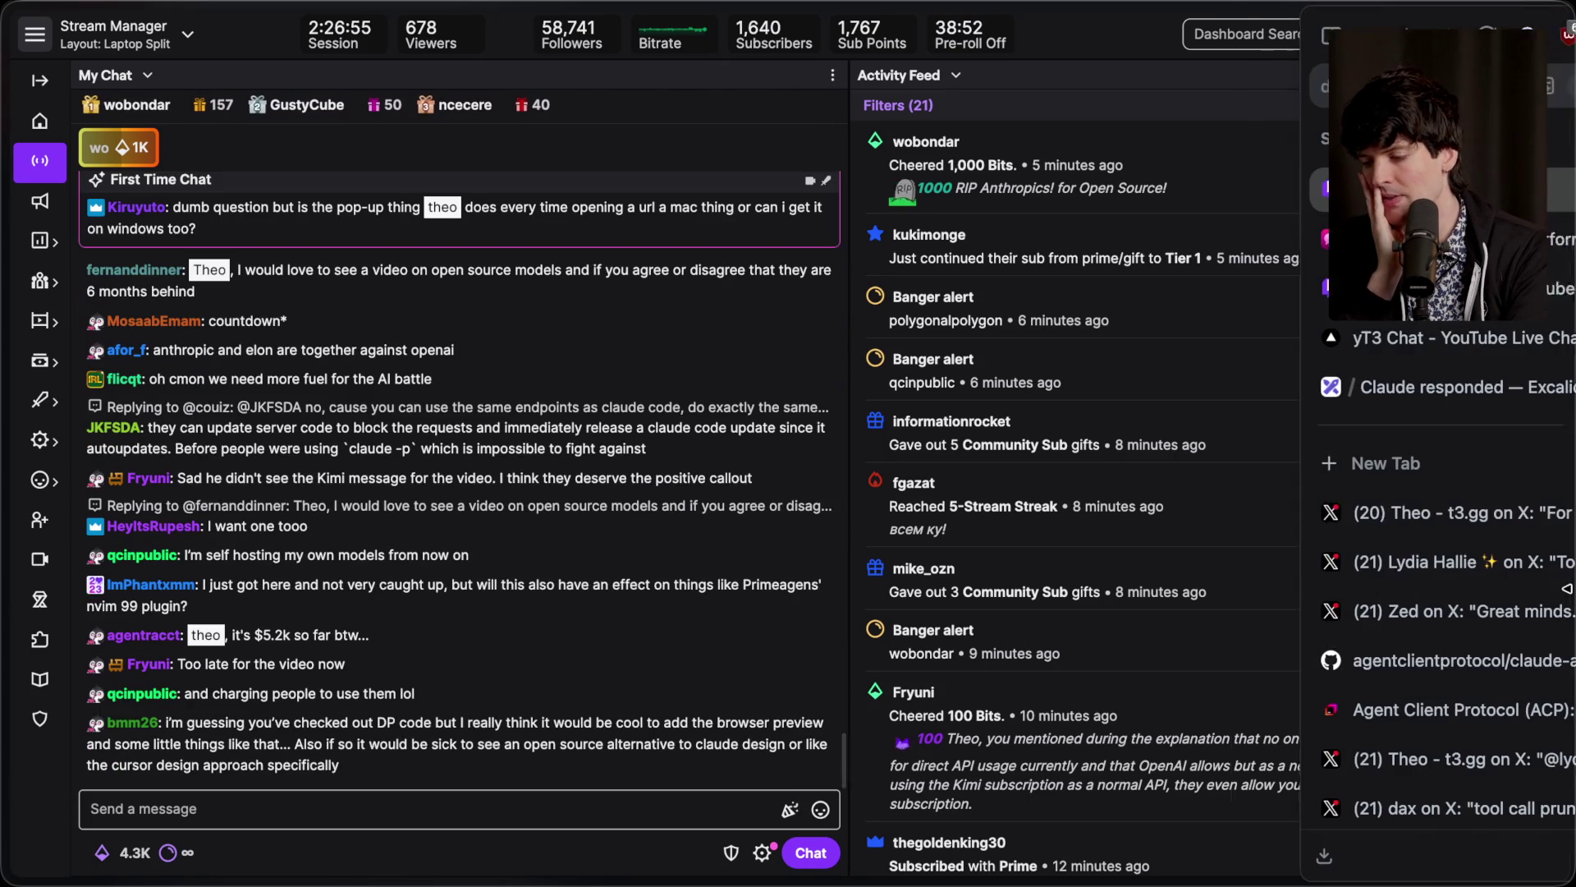
left_click(1322, 514)
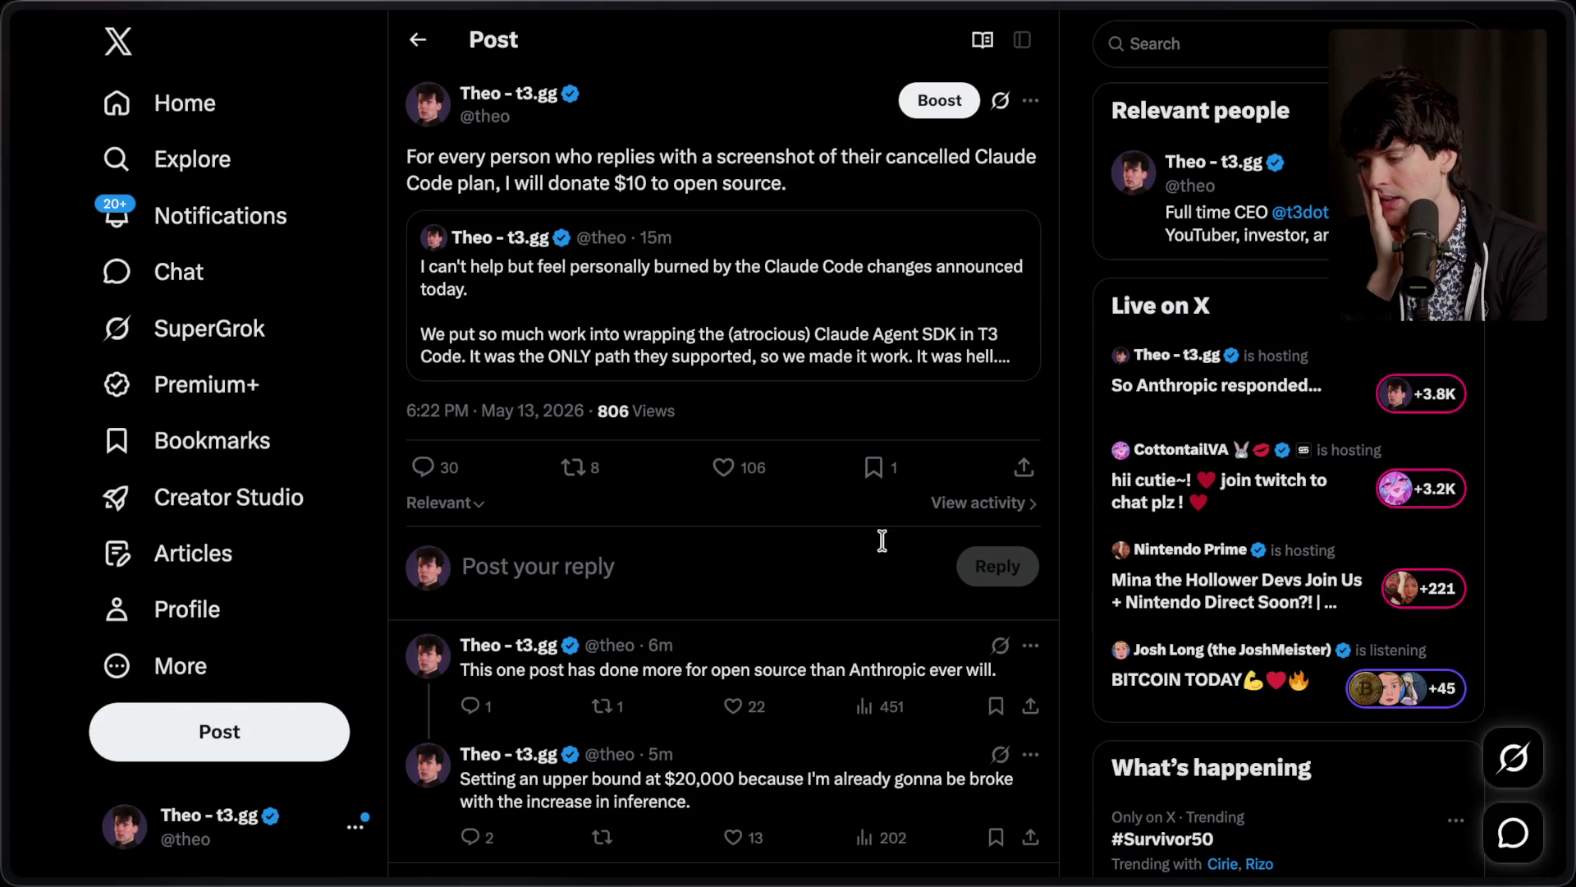
Step: Refresh the X donation post to see 3,017 views and 56 replies, then return to the stream dashboard
key("ctrl+r")
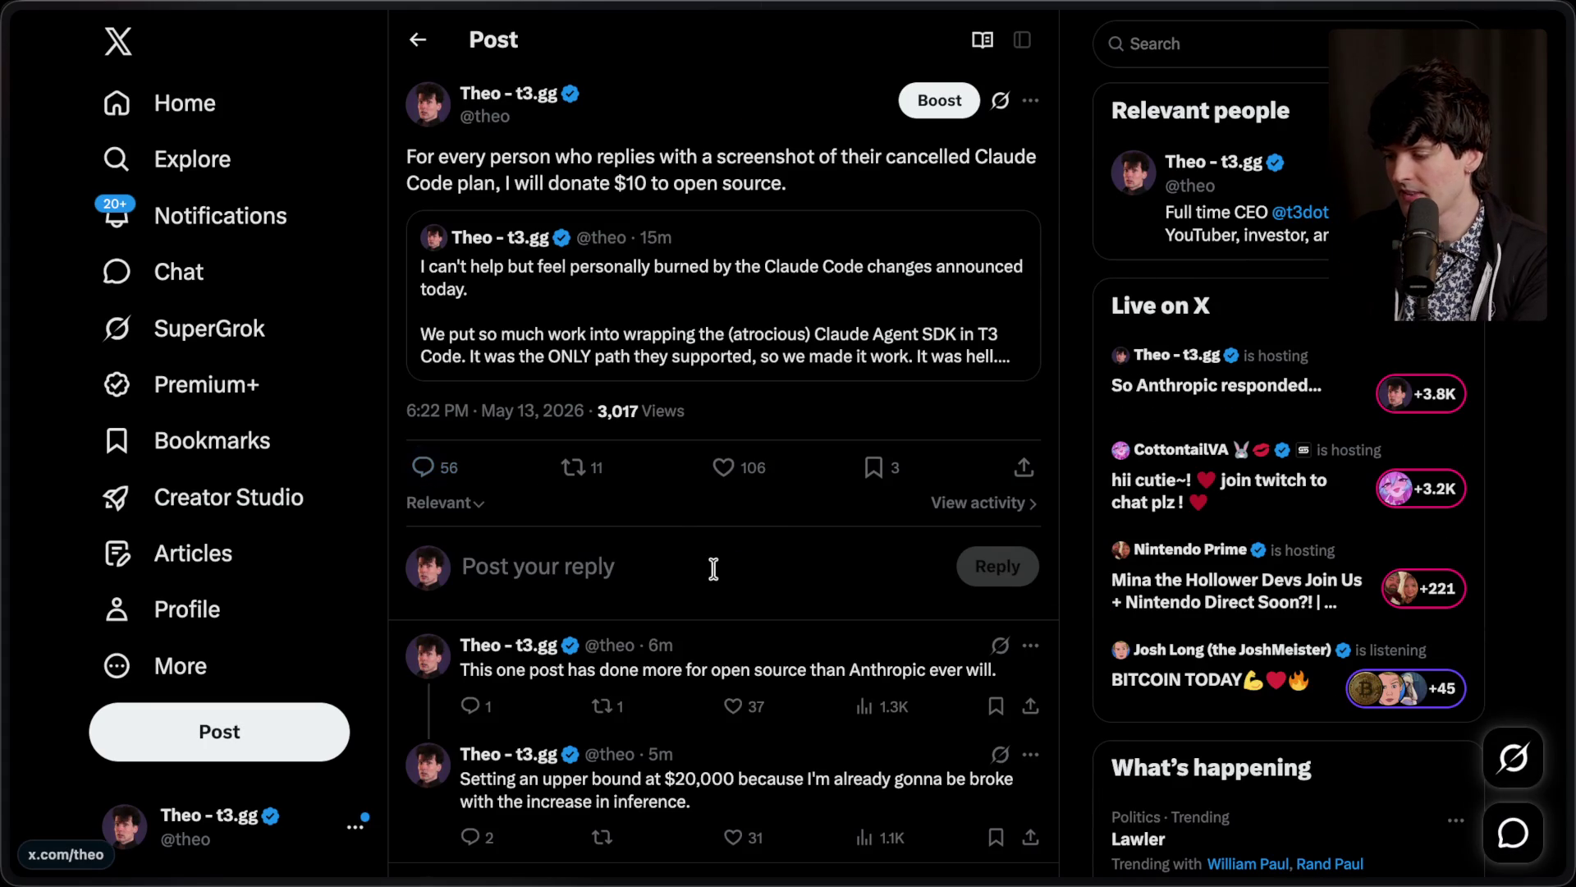
scroll(708, 554, "down", 6)
scroll(716, 578, "up", 6)
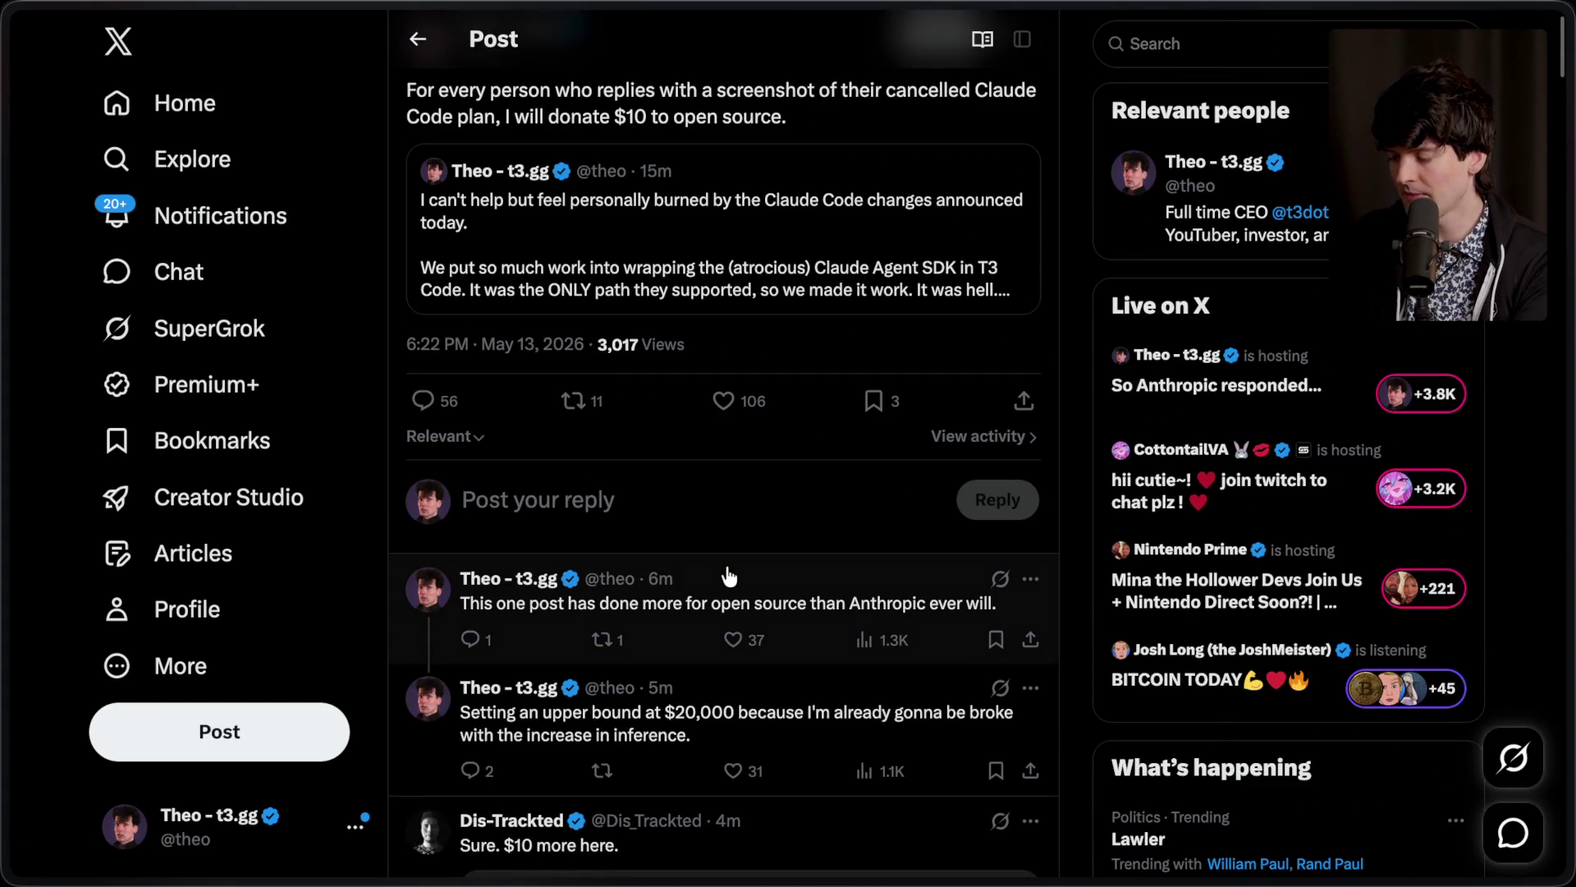
mouse_move(1444, 546)
left_click(1280, 190)
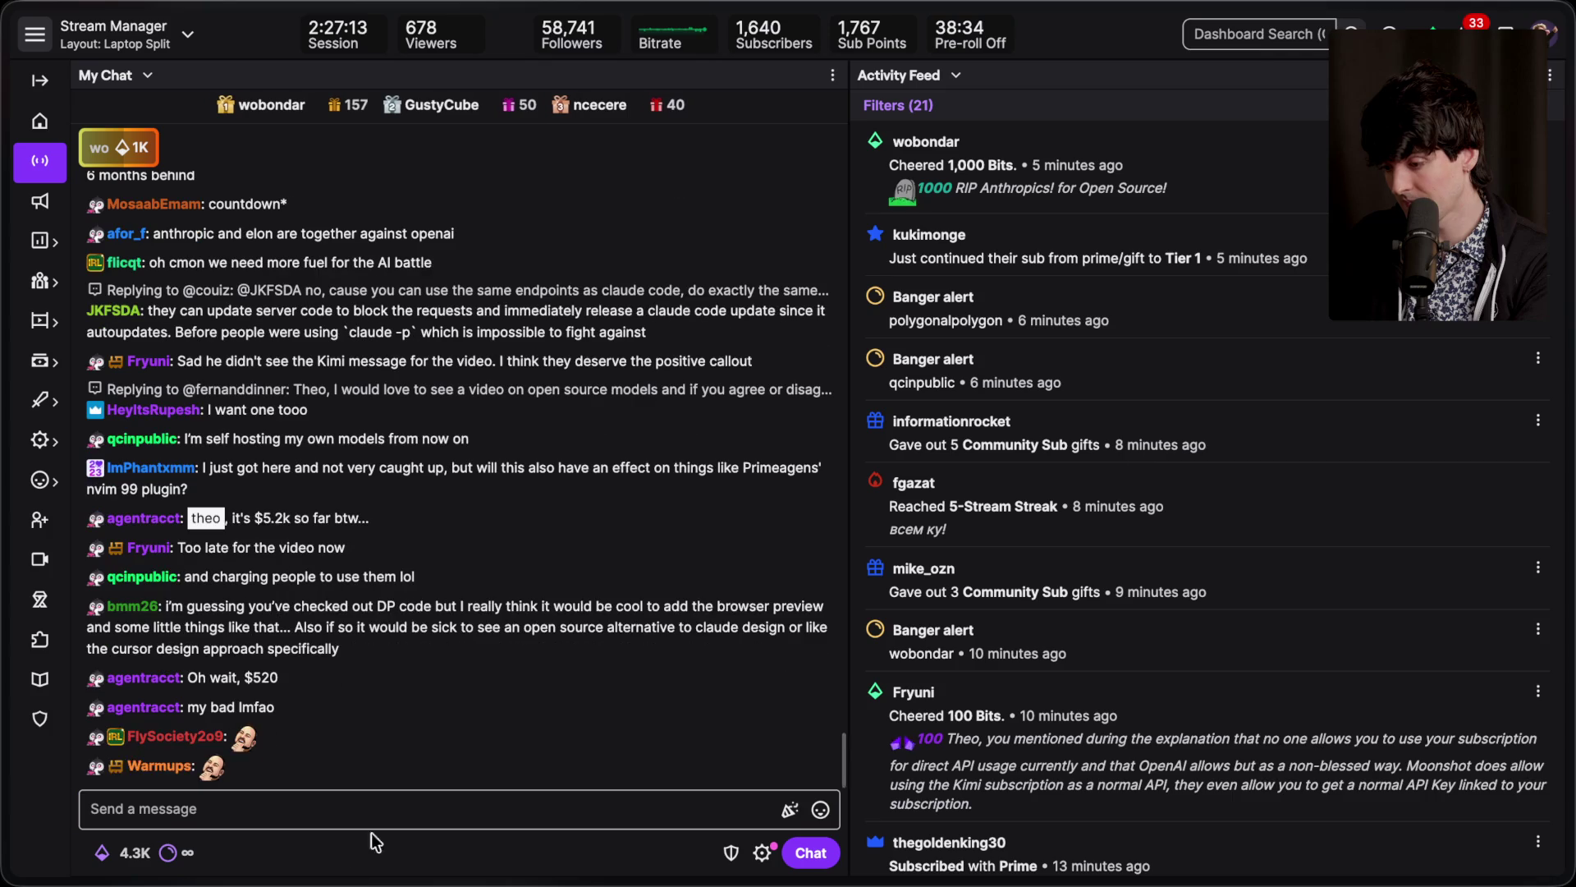
mouse_move(1570, 558)
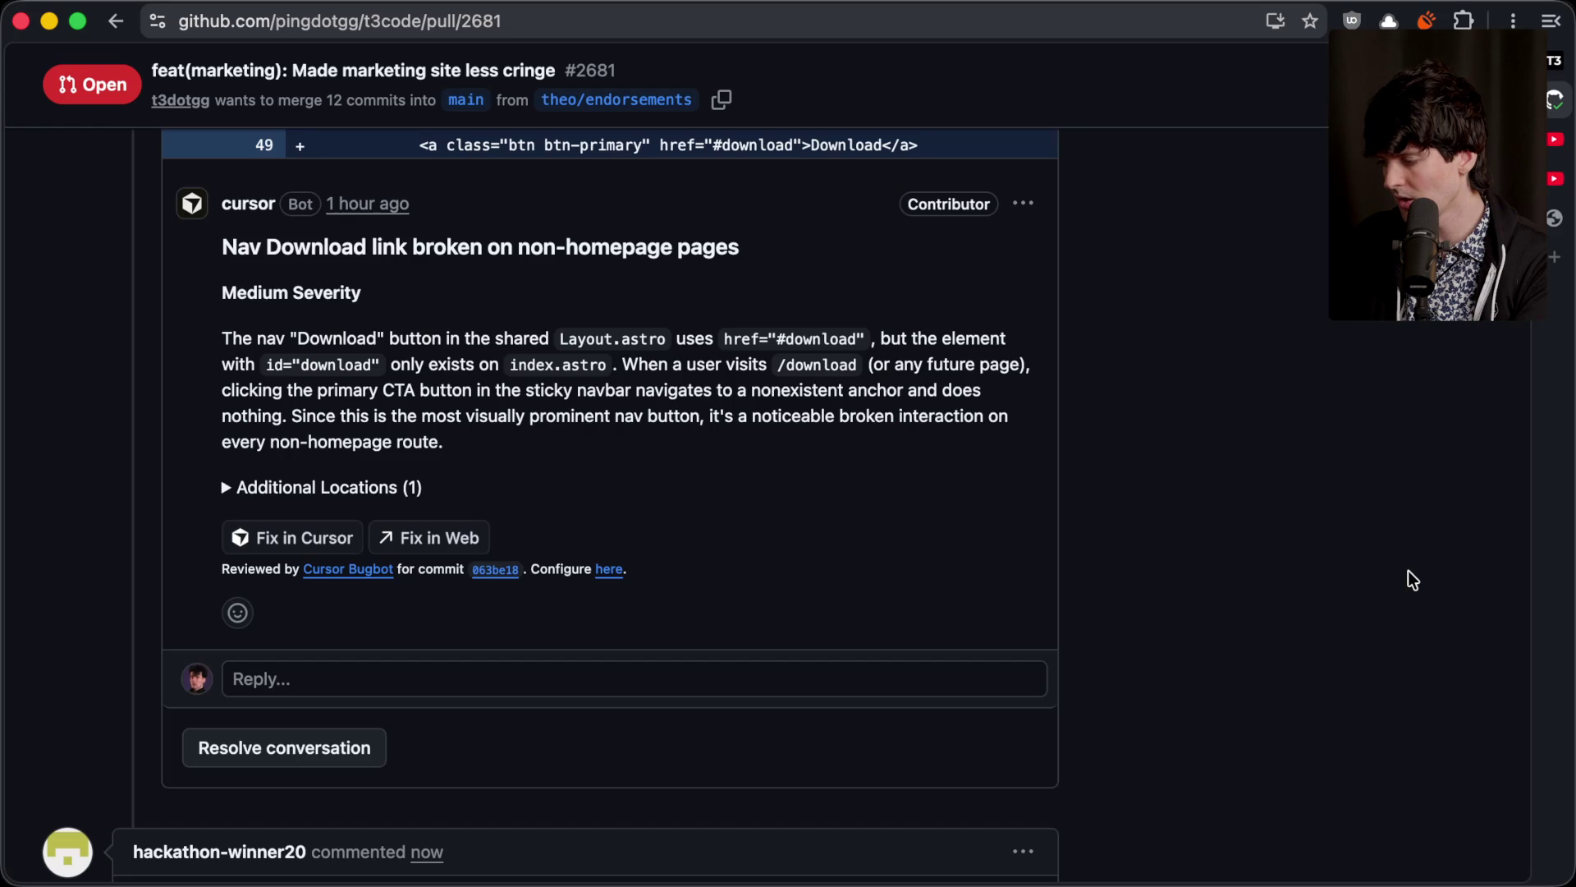
Step: Leave the T3 Code agent running and bring up the Claude Code tab in the Ghostty terminal
scroll(1407, 569, "down", 10)
scroll(1408, 570, "up", 10)
scroll(1407, 569, "down", 10)
key("super+Tab")
key("super+Tab")
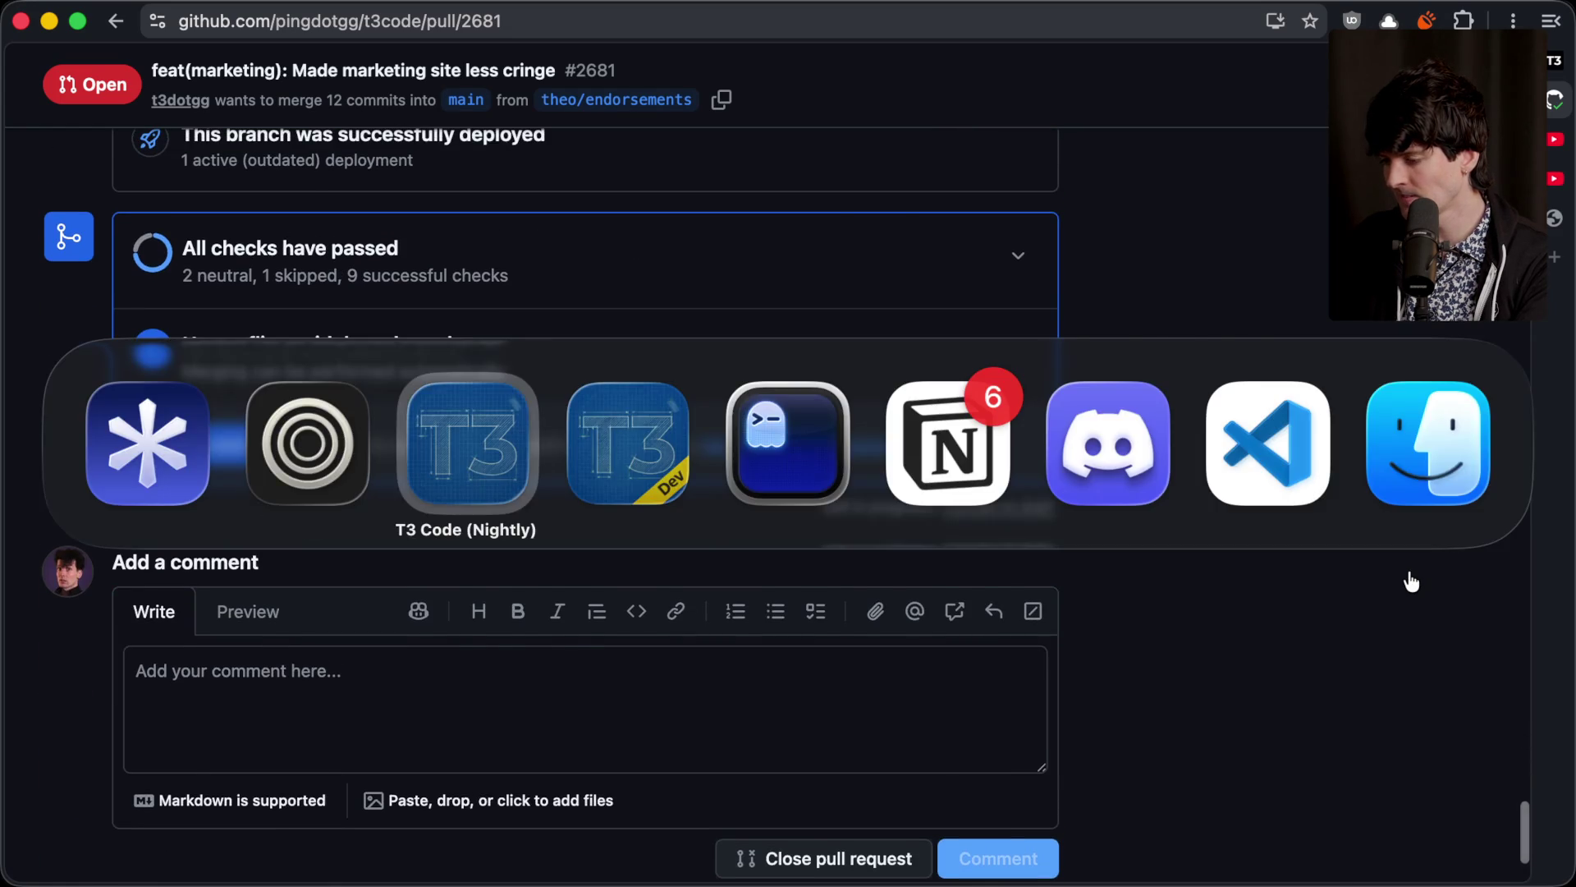
scroll(1080, 500, "down", 10)
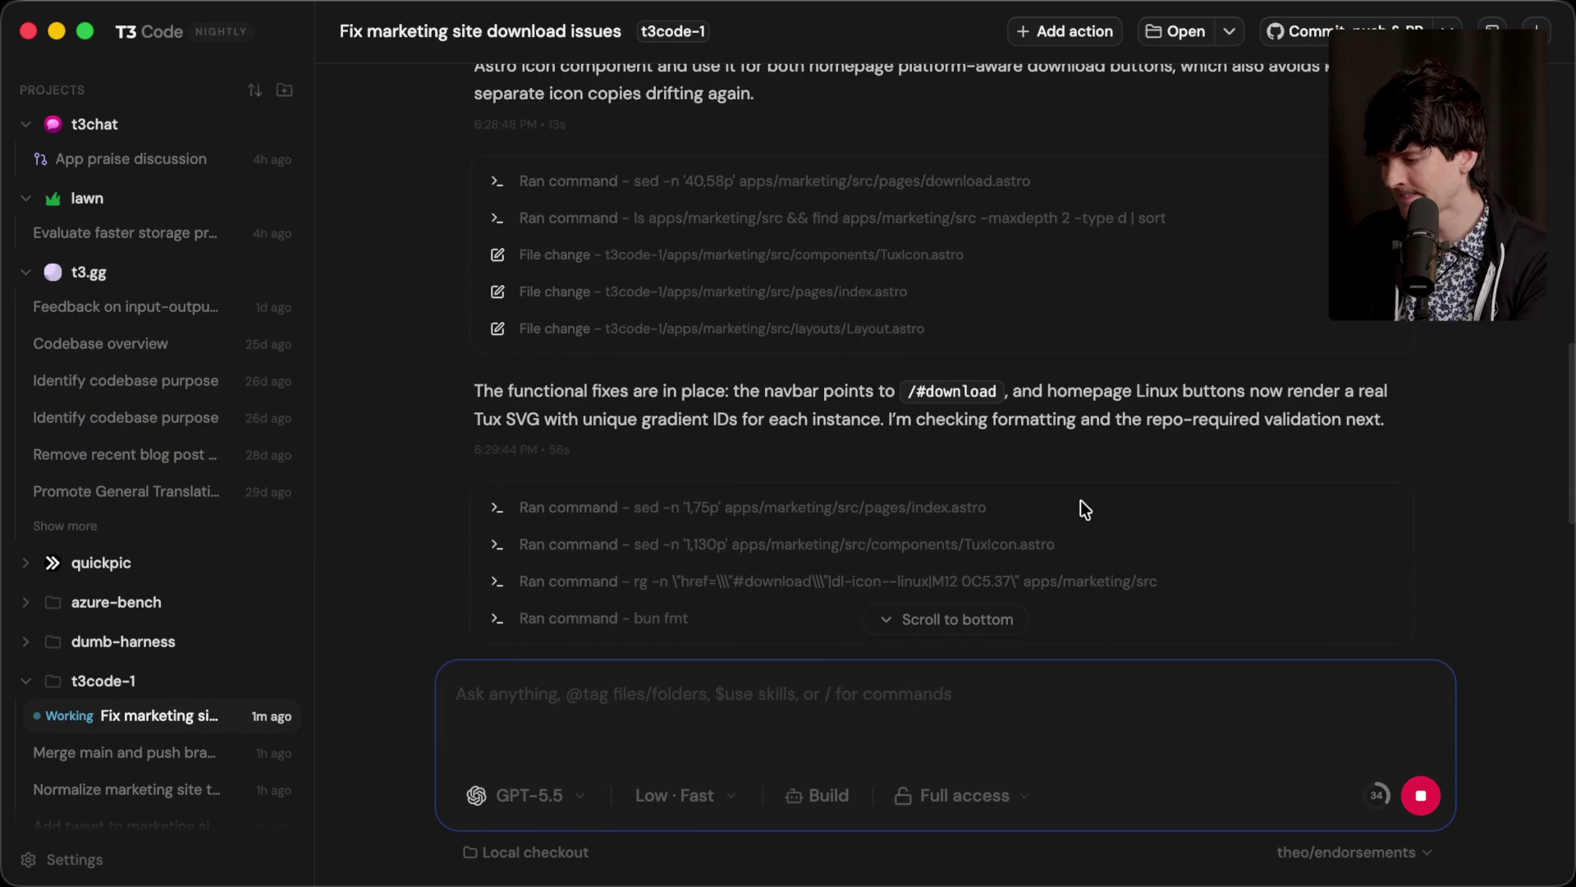
scroll(1081, 500, "down", 5)
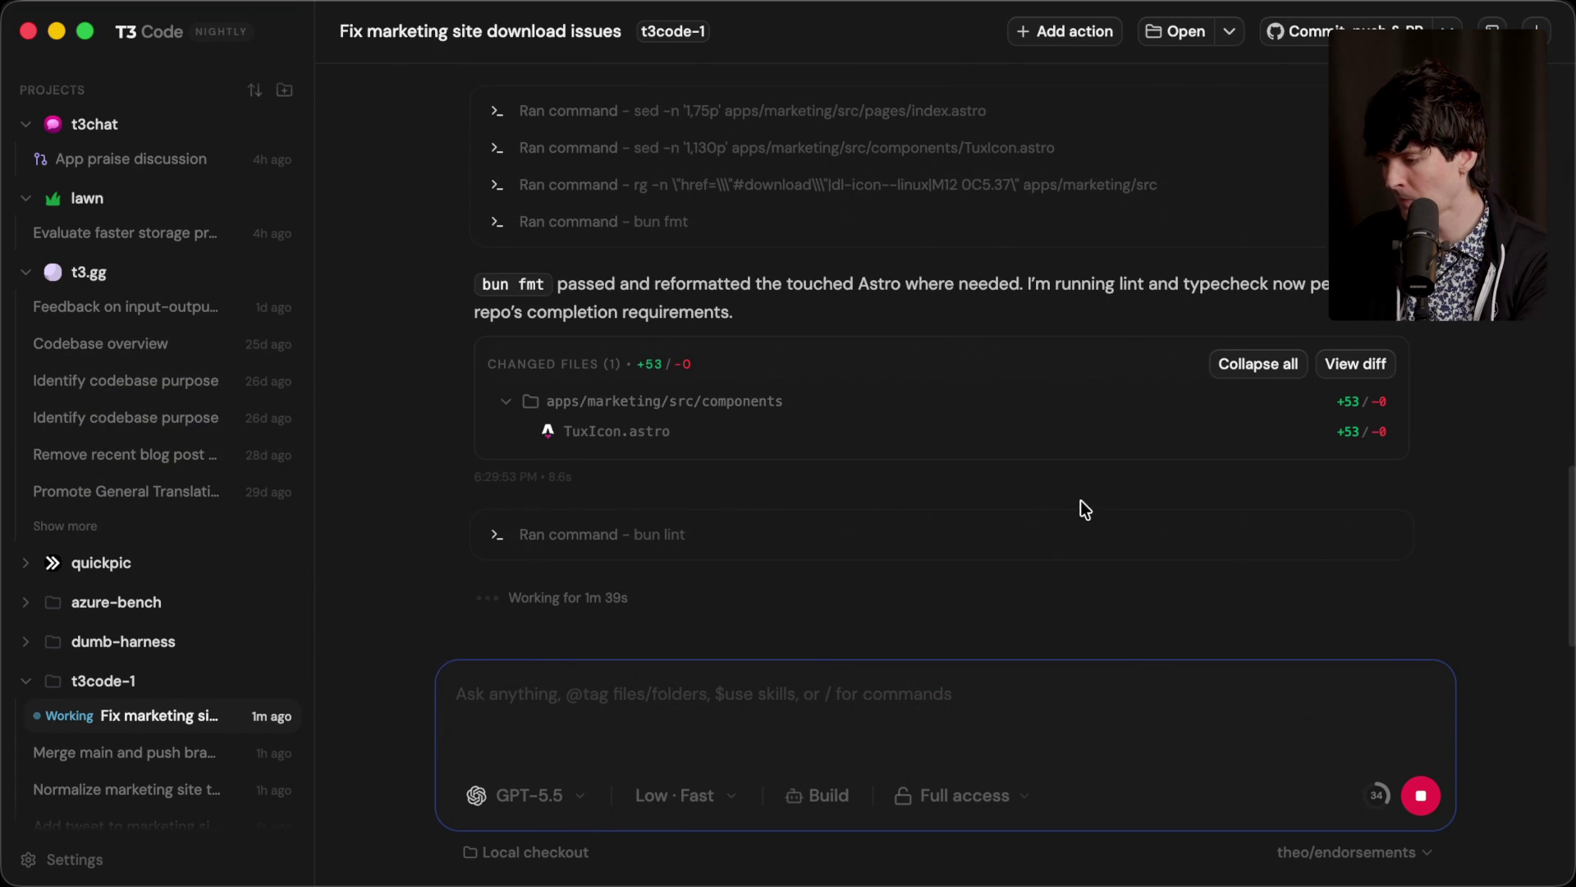
key("super+Tab")
key("super+Tab")
key("super+Tab")
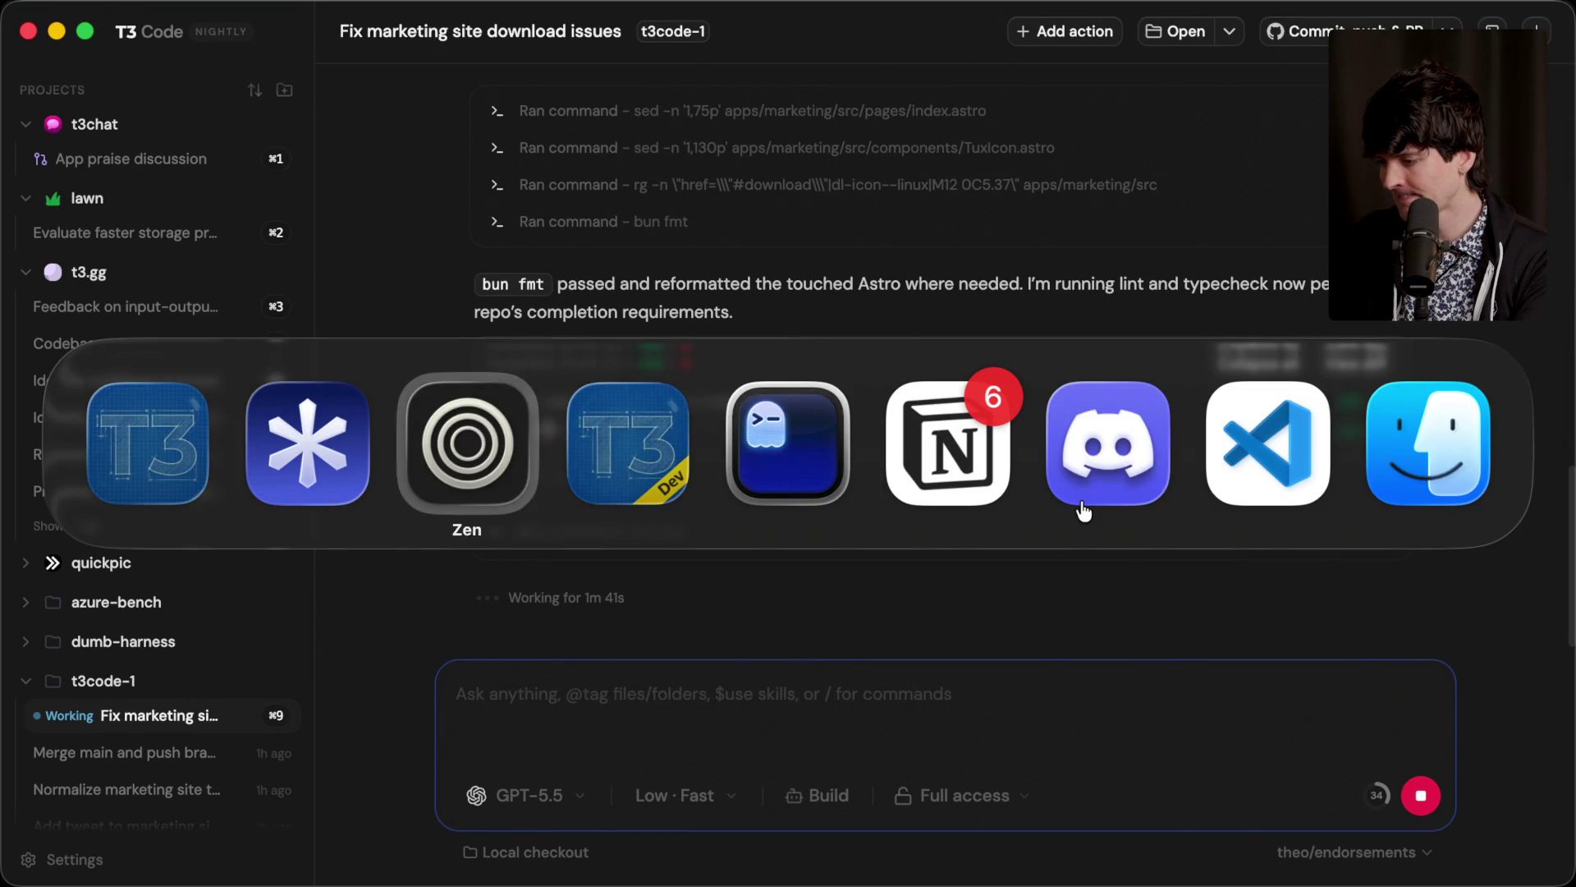
key("super+4")
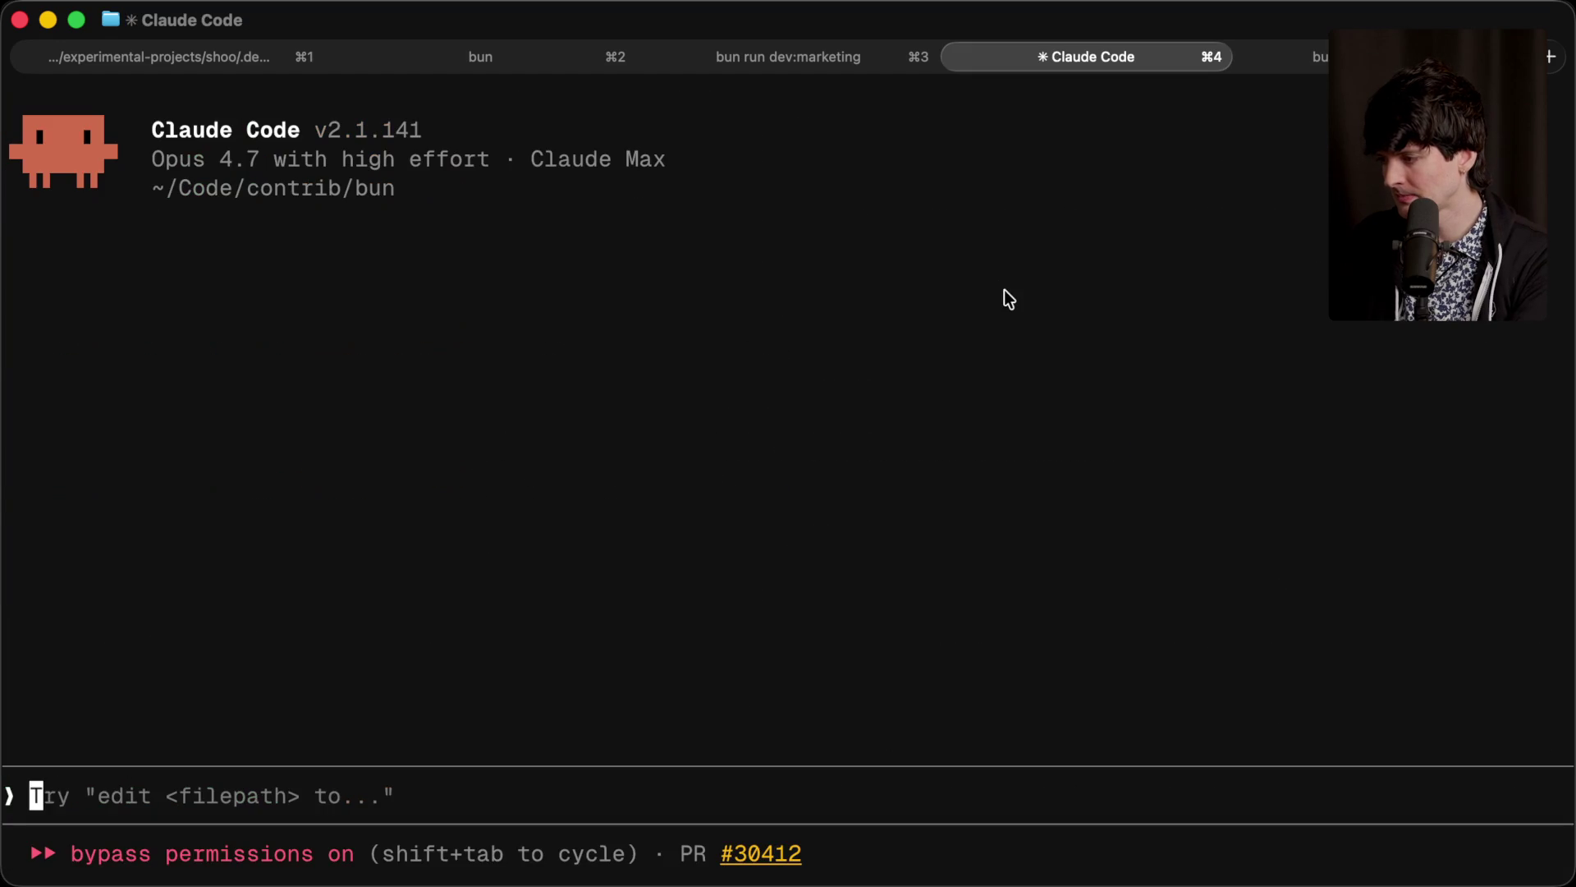
Step: Quit the Claude Code session and check git status in the bun repo
key("ctrl+c")
key("ctrl+c")
type("git status")
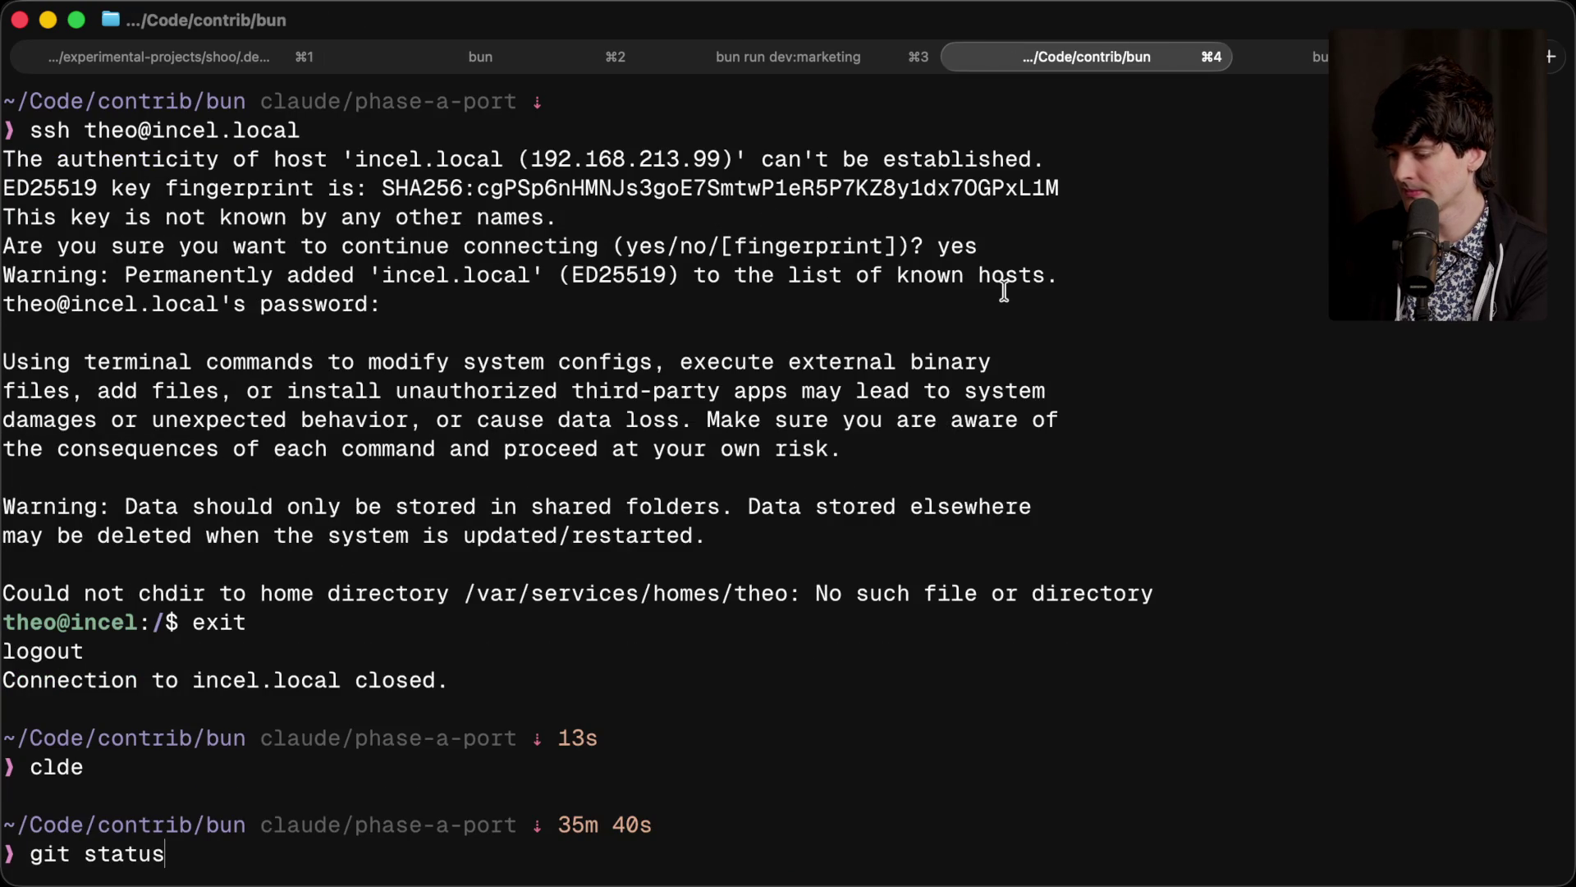
key("Return")
Step: Stop the running desktop dev server and move into the t3code-1 checkout
key("super+3")
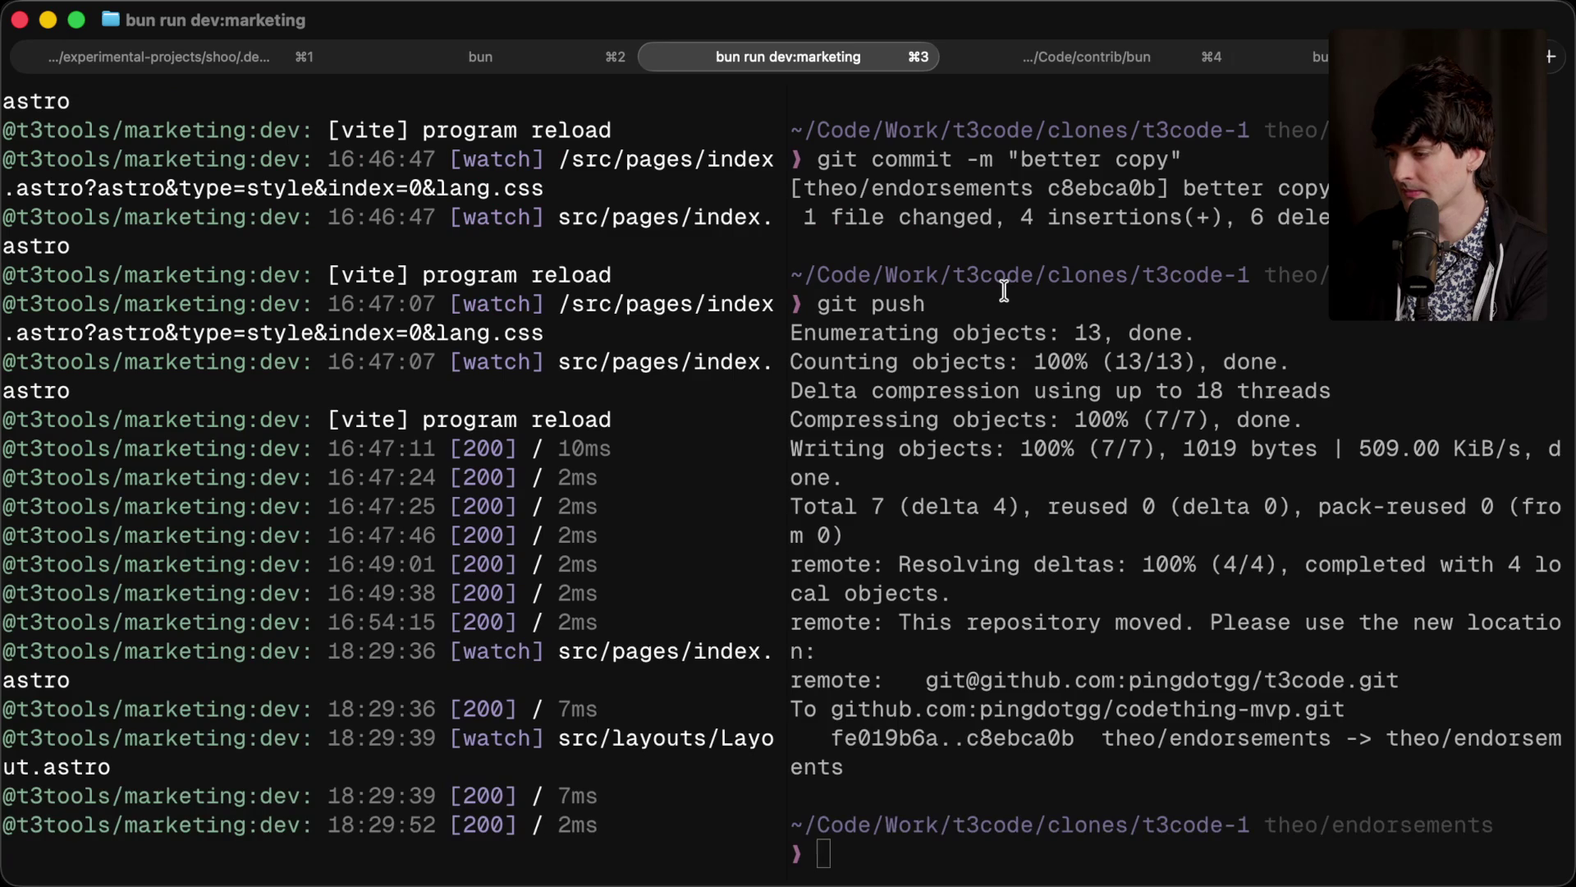
key("super+2")
key("super+4")
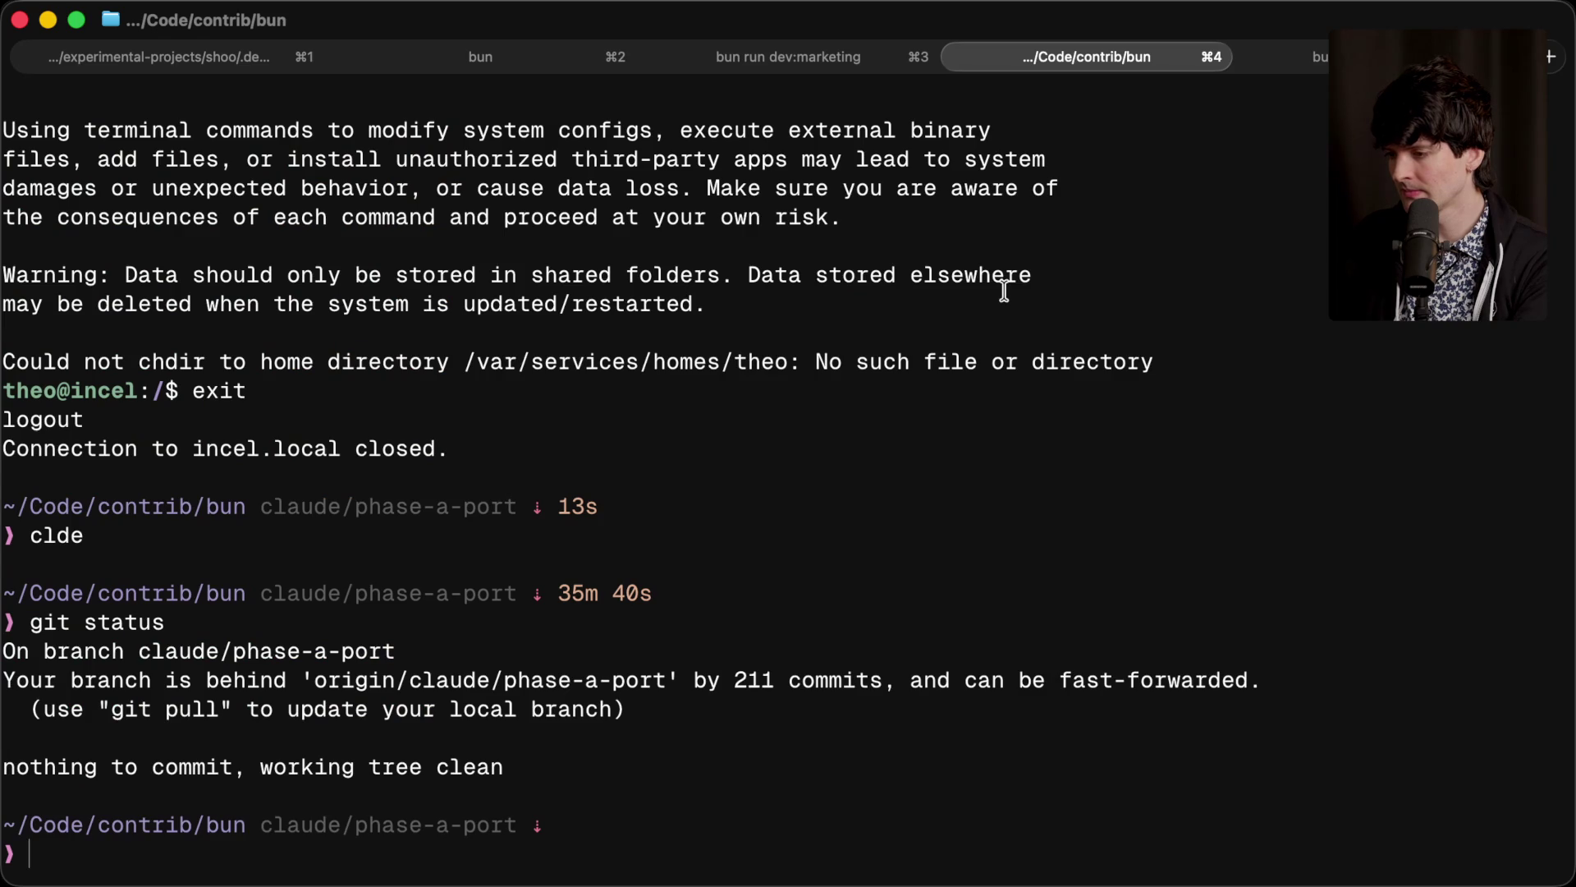
key("super+5")
key("ctrl+c")
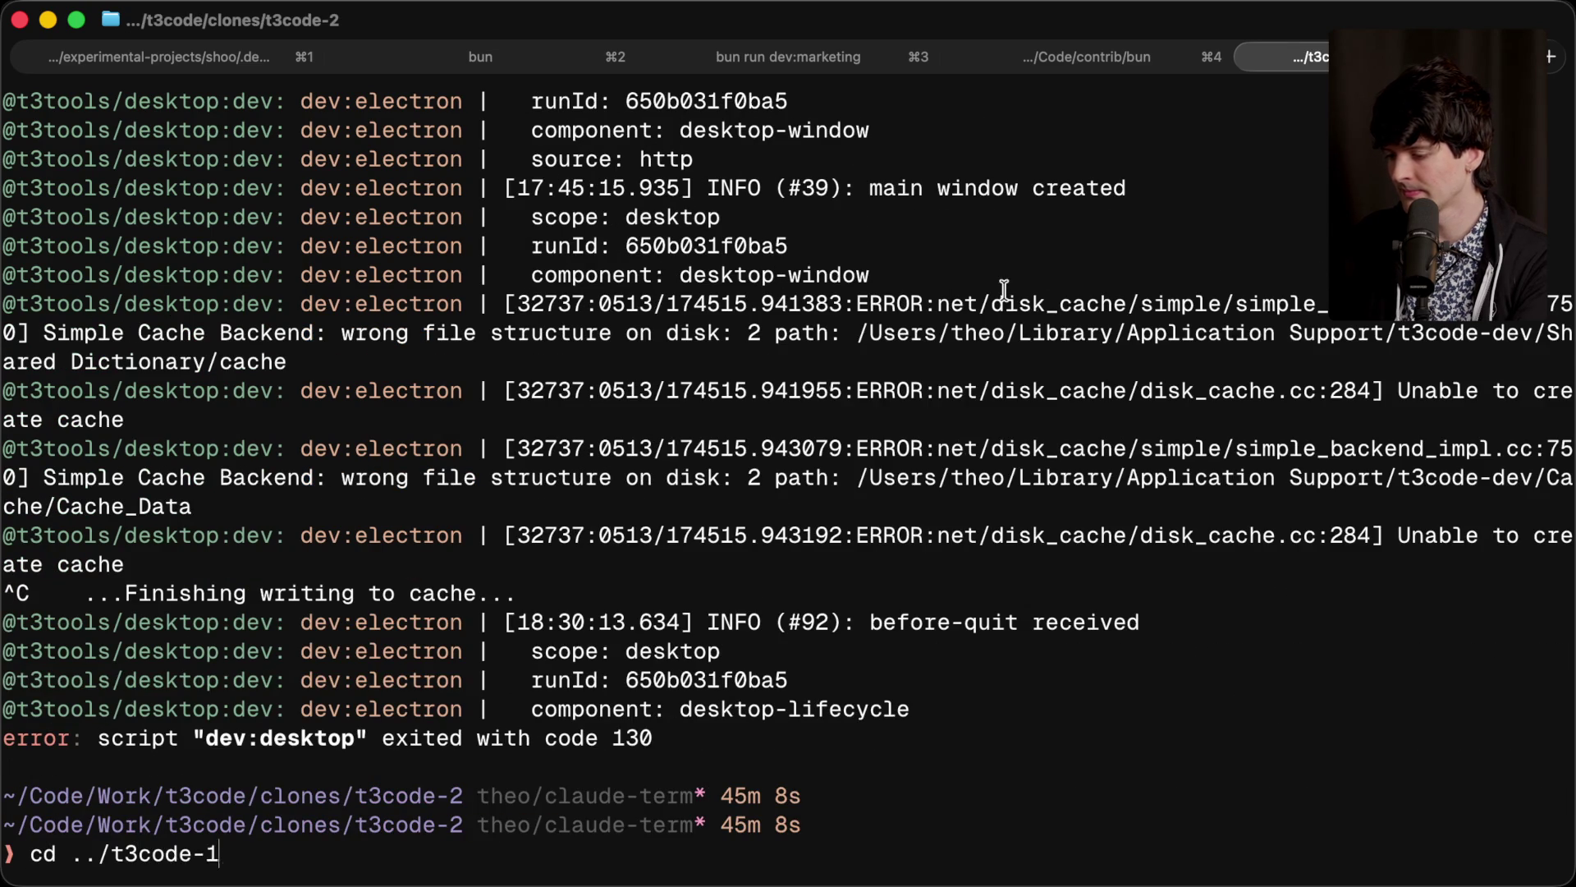
type("1")
key("Return")
Step: Stage all t3code-1 changes, then commit 'fix dl button stuff' and push it to theo/endorsements
key("Return")
type("git add -A")
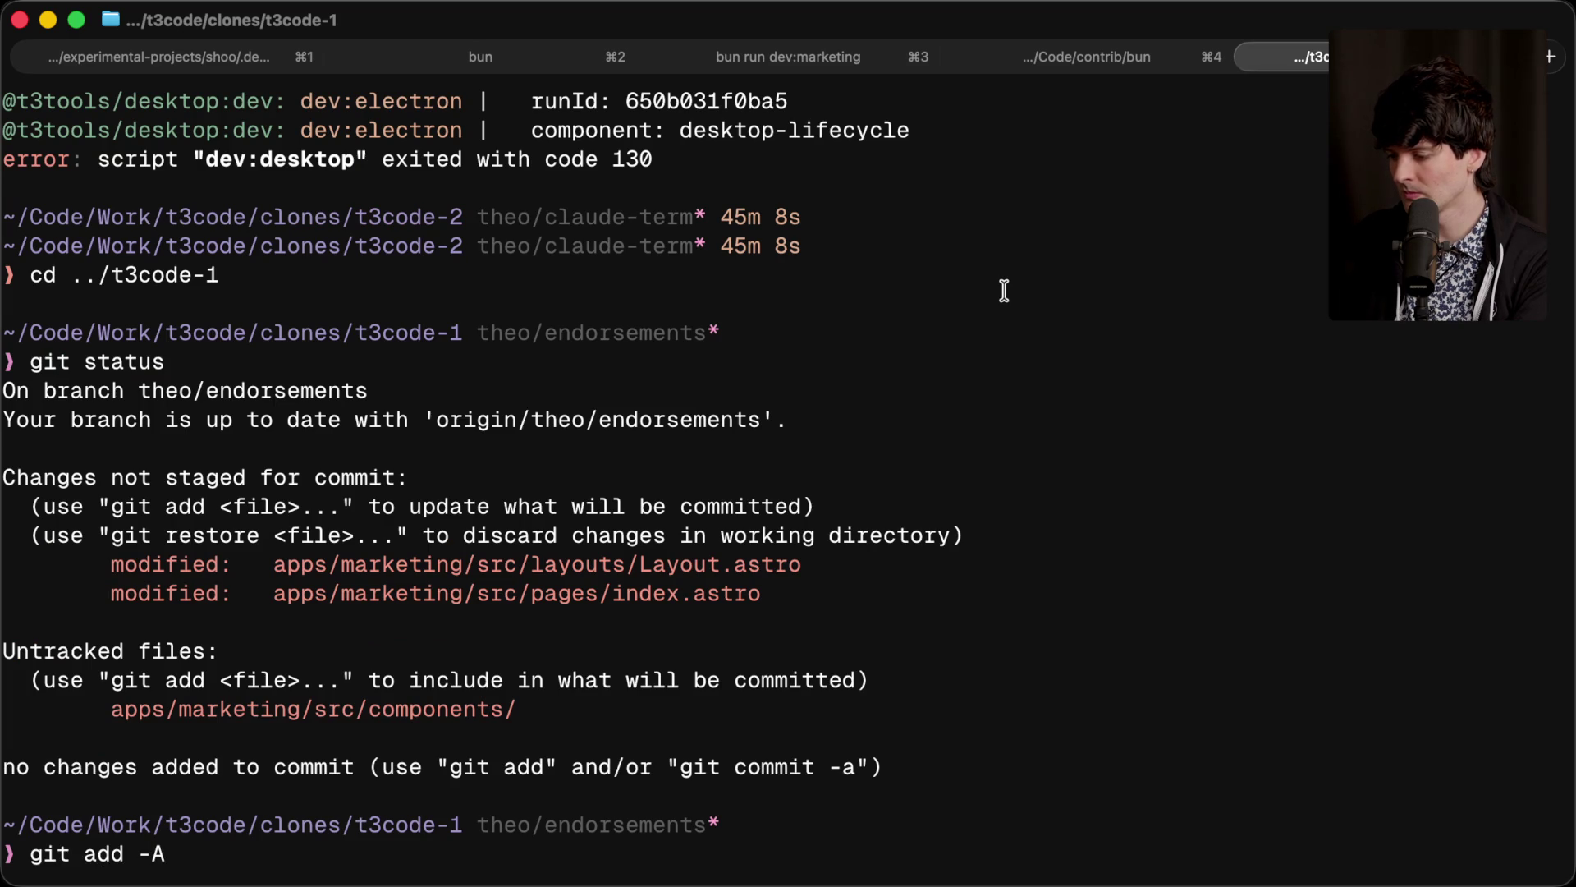
key("Return")
type("yeet \"fix dl button stuff")
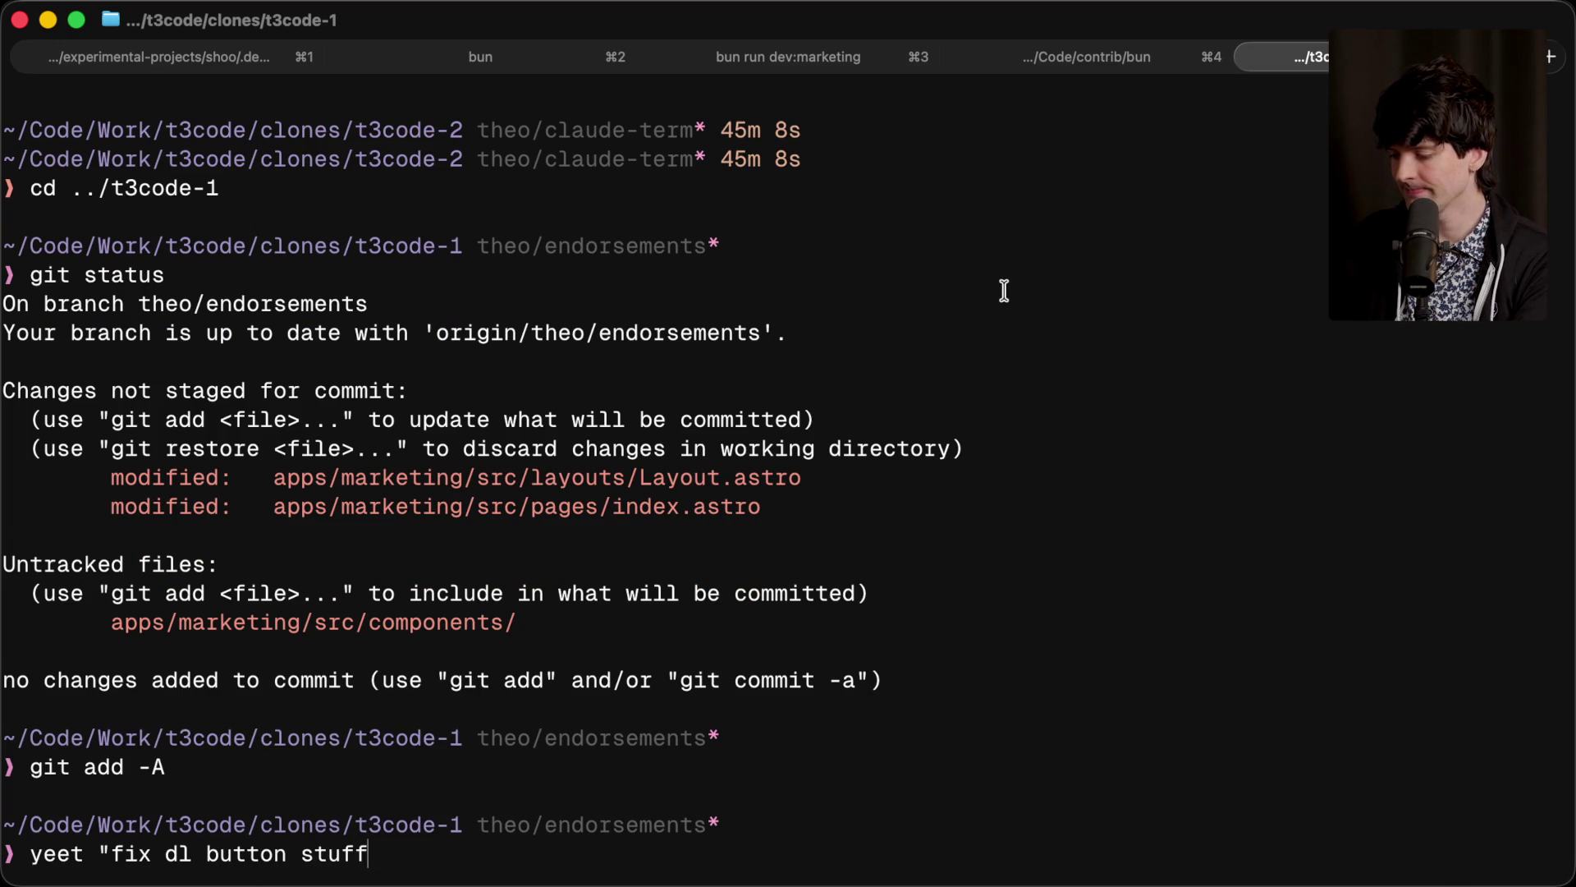
key("Return")
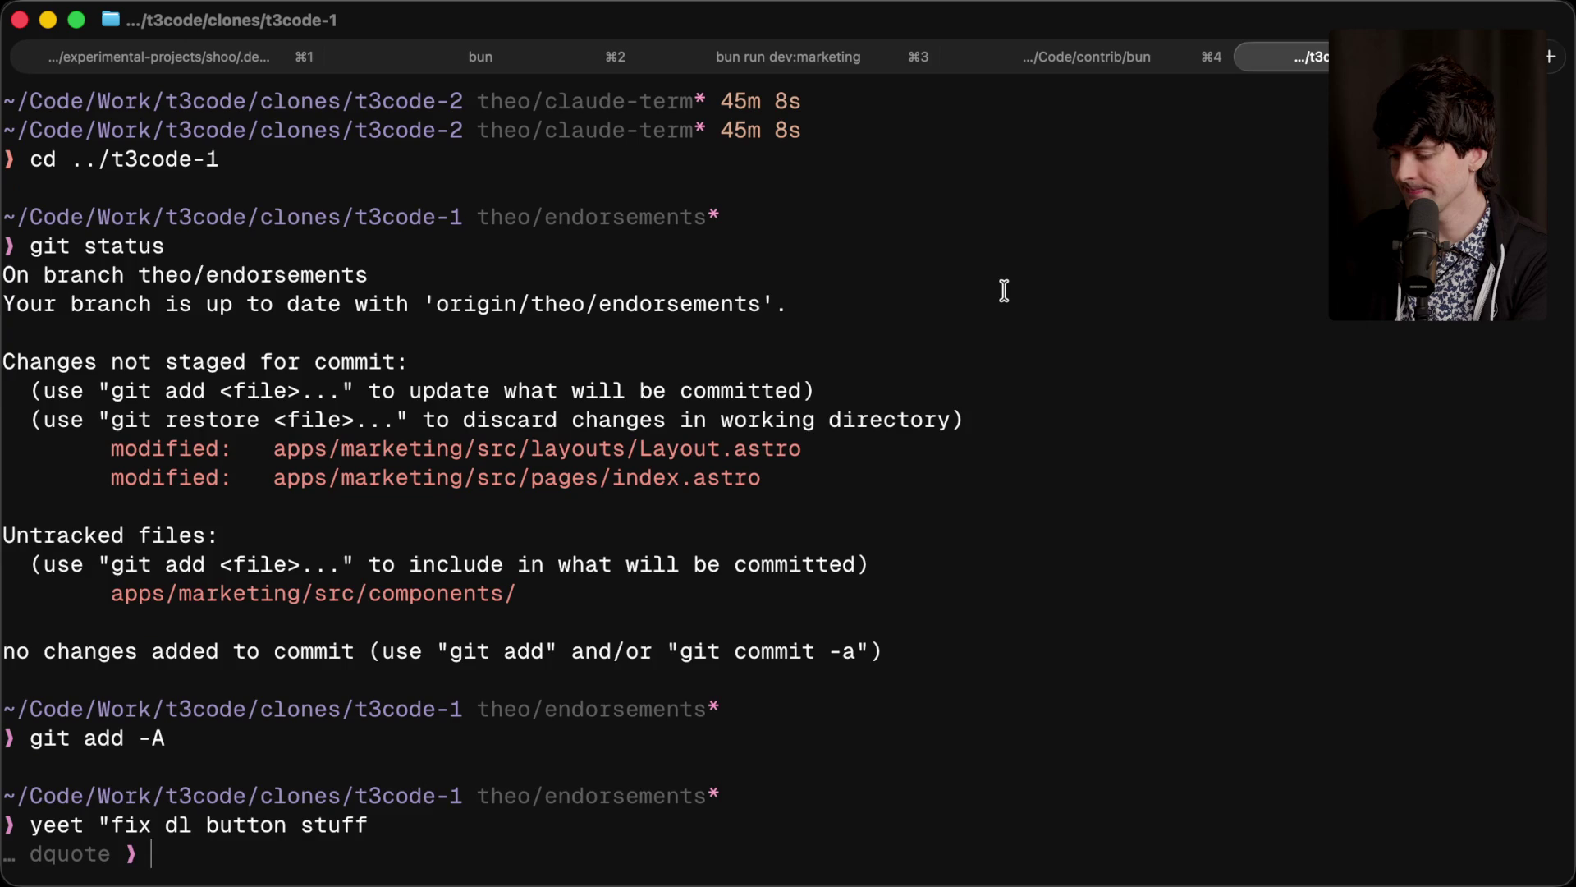
key("ctrl+c")
type("yeet \"fix dl button stuff")
key("Return")
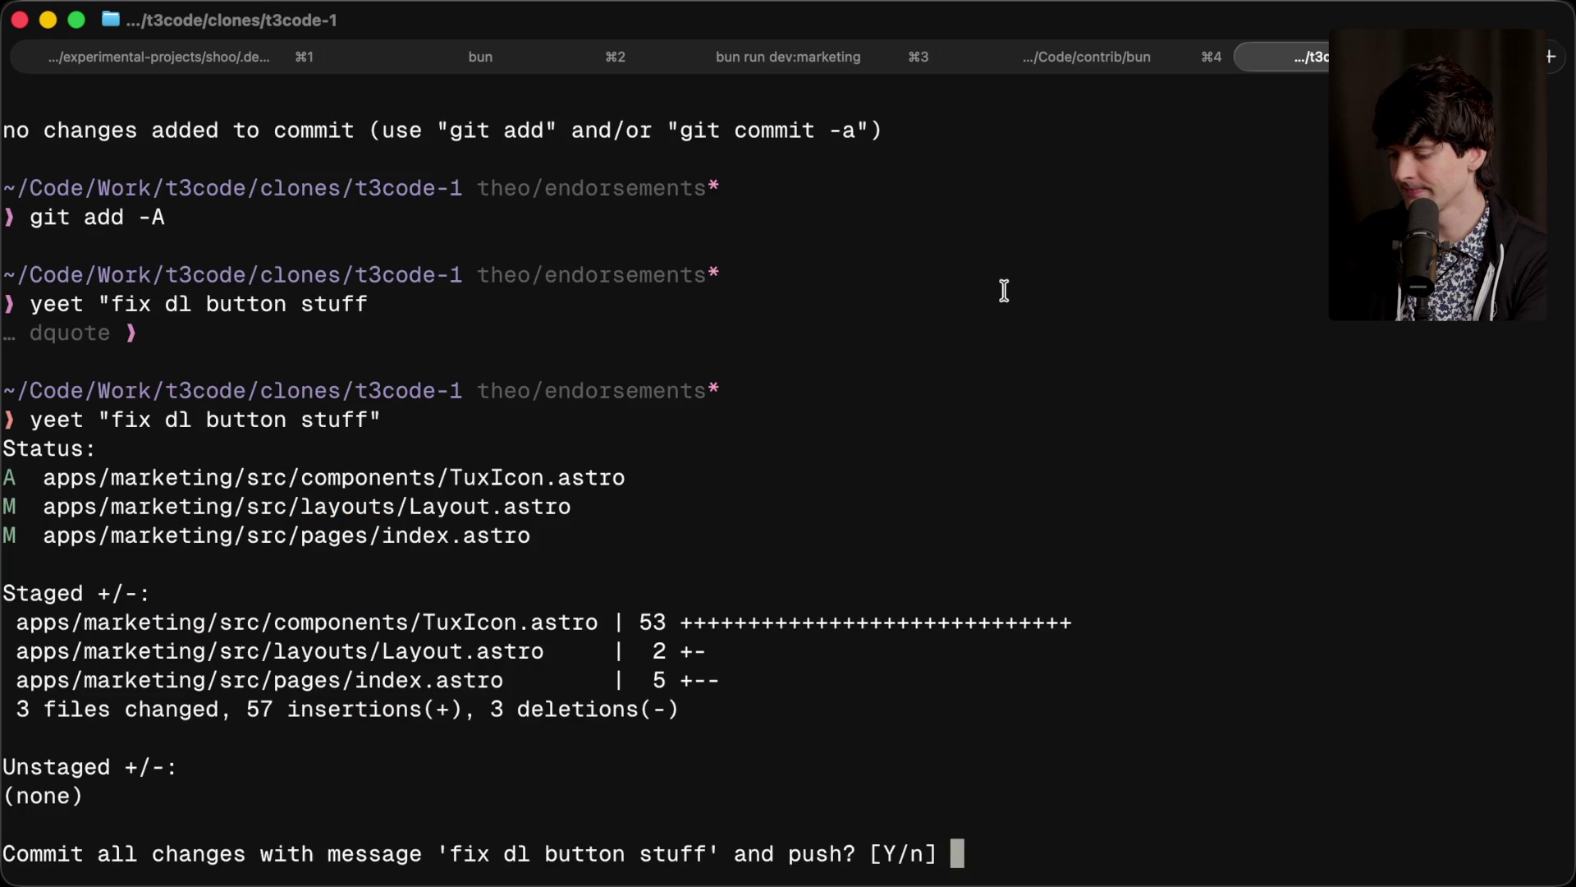
type("y")
key("Return")
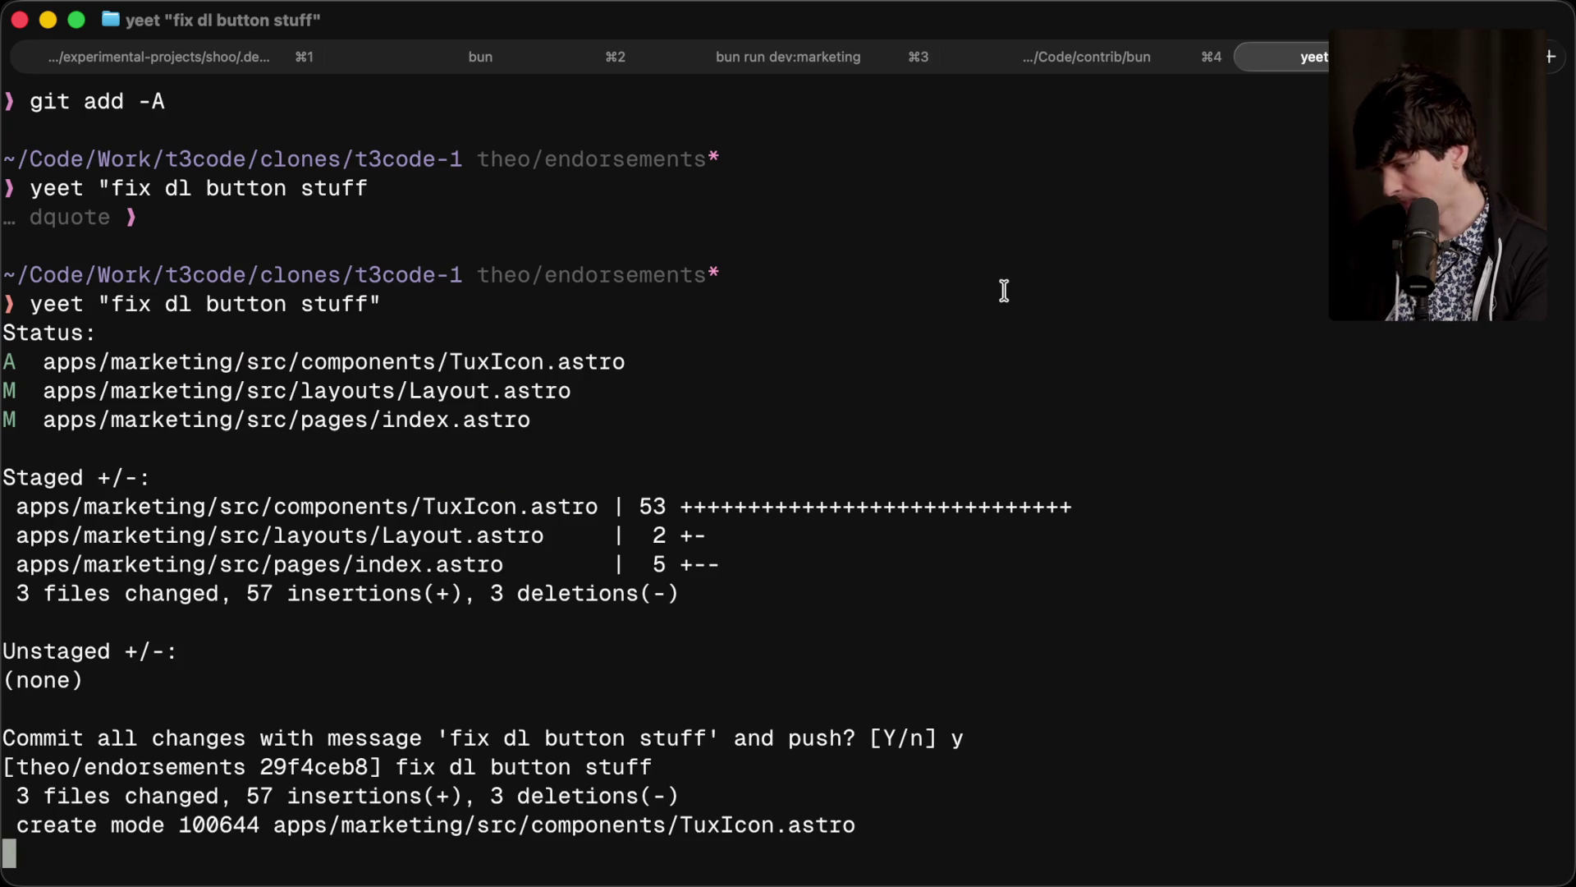
key("super+Tab")
key("super+Tab")
key("super+shift+Tab")
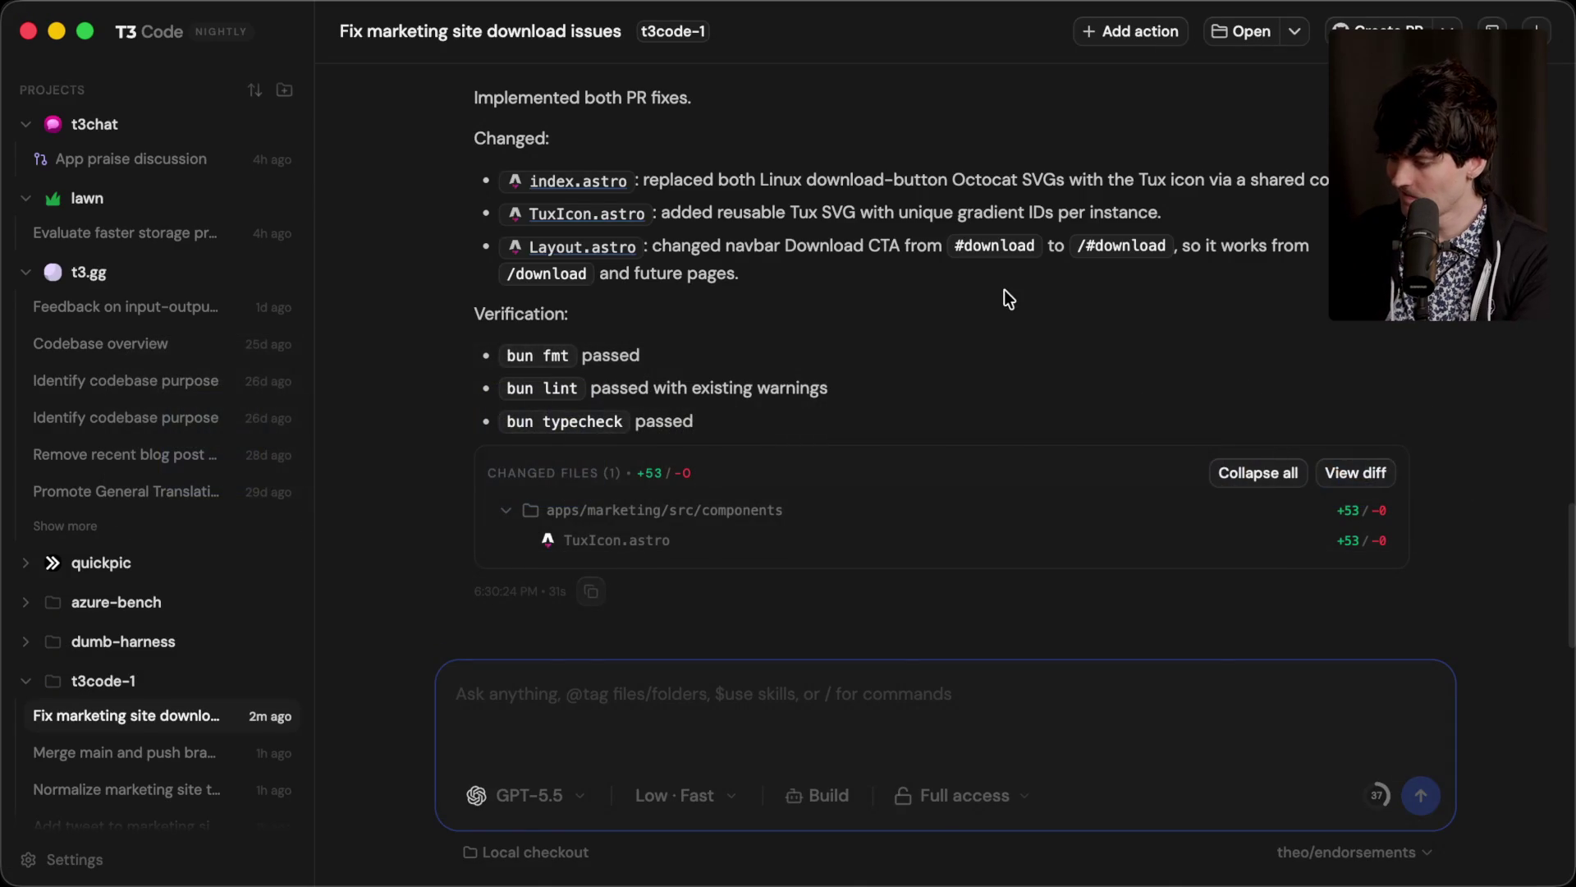
Step: Read the agent's summary of both PR fixes, then bring up the YouTube live chat in the browser
scroll(805, 355, "up", 2)
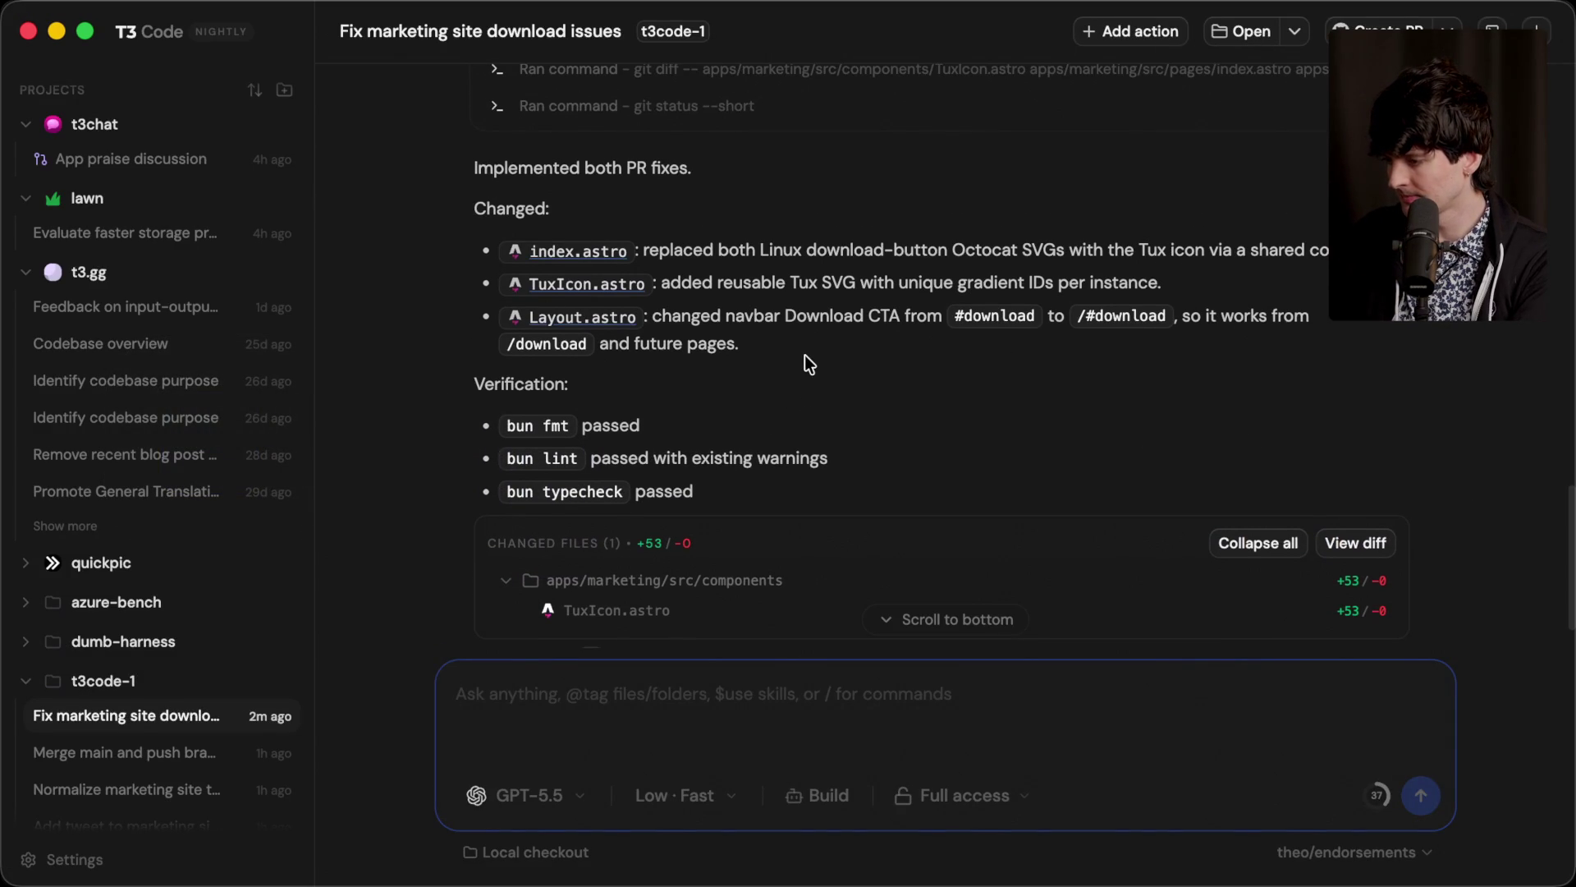
scroll(804, 355, "down", 2)
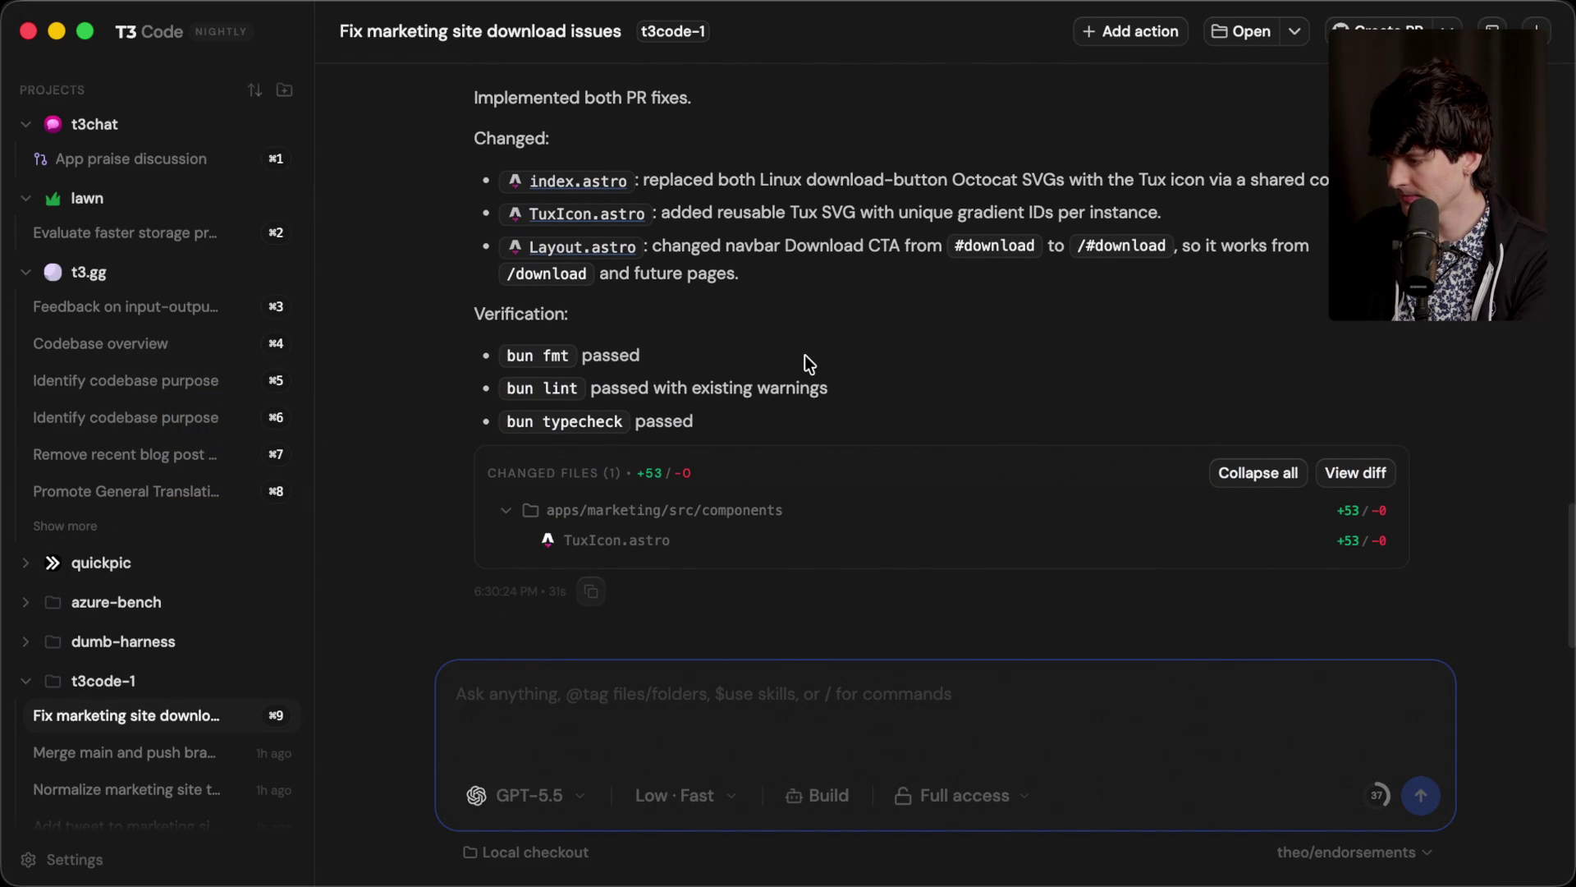
key("super+Tab")
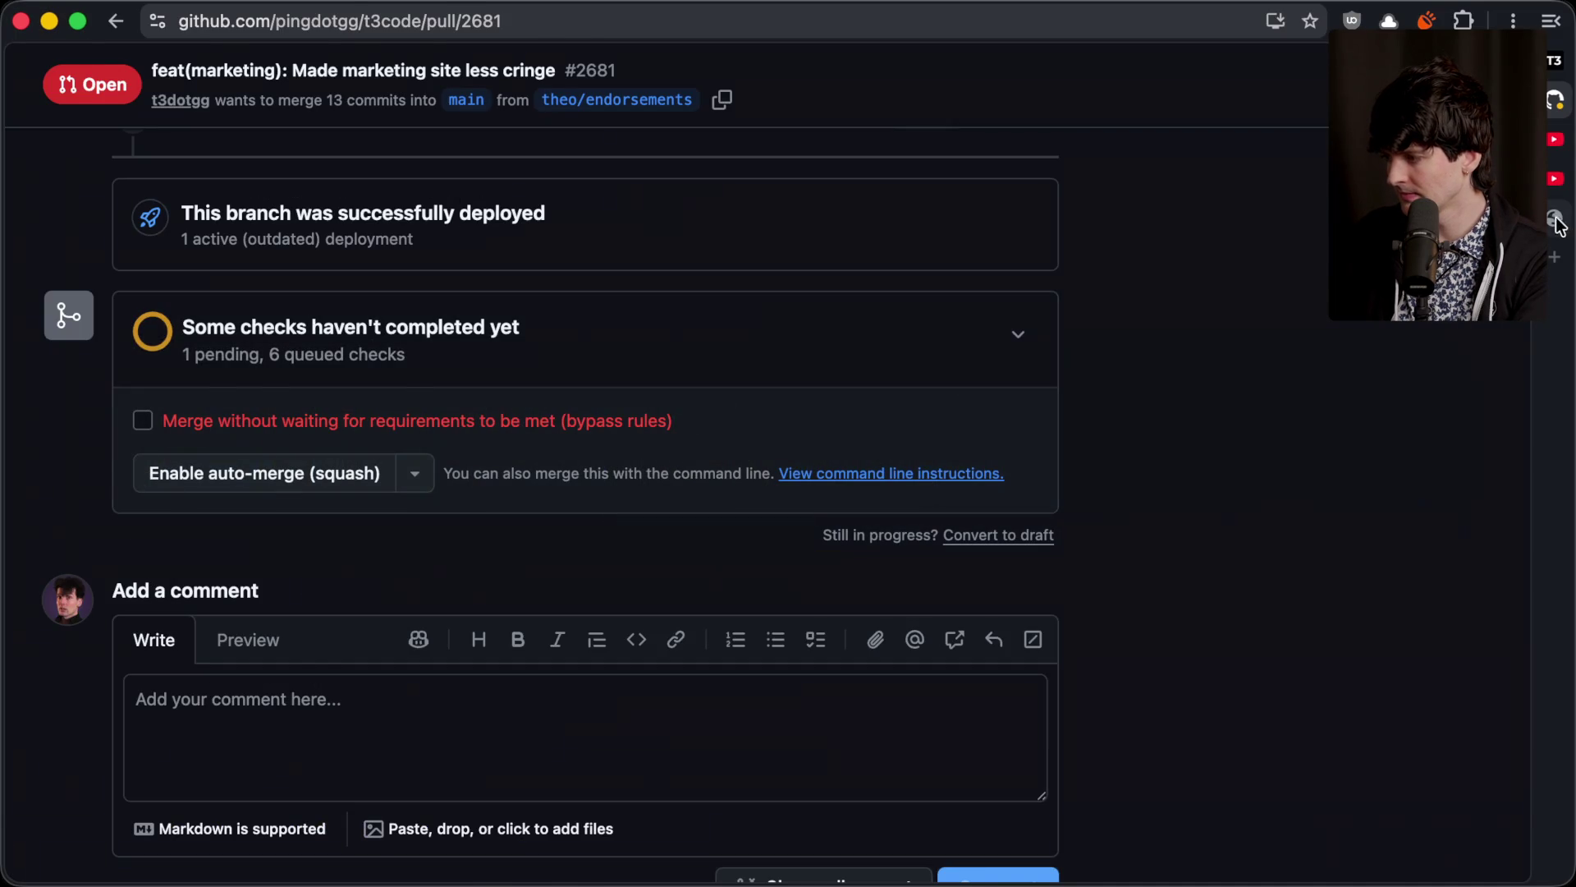
left_click(1556, 178)
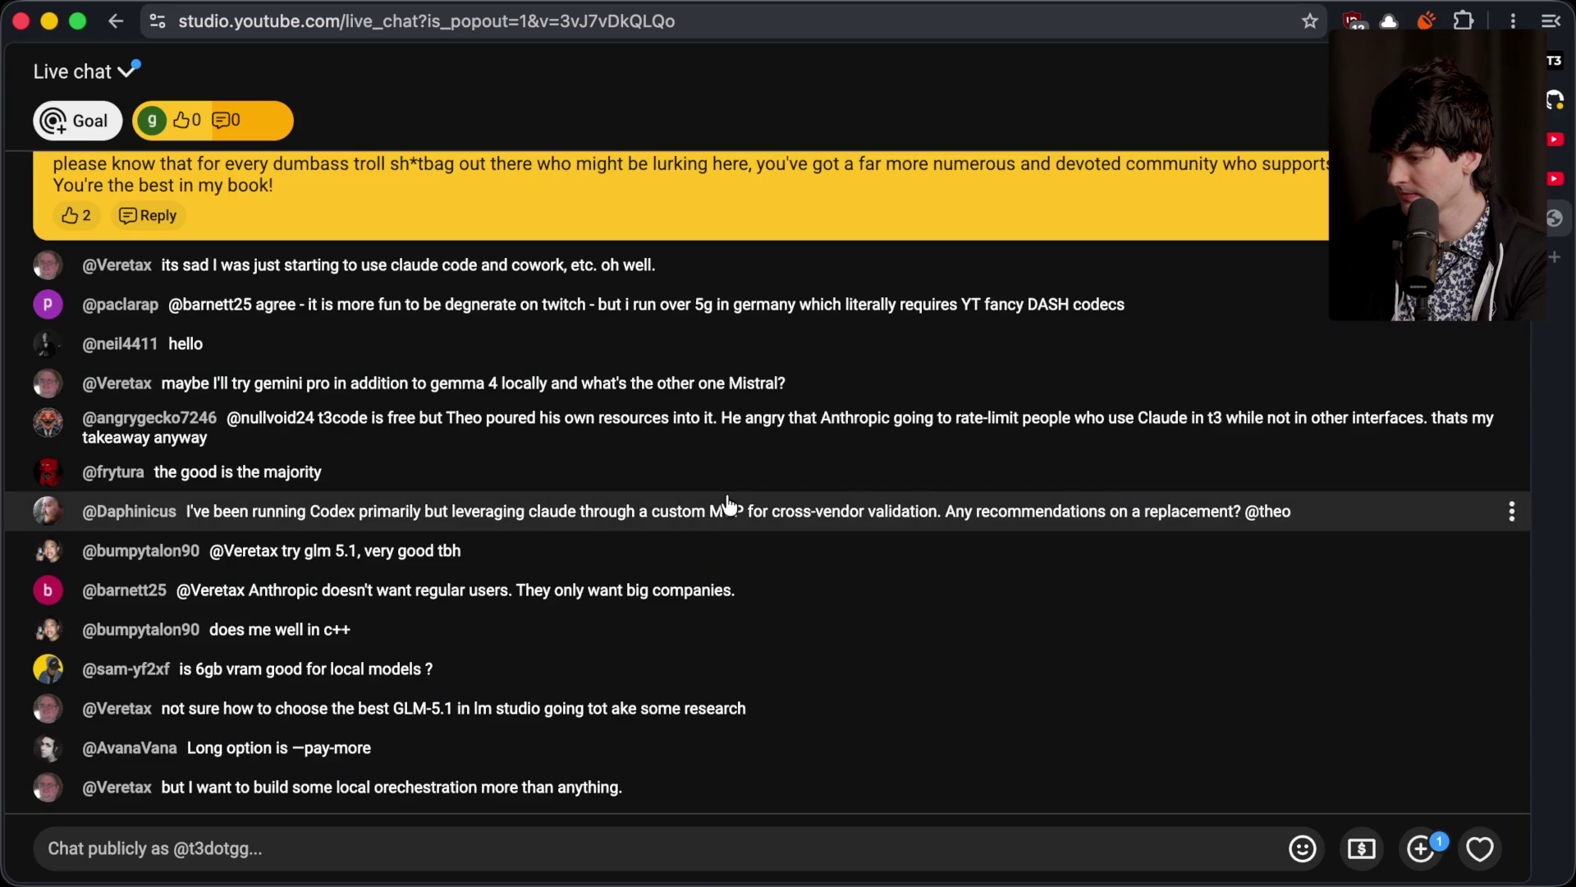
Step: Test the local site's Download for macOS button, confirm the 139 MB T3-Code-0.0.23 download, and close the tab
left_click(1555, 64)
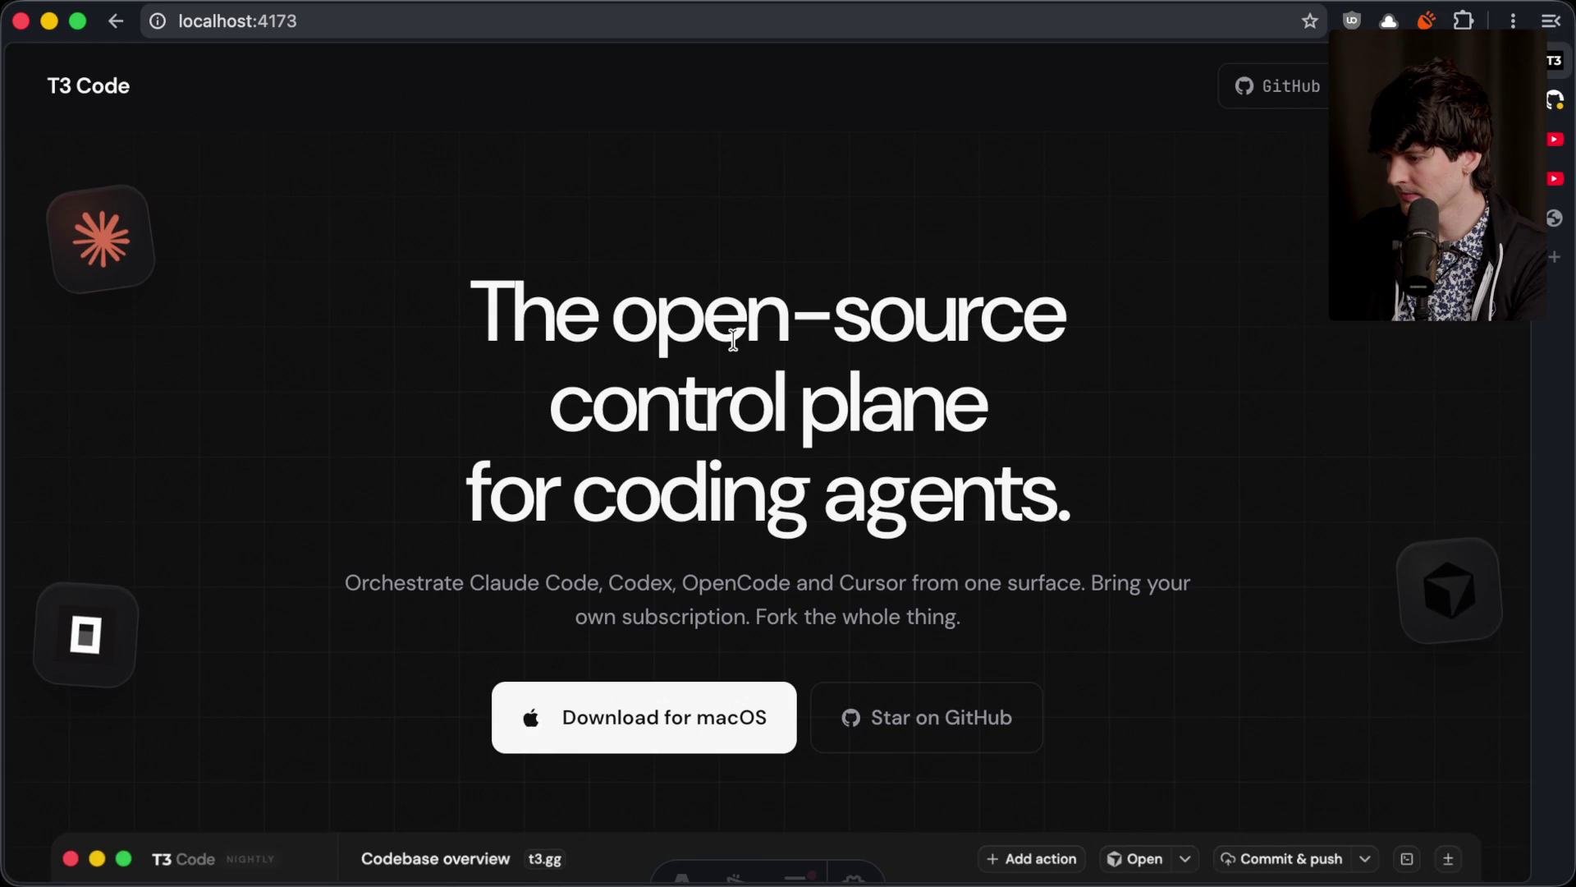
left_click(644, 716)
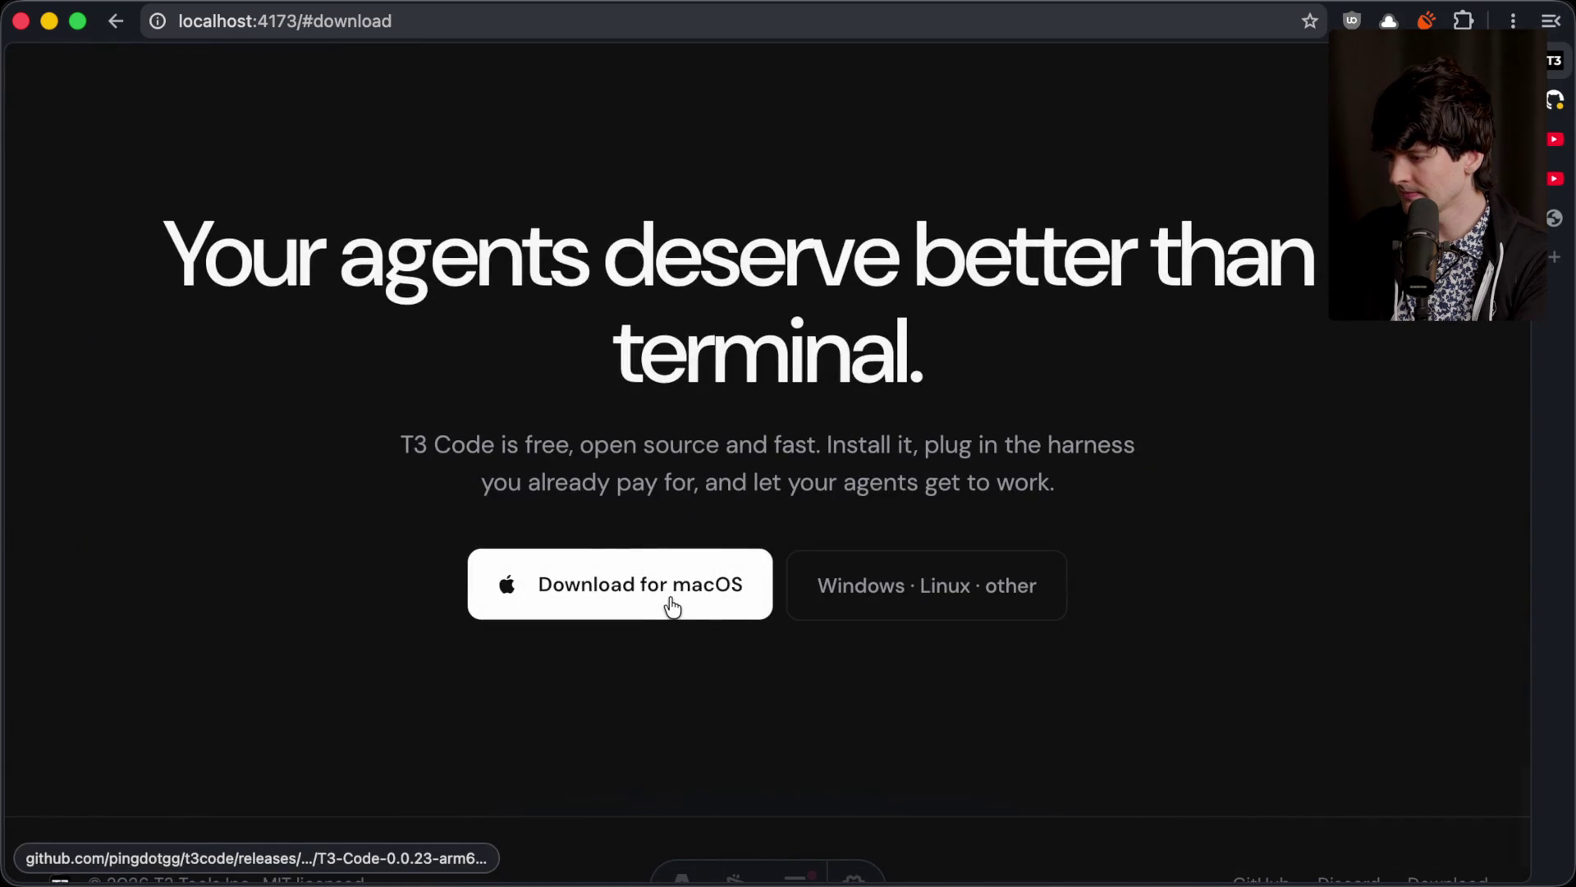
left_click(671, 606)
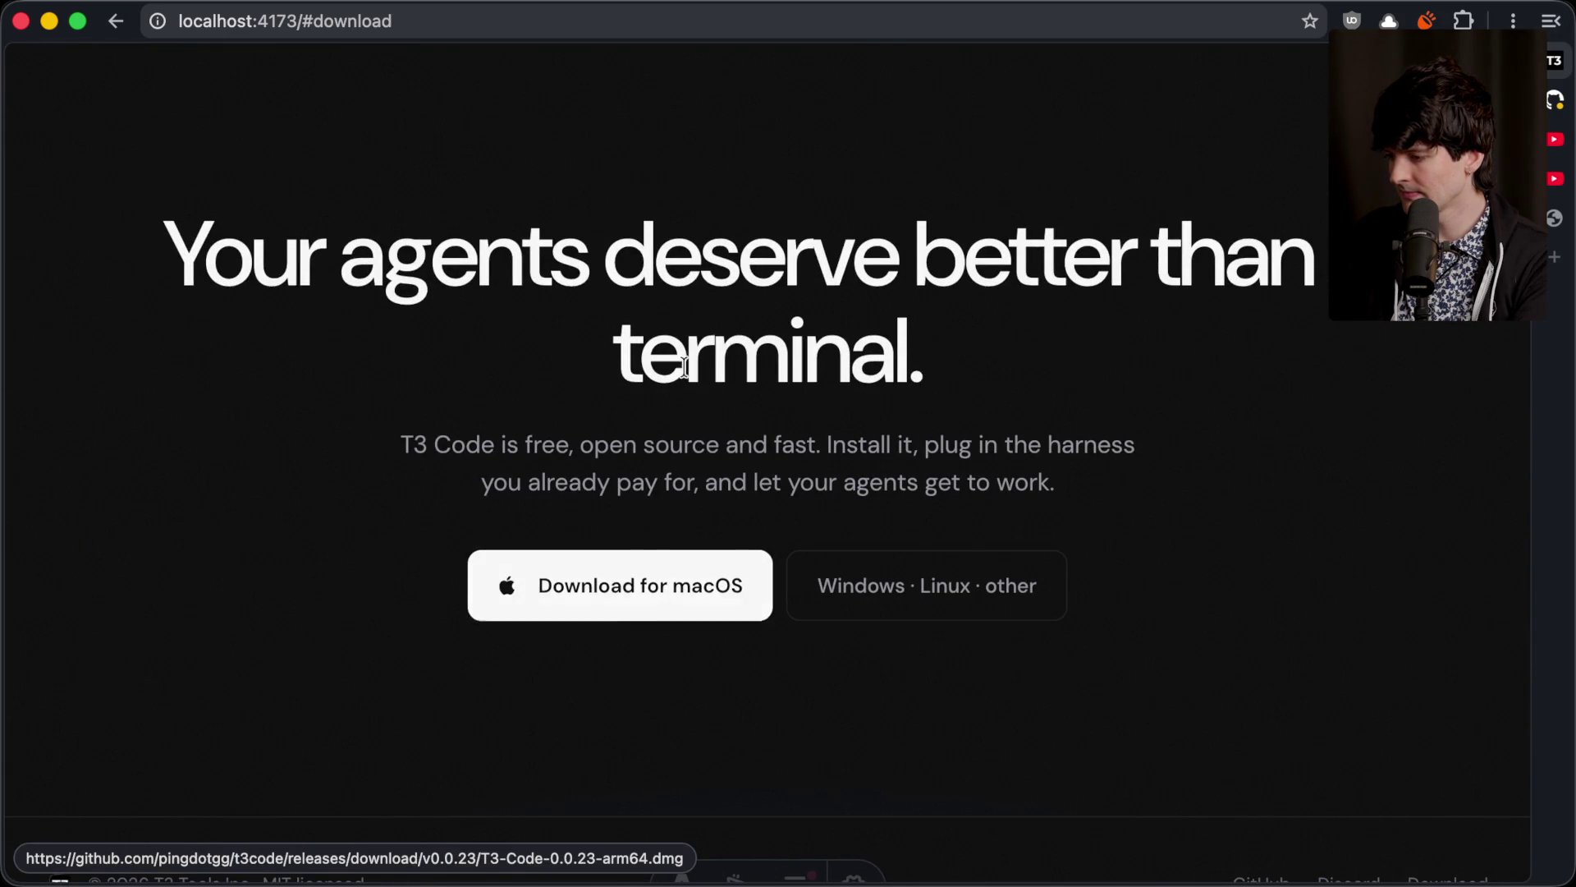
left_click(627, 726)
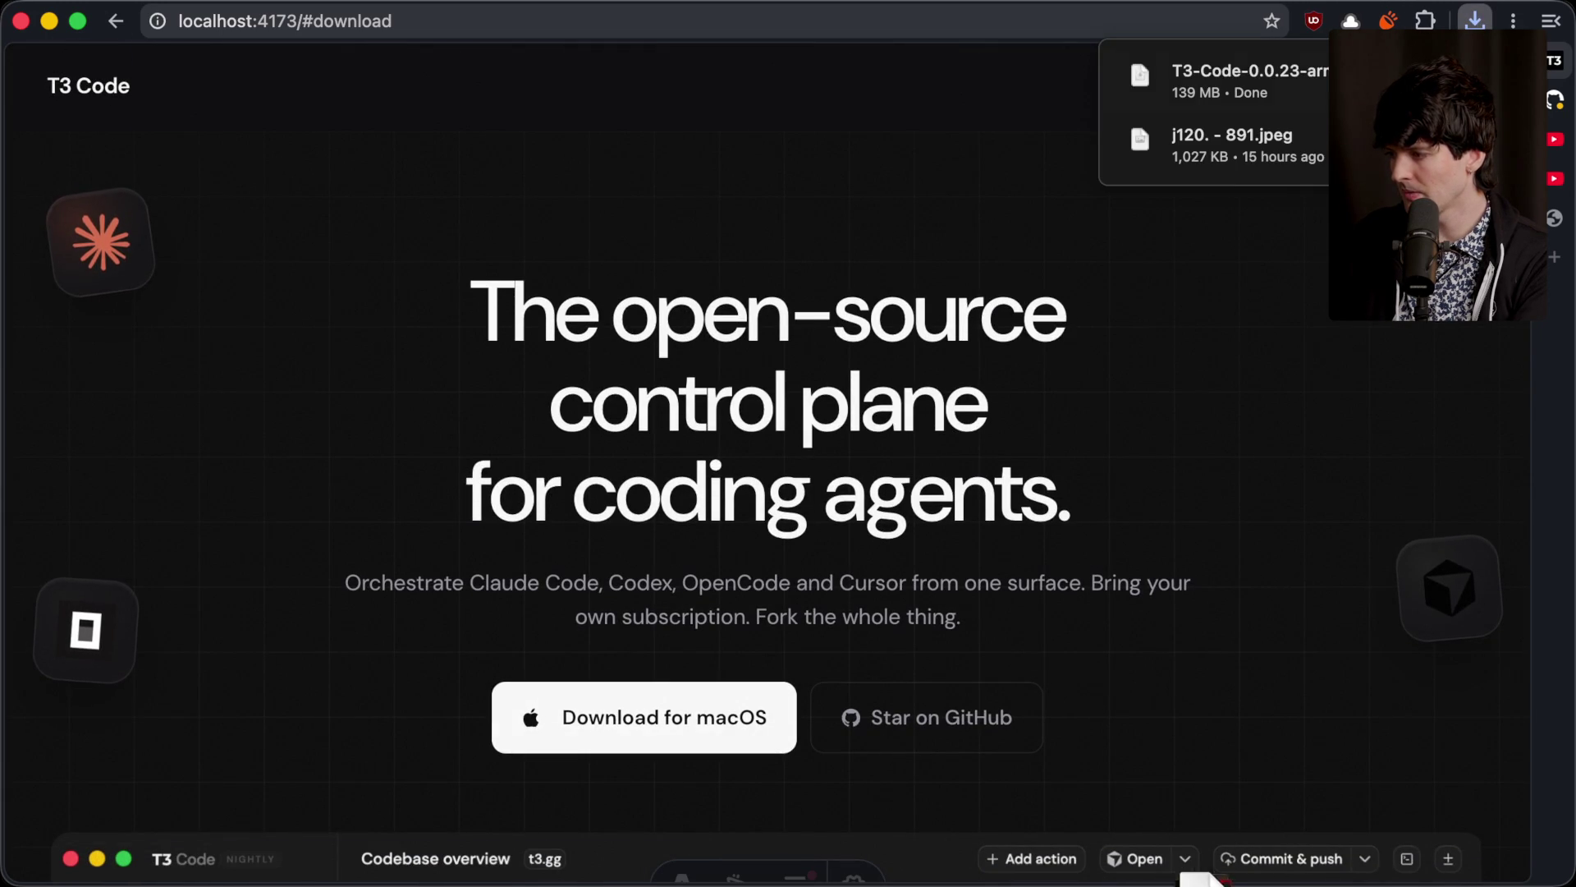
scroll(803, 488, "down", 2)
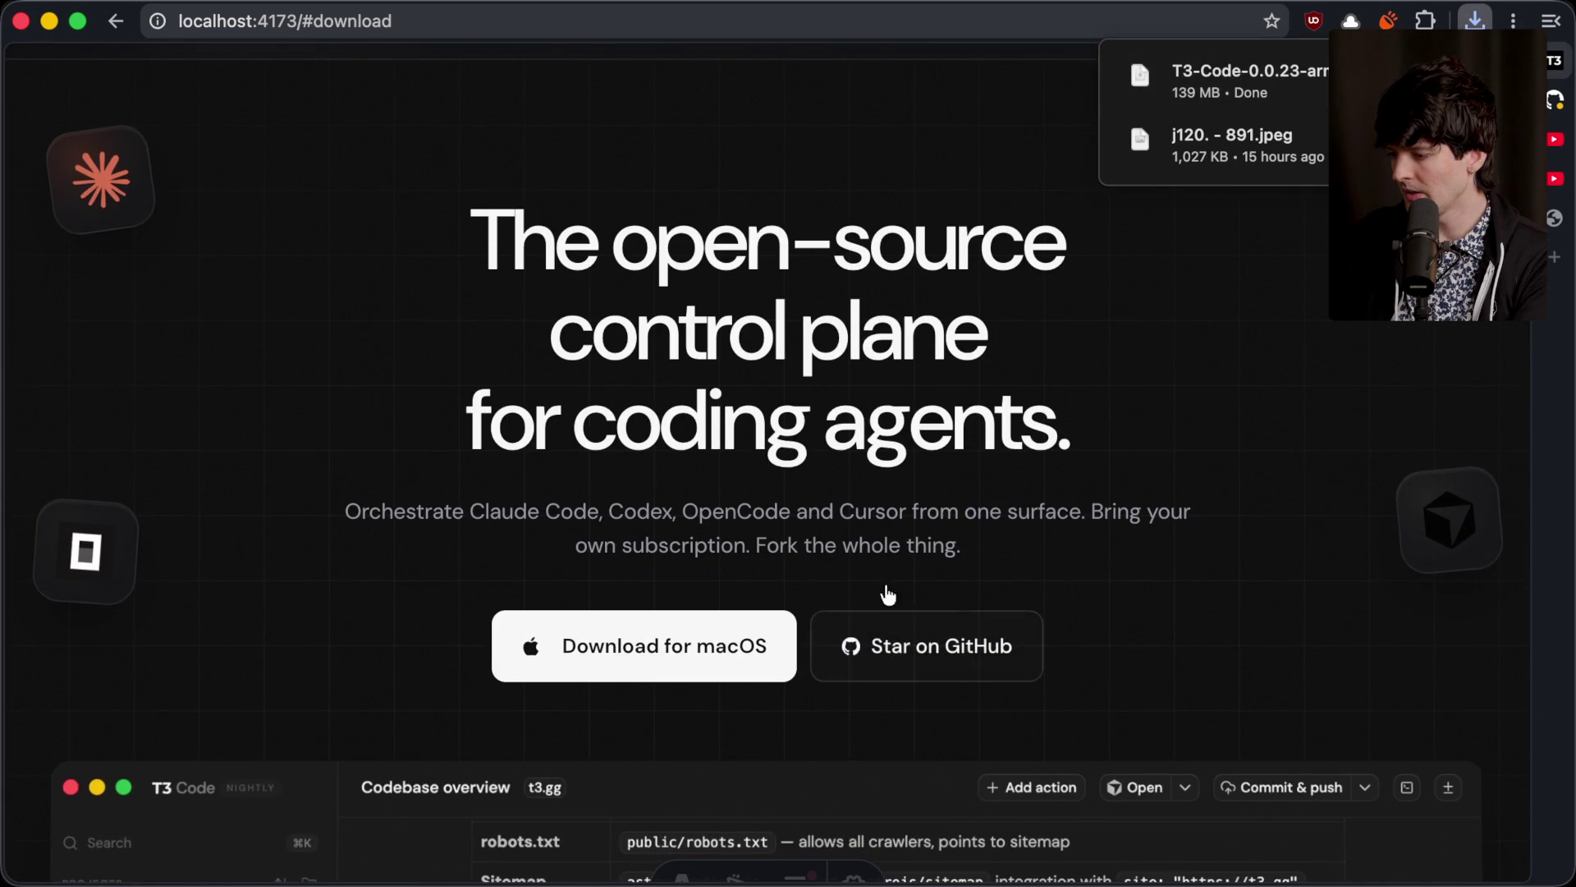
scroll(907, 607, "up", 2)
left_click(1475, 18)
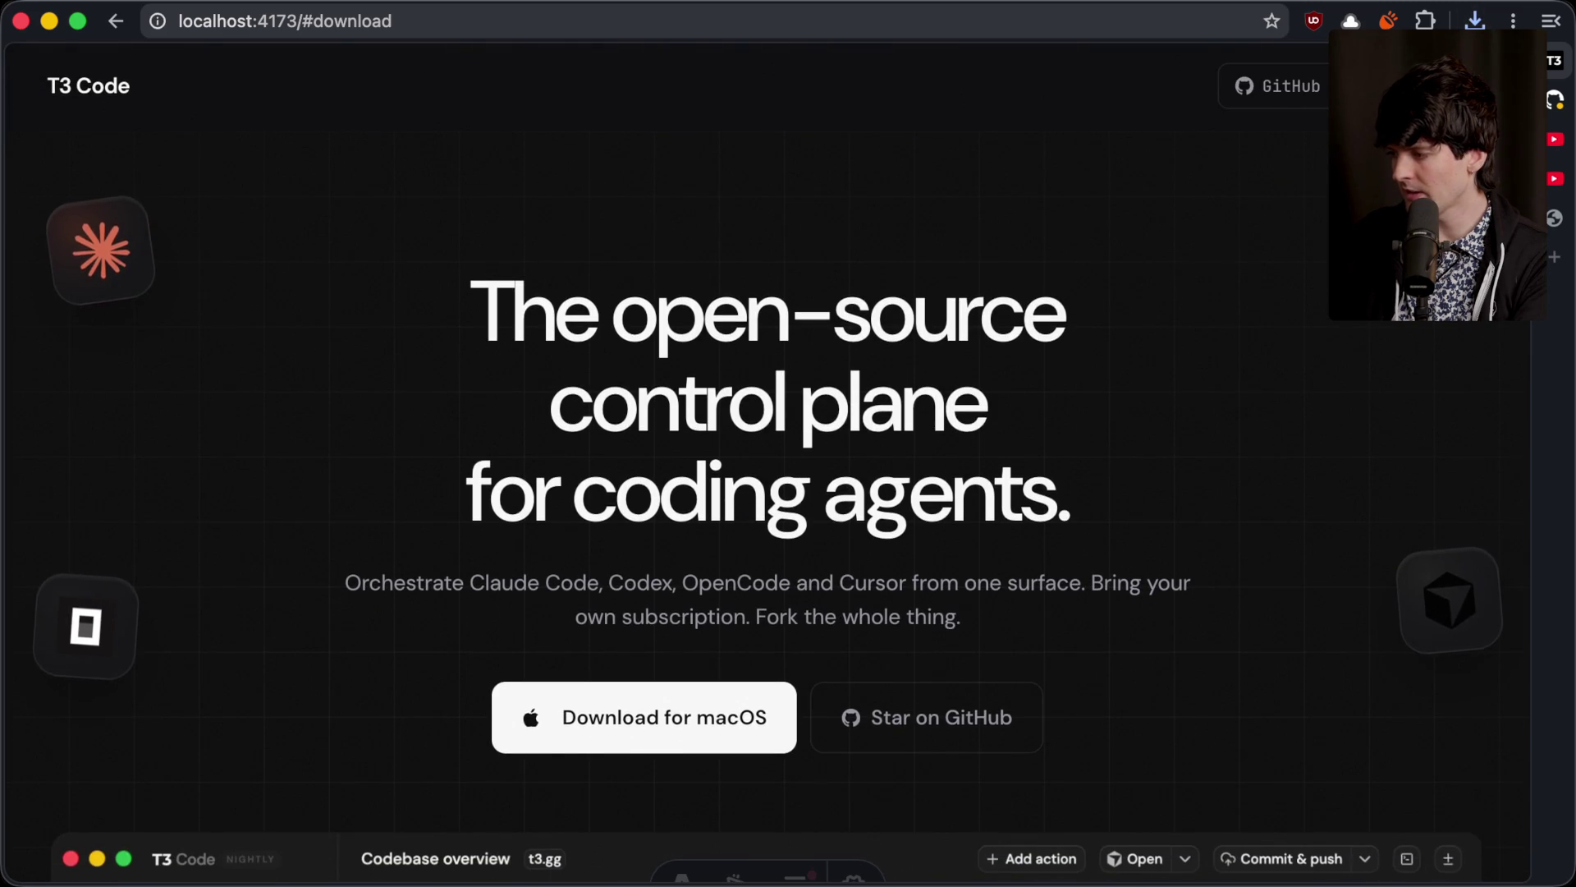
key("super+w")
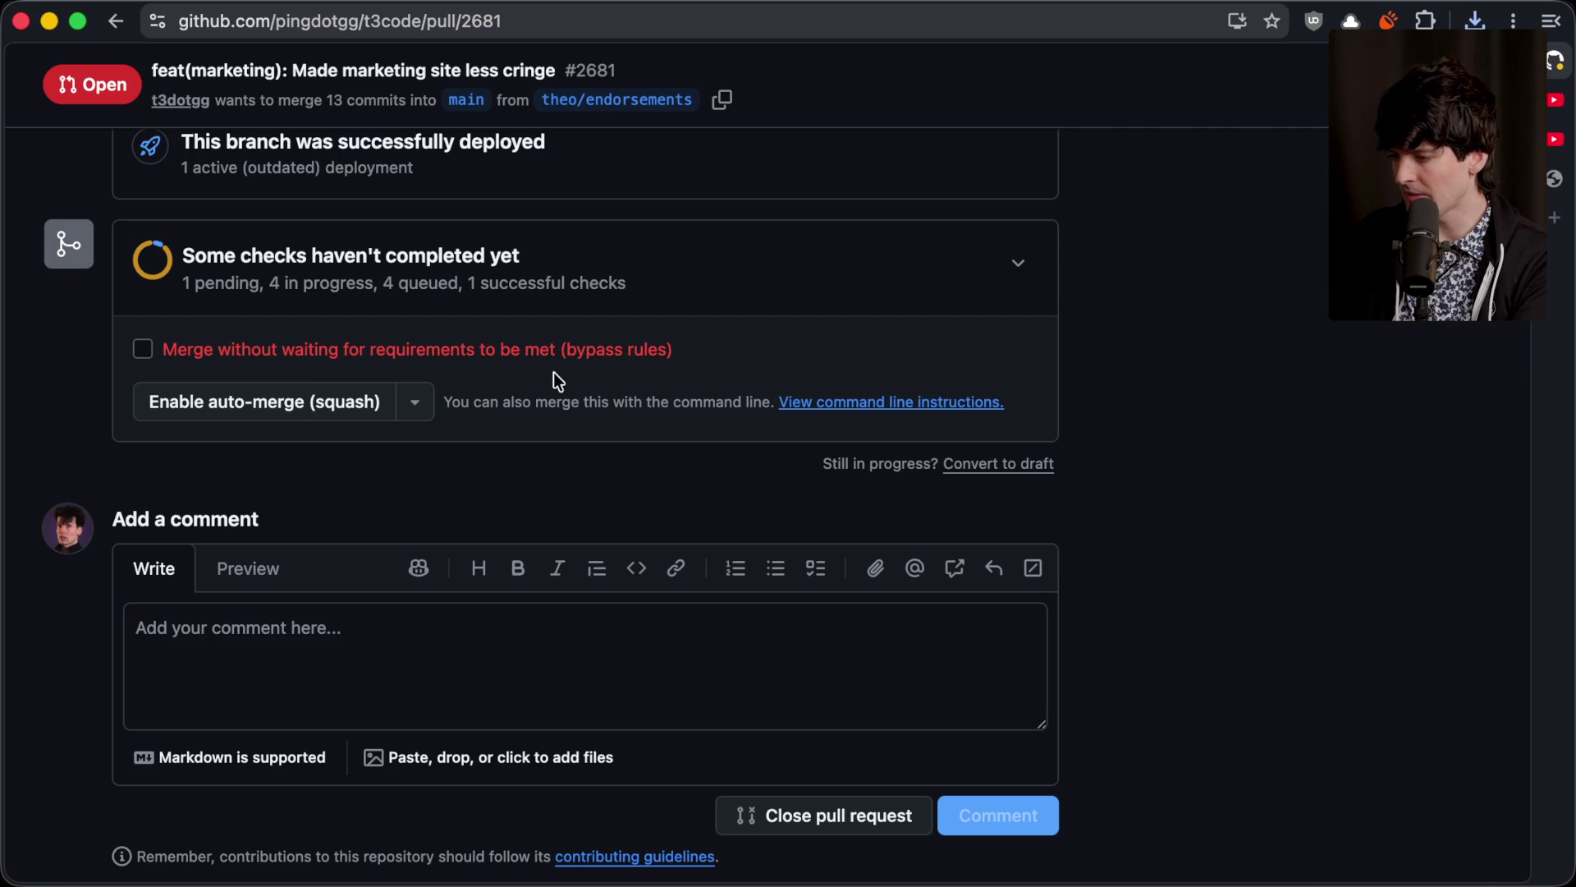
Step: Squash-merge PR #2681 into main, bypassing rules without waiting for the pending checks
left_click(518, 358)
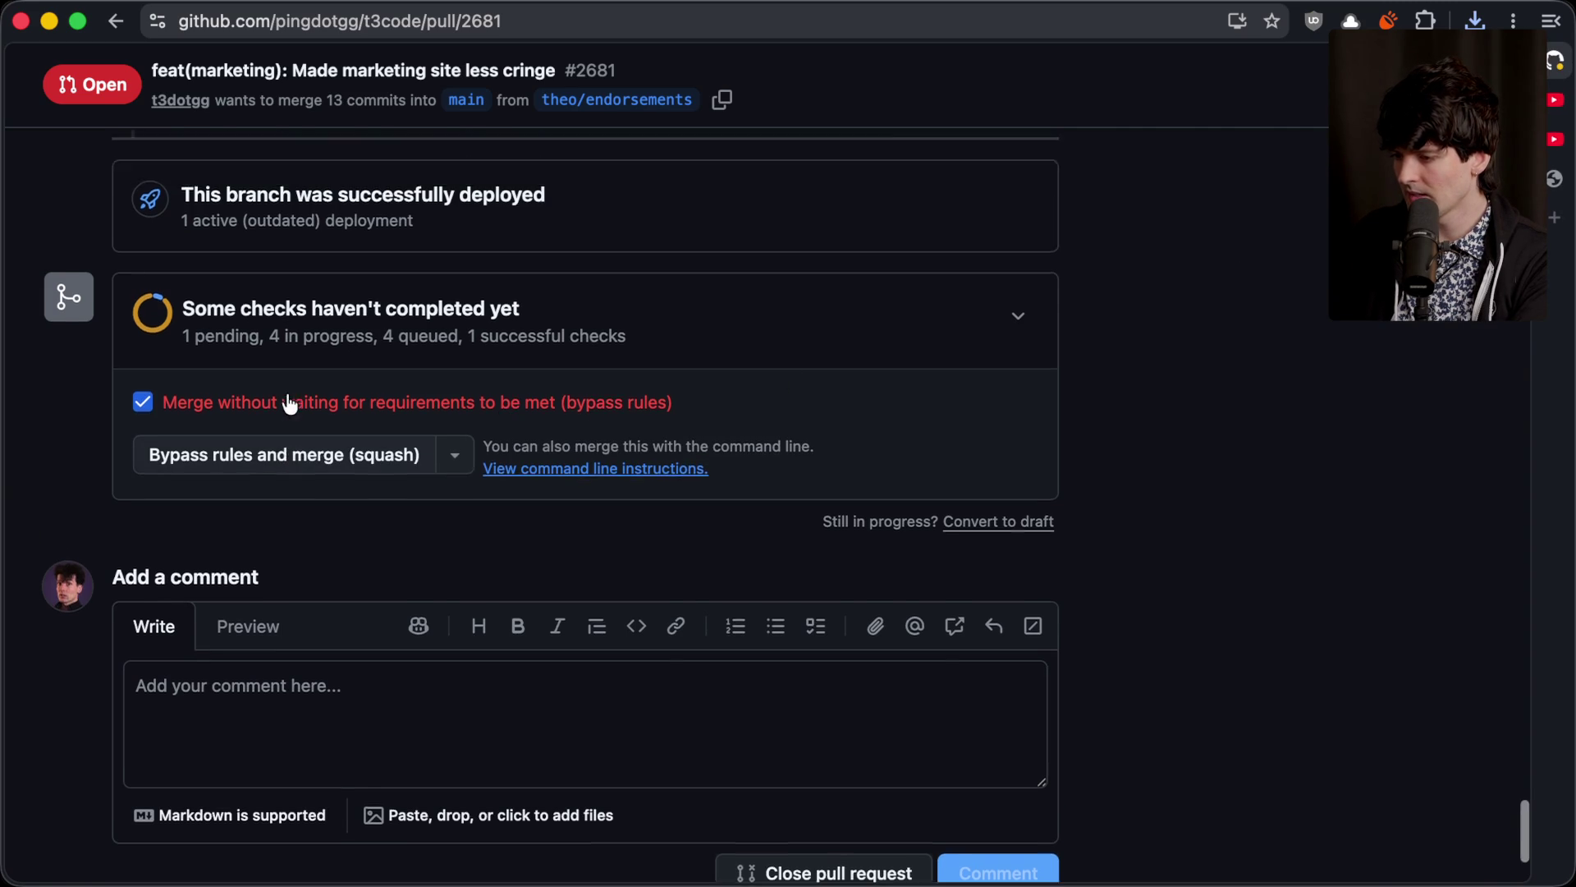
scroll(287, 402, "up", 3)
left_click(329, 483)
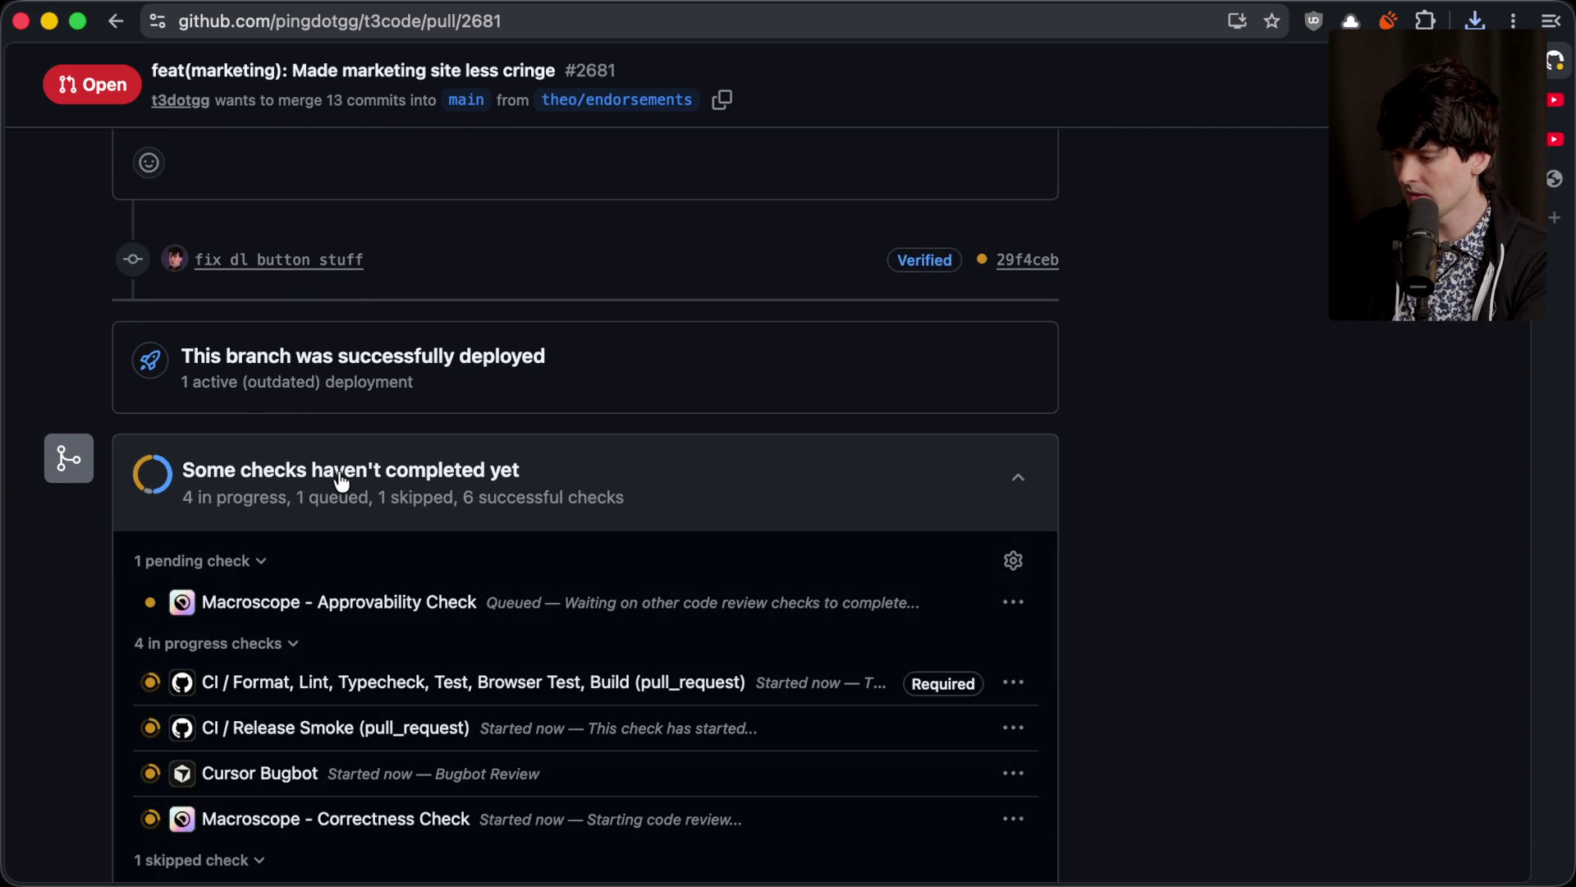
left_click(342, 481)
left_click(279, 612)
left_click(339, 643)
scroll(339, 642, "down", 4)
left_click(401, 511)
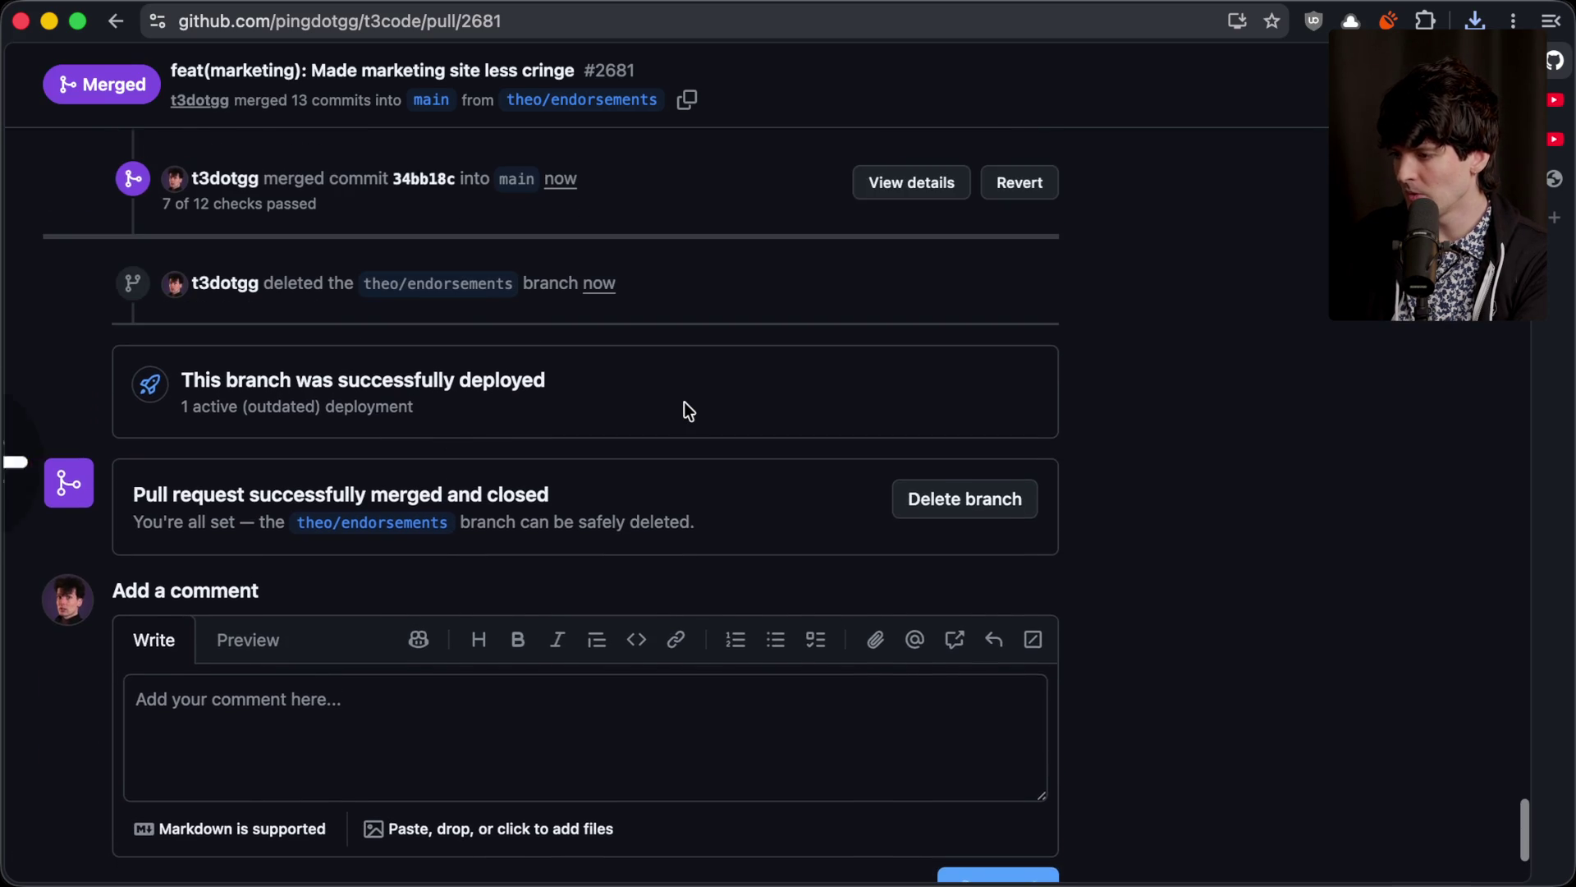
Step: View the merge commit on the t3code repository home page
key("super+bracketleft")
left_click(275, 82)
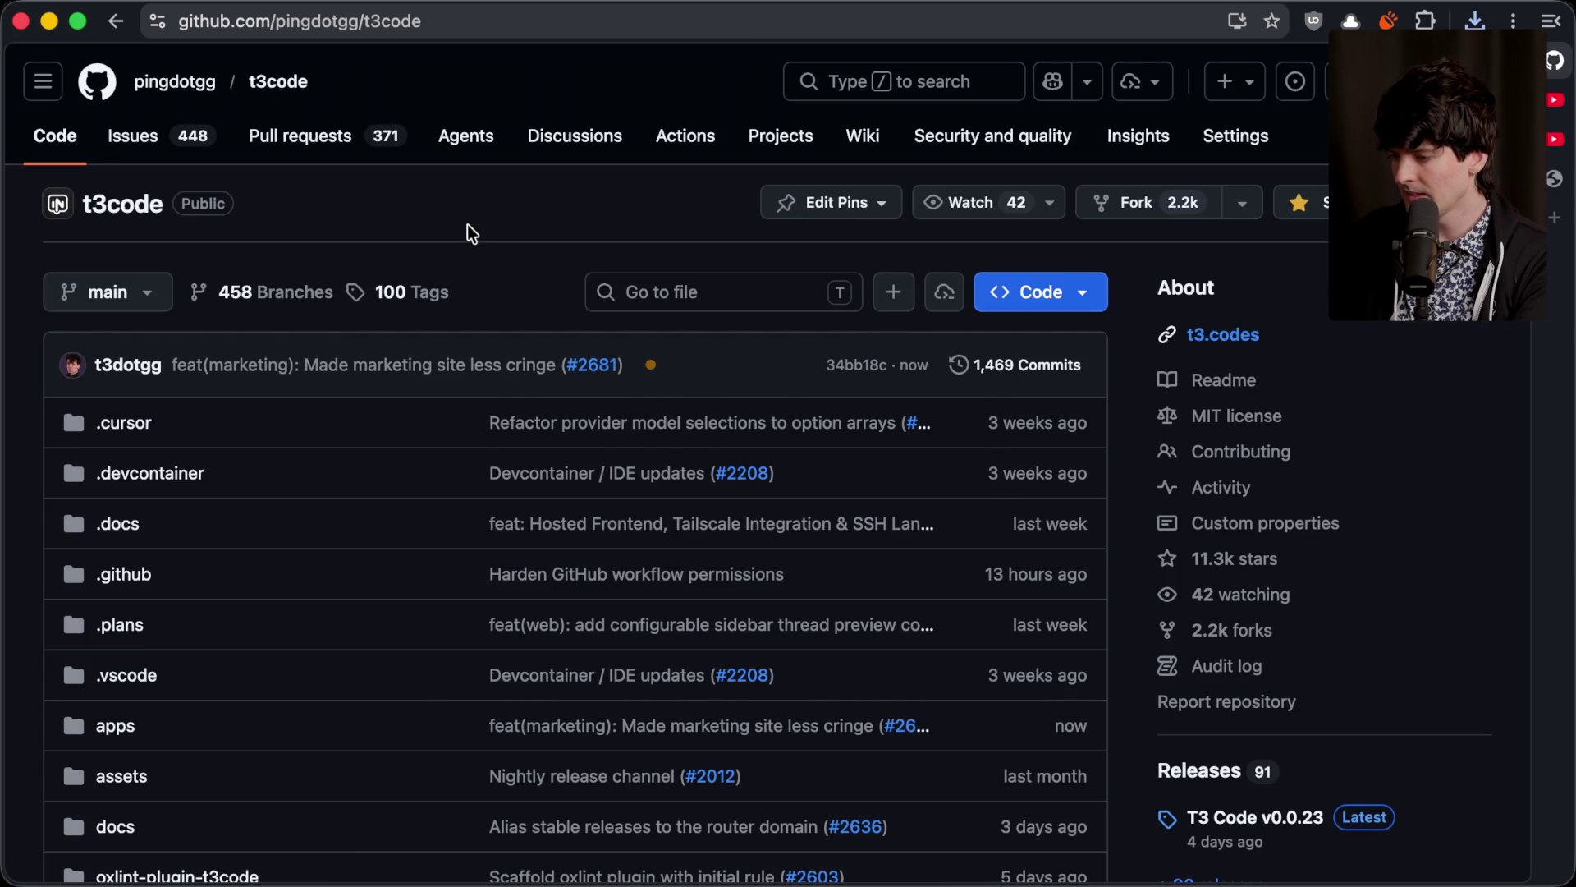
key("super+Tab")
key("super+Tab")
key("super+Tab")
key("super+shift+Tab")
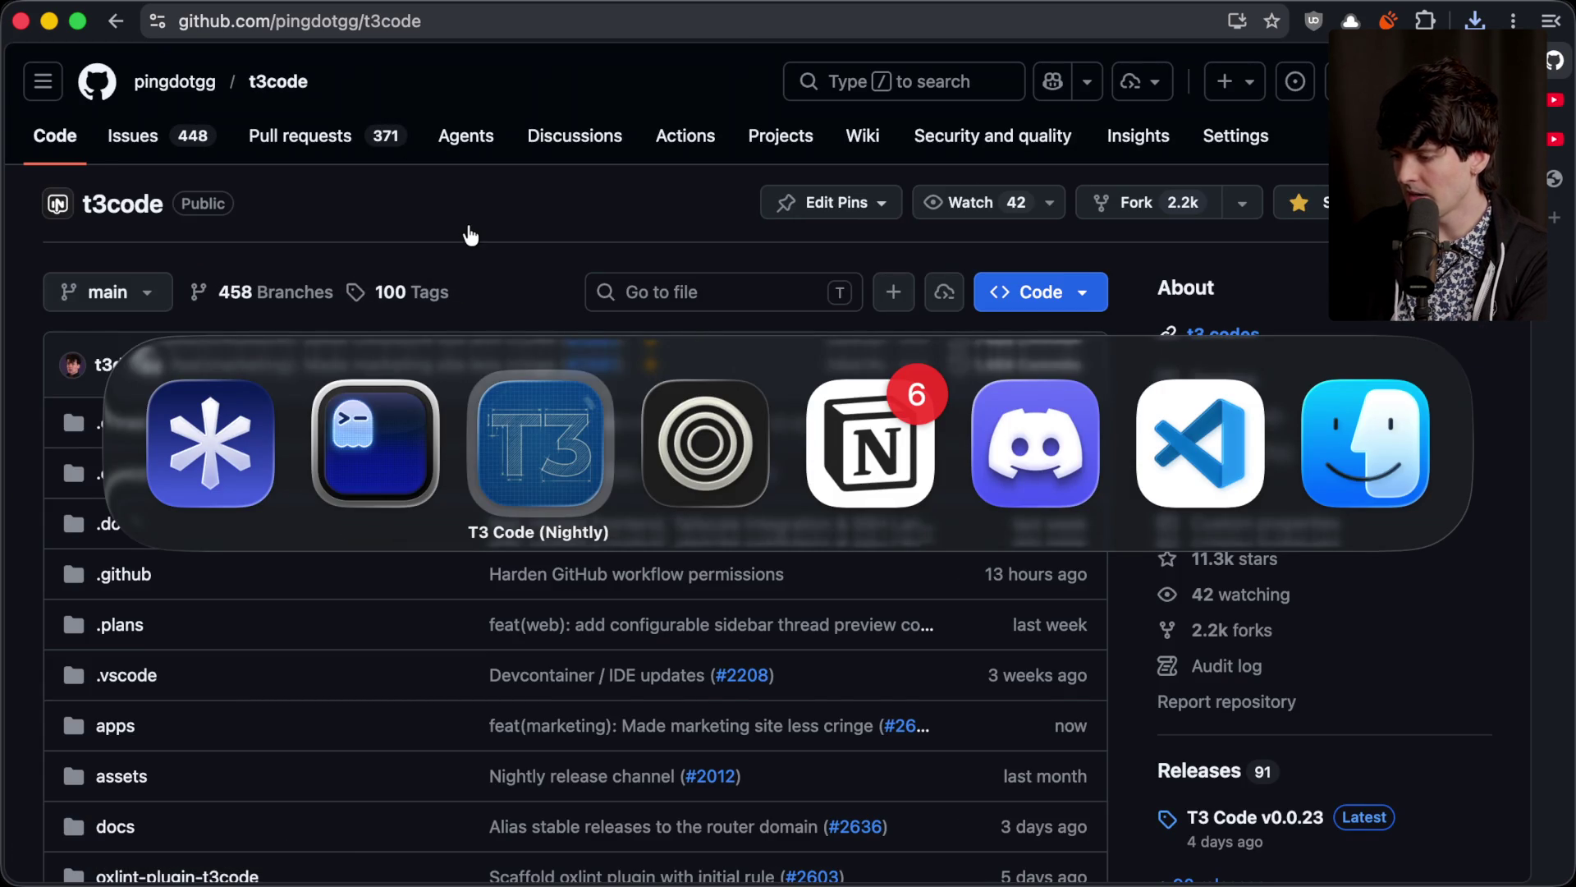
key("super+Tab")
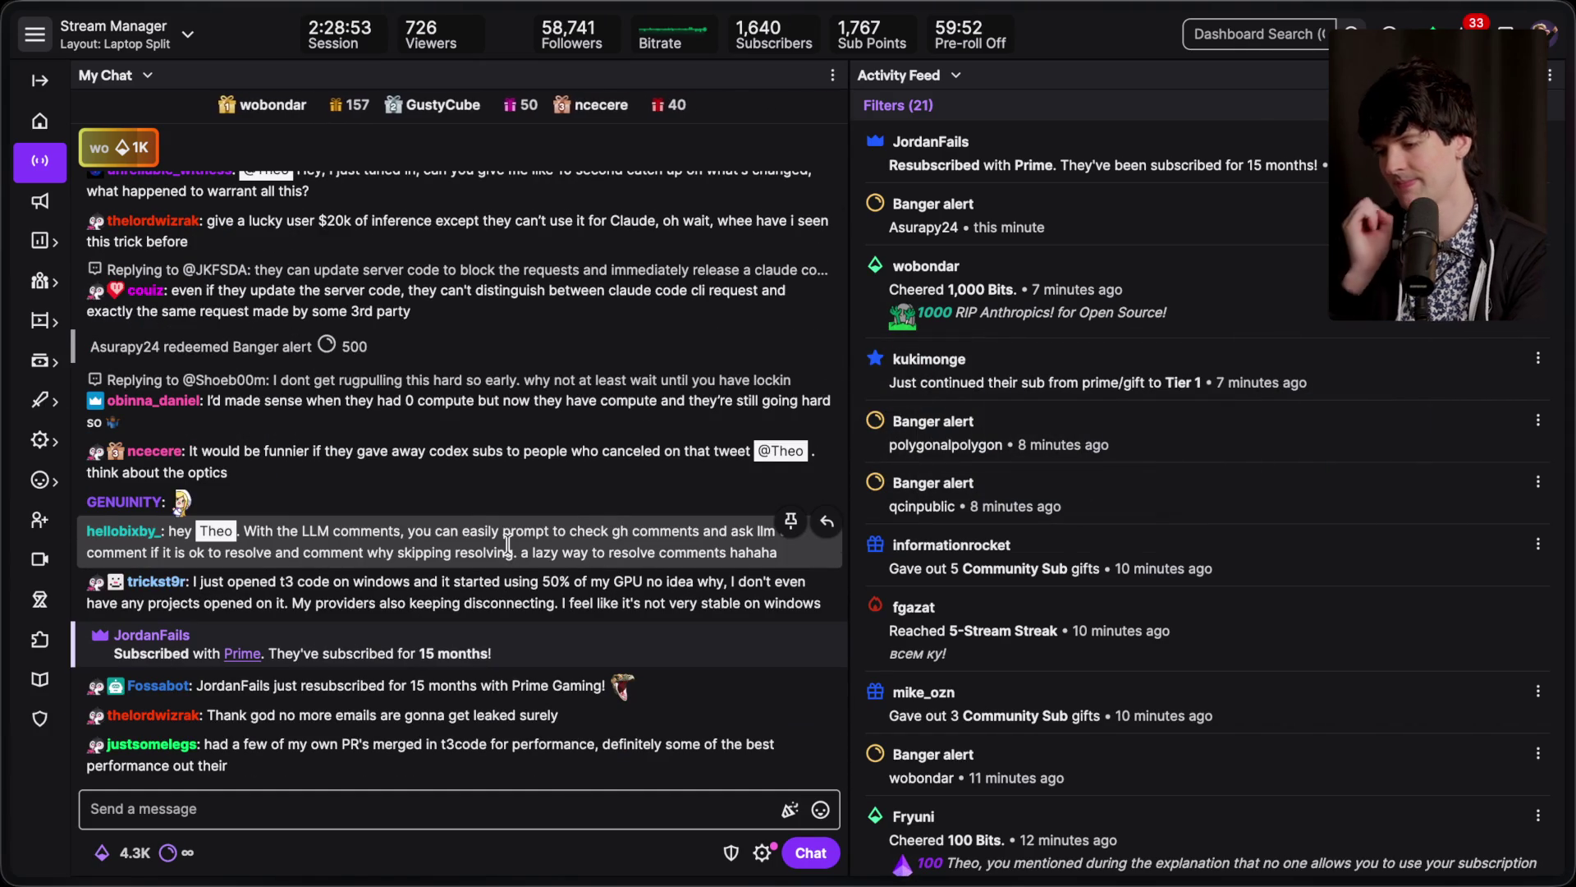
scroll(432, 318, "up", 1)
scroll(432, 319, "up", 5)
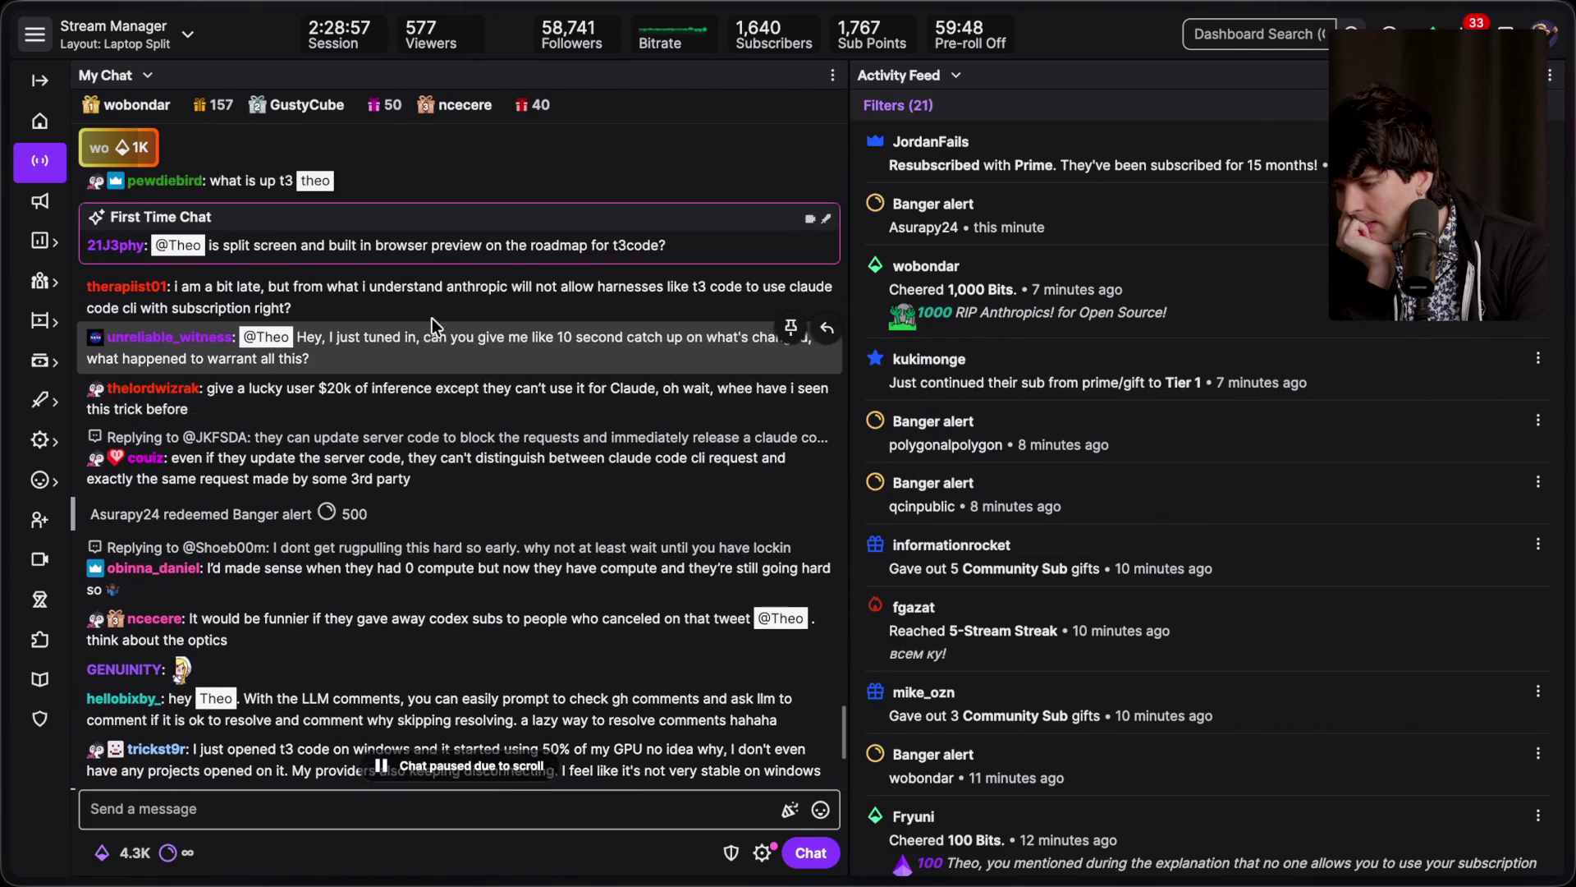
scroll(432, 317, "up", 3)
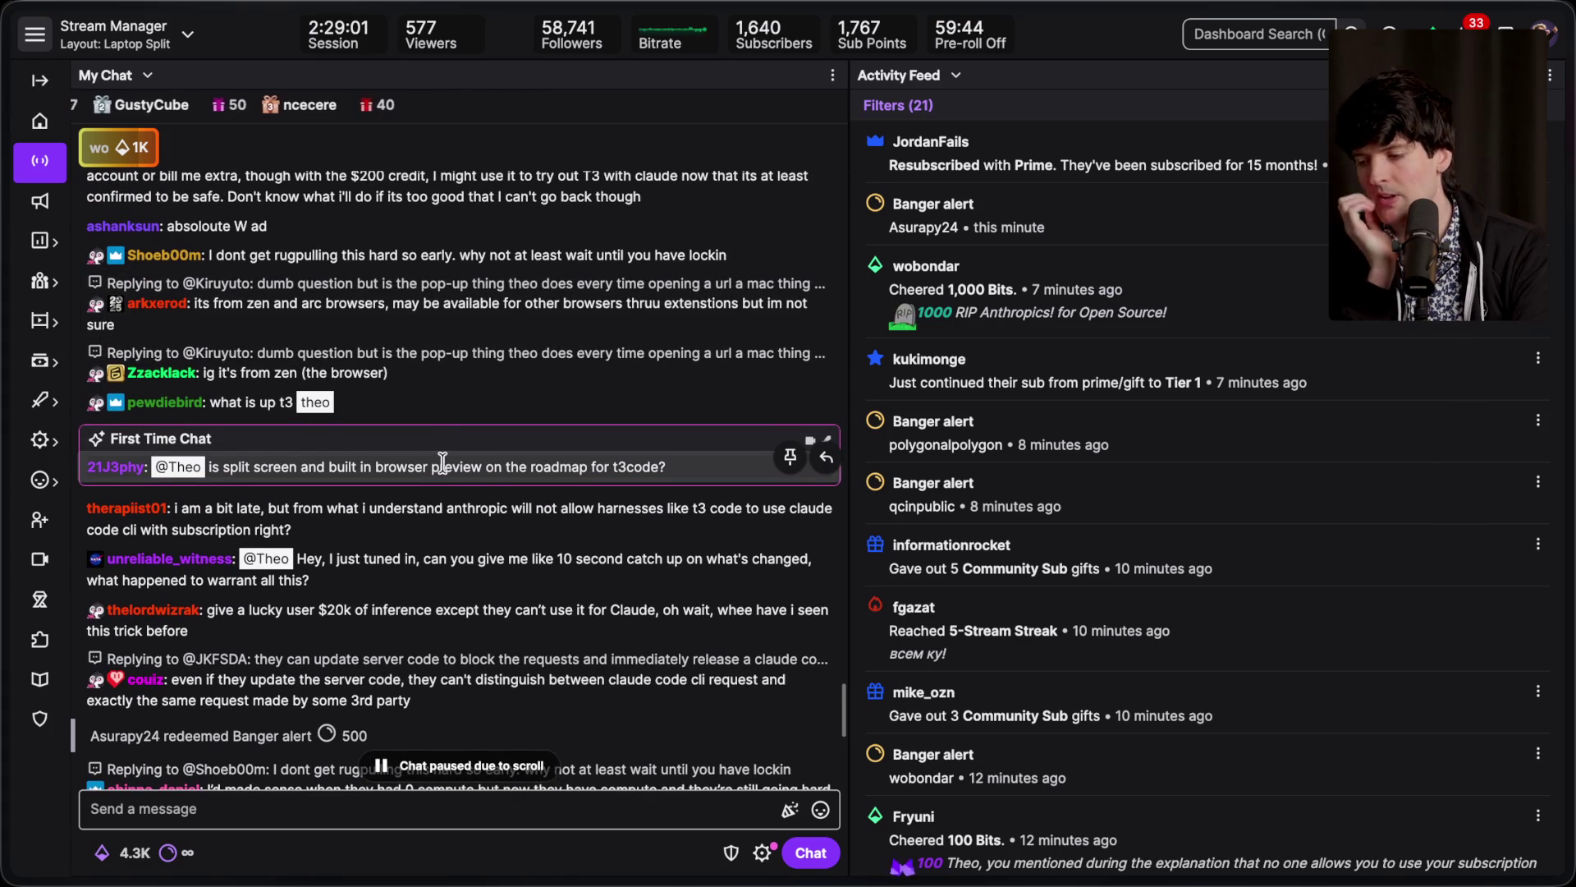
scroll(442, 464, "up", 1)
scroll(443, 462, "up", 1)
scroll(443, 462, "up", 1)
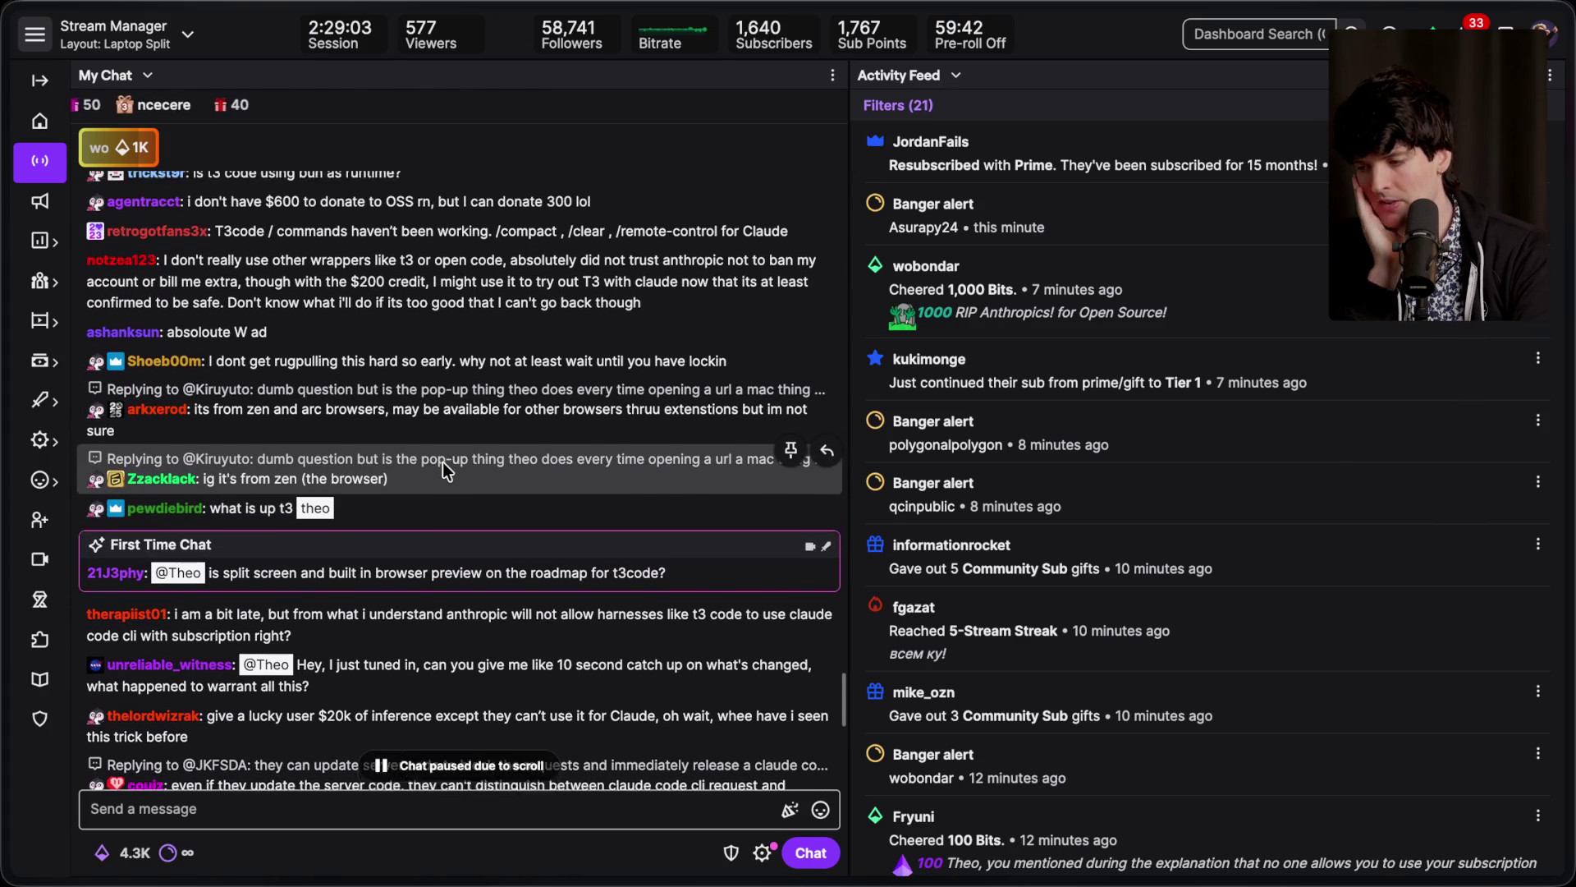
scroll(442, 468, "up", 2)
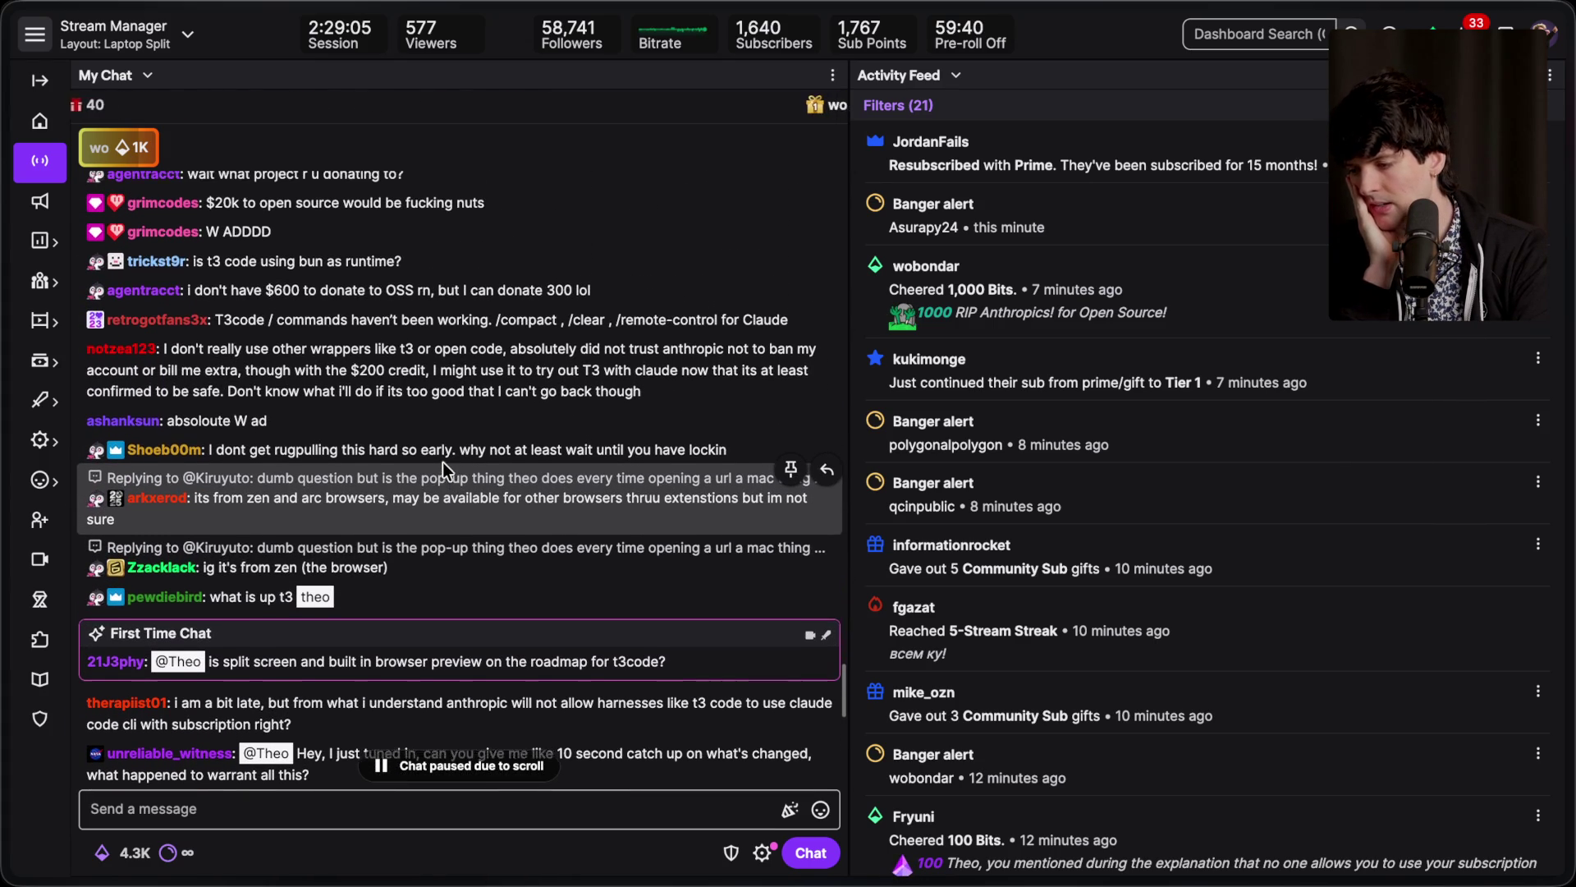
scroll(442, 468, "up", 3)
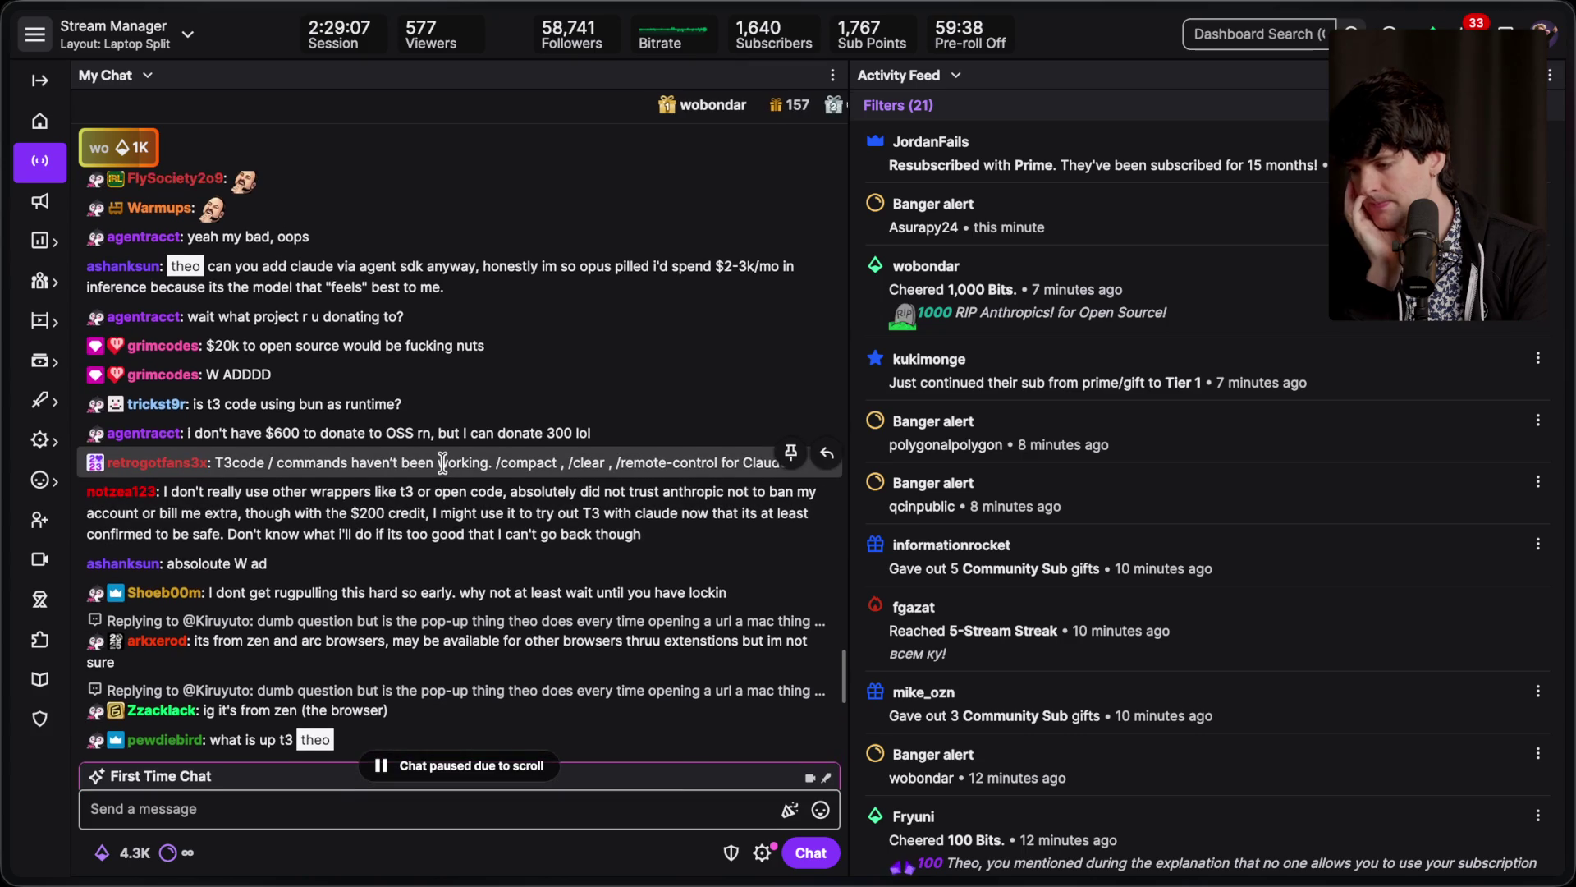
scroll(441, 464, "up", 2)
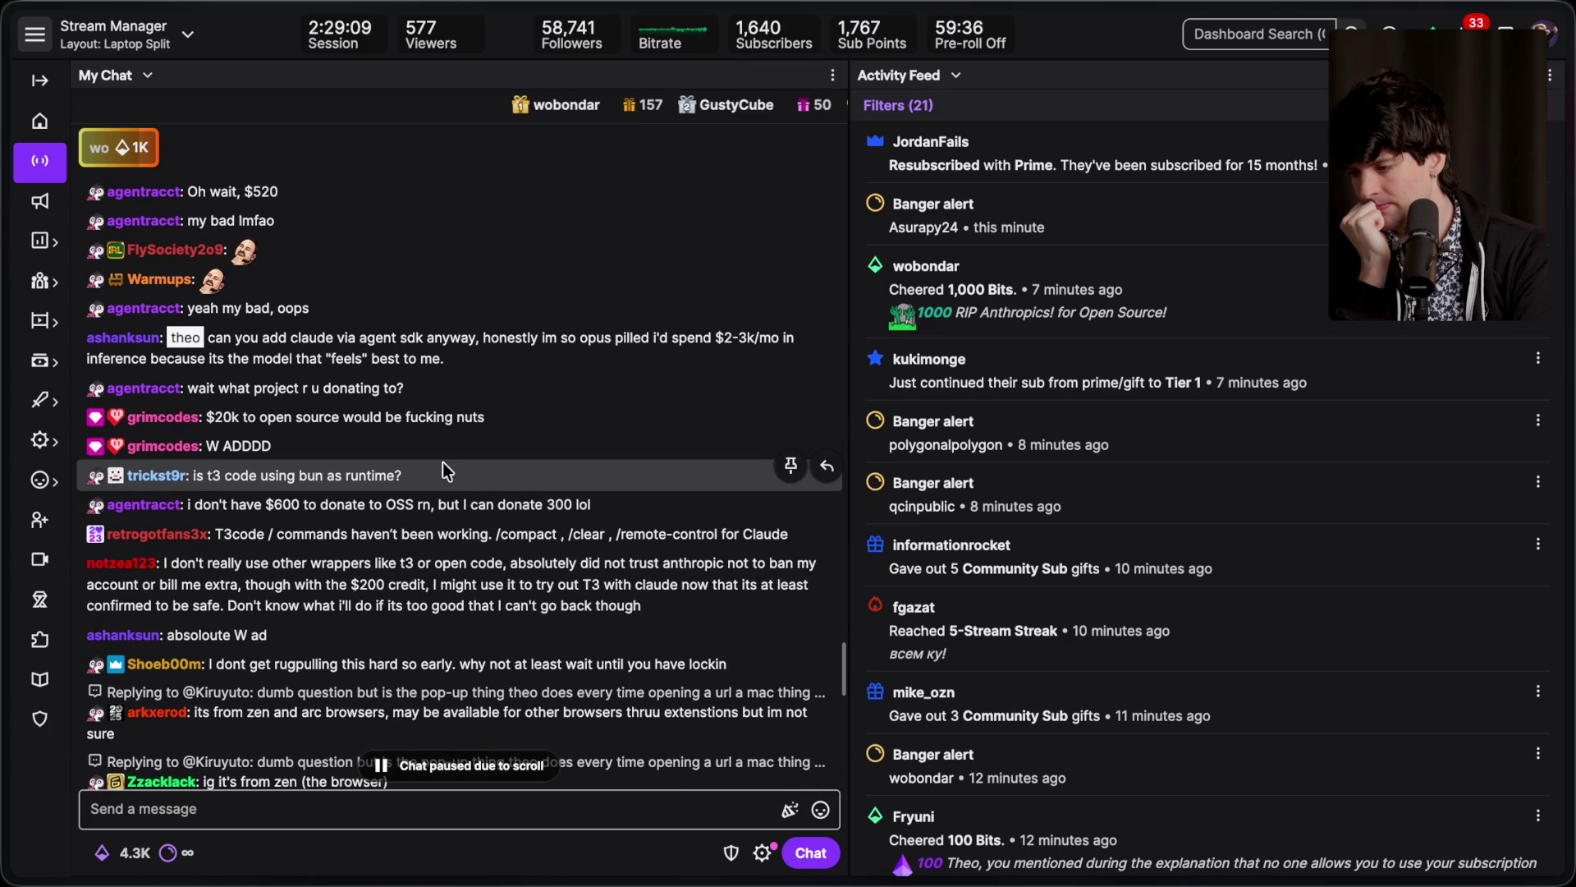
scroll(443, 464, "up", 3)
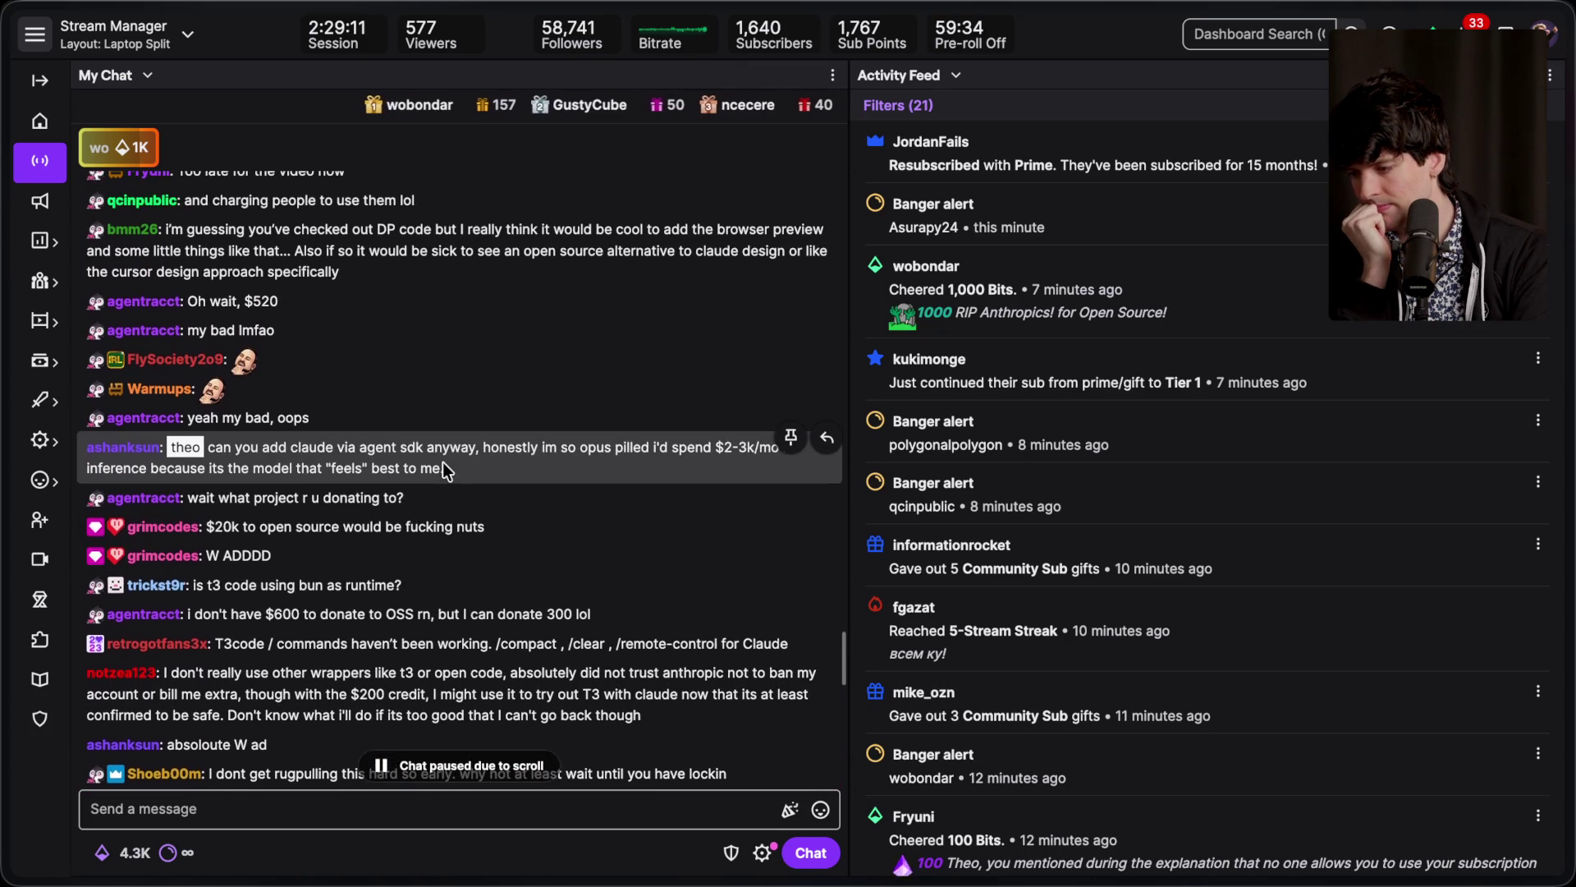
scroll(452, 460, "up", 1)
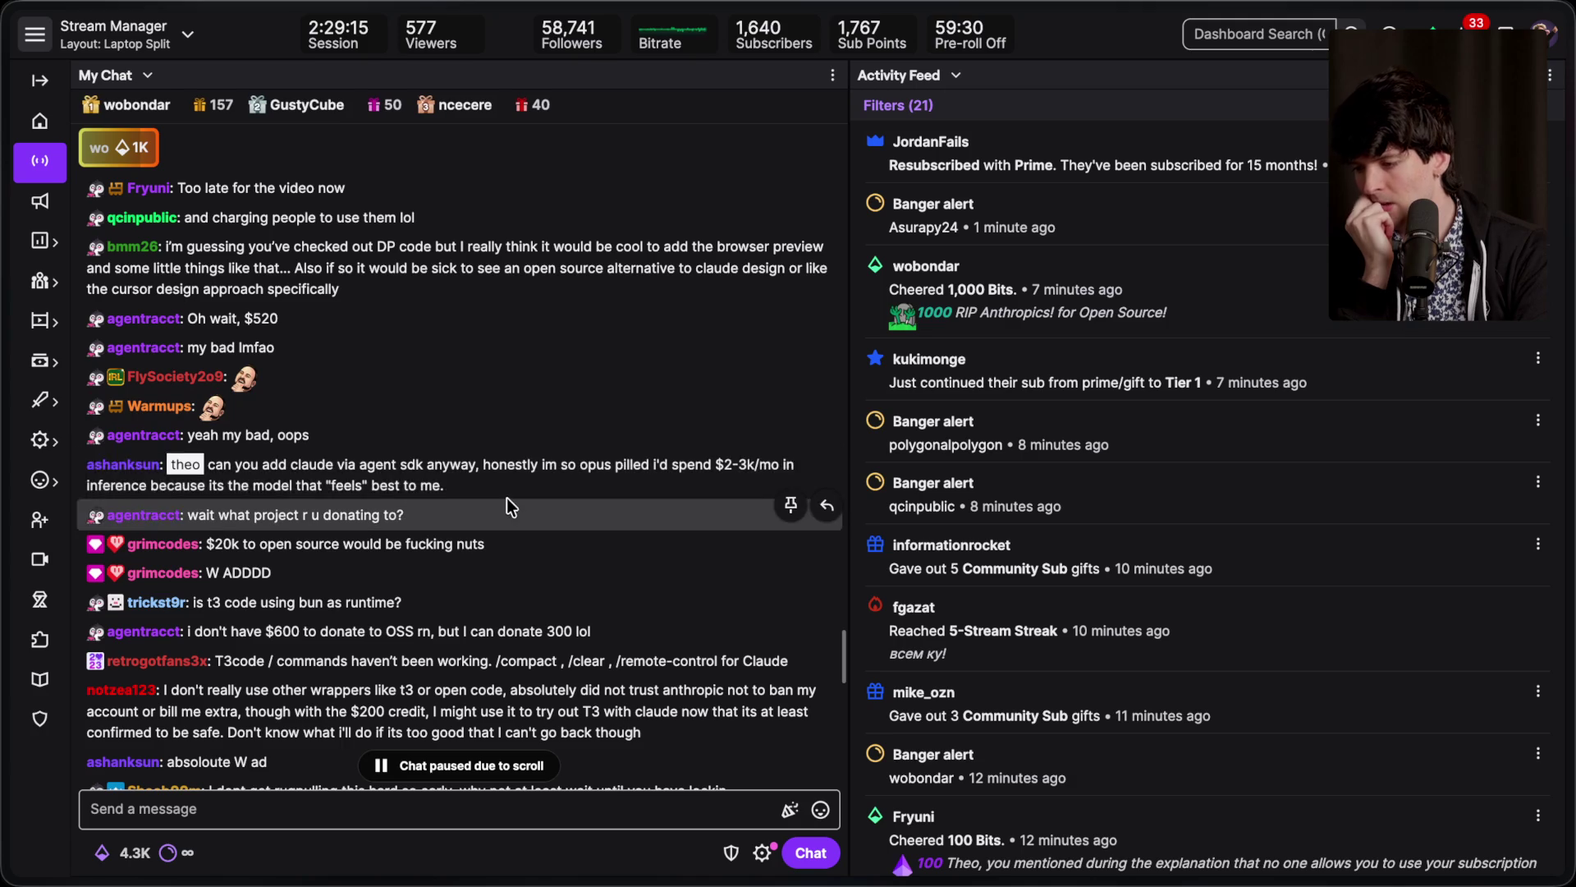
scroll(505, 487, "up", 5)
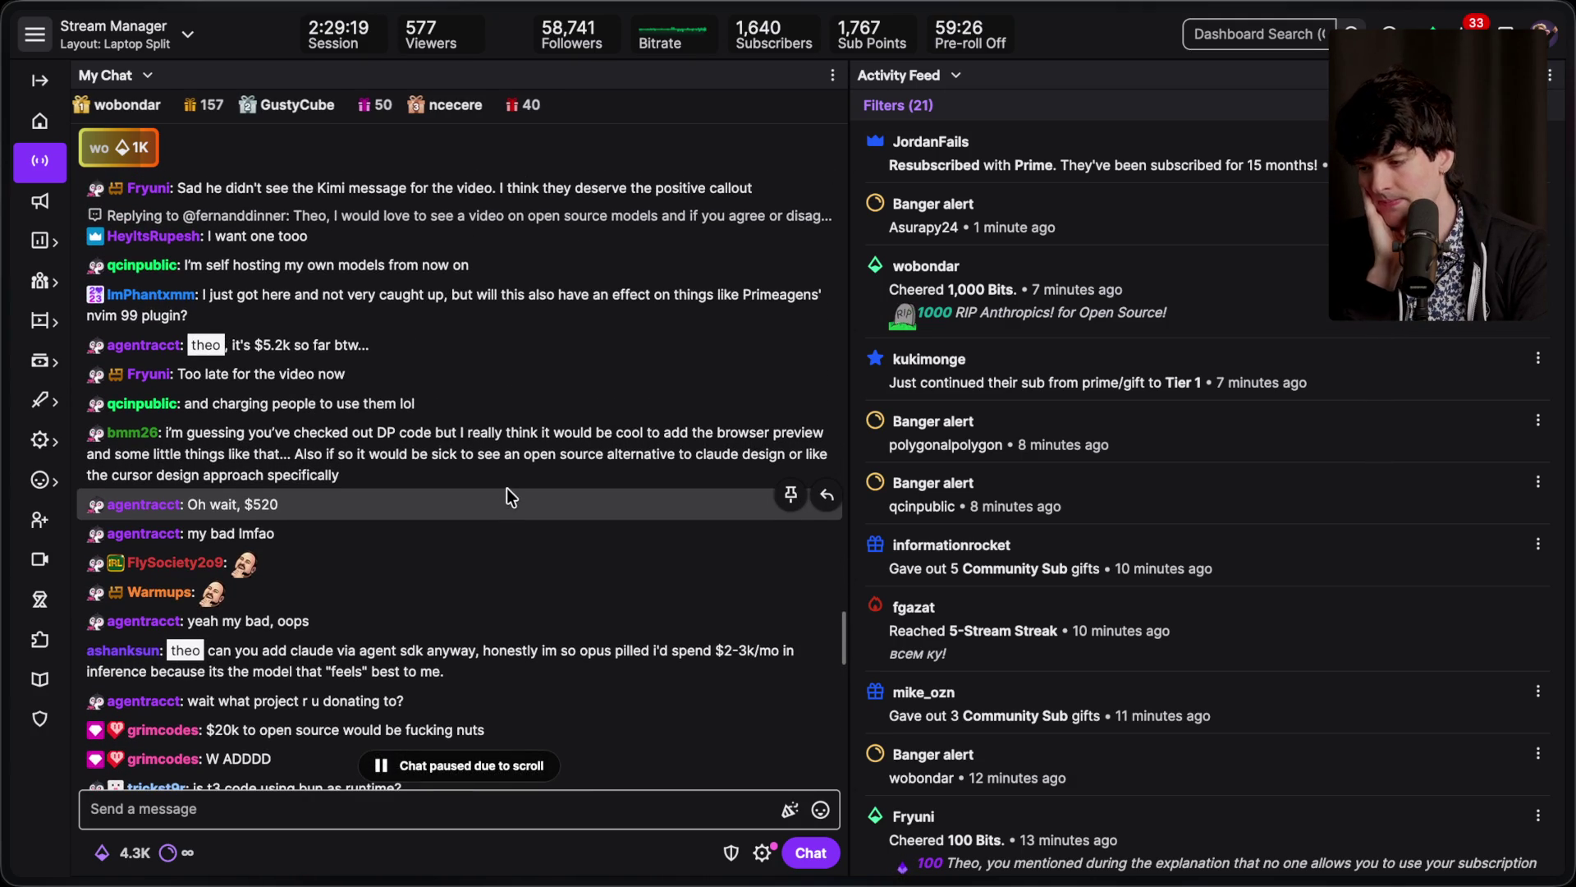
scroll(506, 488, "down", 10)
scroll(506, 488, "down", 7)
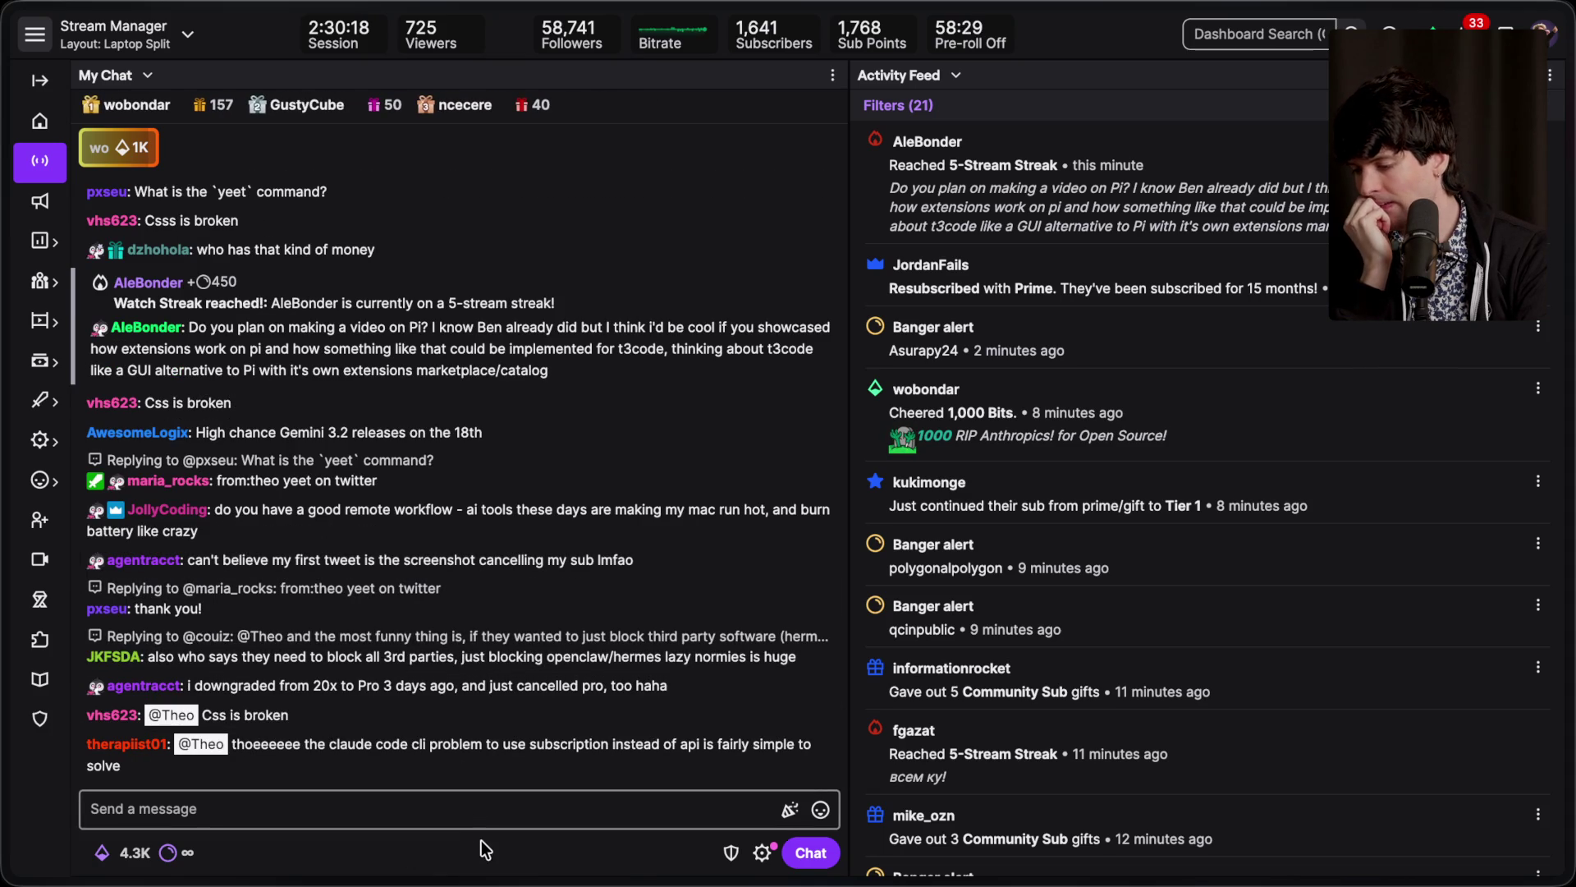
mouse_move(1566, 497)
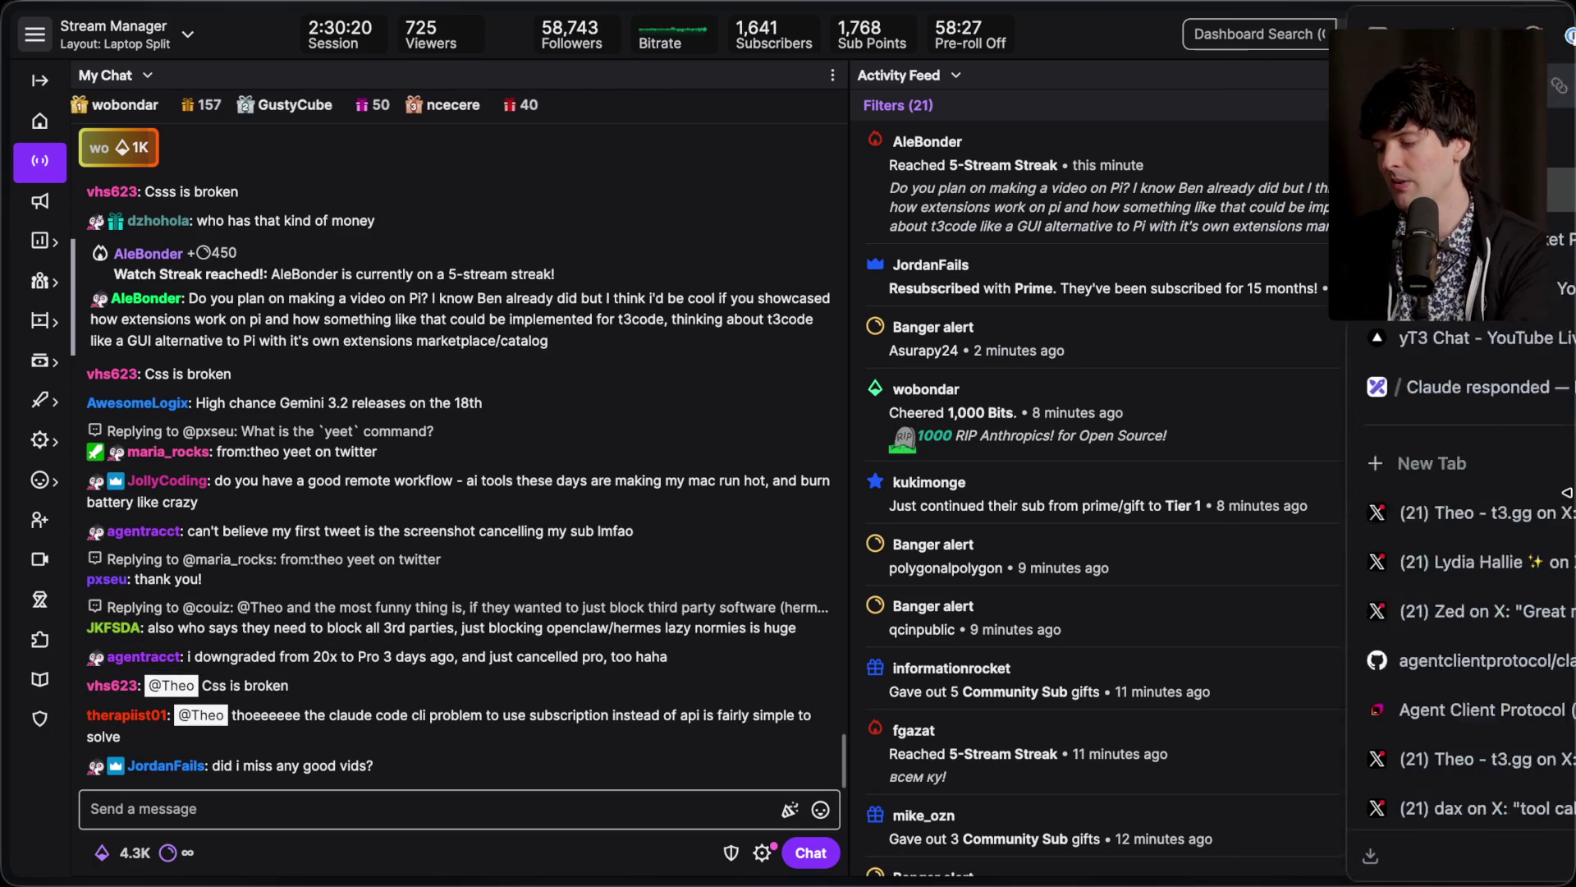
left_click(1340, 362)
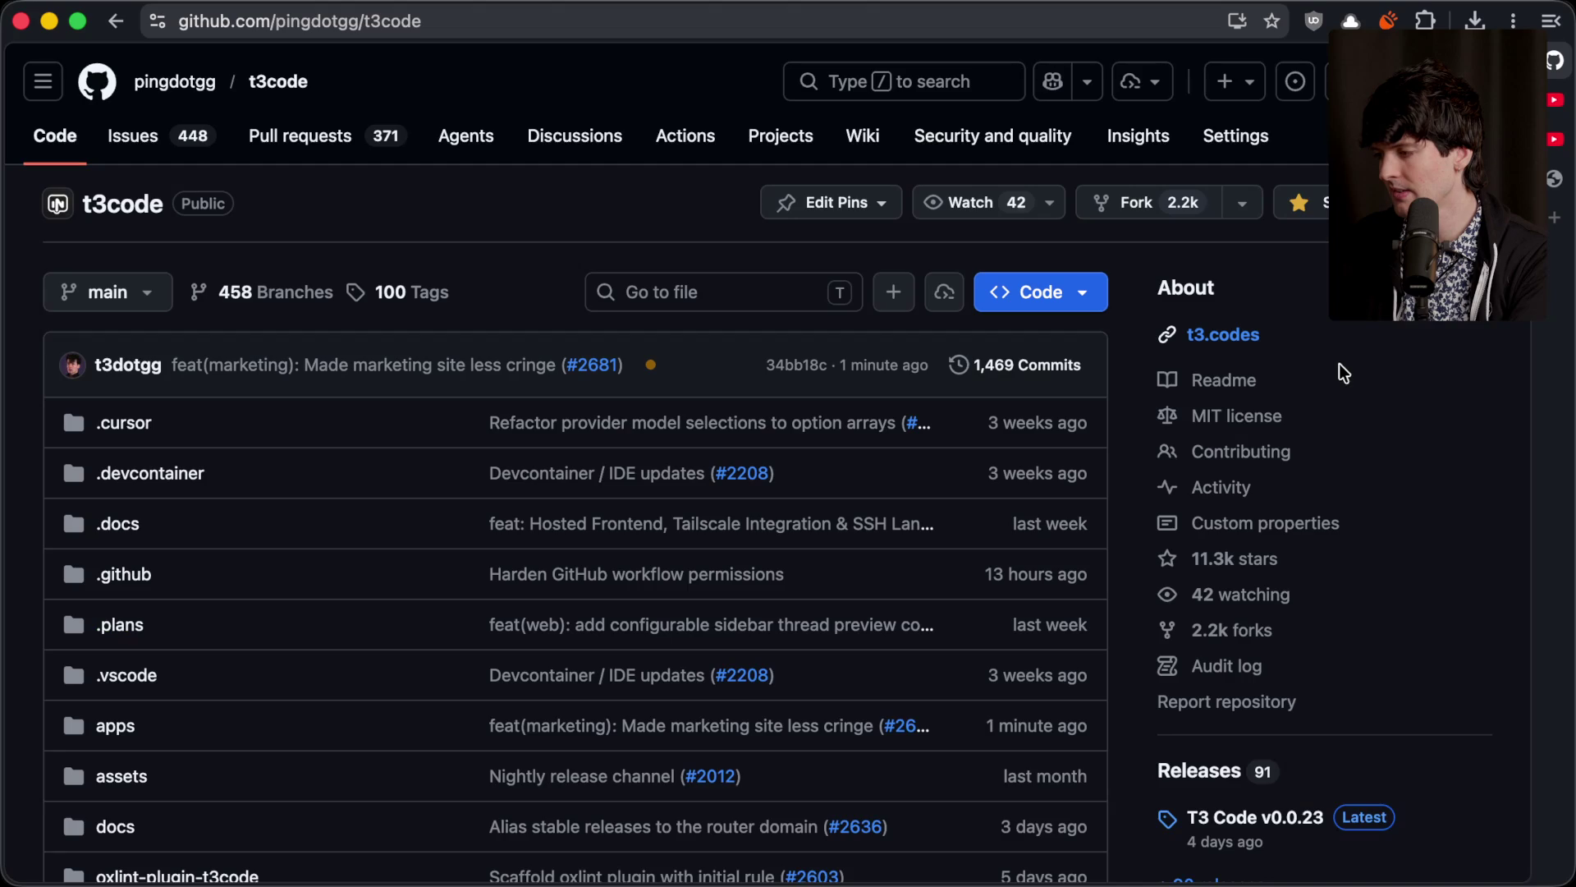
scroll(456, 316, "left", 5)
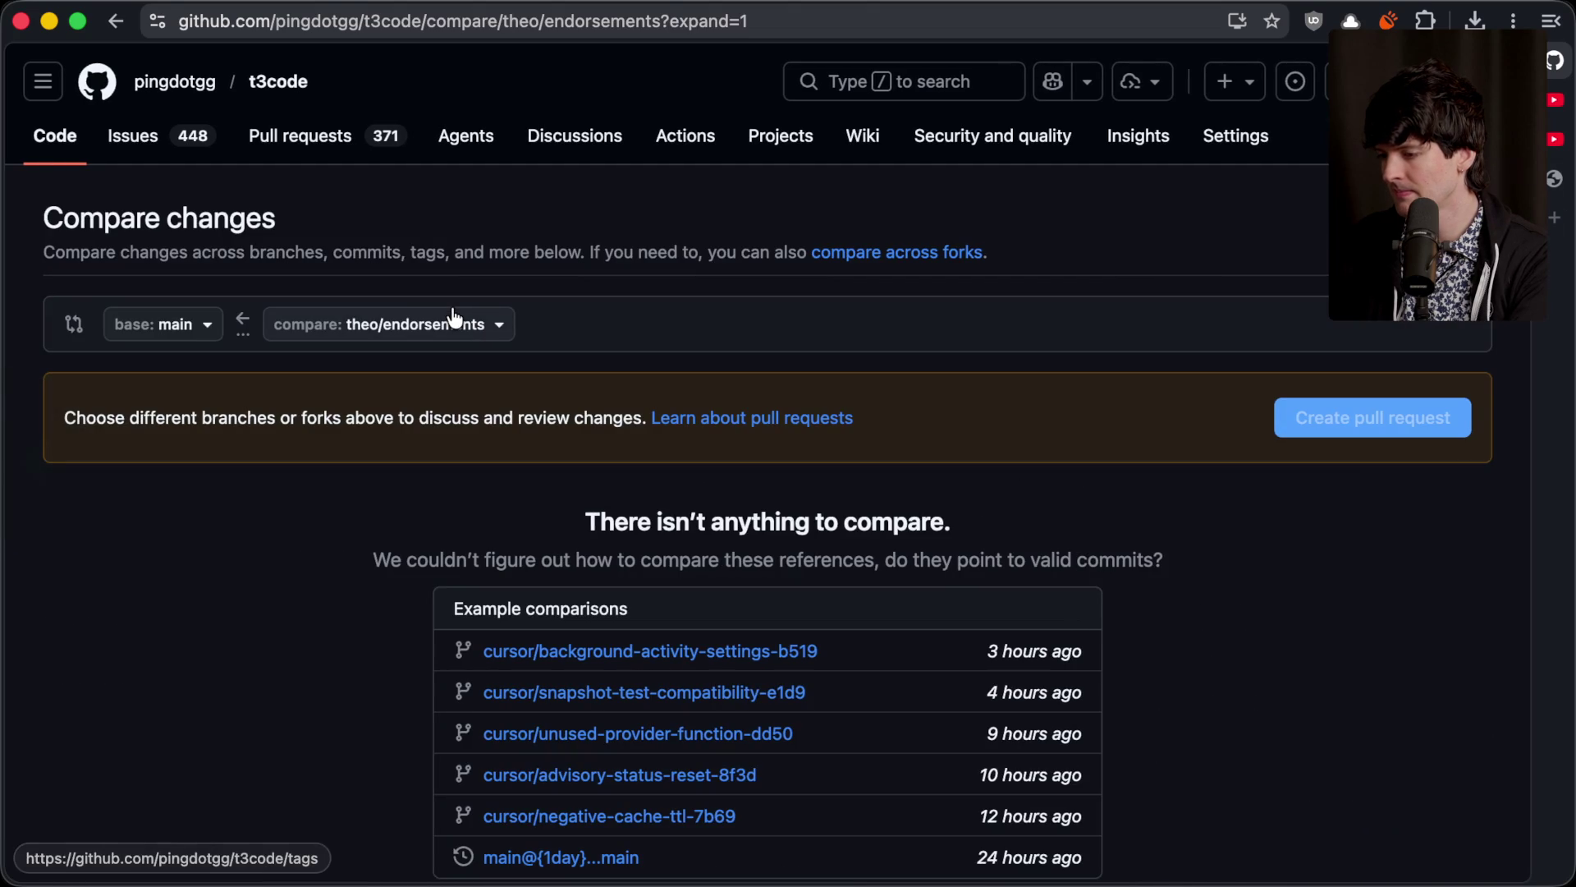
scroll(456, 318, "right", 5)
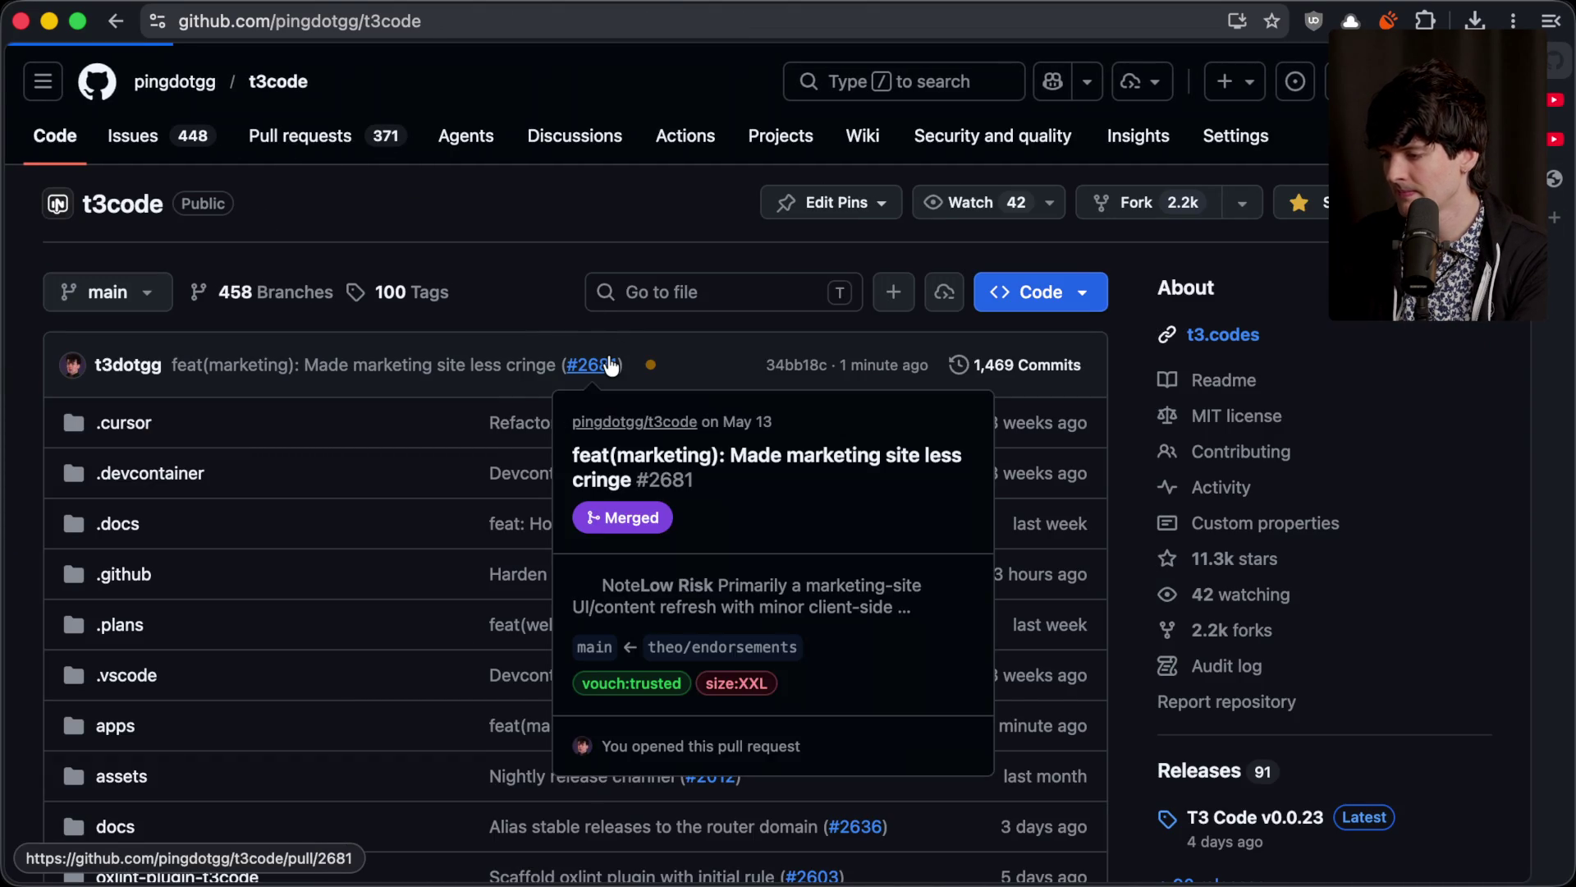
left_click(596, 353)
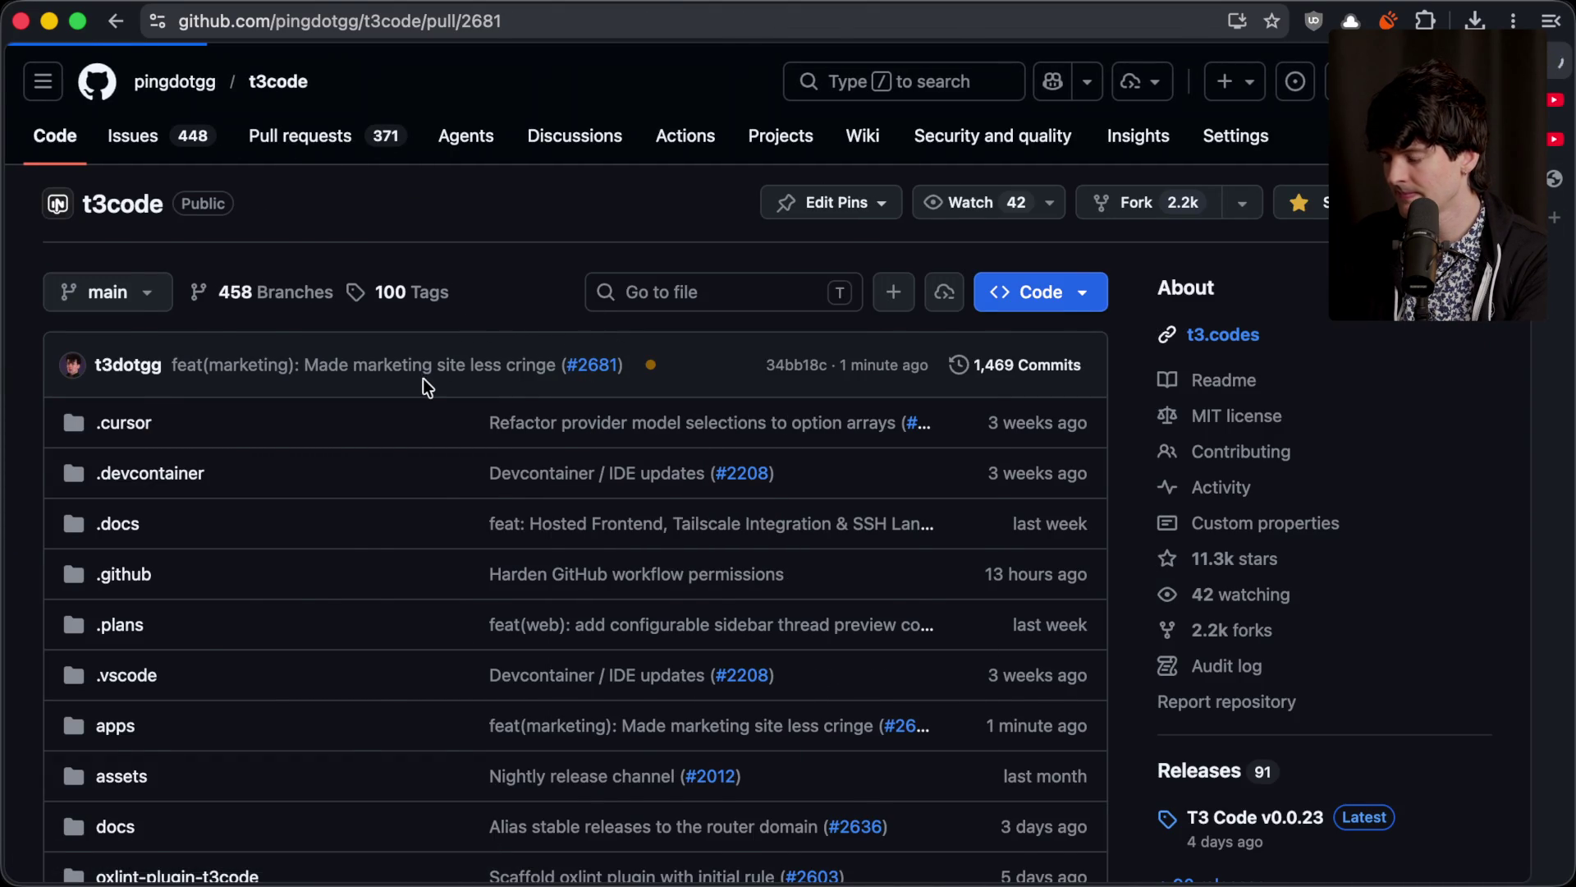
key("super+Tab")
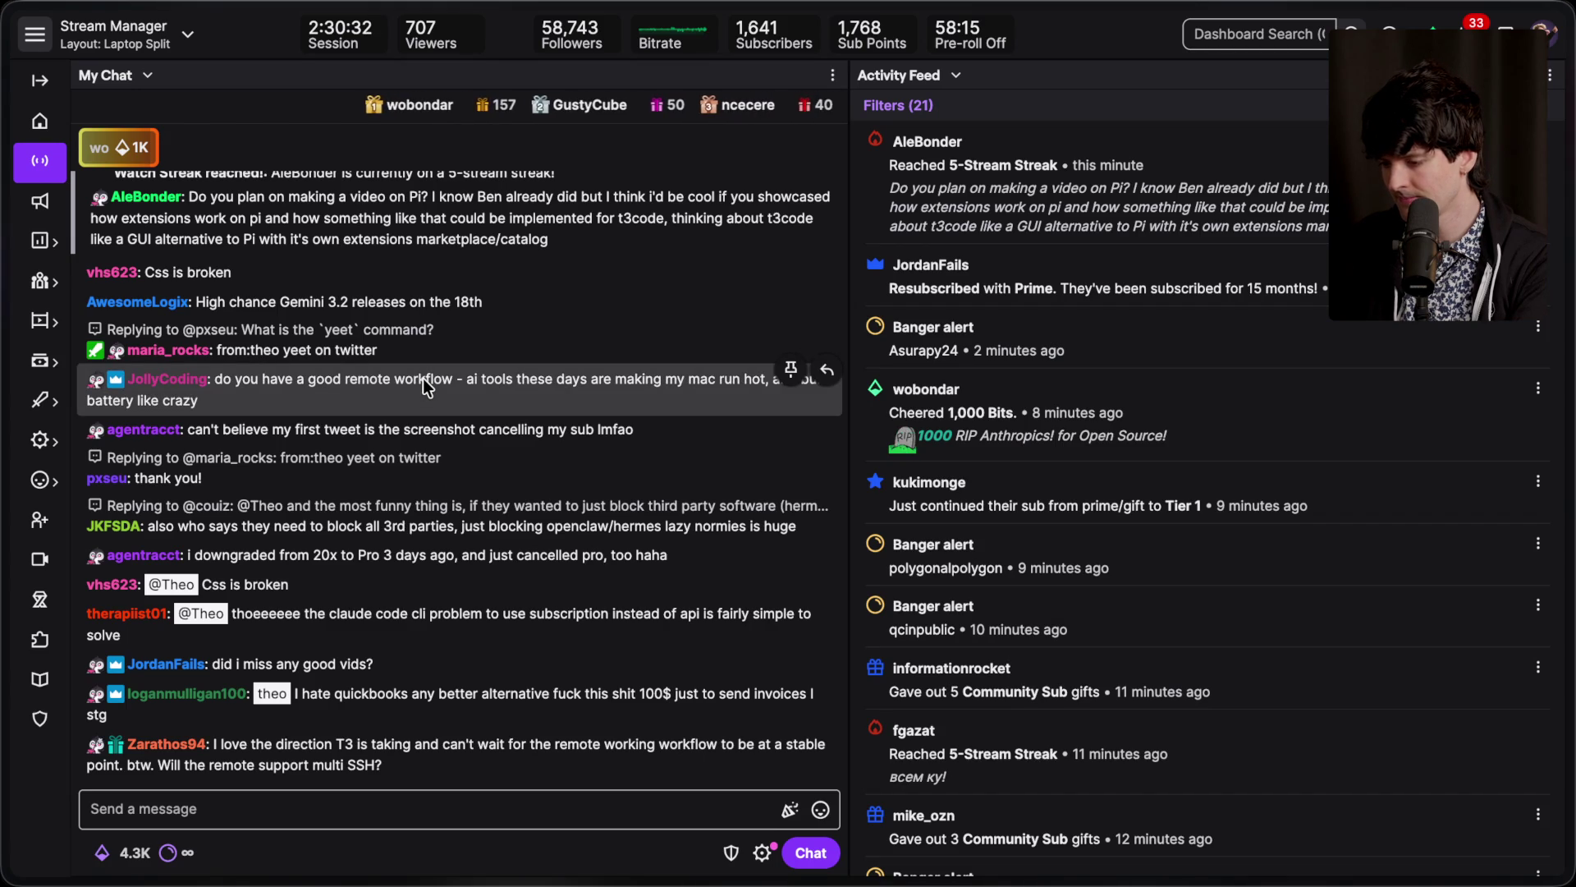
key("super+Tab")
scroll(422, 377, "down", 10)
scroll(422, 378, "down", 15)
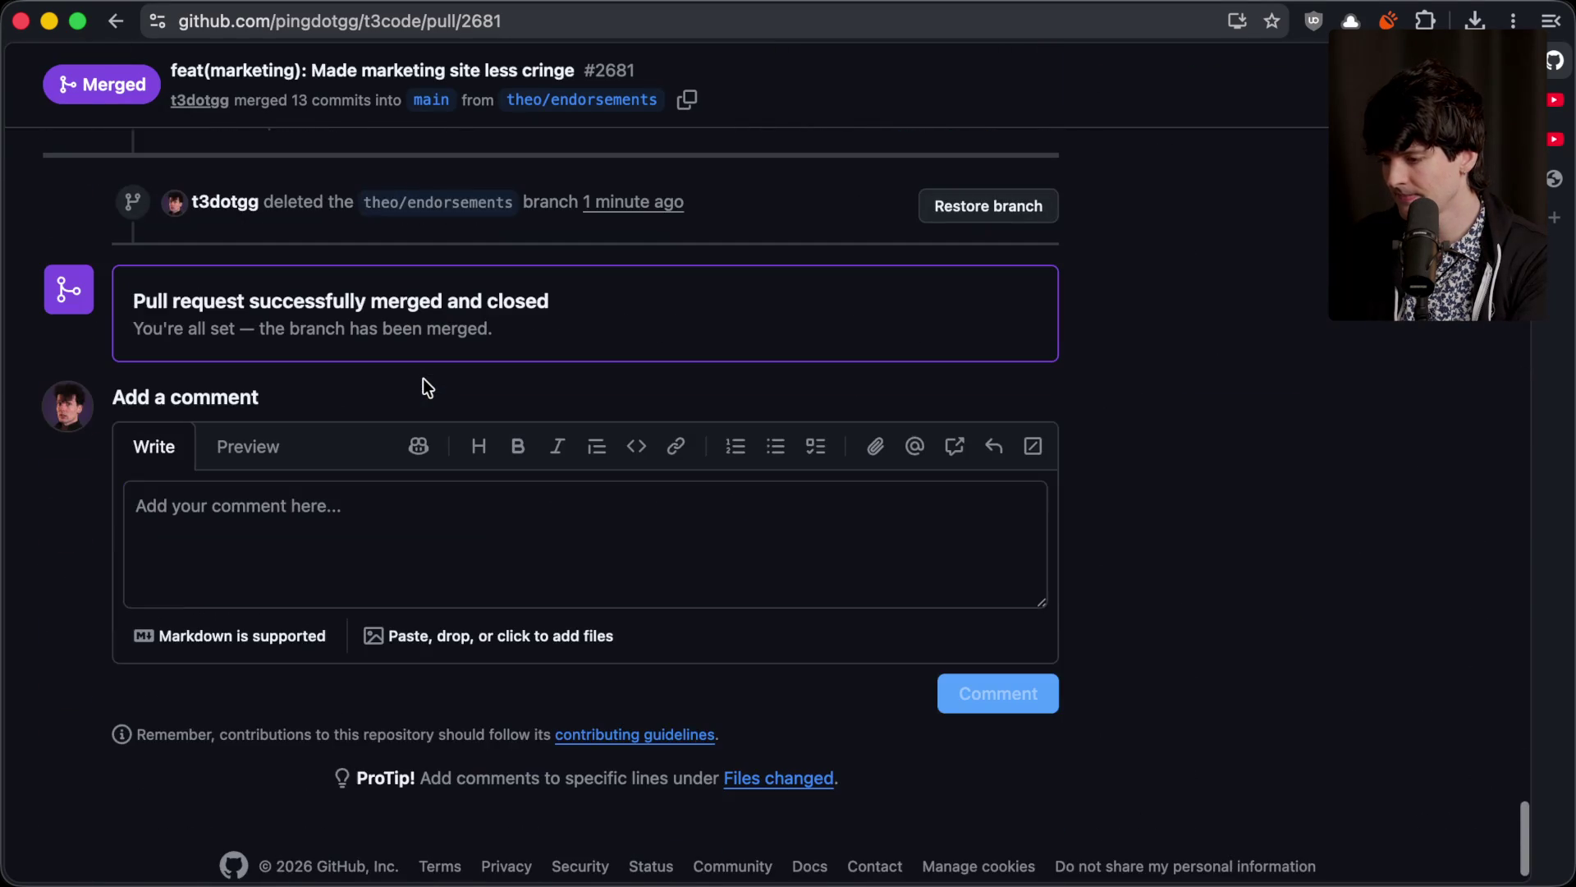
scroll(421, 378, "up", 5)
key("super+Tab")
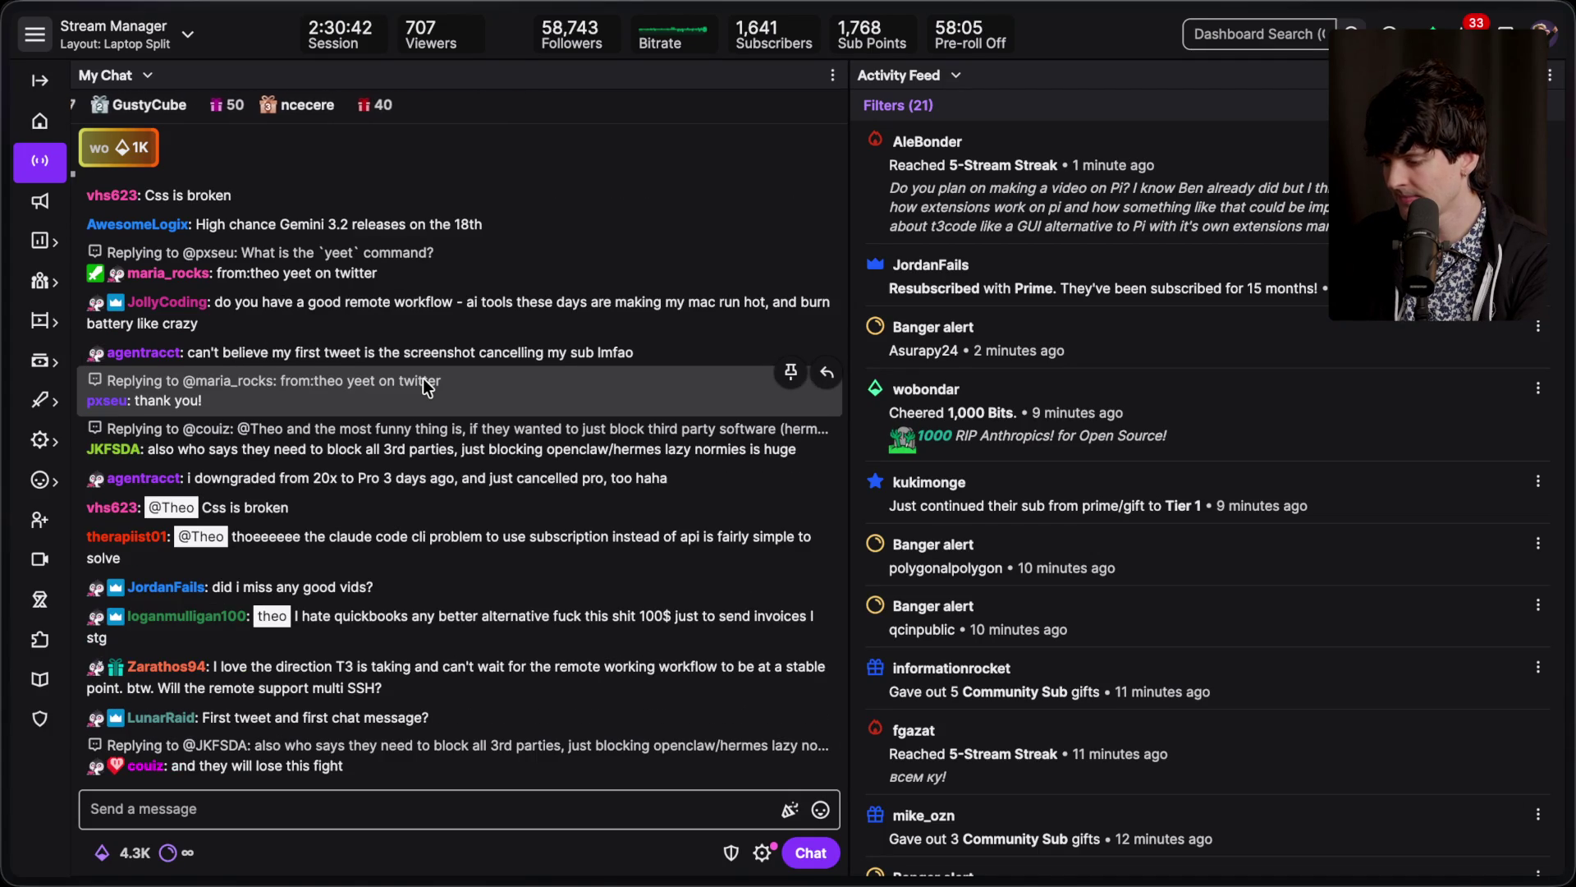
key("super+t")
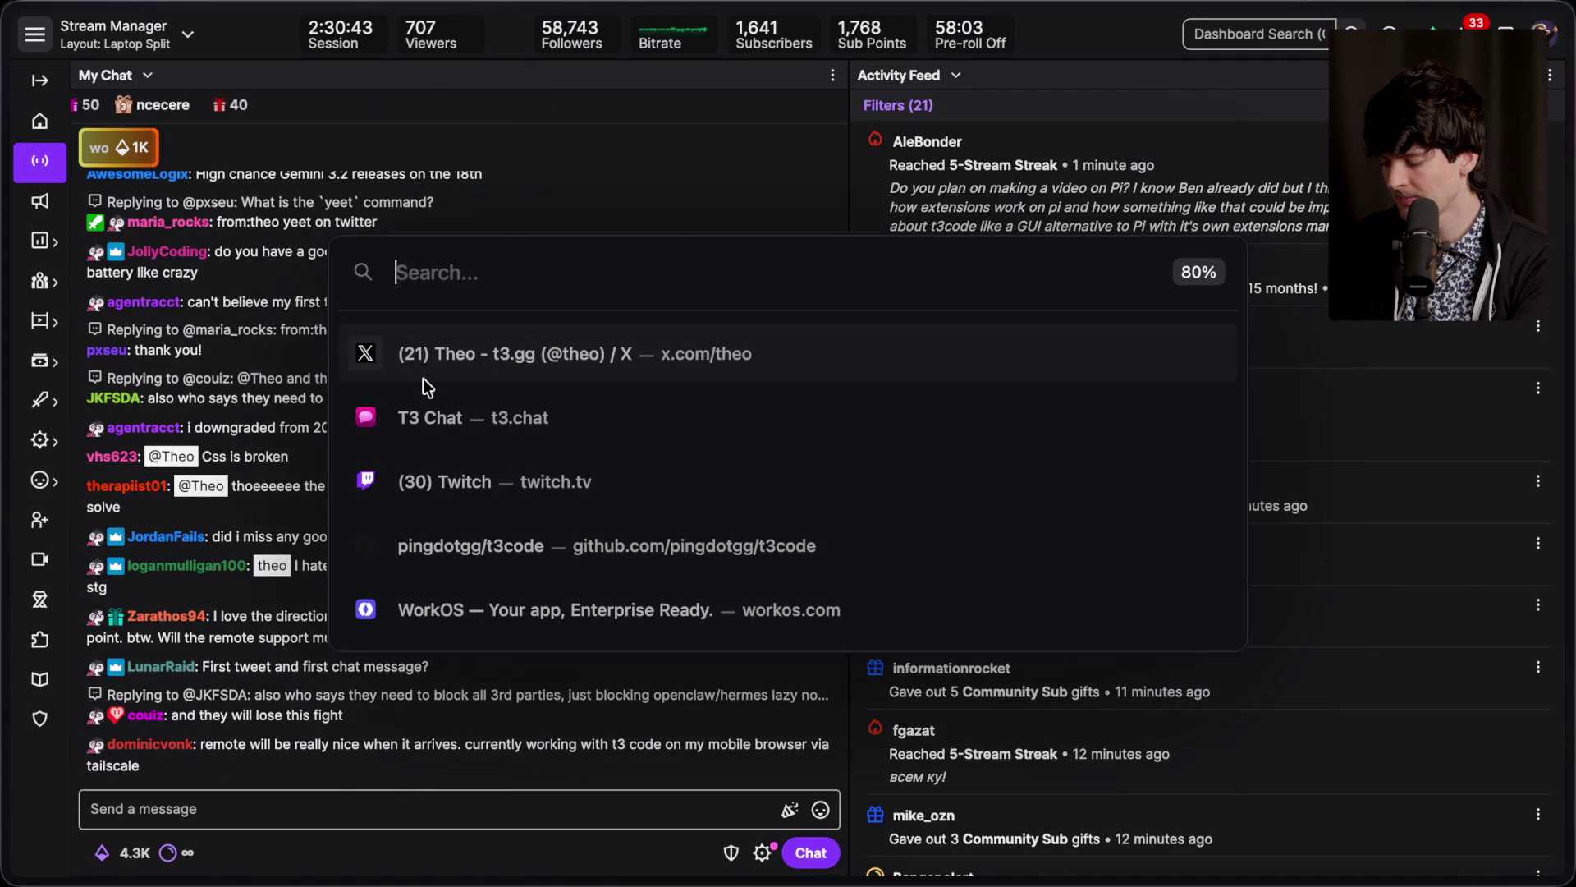
Step: Load t3.codes and take a whole-window screenshot of its landing page
type("t3.codes")
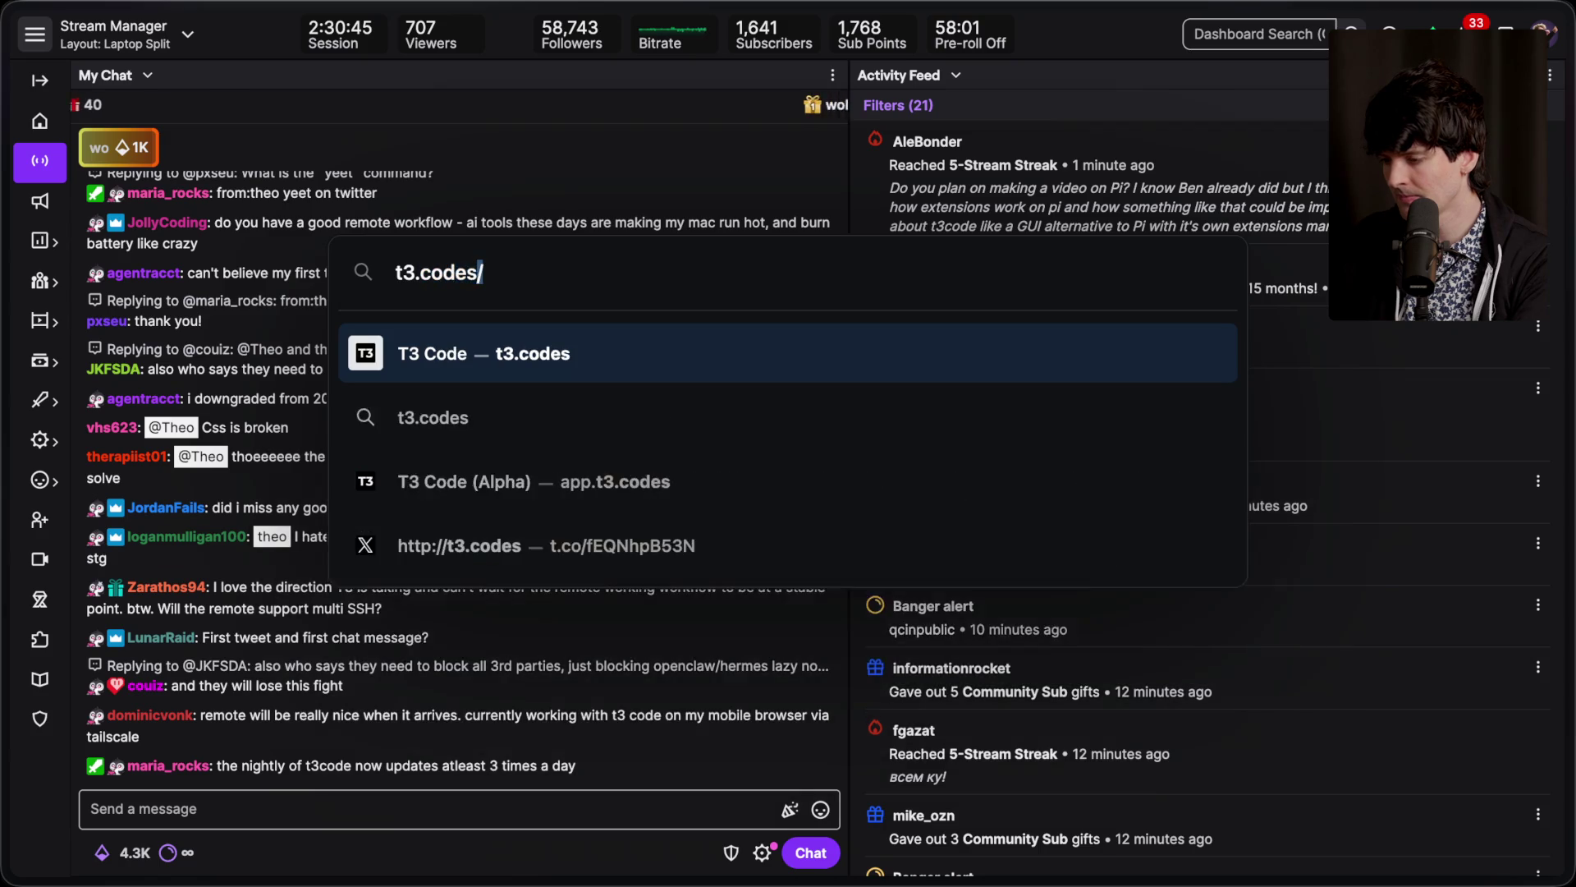
key("Return")
key("super+shift+4")
key("space")
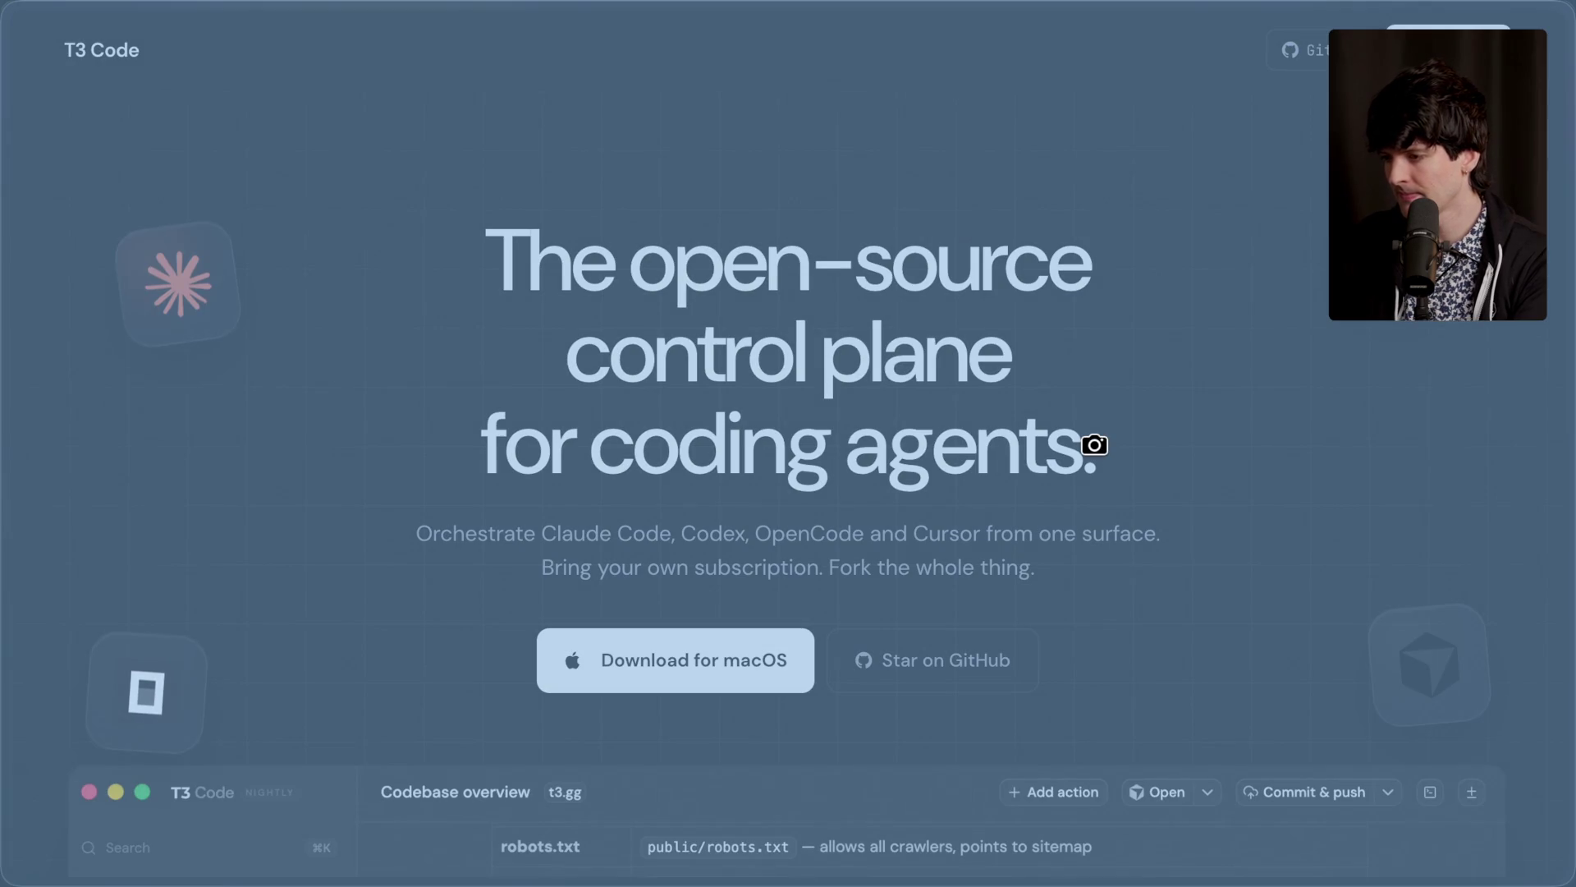
left_click(1094, 444)
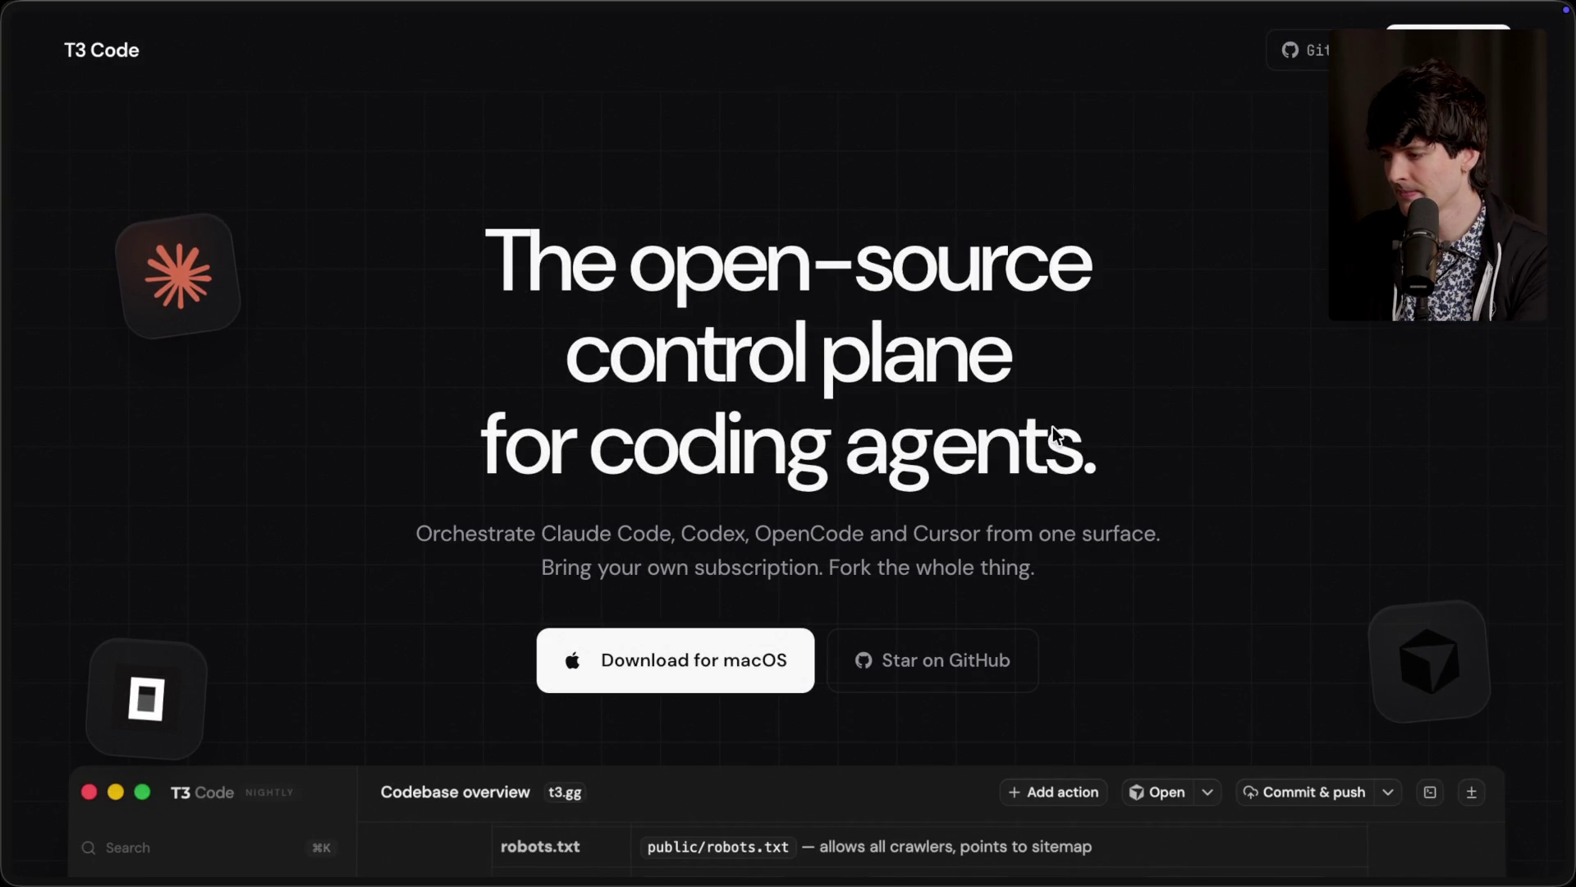
Step: Go to the x.com/theo profile and start composing a new post
key("super+t")
type("x.com/")
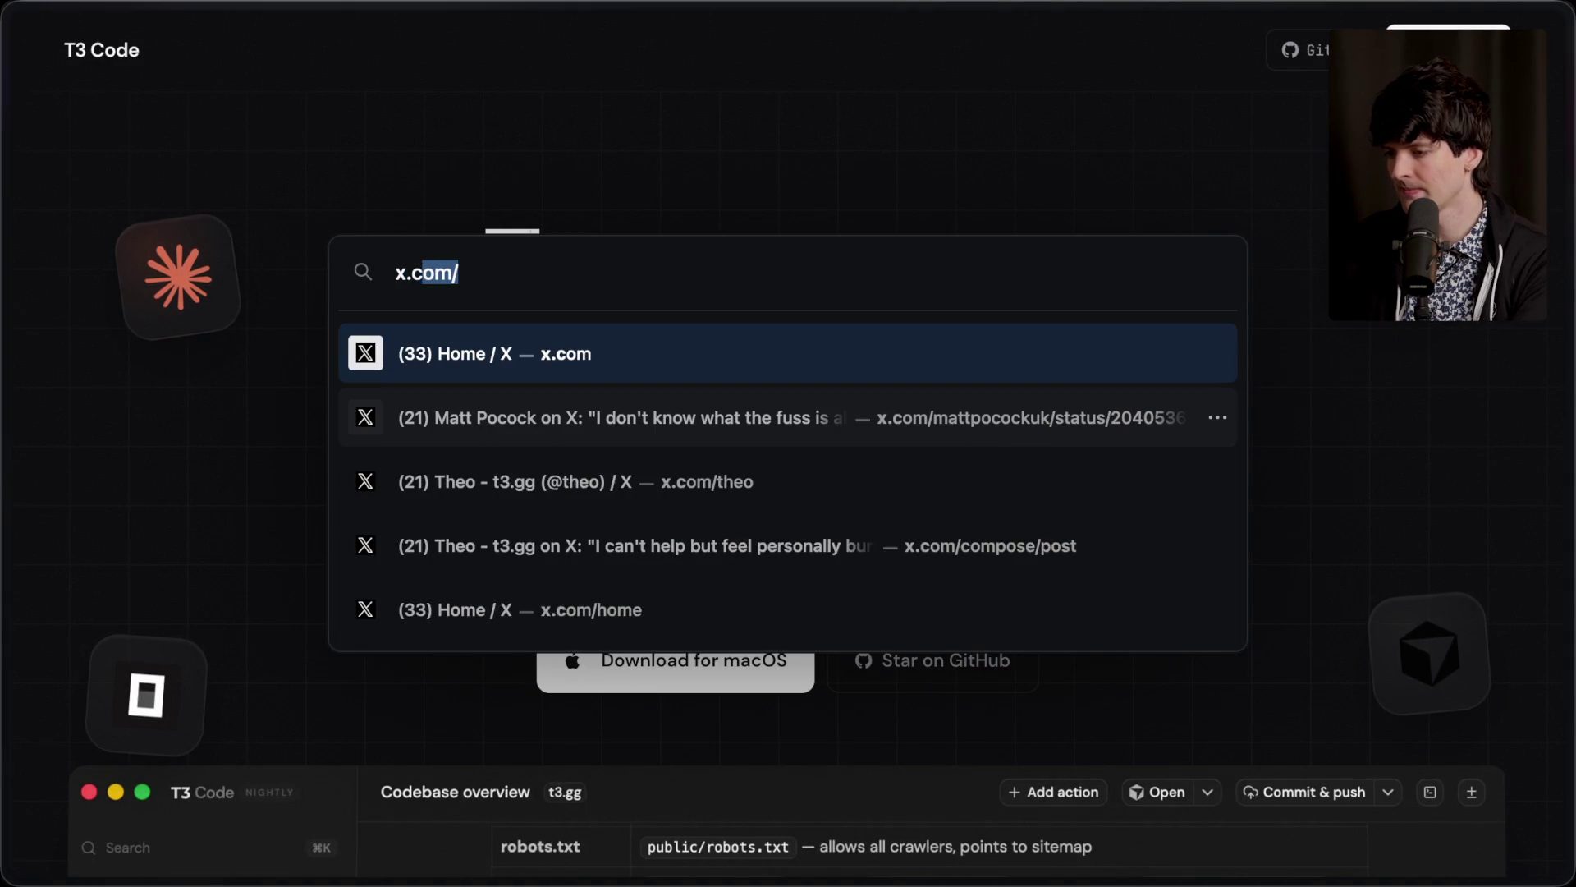
type("theo")
key("Return")
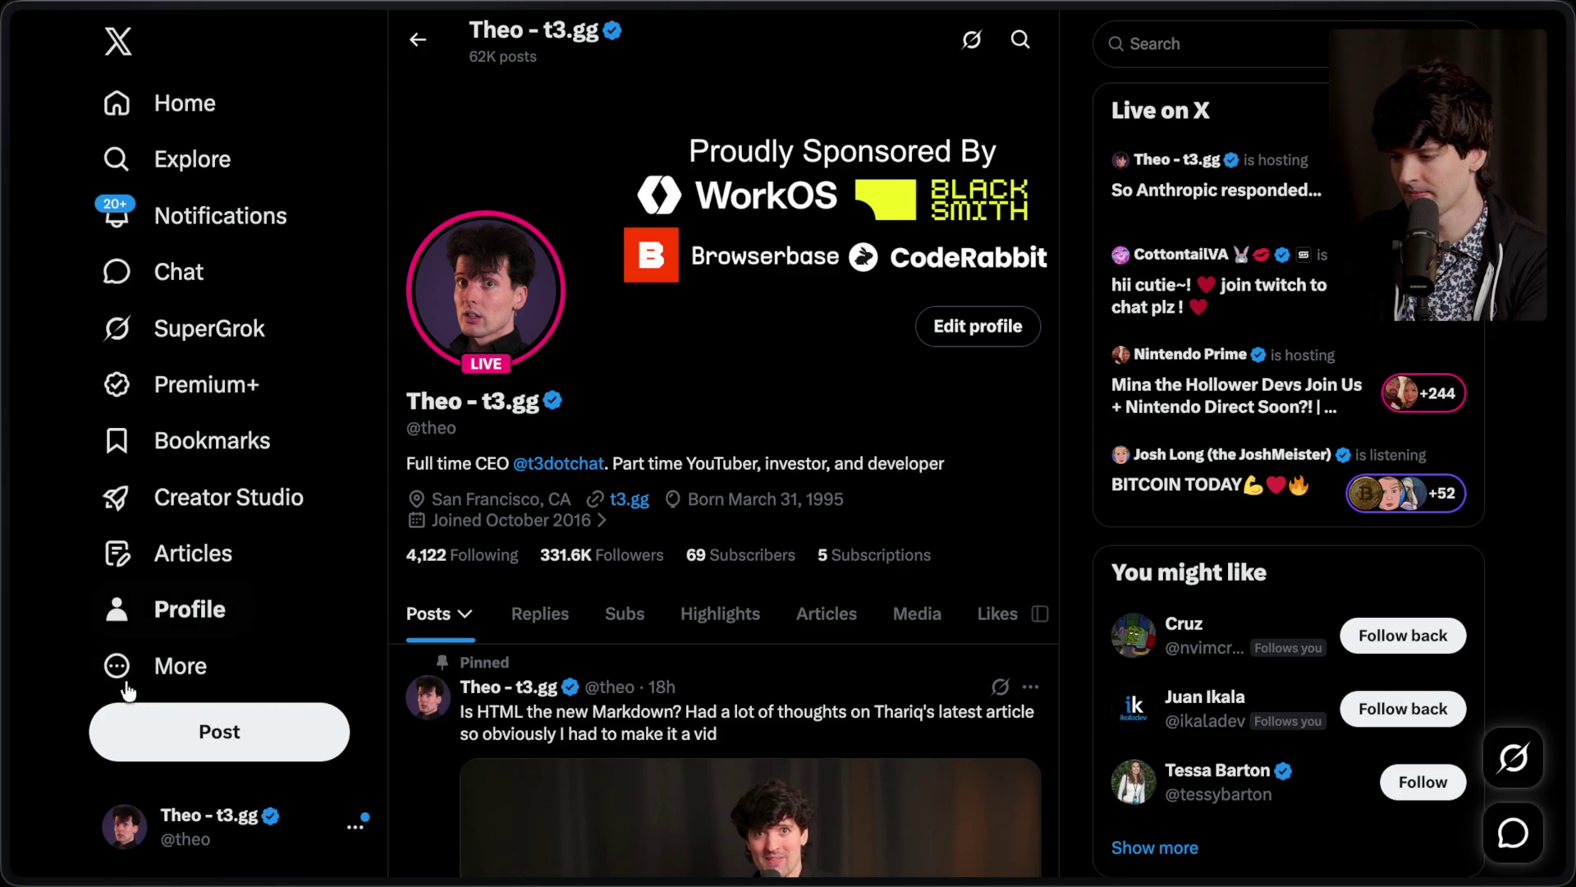
left_click(218, 732)
Step: Paste the landing-page screenshot and rewrite the opening paragraph, reworded to begin 'I get why -'
key("ctrl+v")
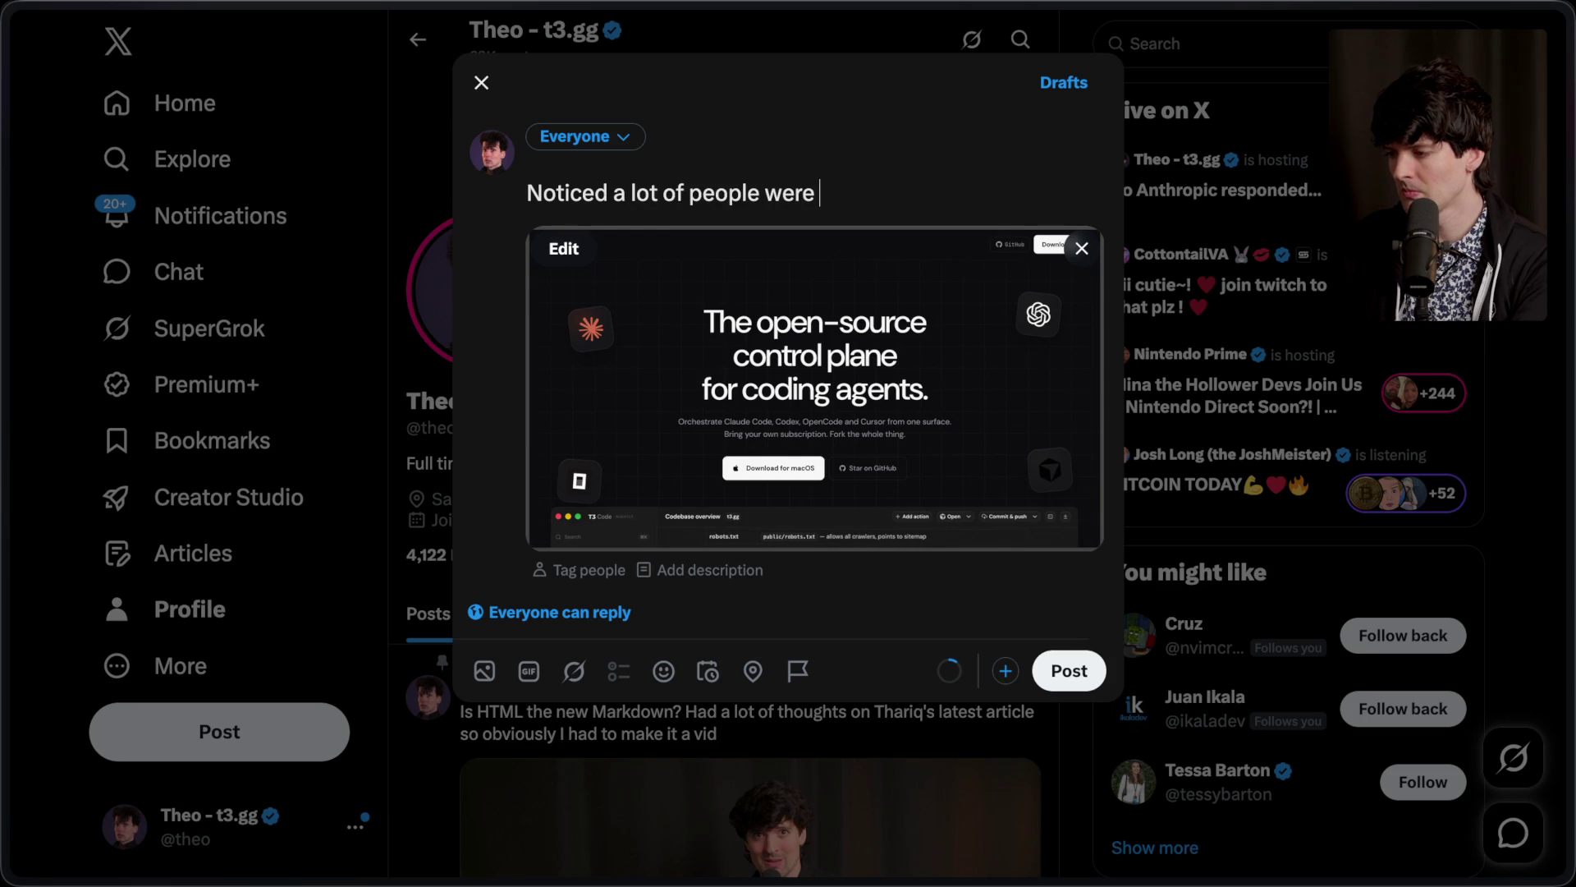
key("ctrl+a")
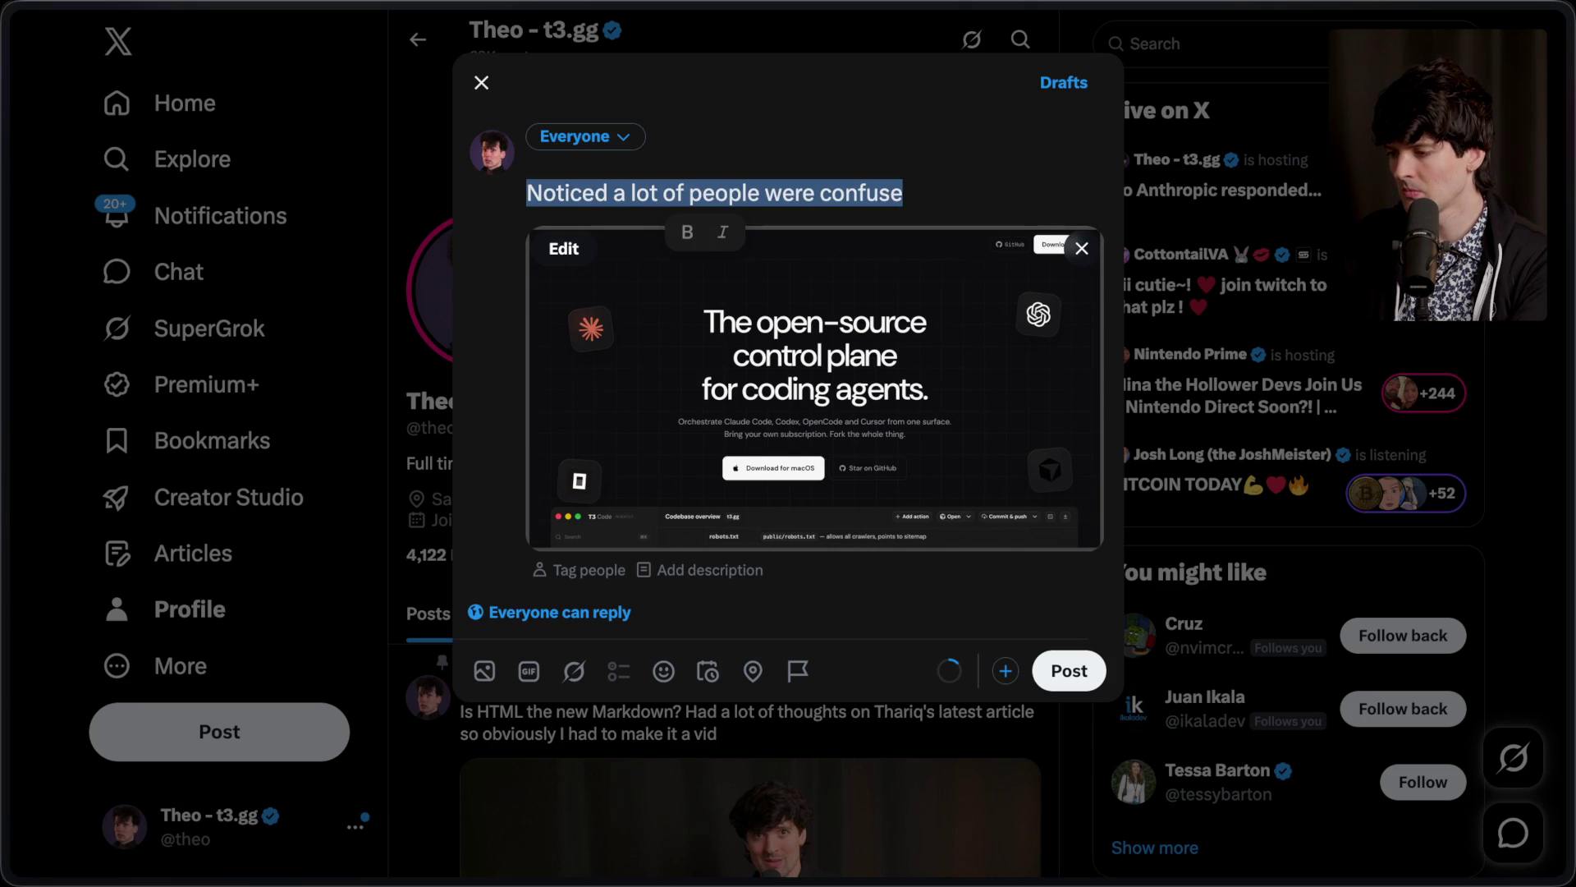
key("BackSpace")
type("I made a mistake with how I talk about T3 Code. A lot o")
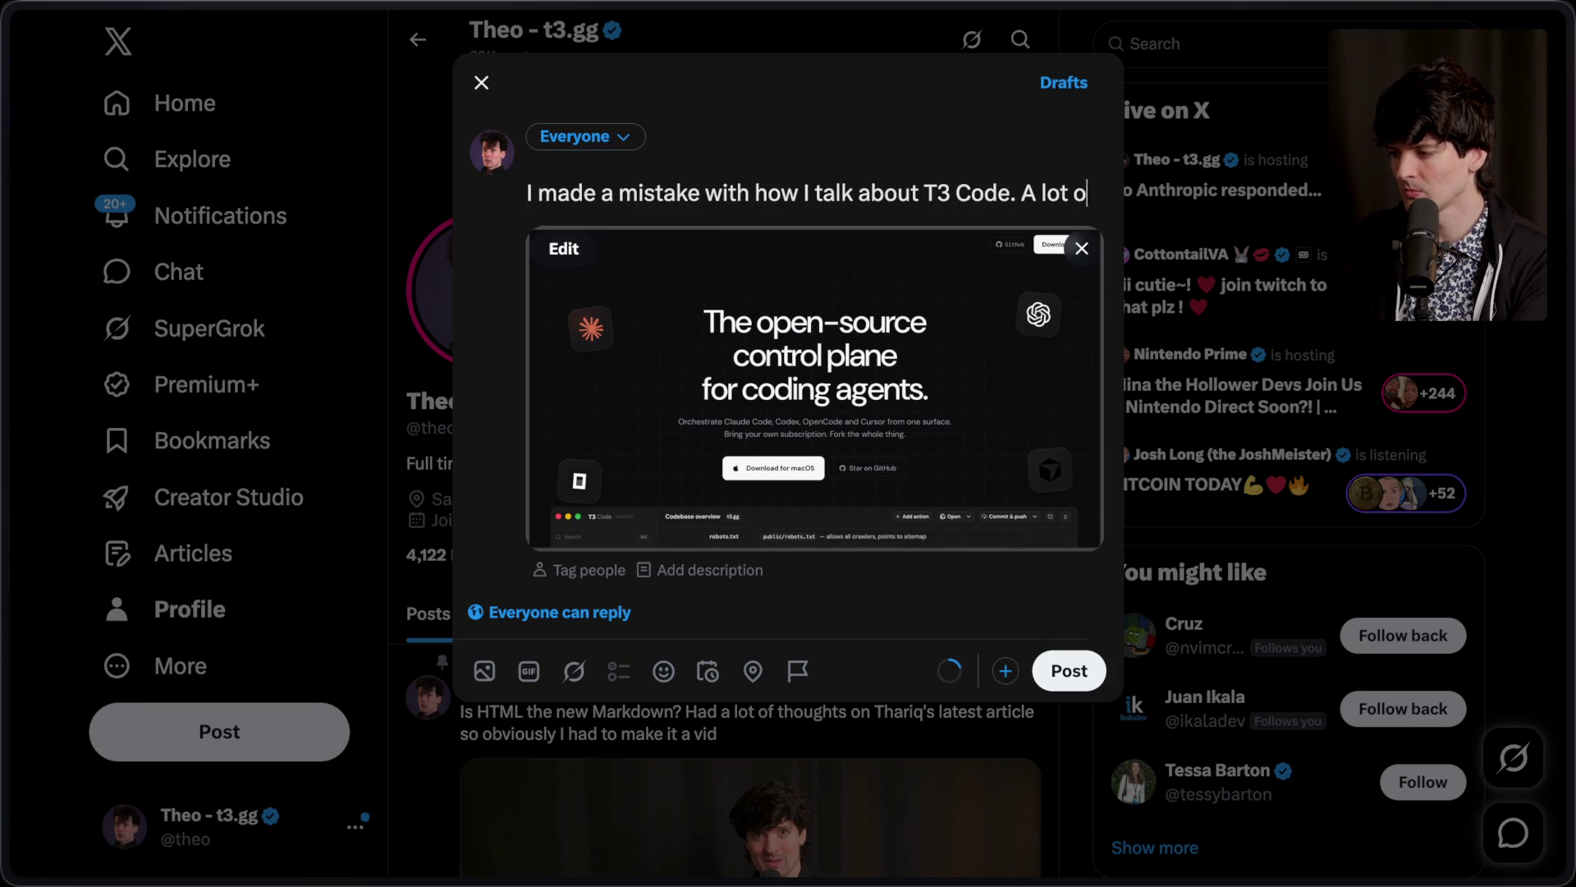
type("f people seem to think it's a product we sell with subscri")
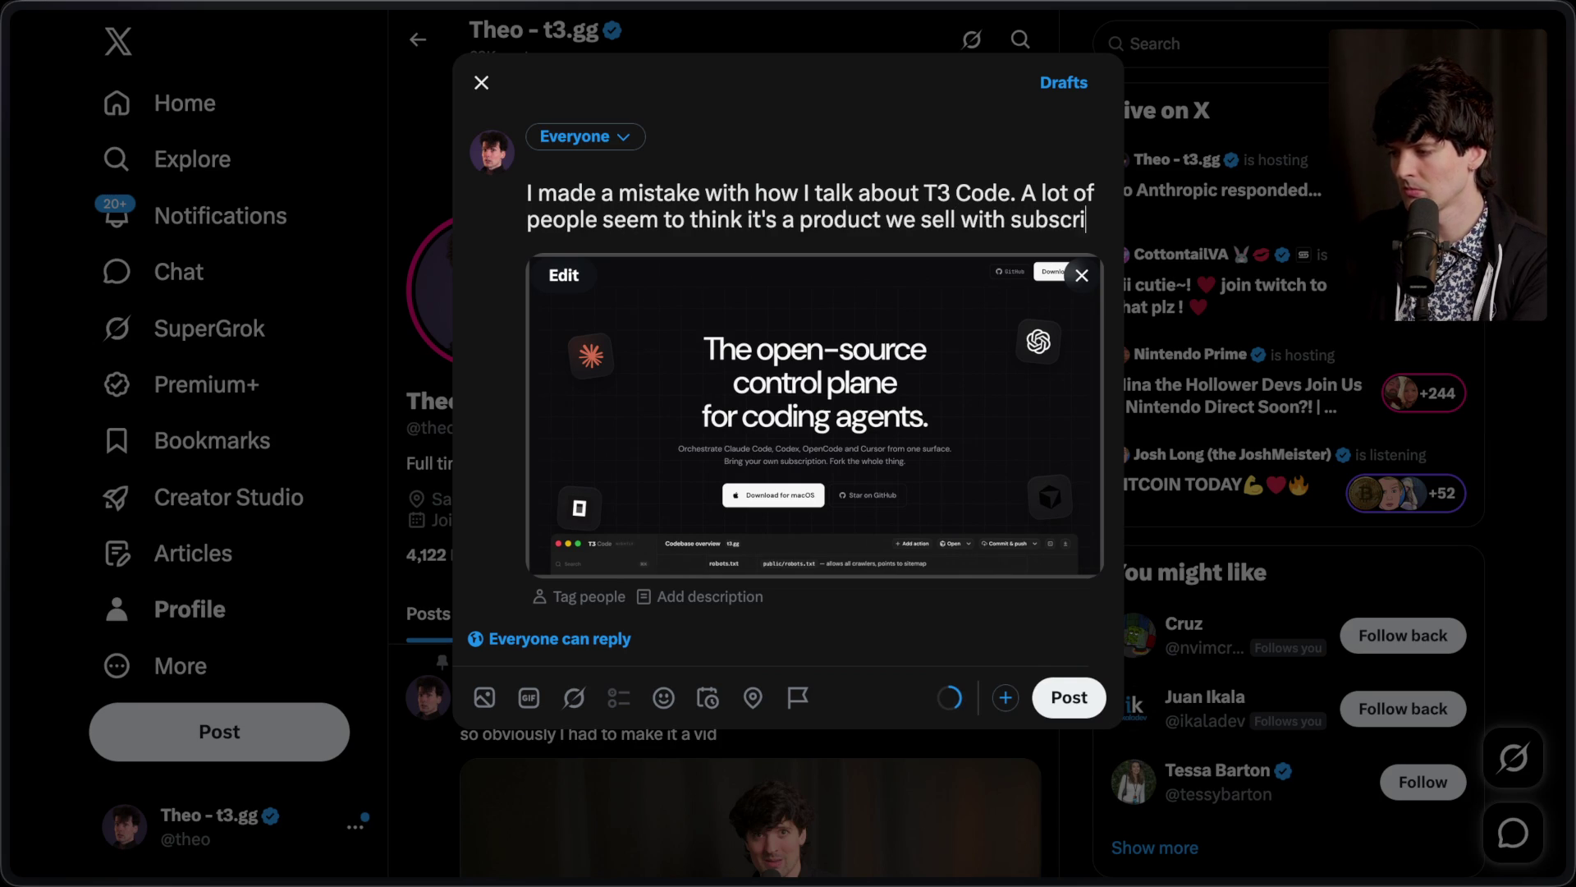
type("ptions. Makes sense")
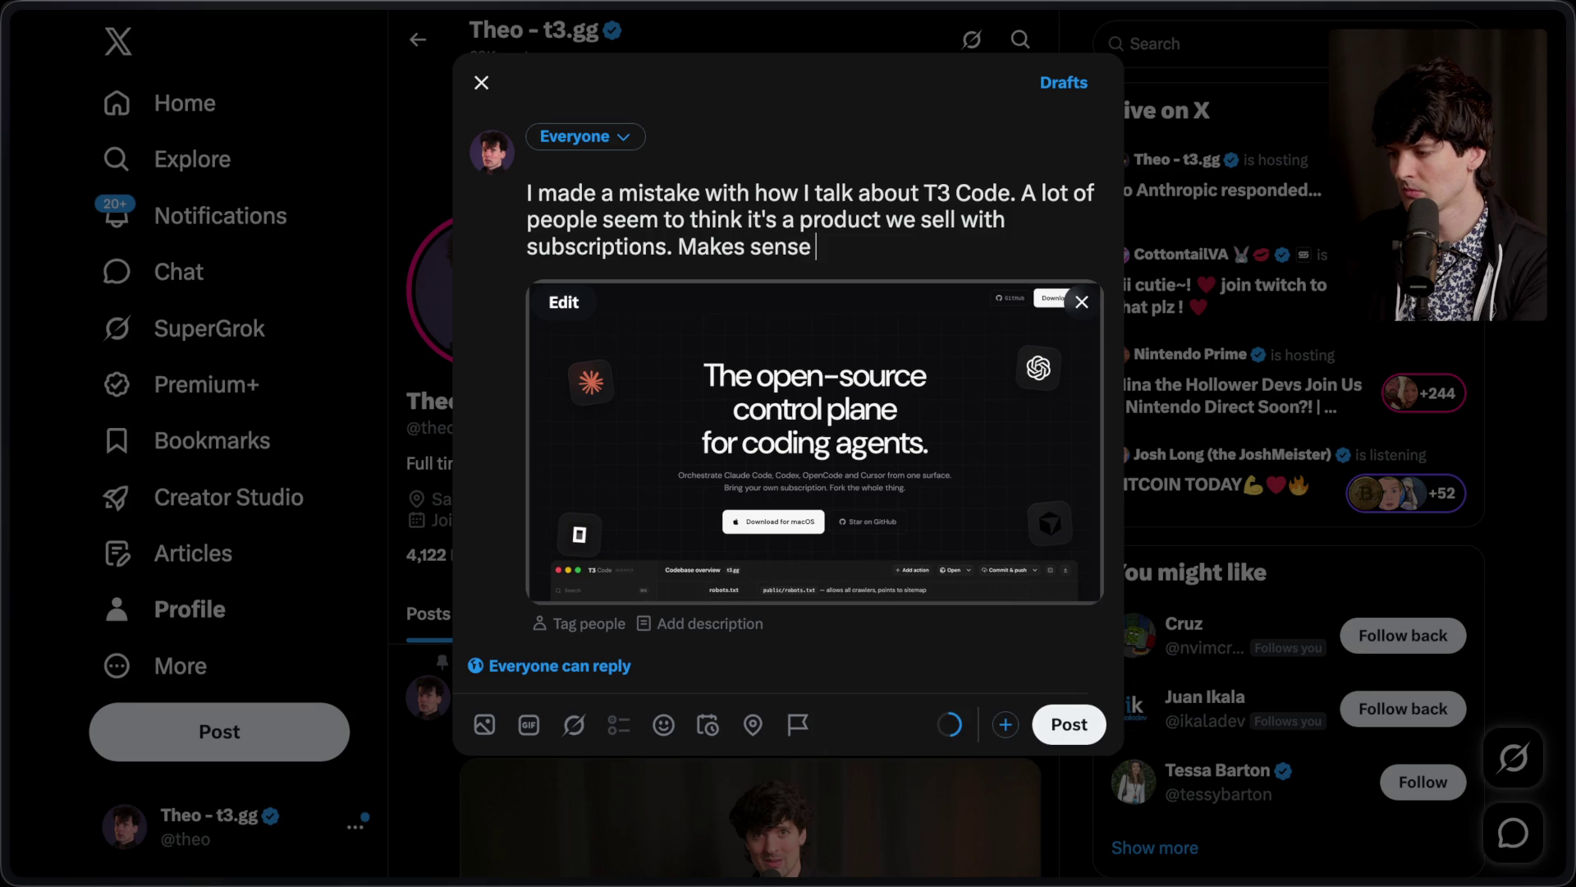
type("T3 Chat works.")
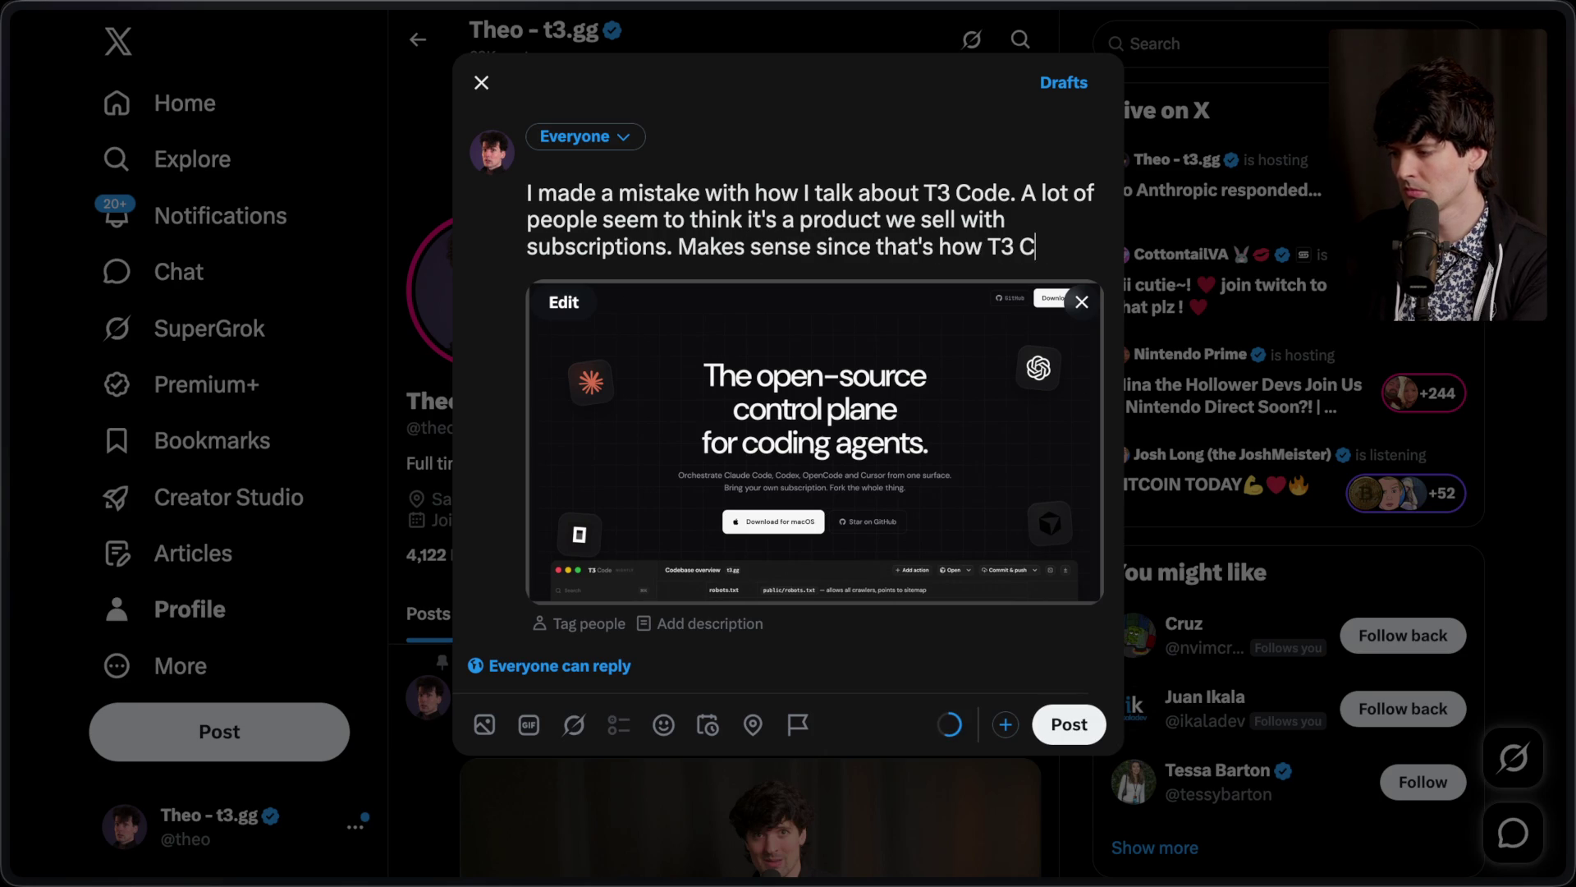
left_click_drag(677, 249, 877, 246)
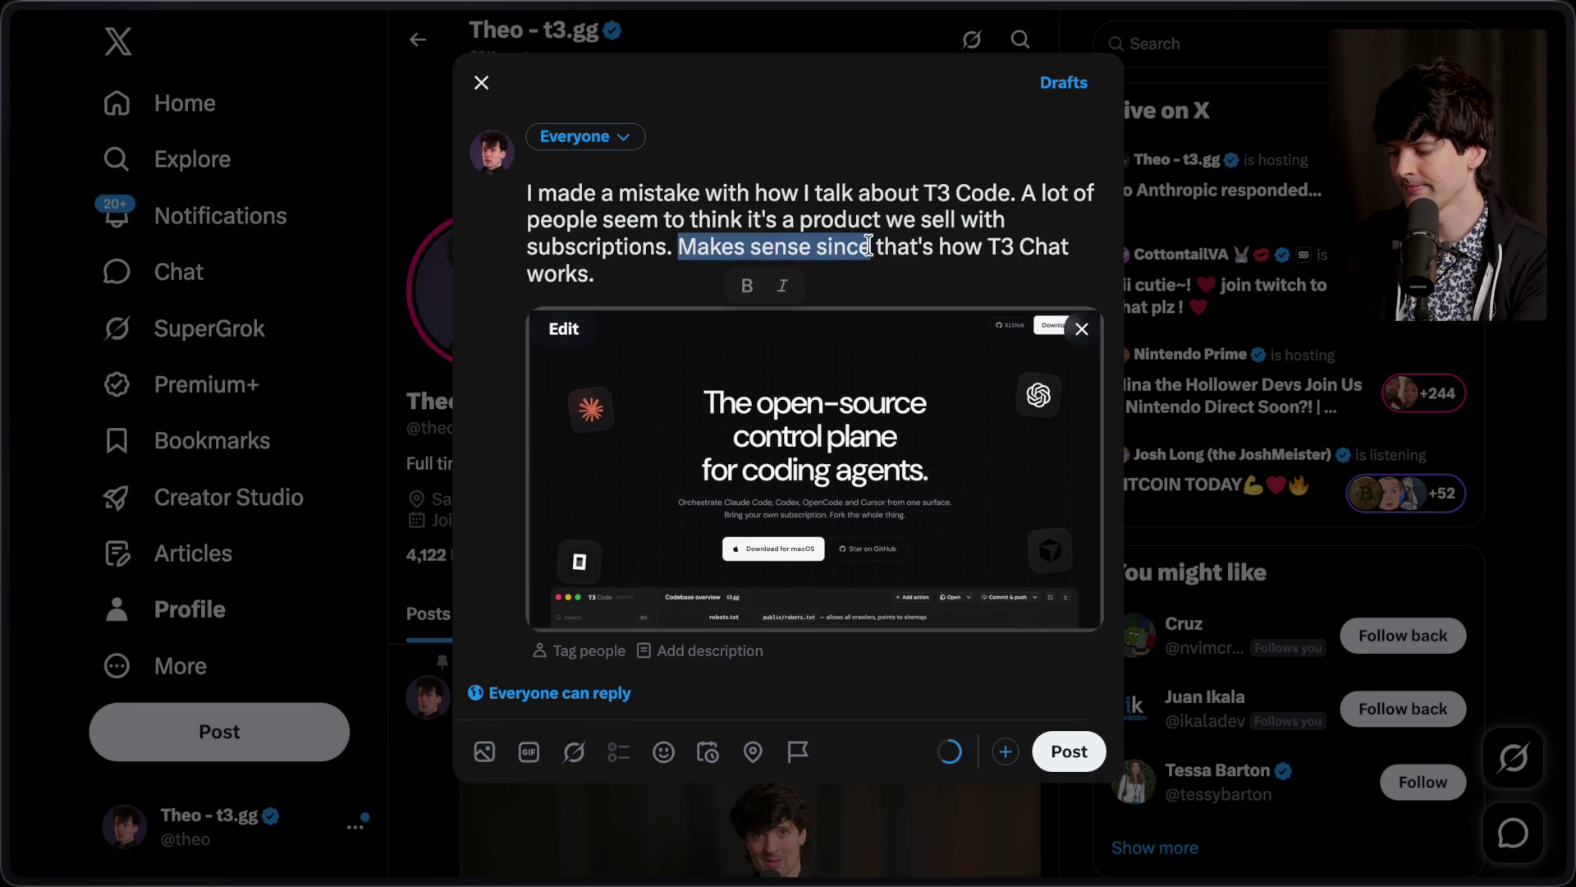
type("I get why -")
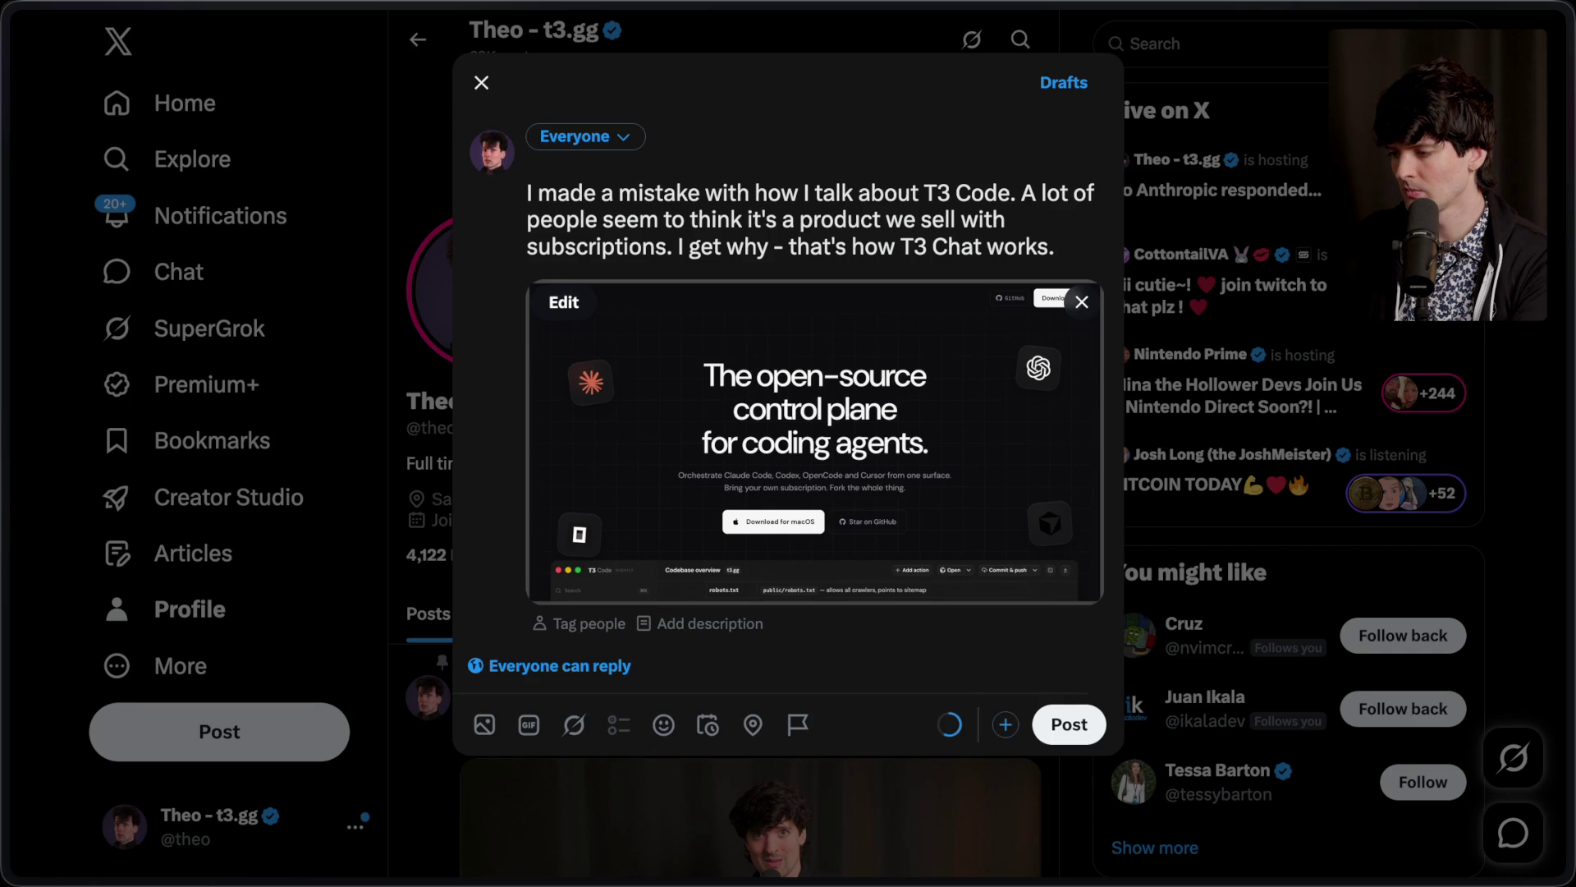
key("Return")
key("Return")
Step: Add that we CAN NOT MAKE MONEY ON T3 CODE, listing Codex, Claude Code, Cursor and OpenCode as supported
type("Want t")
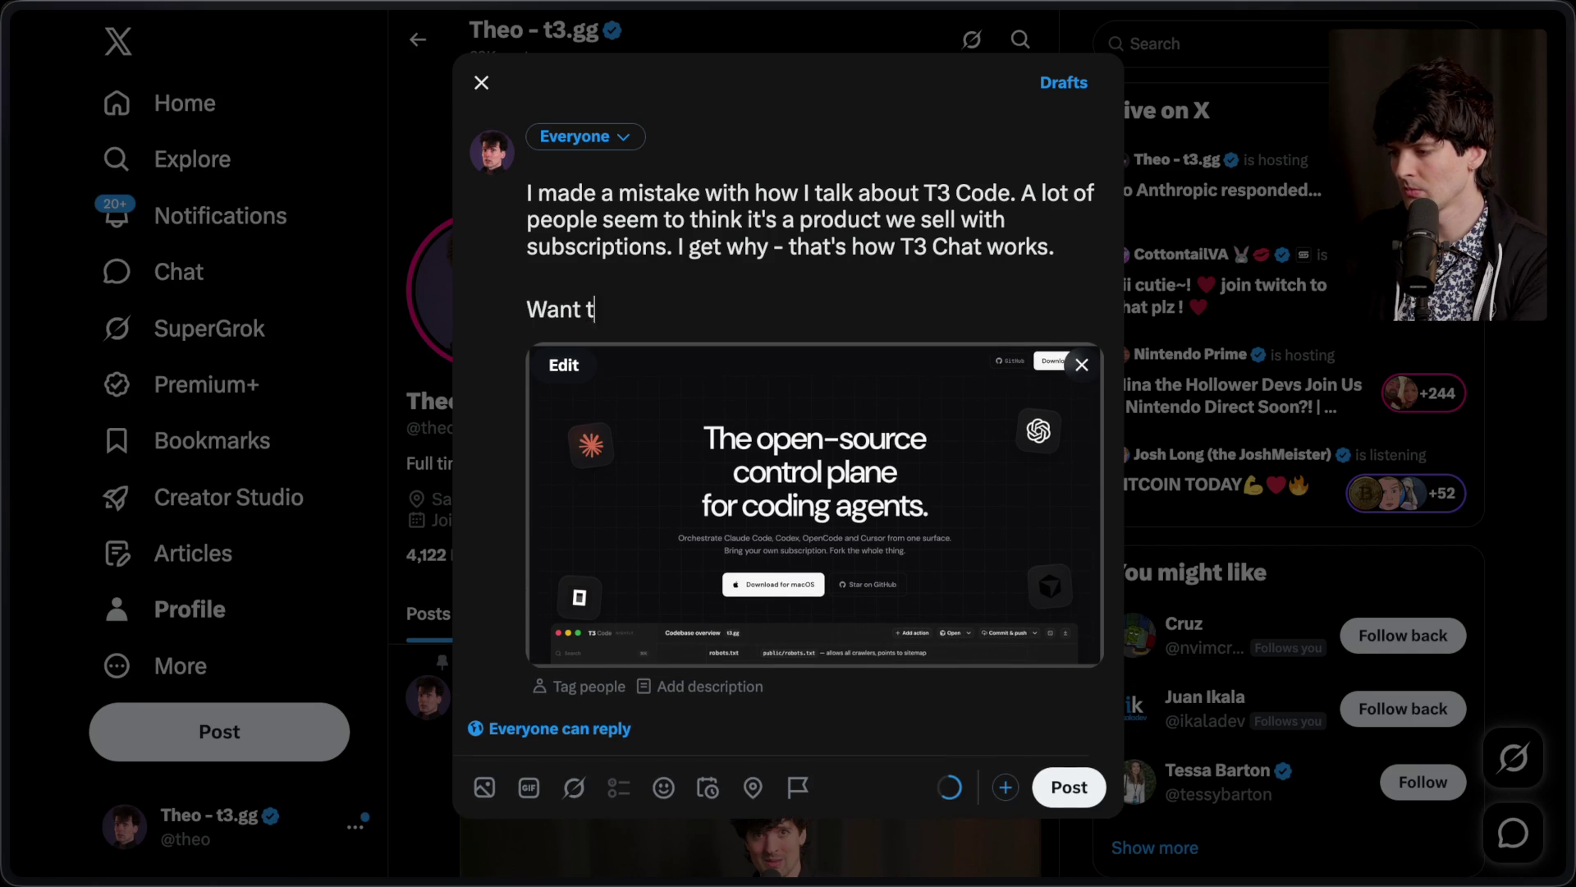
type("o make it clear that we C")
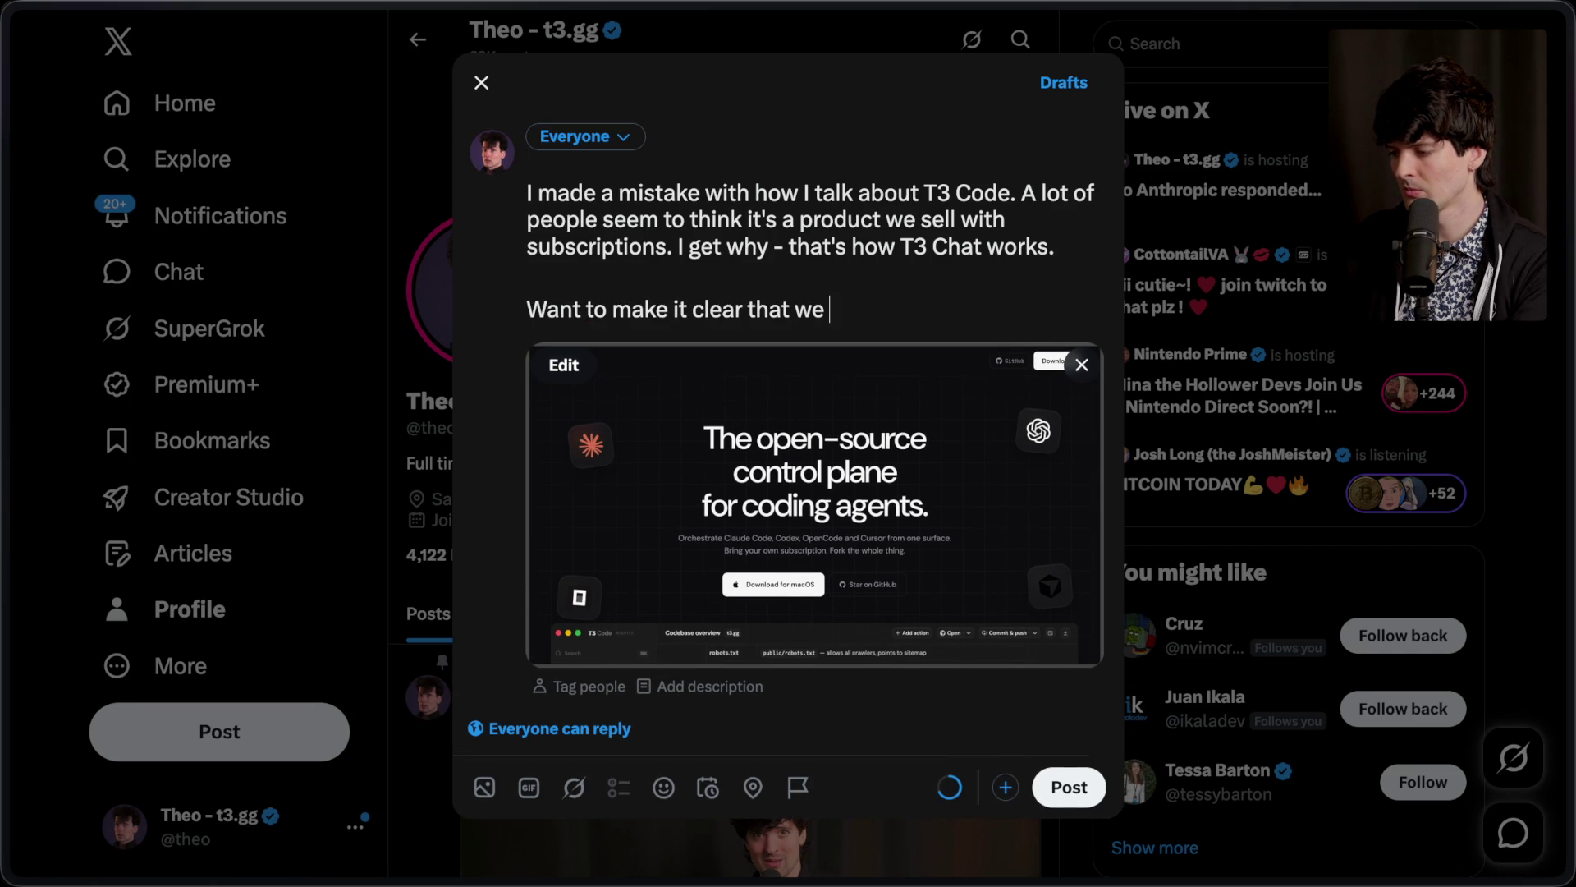
type("AN NOT MAKE MONEY ON T#")
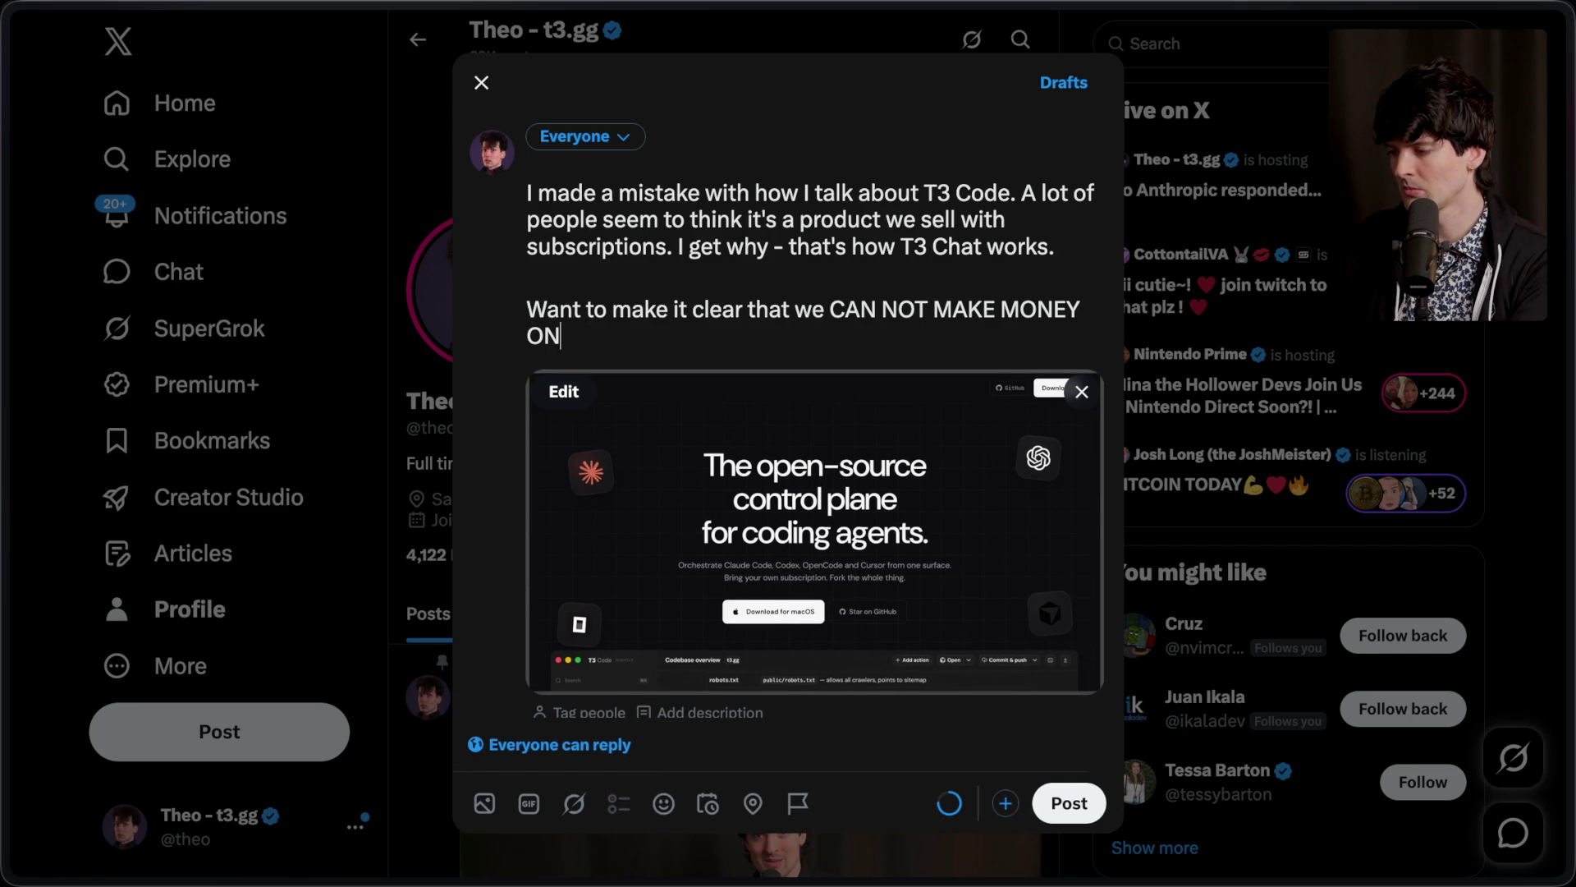
key("BackSpace")
type("3 CODE RN. You ")
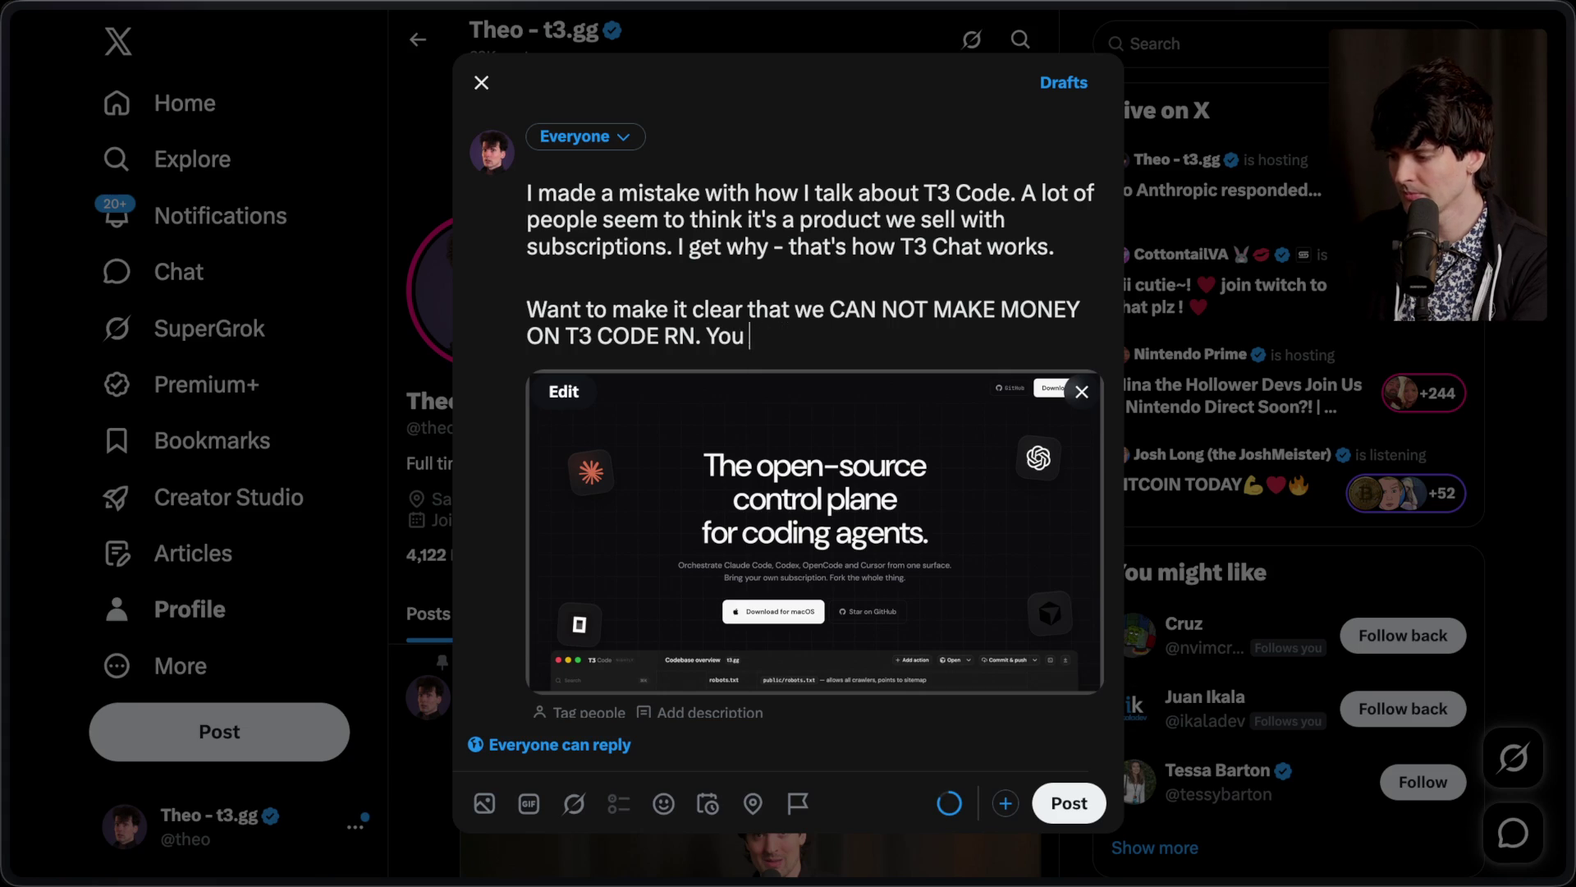
type("HAVE to bring inference from so")
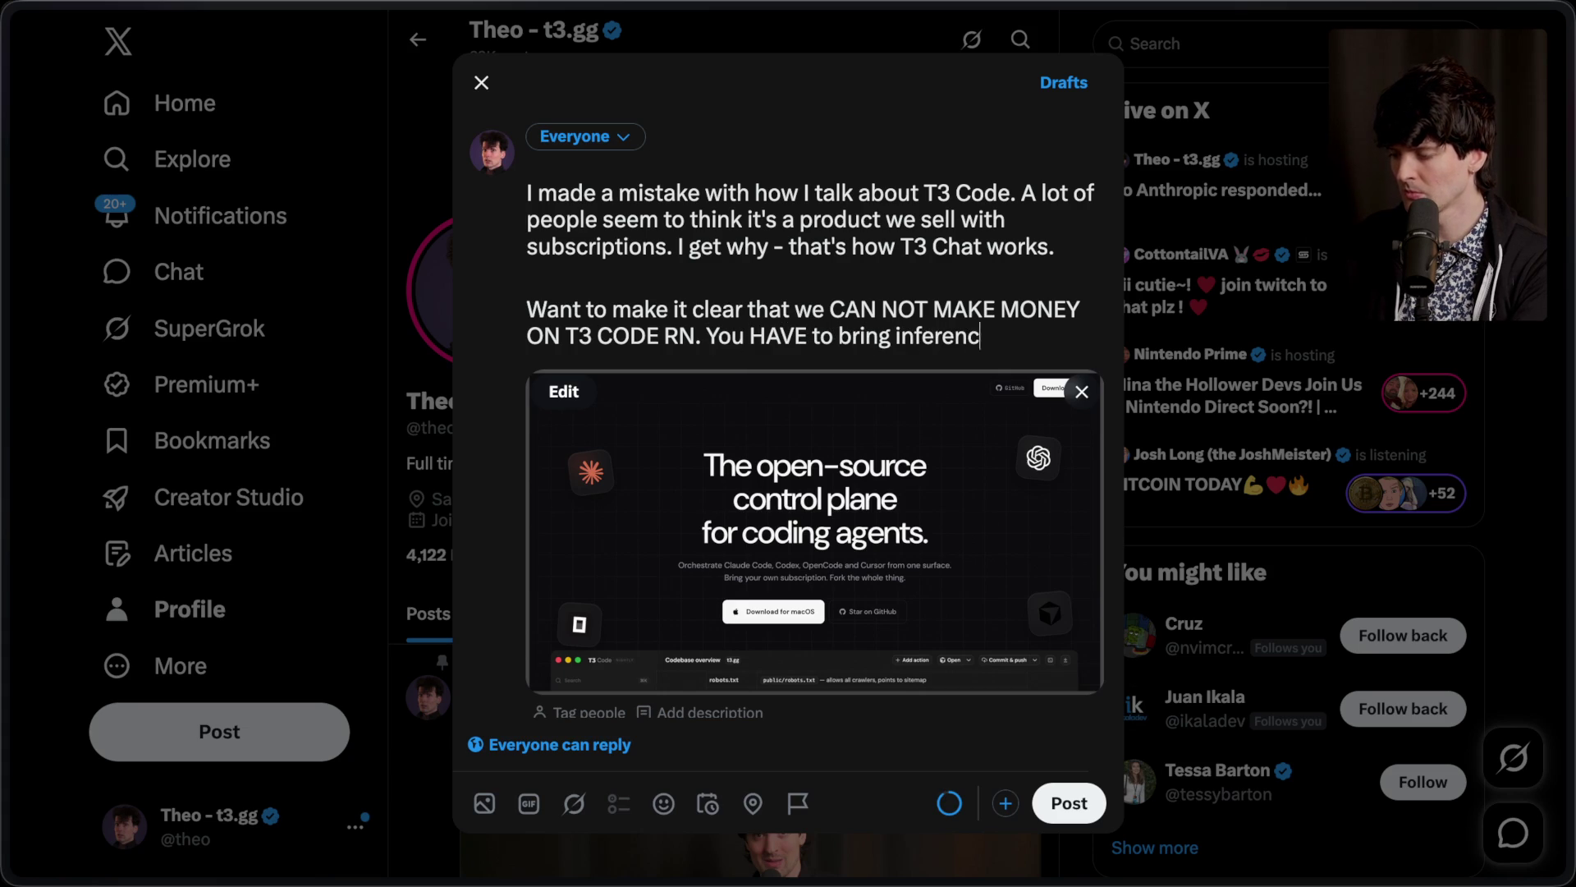
type("mewhere else")
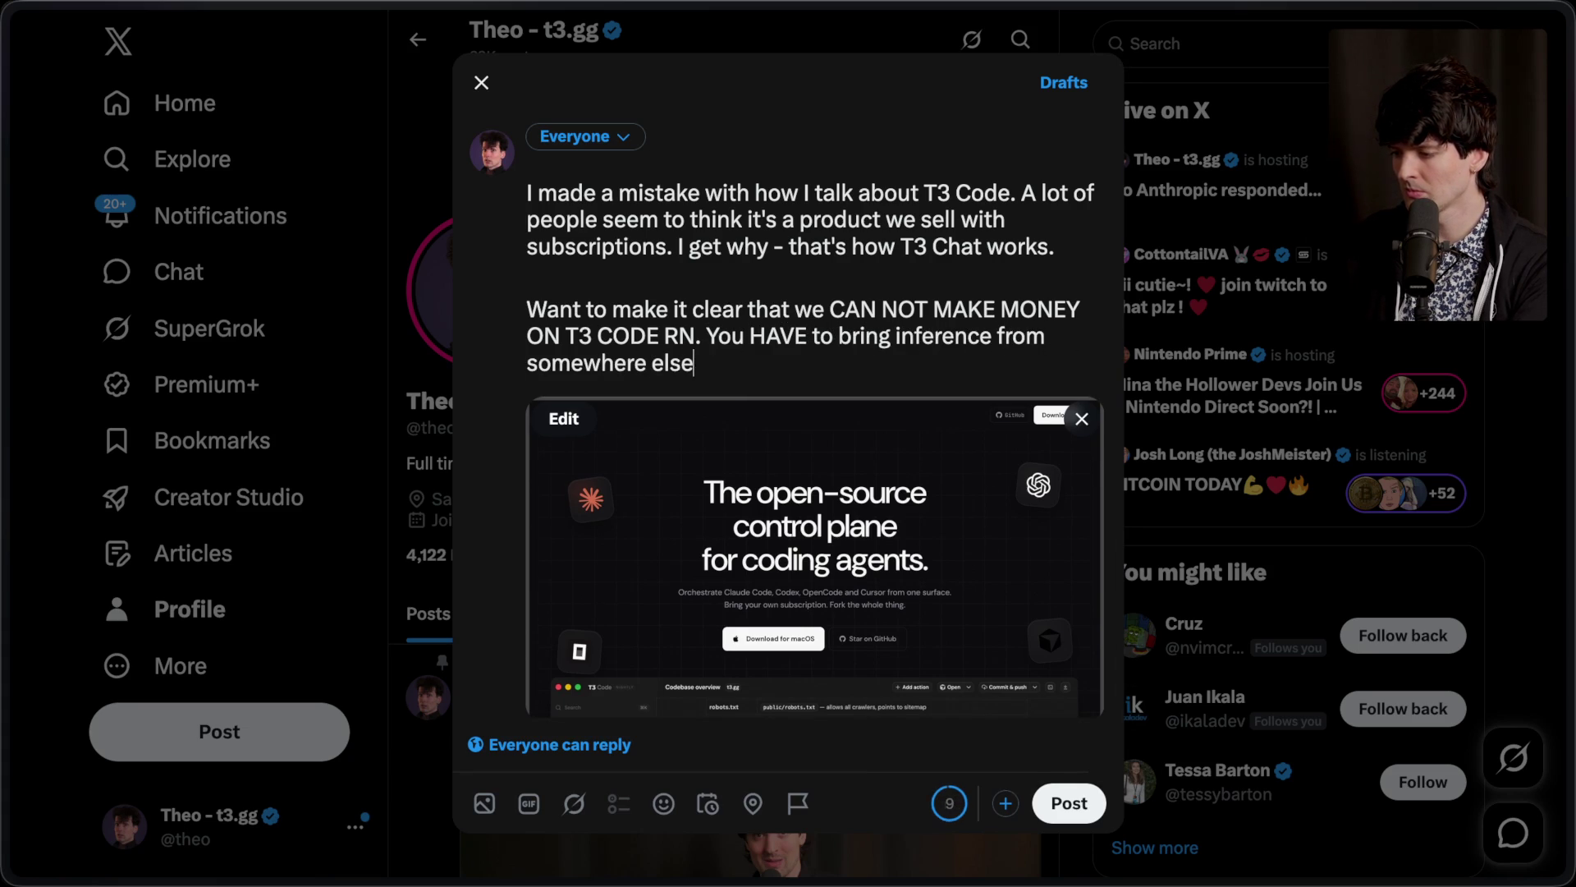
type(". Codex,")
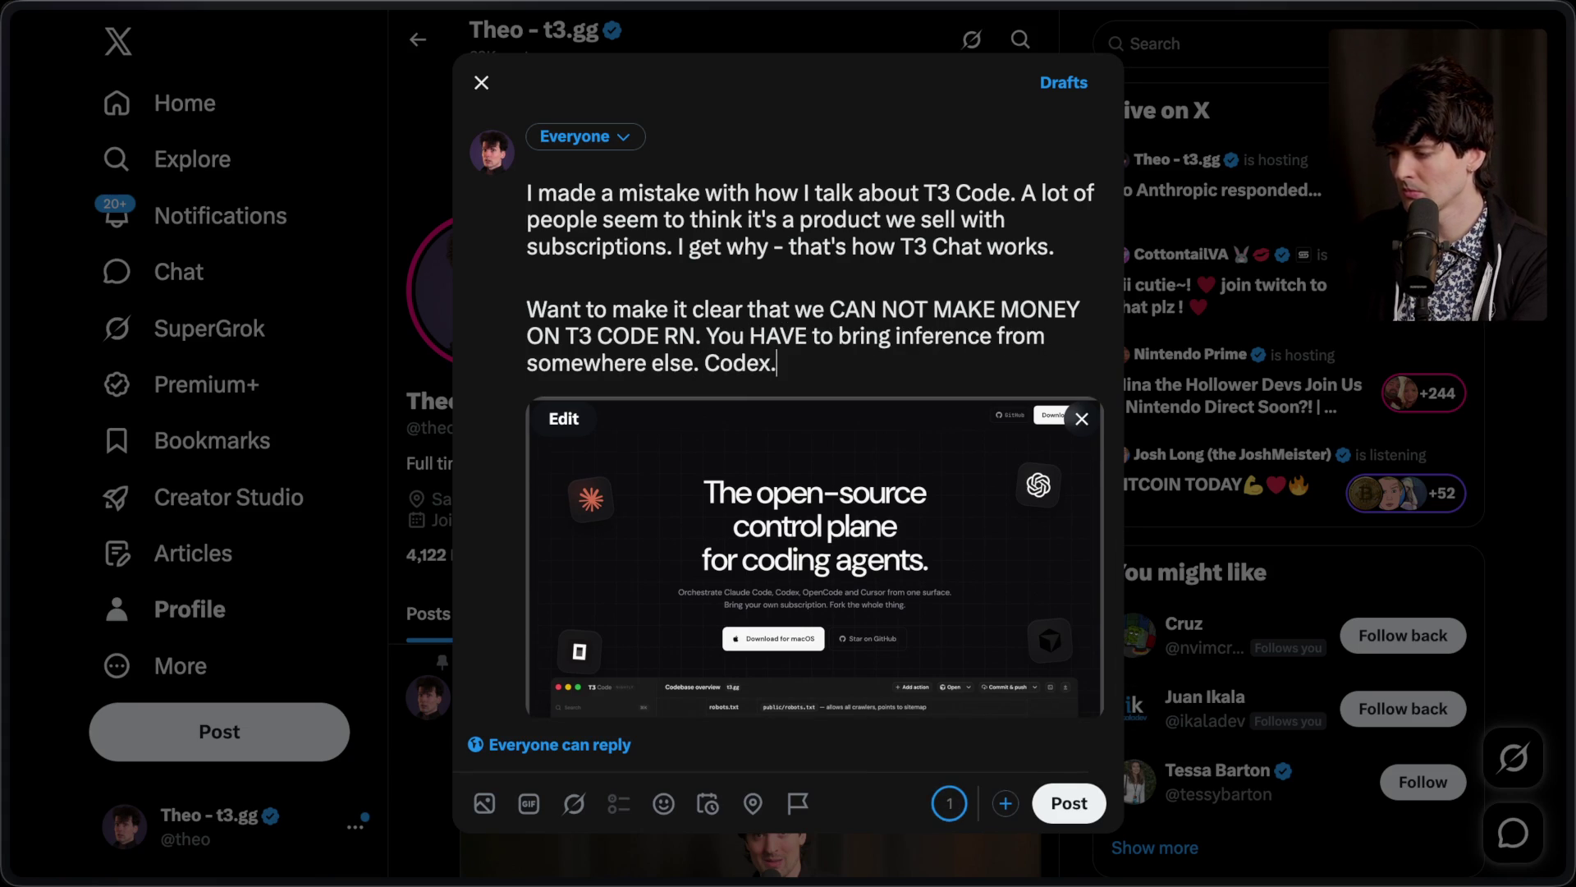
type(" Claude Code, ")
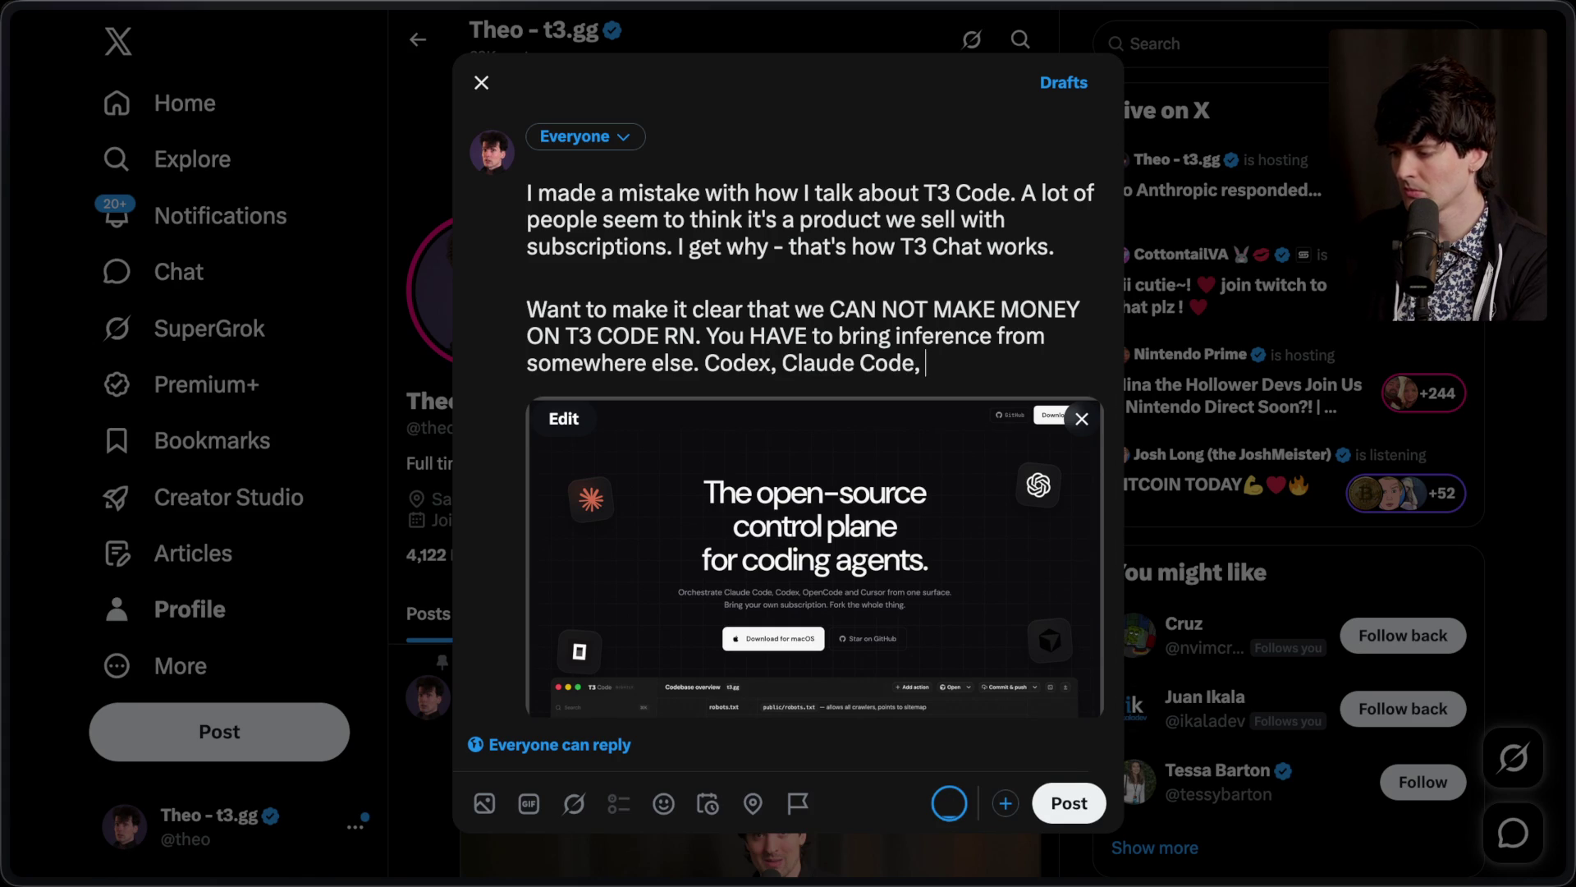
type("Cursor, or OpenCode")
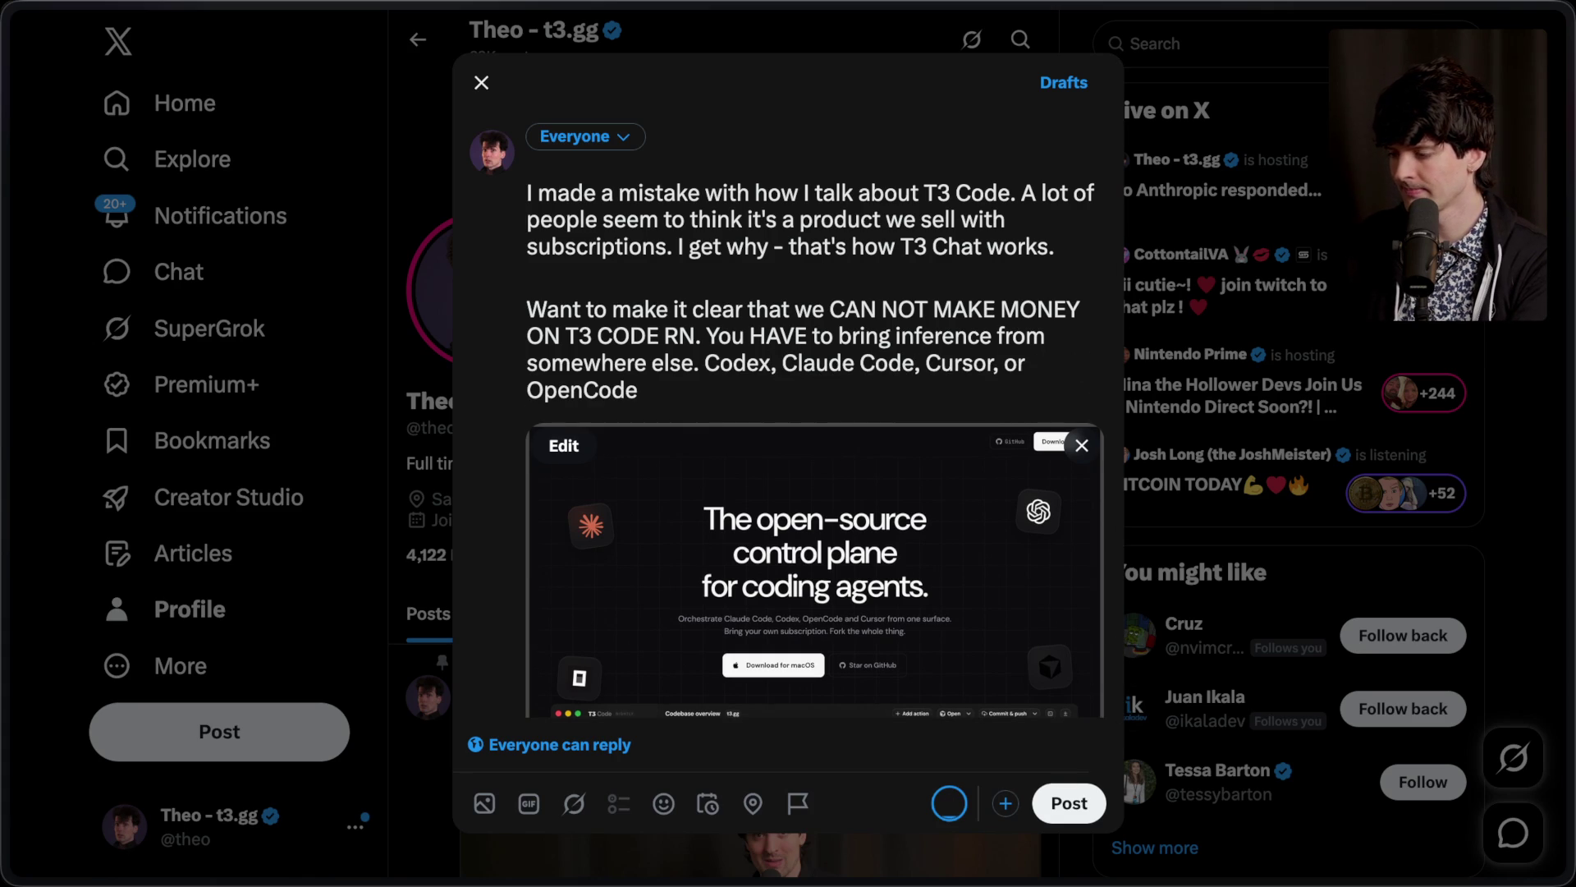
double_click(1013, 362)
type("and OpenCode ")
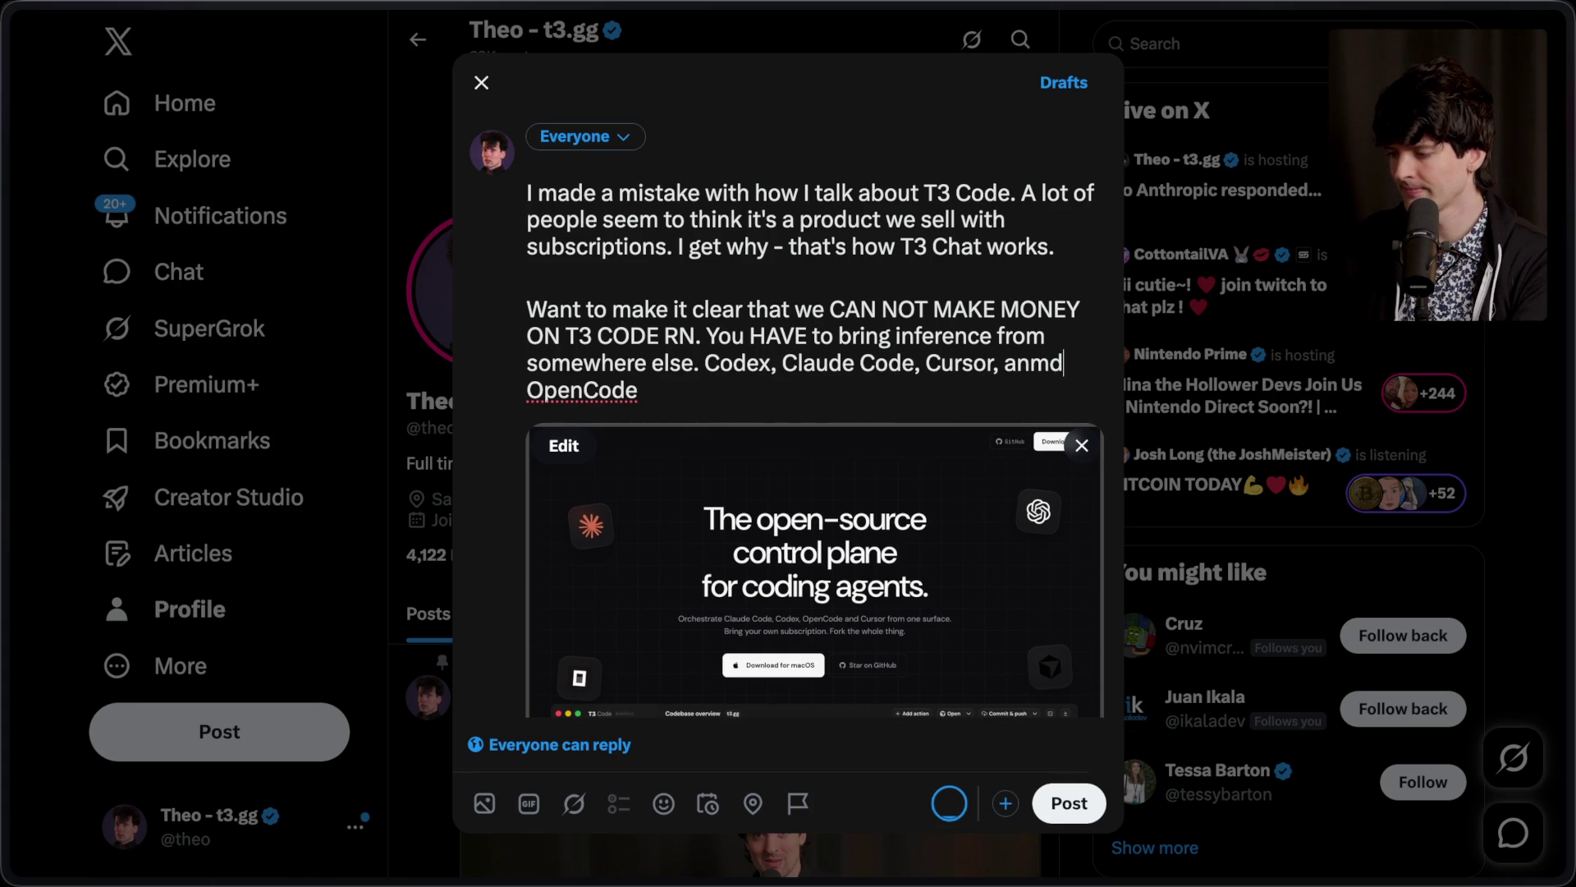
type("are all sup")
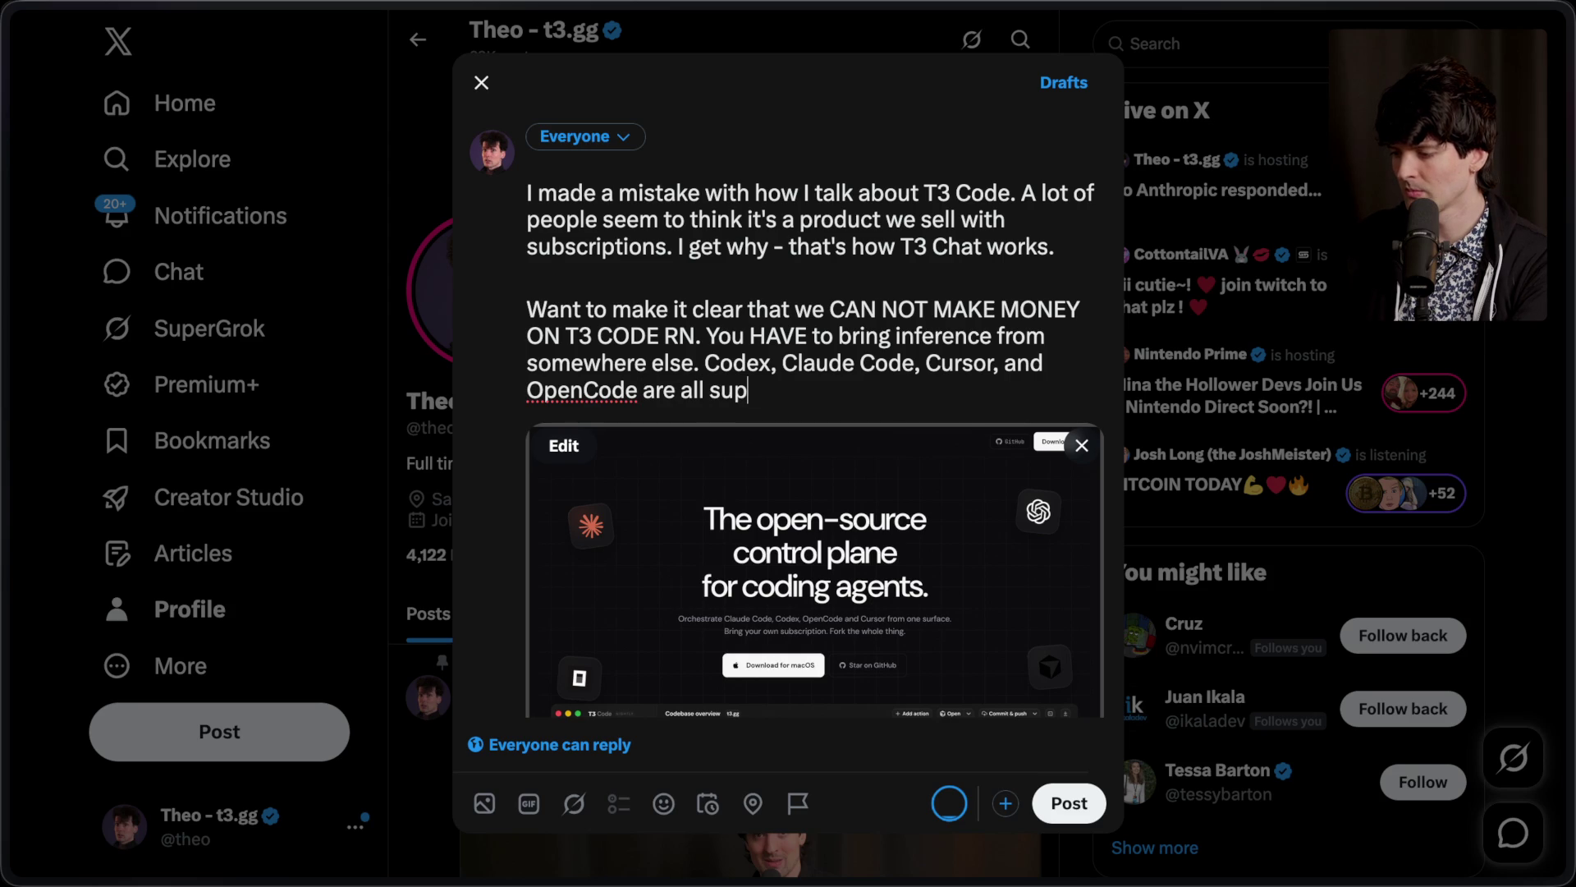
type("ported, with many more")
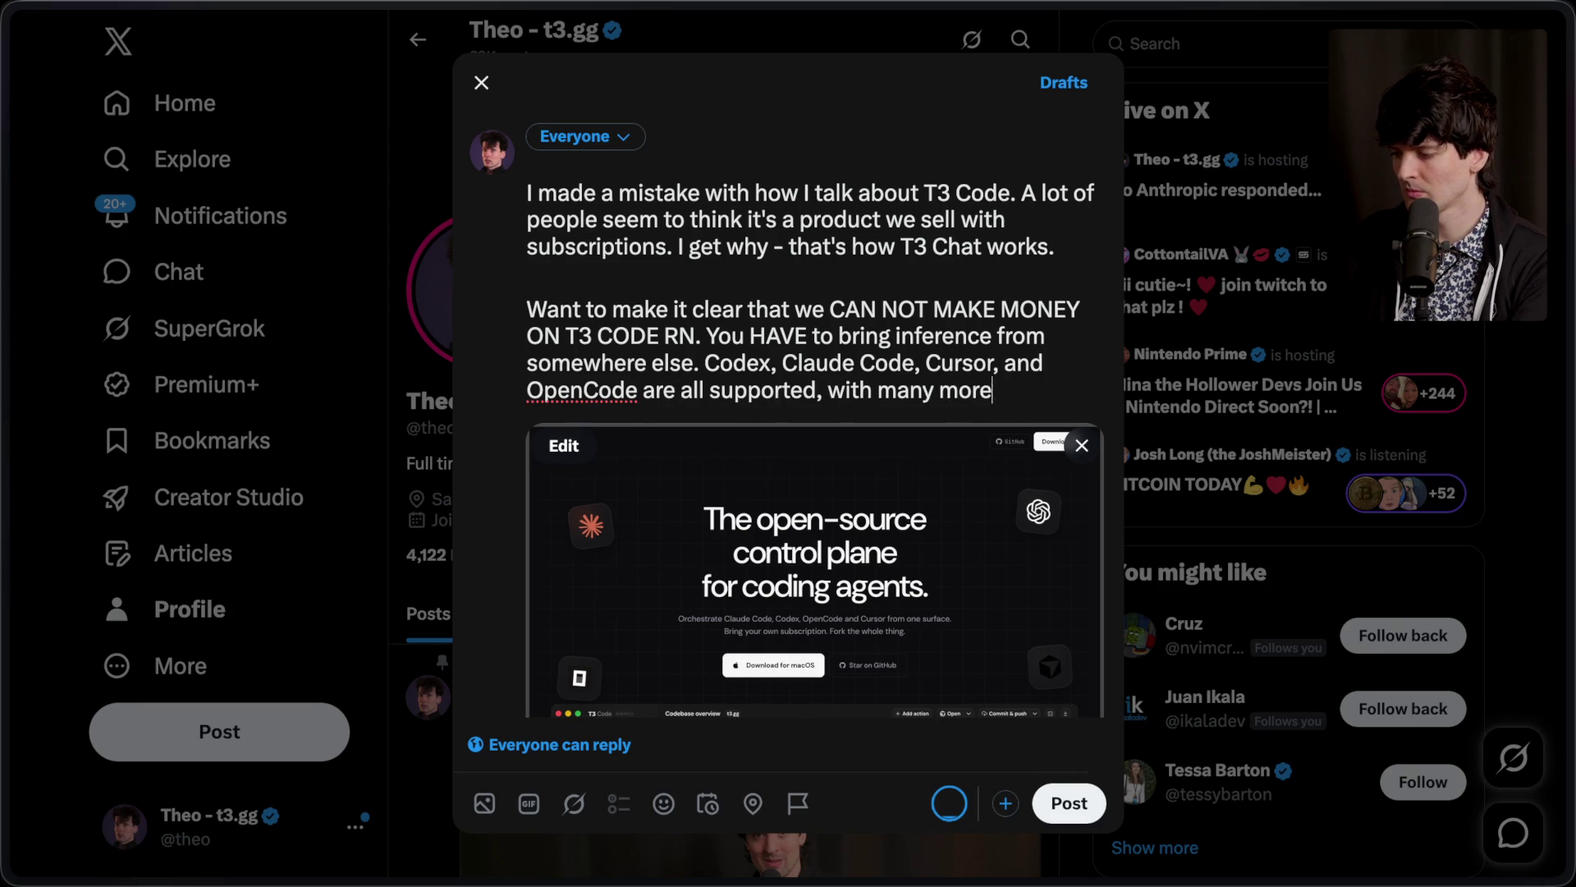
type(" coming in the future.")
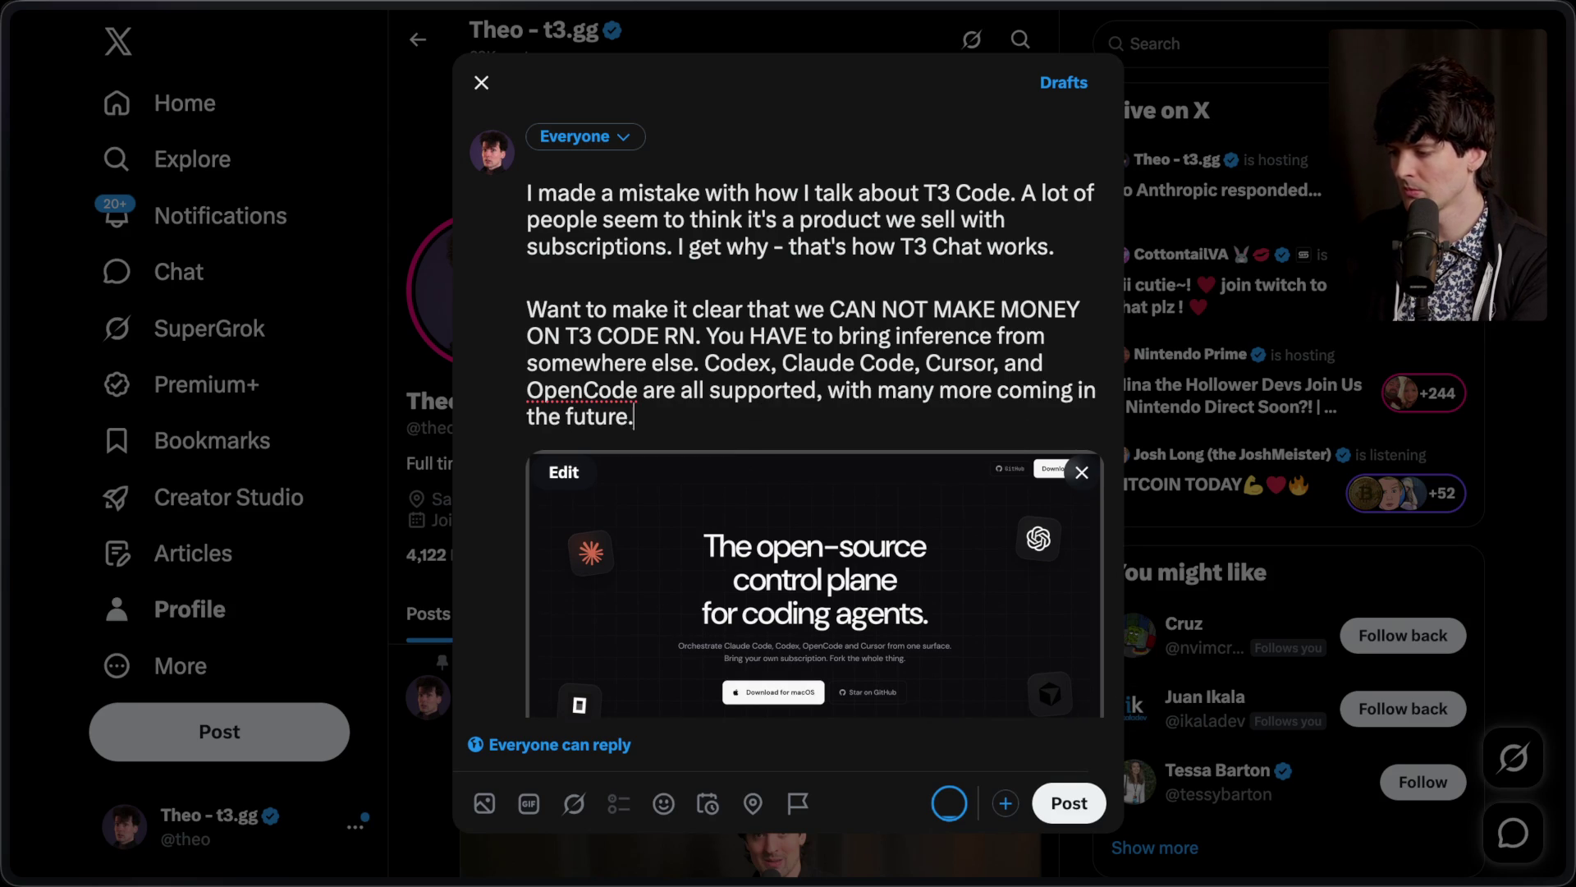
Step: Move the supported-tools sentence, starting at 'Codex', into its own paragraph
key("BackSpace")
key("Return")
key("Return")
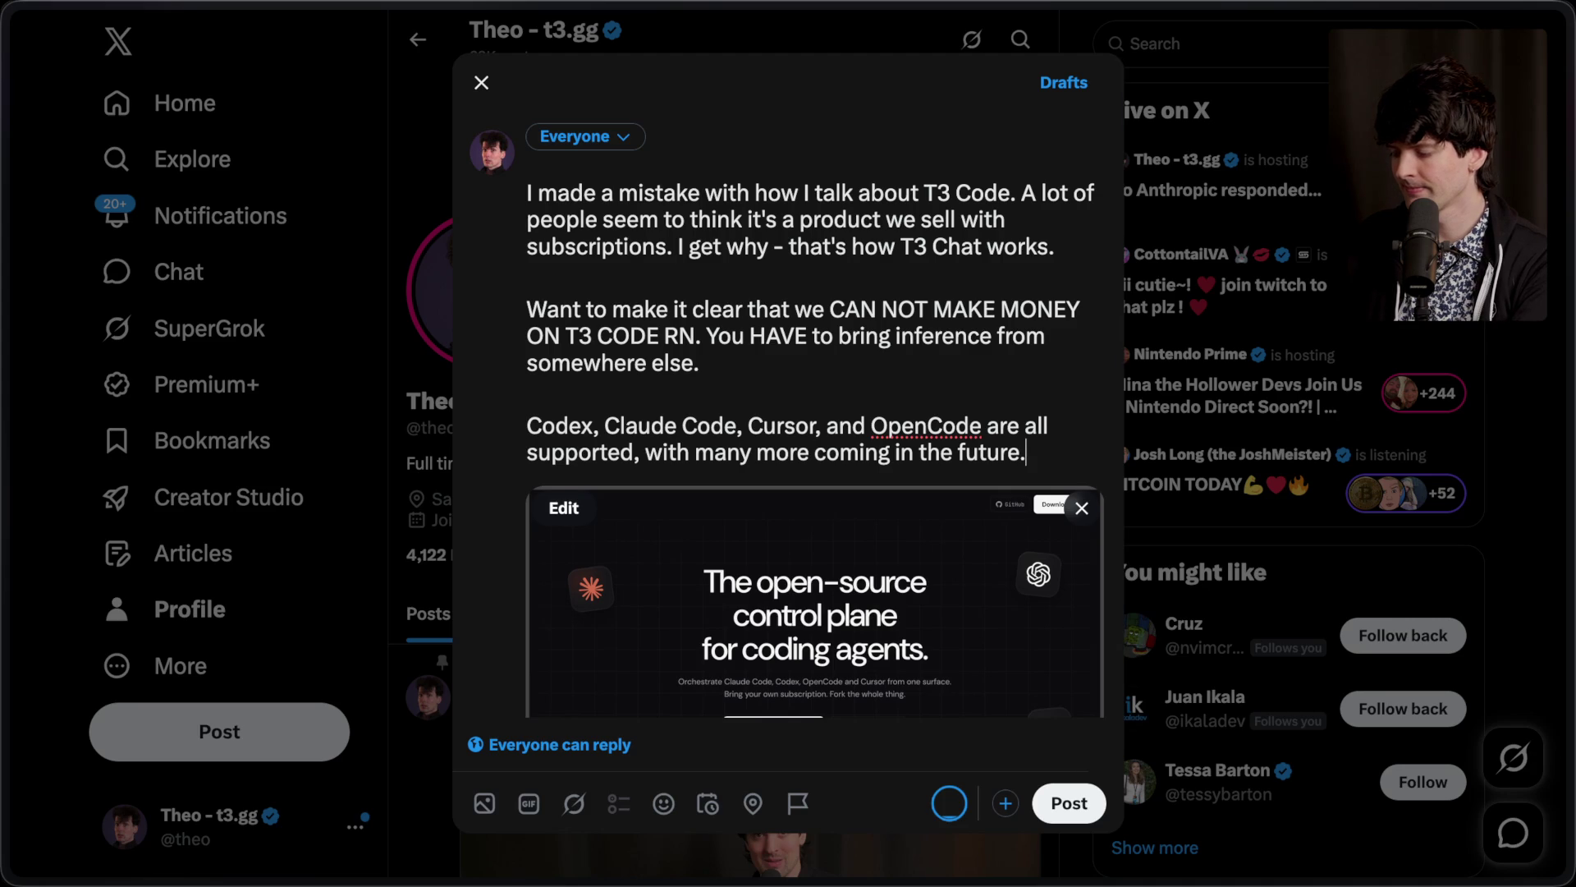
key("Return")
key("Return")
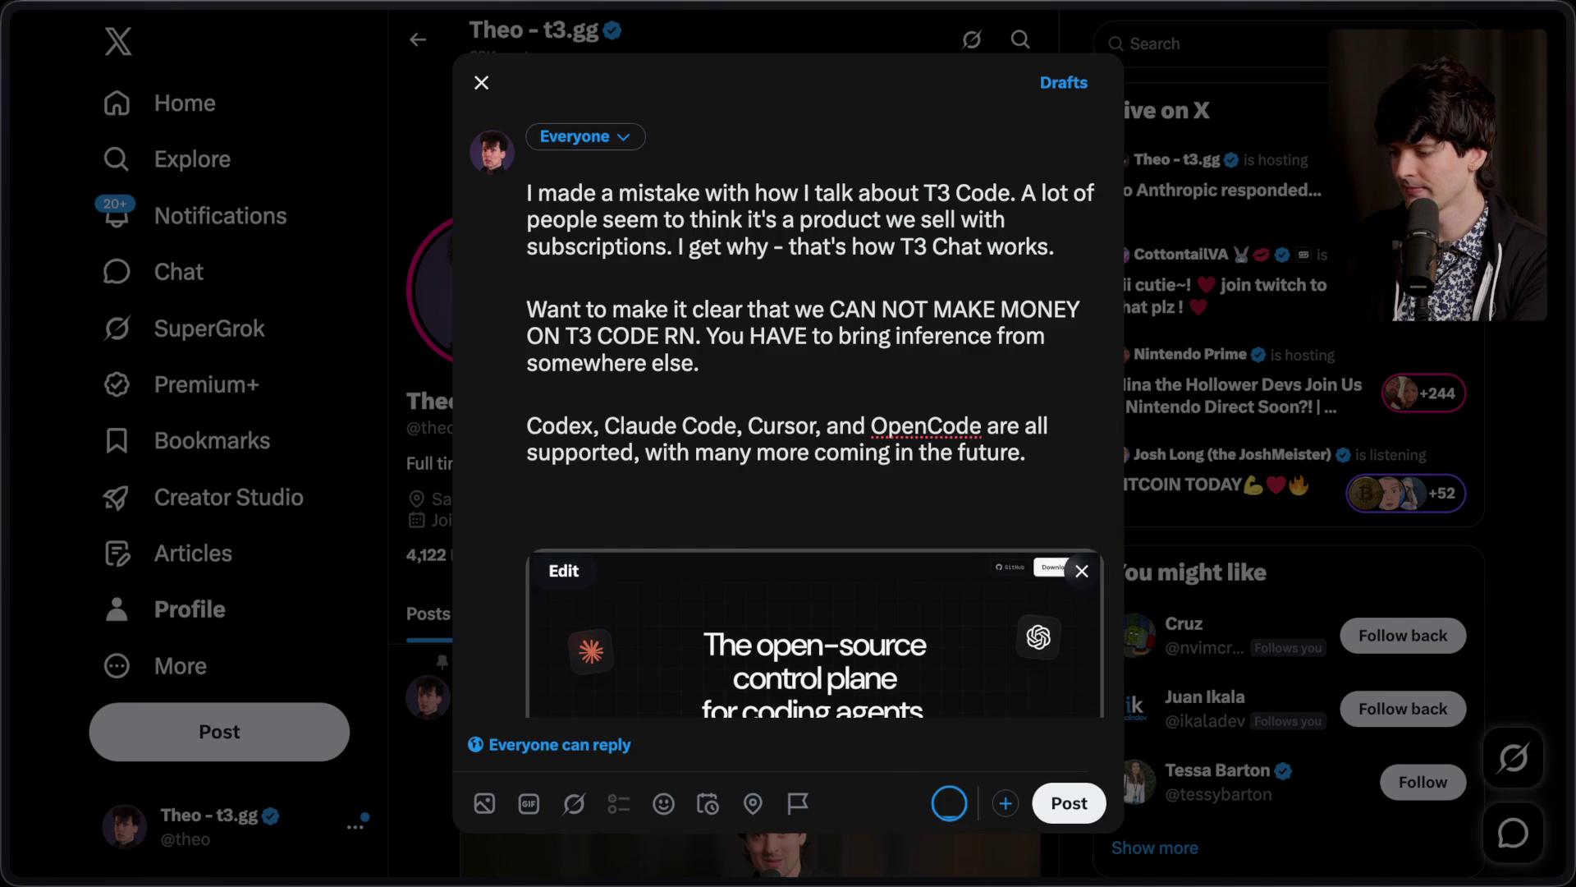
Step: Add a closing paragraph announcing the landing page overhaul, ending 'a better interface :)', and publish the post
key("BackSpace")
key("BackSpace")
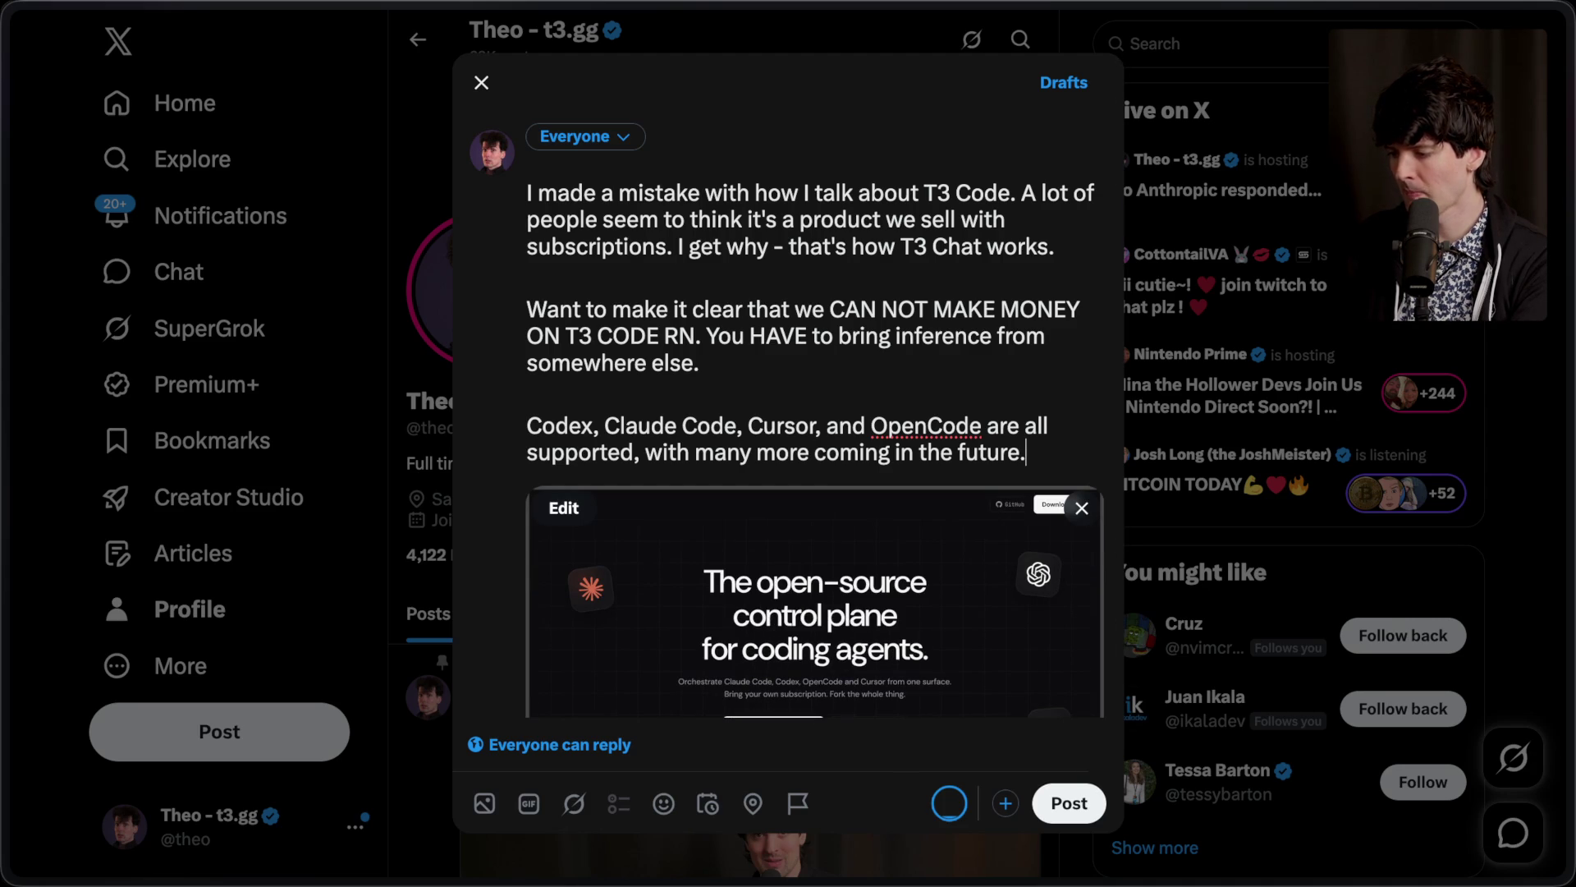
key("Return")
key("Return")
type("Just ship")
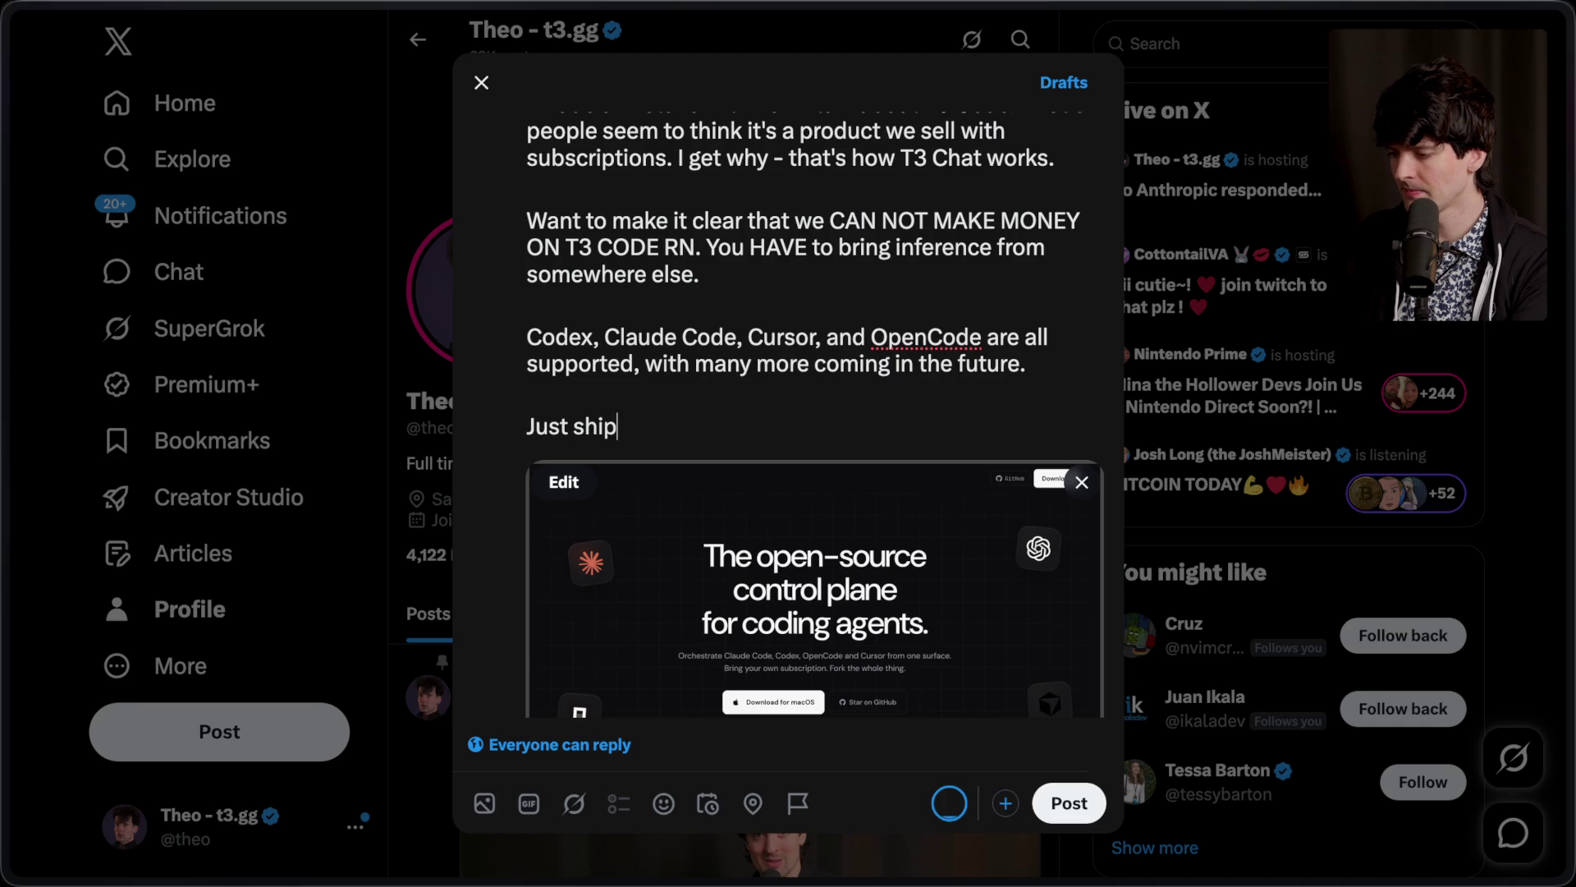
type("ped an overhaul of")
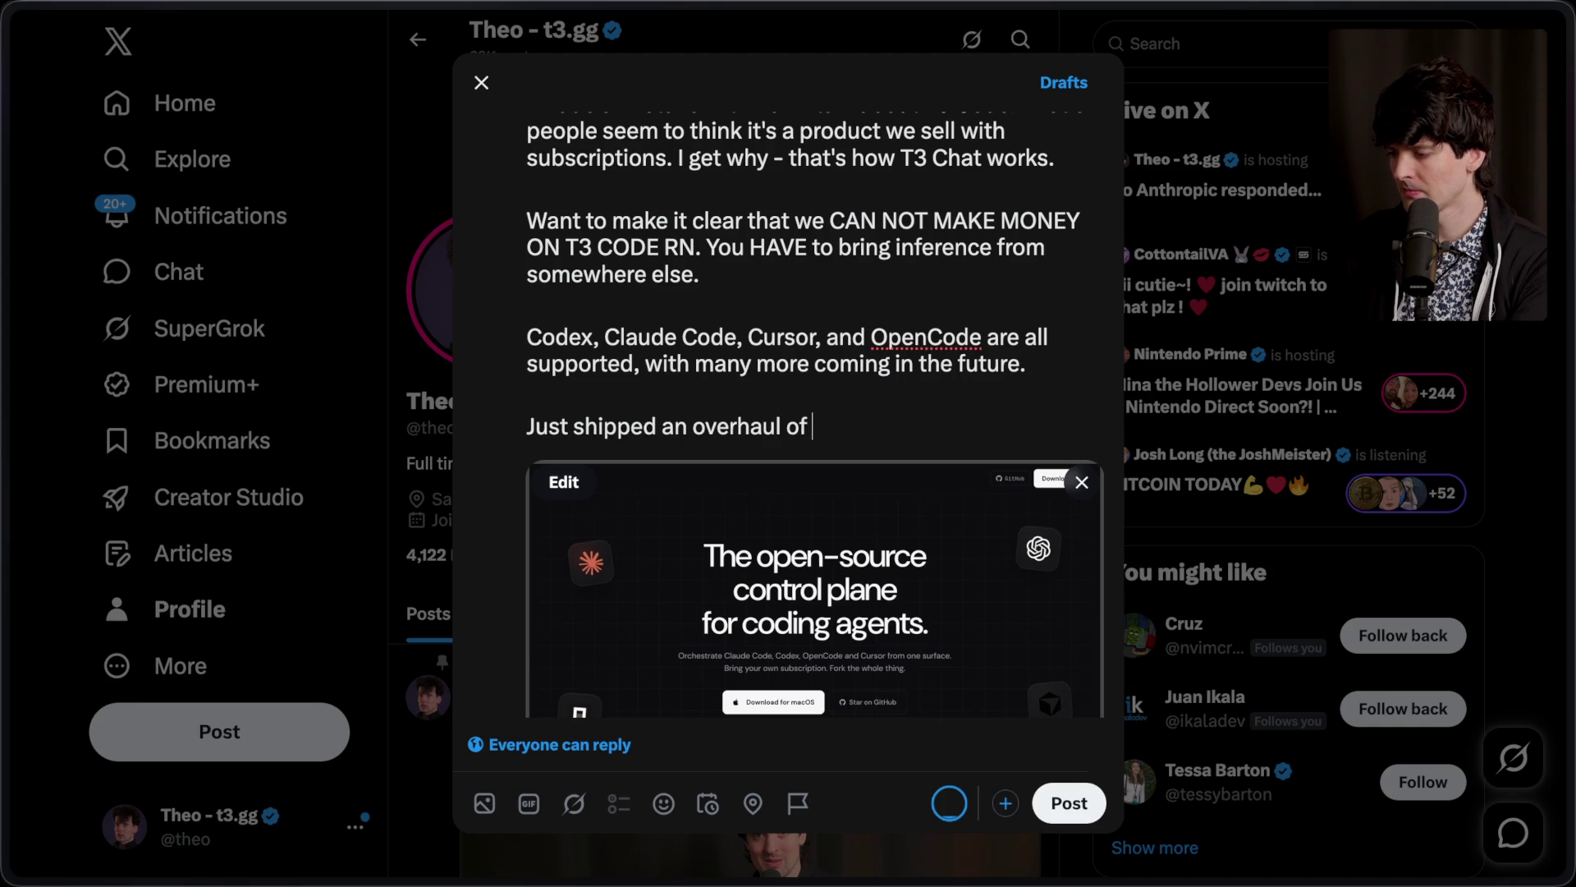
type(" the landing page to ")
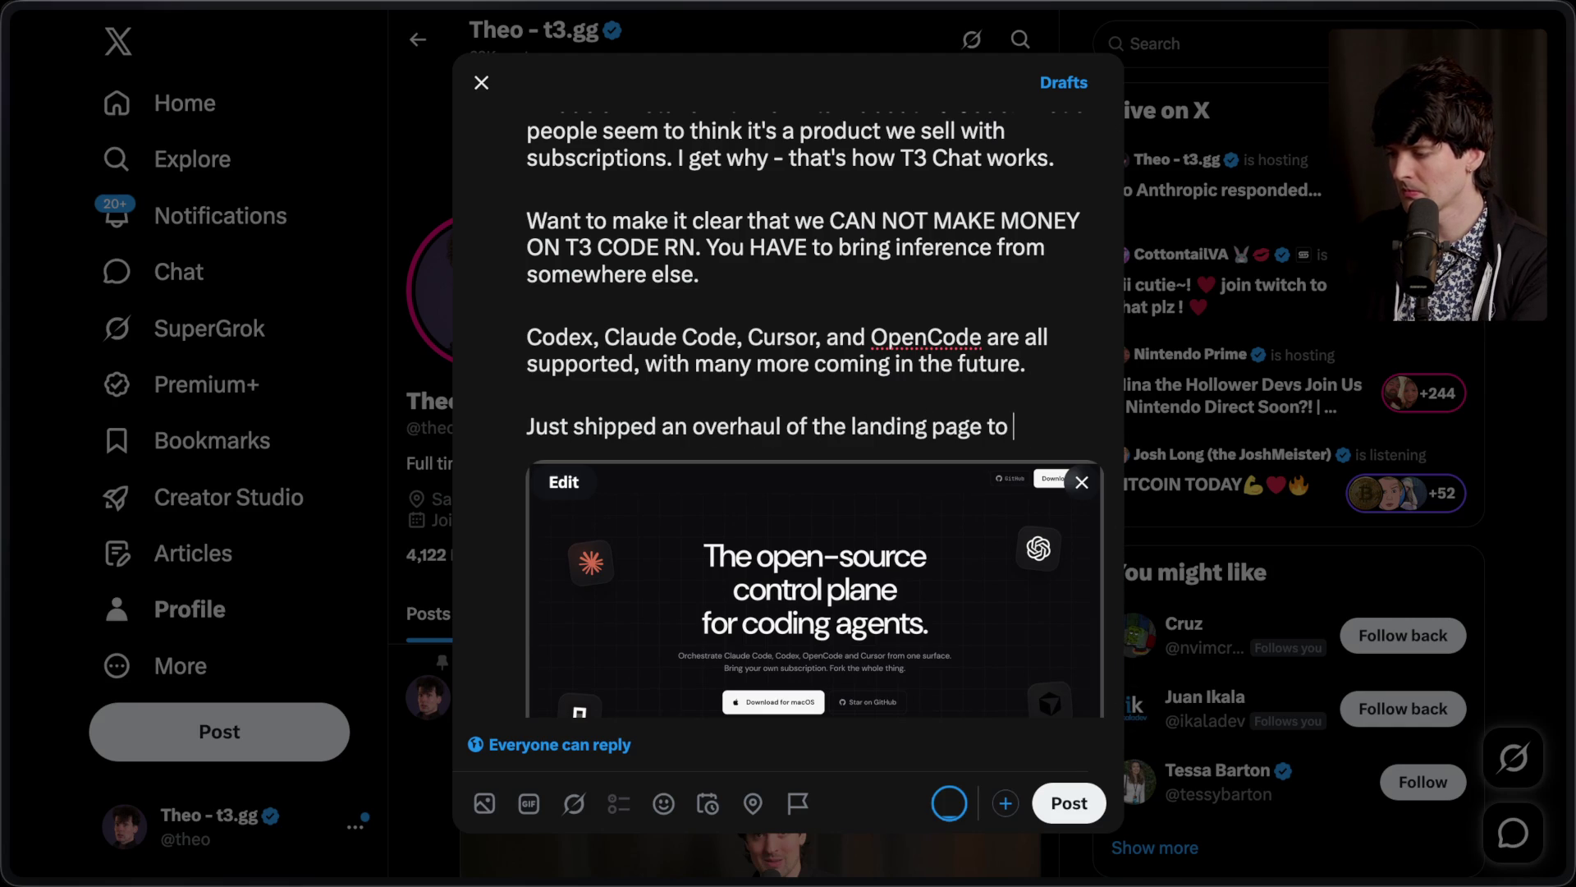
type("emphasize this point")
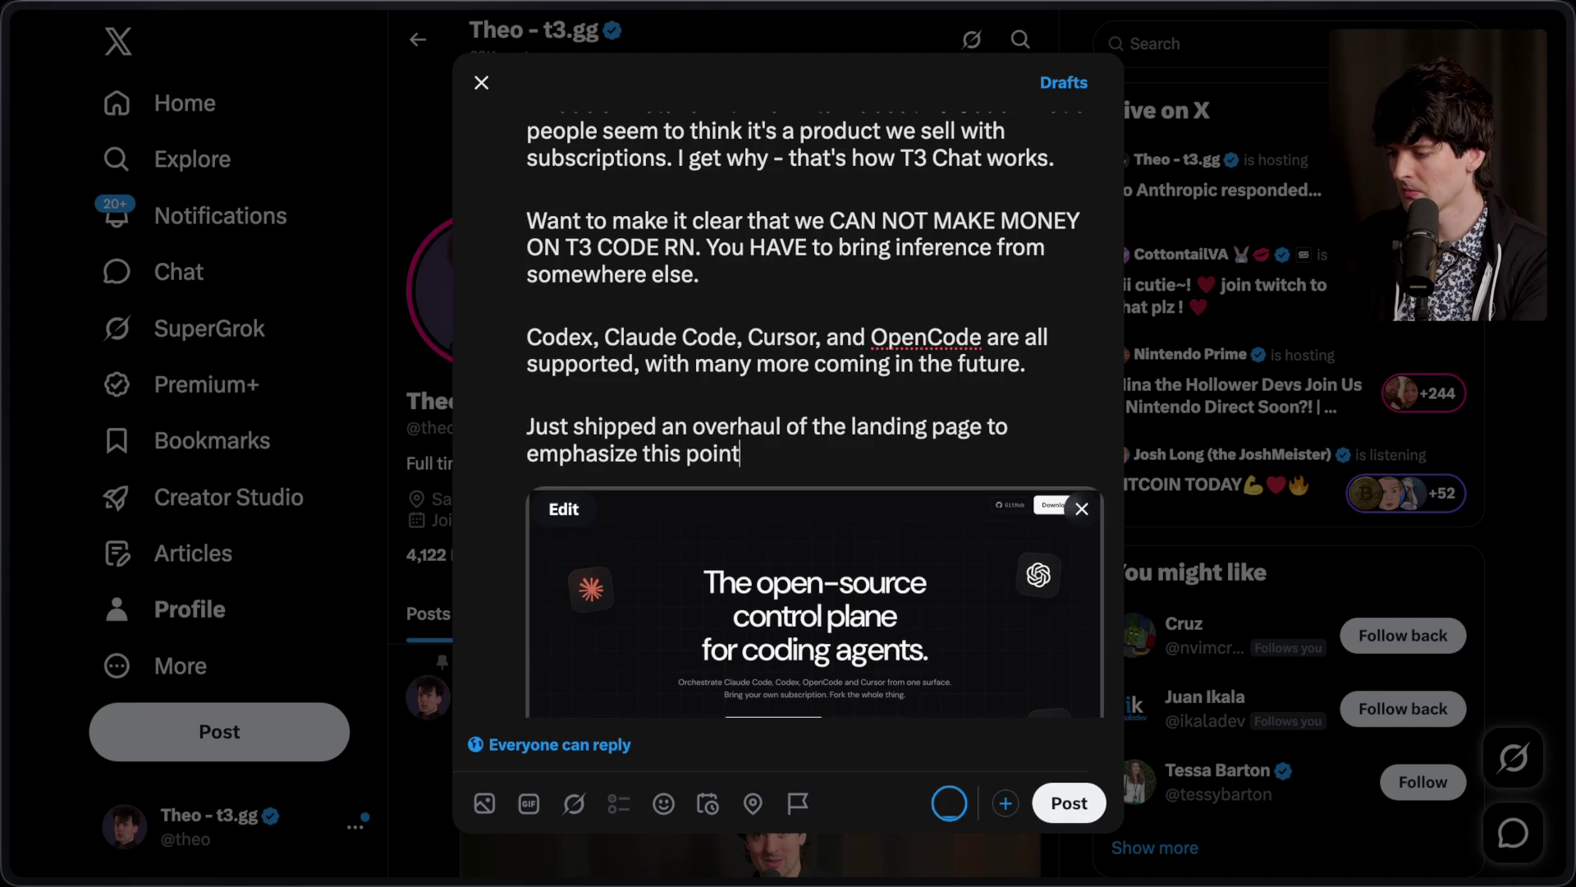
type("g your inf")
type("erenvec, ")
type(", your sub")
type("s, your ha")
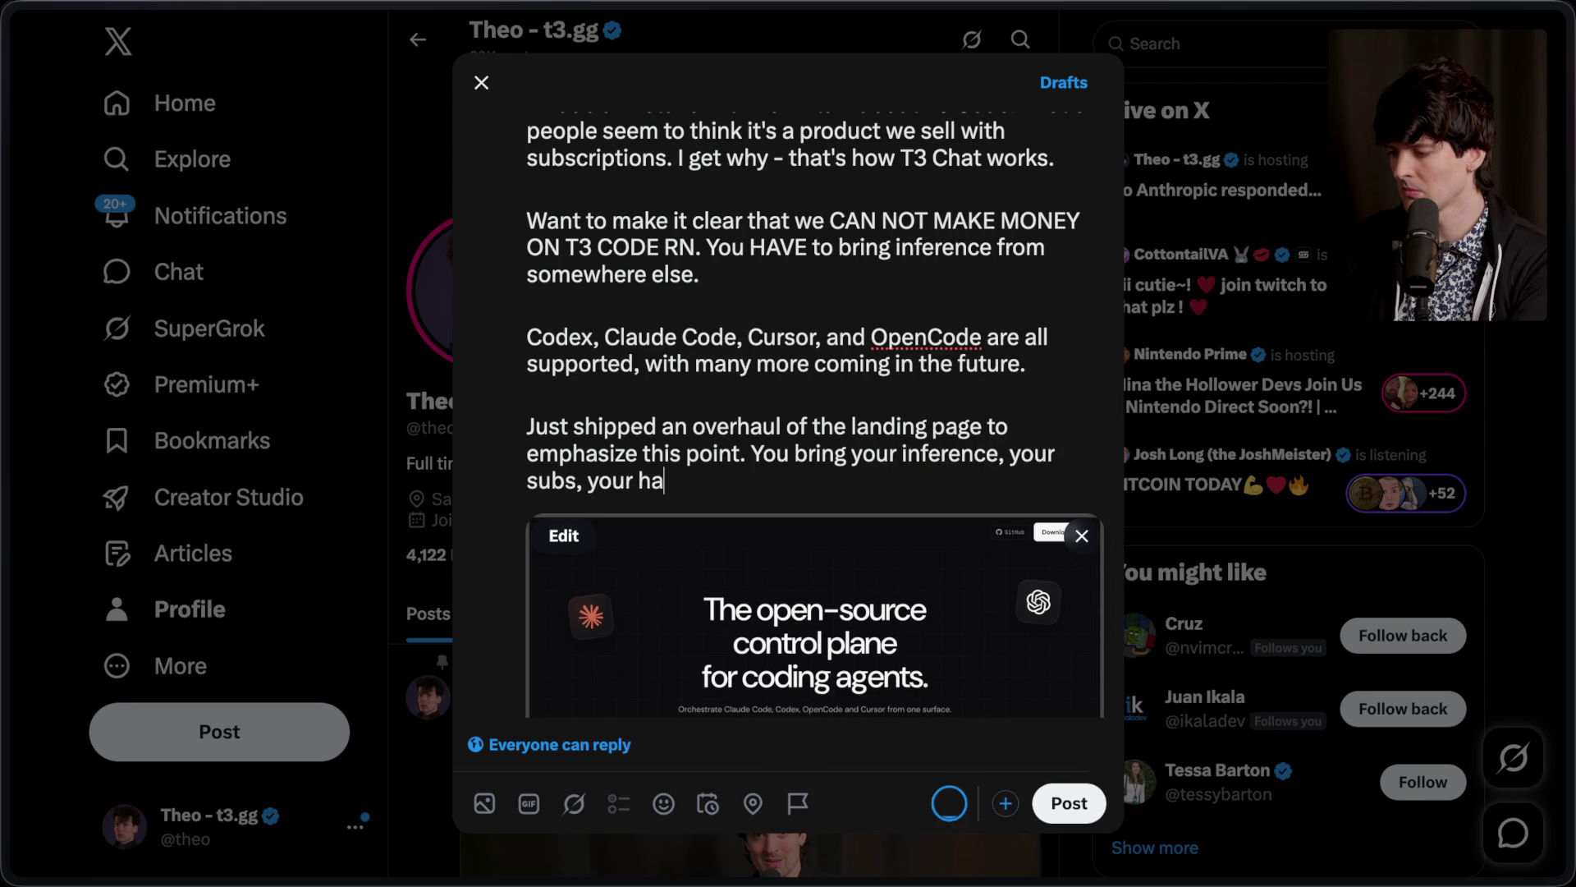
type("rnesses, atever")
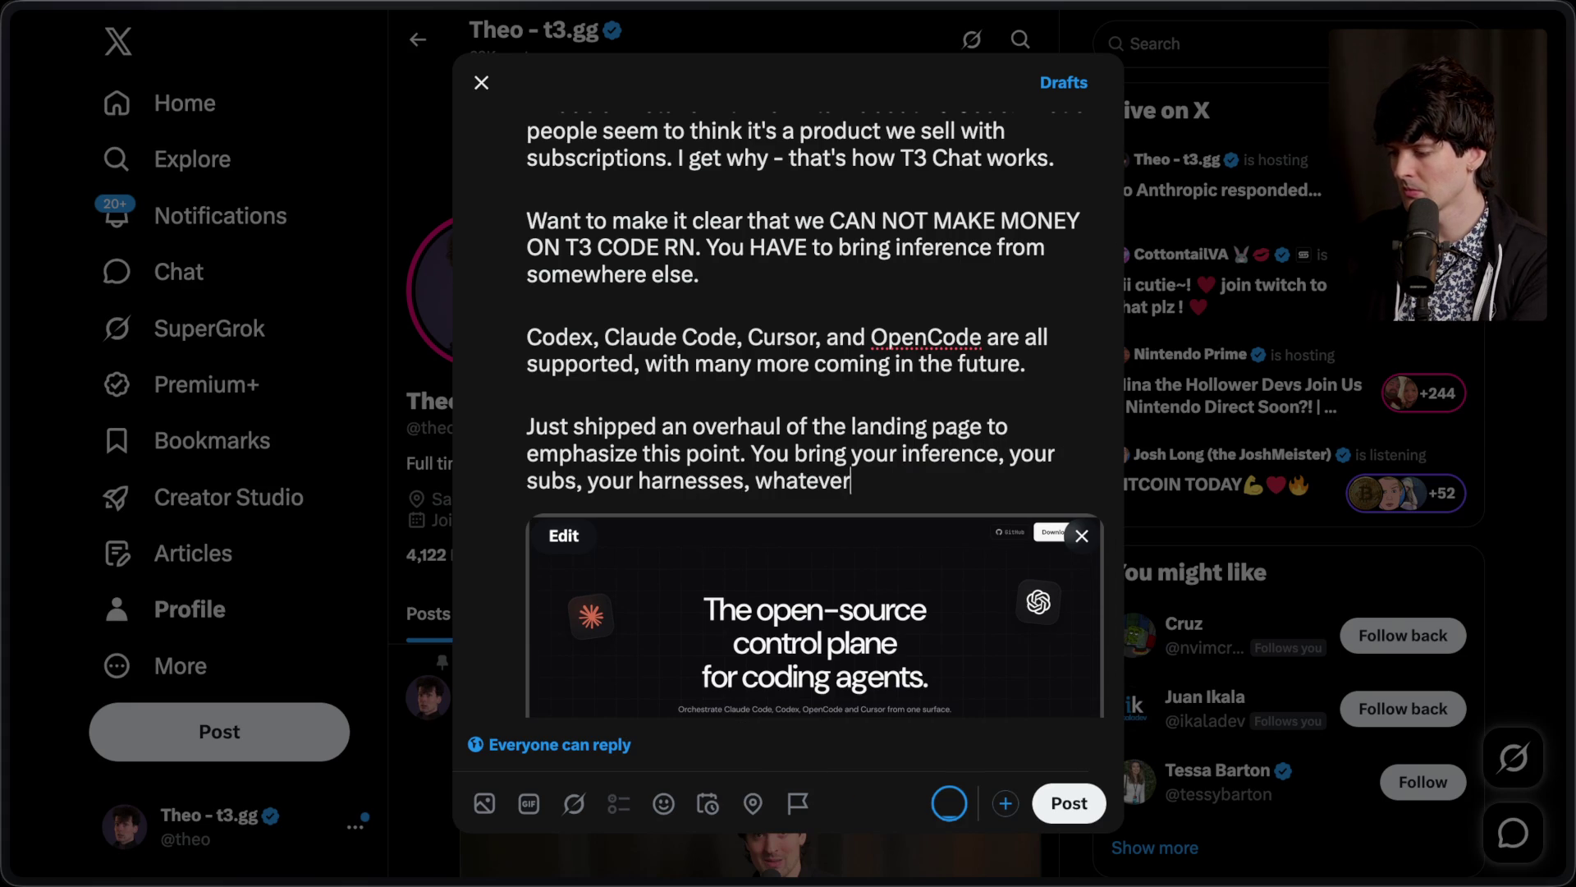
type(" you use, and w")
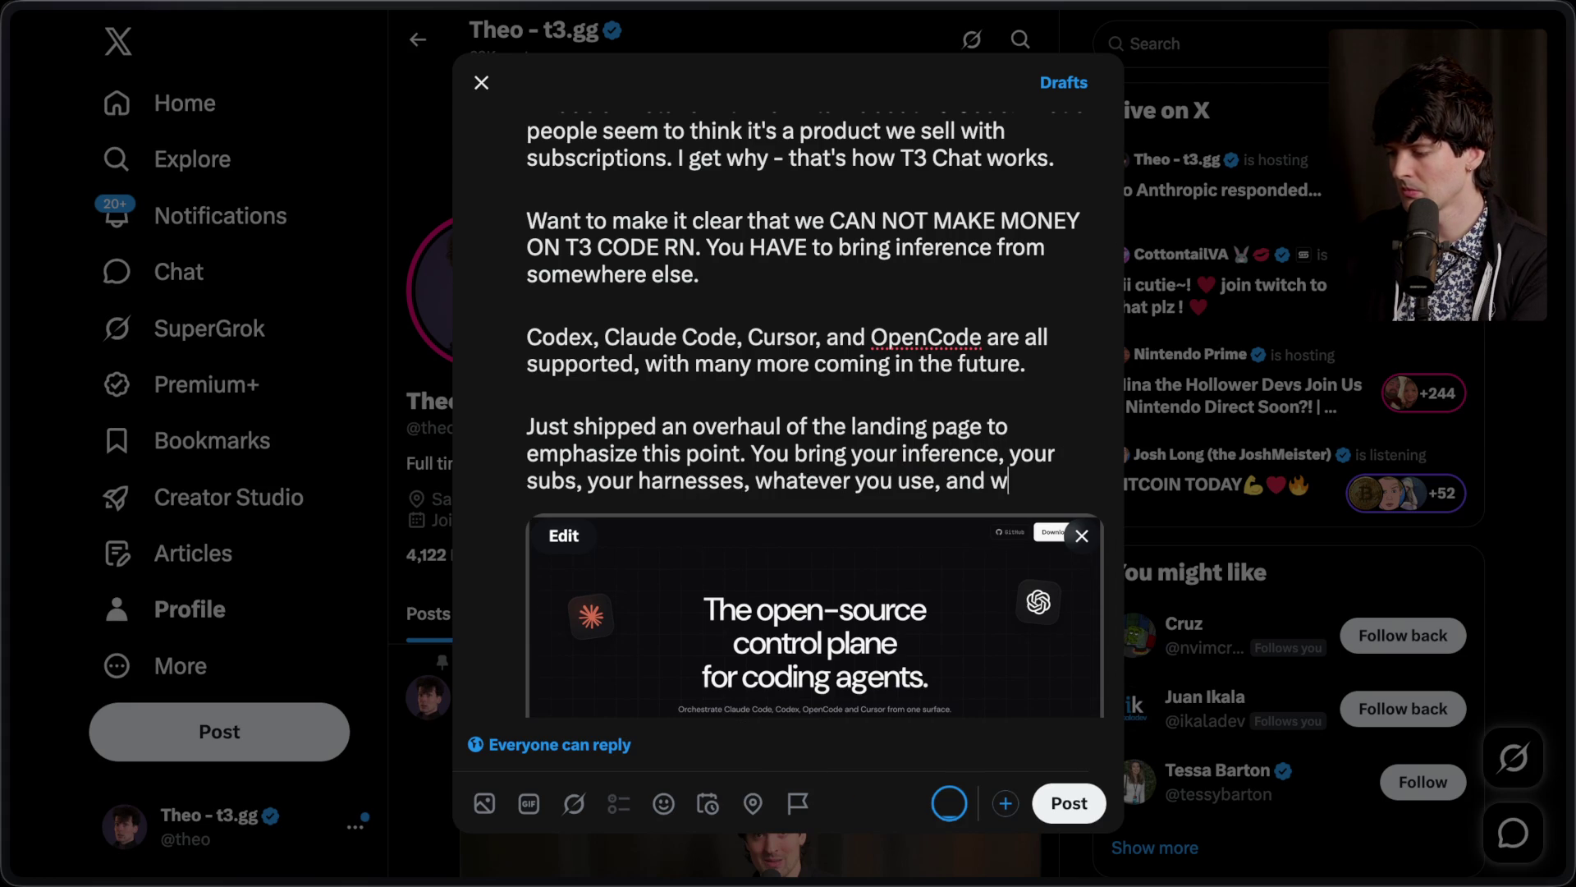
type("e give you a bette")
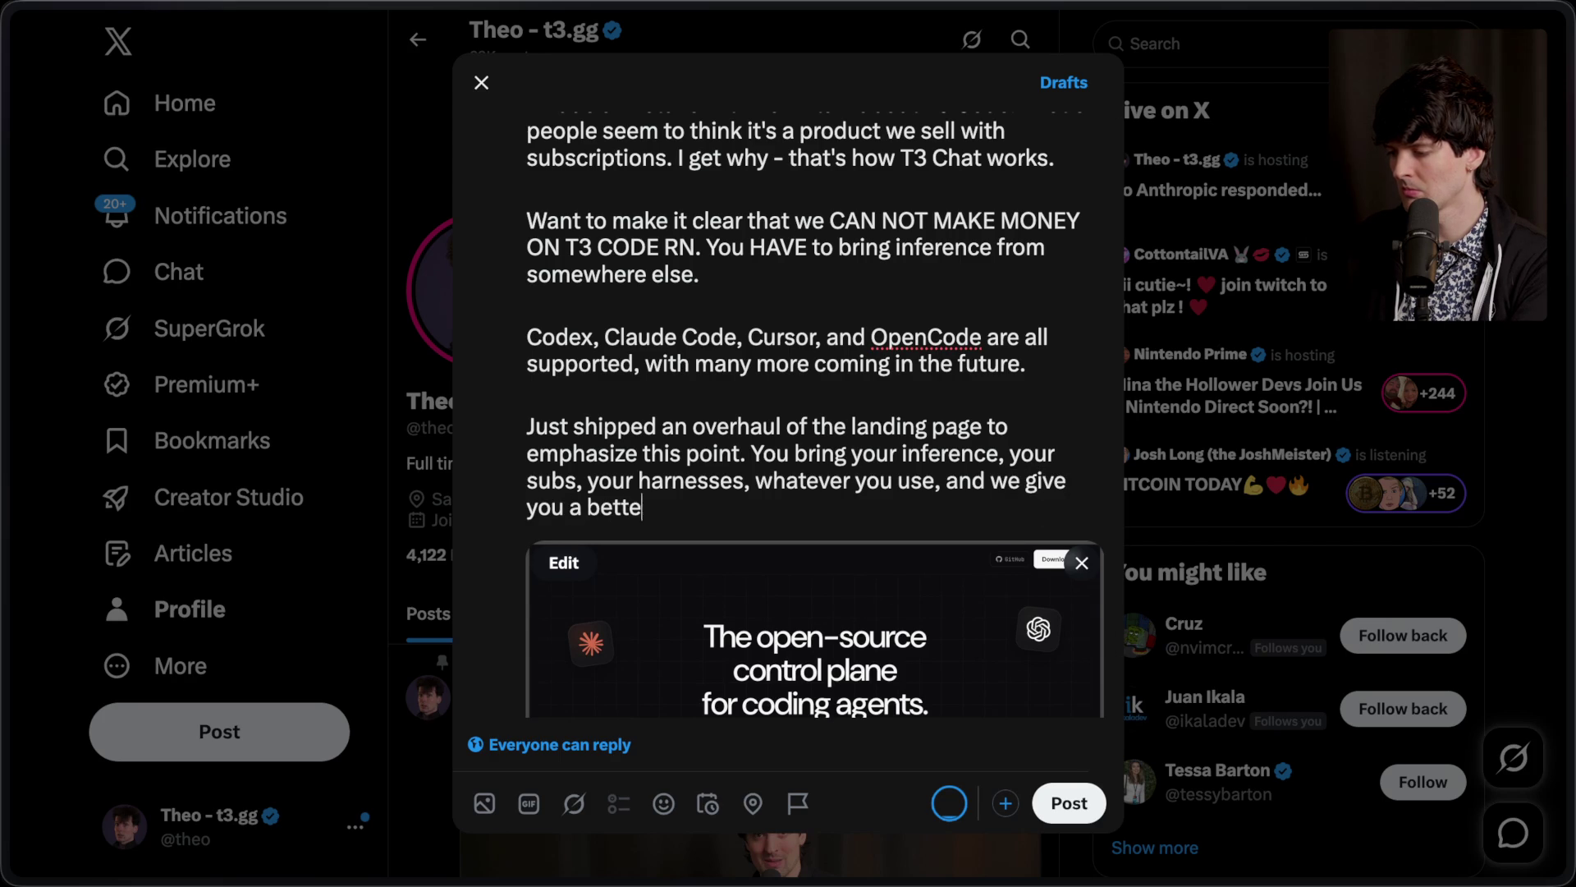
type("r interface :)")
key("ctrl+Return")
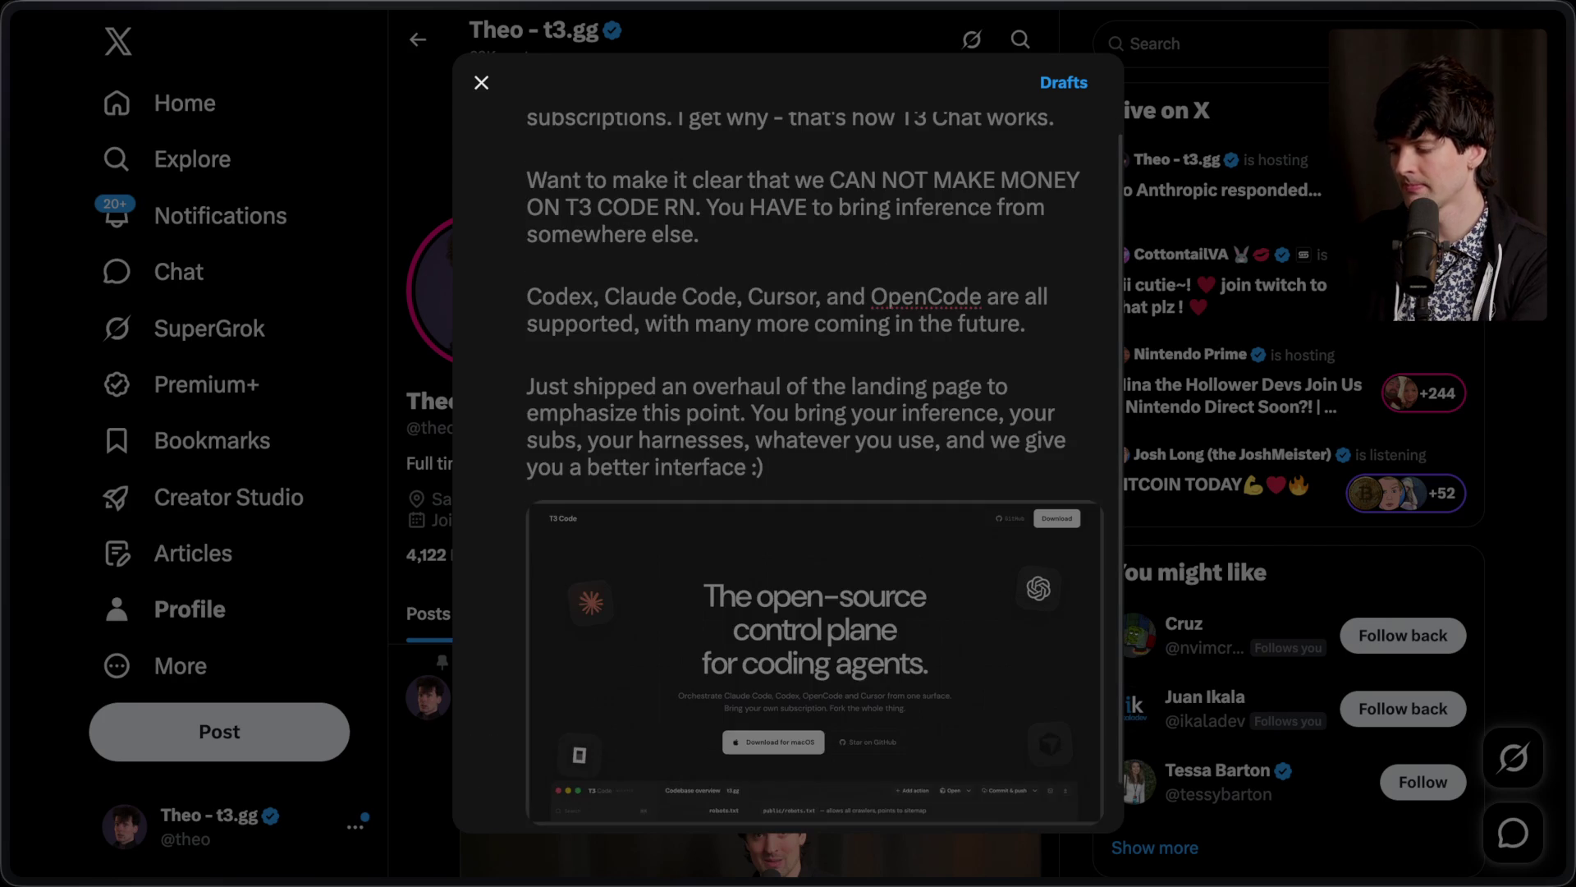
Step: Reply '(open source btw)' to the published landing-overhaul post
scroll(676, 306, "down", 10)
left_click(632, 604)
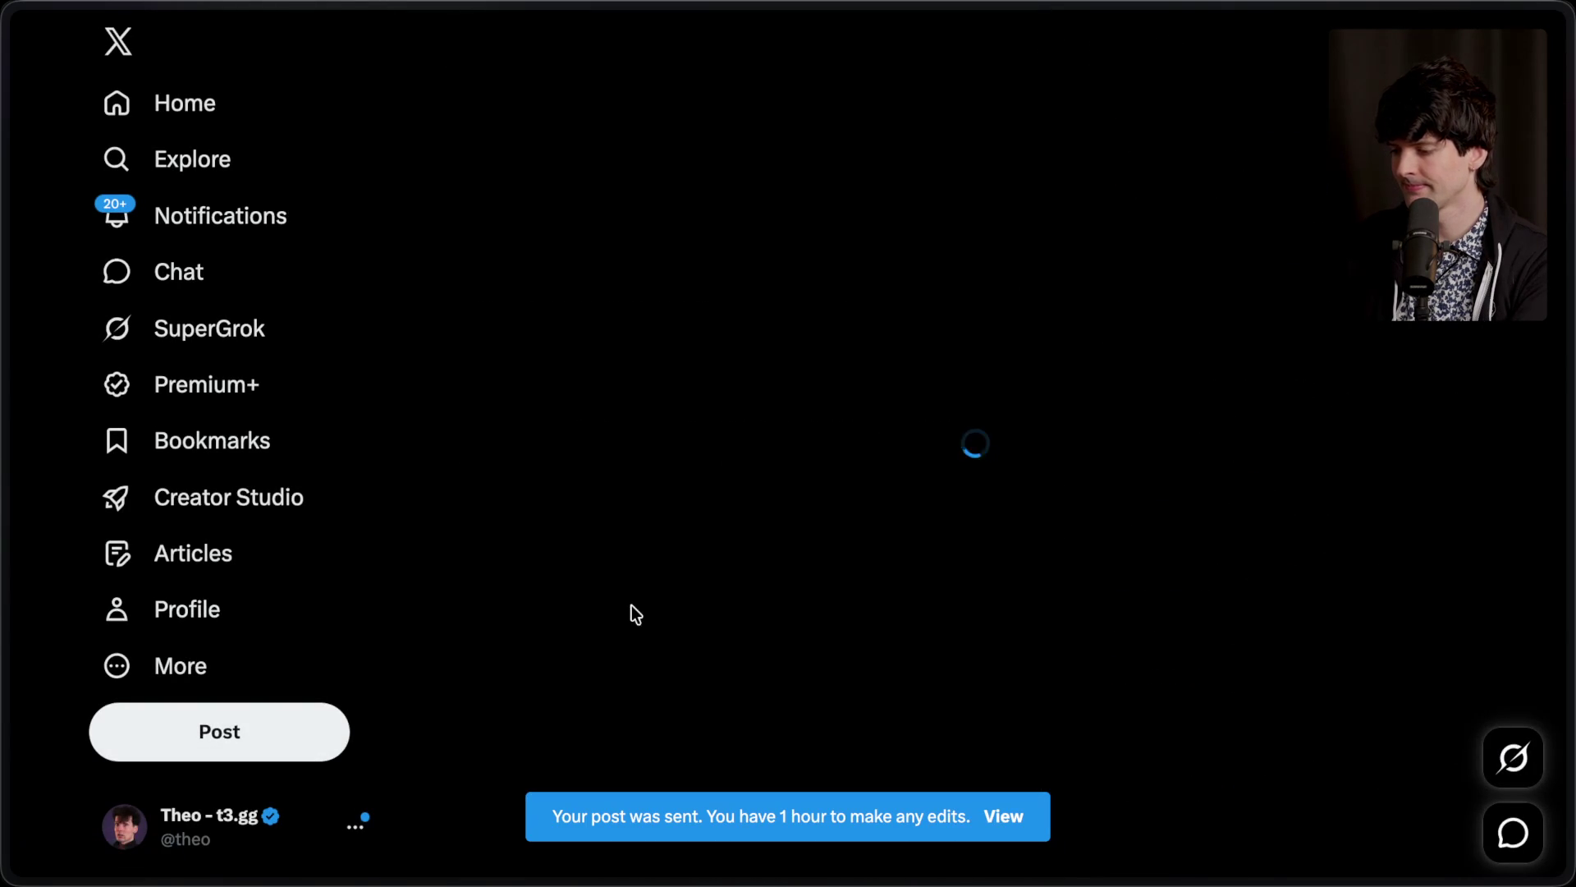
scroll(687, 460, "down", 5)
left_click(654, 597)
type("(o")
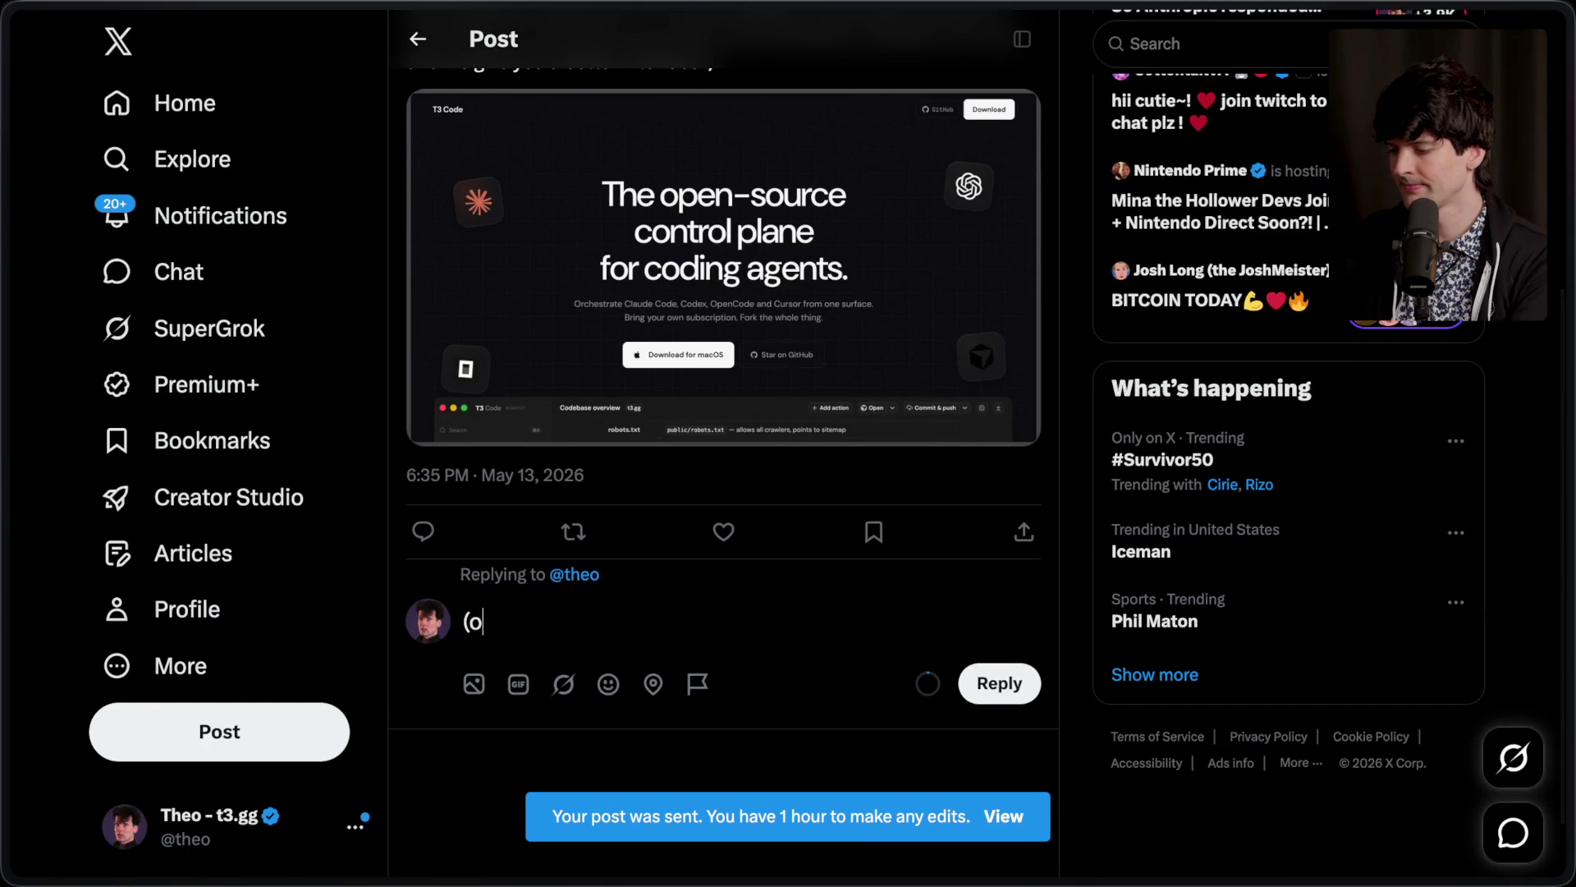
type("pen source btw)")
key("ctrl+Return")
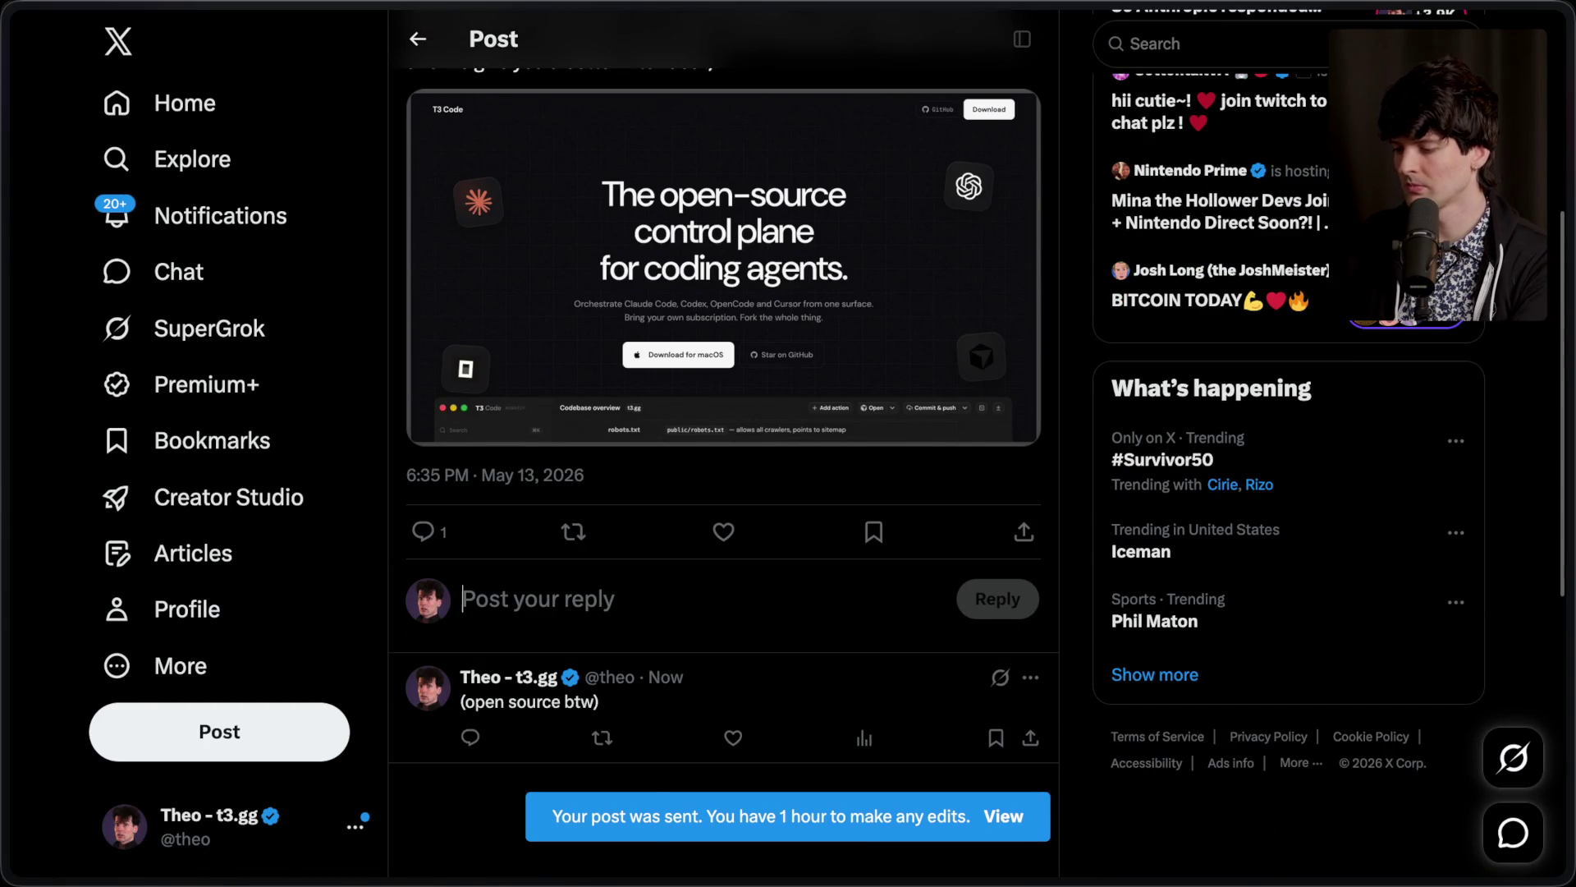
scroll(712, 394, "up", 5)
mouse_move(1568, 533)
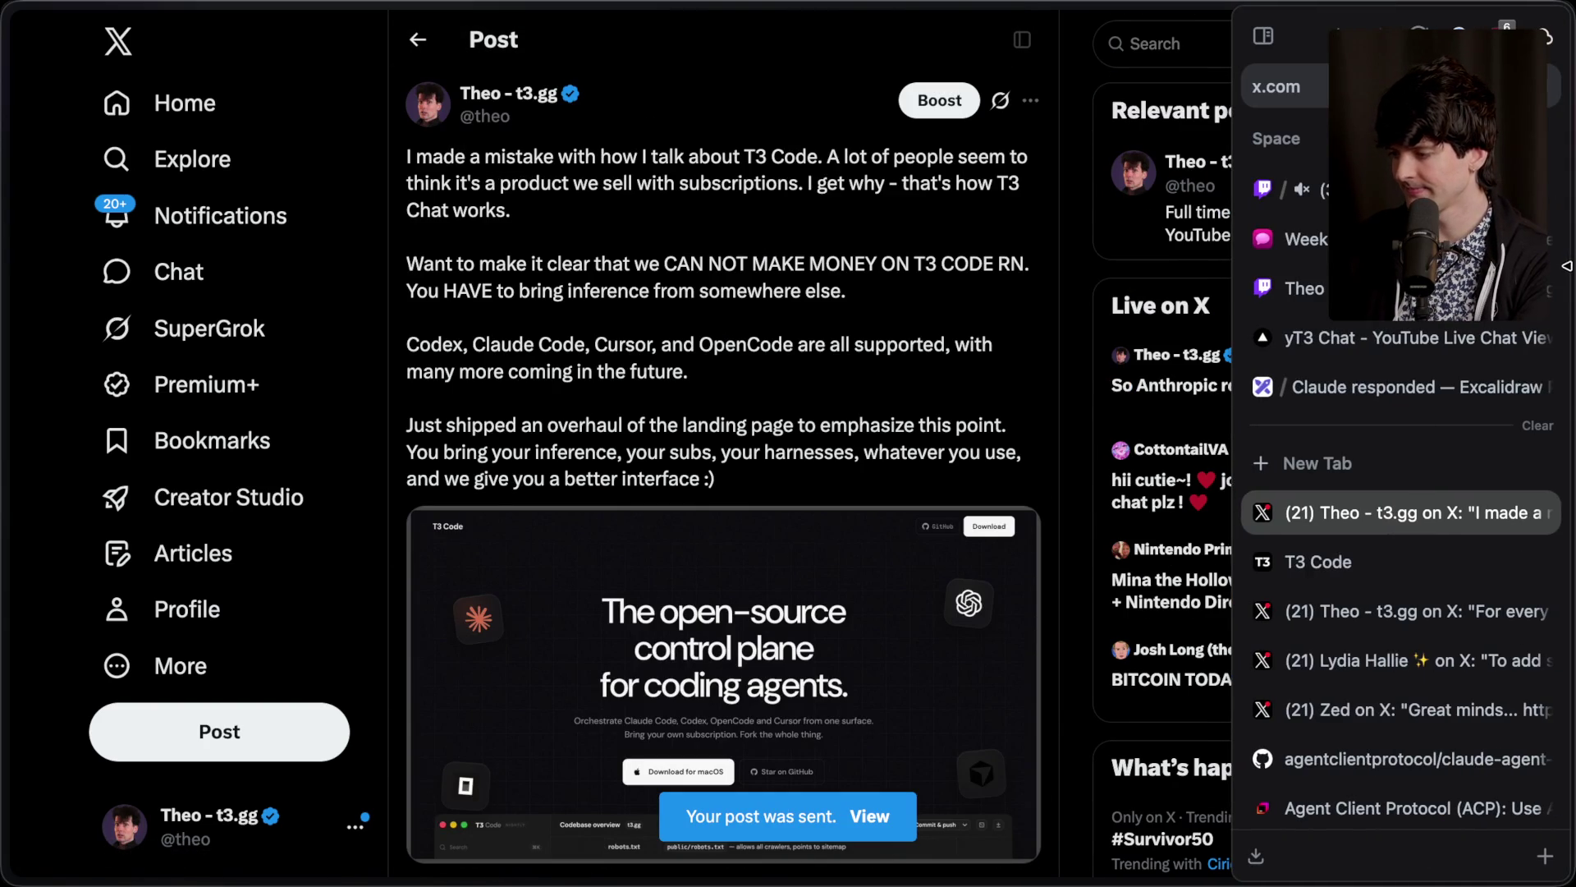
left_click(1305, 189)
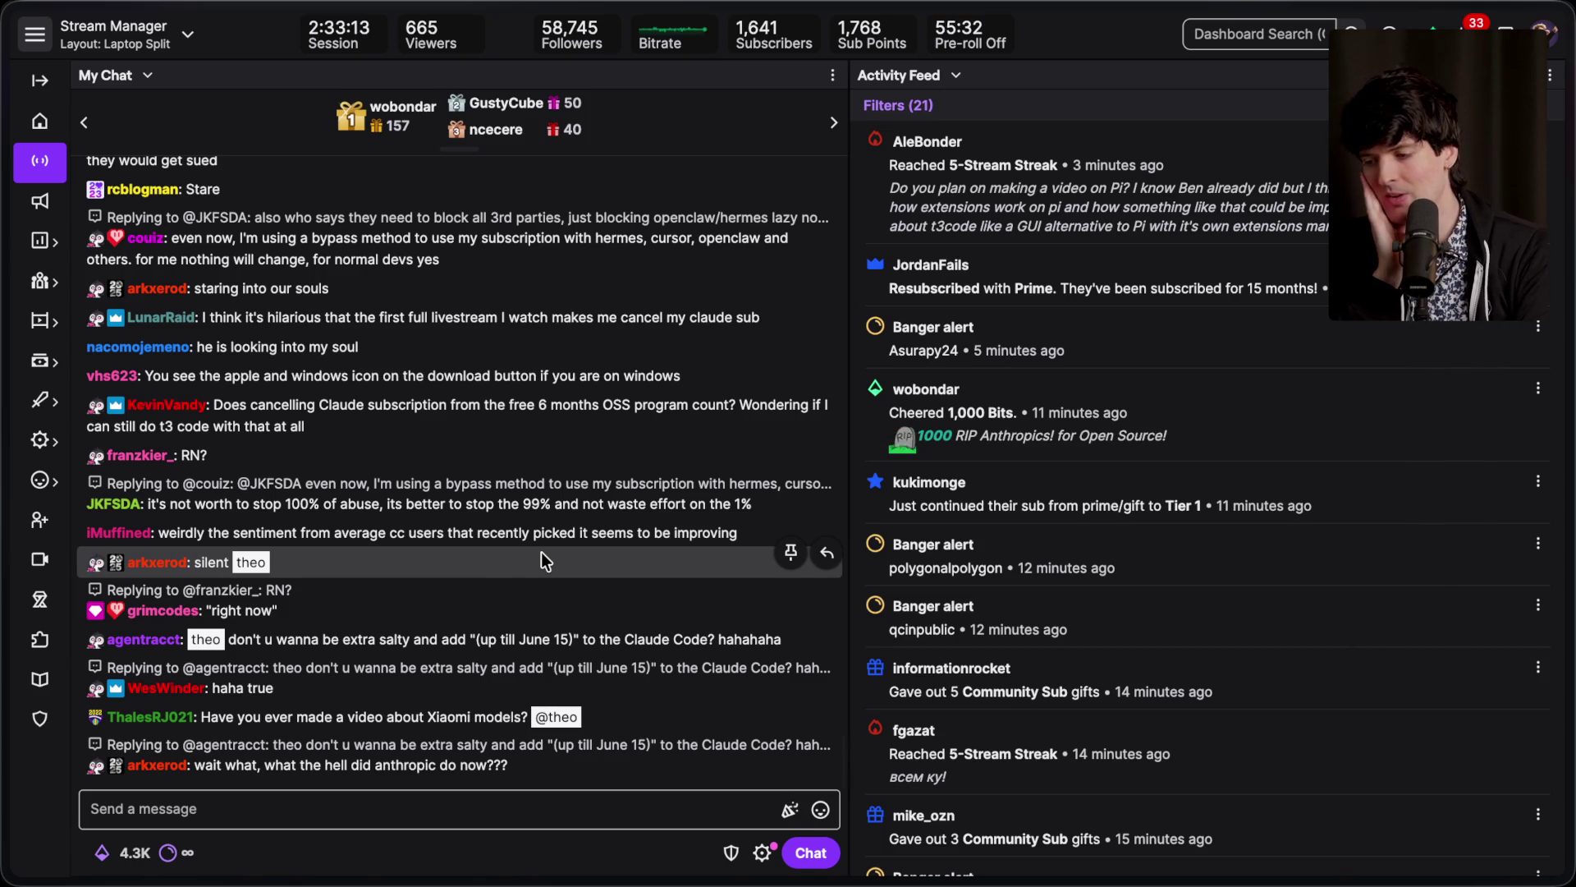
Step: Scroll up in the live chat to read a viewer's question about what Anthropic did
scroll(540, 552, "up", 3)
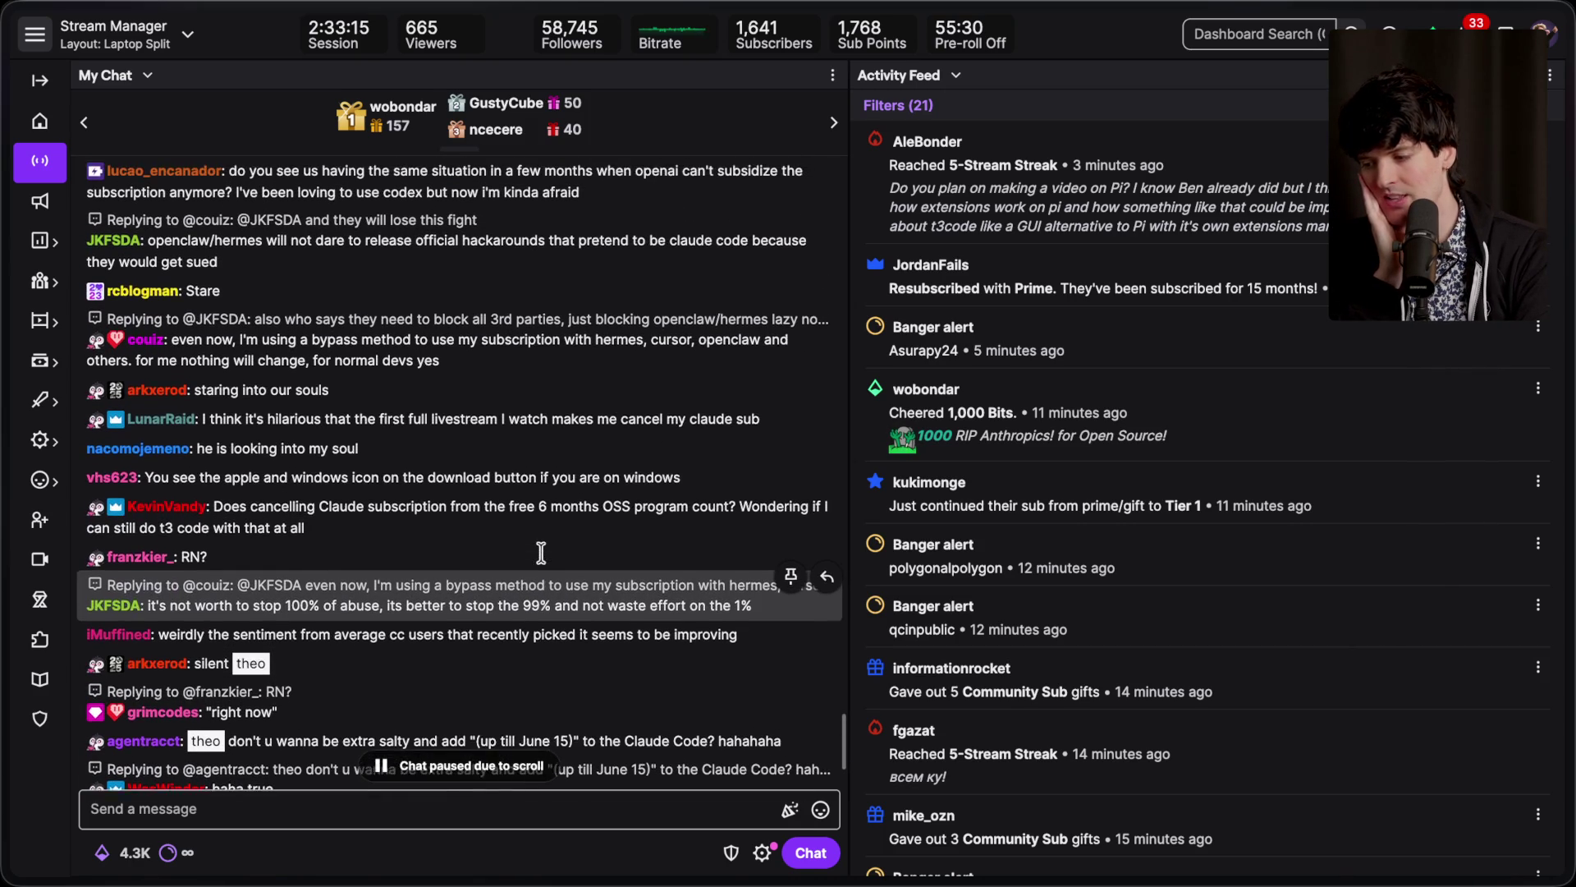